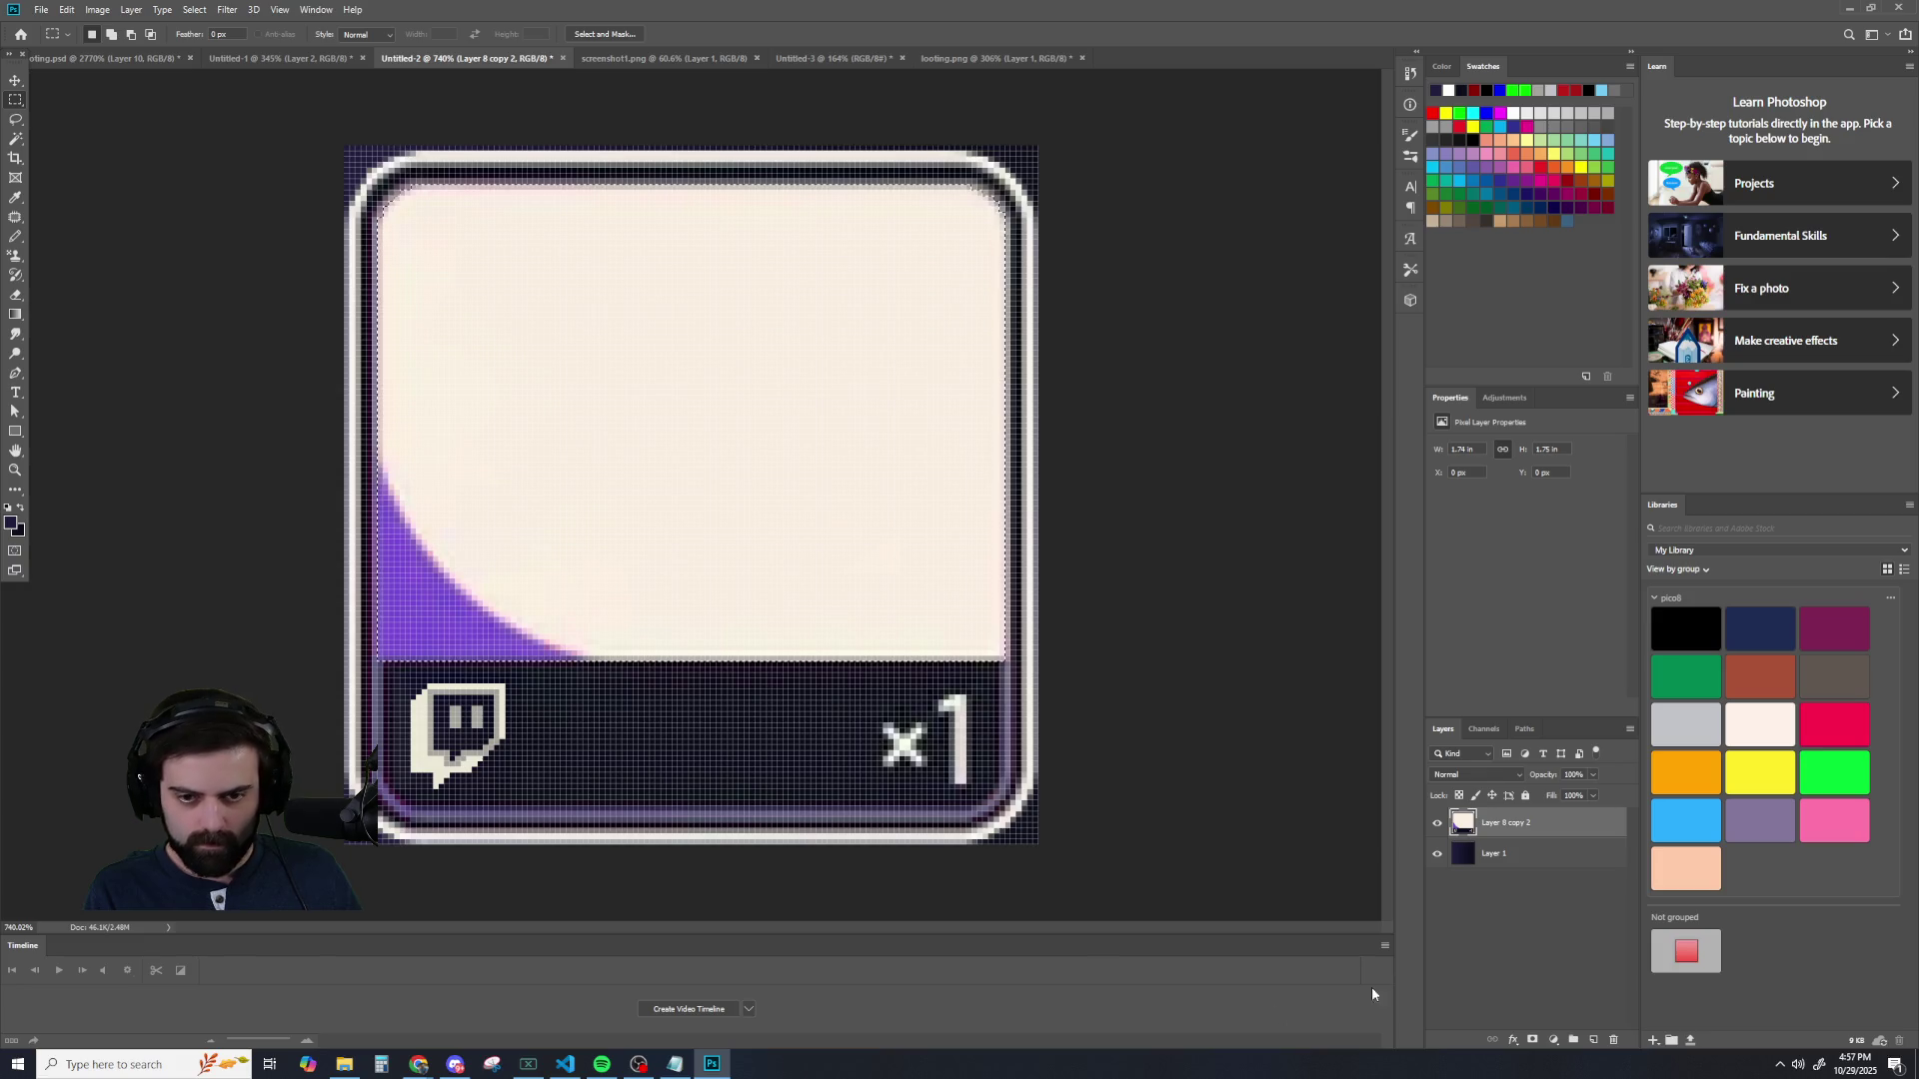
- Try copying the dark background to a new layer above the cream card, then delete the copy
left_click(1496, 854)
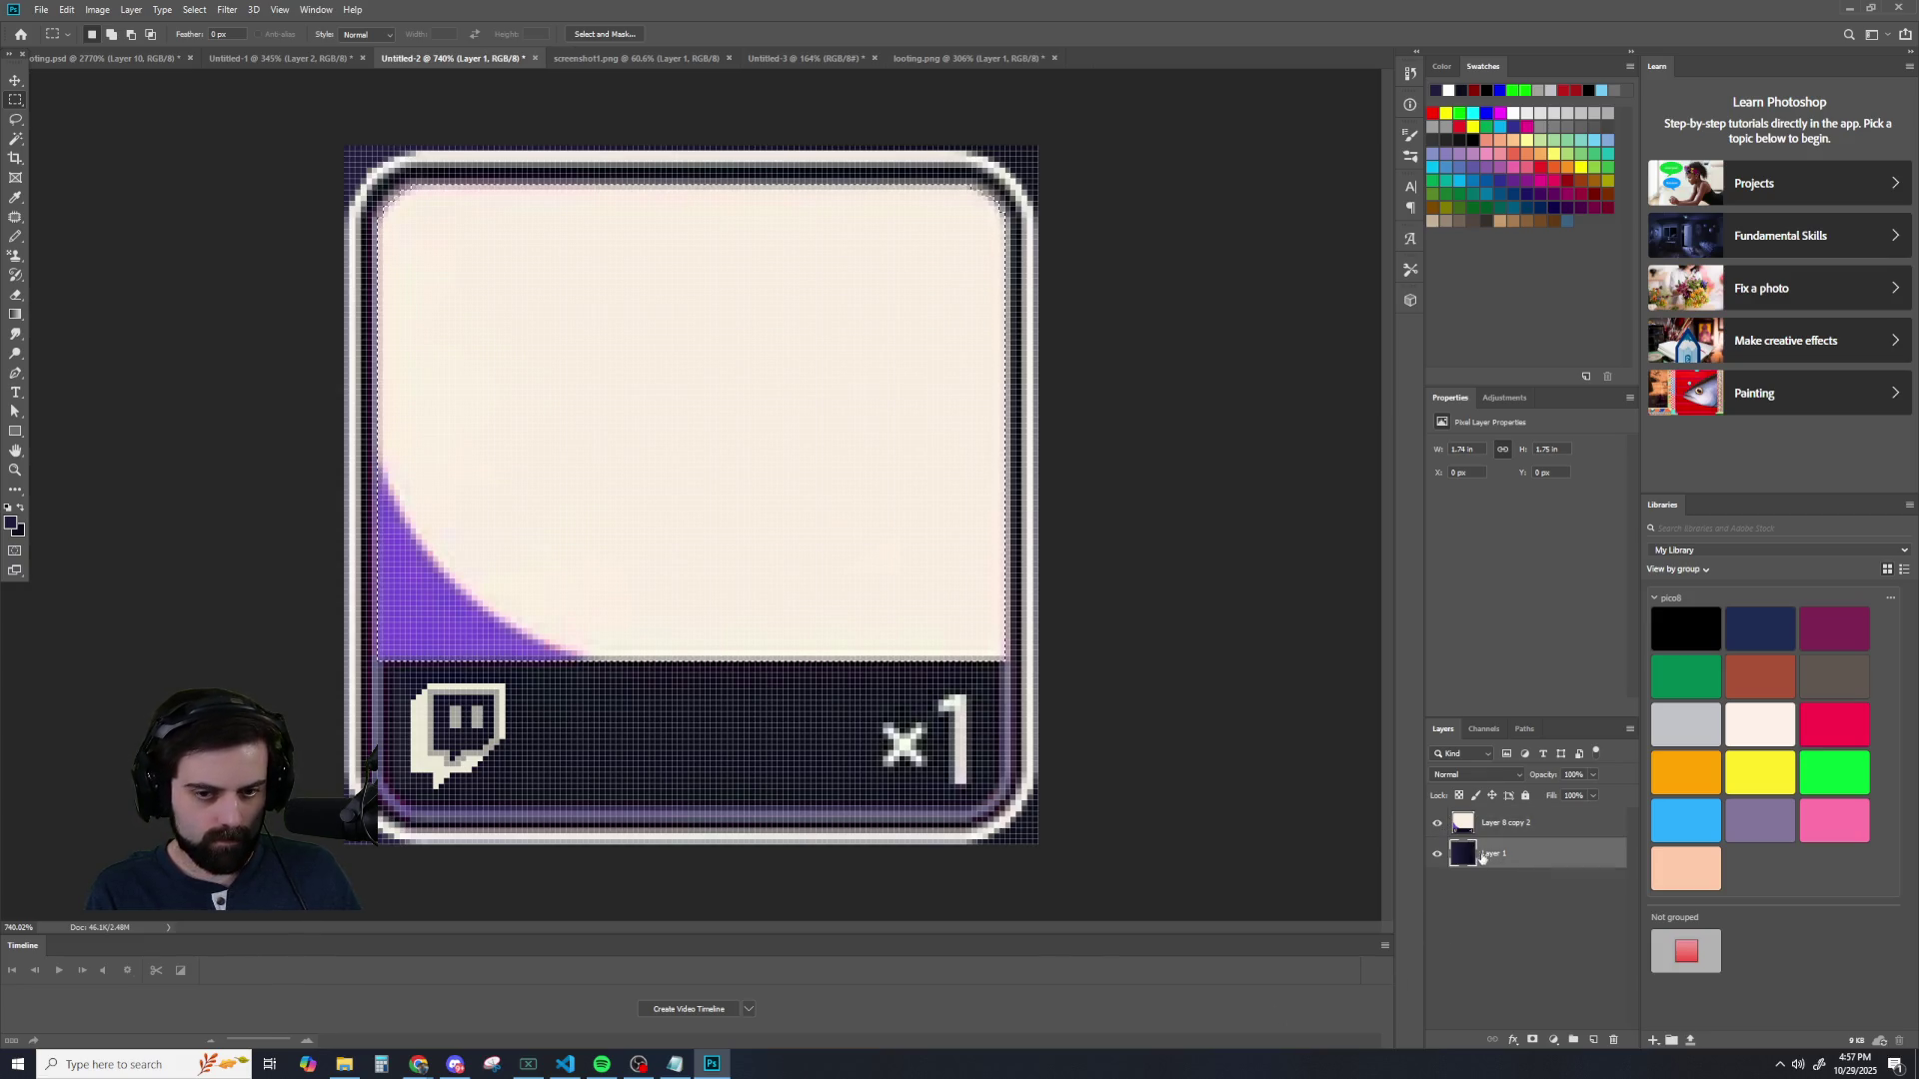
left_click(1437, 822)
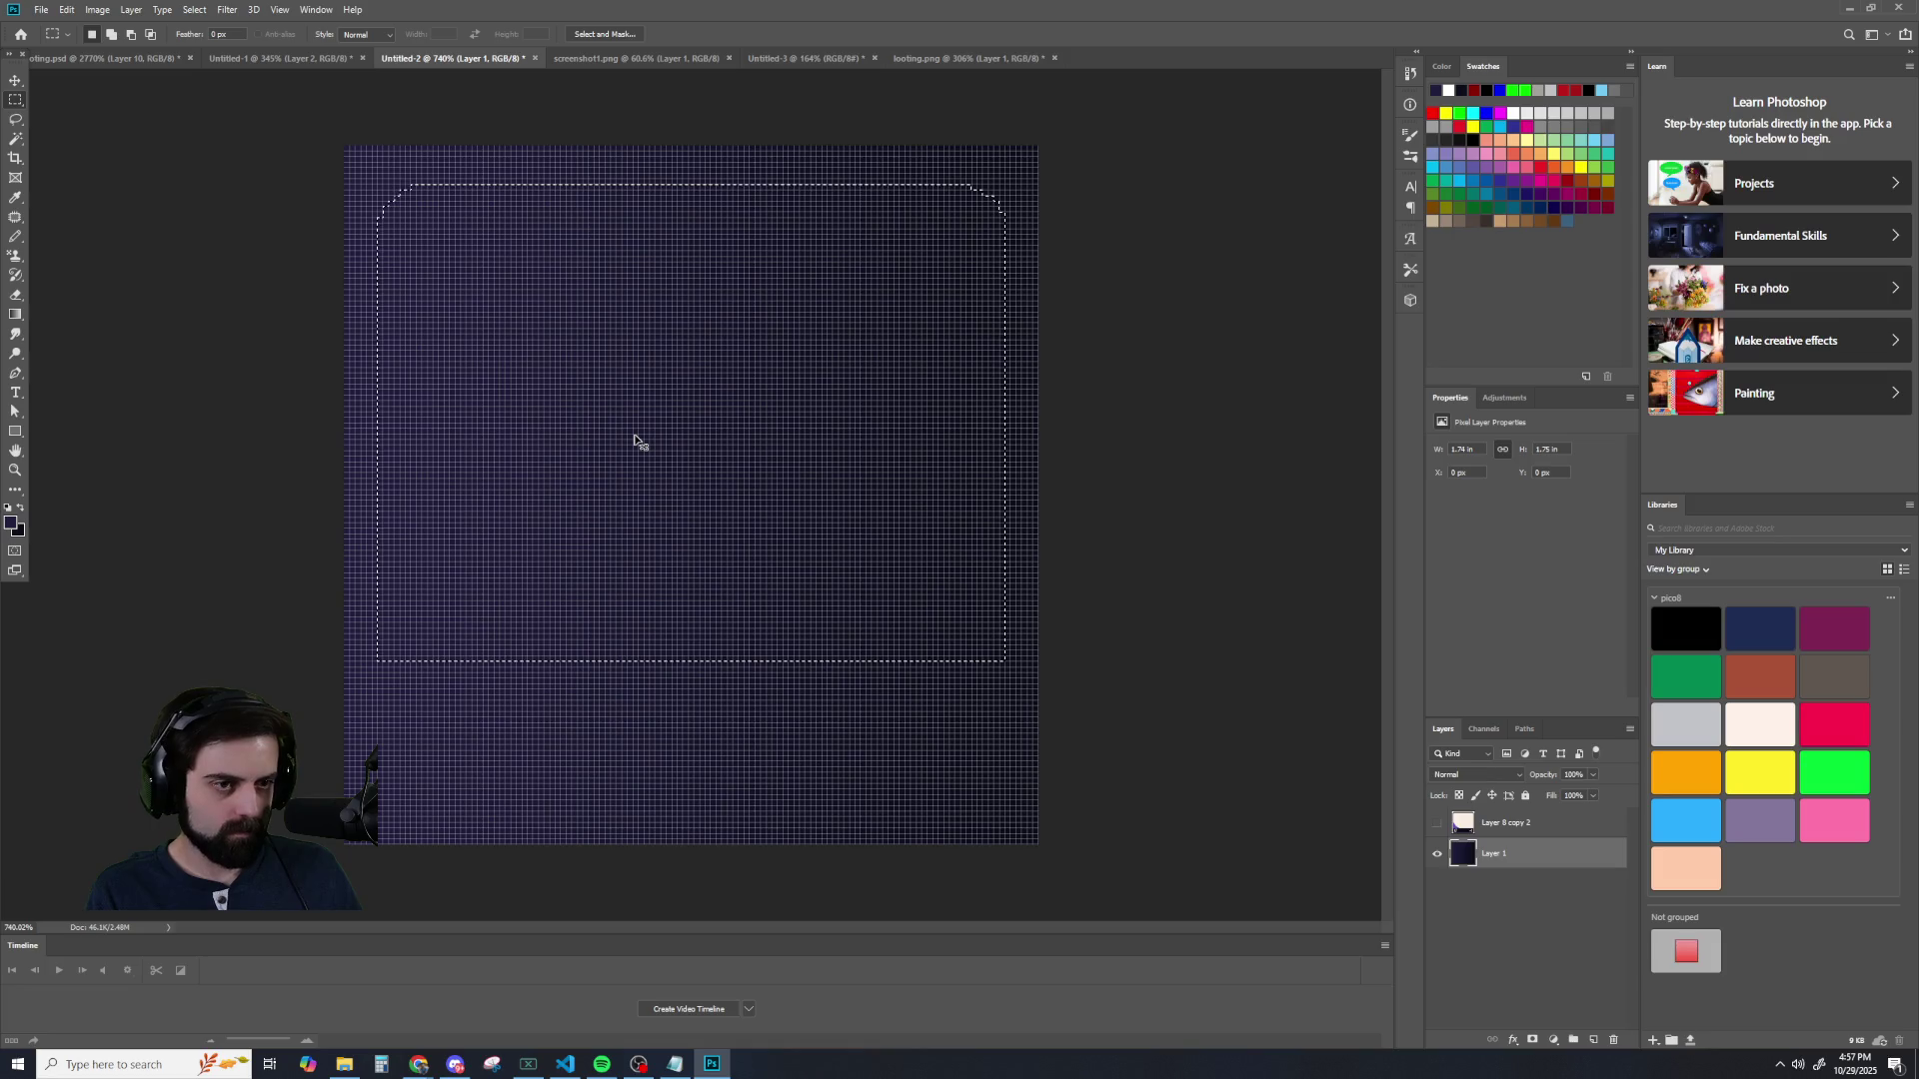
key("ctrl+j")
left_click(15, 80)
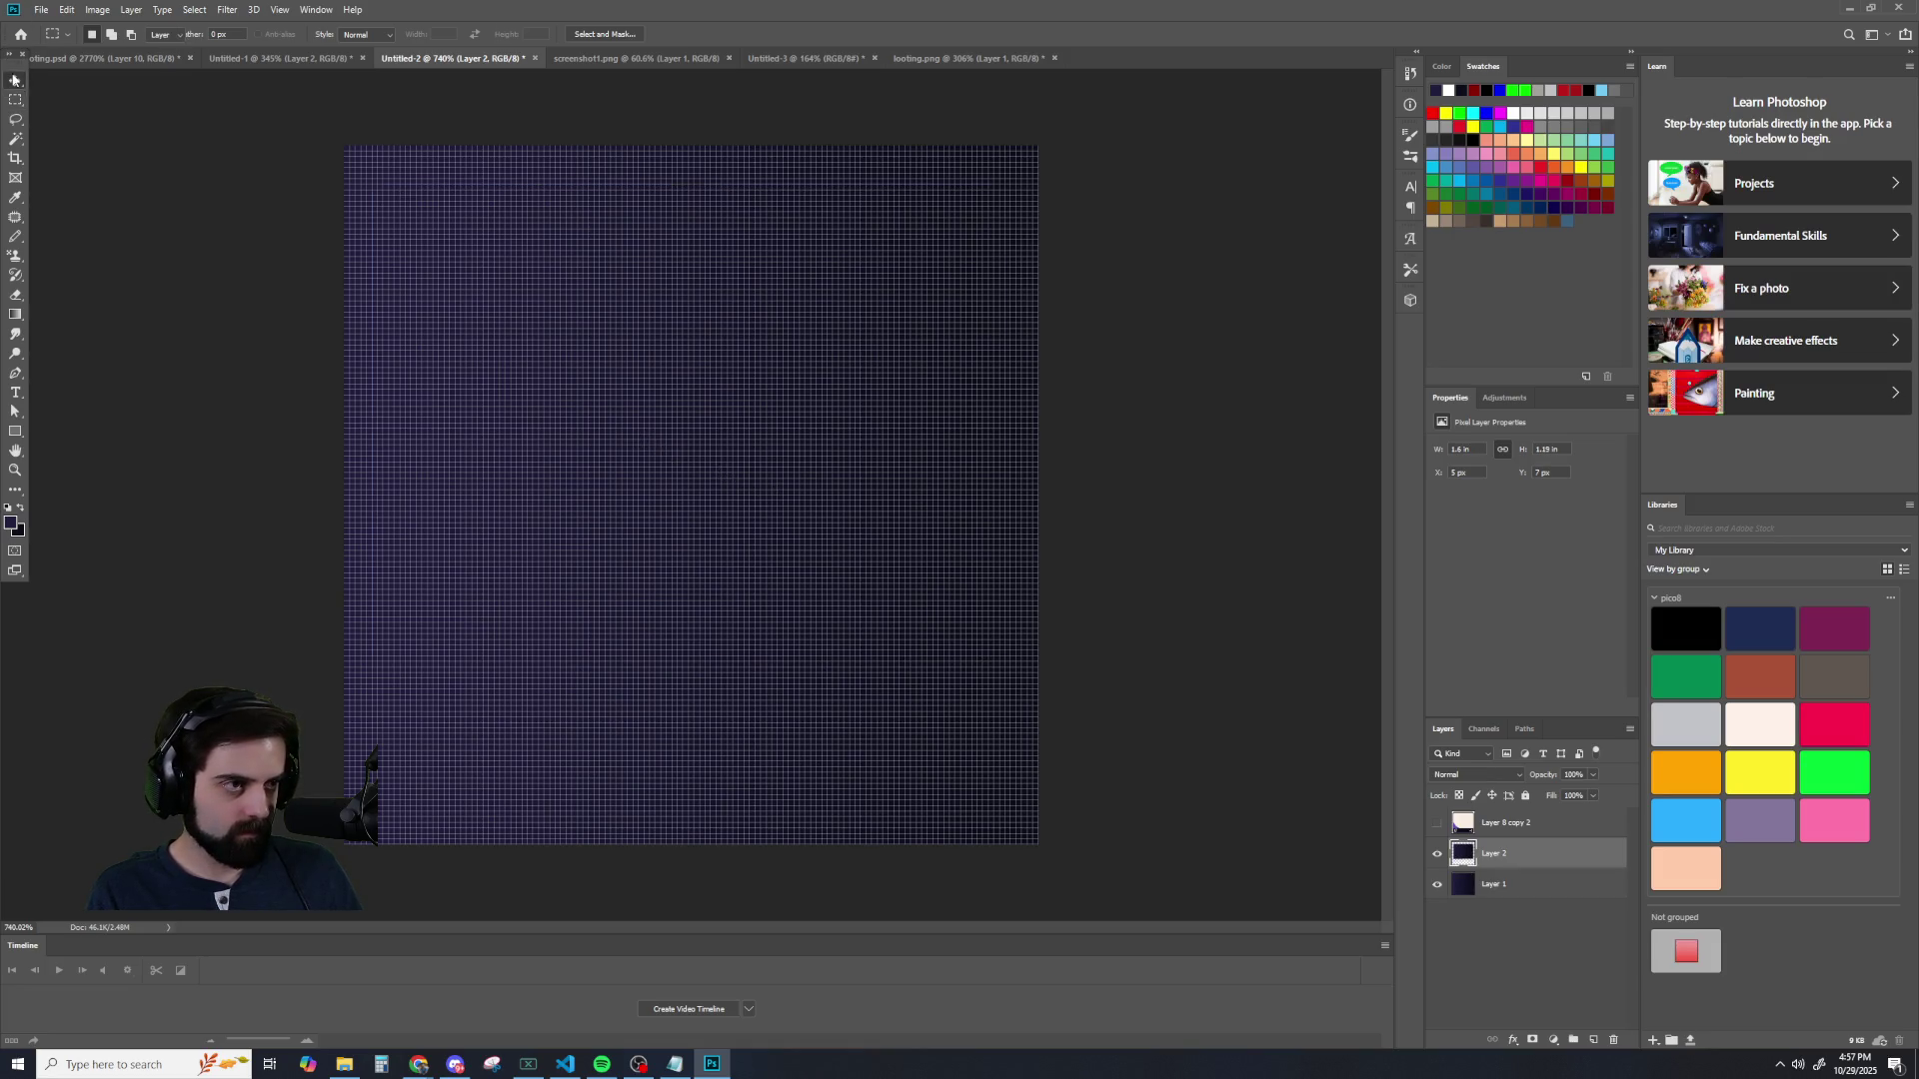
left_click_drag(1495, 854, 1491, 812)
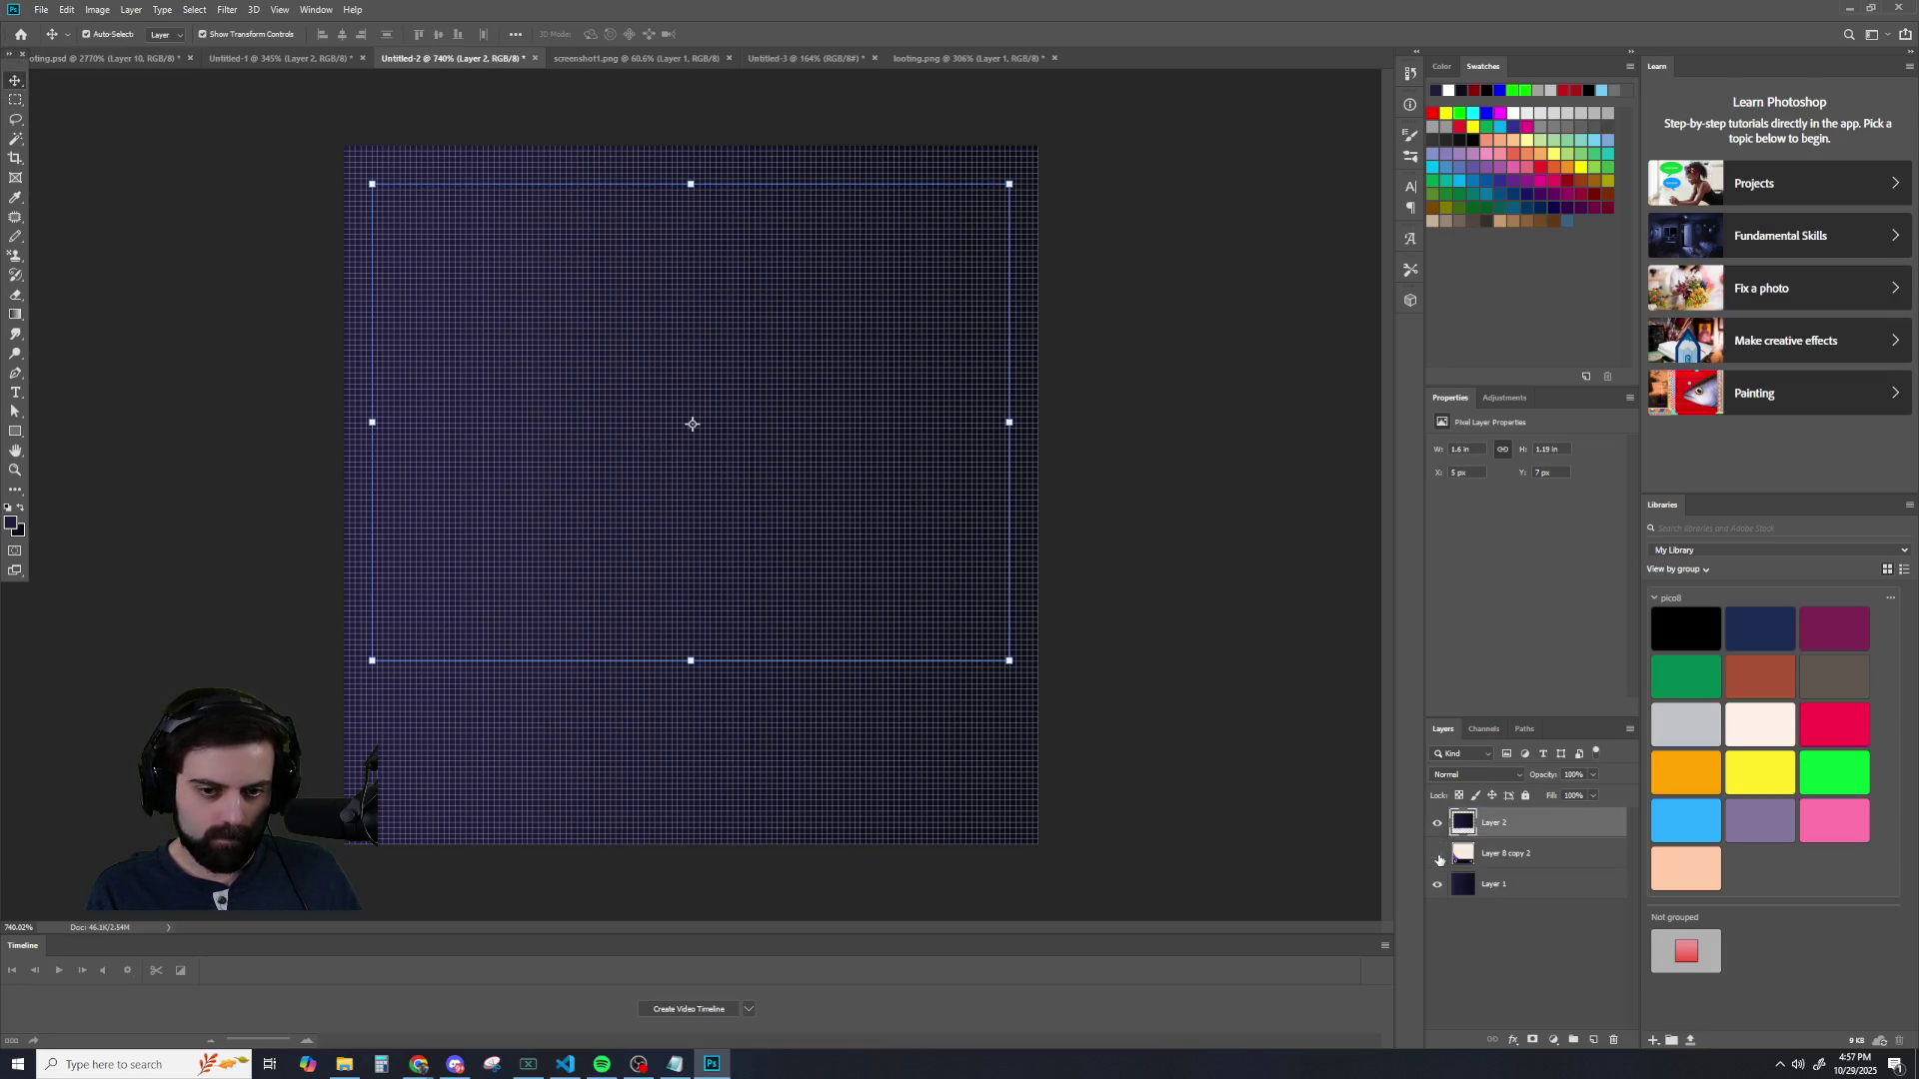
scroll(1187, 770, "down", 2)
scroll(1122, 728, "down", 1)
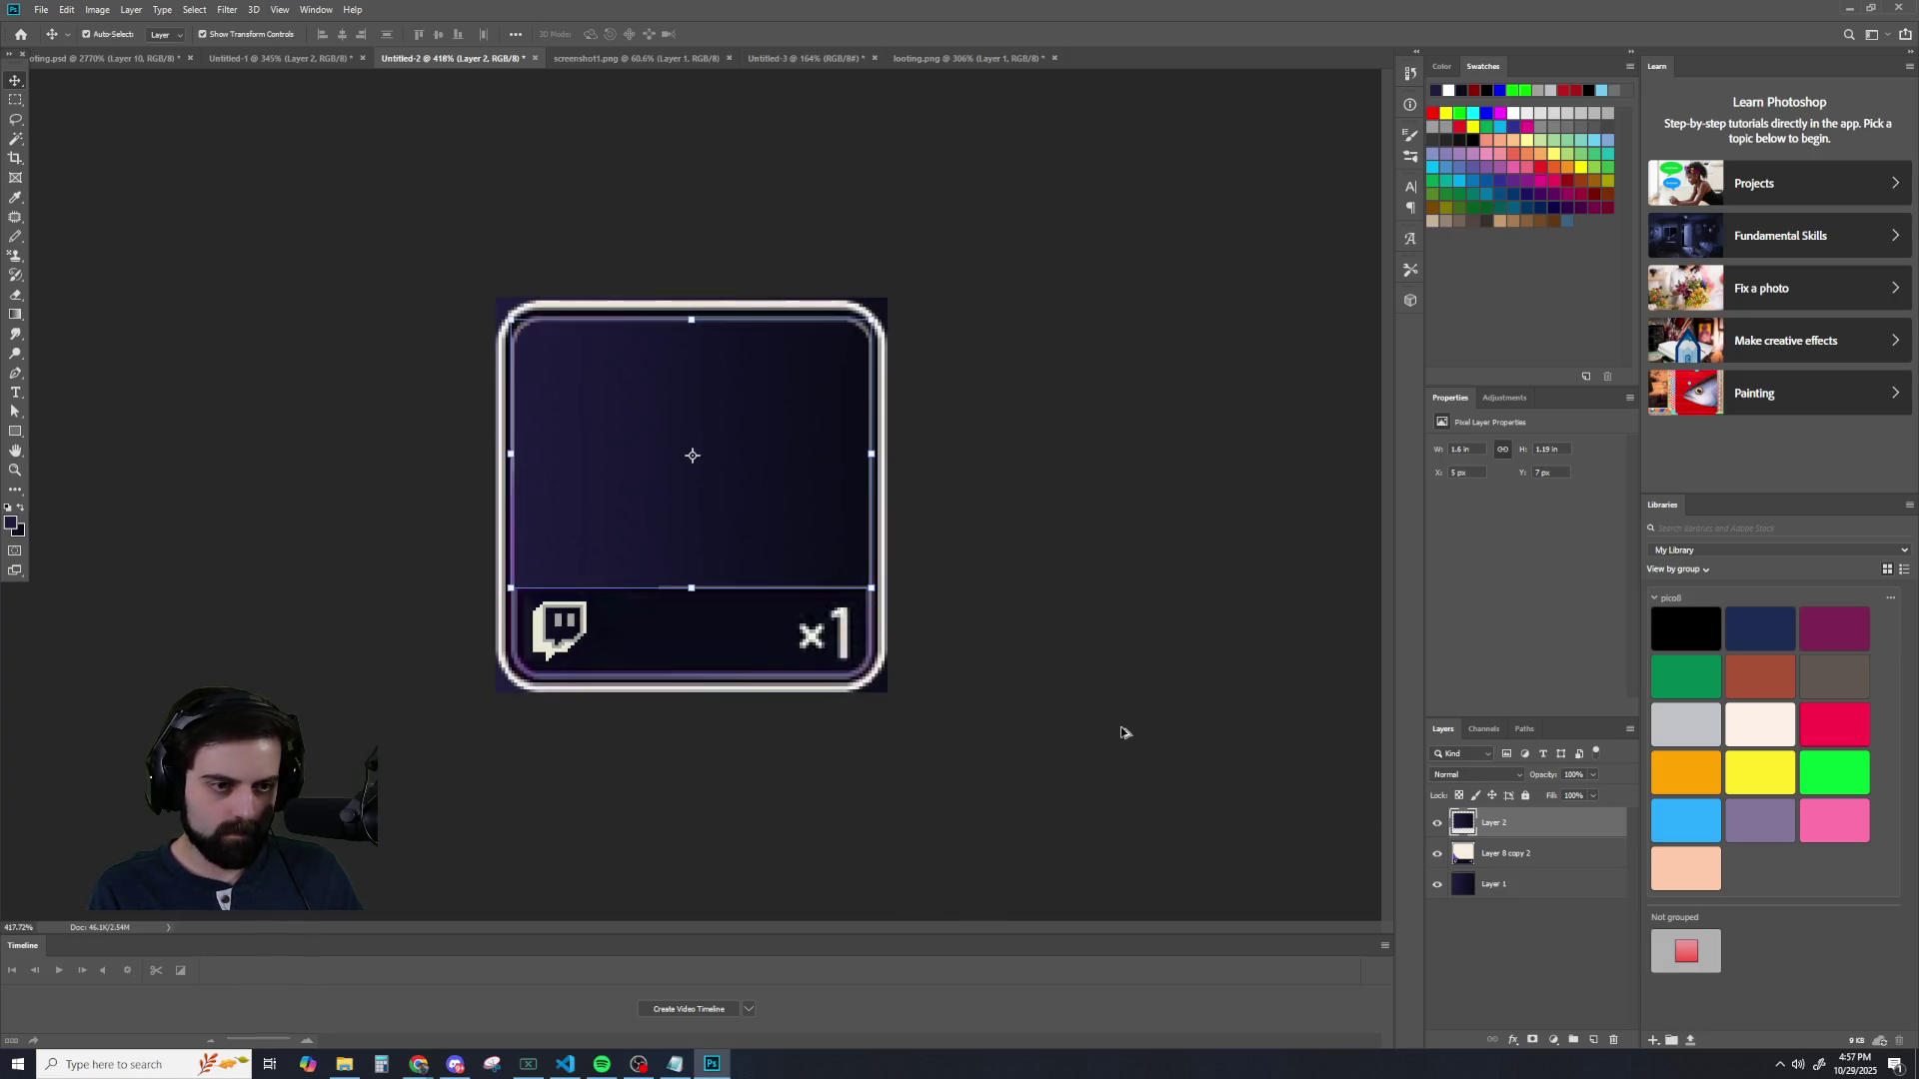
scroll(1125, 731, "up", 2)
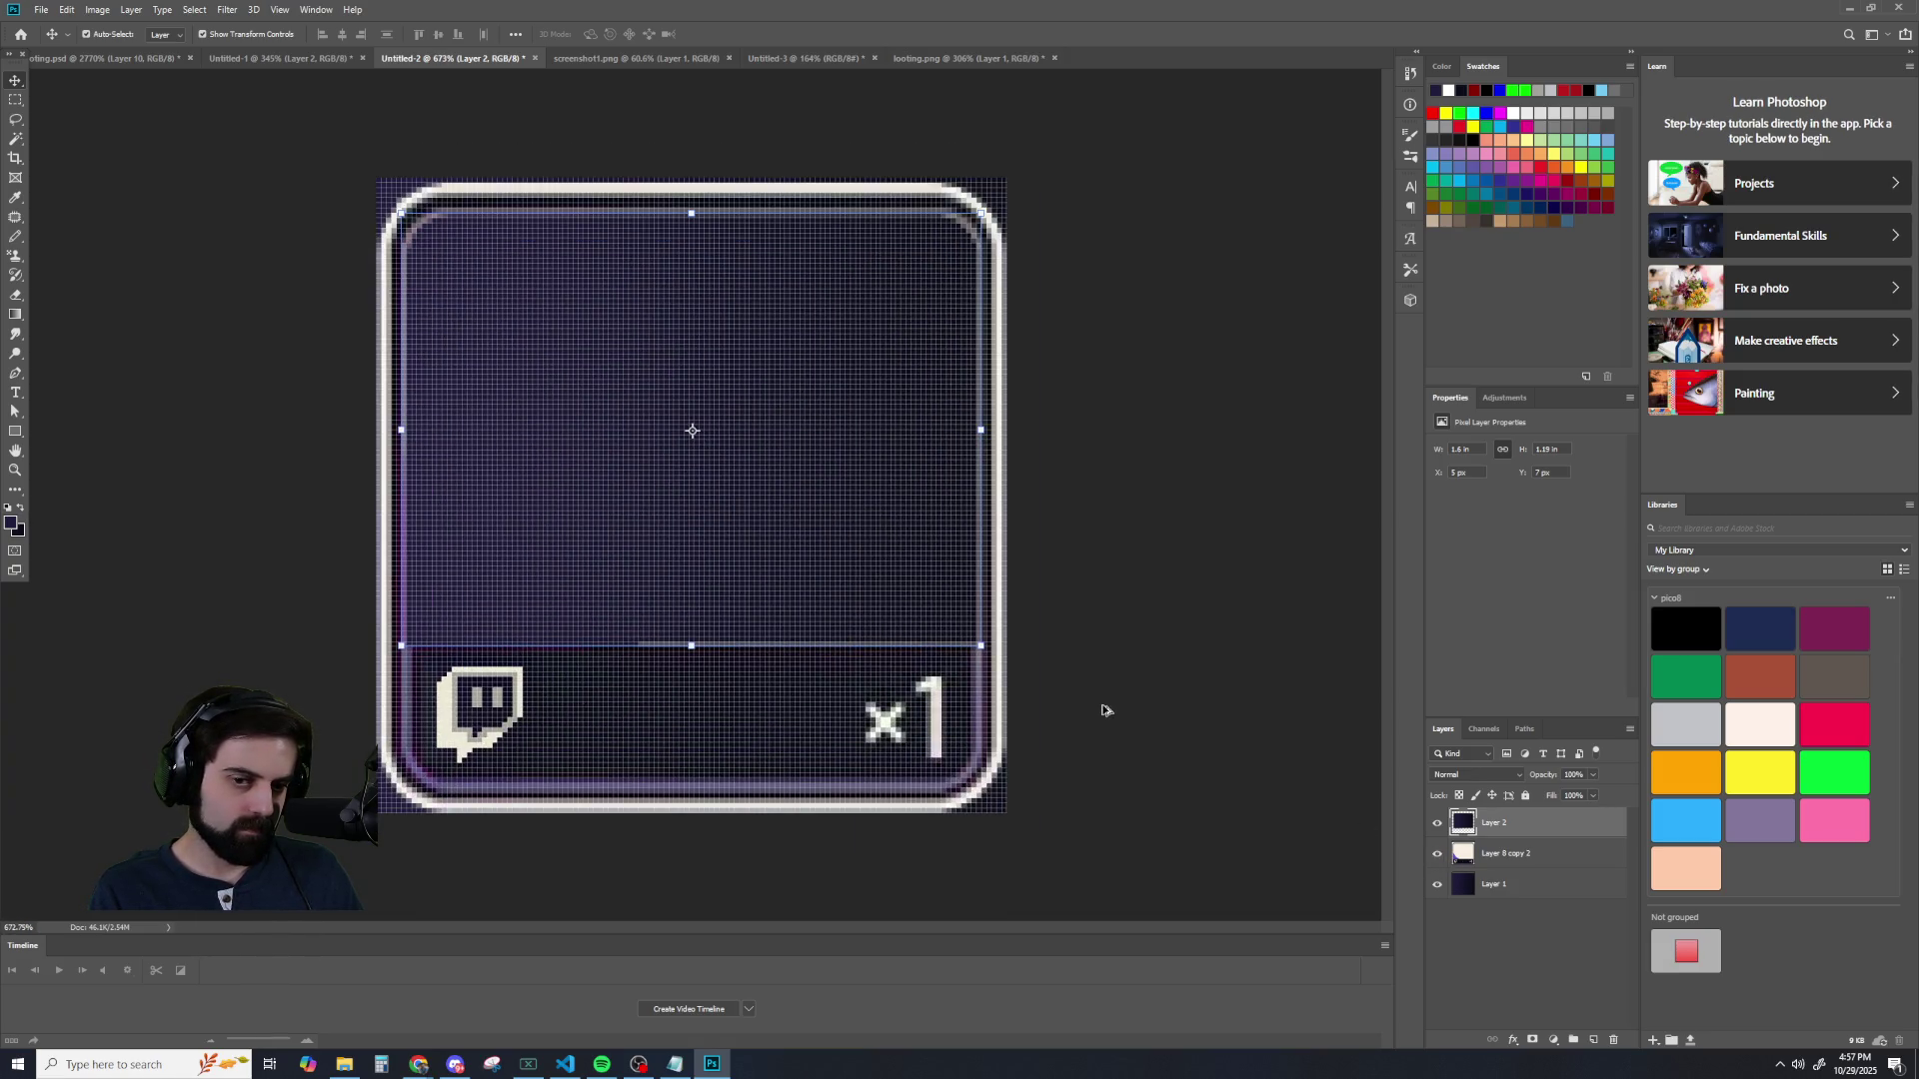
key("Delete")
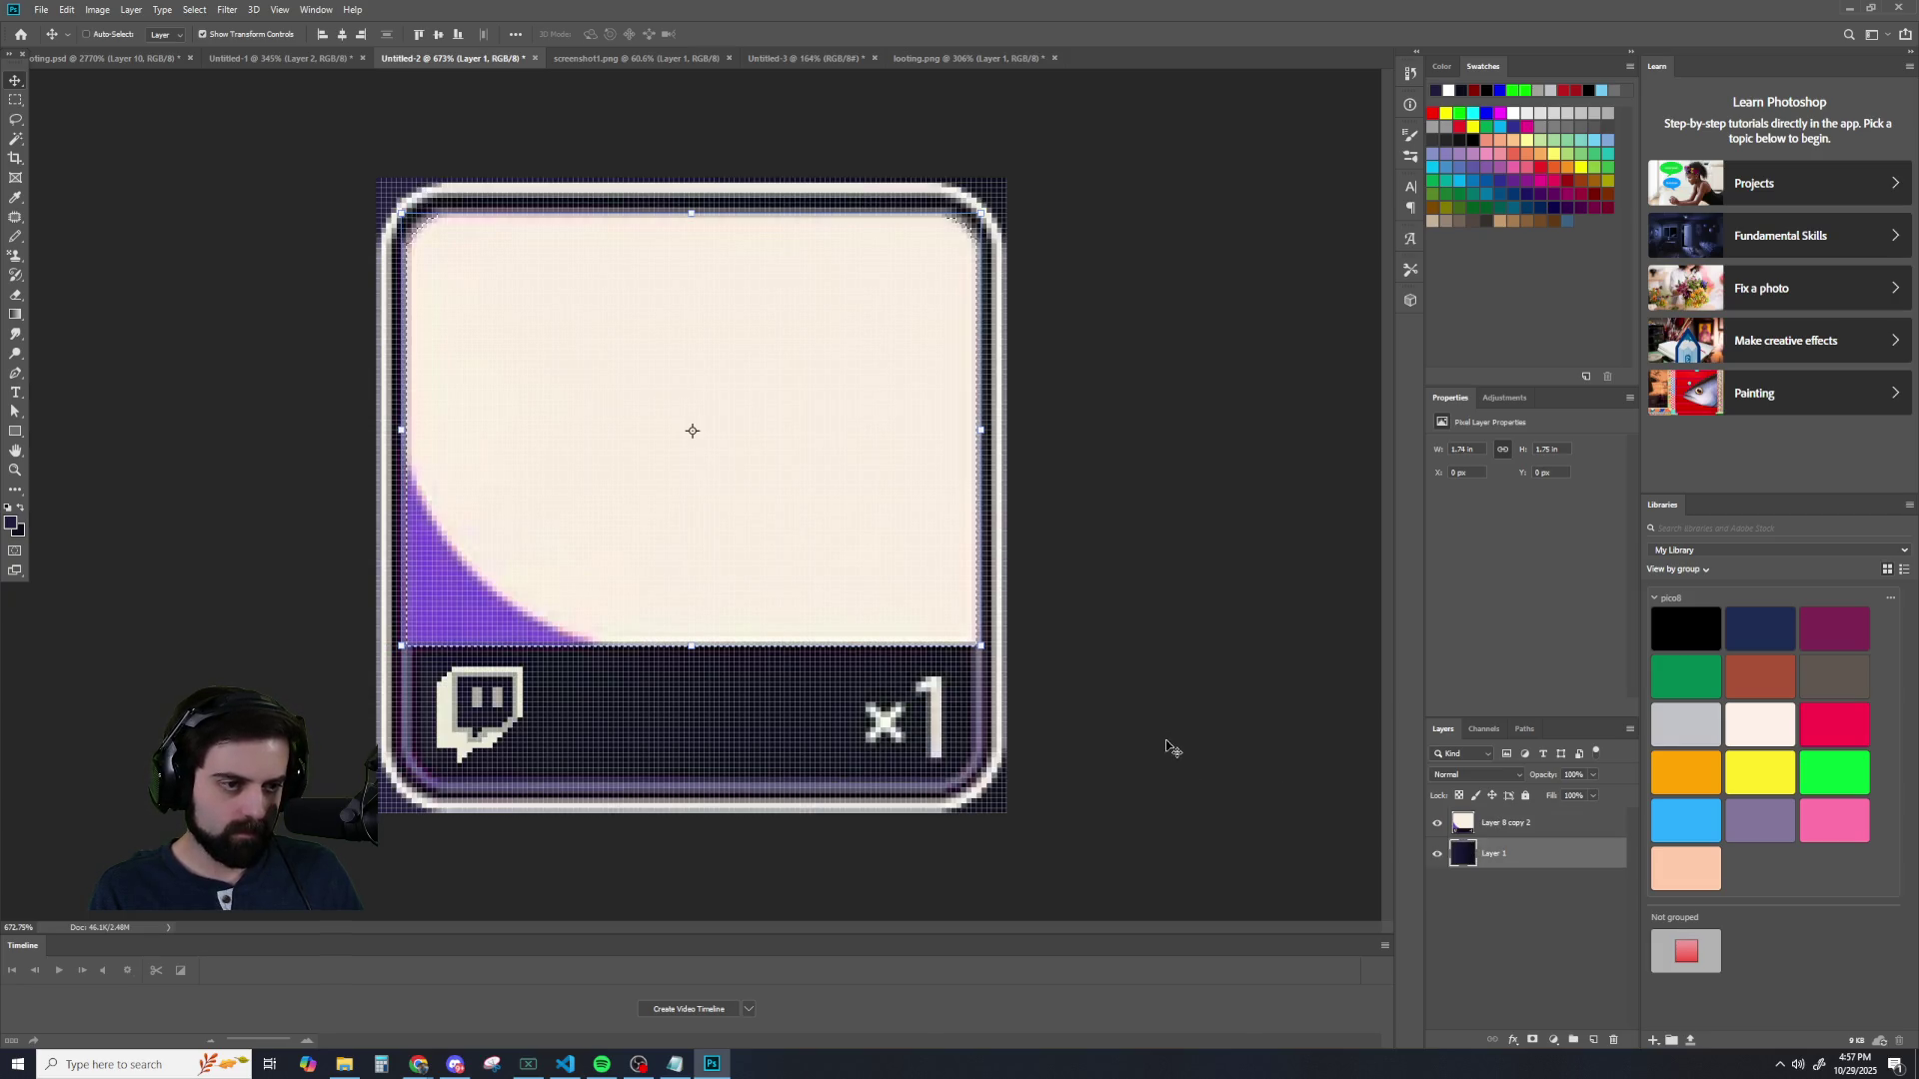
scroll(599, 590, "up", 2)
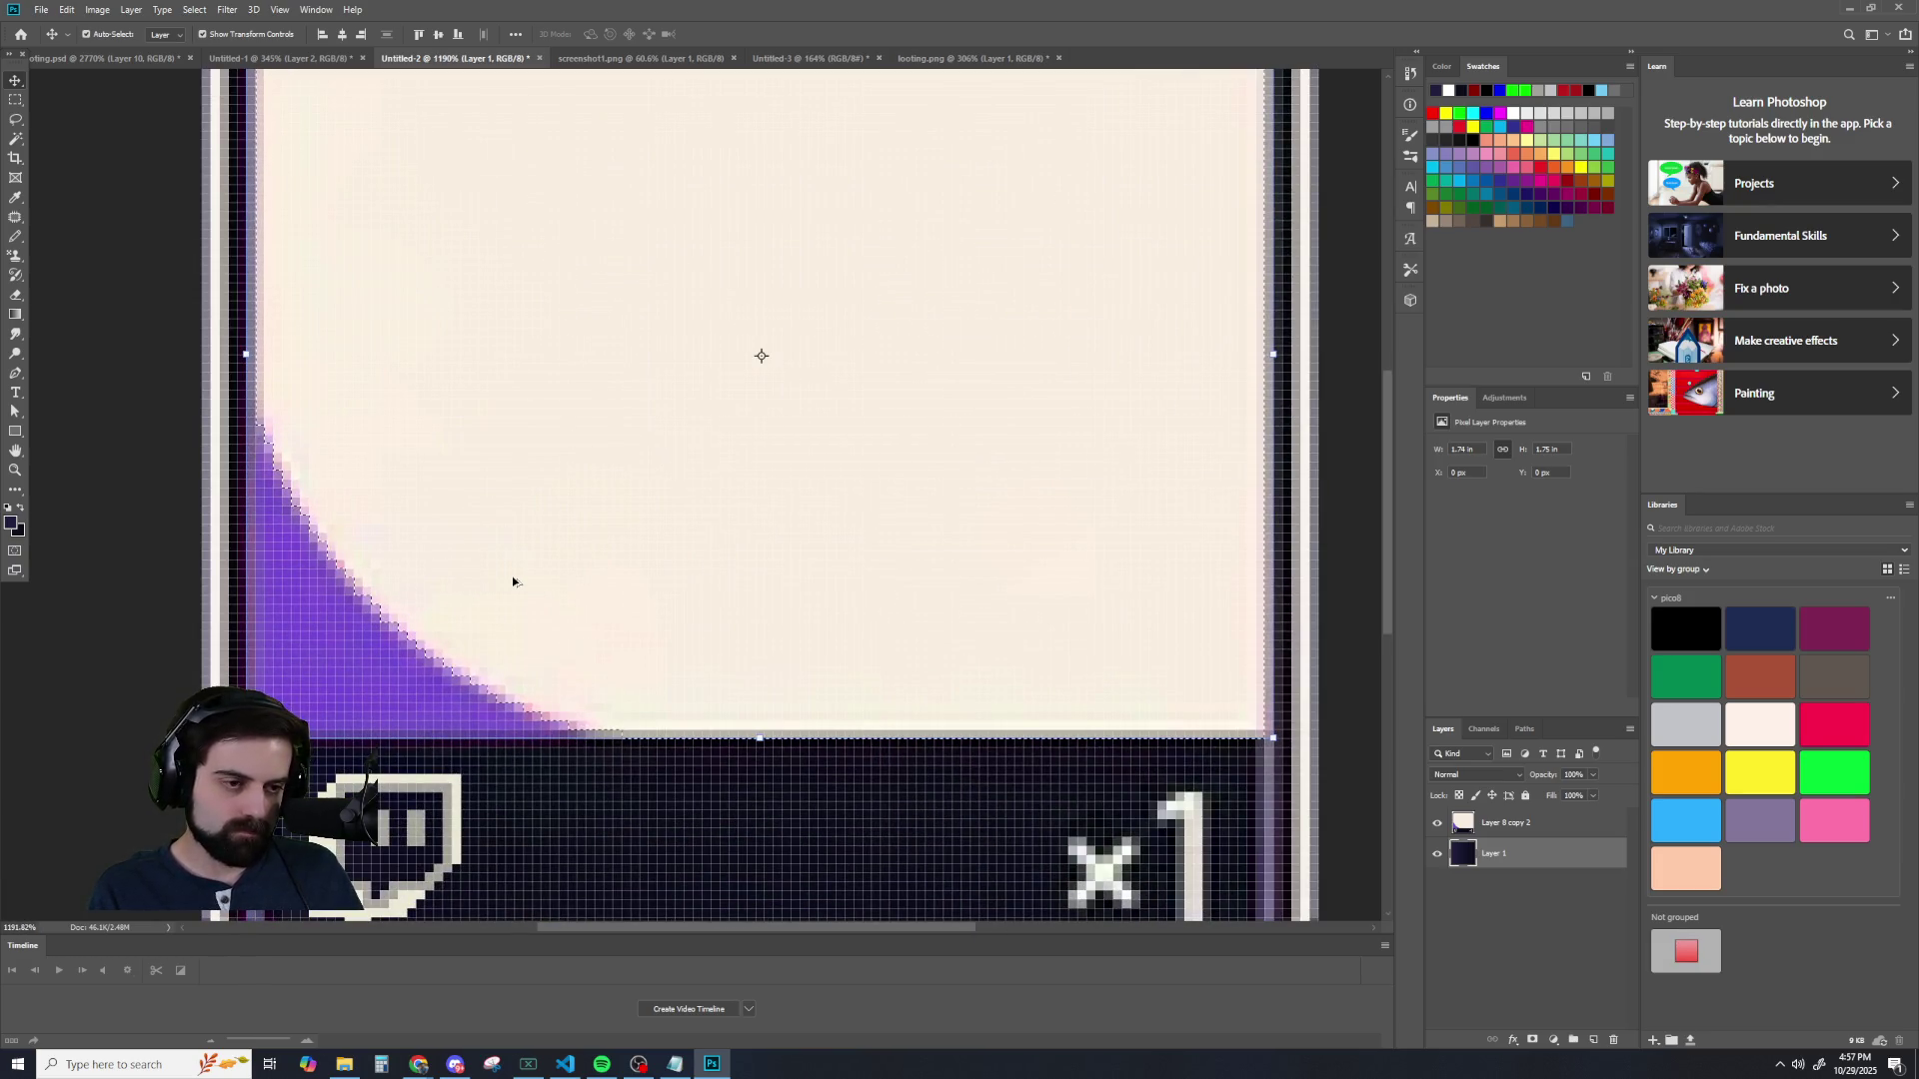
- Make a second copy of the selected area, then undo it to restore the selection
left_click(1436, 853, "alt")
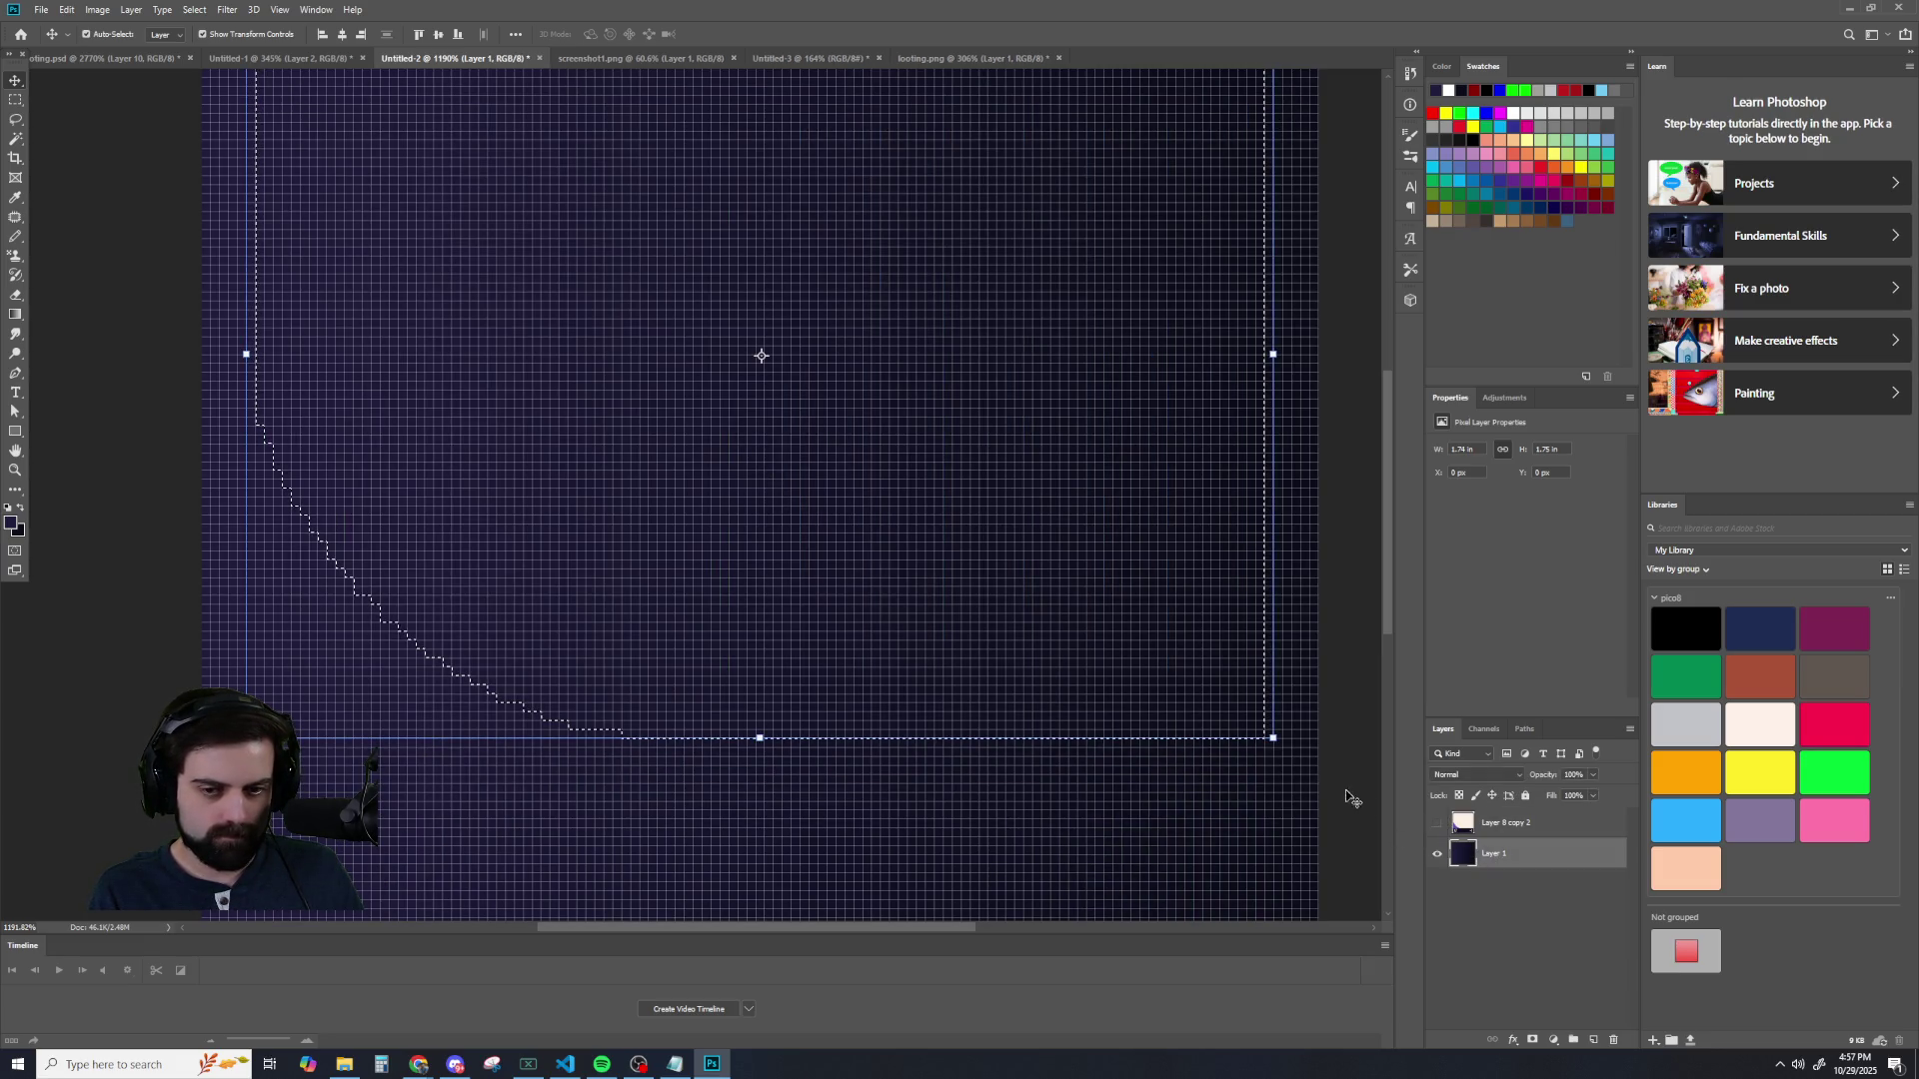
left_click(1436, 852, "alt")
key("ctrl+j")
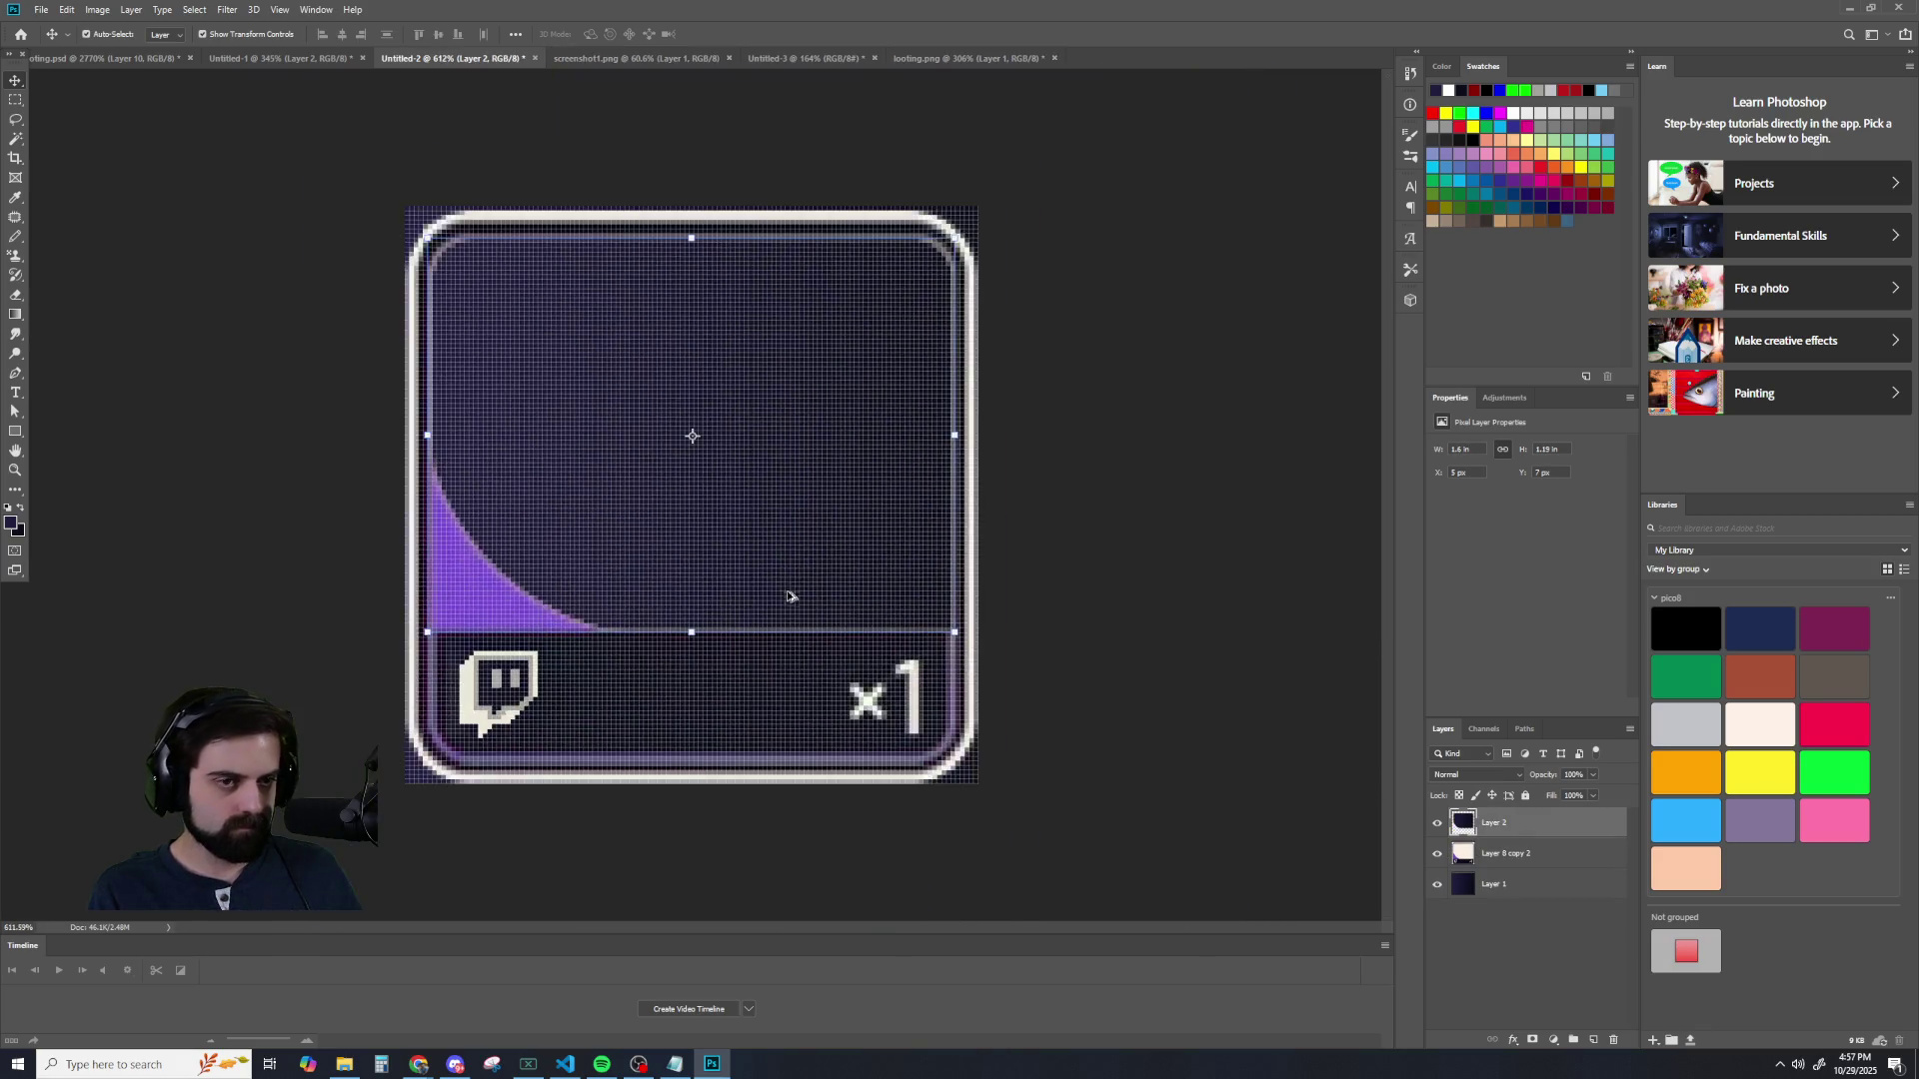
scroll(788, 600, "down", 3)
scroll(600, 523, "up", 1)
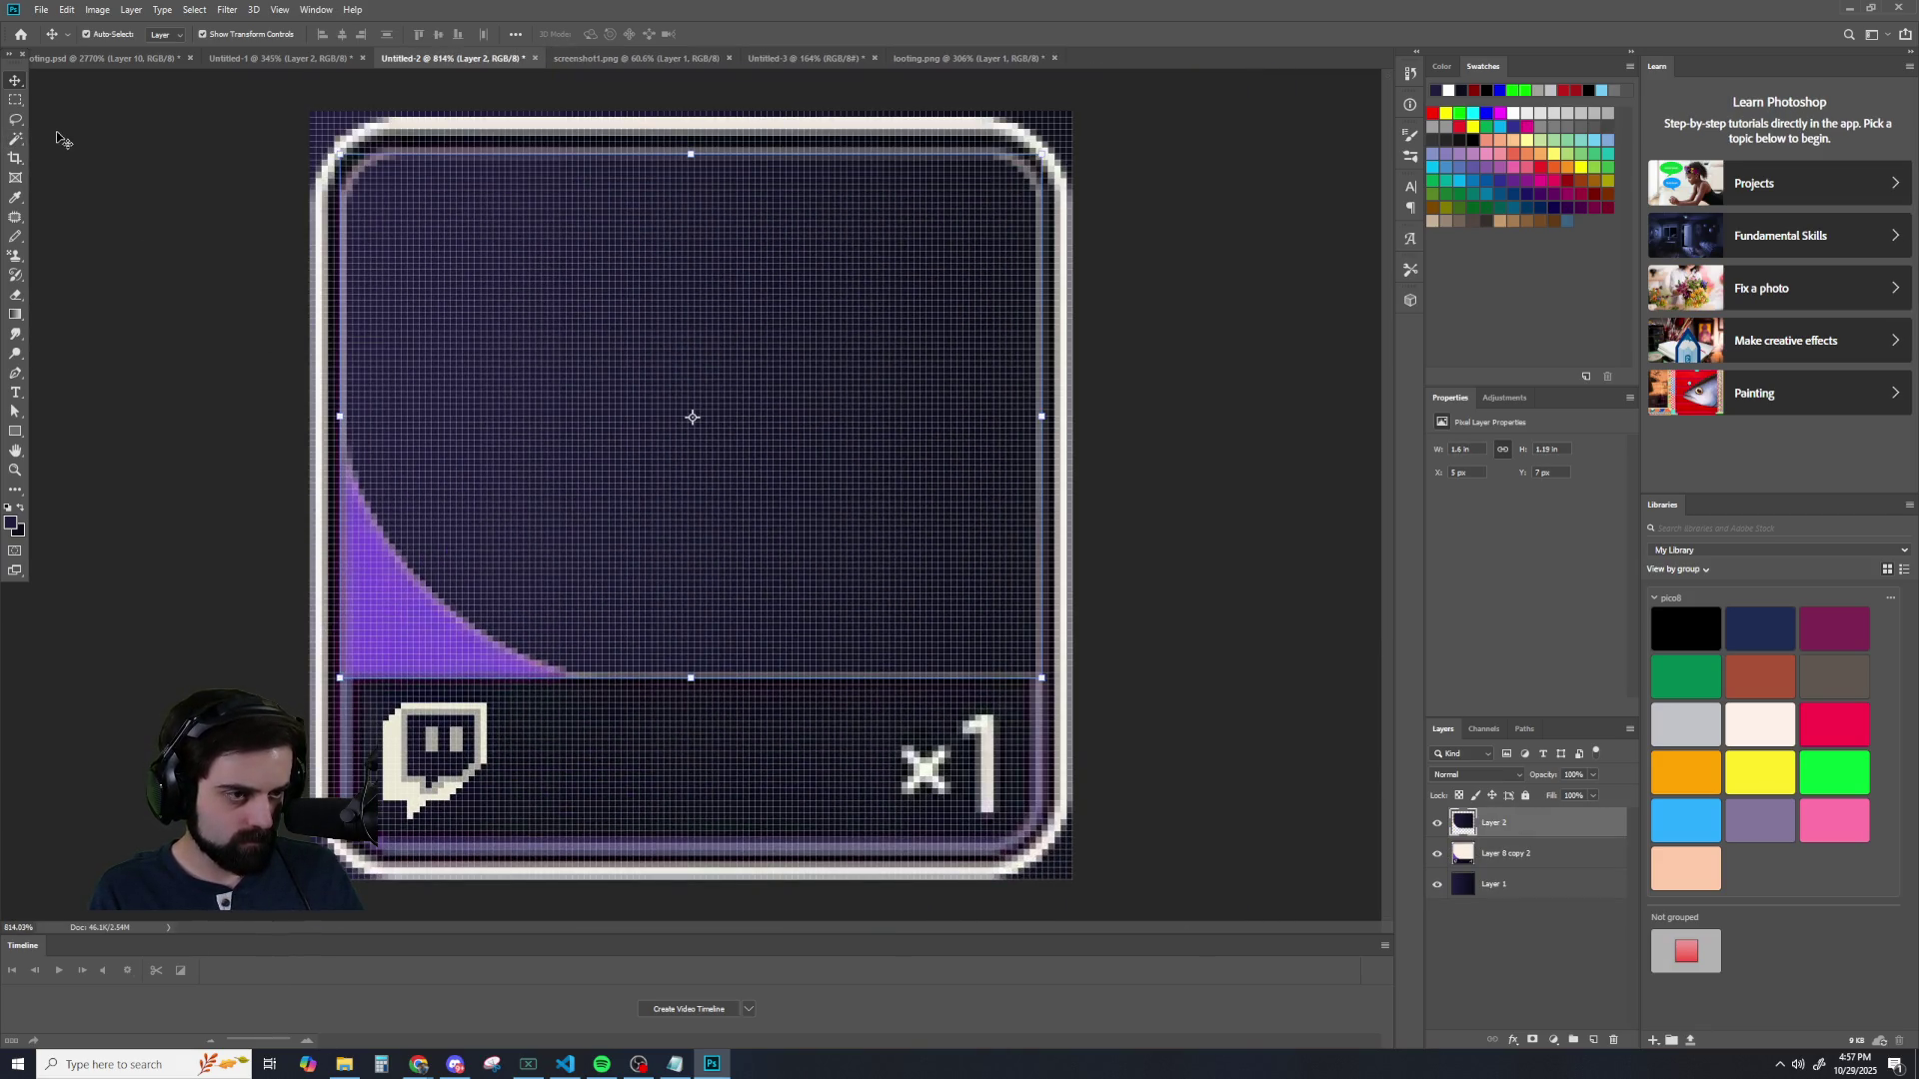
key("ctrl+z")
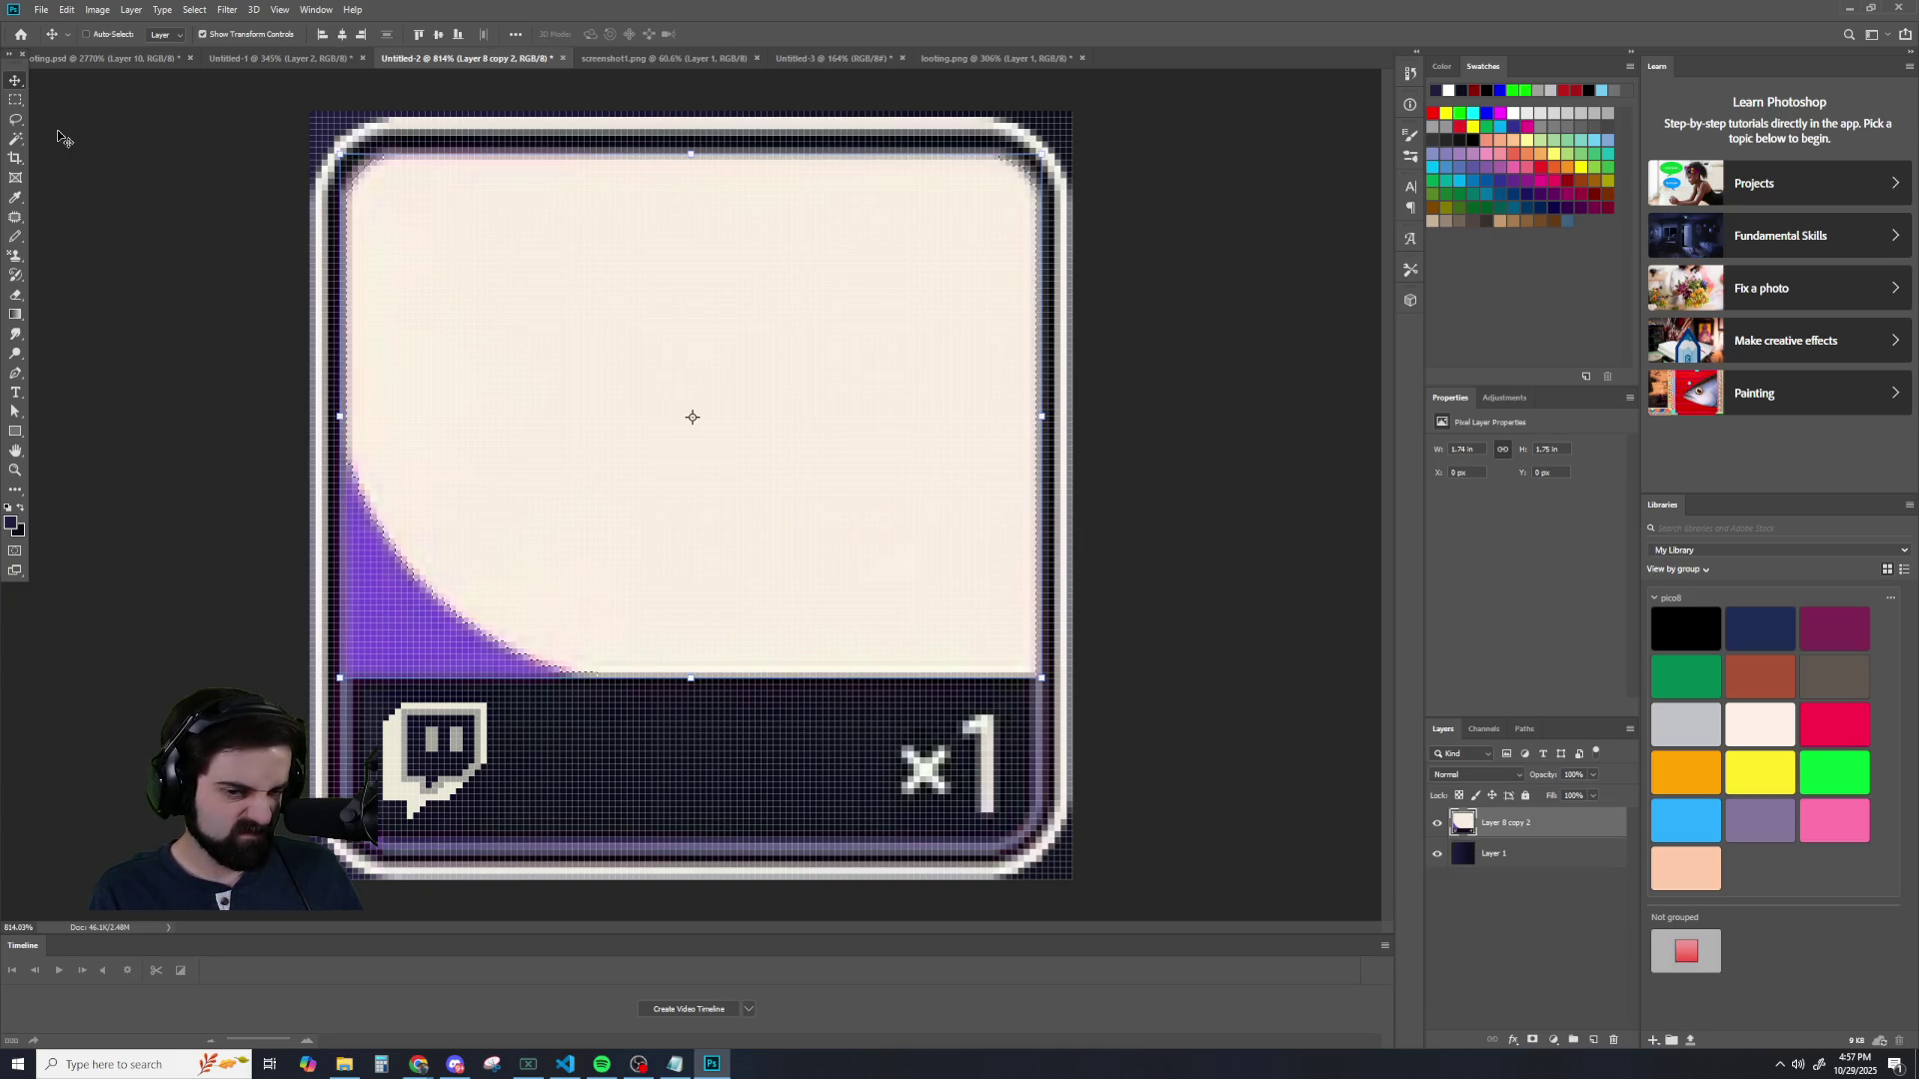
- Expand the selection on the dark background layer by 1 pixel
left_click(1496, 854)
left_click(1437, 823)
left_click(194, 9)
mouse_move(210, 222)
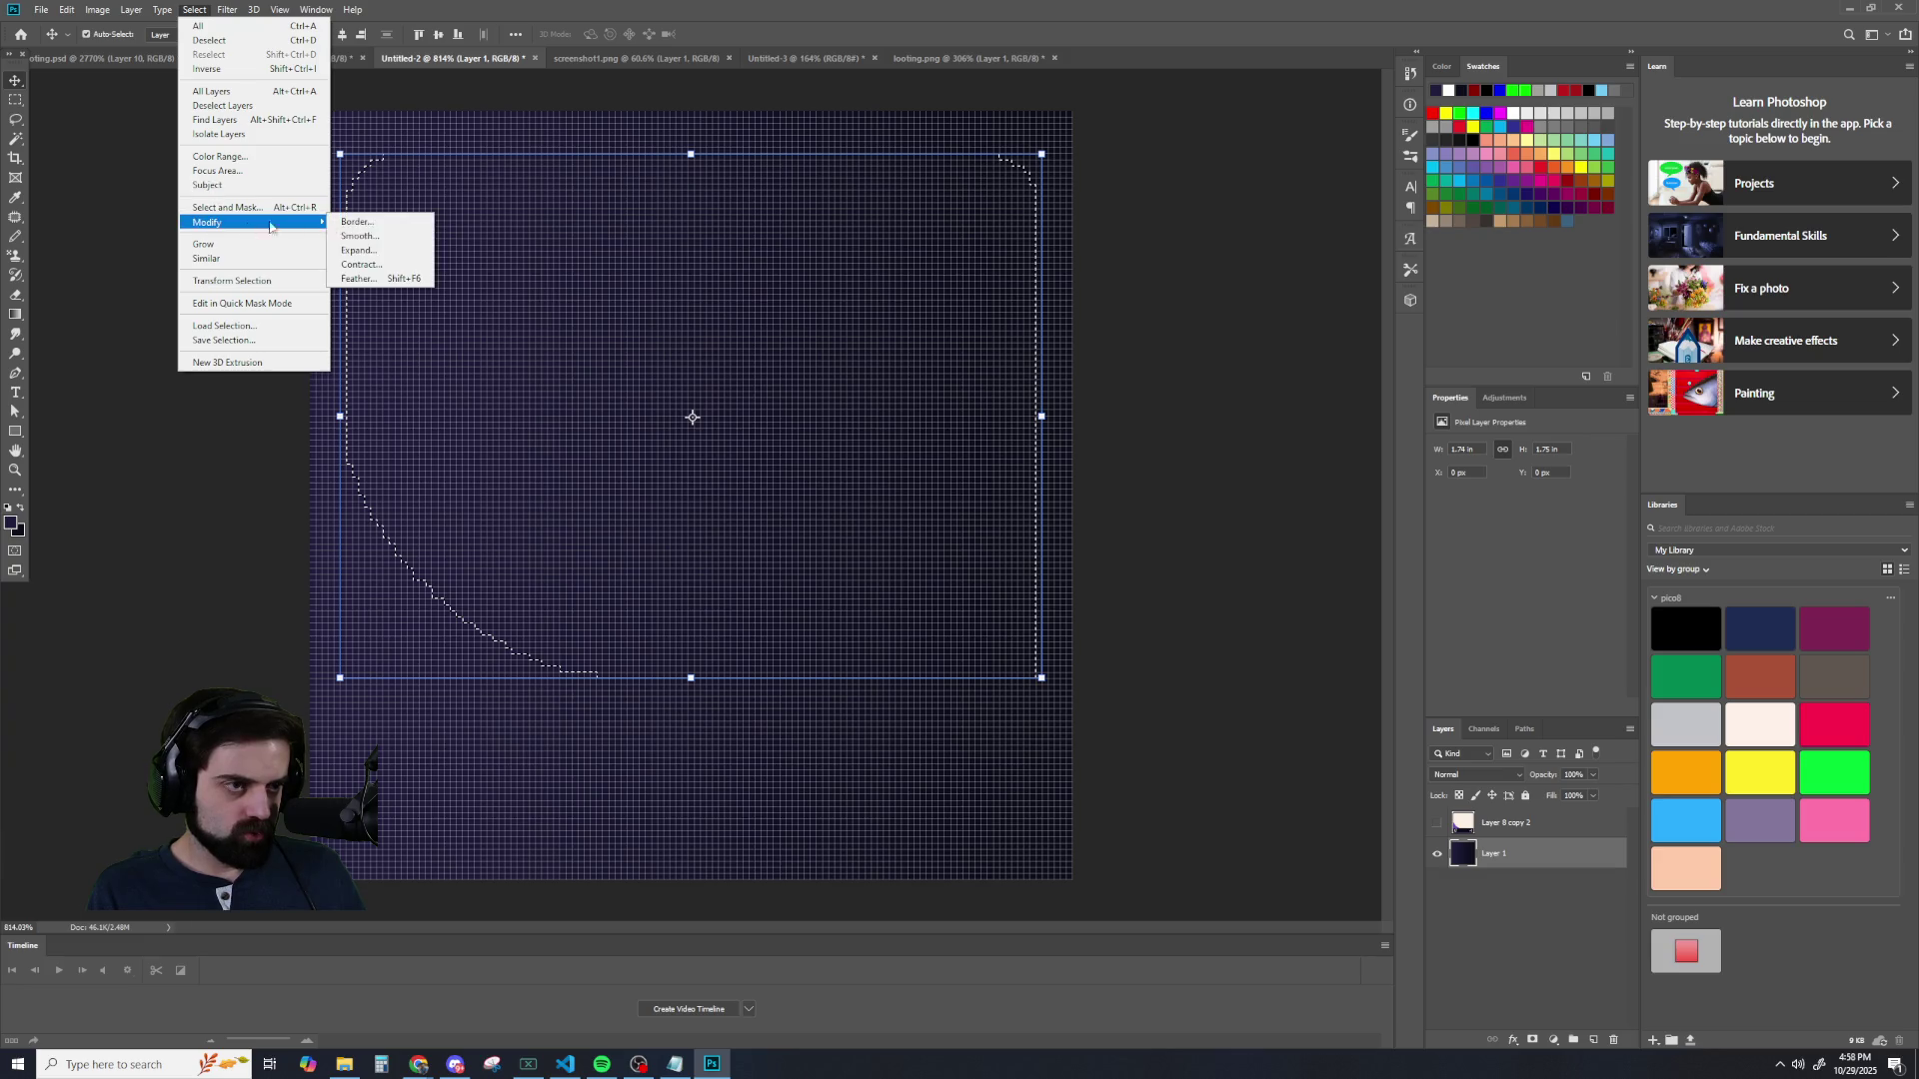
left_click(362, 247)
key("Return")
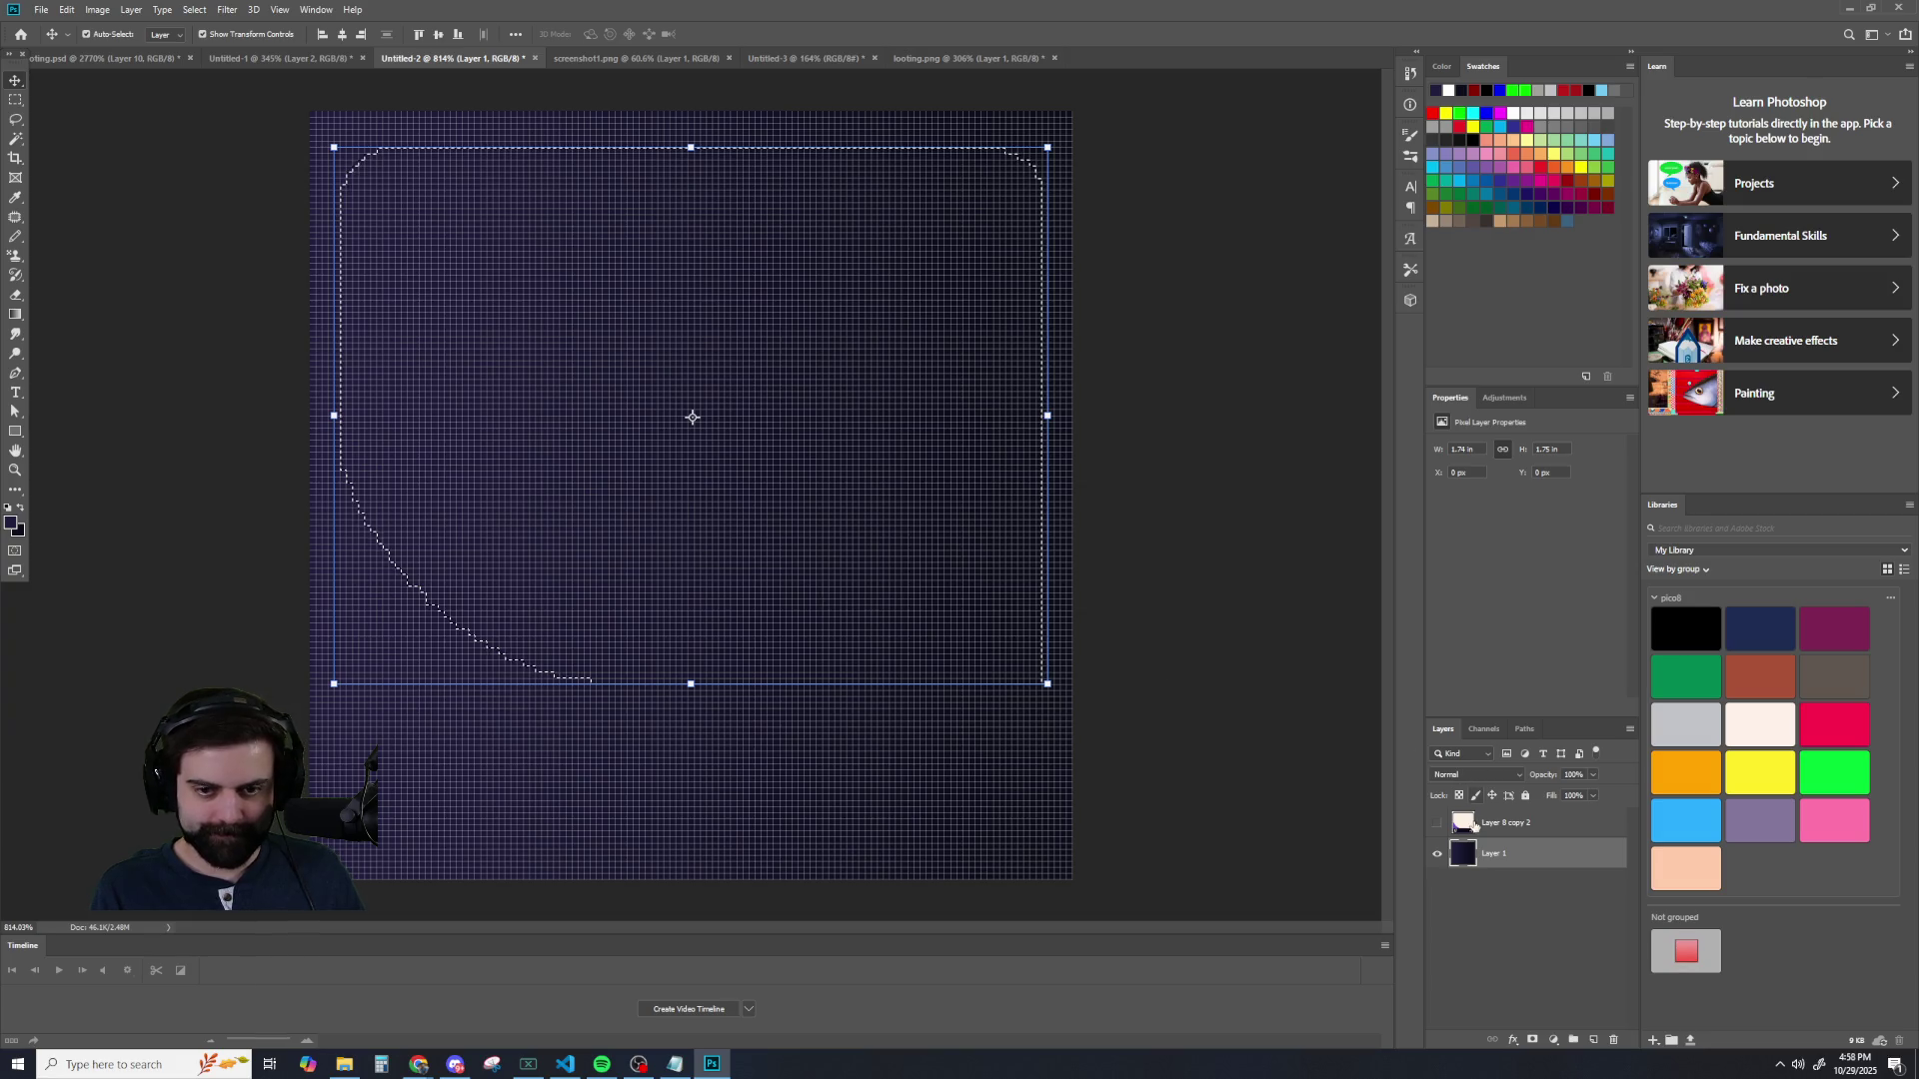
- Copy the expanded gradient area to a new Layer 2 above the cream card
left_click(1505, 822)
left_click(1437, 823)
left_click(1506, 855)
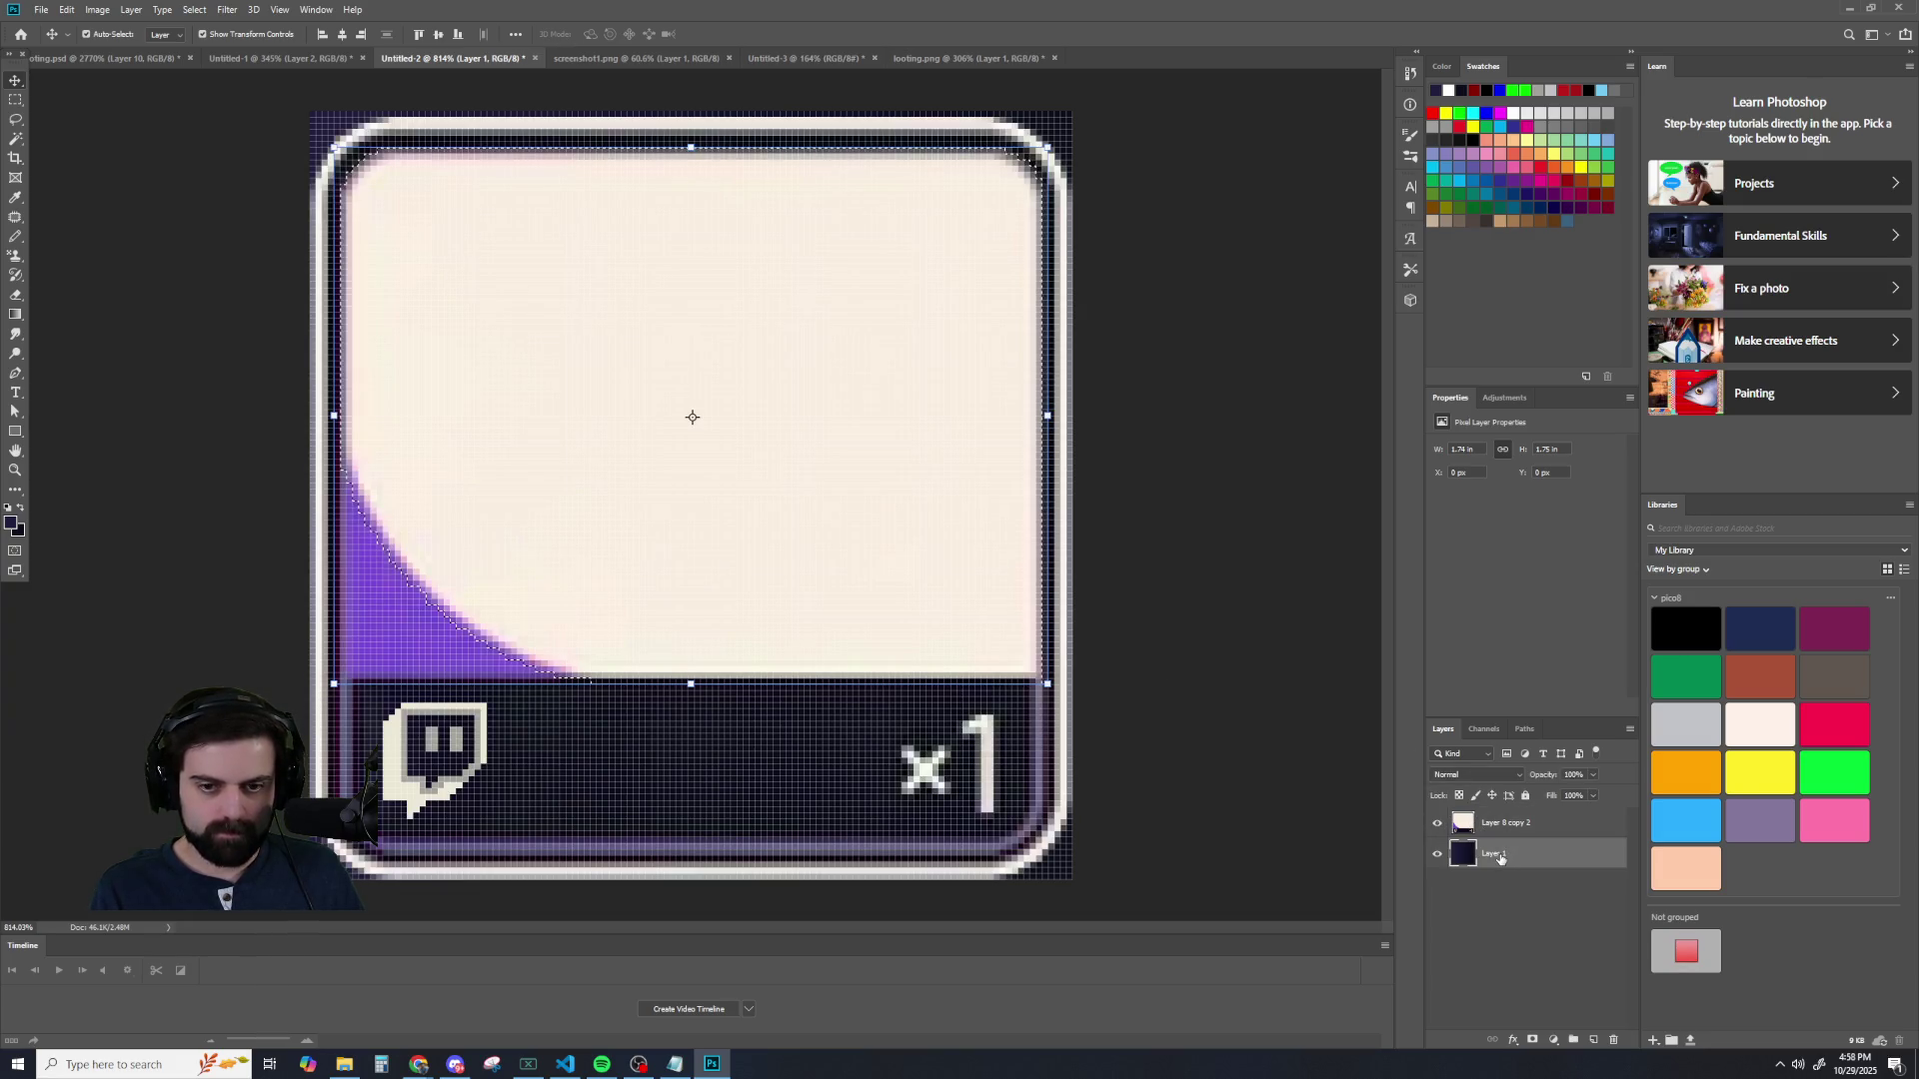
key("ctrl+j")
left_click_drag(1507, 856, 1499, 828)
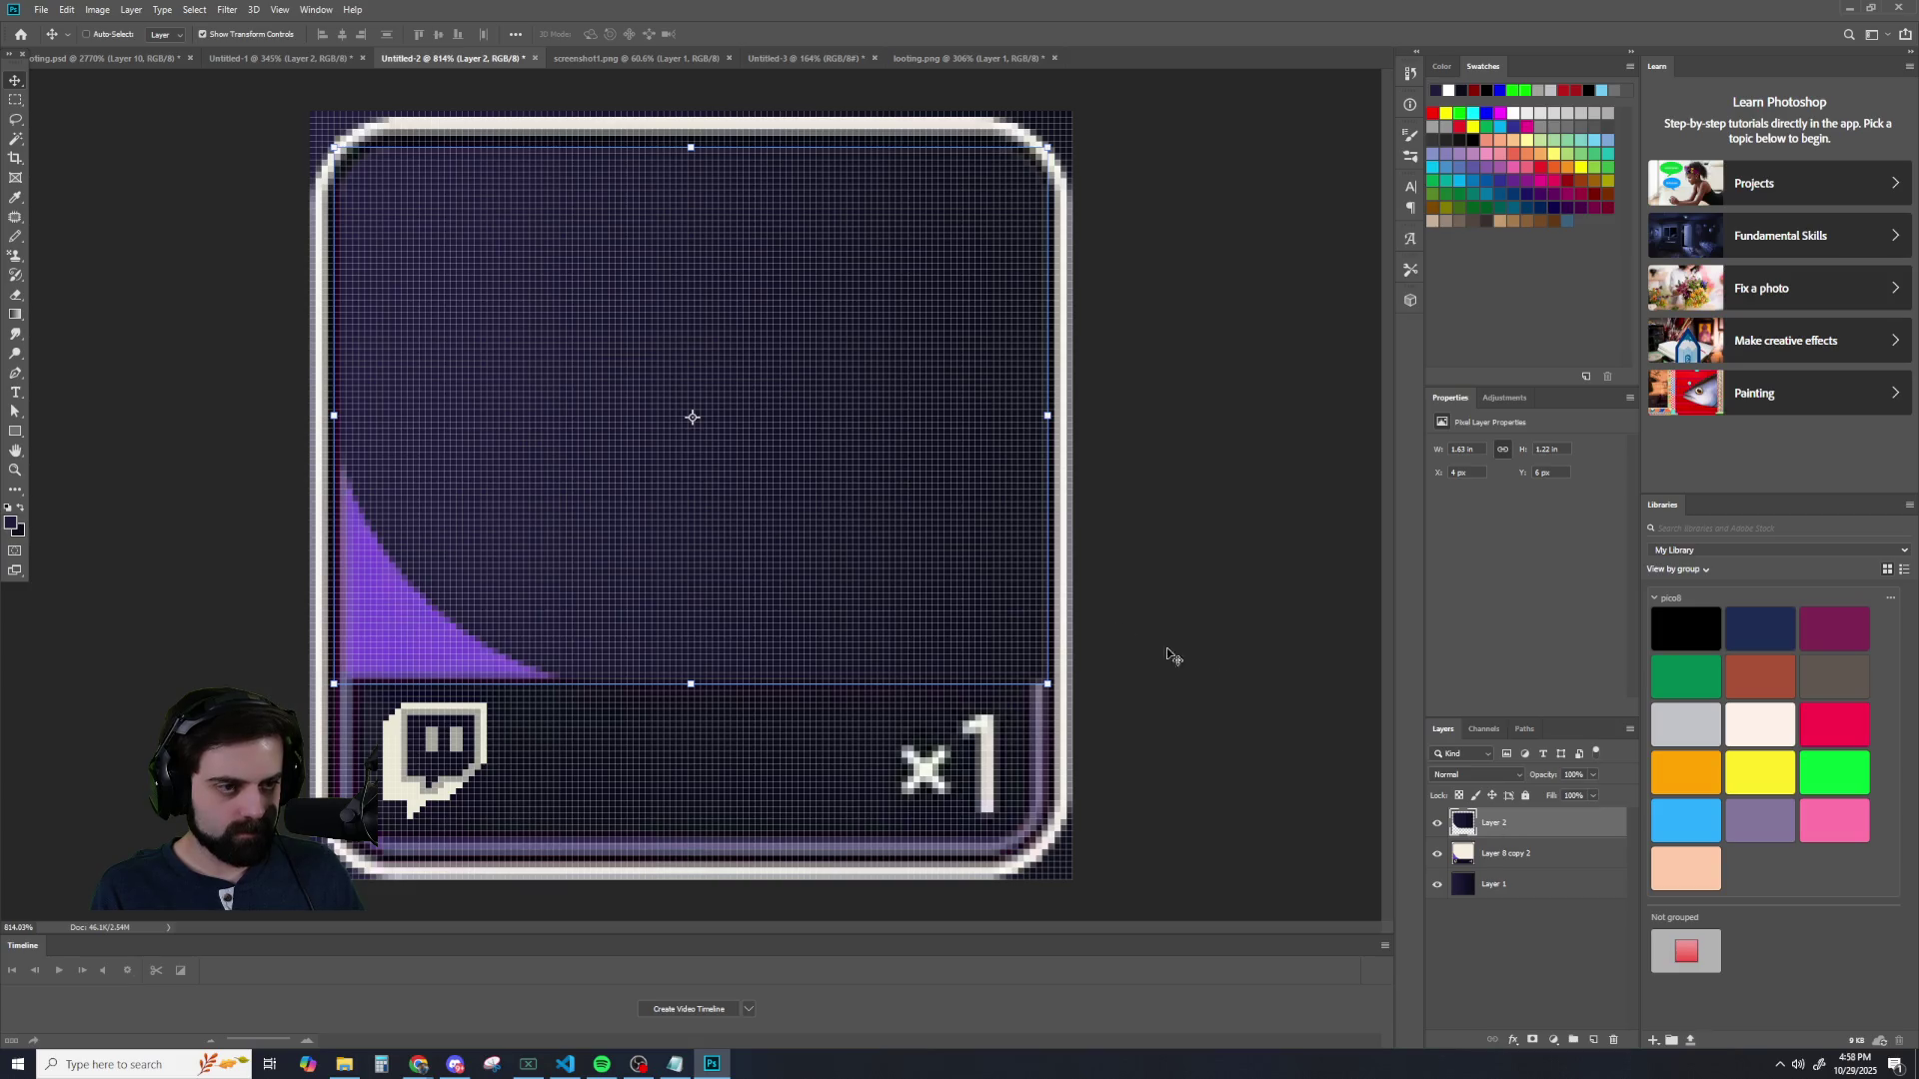
left_click(107, 135)
scroll(110, 150, "down", 5)
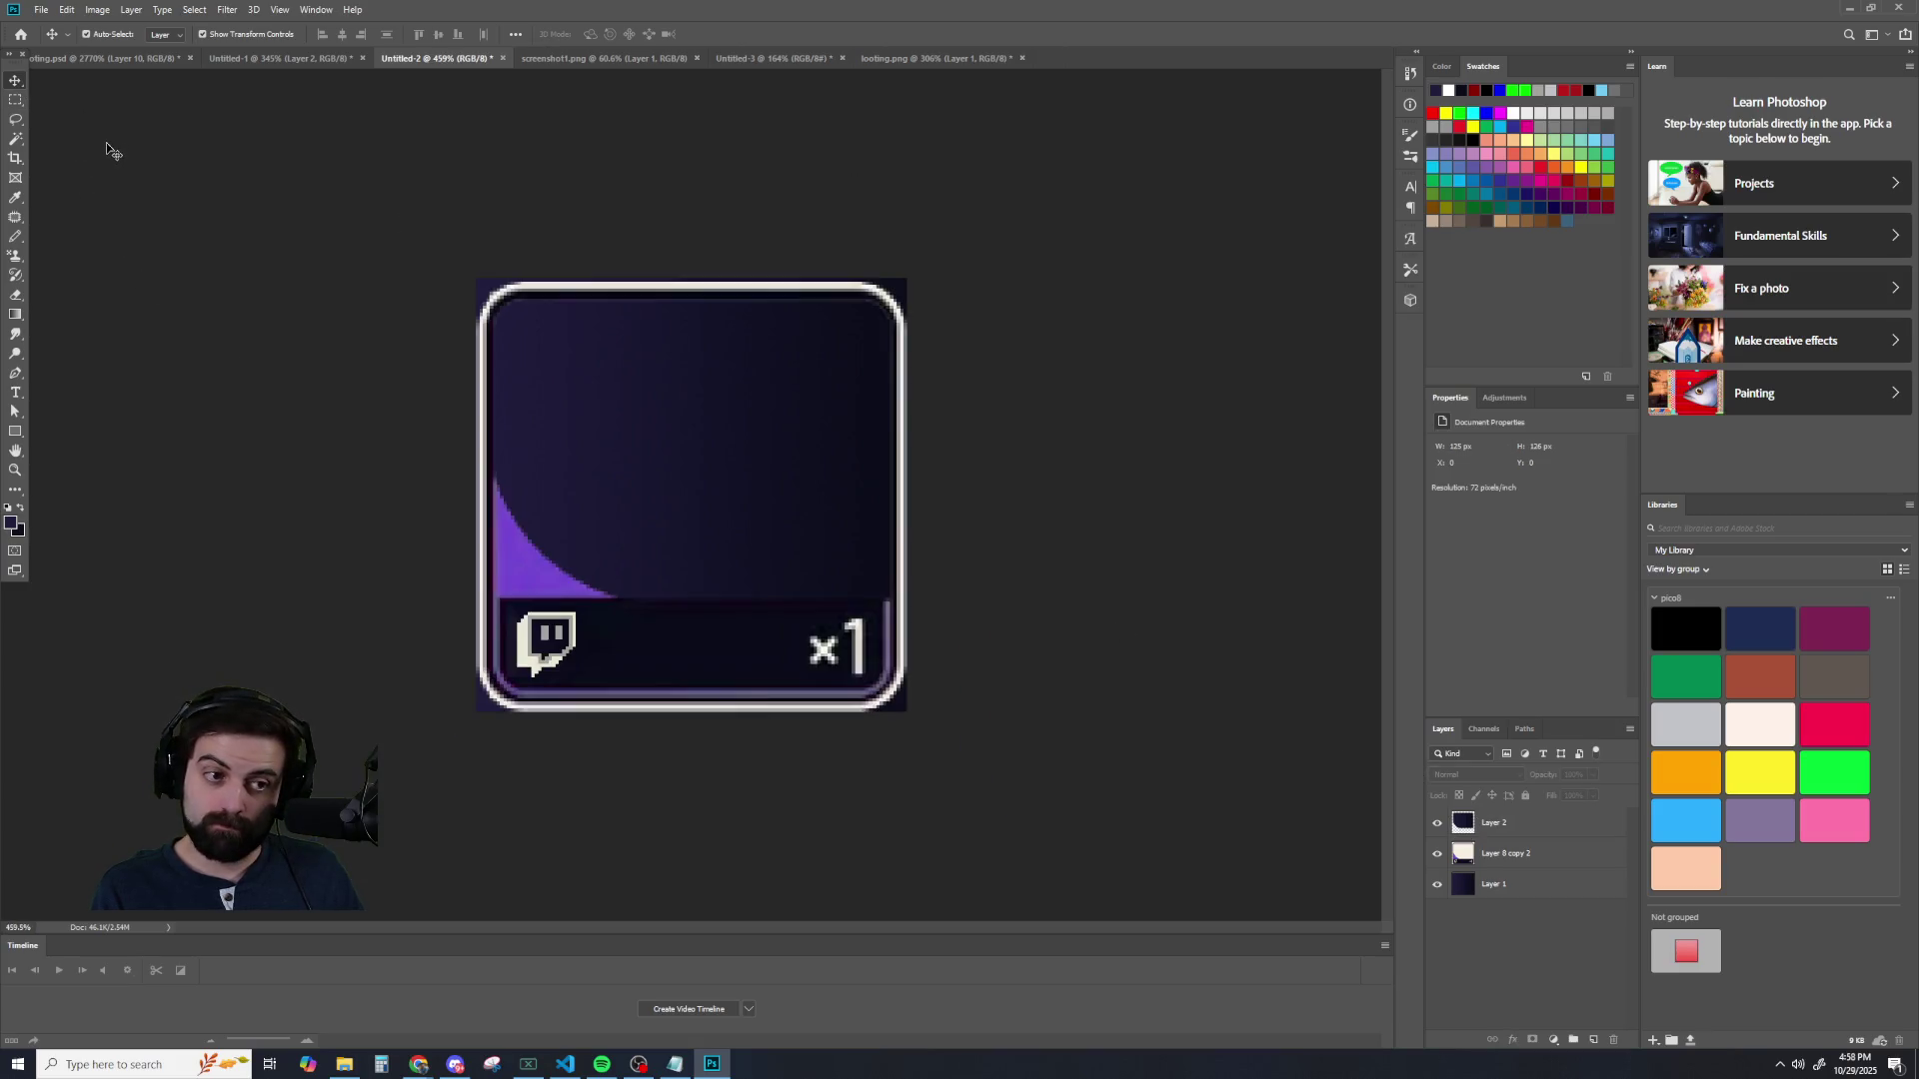
- Hide the original dark background Layer 1 and inspect the transparent corners
left_click(1437, 884)
scroll(1090, 716, "down", 3)
scroll(1066, 699, "down", 3)
scroll(1058, 692, "up", 4)
scroll(1054, 693, "up", 1)
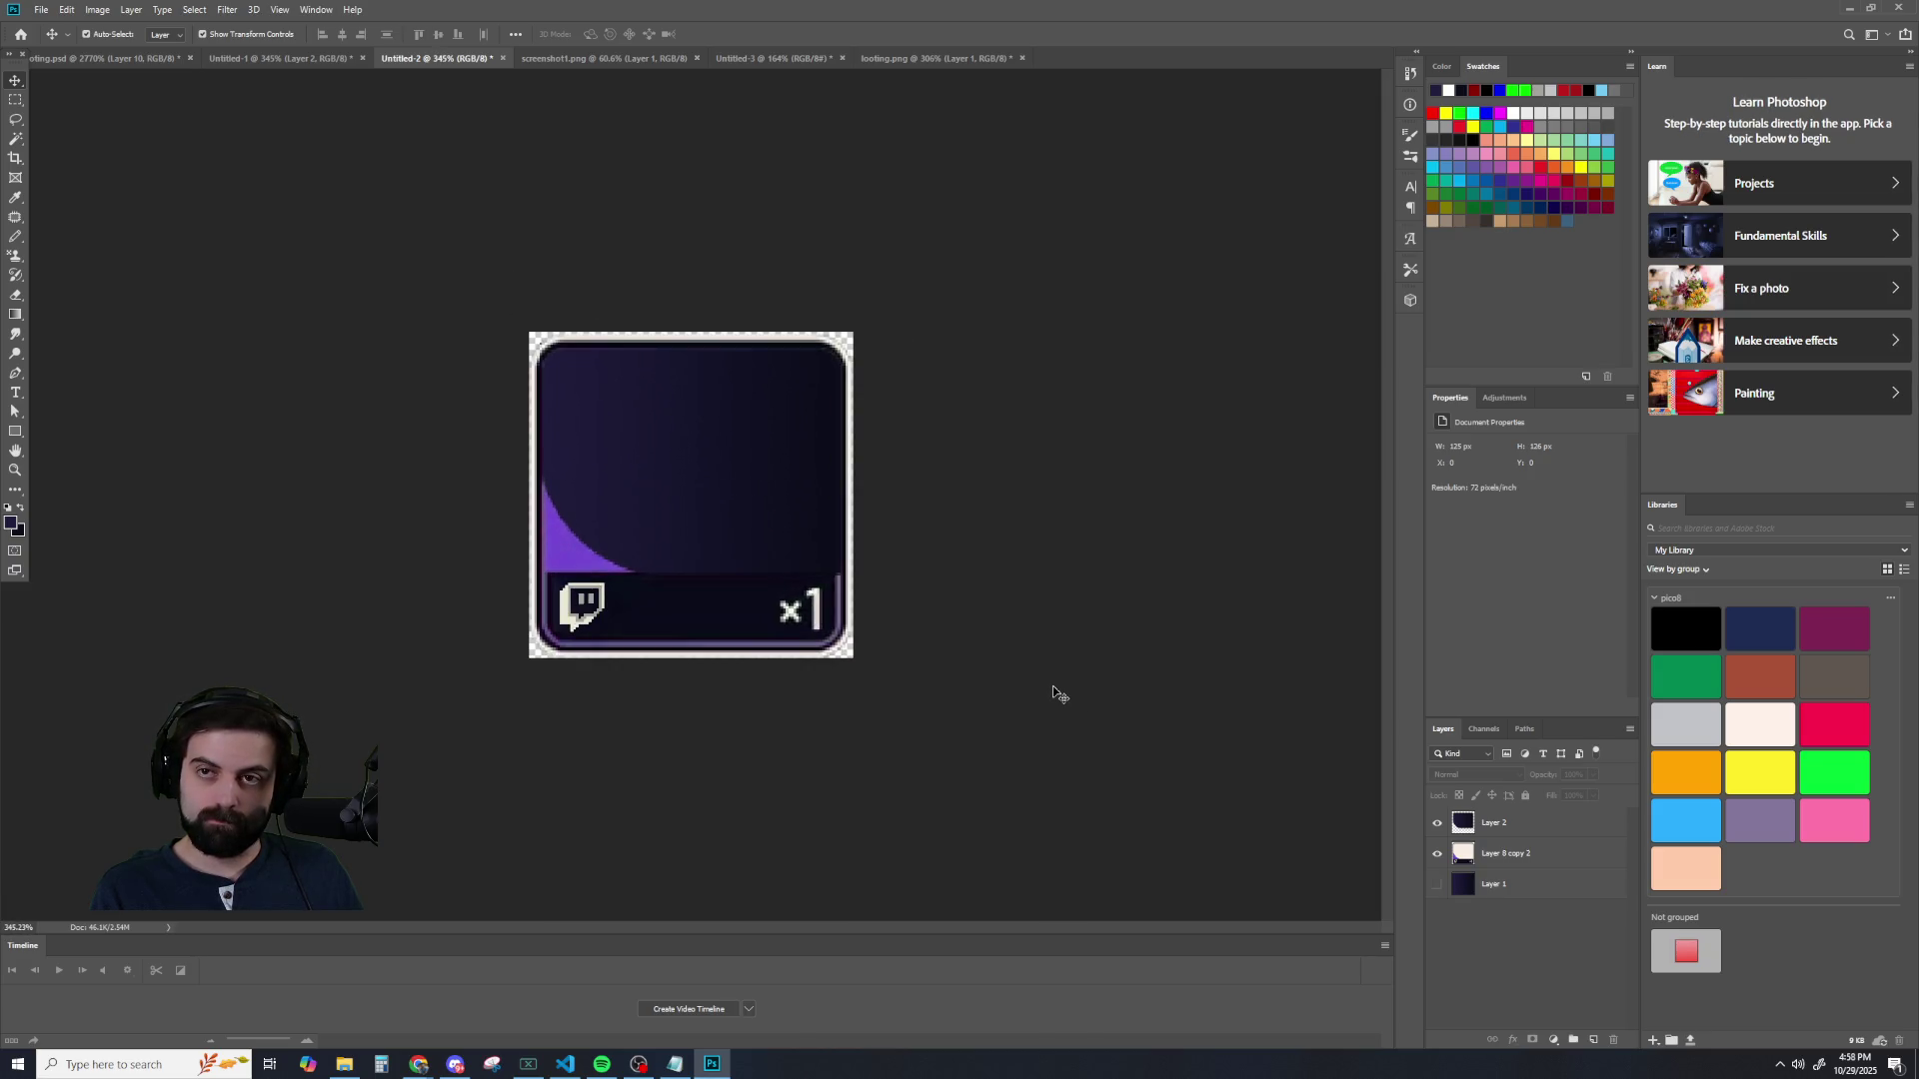
scroll(1031, 687, "up", 1)
scroll(1025, 687, "down", 2)
scroll(1024, 689, "up", 2)
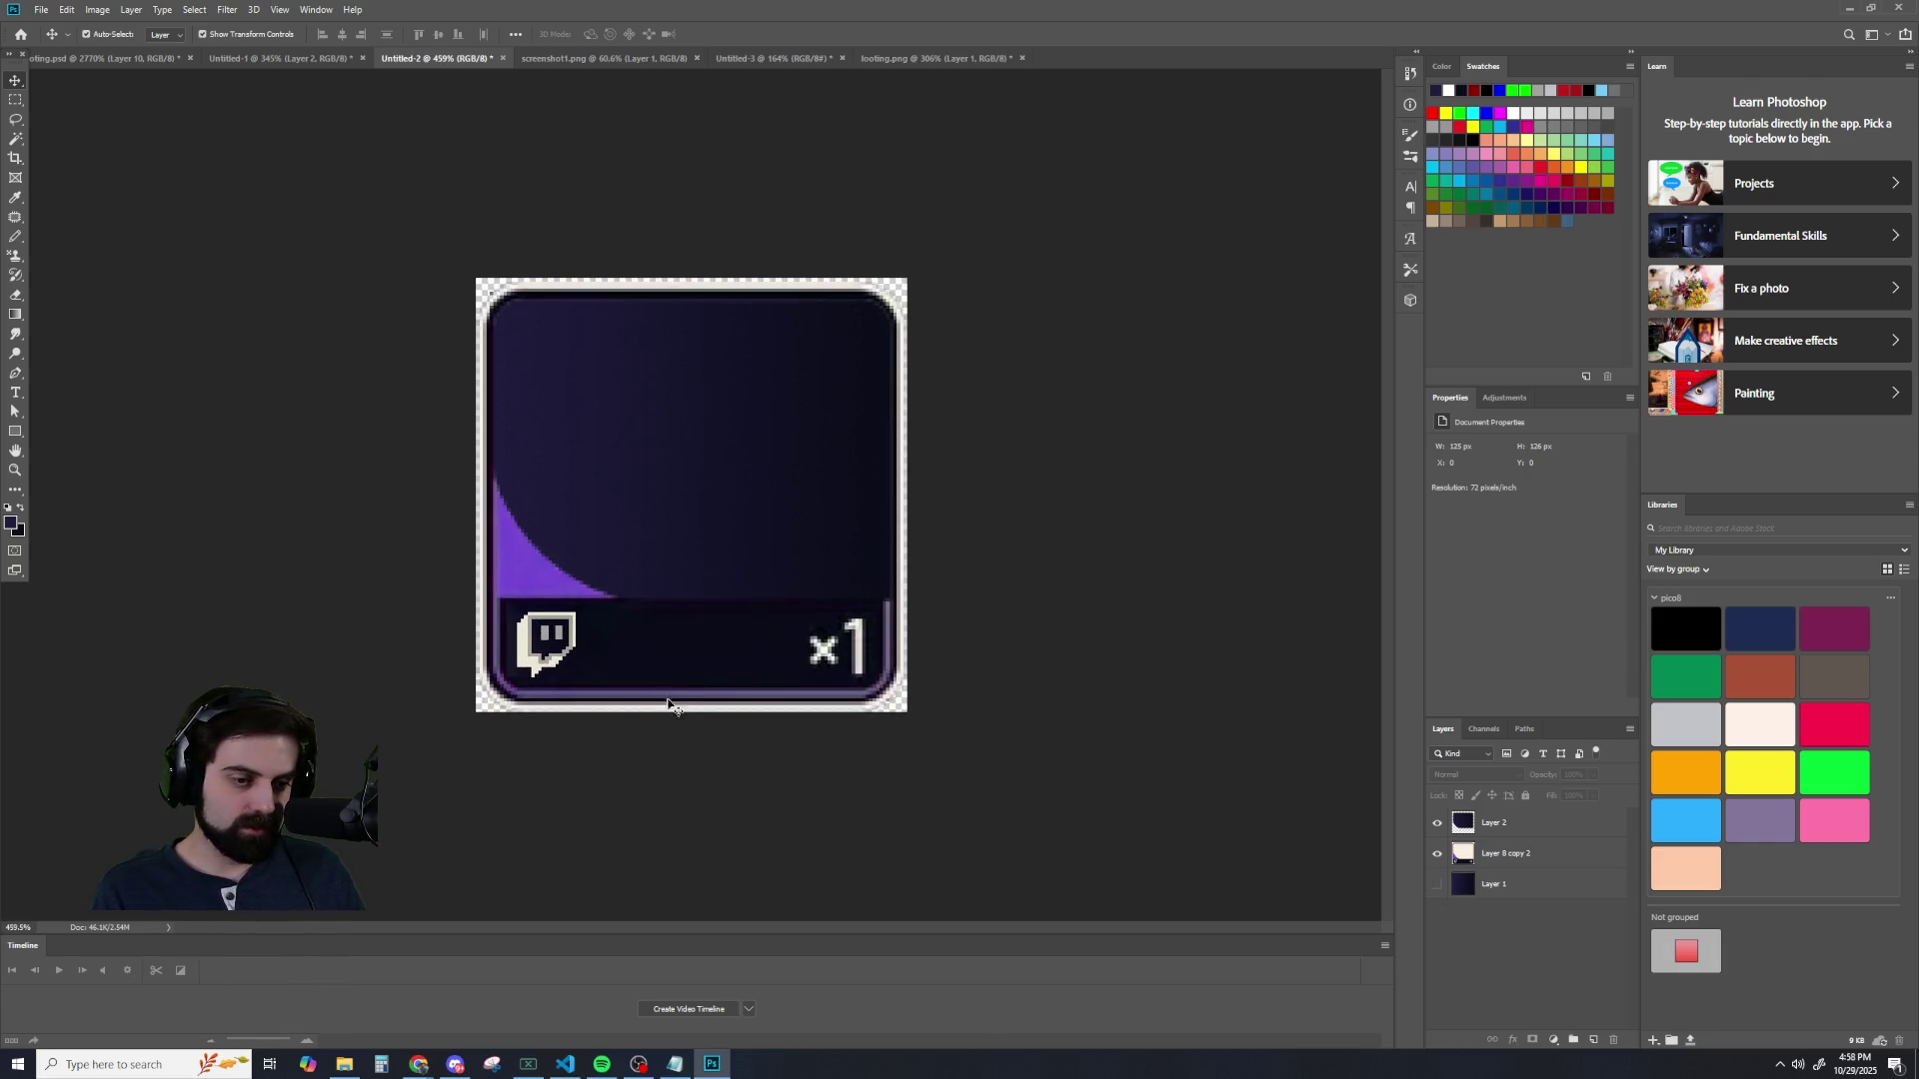
left_click(749, 58)
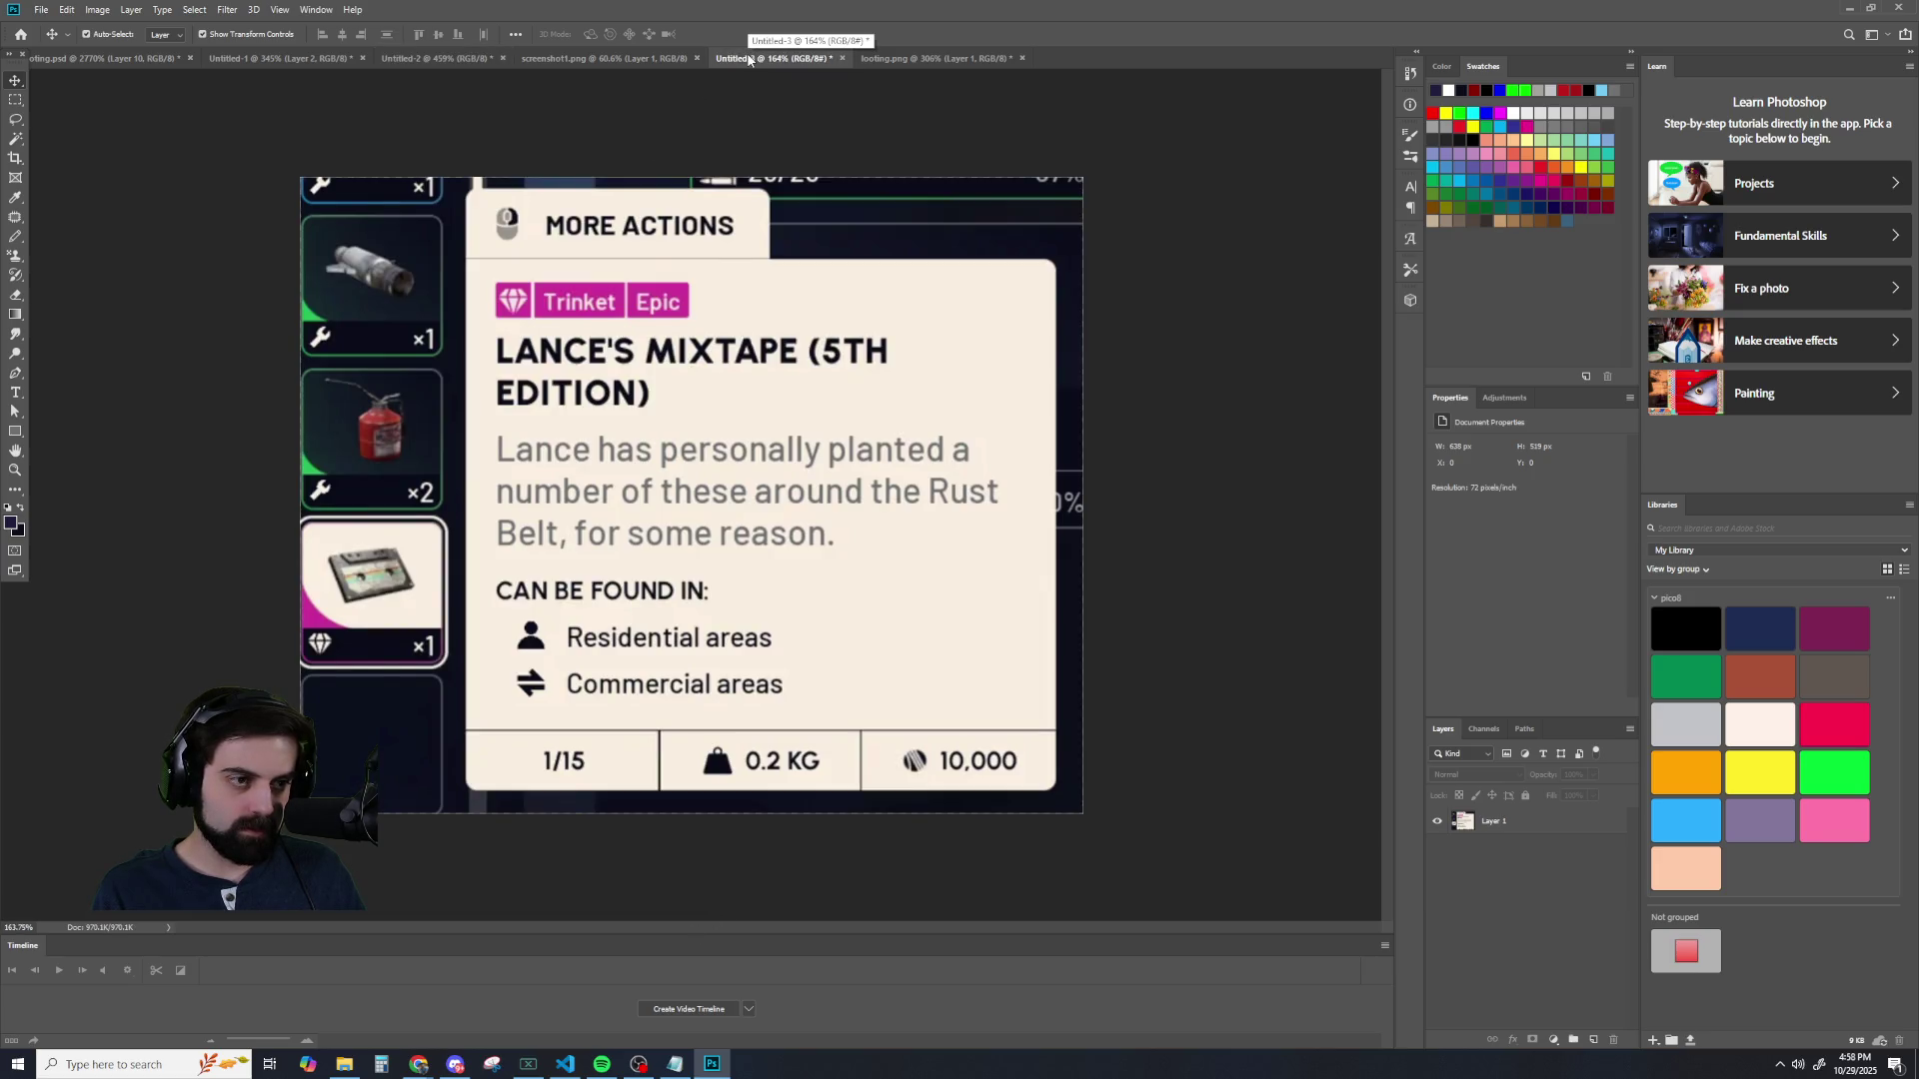
left_click(645, 58)
left_click(934, 58)
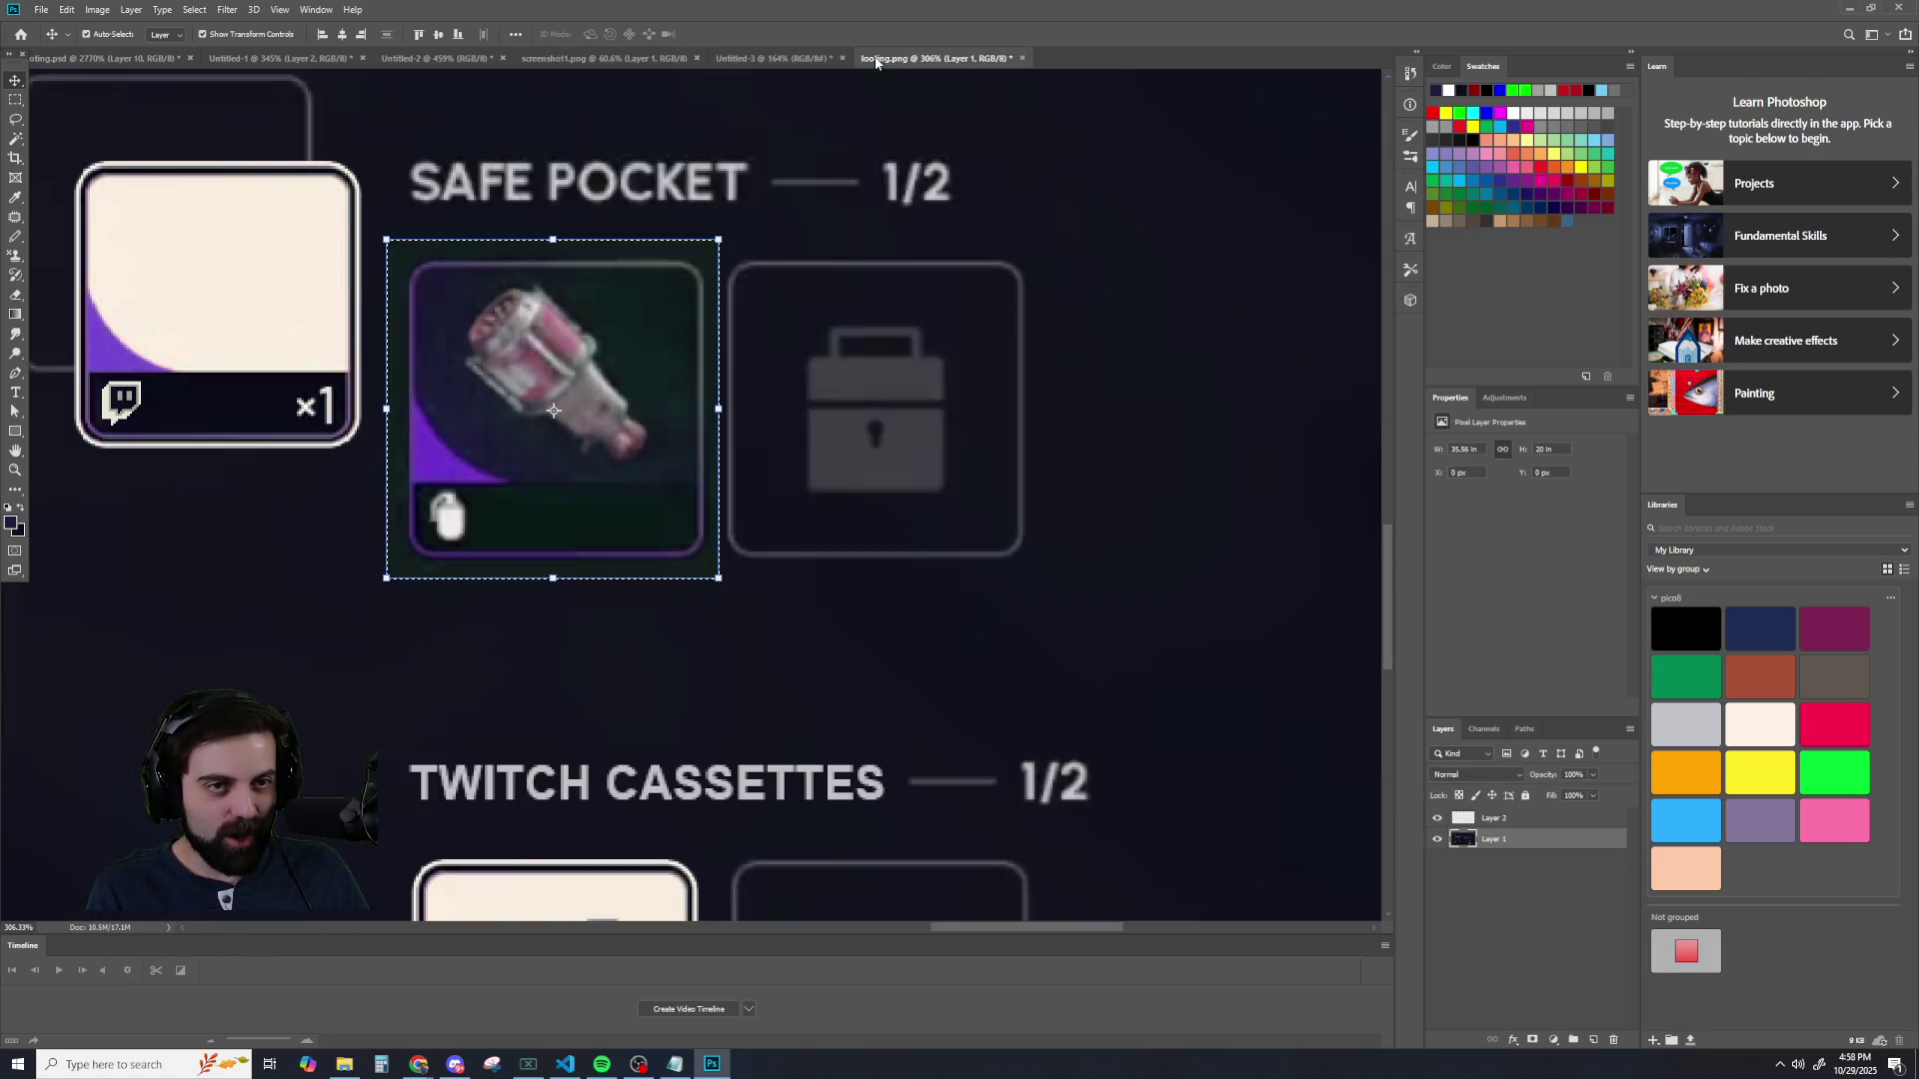
left_click(276, 58)
left_click(128, 58)
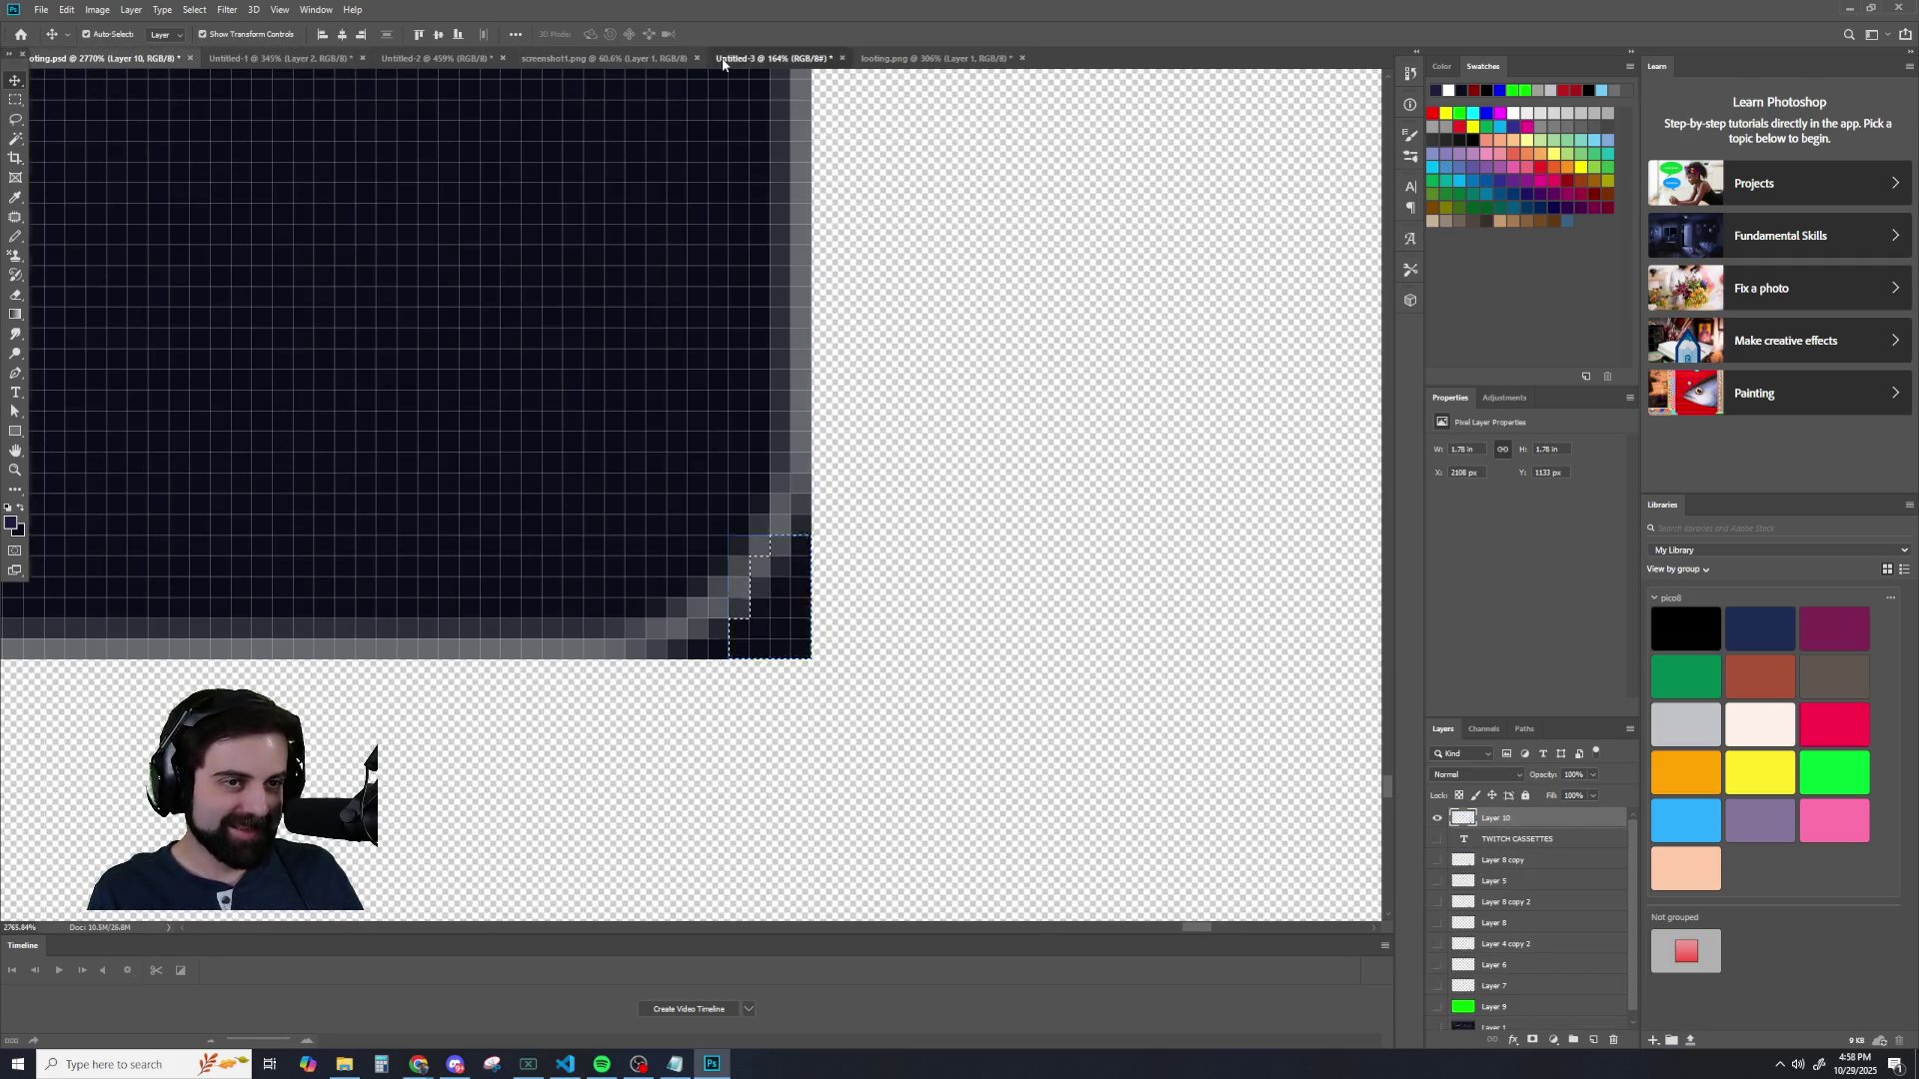
left_click(723, 58)
left_click(935, 58)
left_click(603, 58)
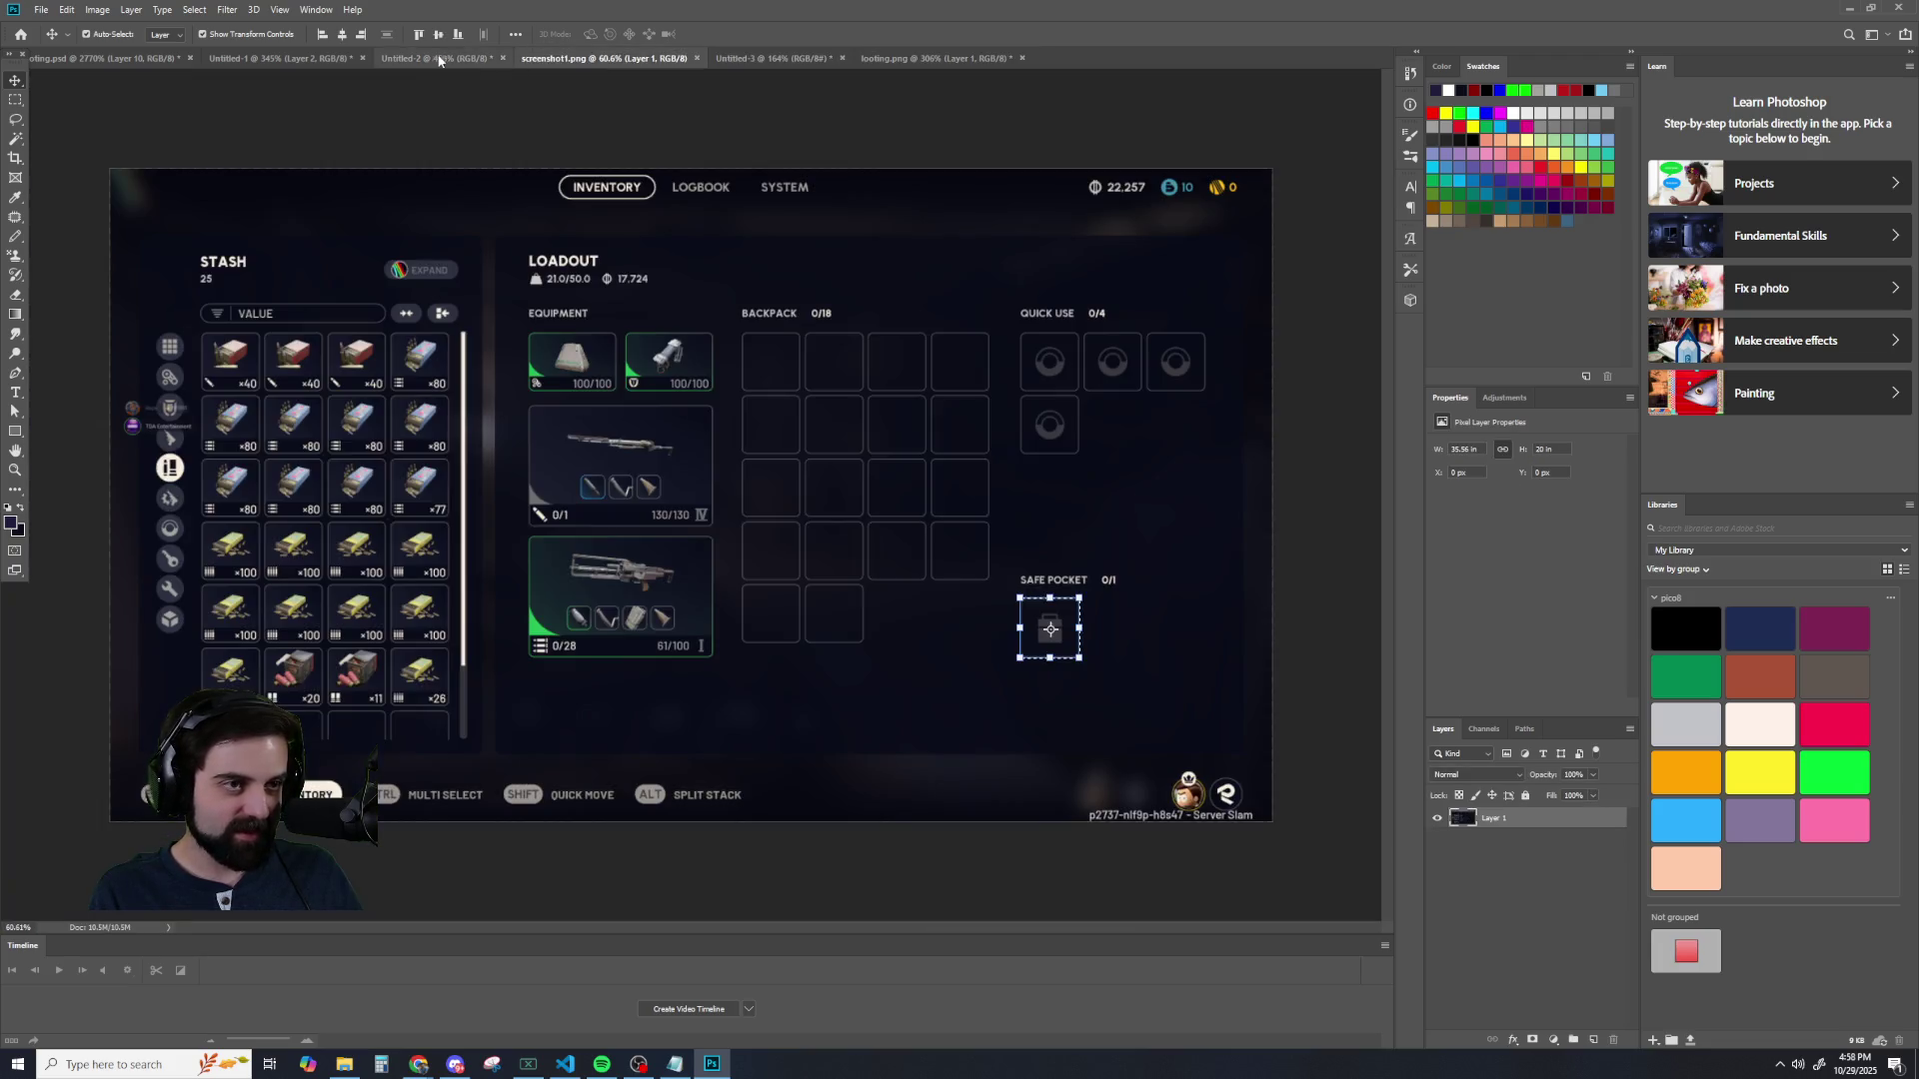
left_click(440, 58)
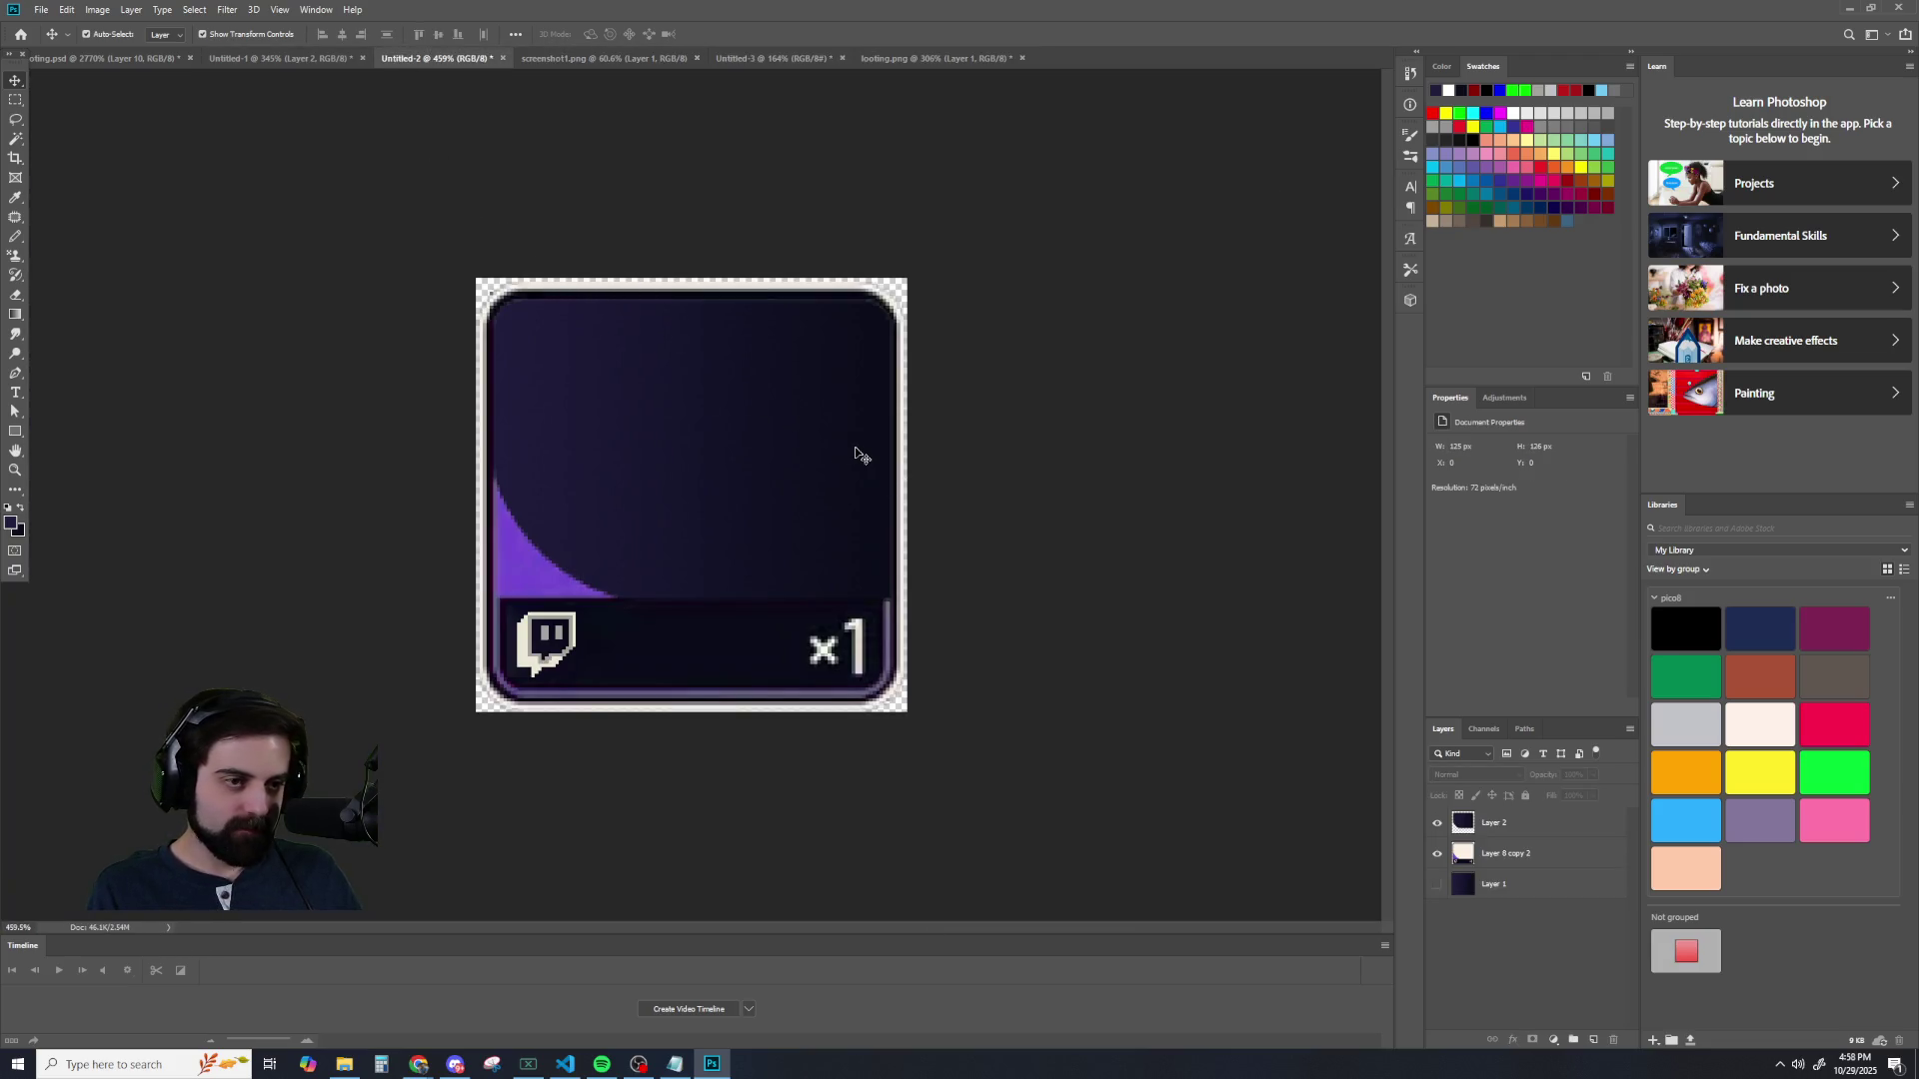
- Toggle Layer 2 on and off to compare the card with and without it
scroll(350, 326, "up", 1)
scroll(347, 327, "up", 2)
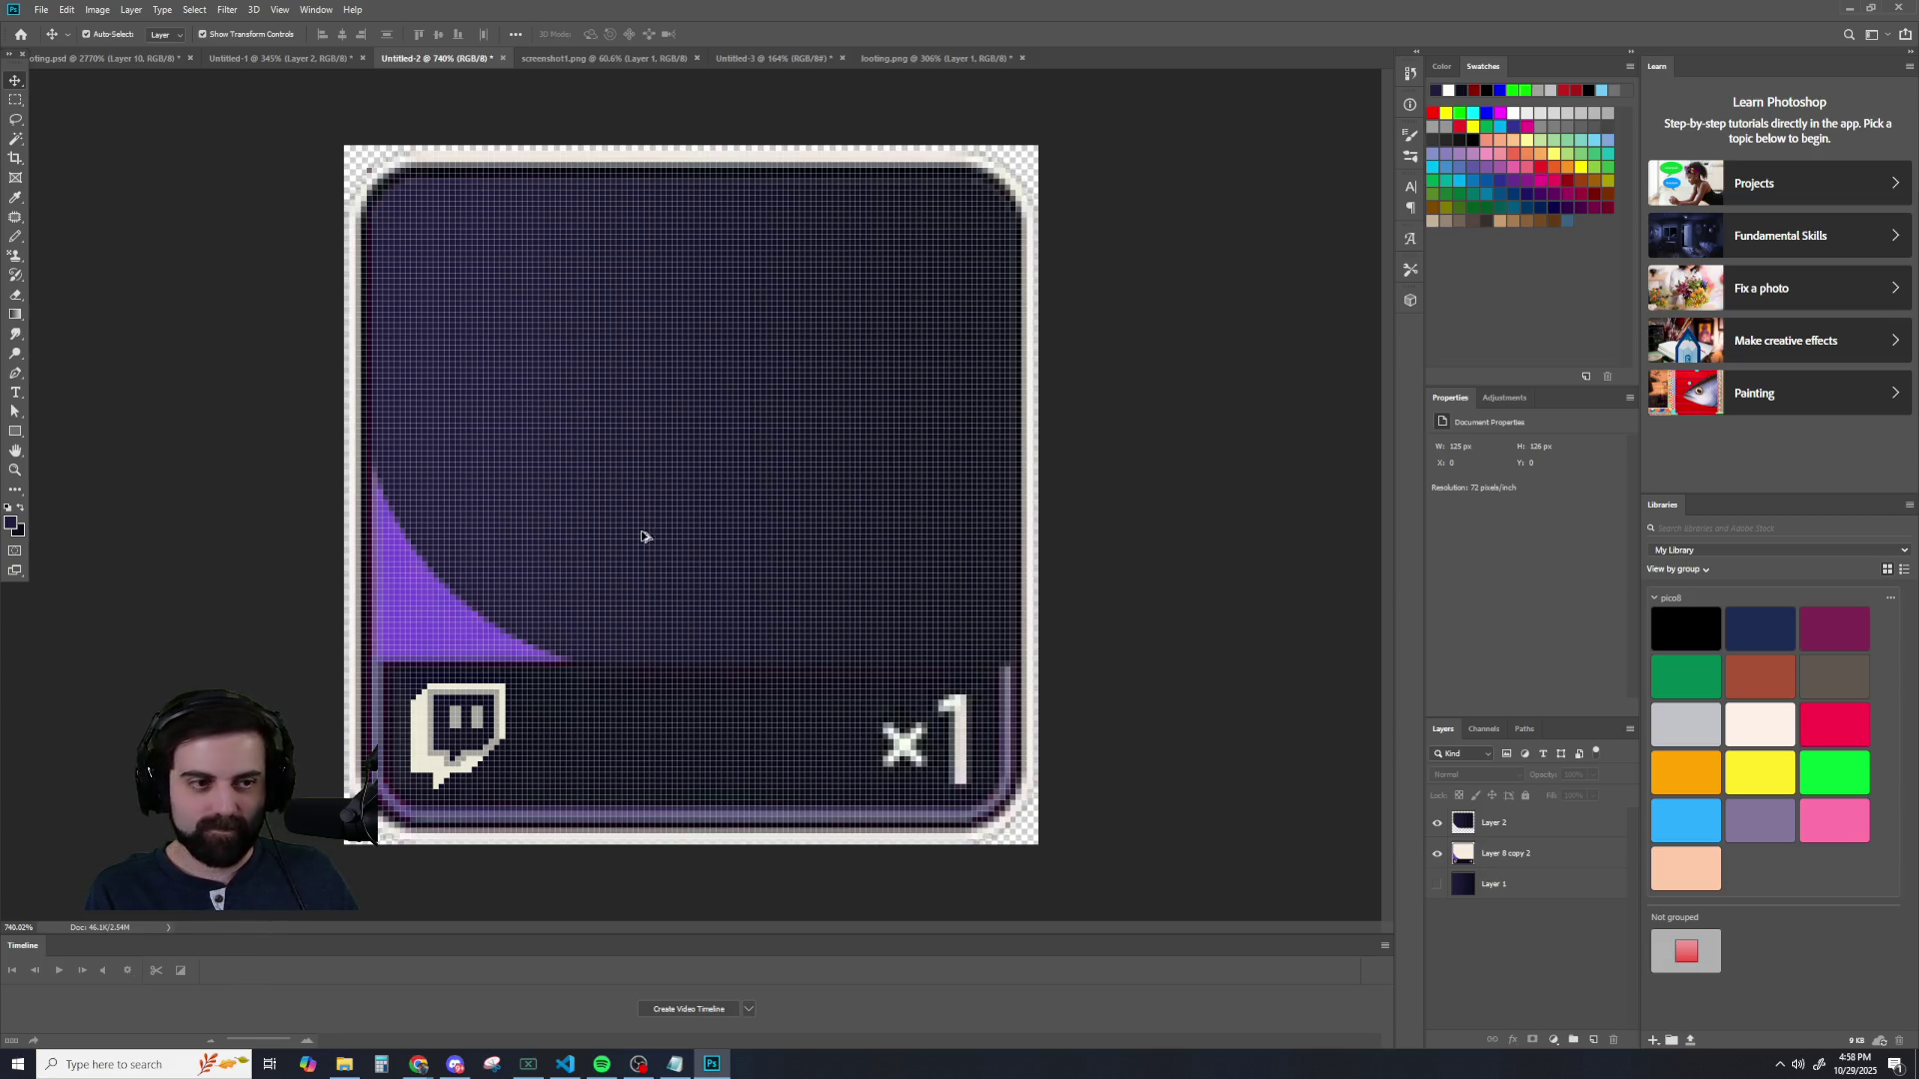
scroll(641, 540, "down", 4)
left_click(1437, 824)
left_click(1438, 824)
left_click(1437, 824)
left_click(1437, 824)
left_click(1438, 823)
left_click(1437, 824)
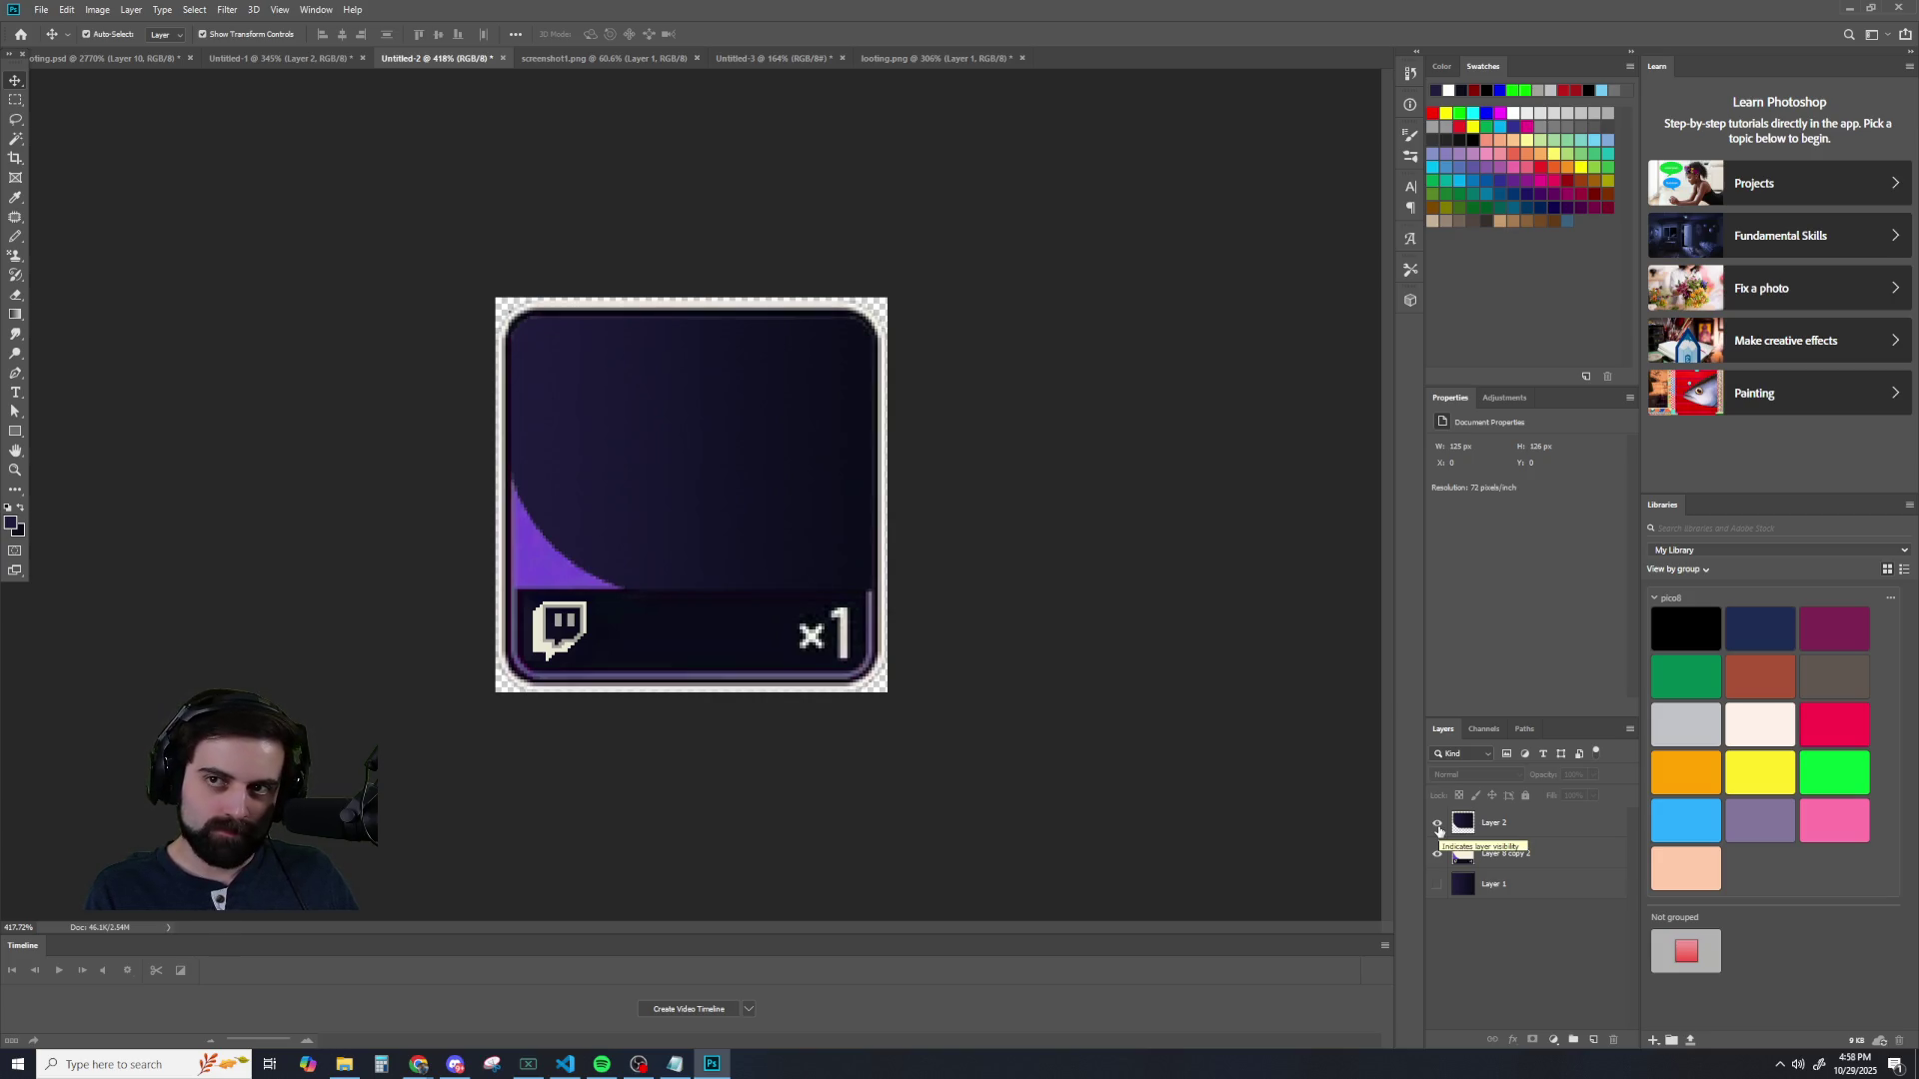
scroll(813, 621, "up", 2)
scroll(711, 535, "up", 3)
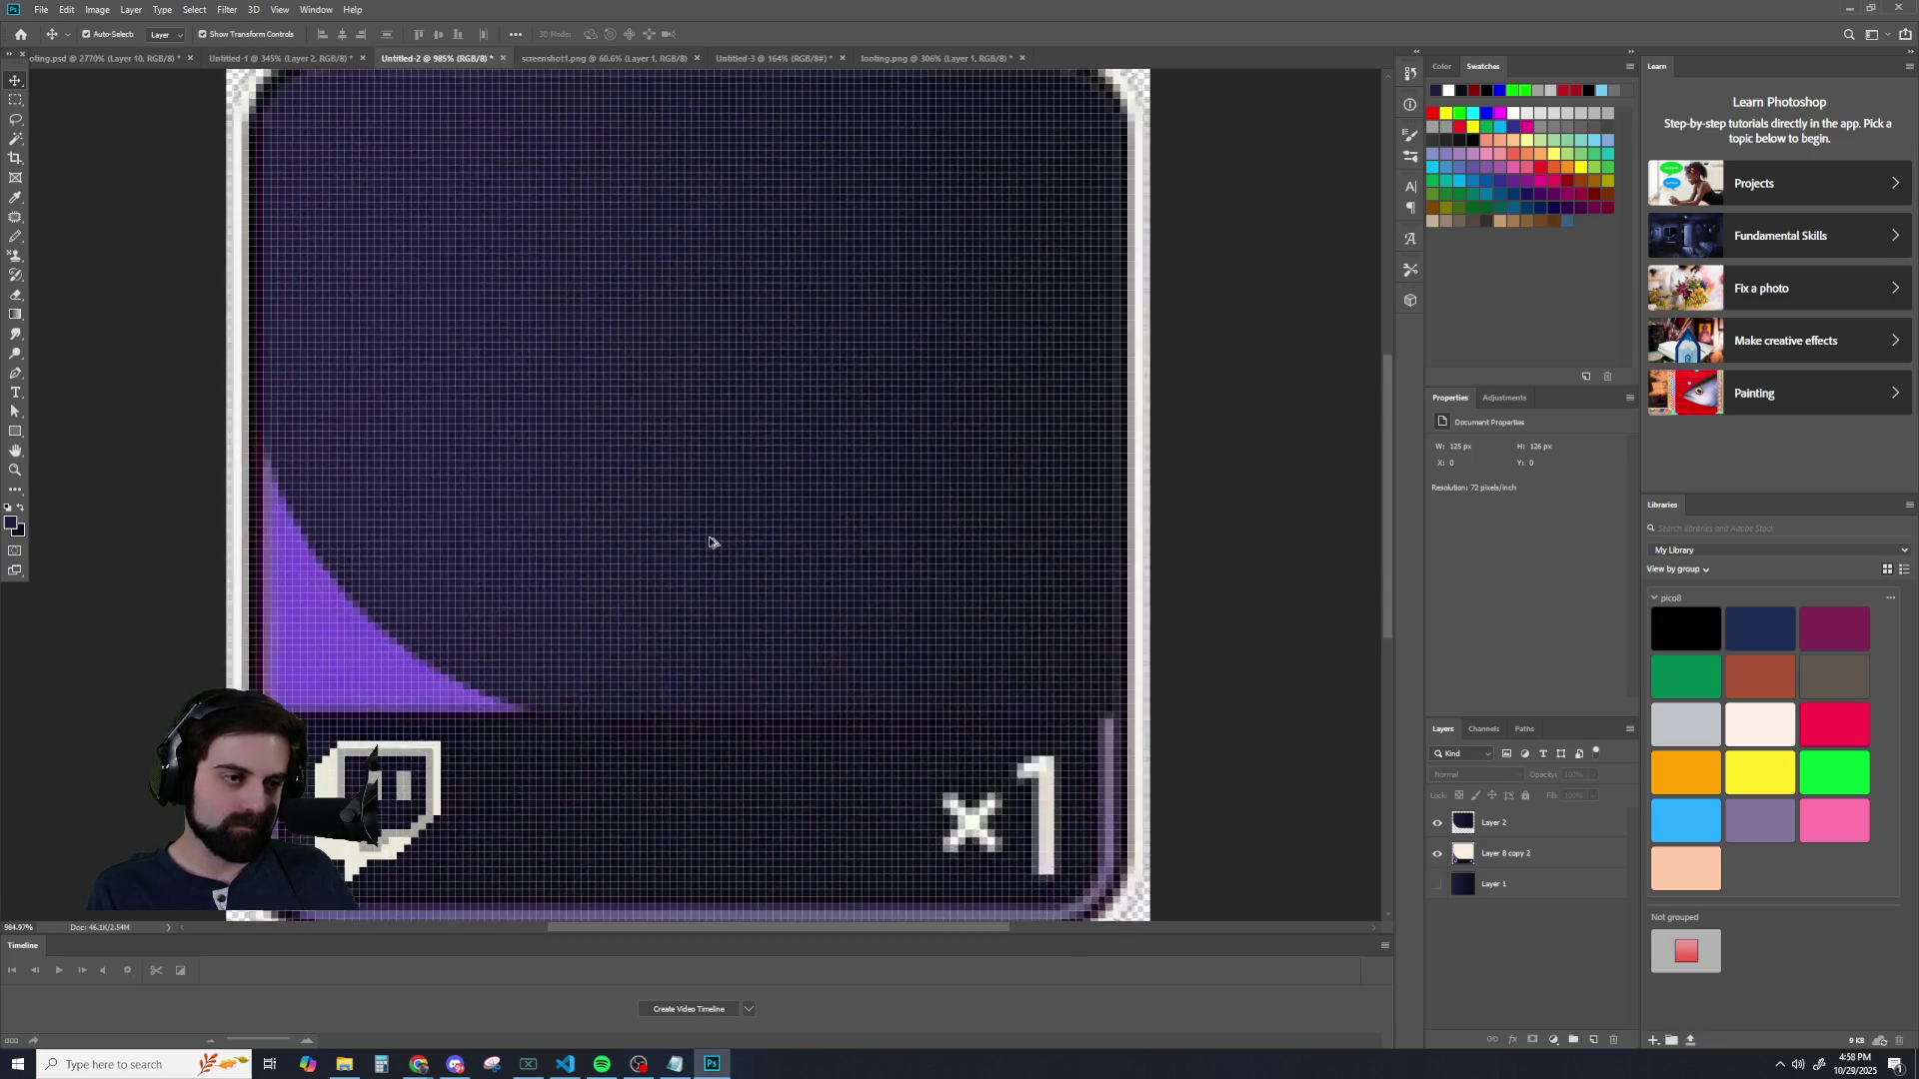
scroll(777, 511, "down", 2)
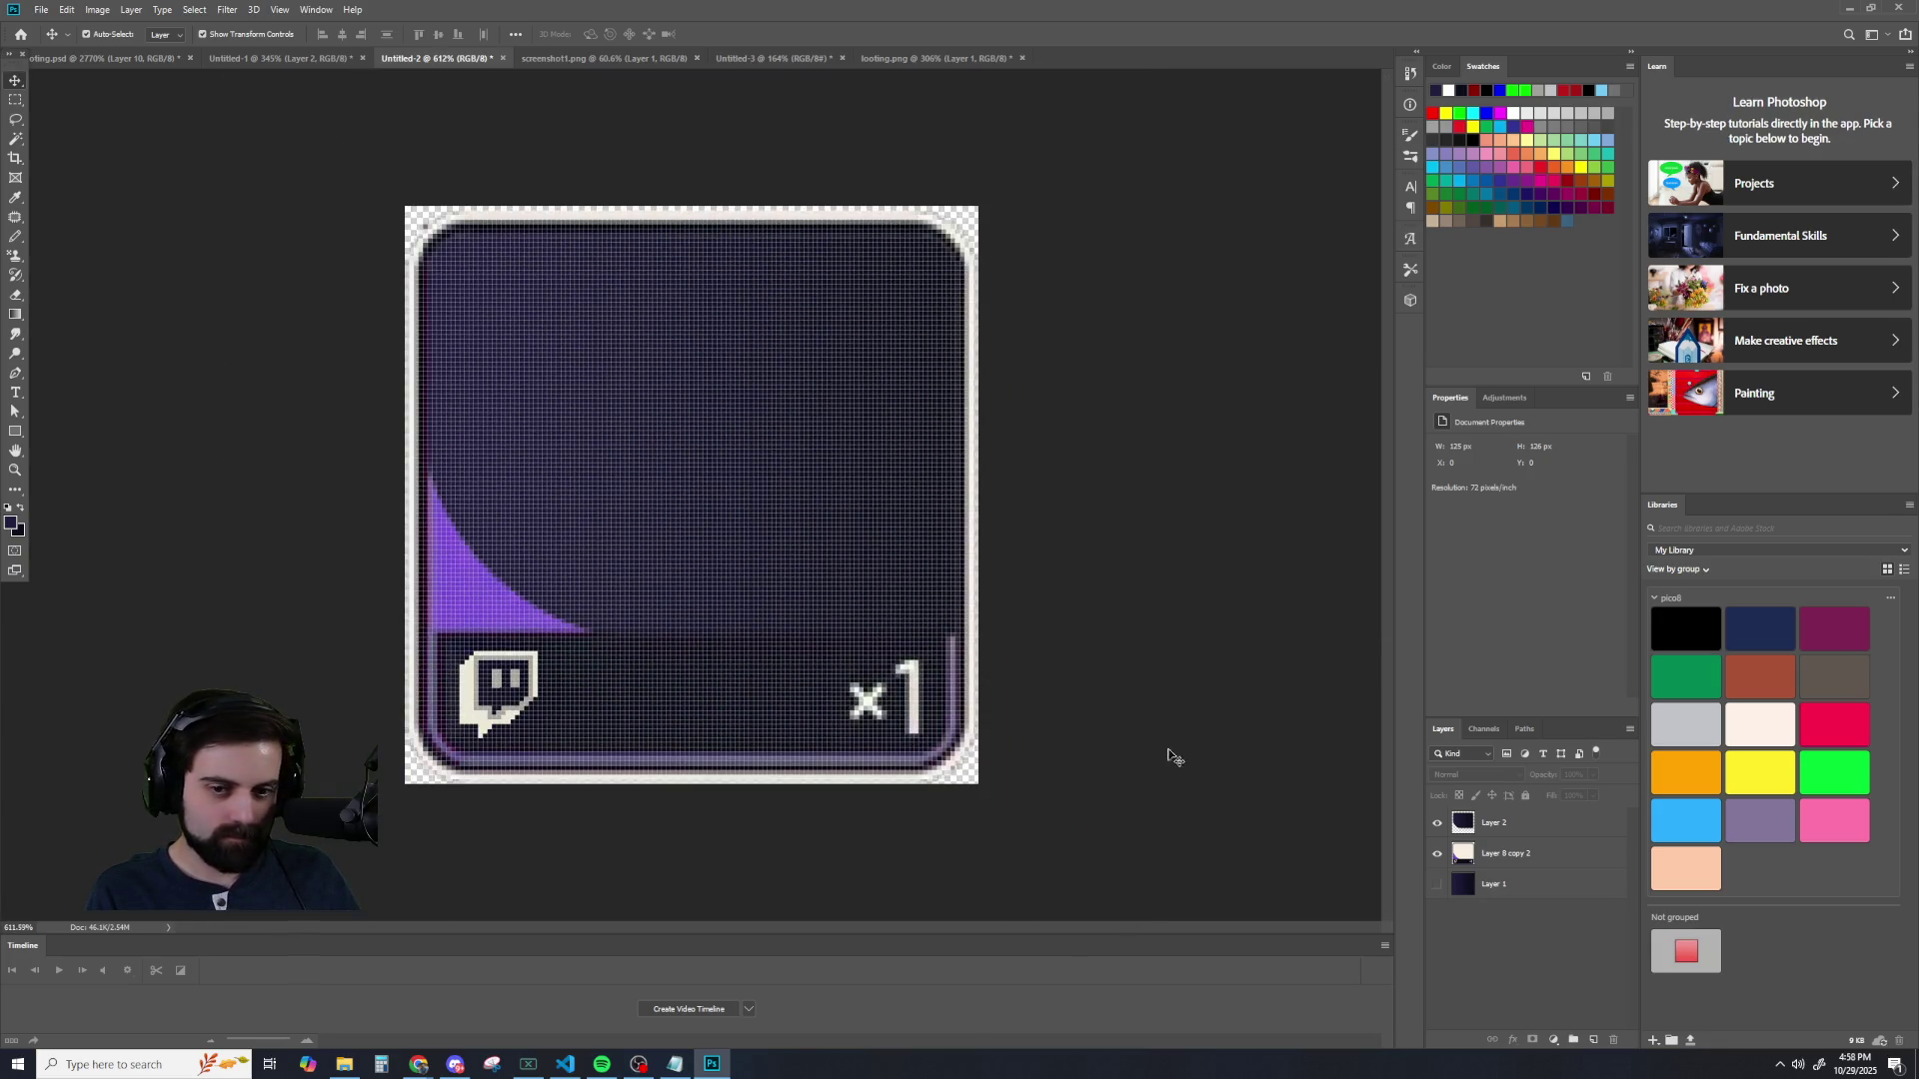
- Nudge Layer 2 one pixel and back to zero offset, then view screenshot1.png
left_click(1514, 824)
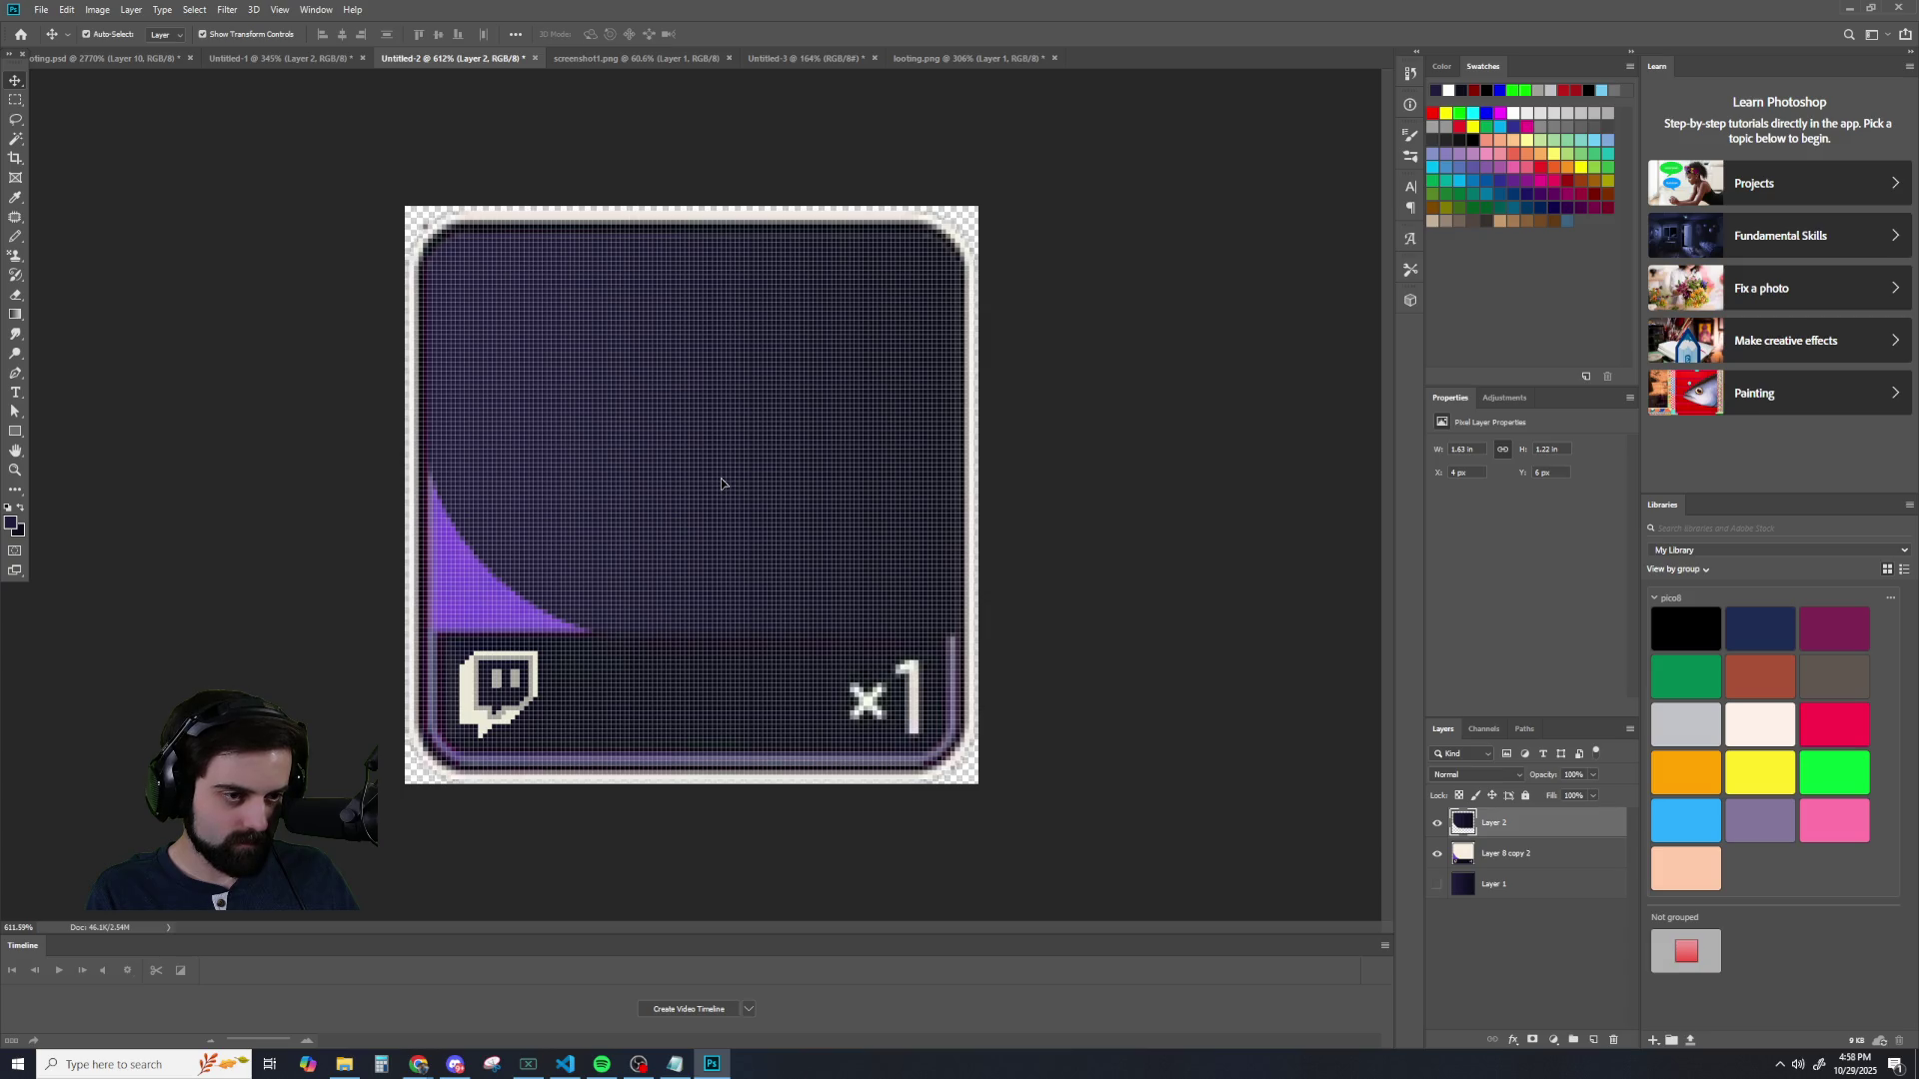
key("Right")
key("Up")
key("Up")
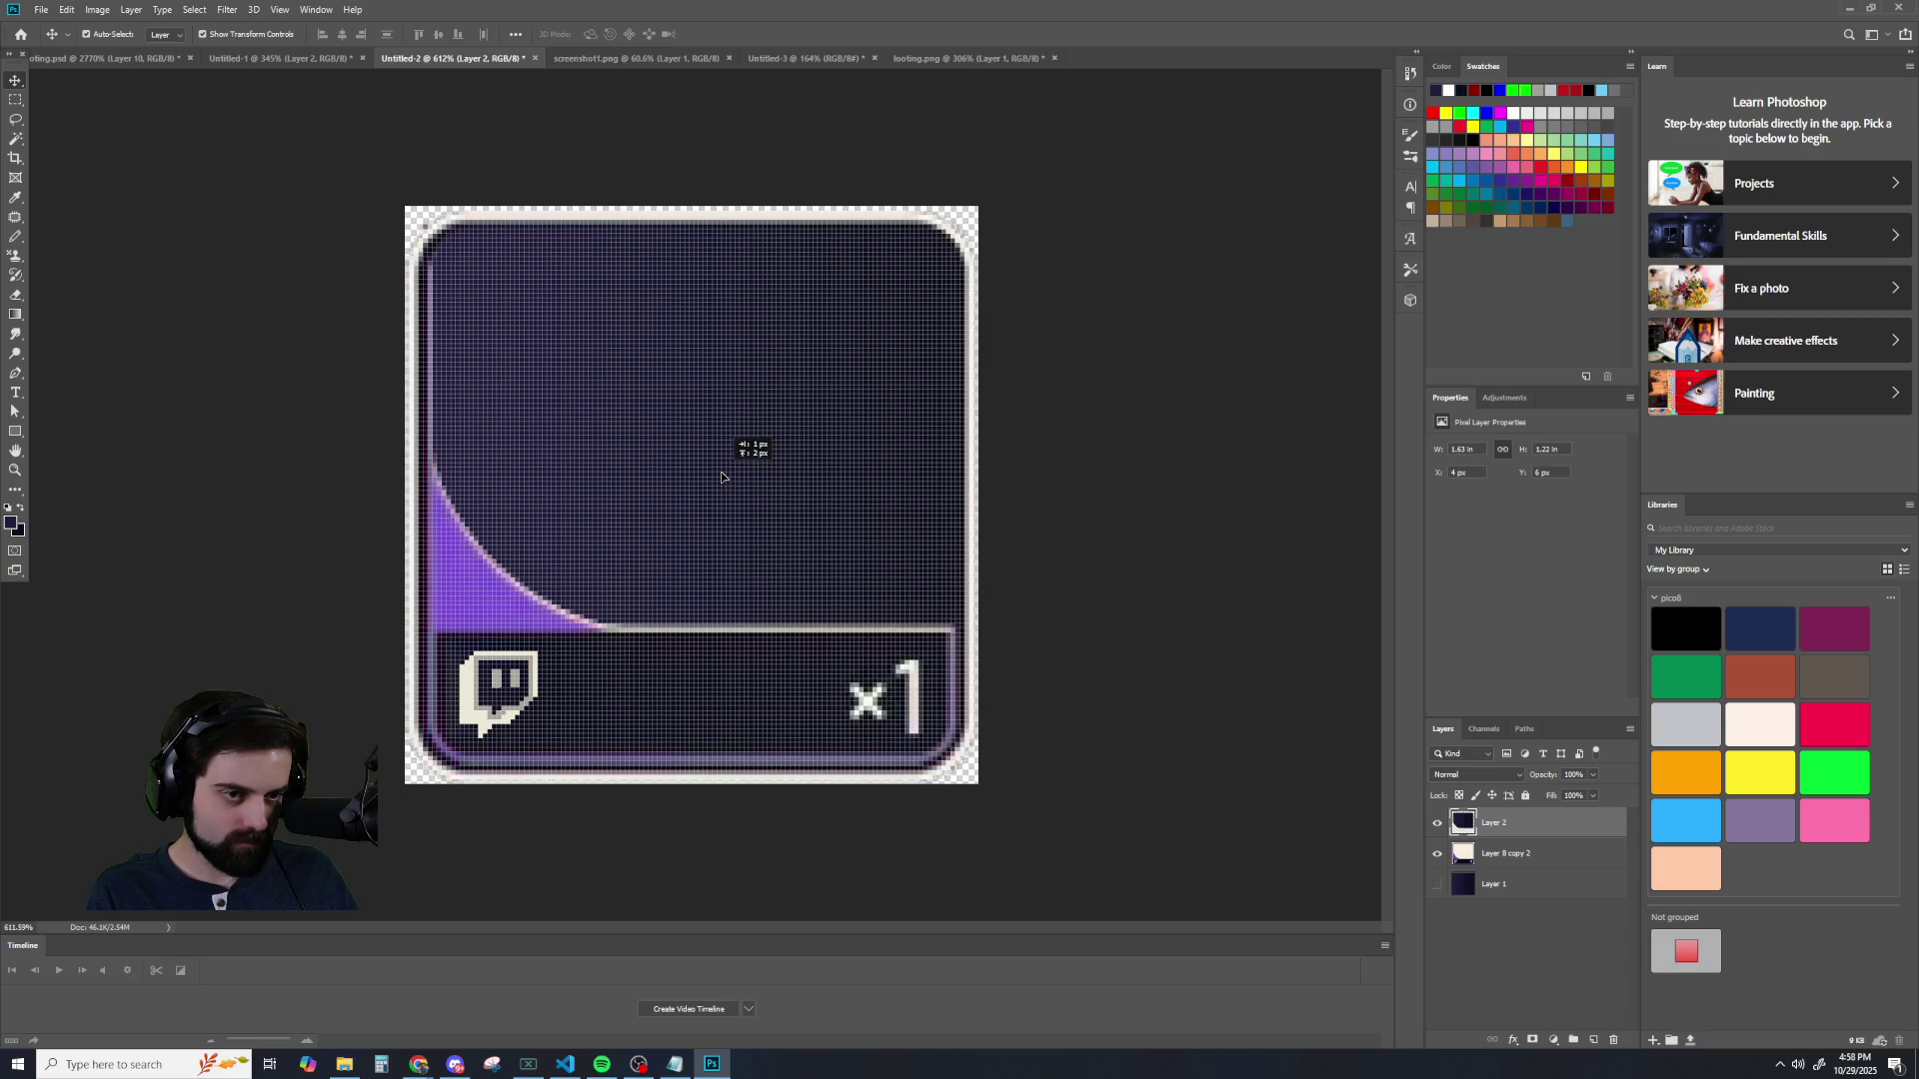
key("Down")
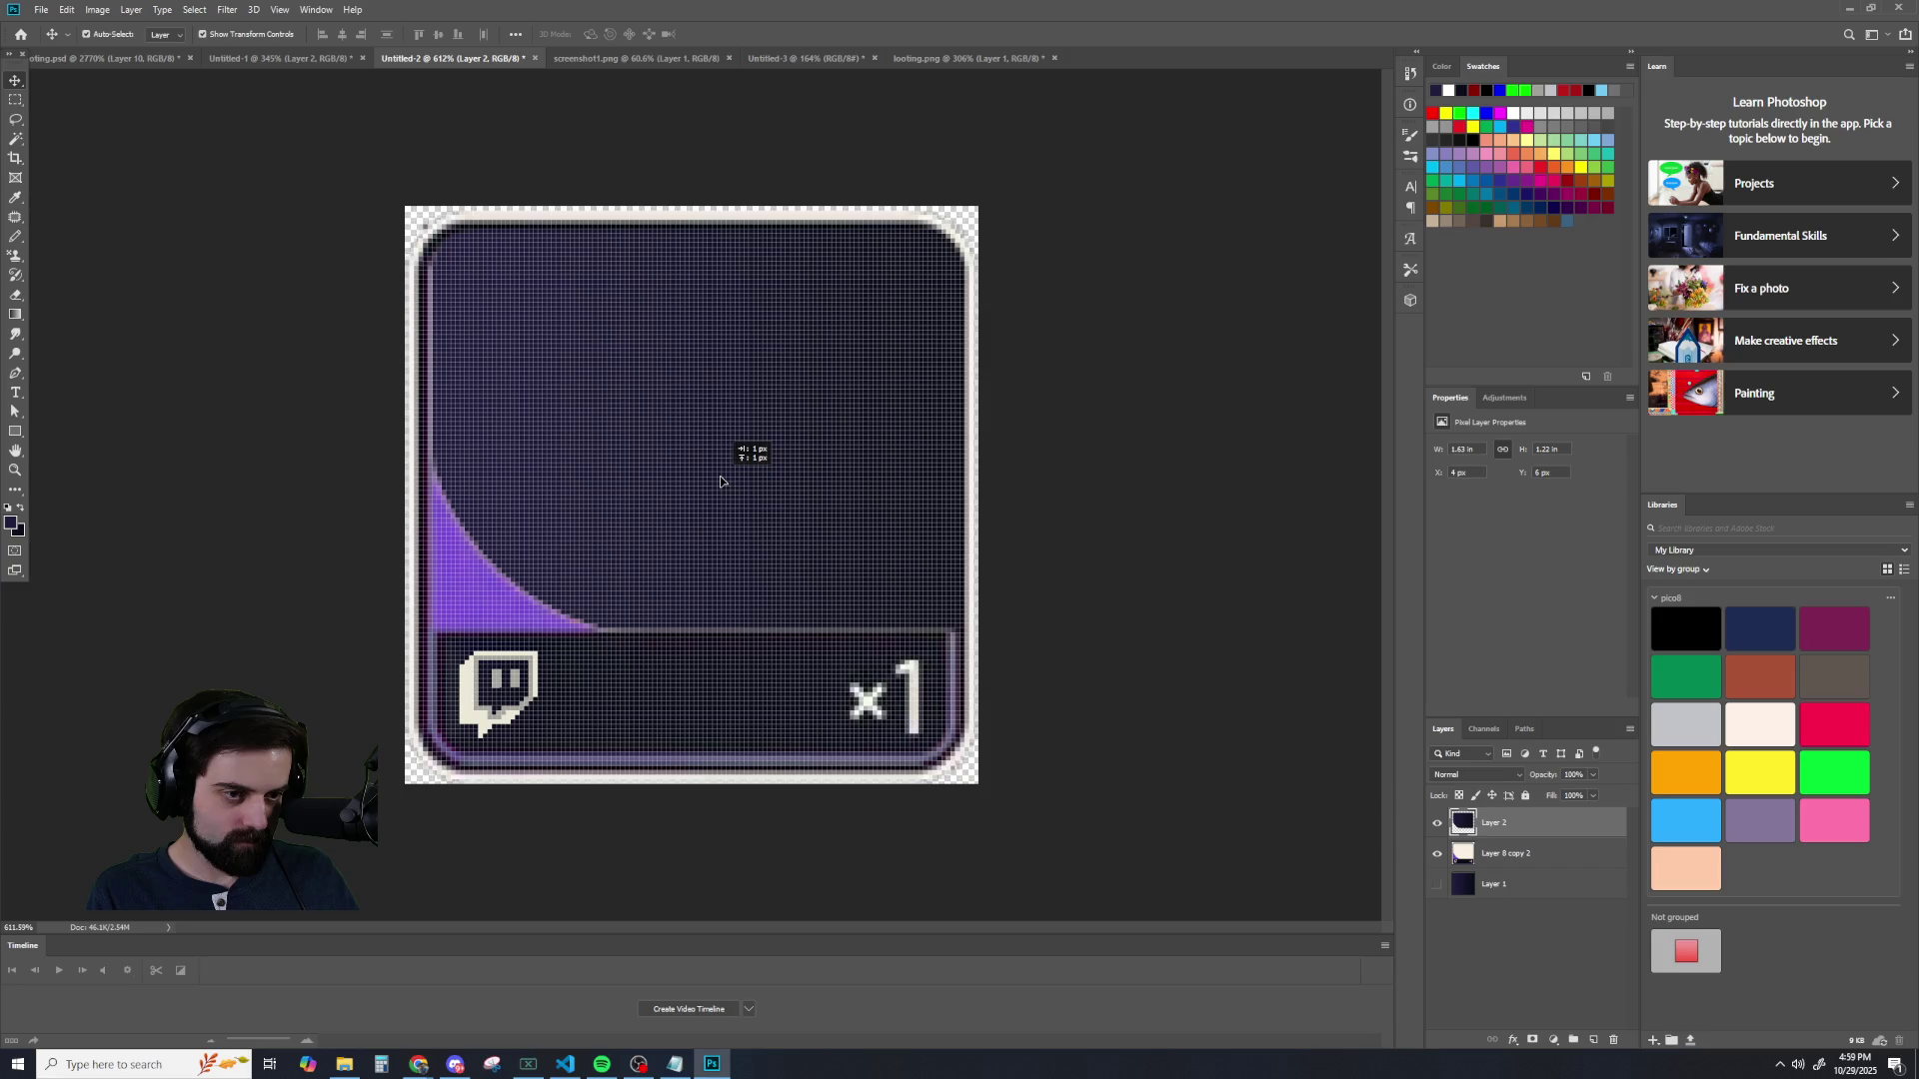
key("Down")
key("Left")
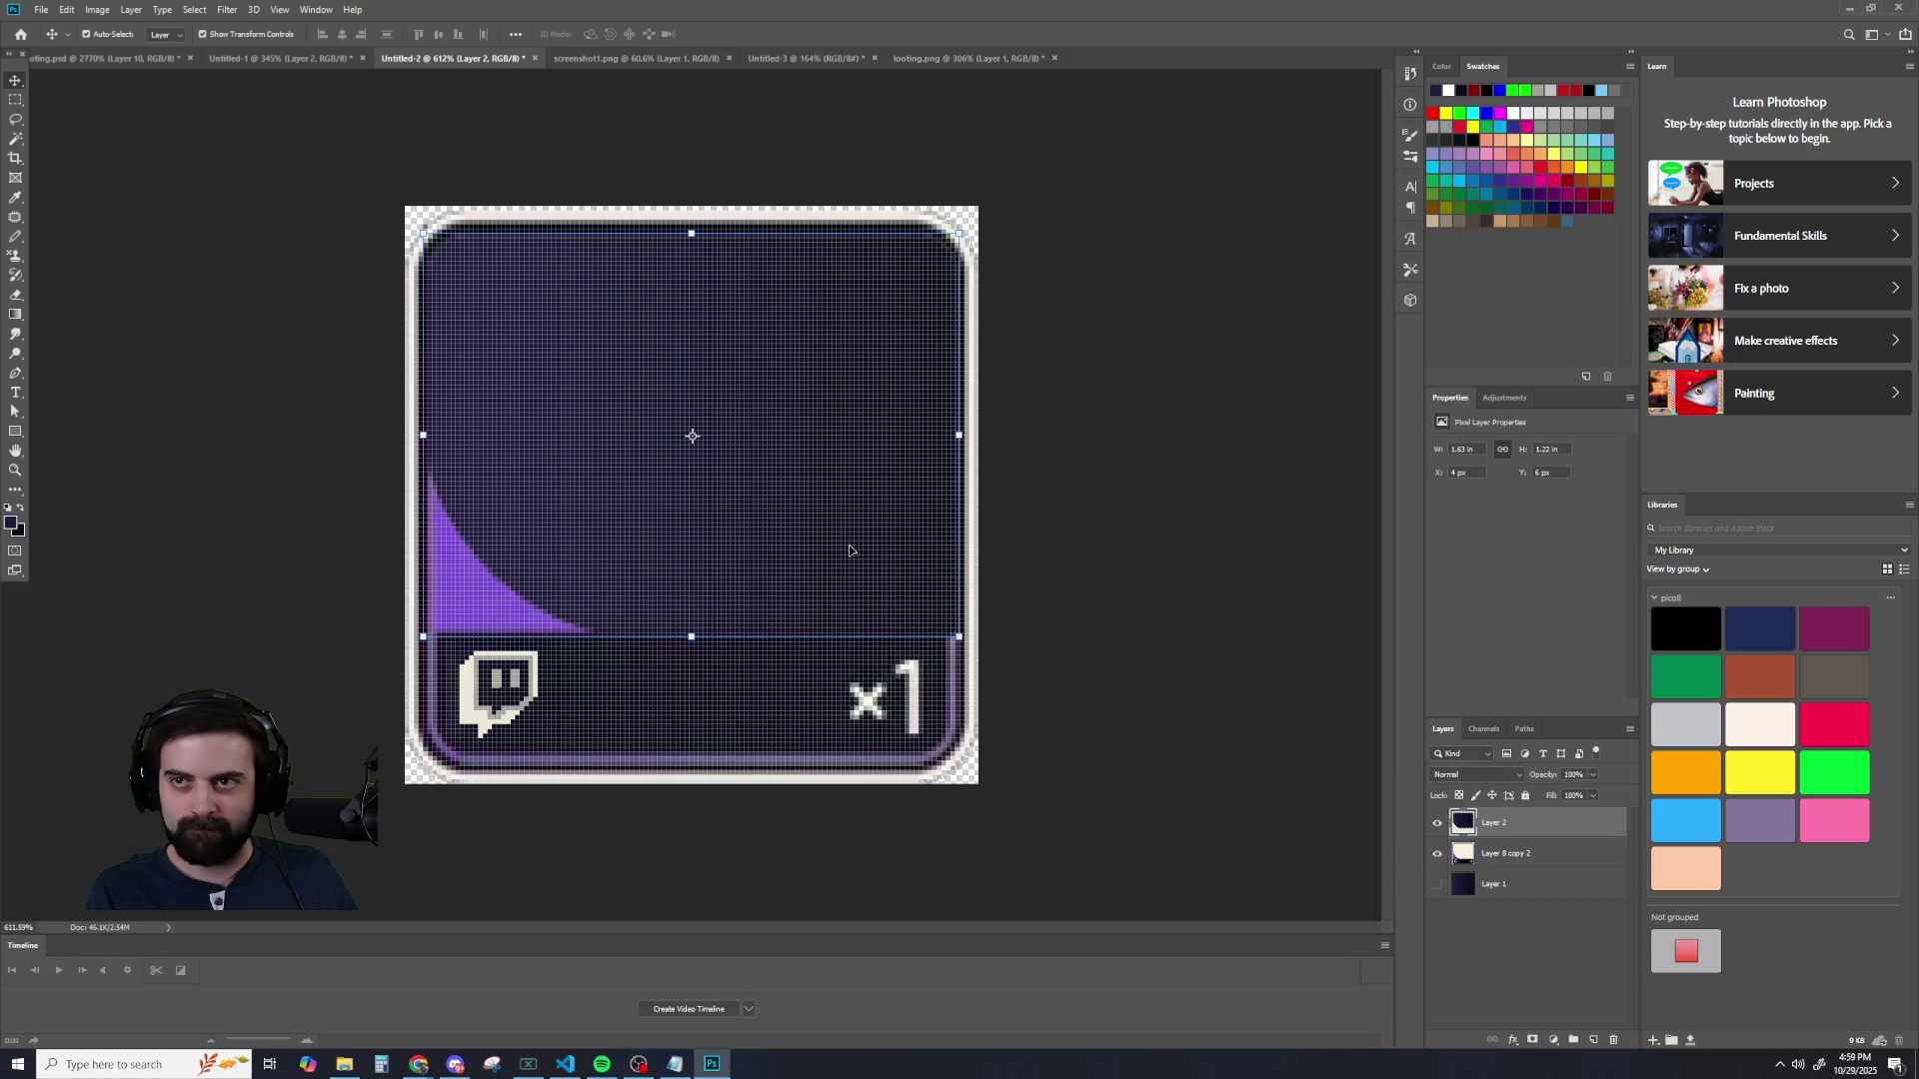
scroll(705, 492, "up", 1)
scroll(707, 480, "up", 1)
scroll(707, 479, "down", 1)
left_click(1190, 530)
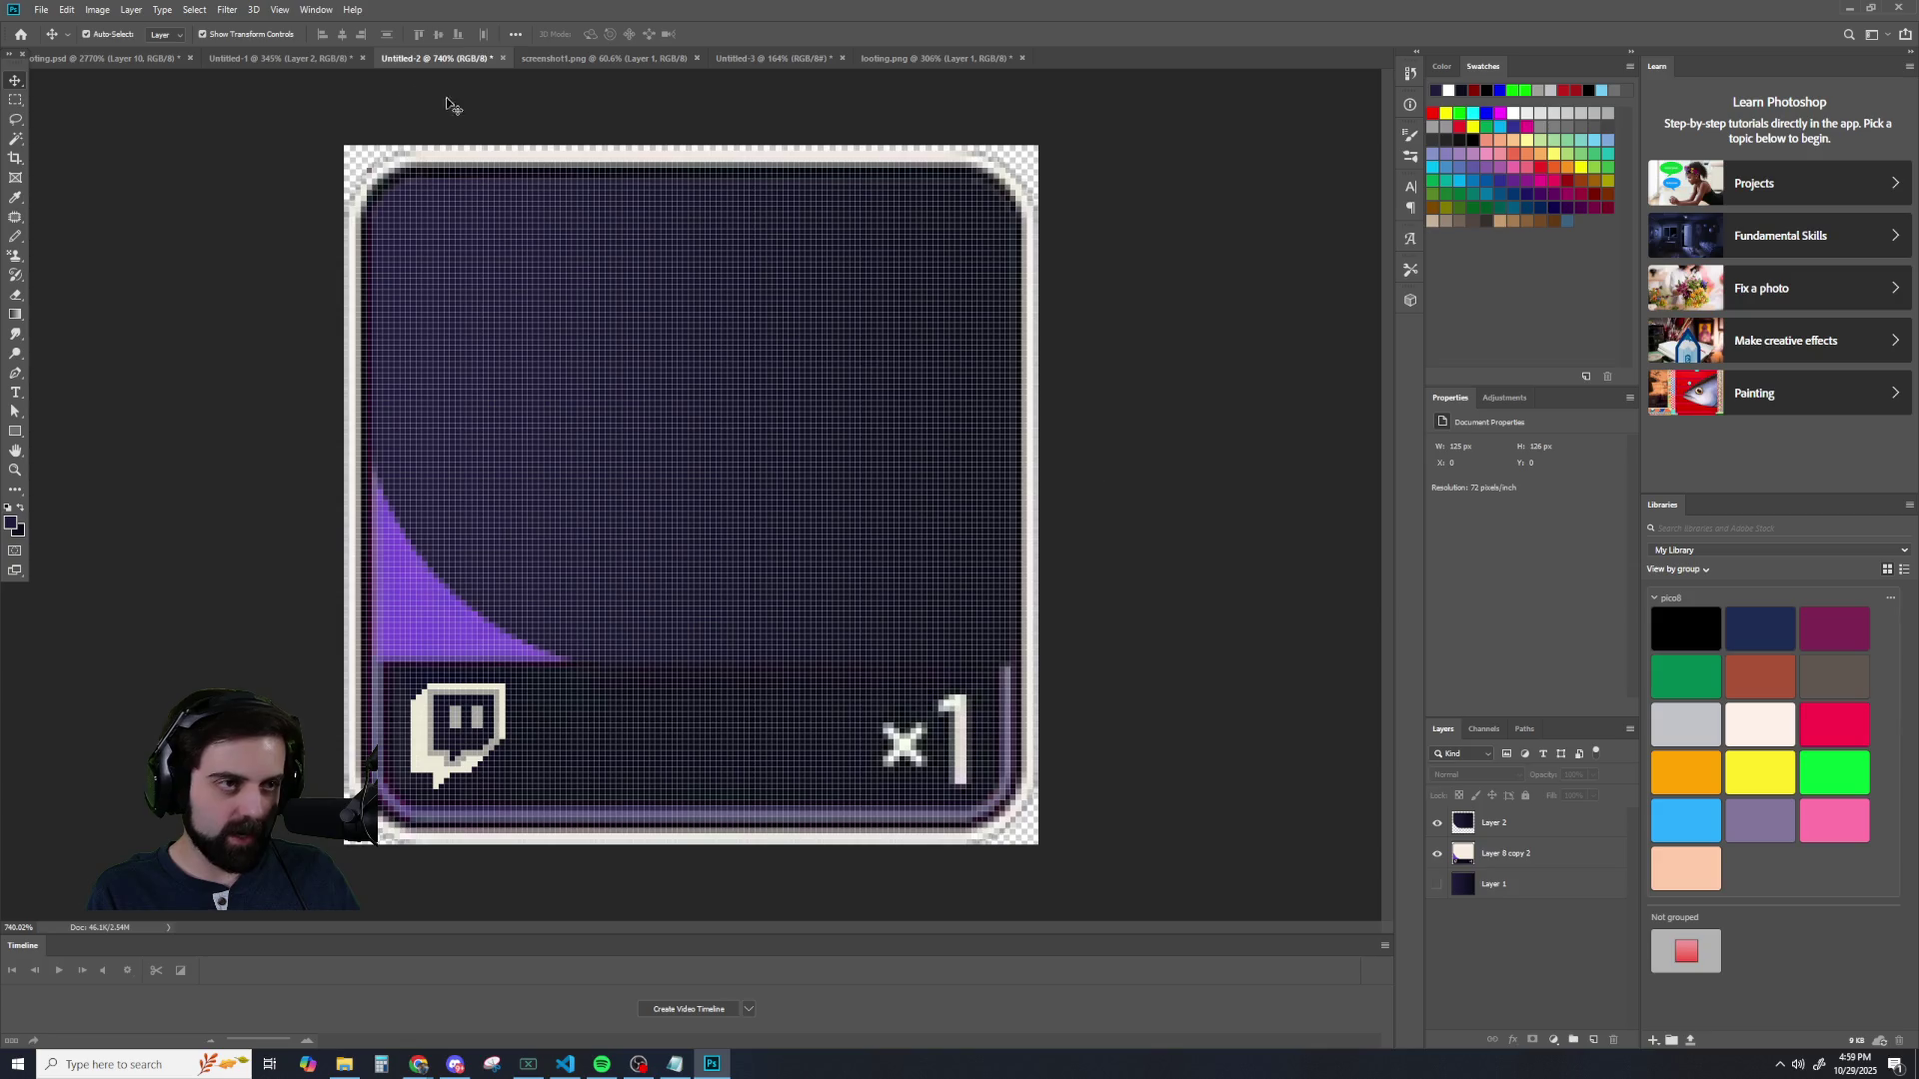
left_click(315, 58)
left_click(610, 58)
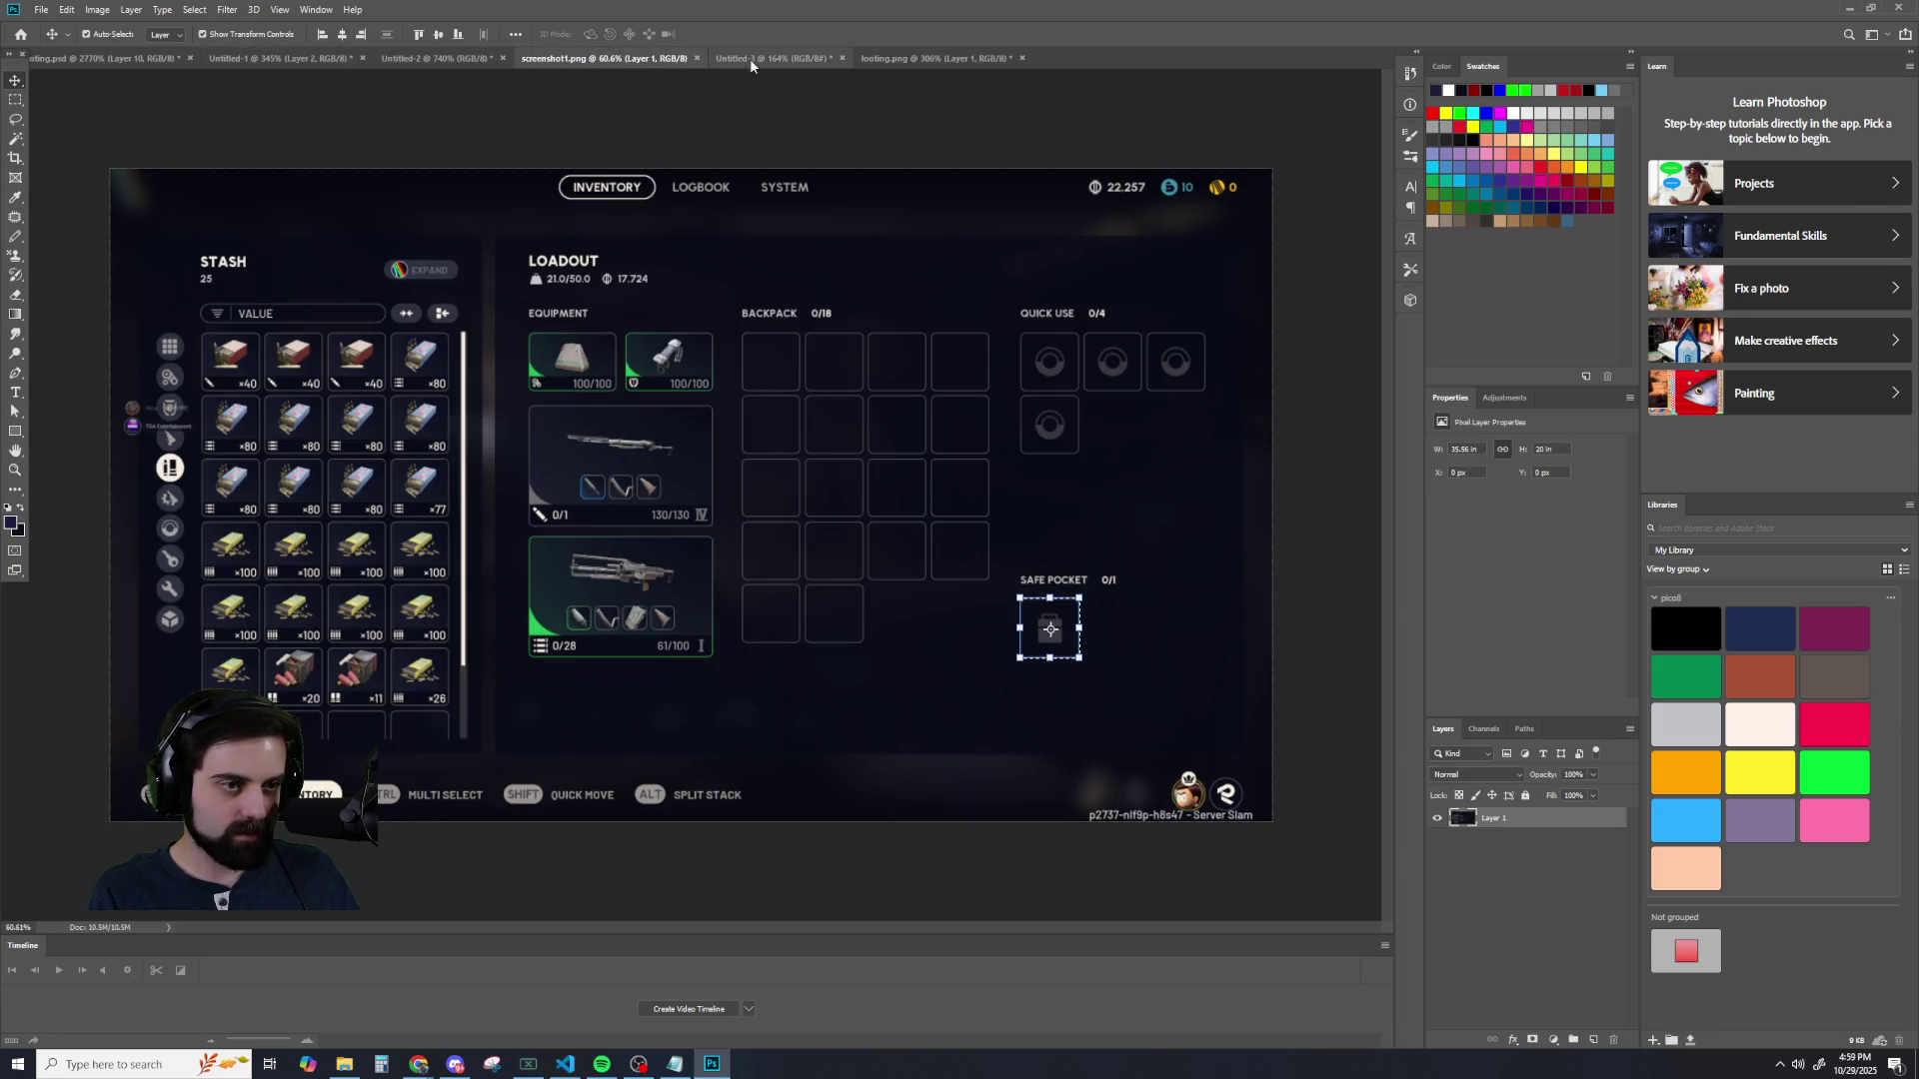
left_click(752, 58)
scroll(330, 290, "up", 2)
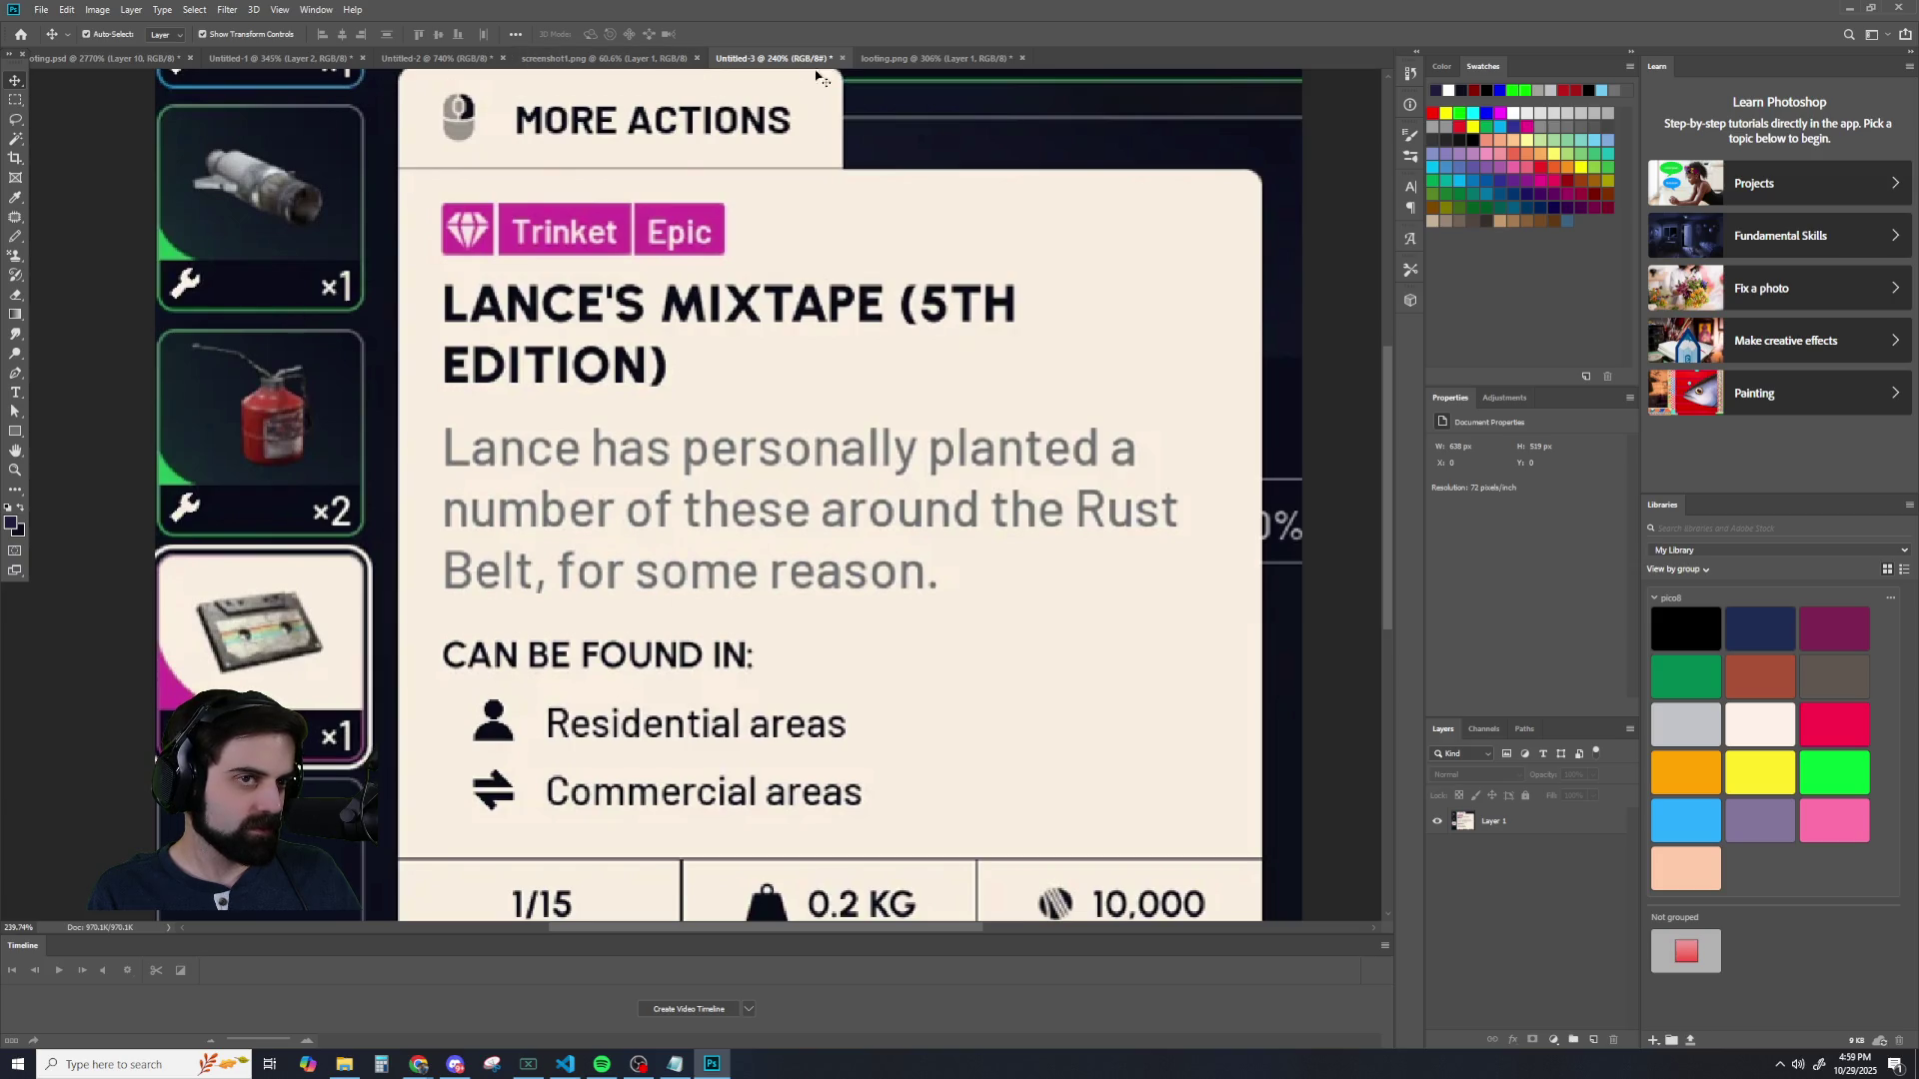
left_click(411, 57)
scroll(210, 275, "down", 5)
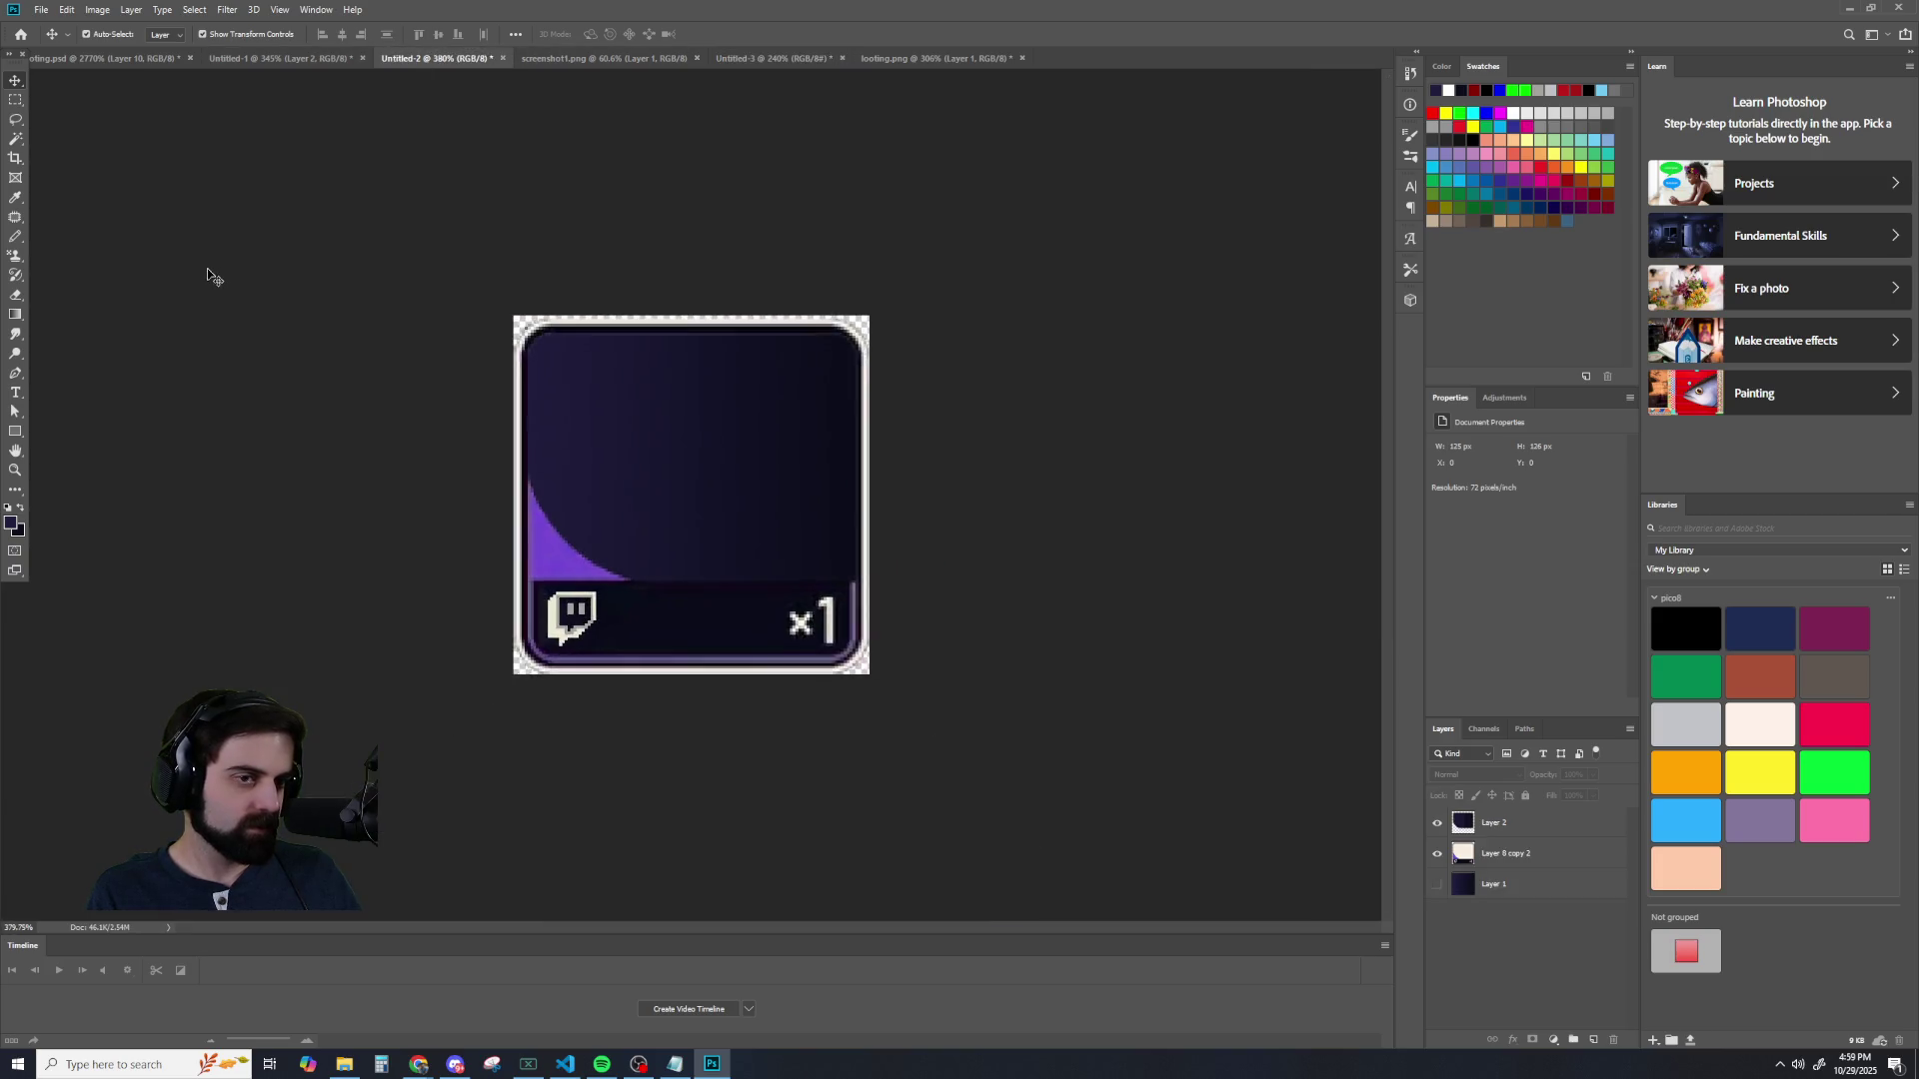
scroll(211, 241, "up", 5)
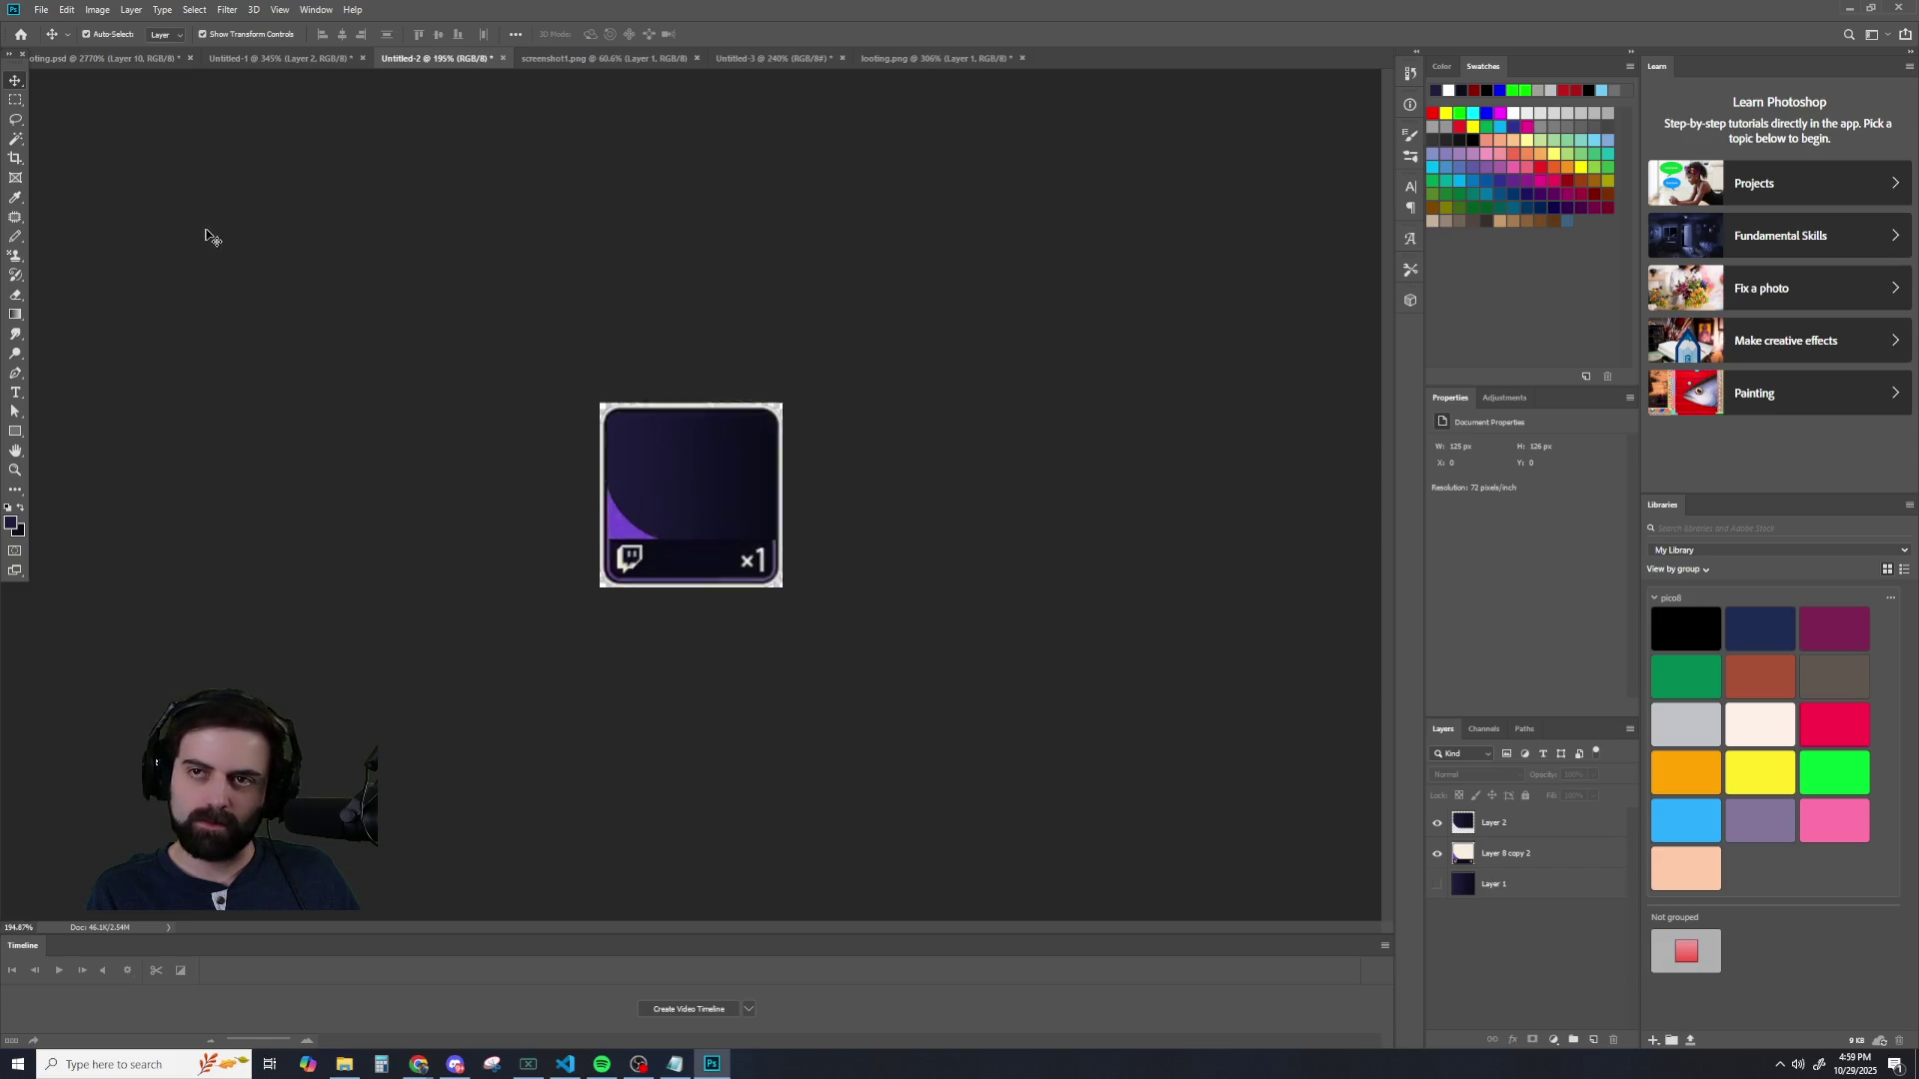
scroll(195, 241, "up", 1)
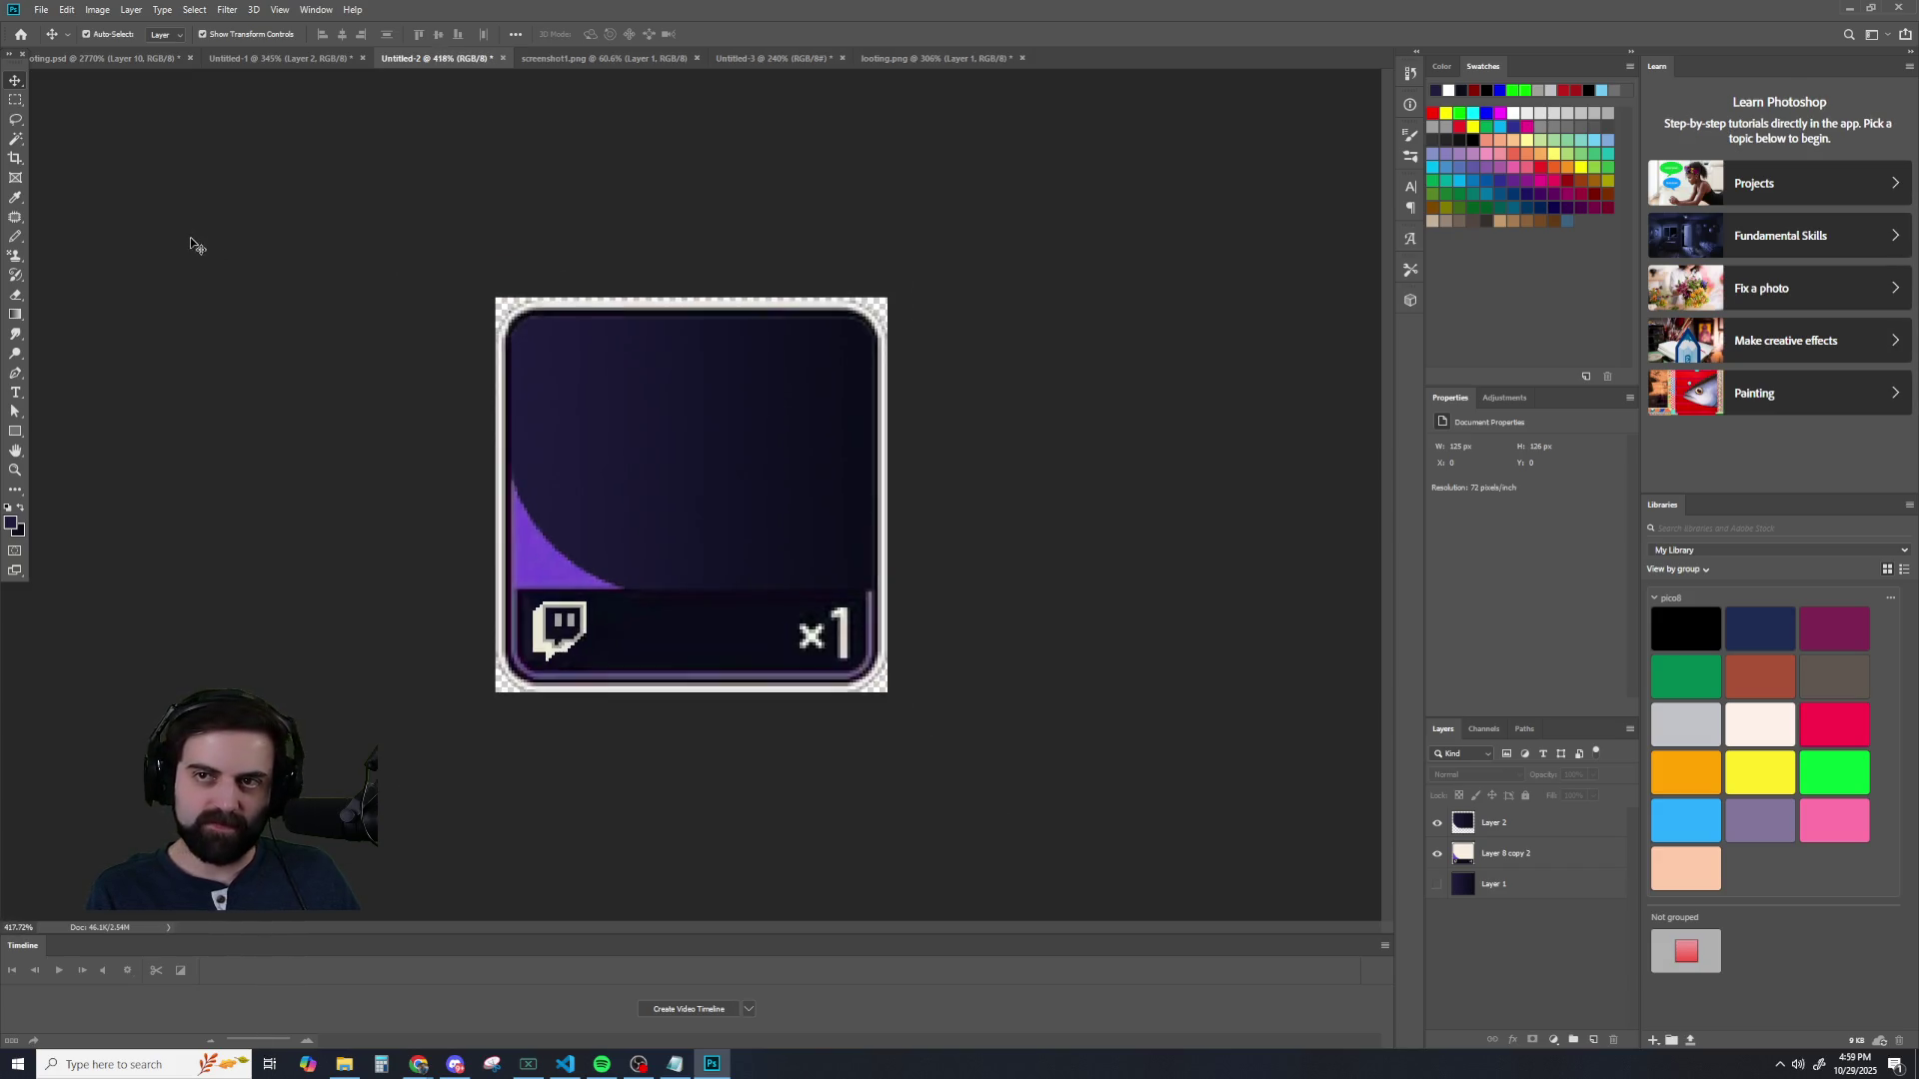
scroll(192, 239, "down", 2)
left_click(240, 60)
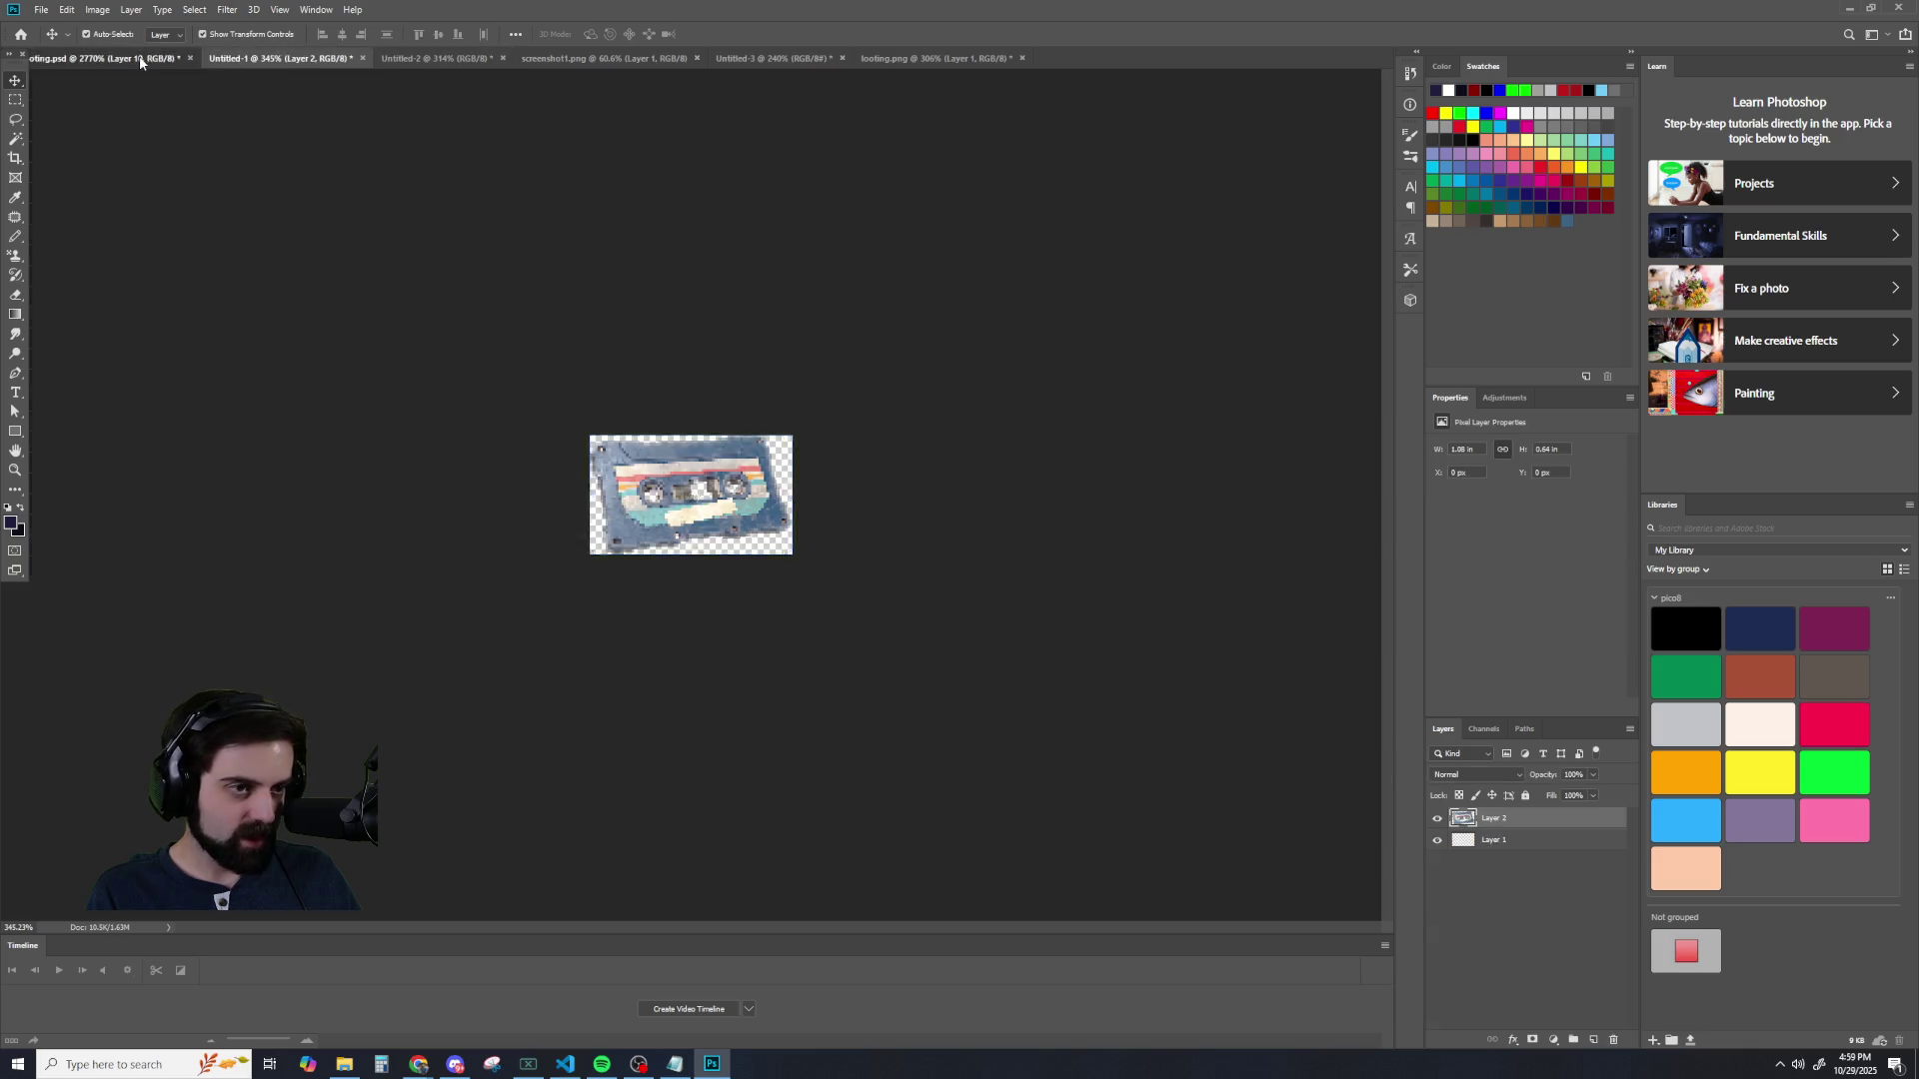
left_click(130, 59)
scroll(349, 329, "down", 2)
scroll(349, 329, "down", 5)
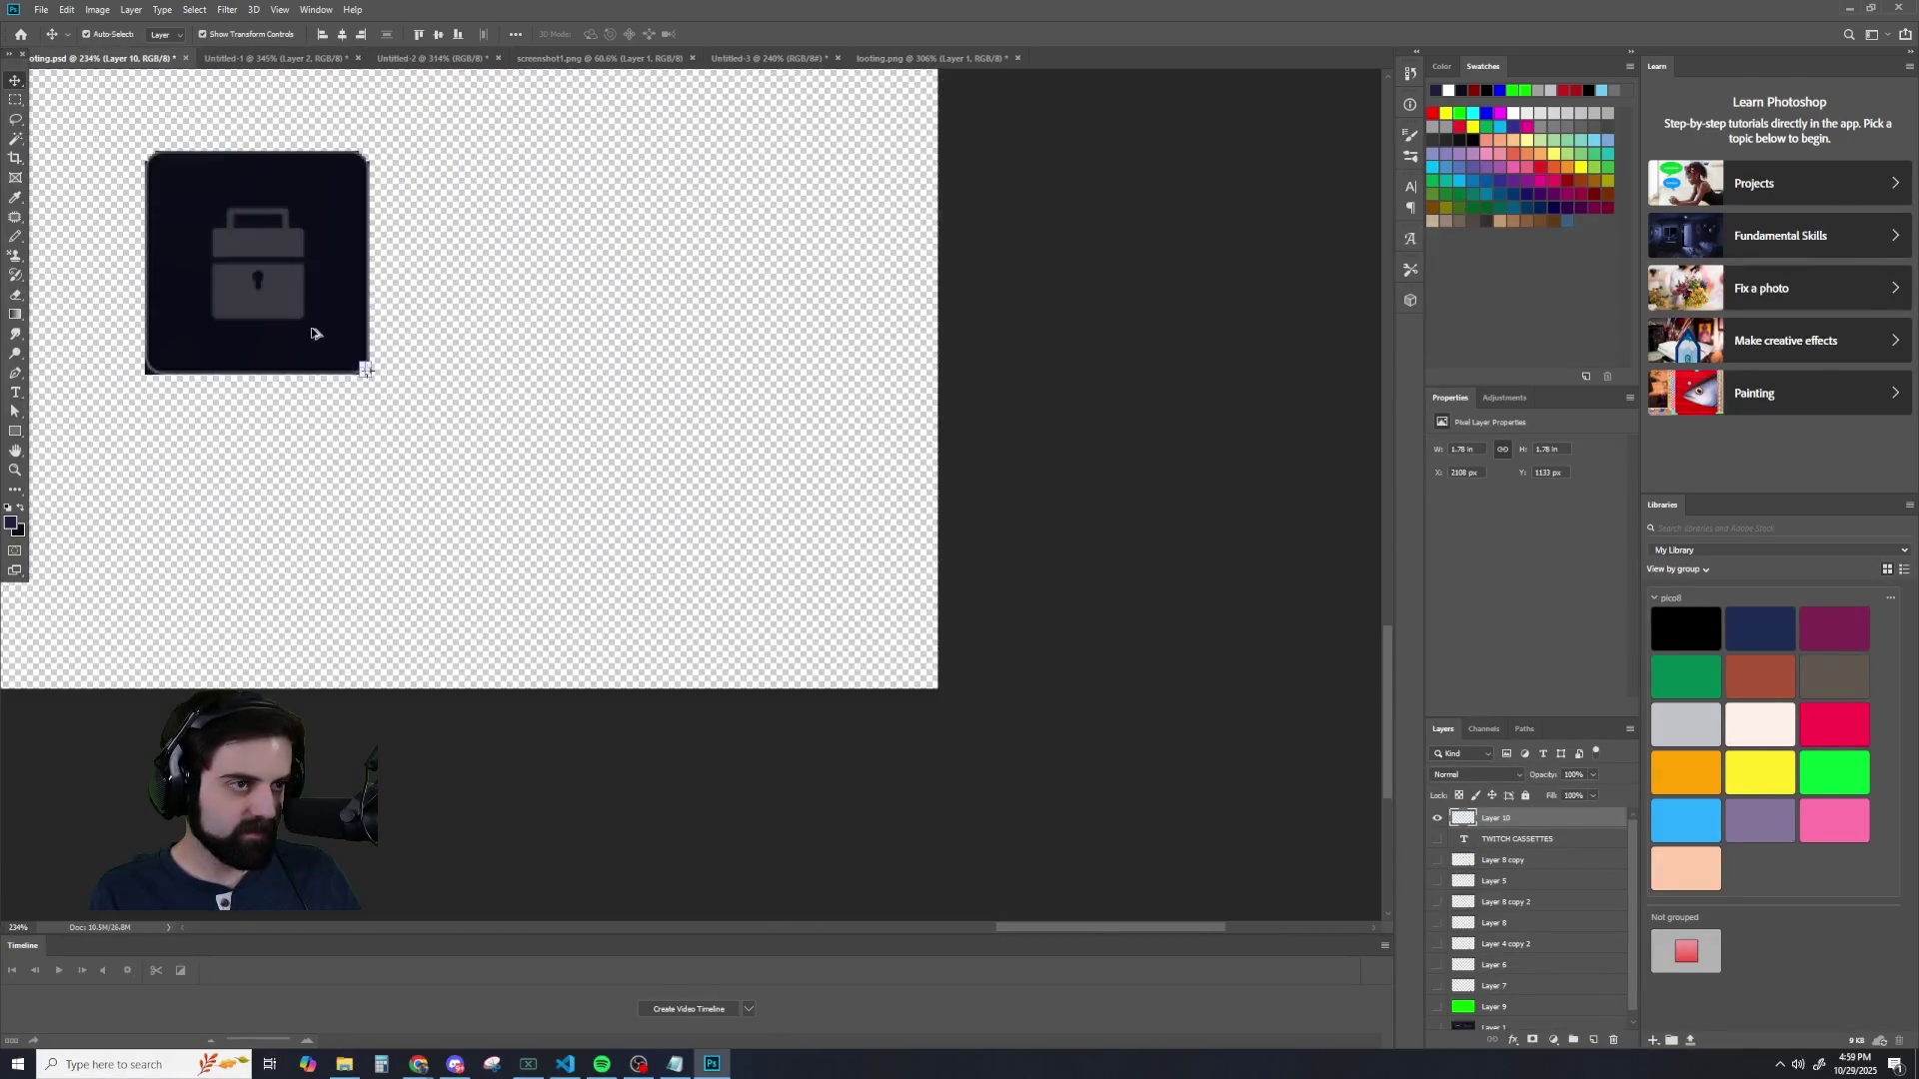
scroll(343, 351, "up", 3)
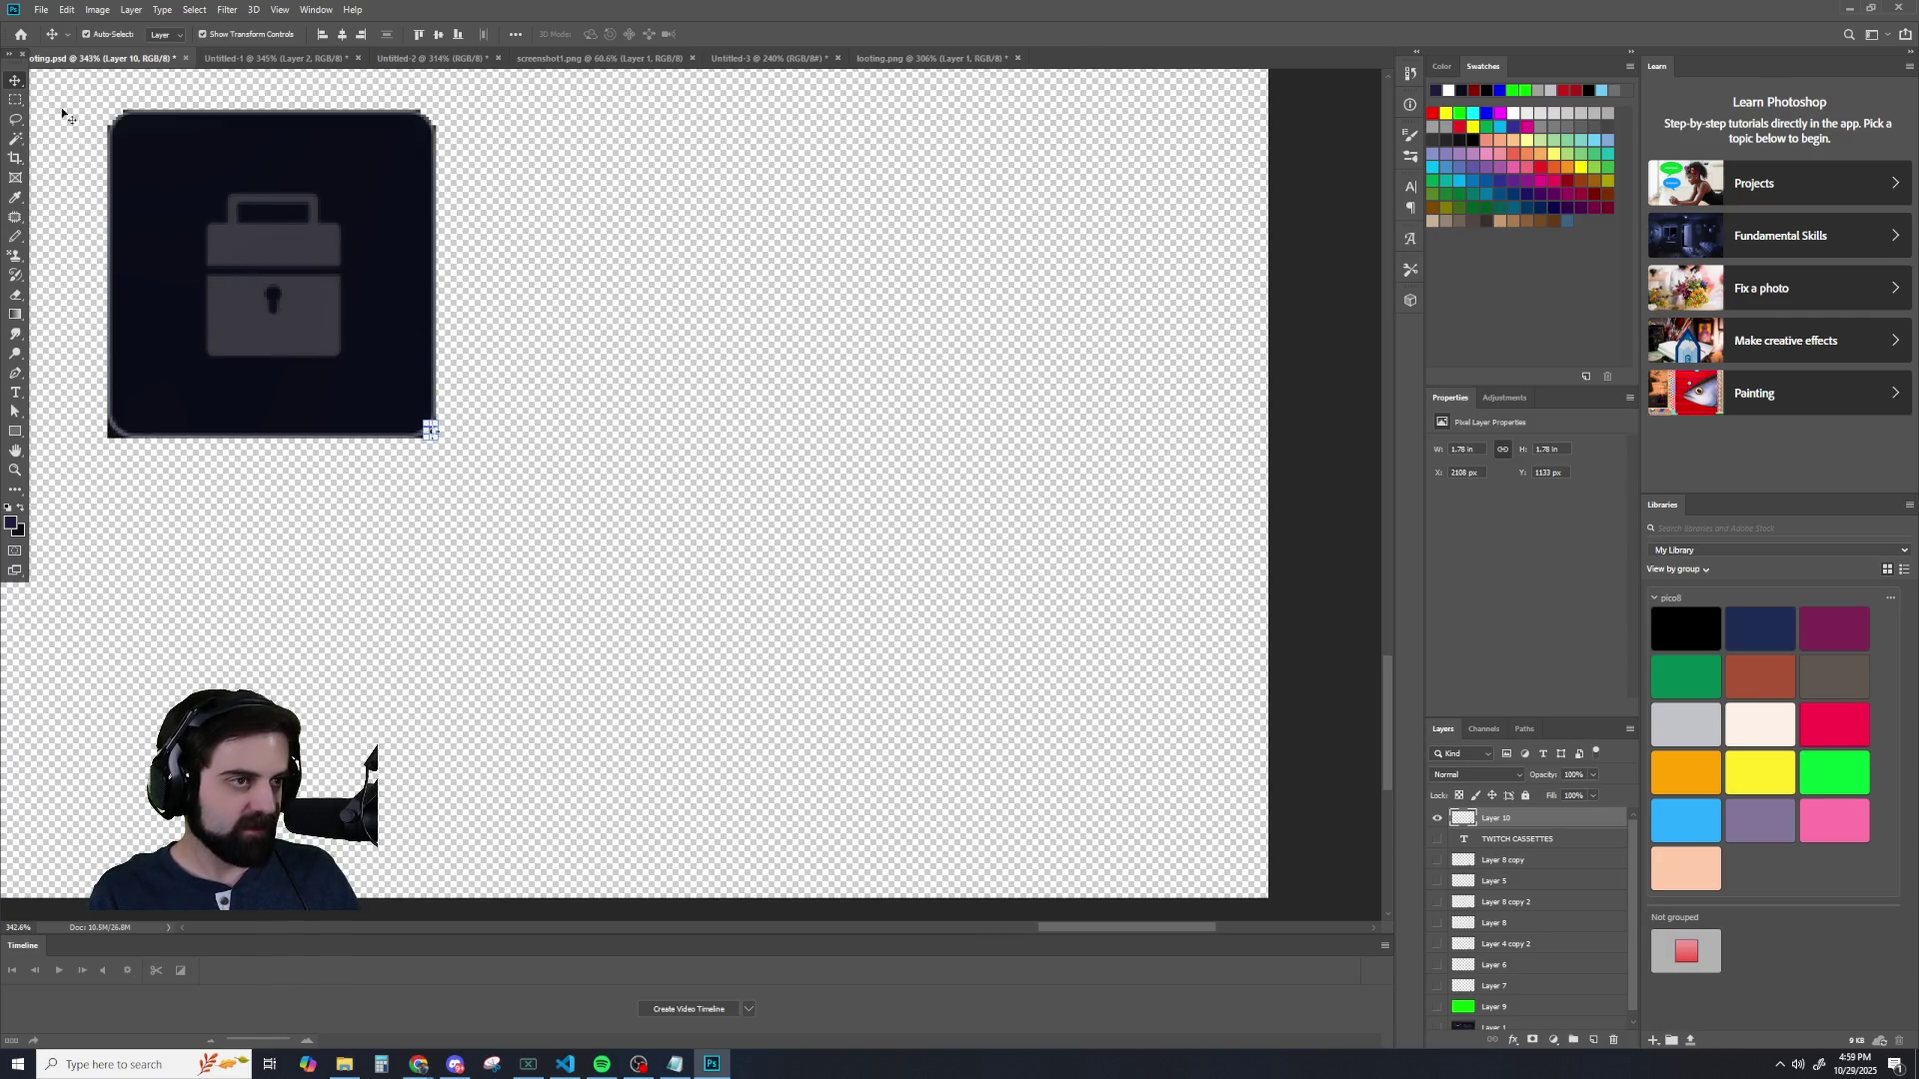
left_click(435, 60)
left_click(577, 60)
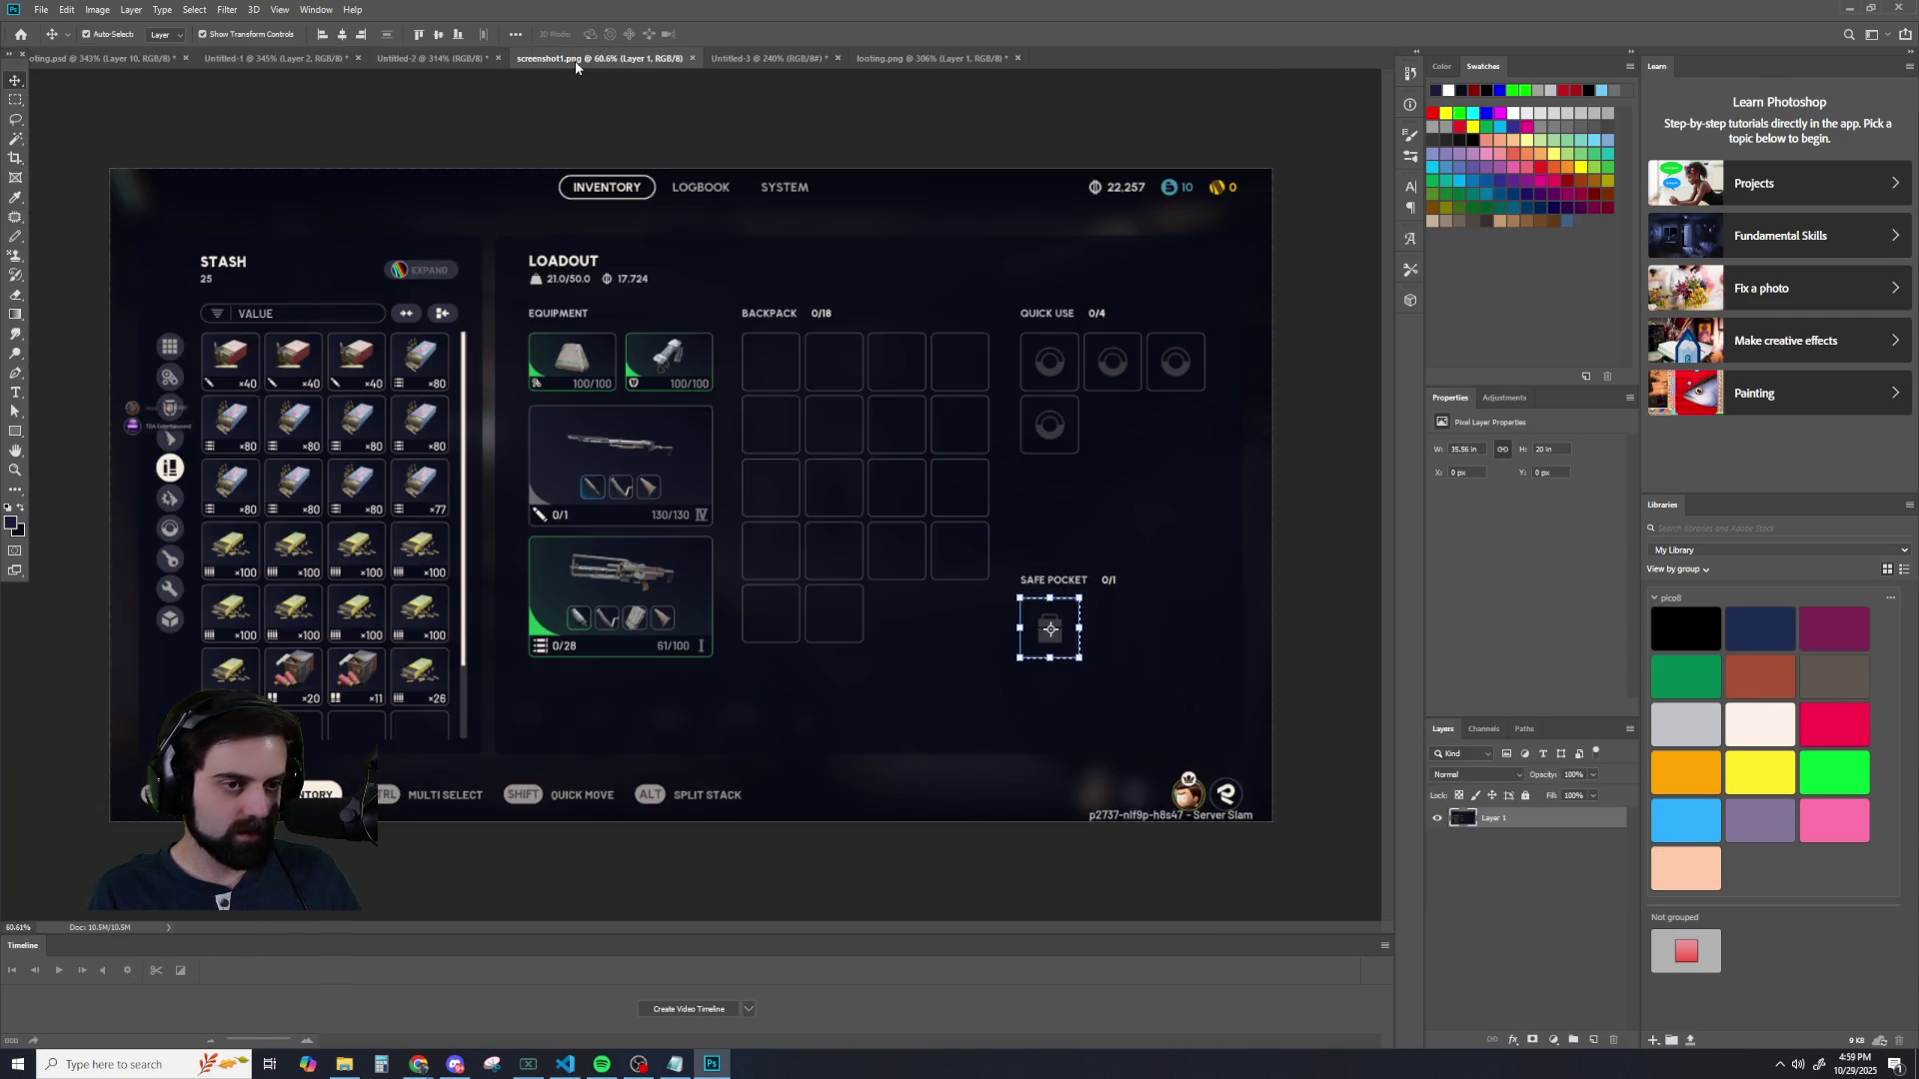
- Zoom in on the Equipment cards in screenshot1.png, then return to the Untitled-2 card document
scroll(527, 352, "up", 2)
scroll(510, 380, "up", 1)
scroll(511, 408, "up", 1)
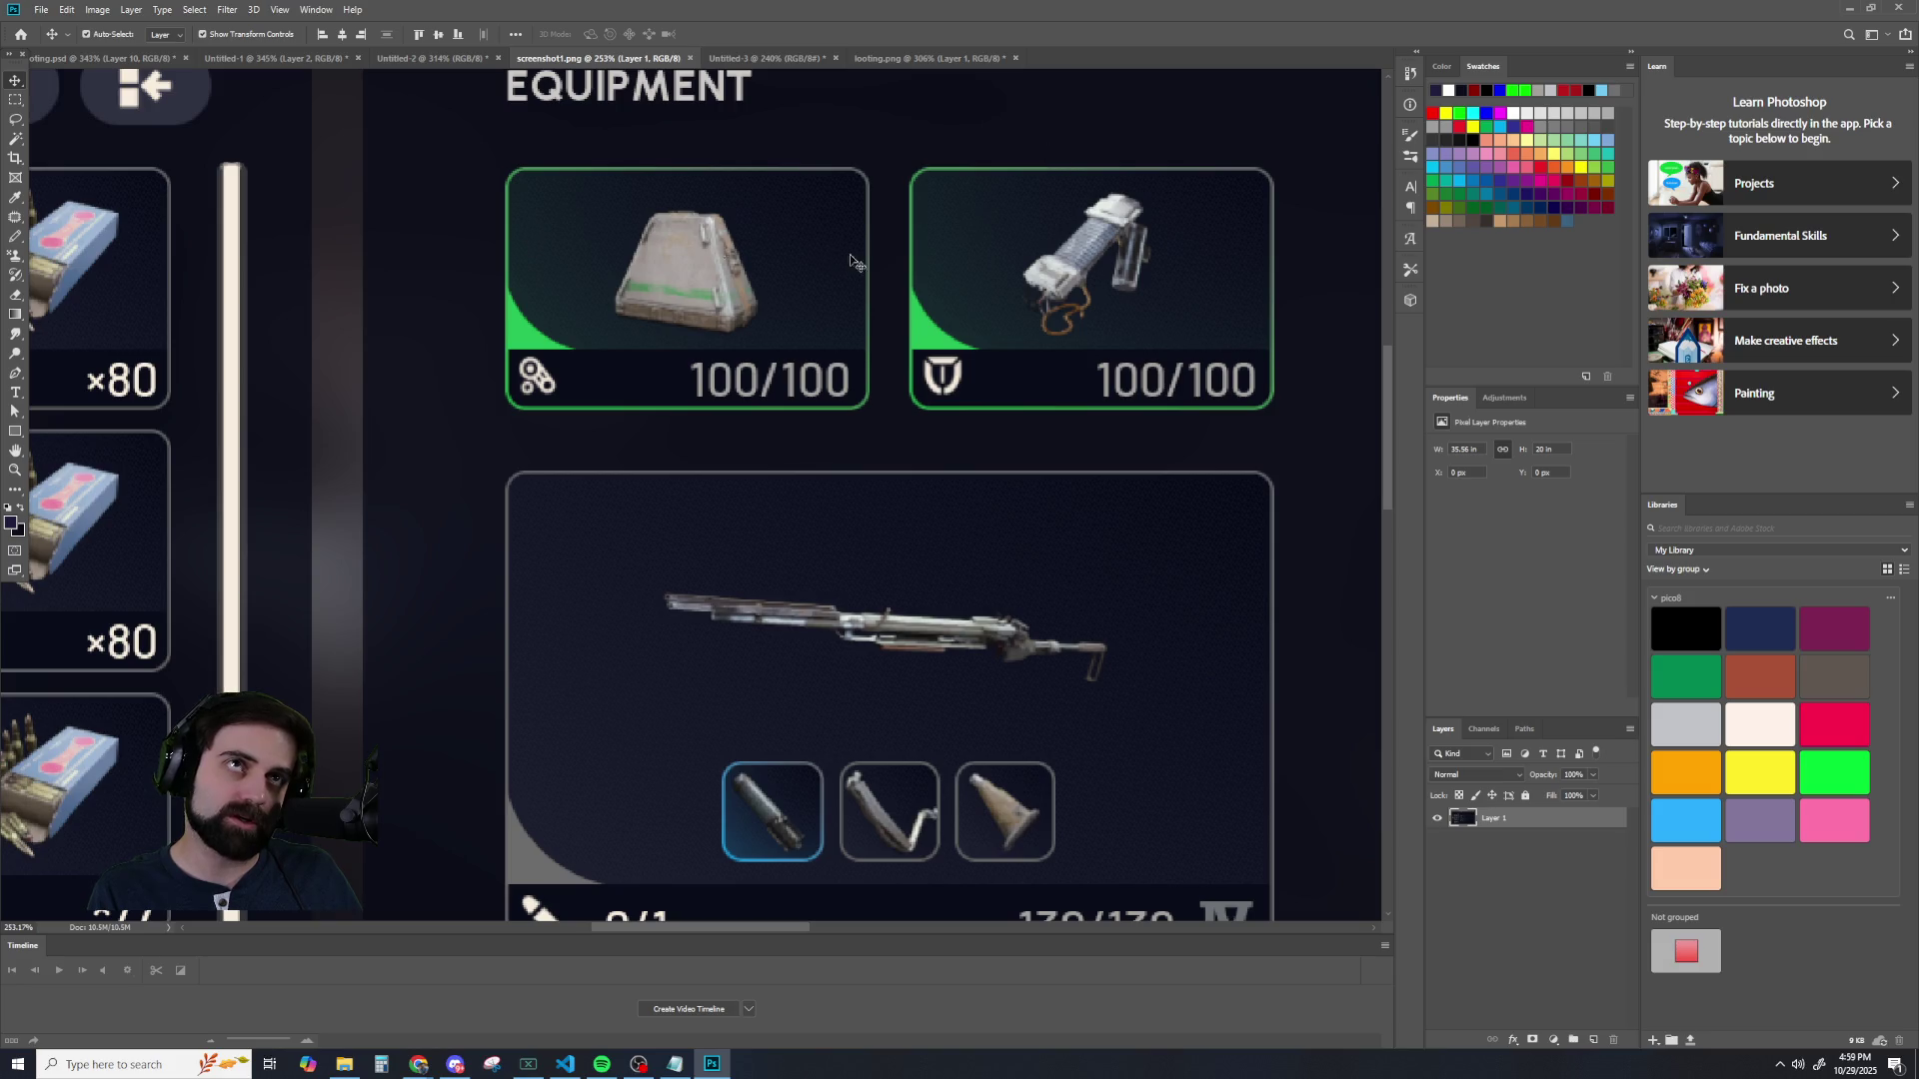
scroll(1035, 300, "down", 3)
scroll(1120, 439, "down", 1)
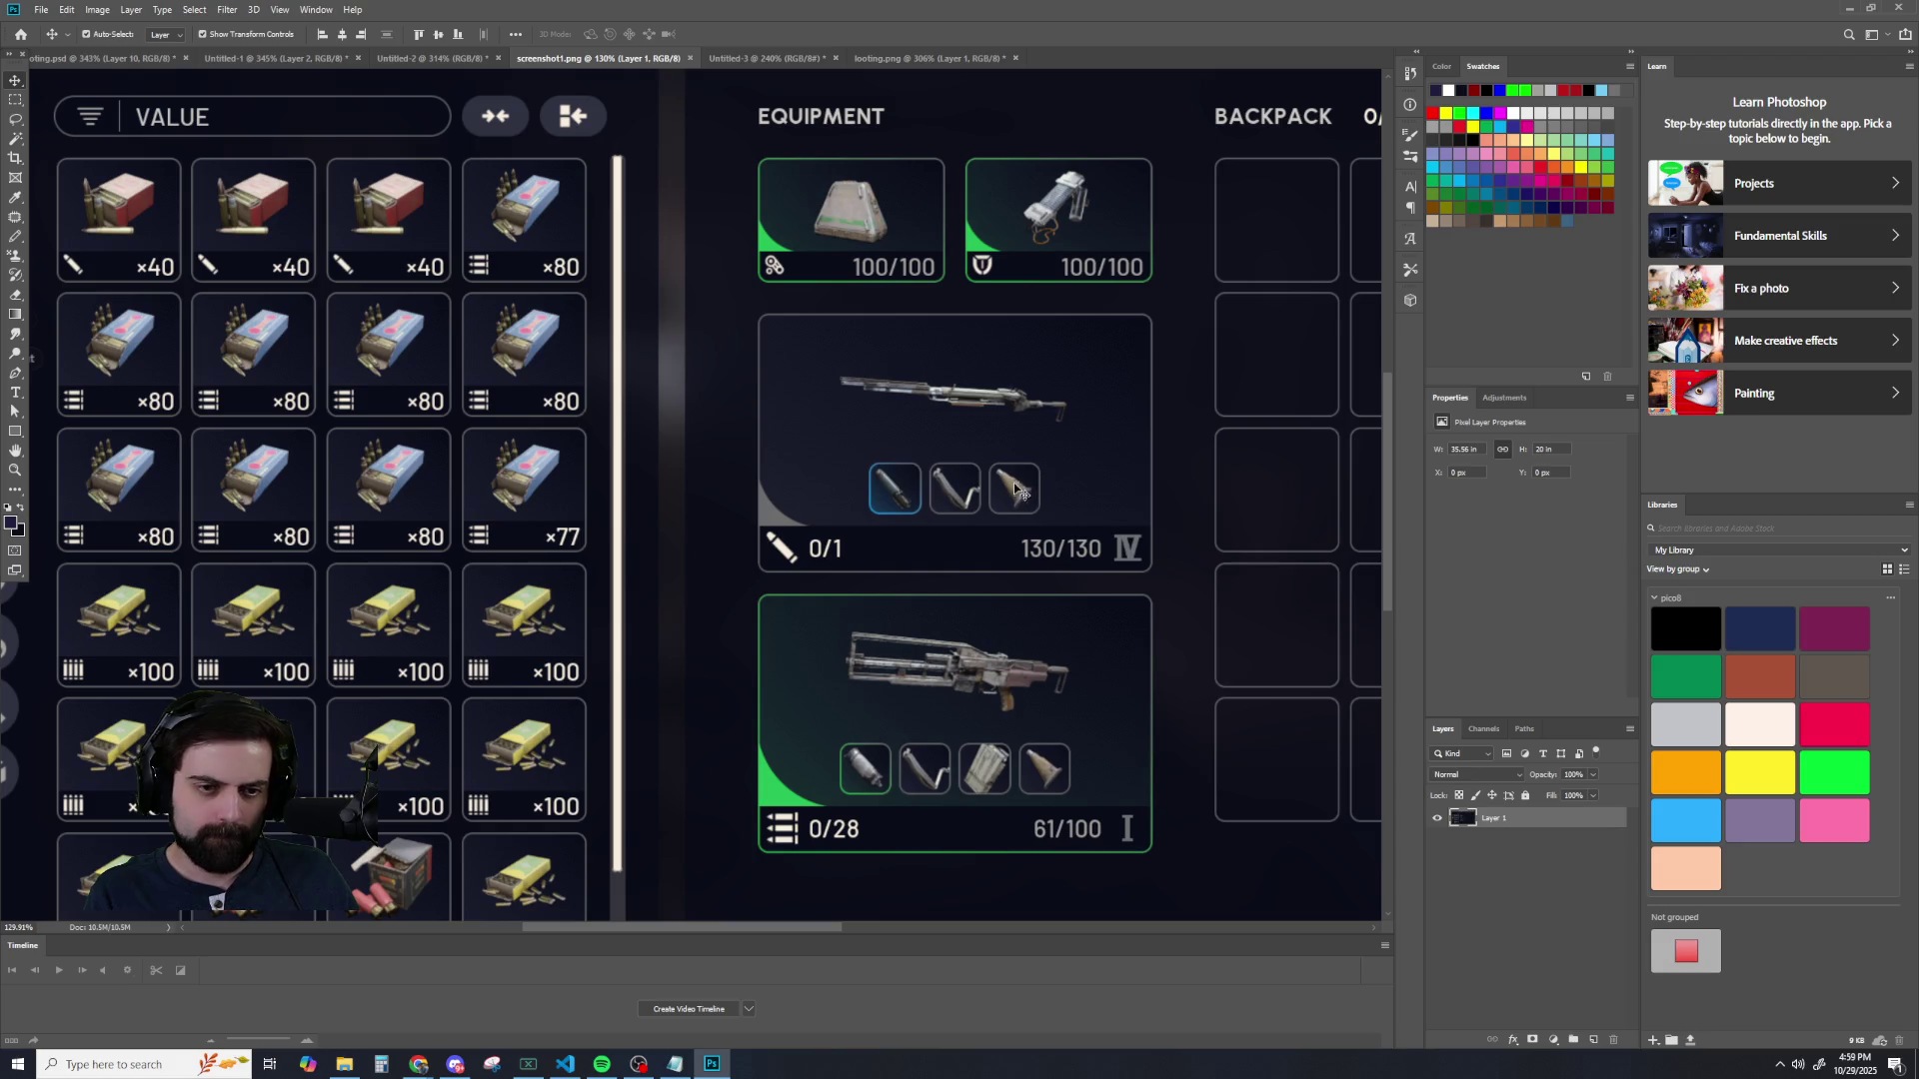
key("alt+Tab")
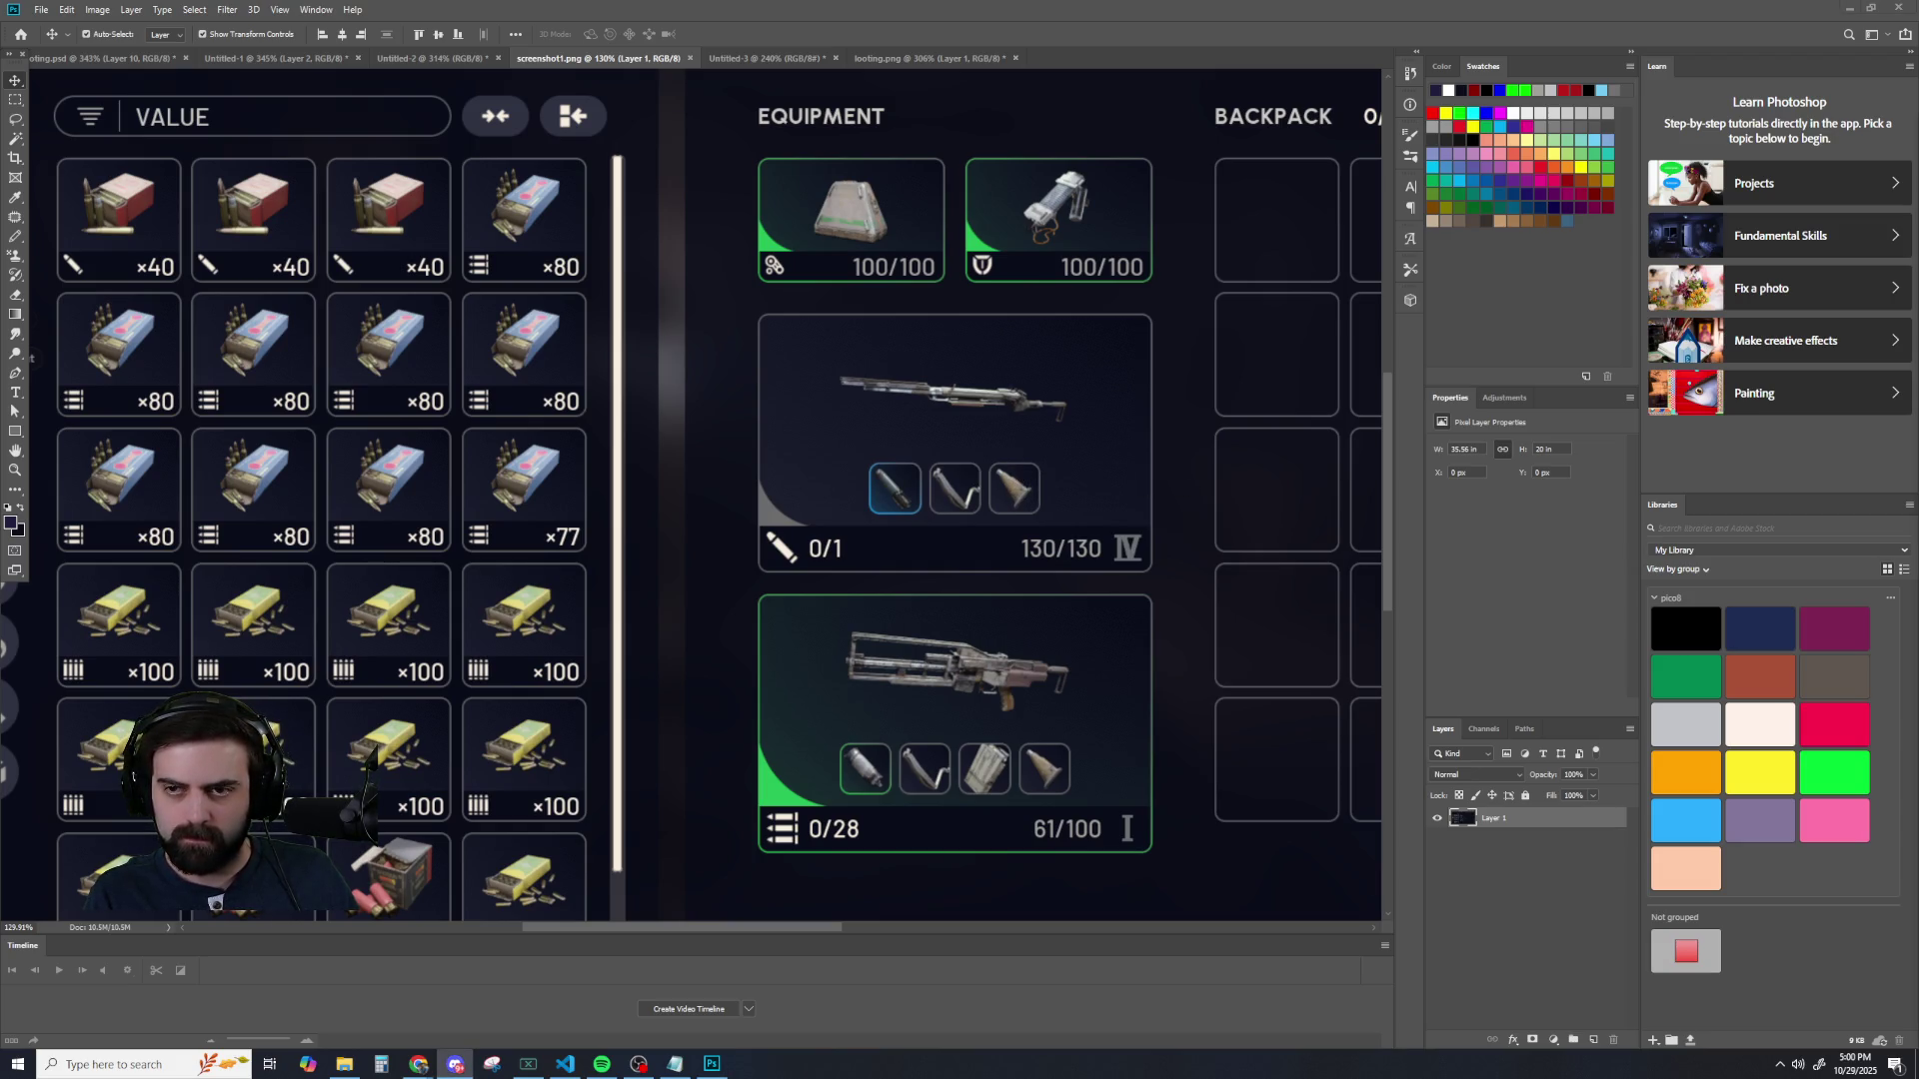
left_click(447, 59)
- Compare the card with and without the gradient, then delete the Layer 2 copy
scroll(865, 476, "up", 2)
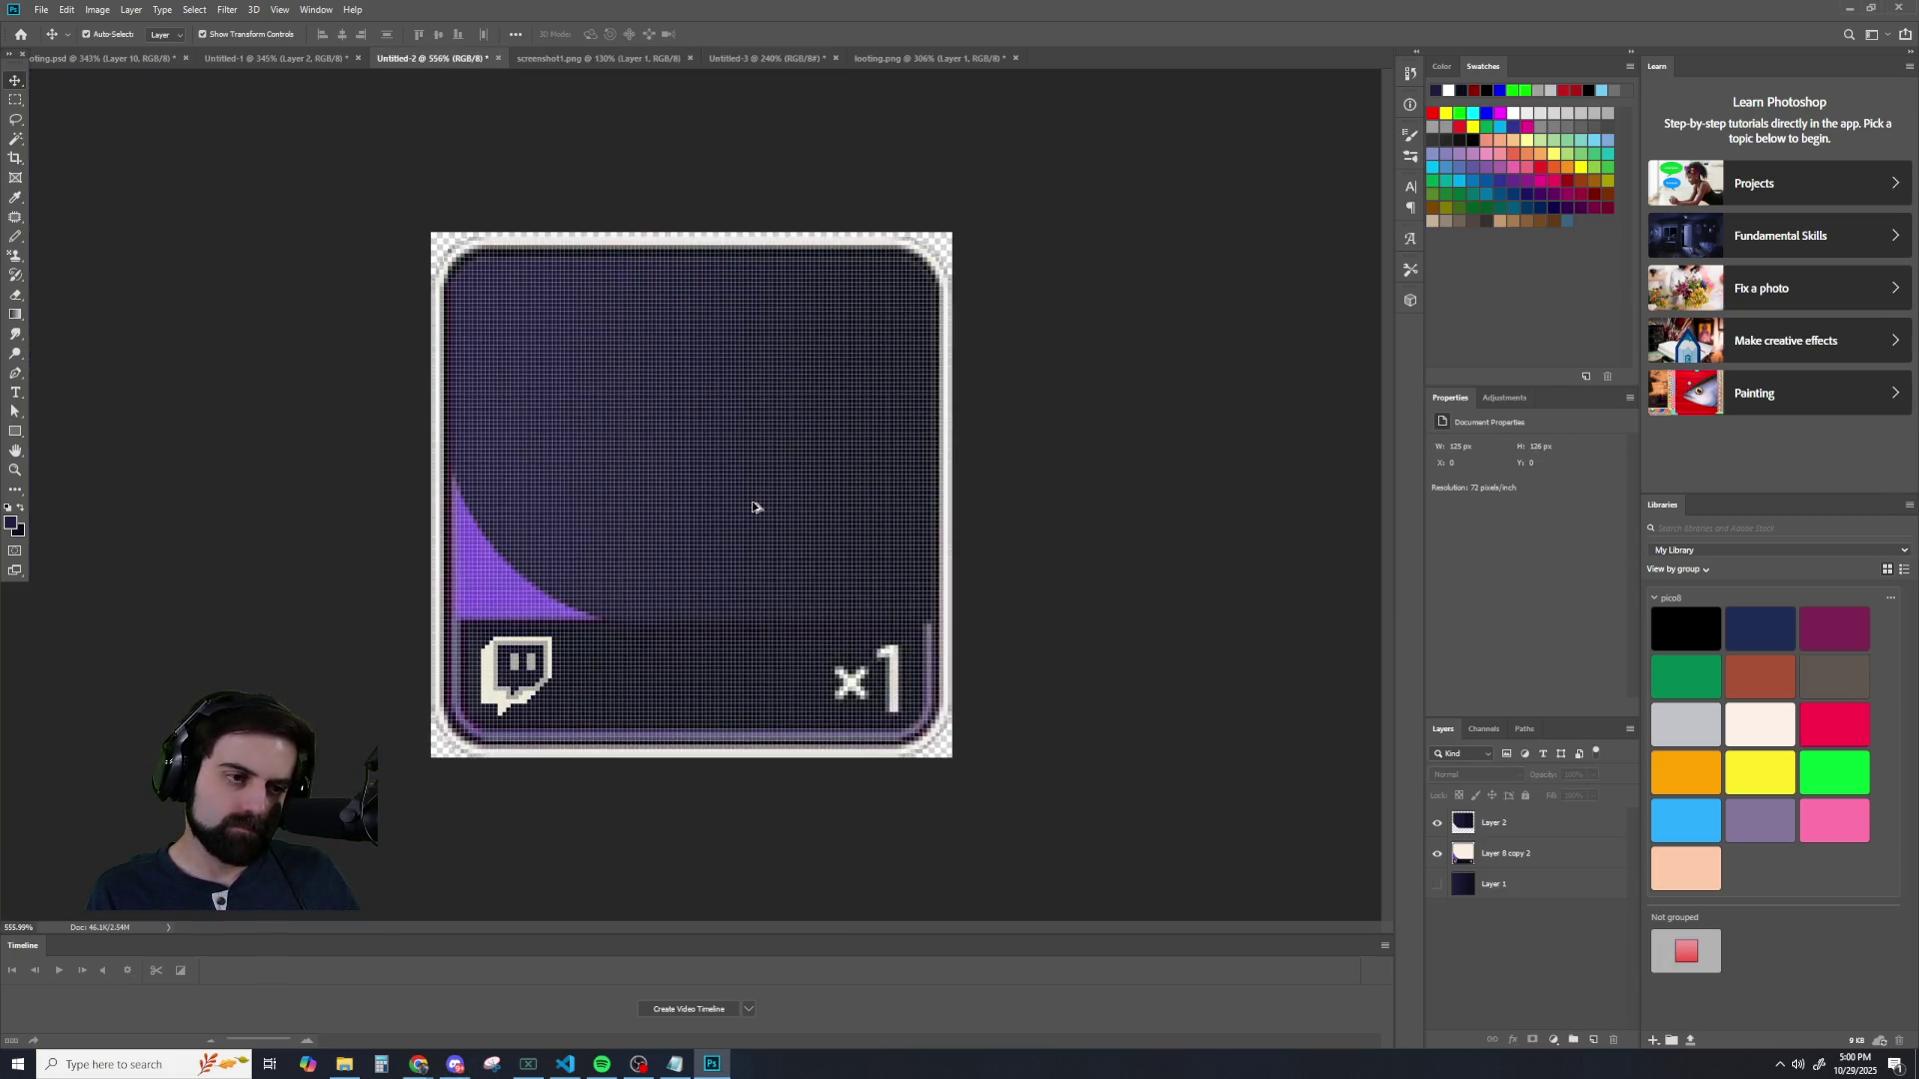
scroll(754, 505, "up", 2)
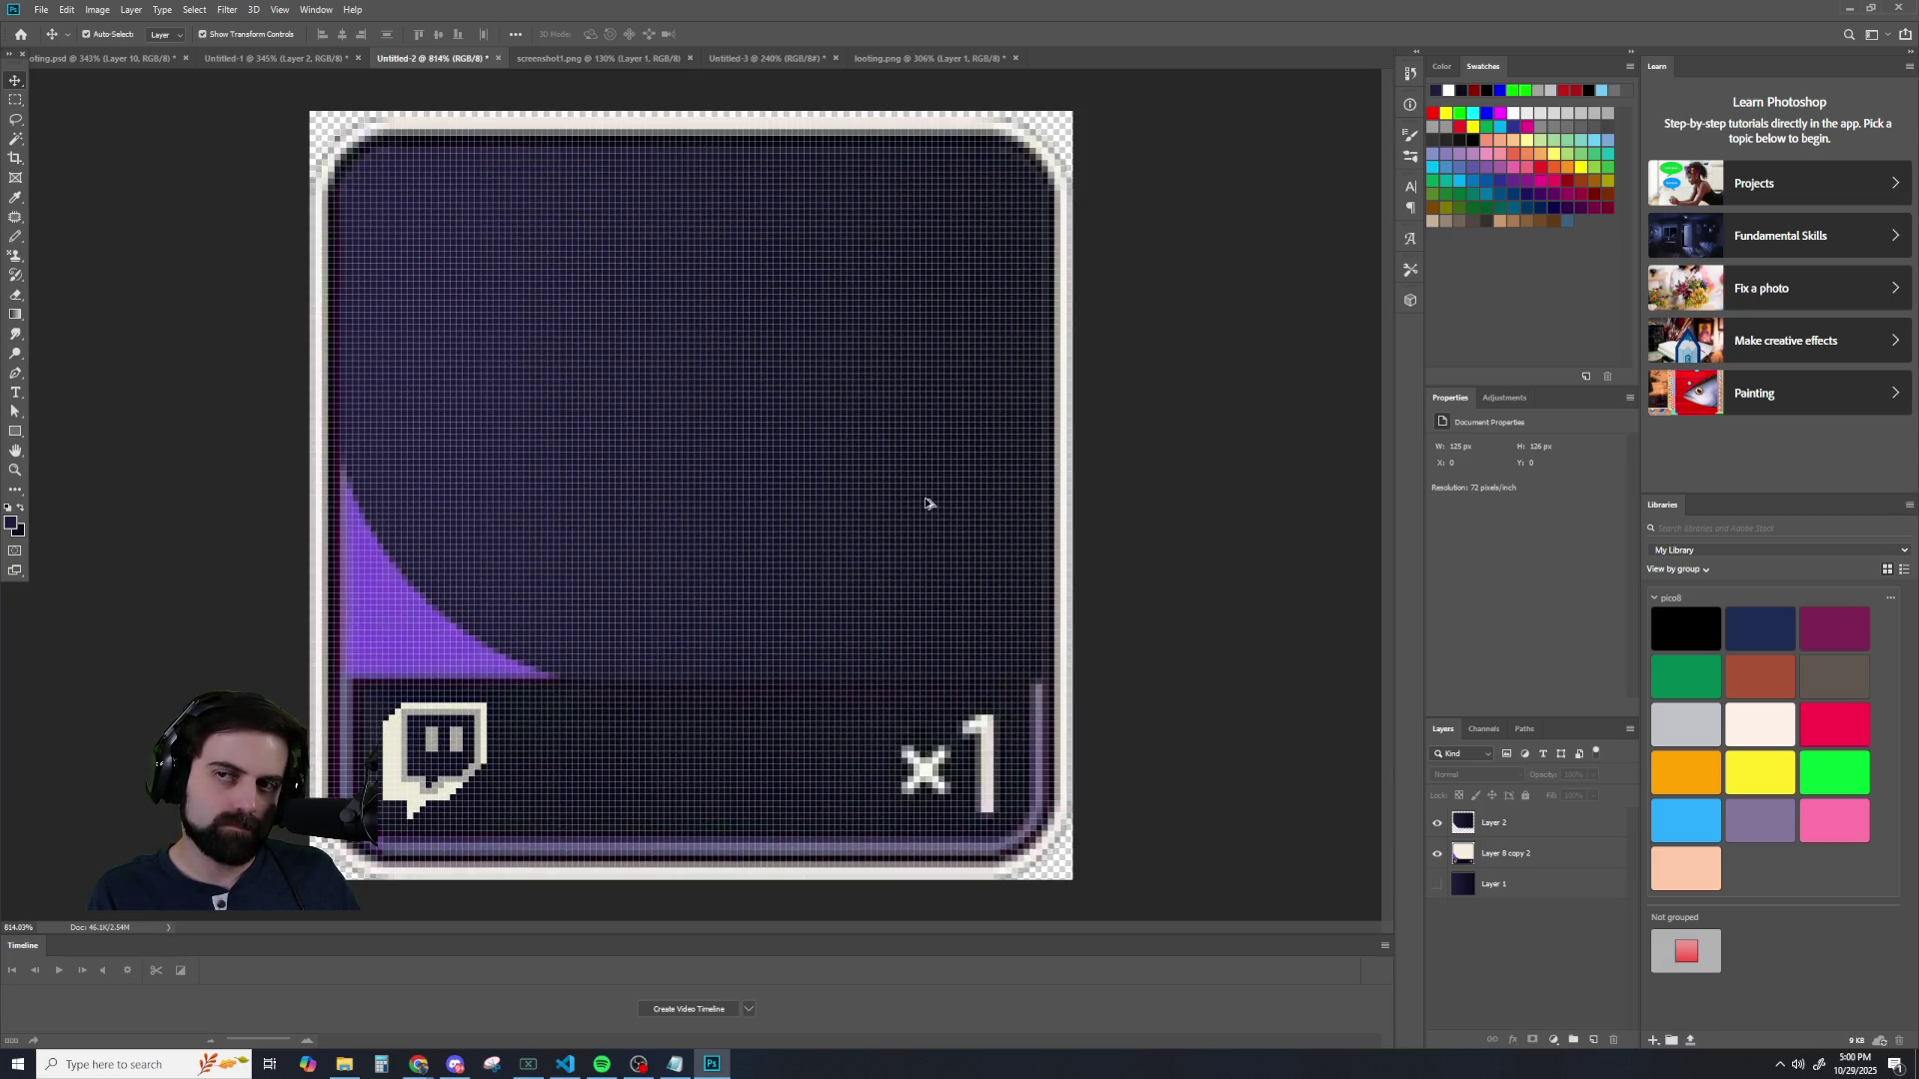
scroll(914, 509, "down", 2)
scroll(908, 513, "down", 1)
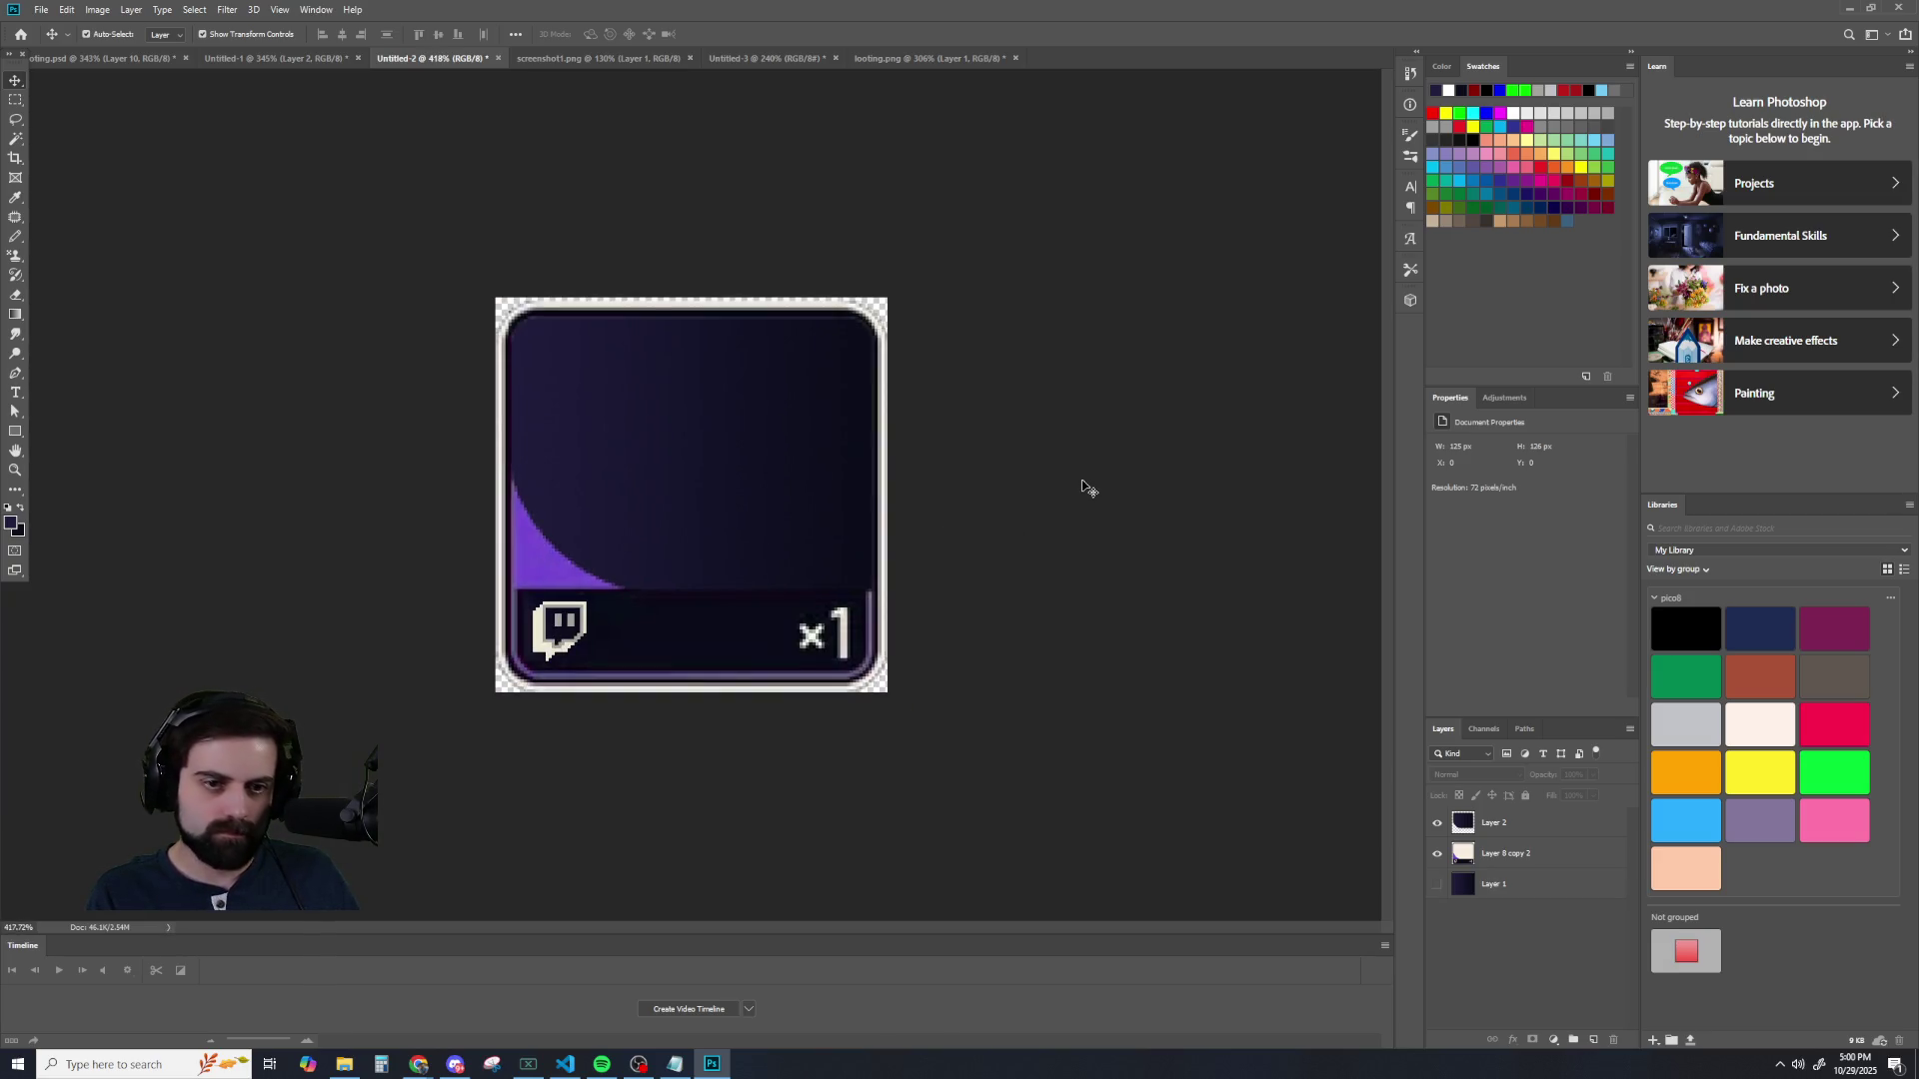
key("ctrl+comma")
key("ctrl+comma")
key("ctrl+comma")
key("ctrl+comma")
key("ctrl+comma")
key("ctrl+z")
key("ctrl+z")
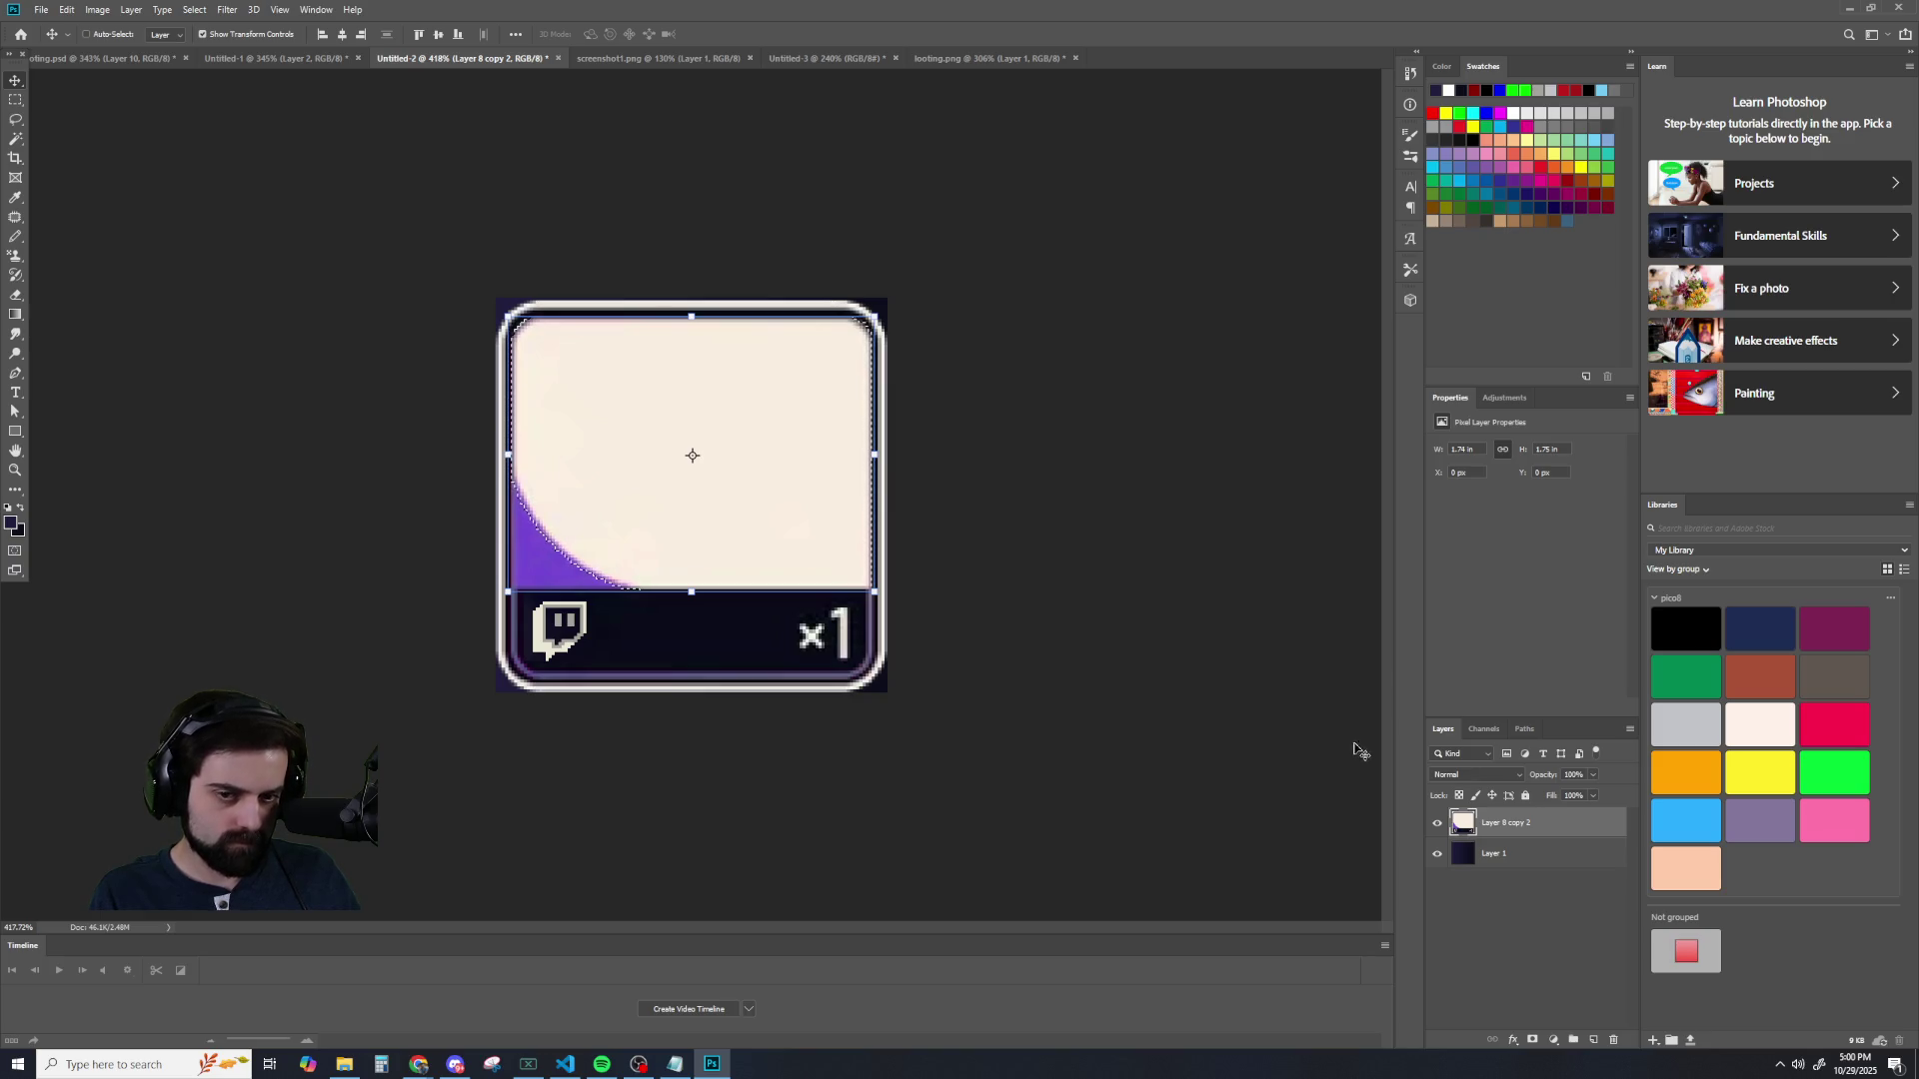
- Hide Layer 8 copy 2 and select the empty Layer 1
key("ctrl+comma")
key("ctrl+comma")
key("ctrl+comma")
key("ctrl+comma")
key("ctrl+d")
key("ctrl+comma")
key("ctrl+comma")
key("ctrl+comma")
key("ctrl+comma")
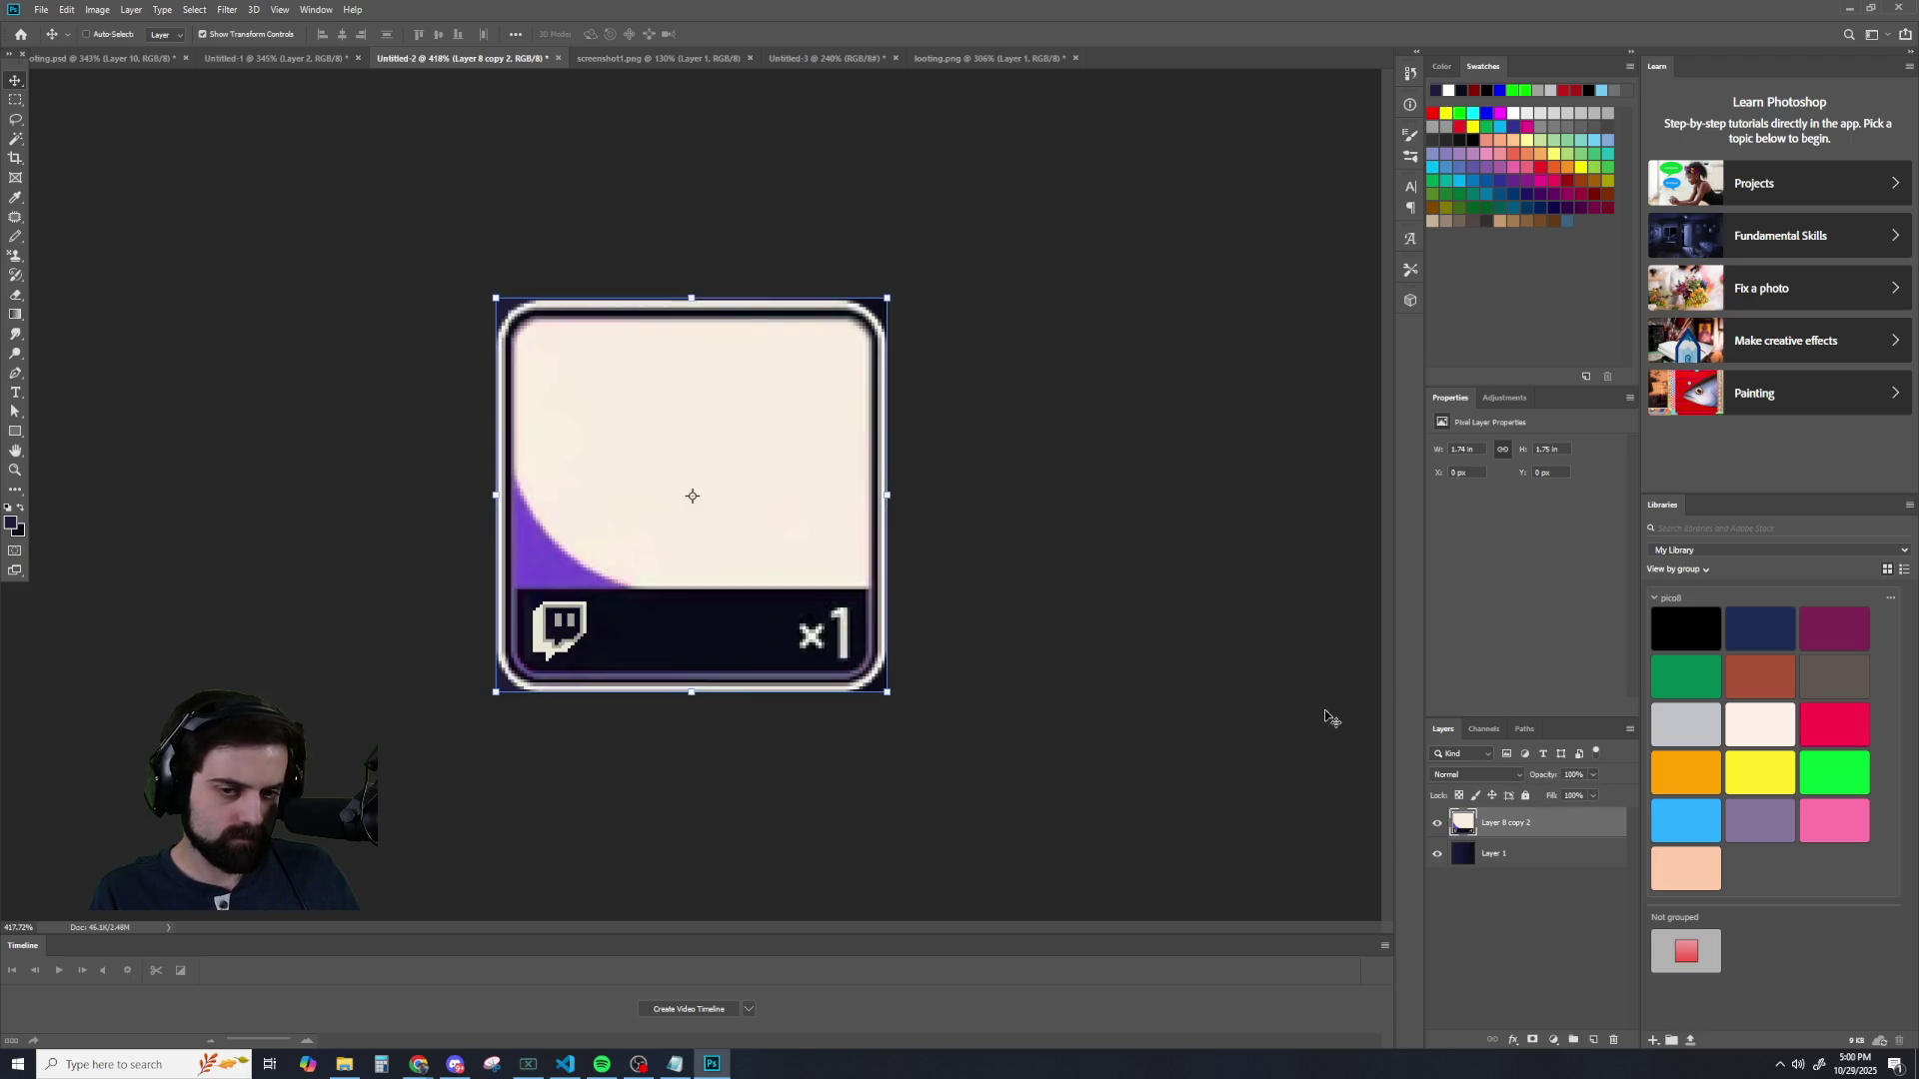
left_click(1437, 823)
left_click(1505, 858)
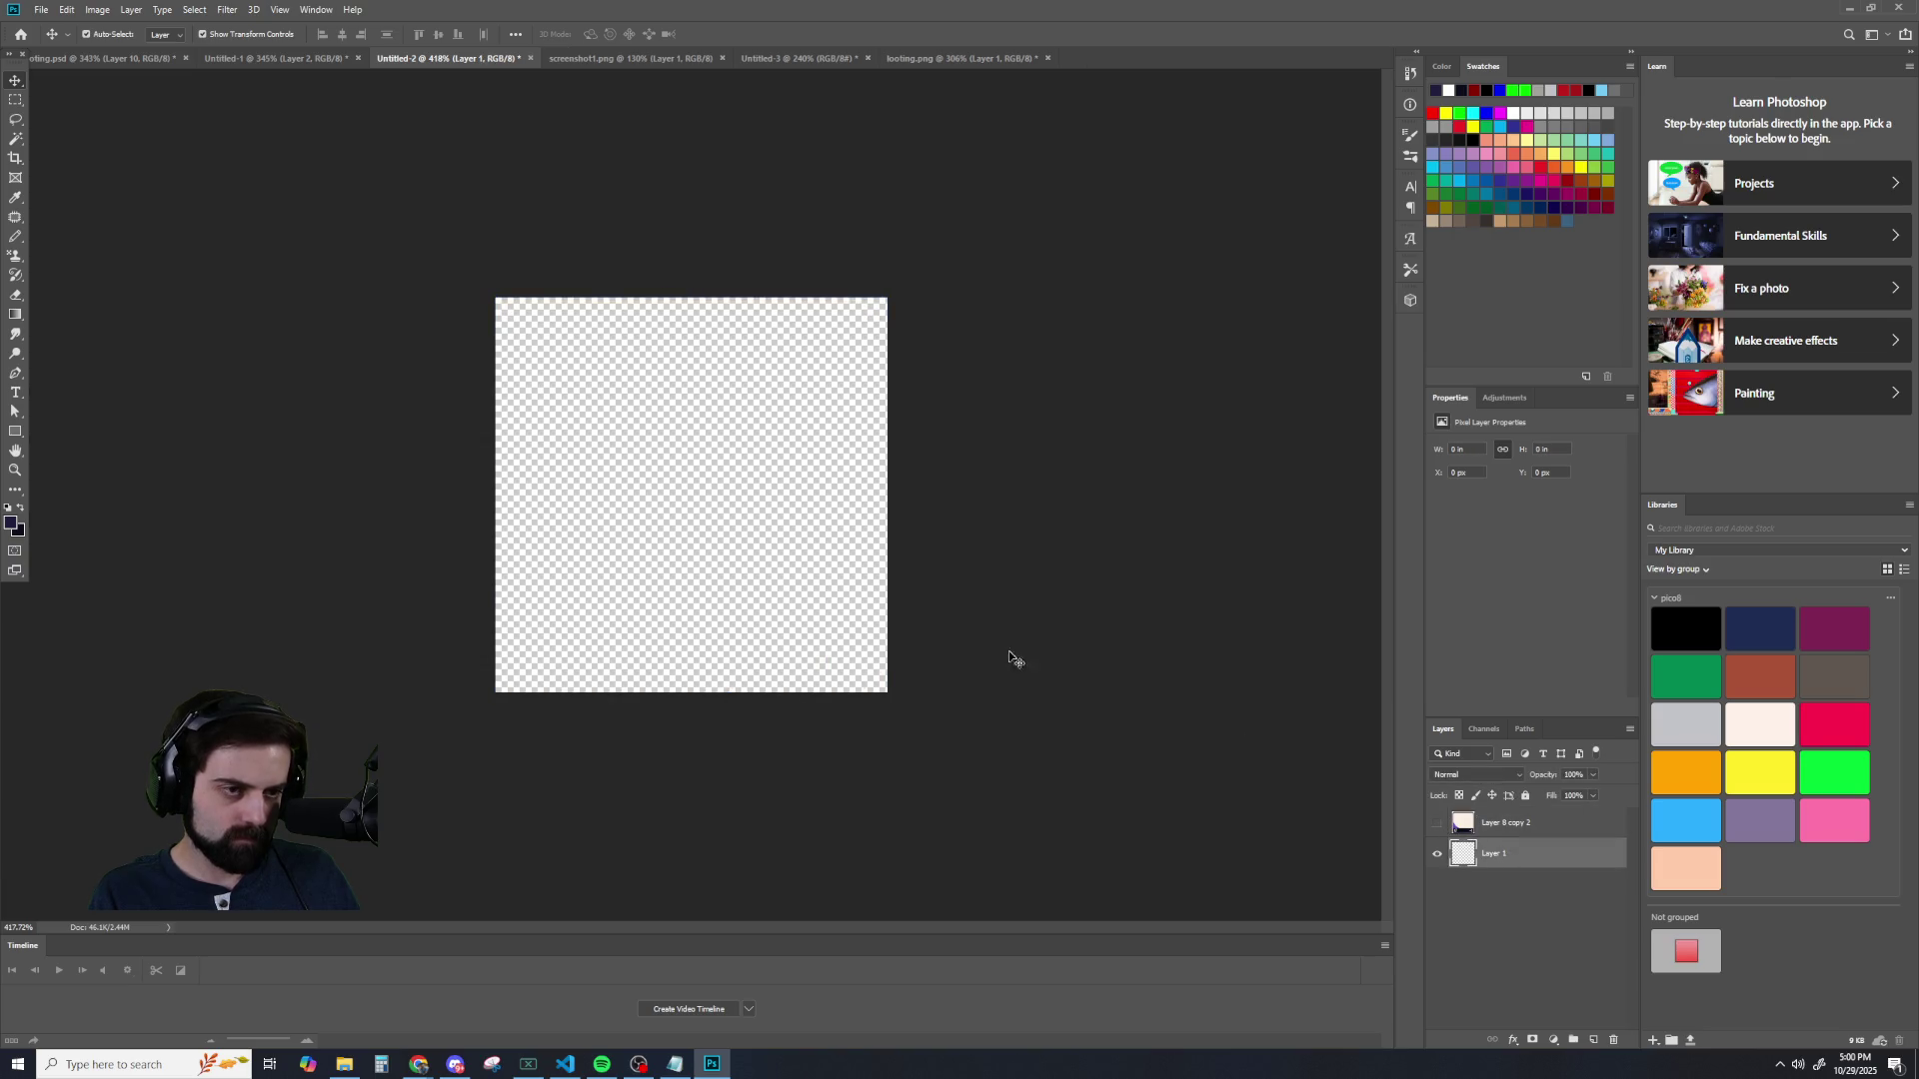
- With the Gradient tool, try a diagonal gradient on the card layer, then undo it
left_click(15, 313)
left_click(1510, 823)
left_click(1438, 823)
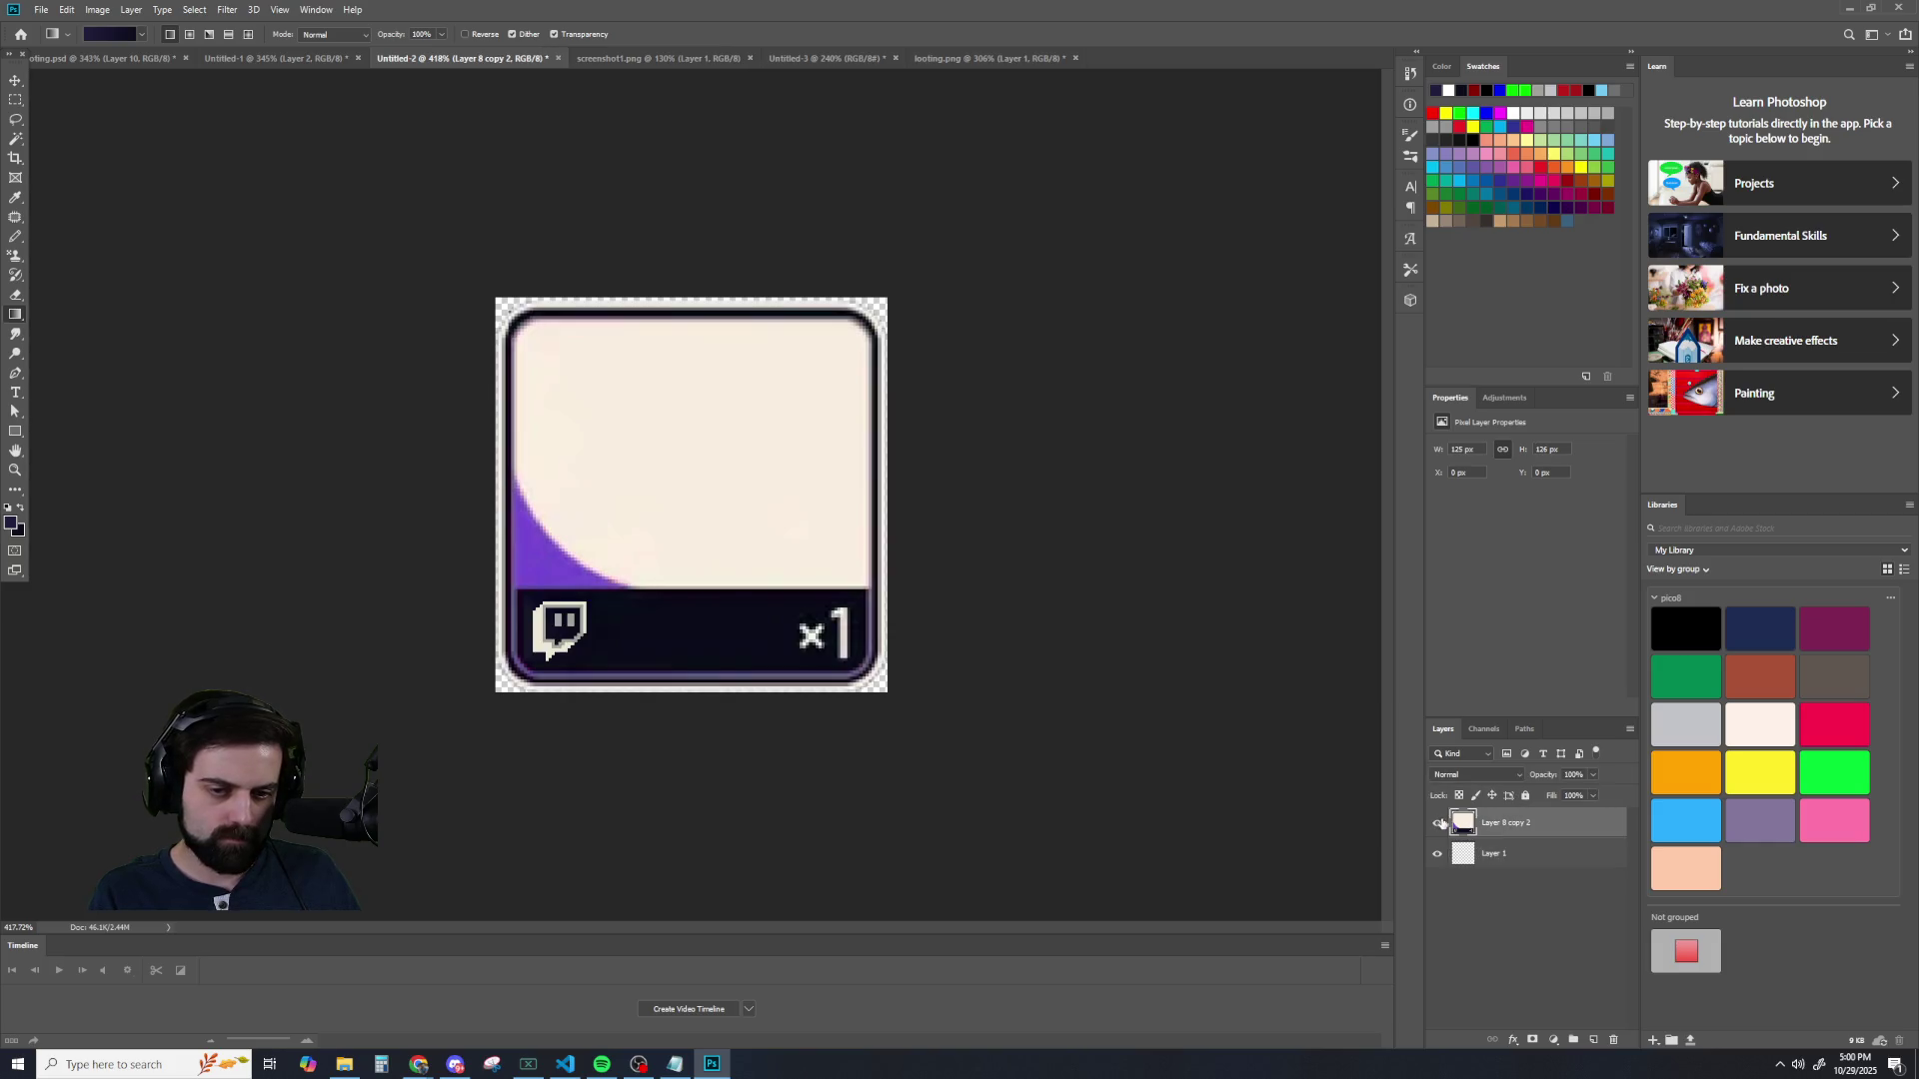
scroll(699, 643, "up", 2)
scroll(650, 587, "down", 2)
scroll(650, 569, "up", 1)
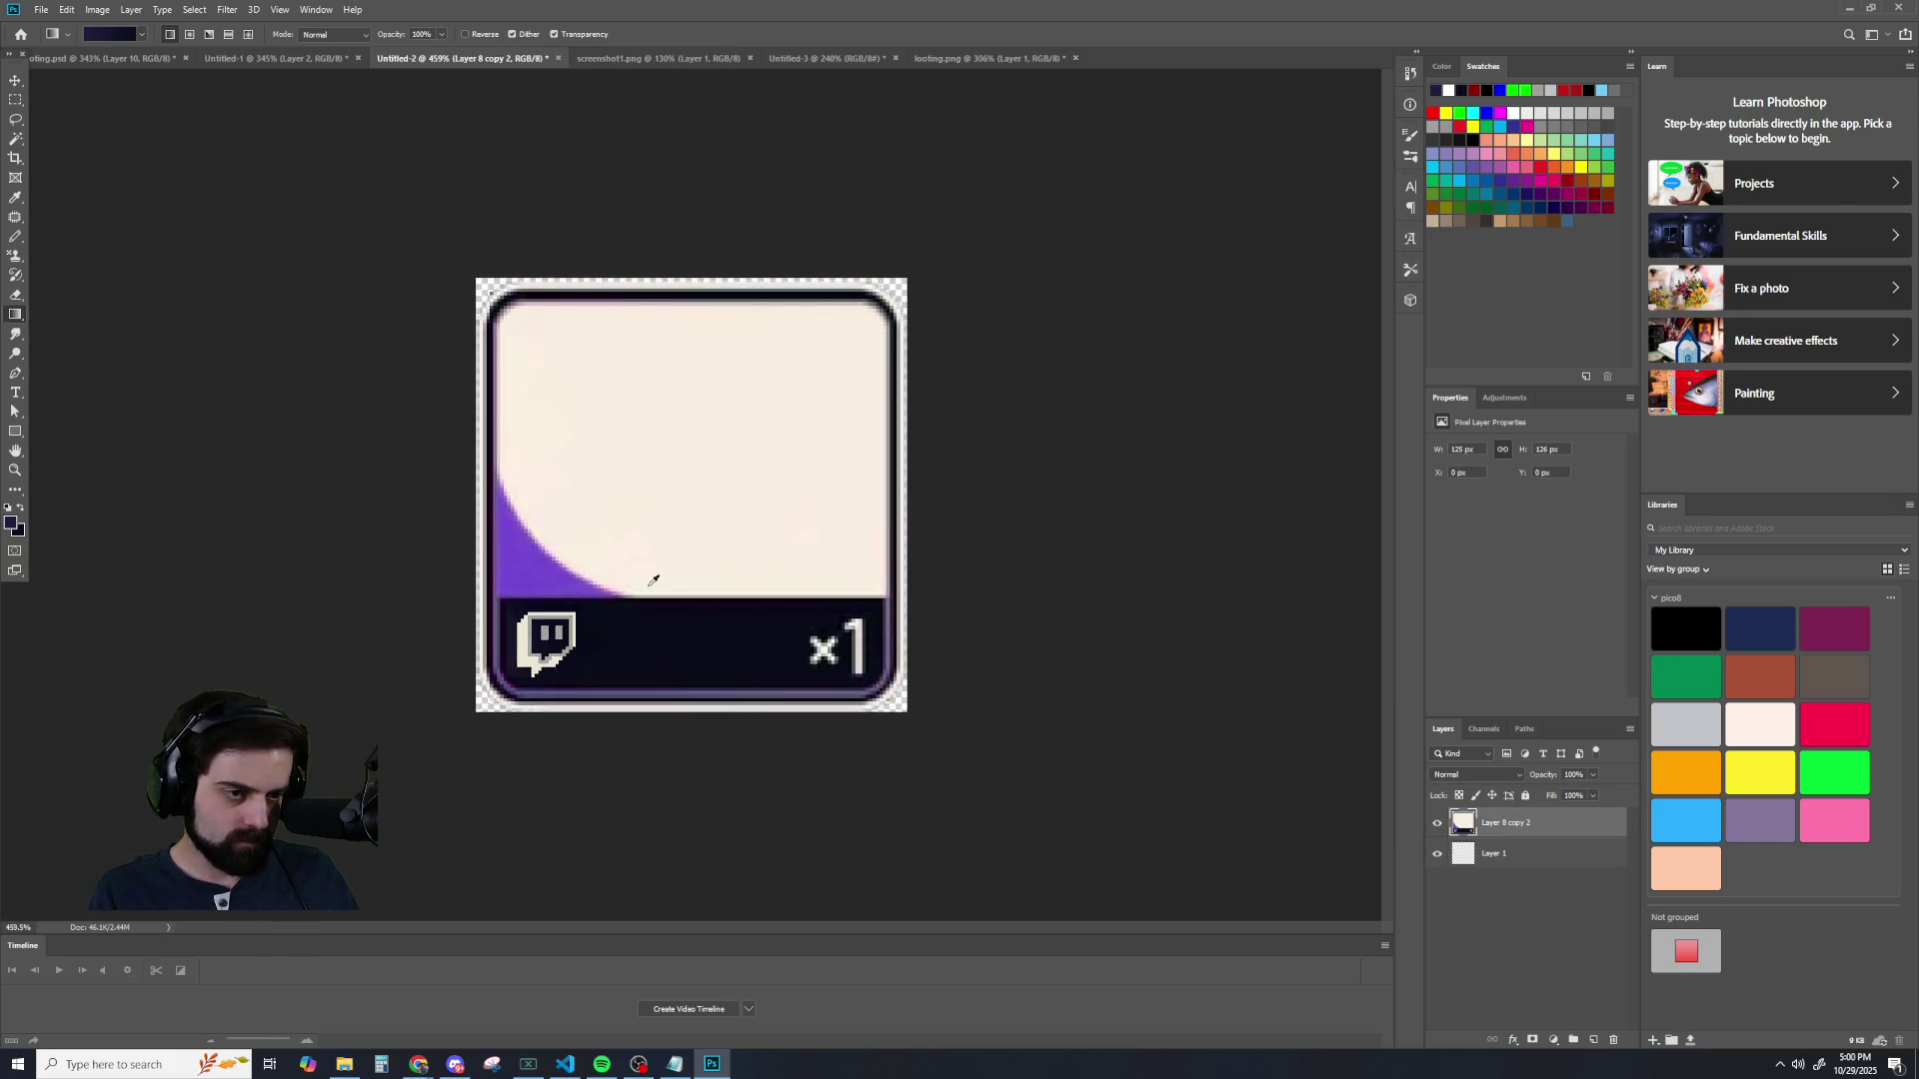
scroll(602, 582, "up", 2)
scroll(602, 582, "up", 1)
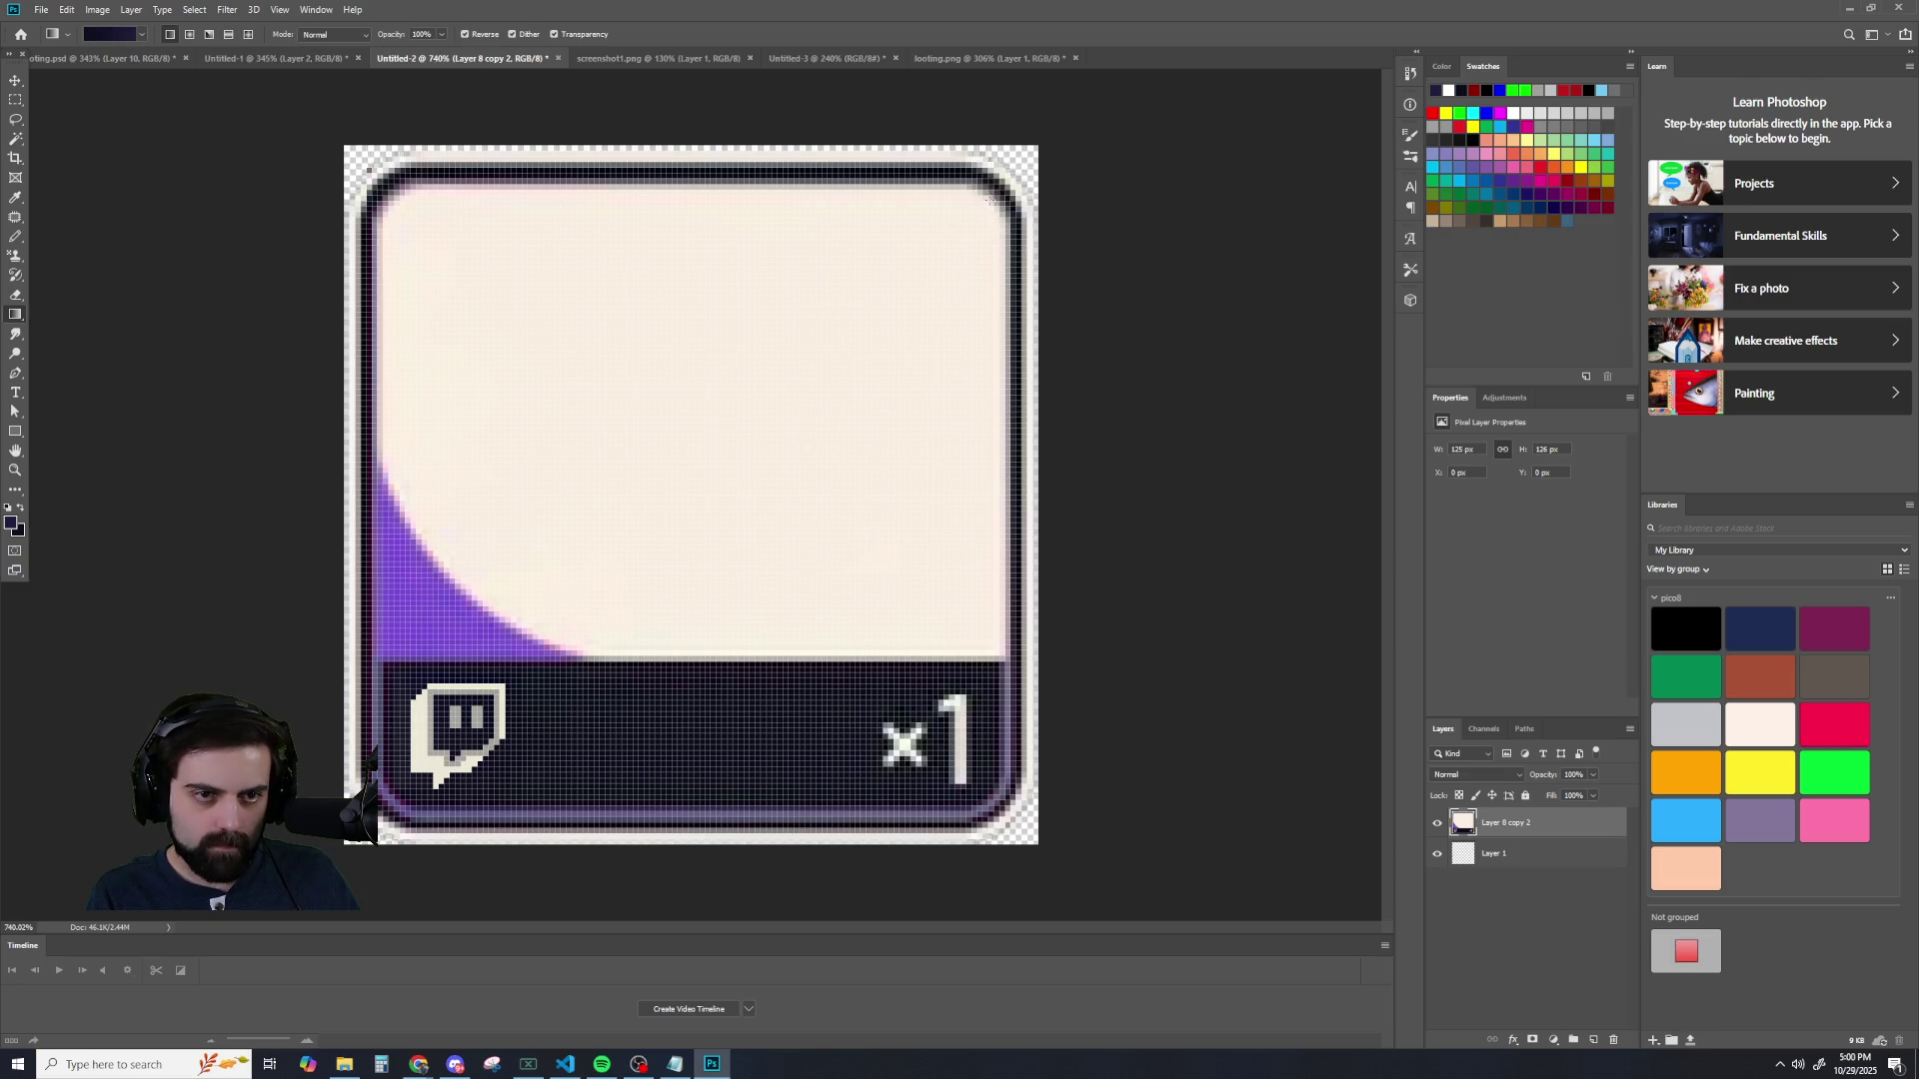
left_click_drag(989, 200, 598, 543)
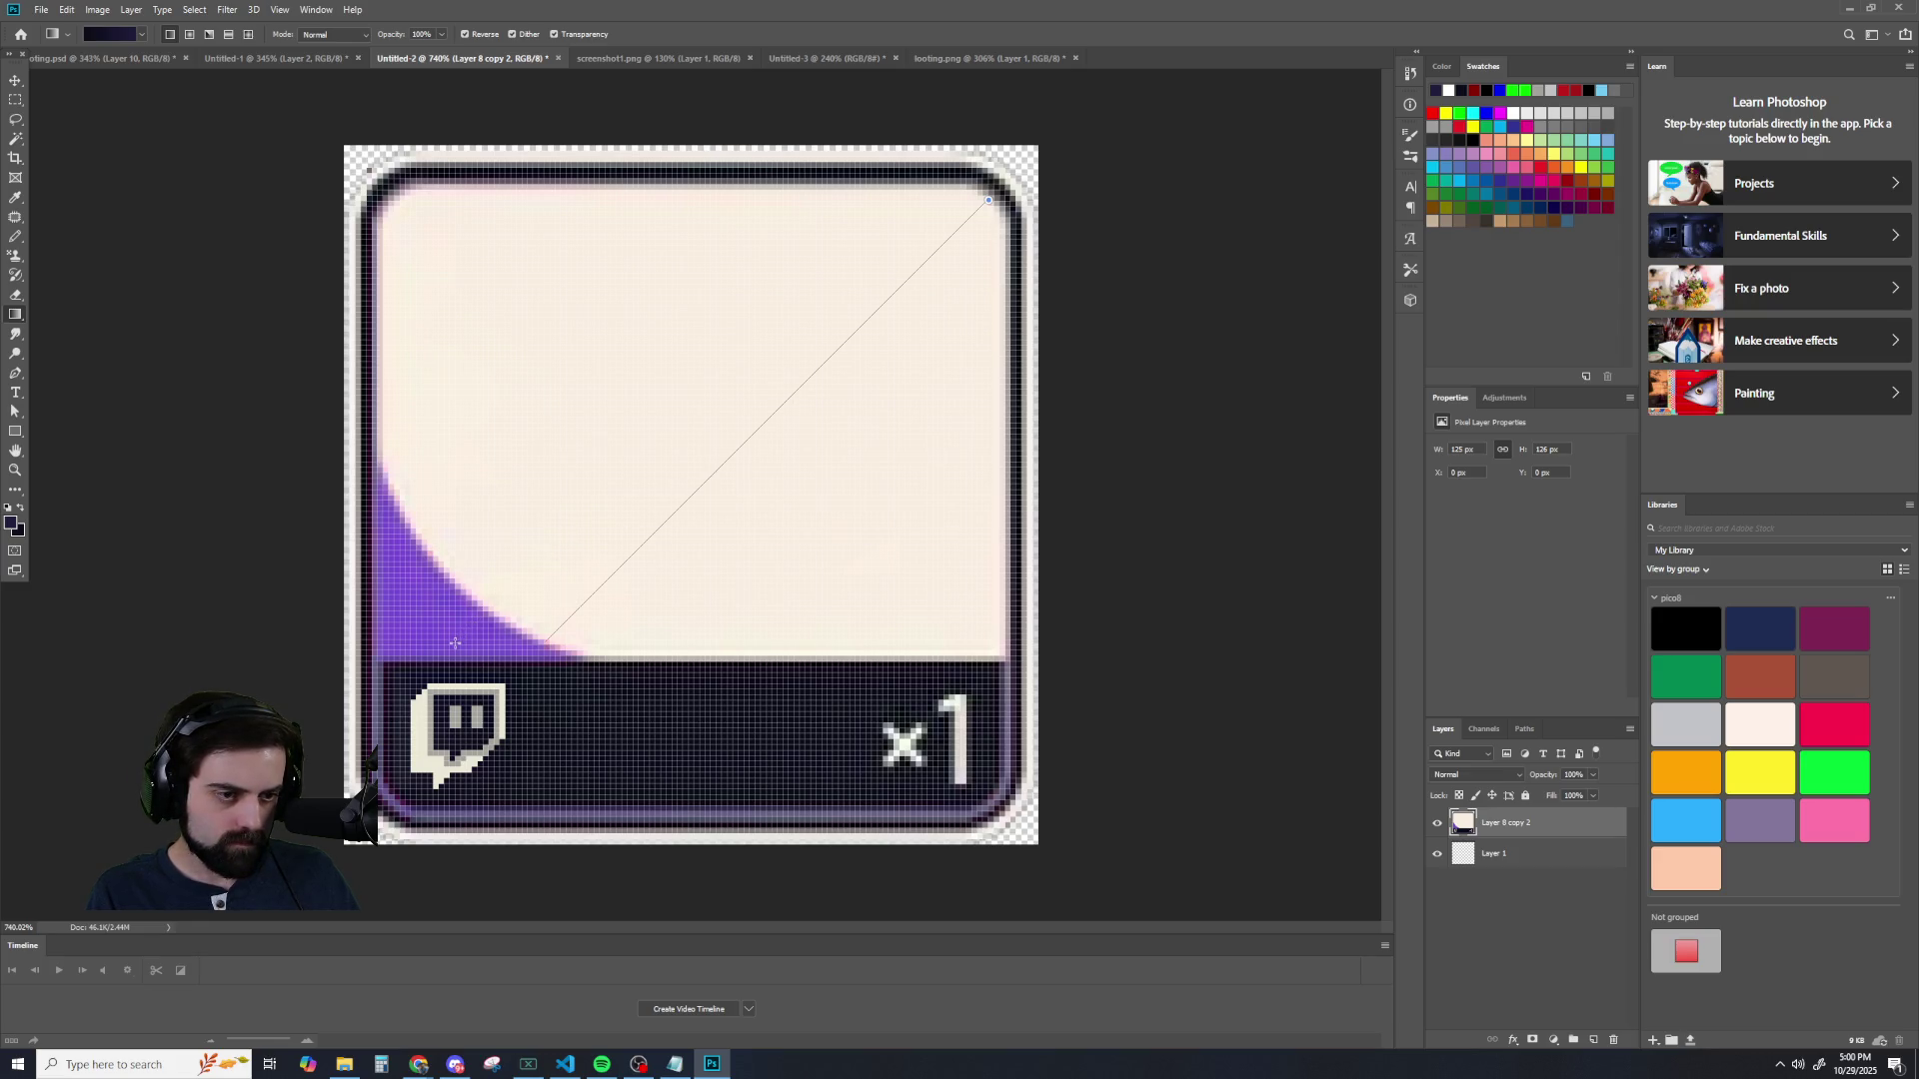
left_click_drag(455, 642, 455, 644)
scroll(476, 591, "down", 3)
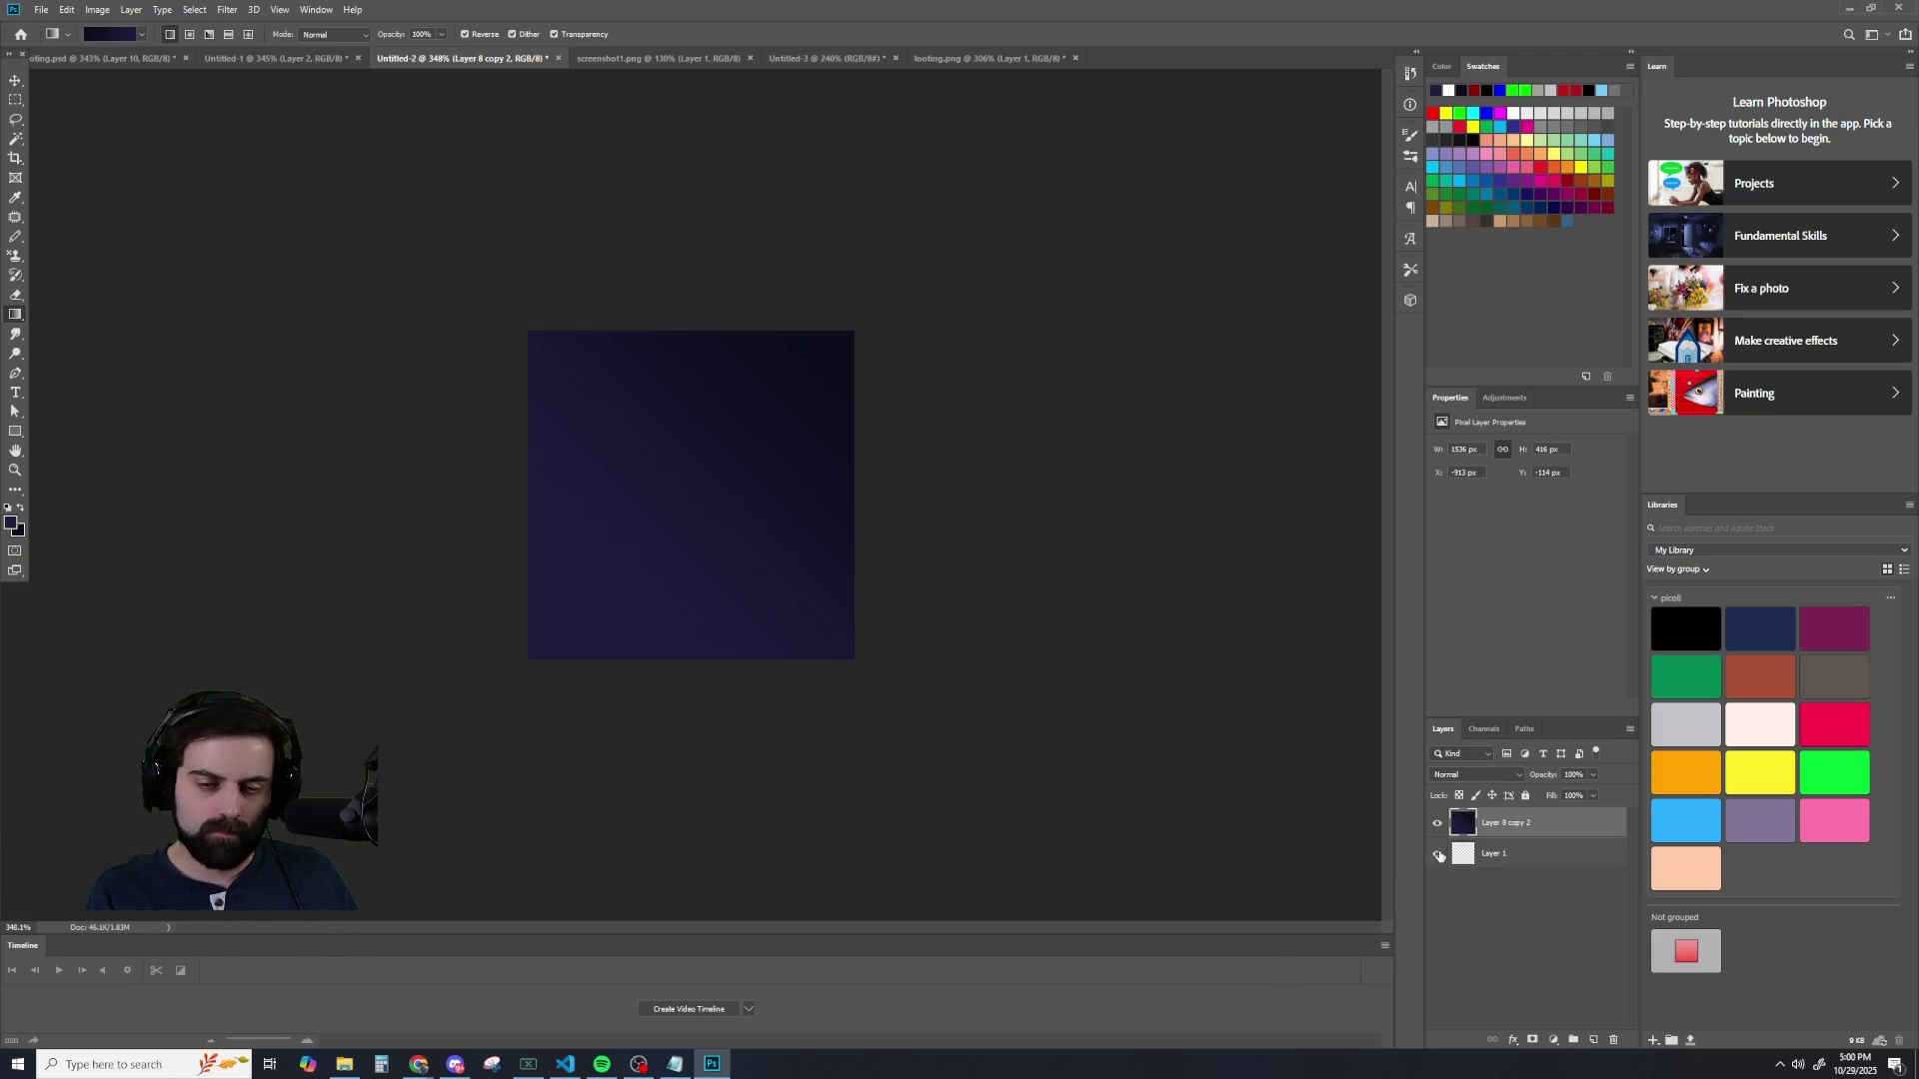
key("ctrl+z")
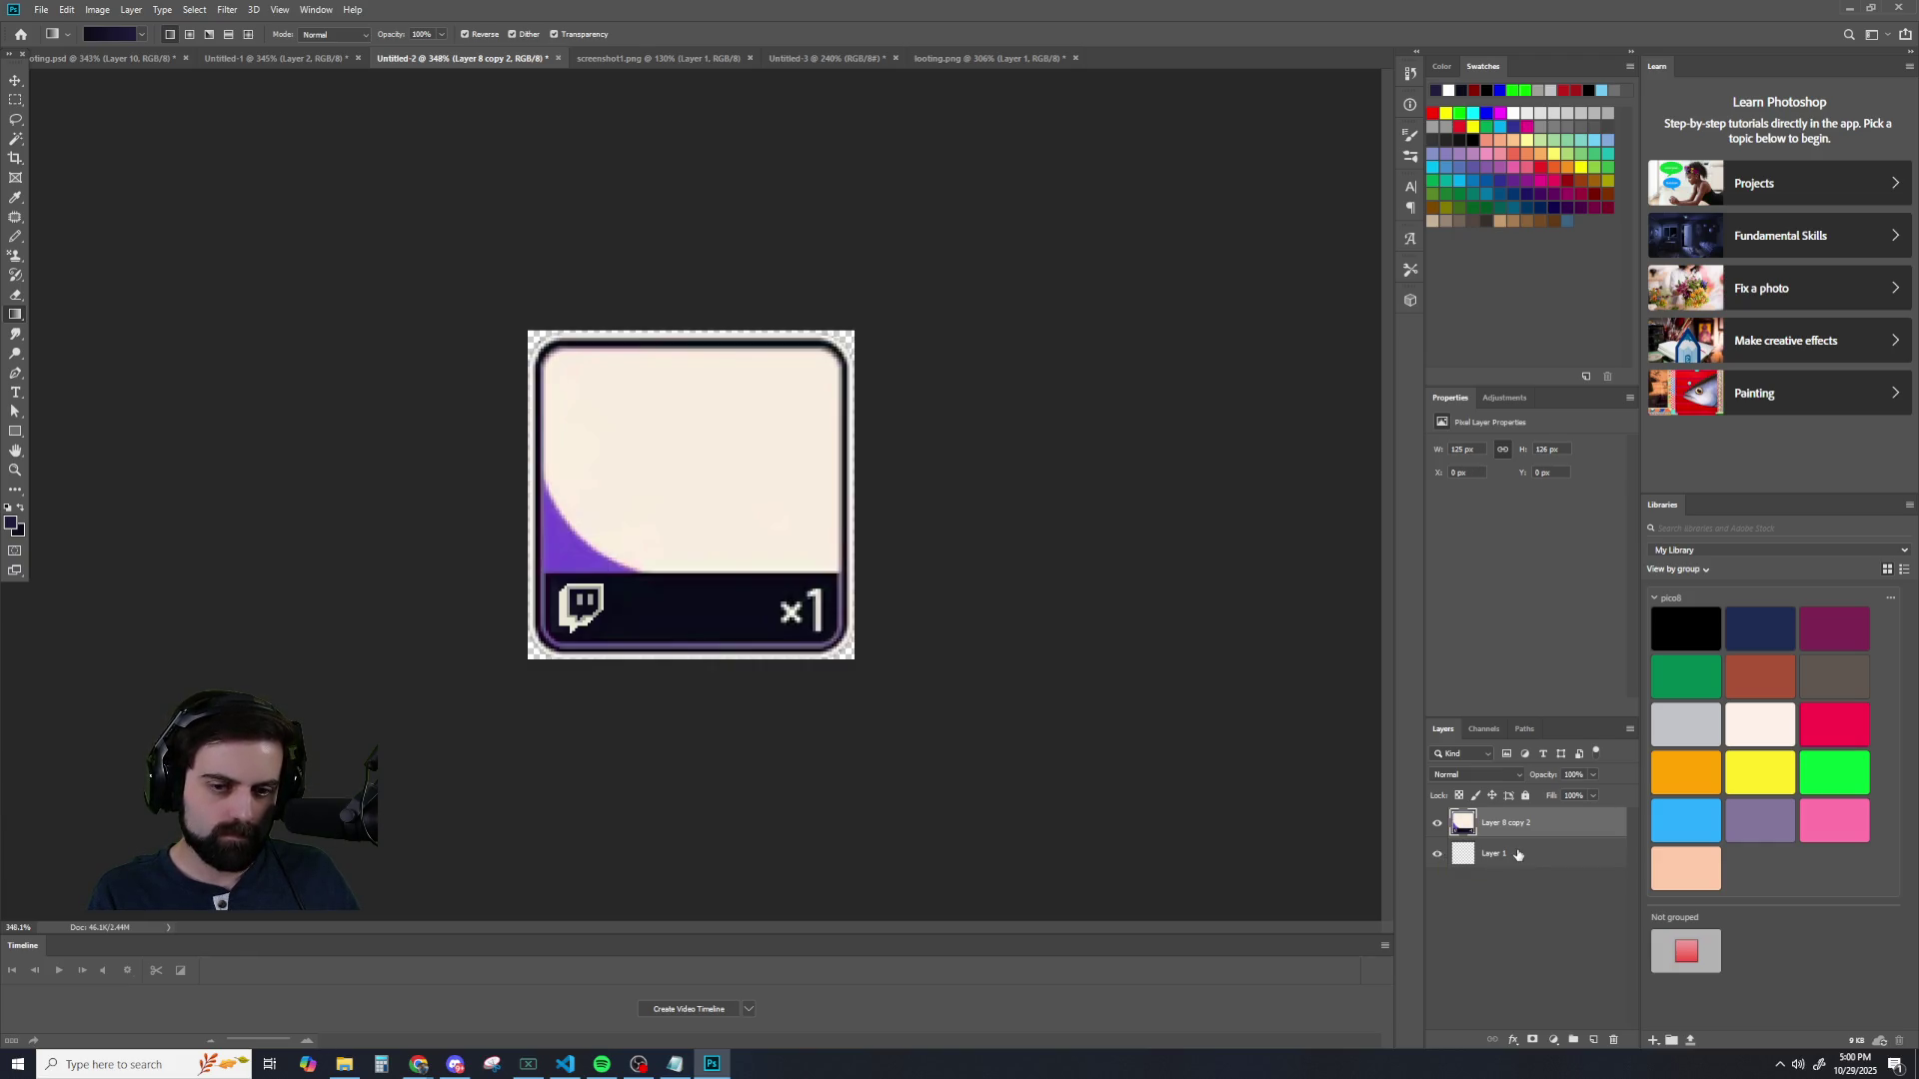
- Draw a diagonal dark navy-to-purple gradient on Layer 1, checking it with the card layer hidden
left_click(1516, 856)
scroll(883, 384, "up", 5)
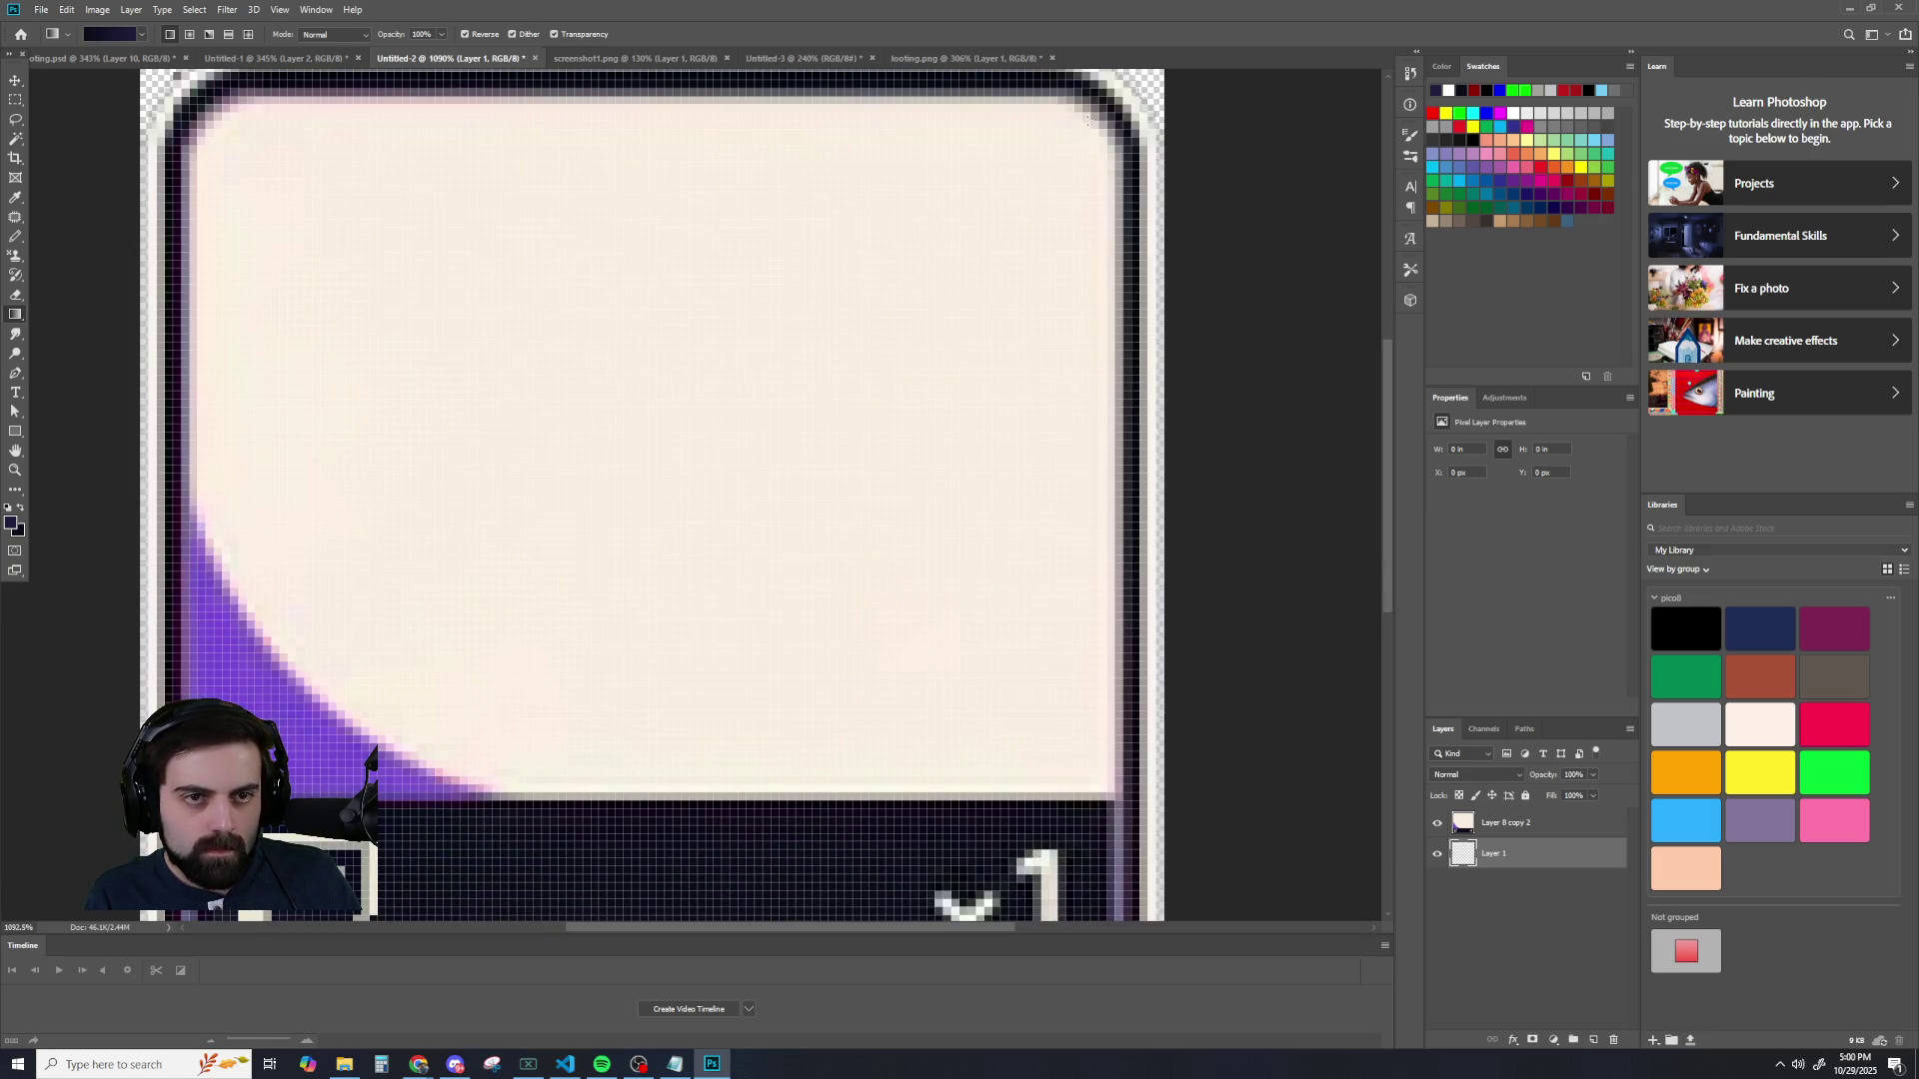
left_click_drag(1090, 112, 642, 561)
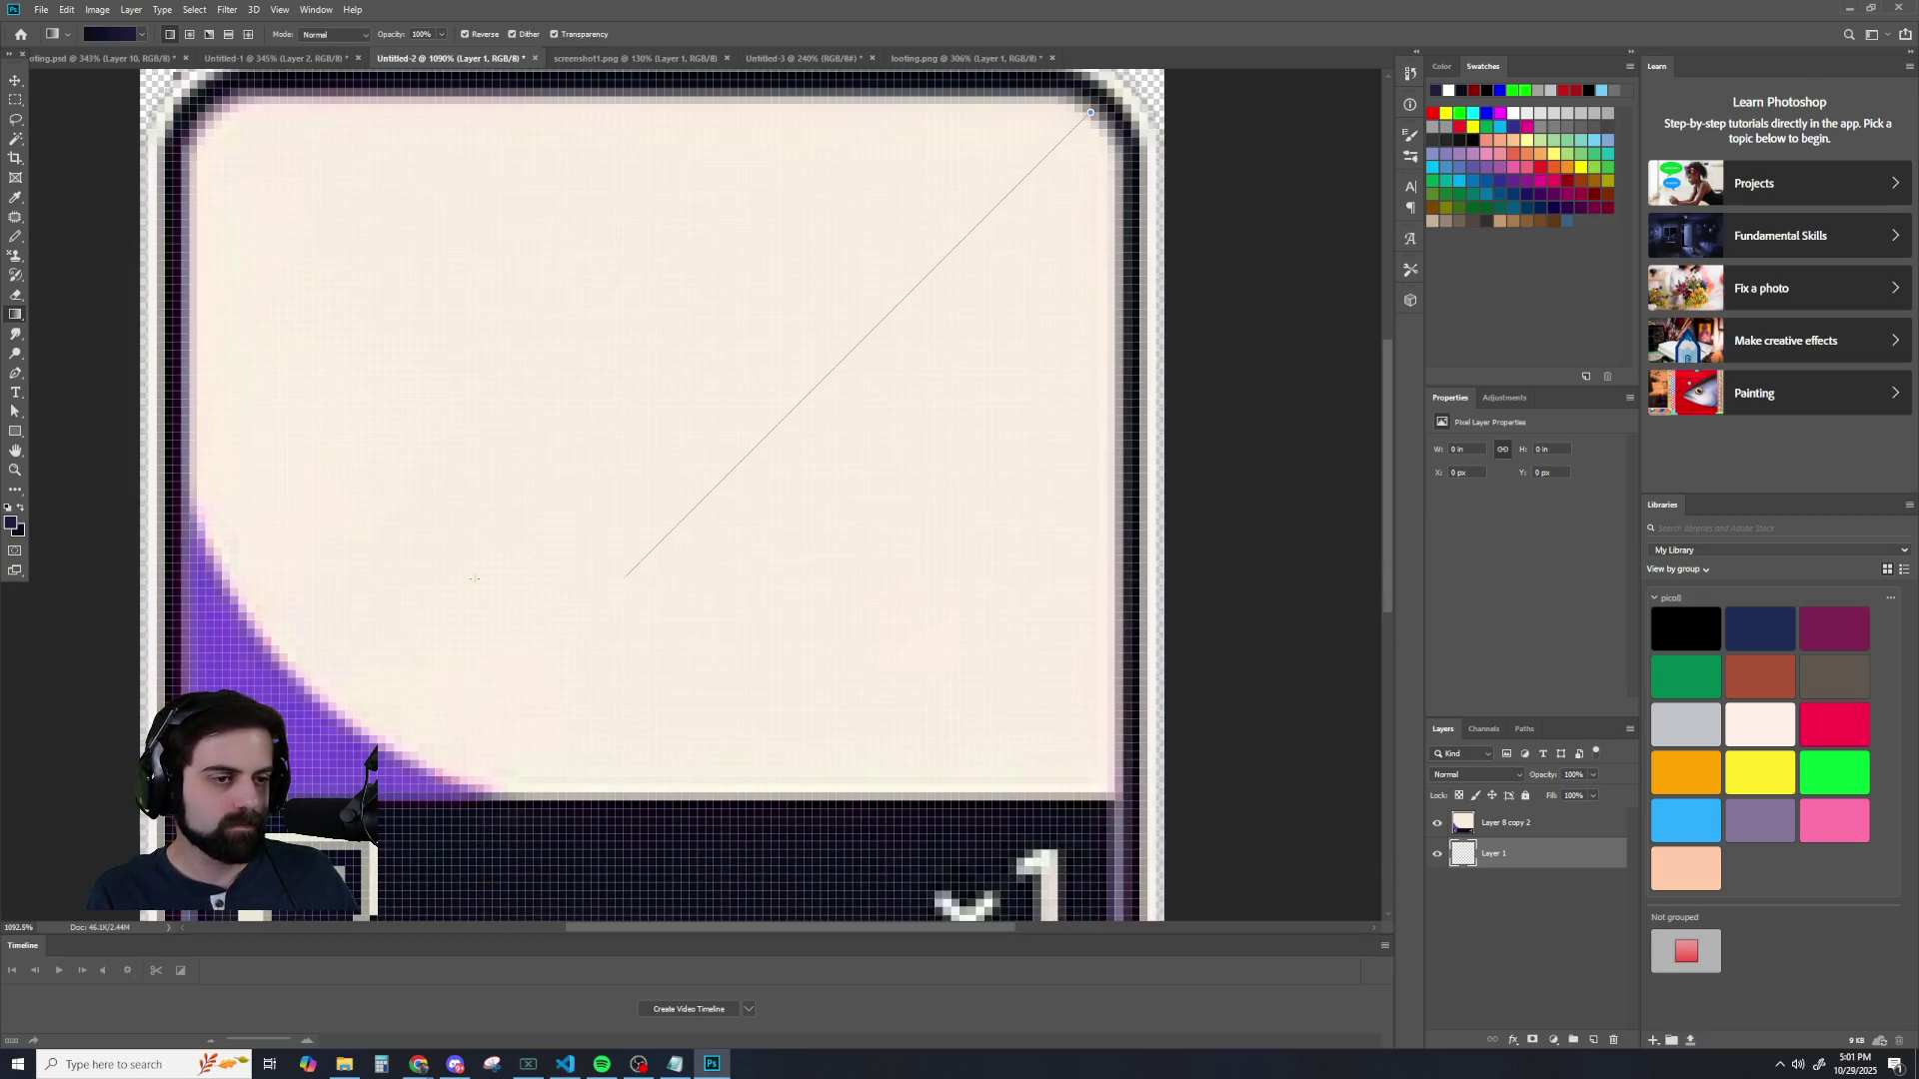
left_click_drag(435, 768, 435, 768)
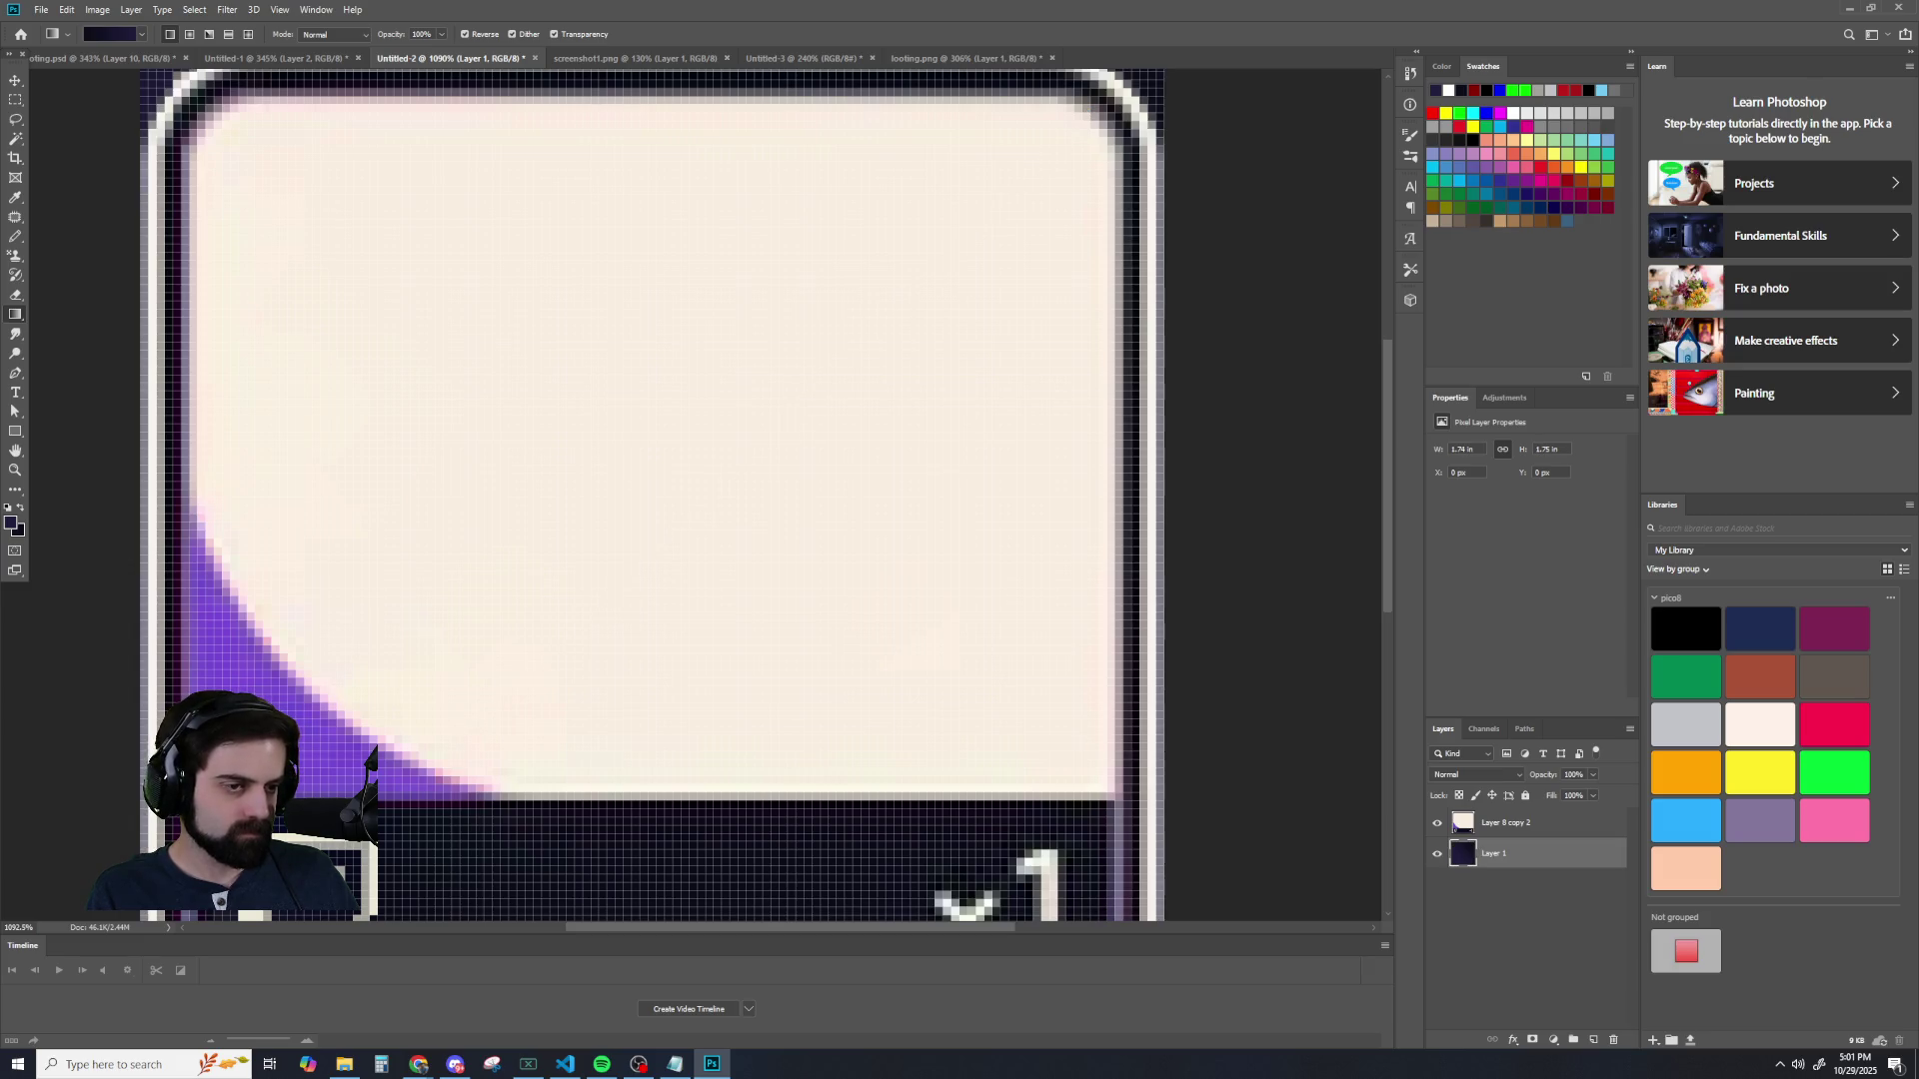
left_click(1438, 822)
scroll(1076, 633, "down", 3)
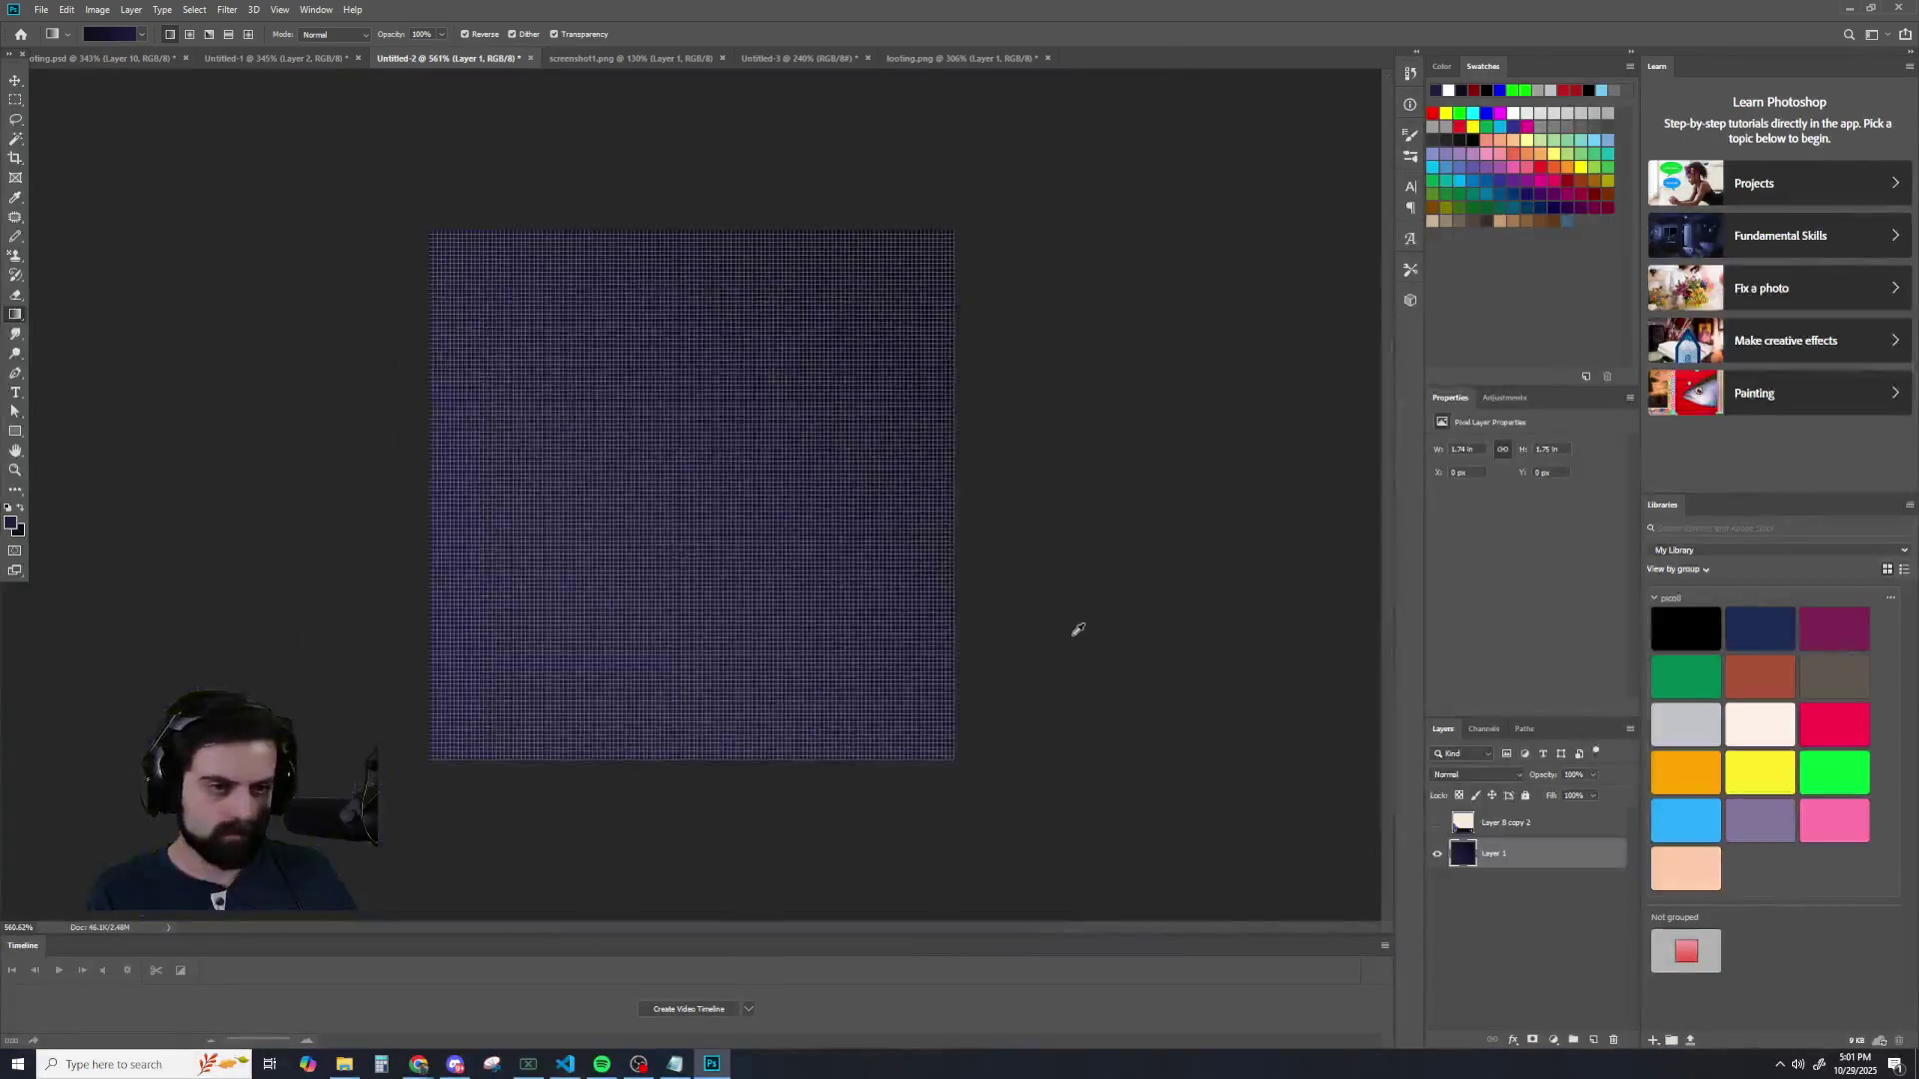
scroll(1118, 663, "down", 2)
scroll(1184, 662, "up", 1)
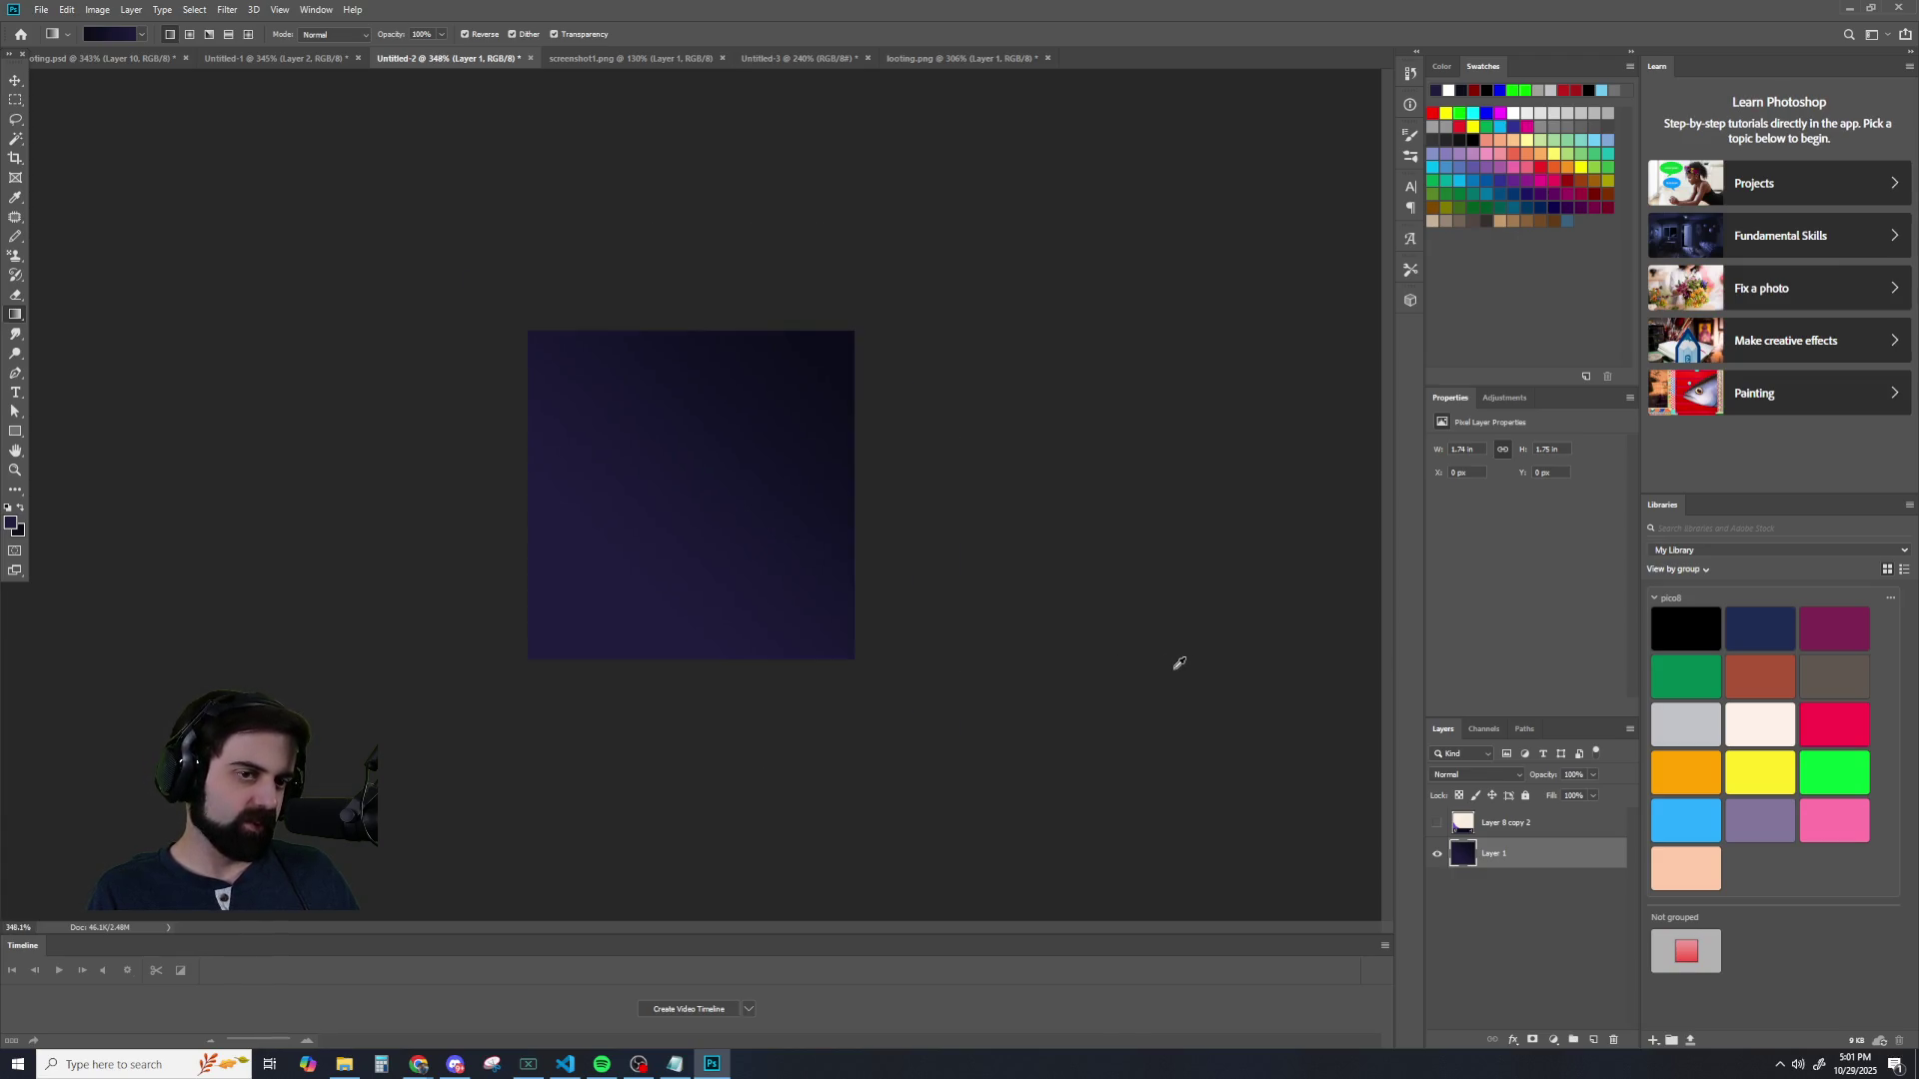
scroll(1180, 659, "up", 2)
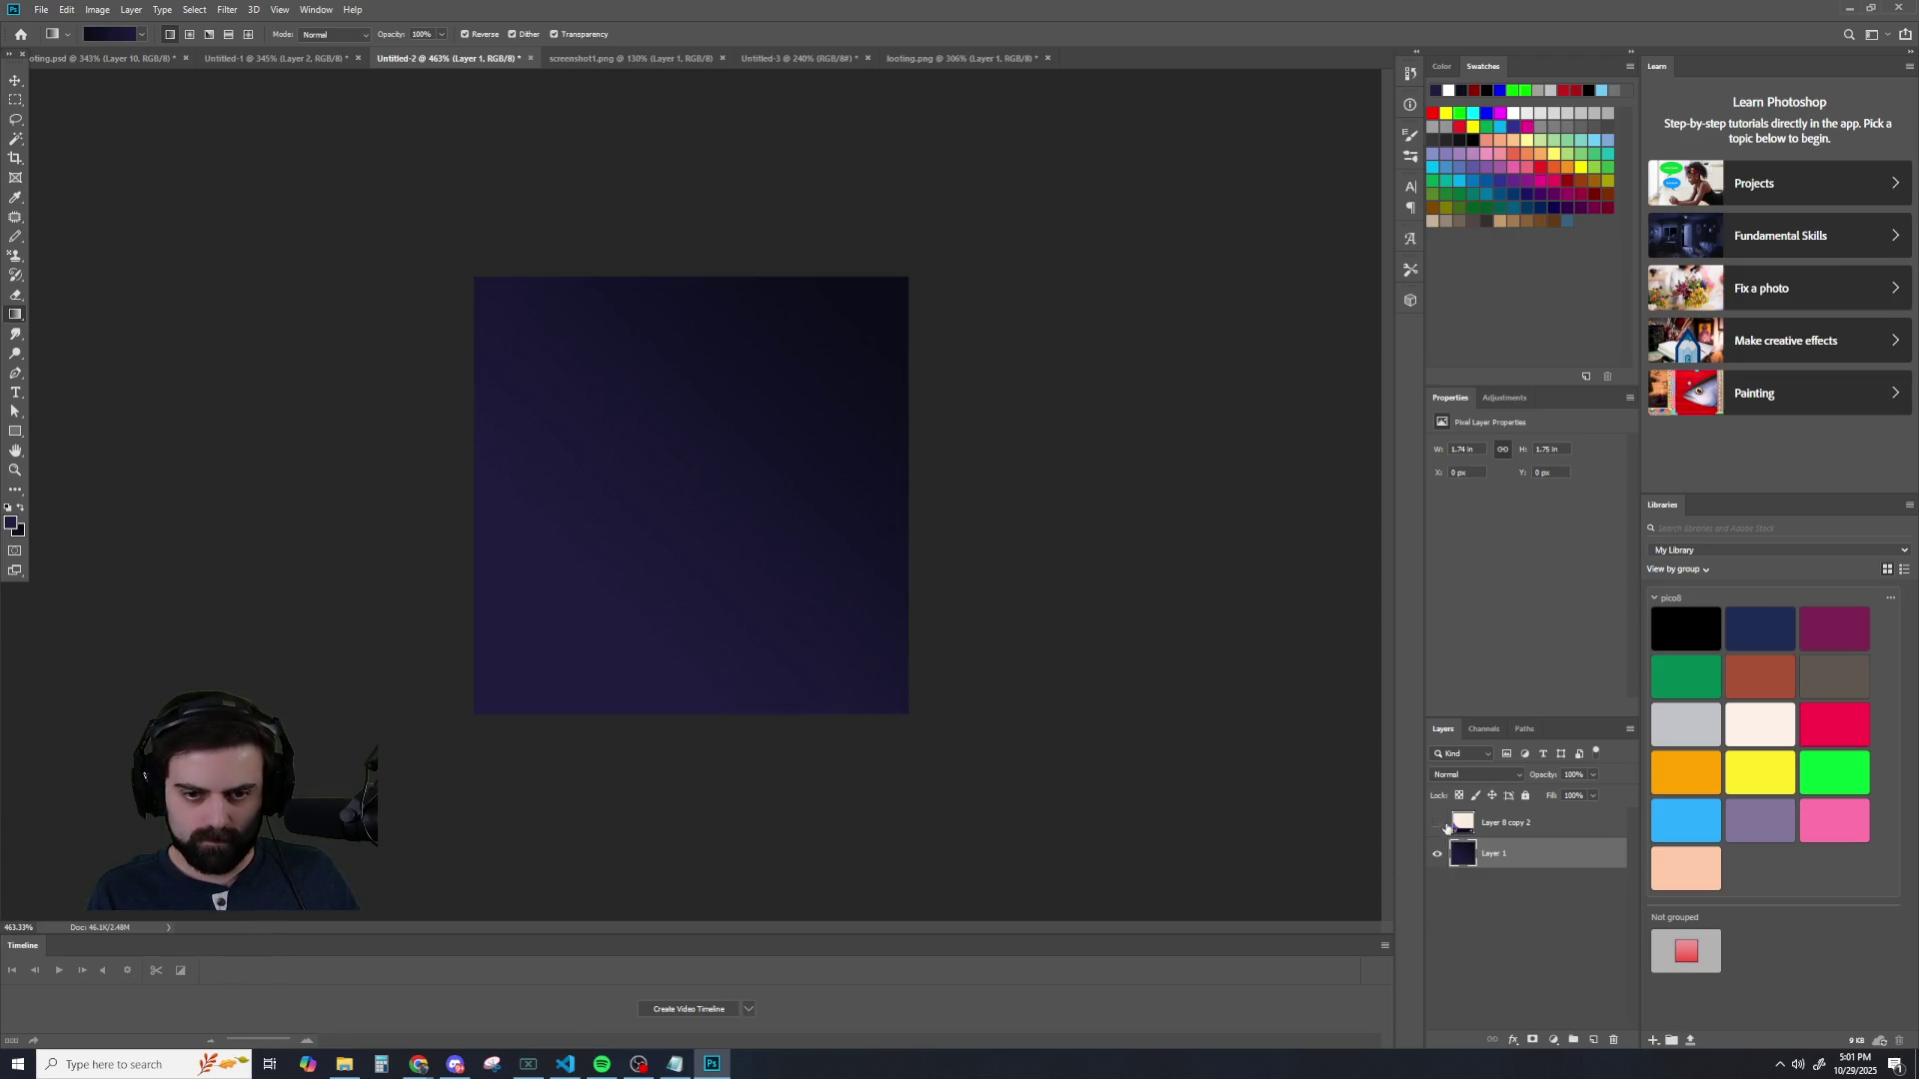
left_click(1437, 822)
scroll(881, 162, "up", 4)
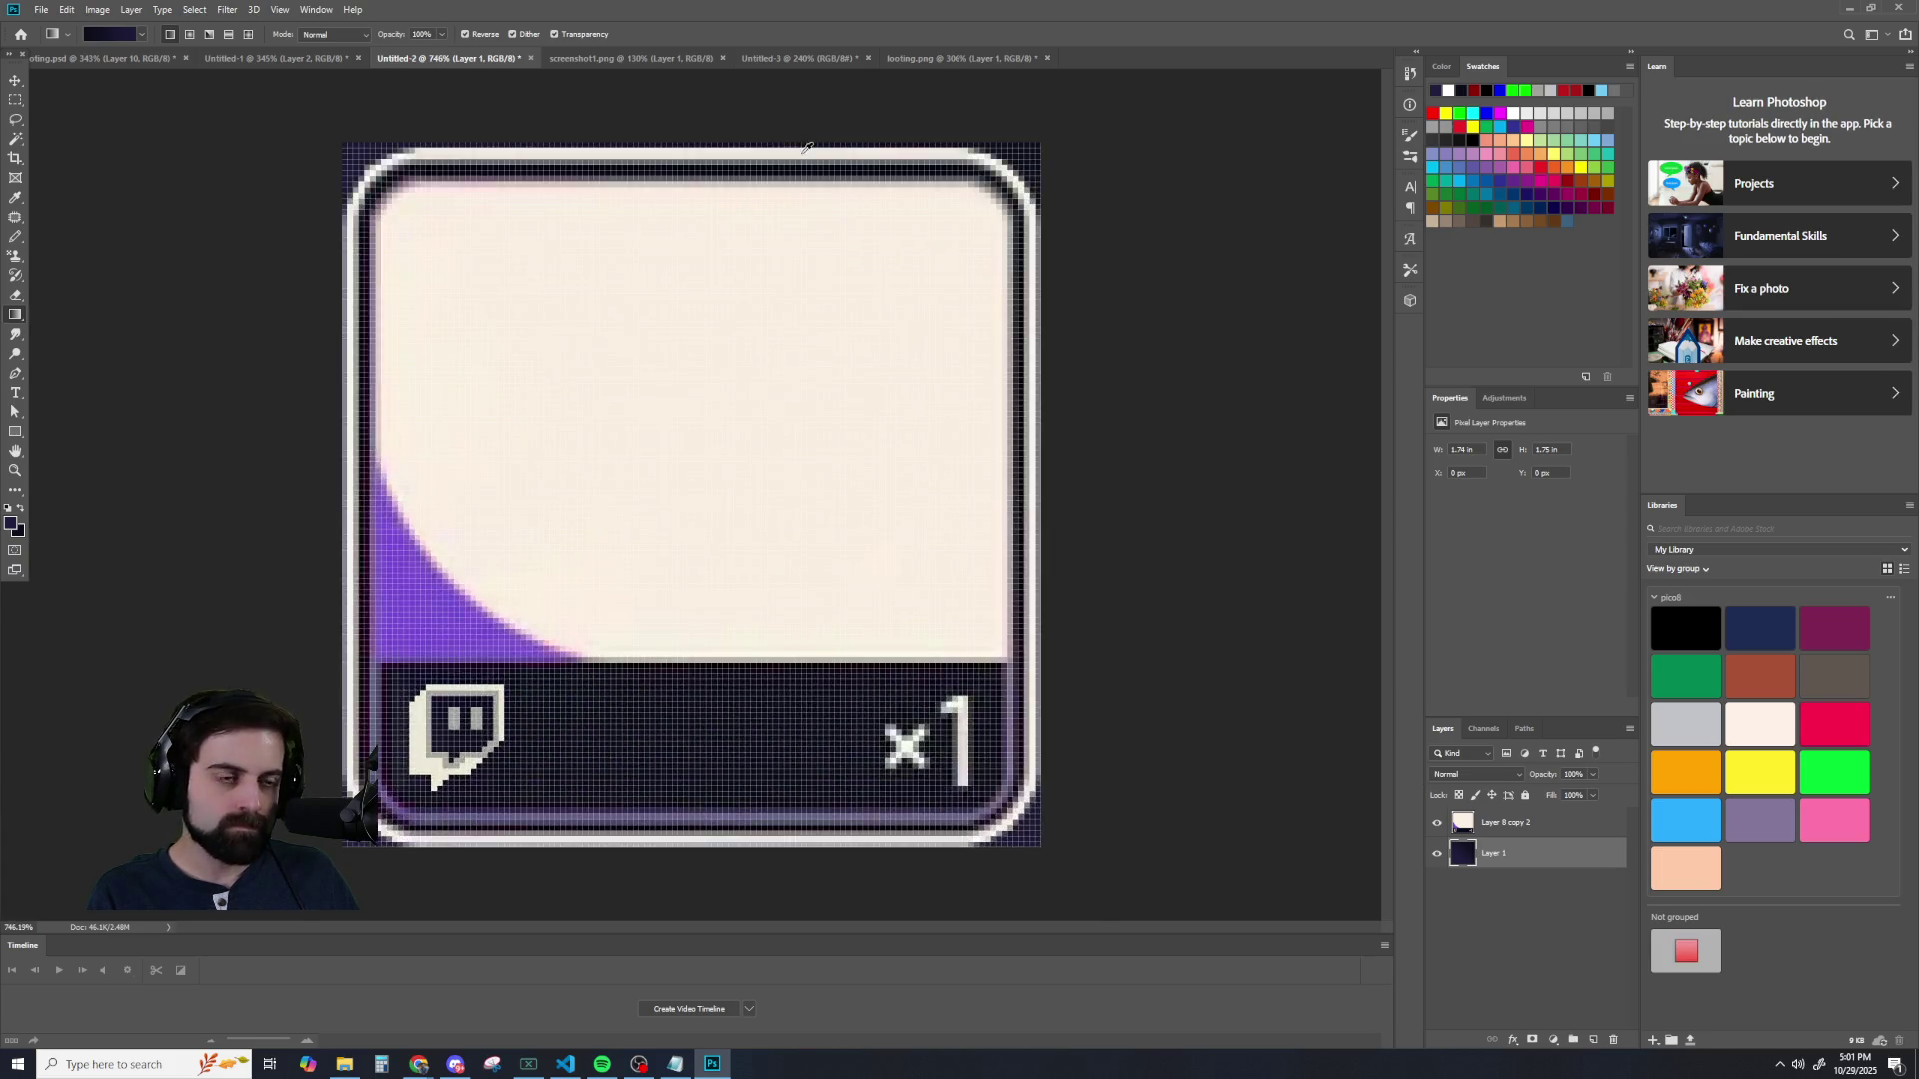
- Magic-wand select the cream area on Layer 8 copy 2, then switch to looting.psd
left_click(15, 139)
left_click(1511, 825)
left_click(617, 429)
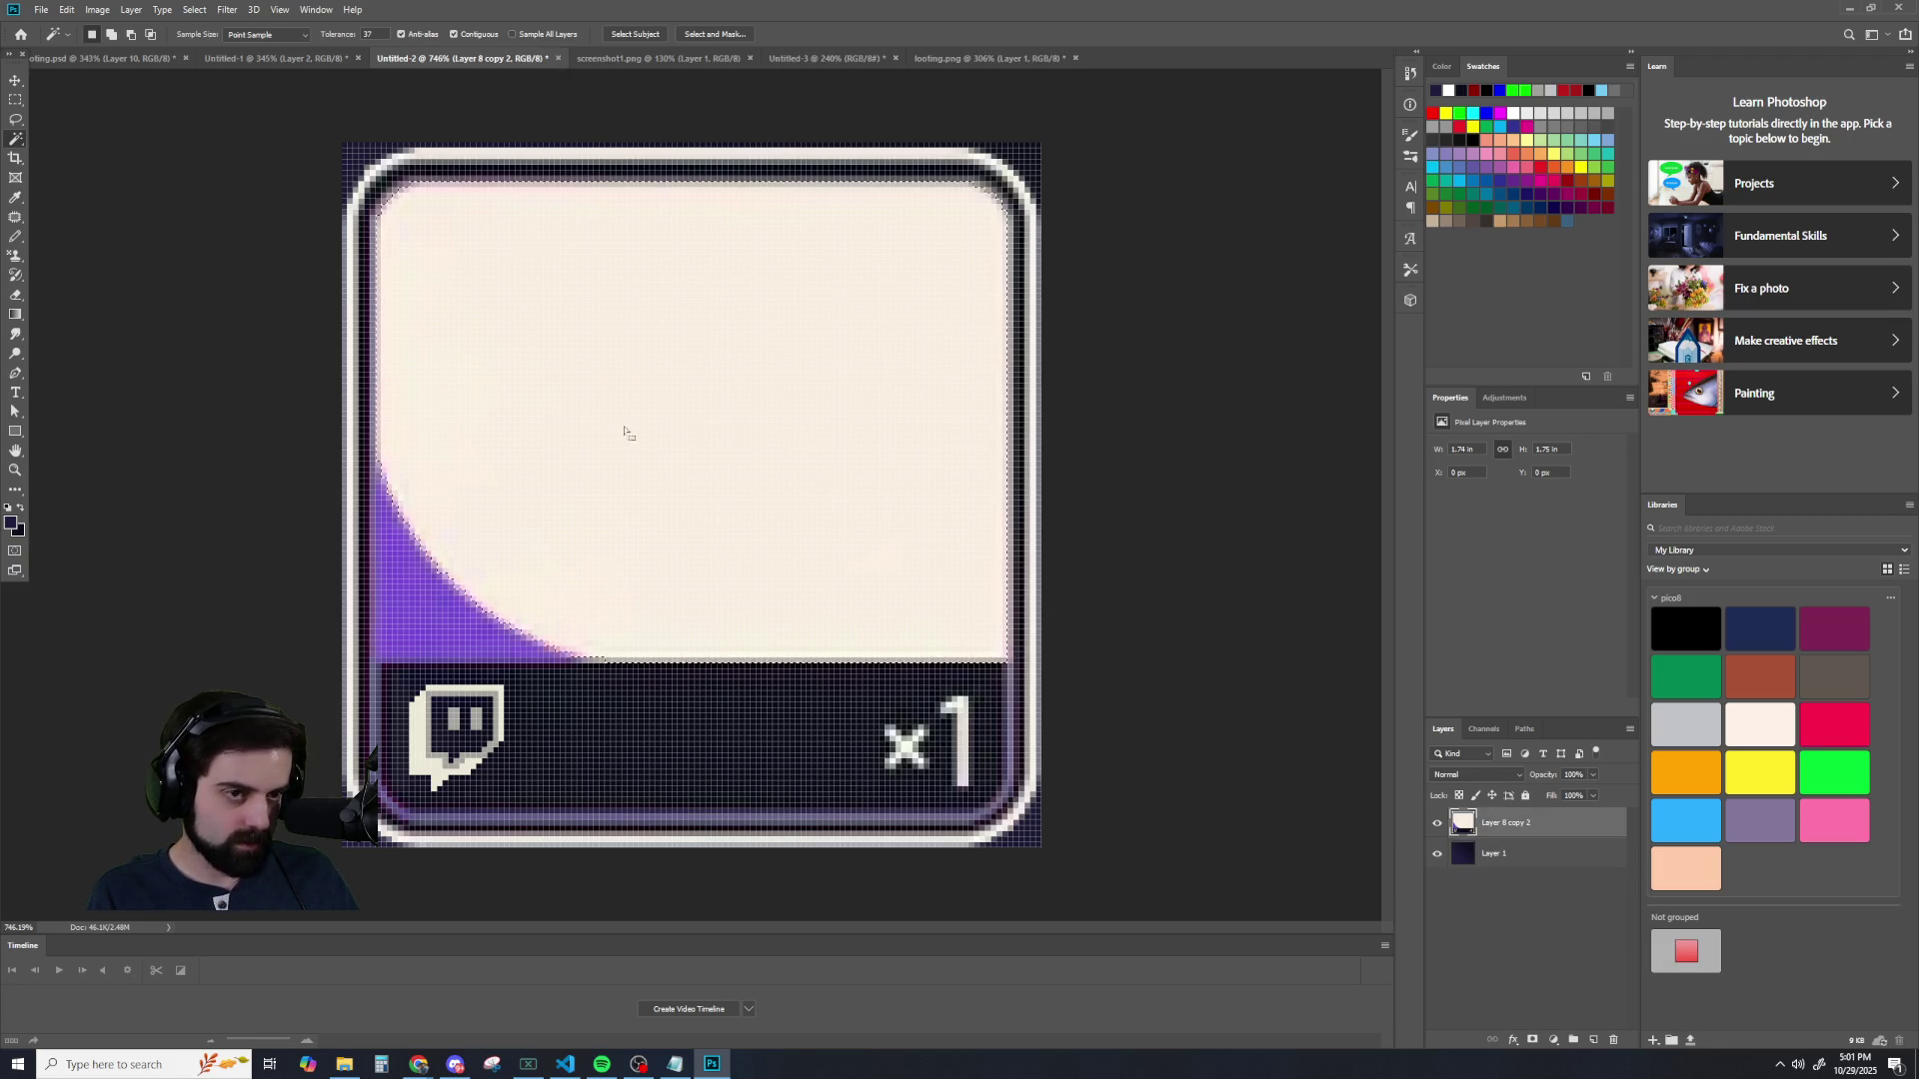
scroll(628, 381, "up", 2)
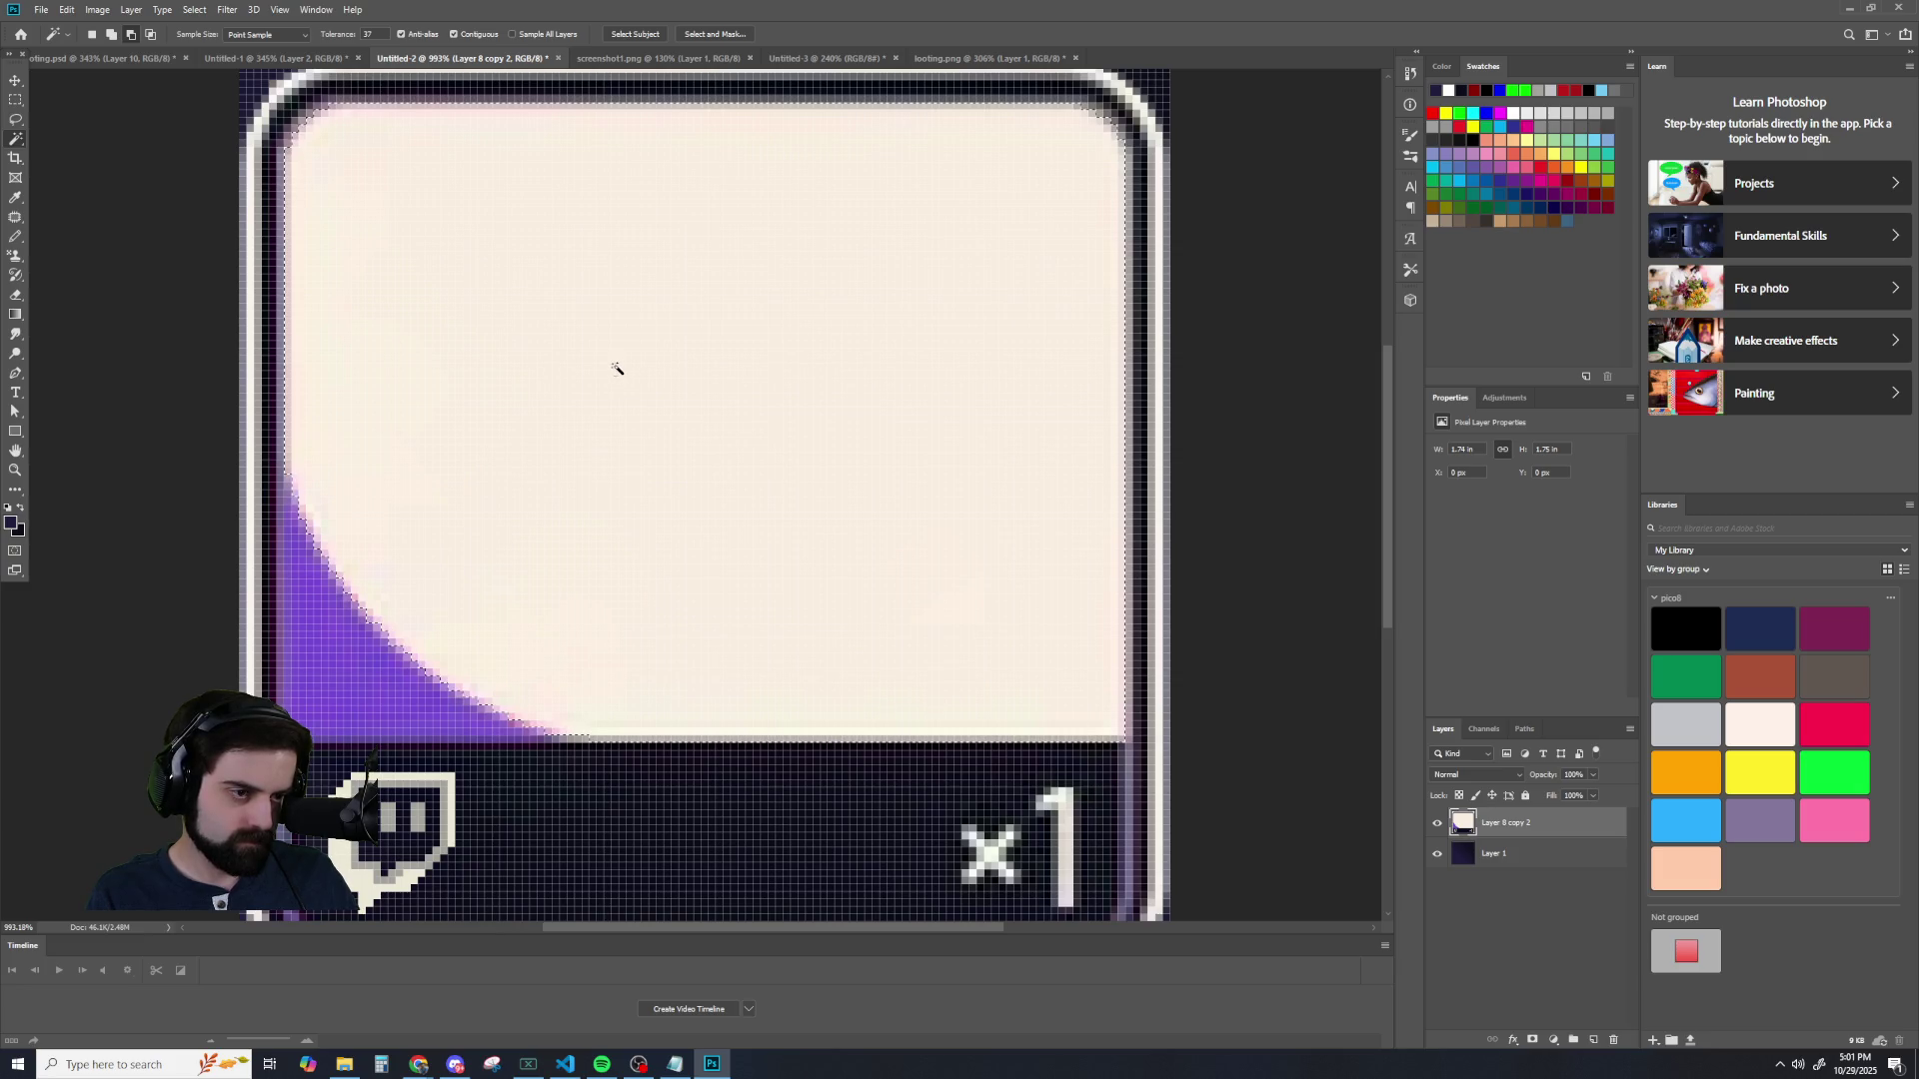
scroll(602, 364, "down", 2)
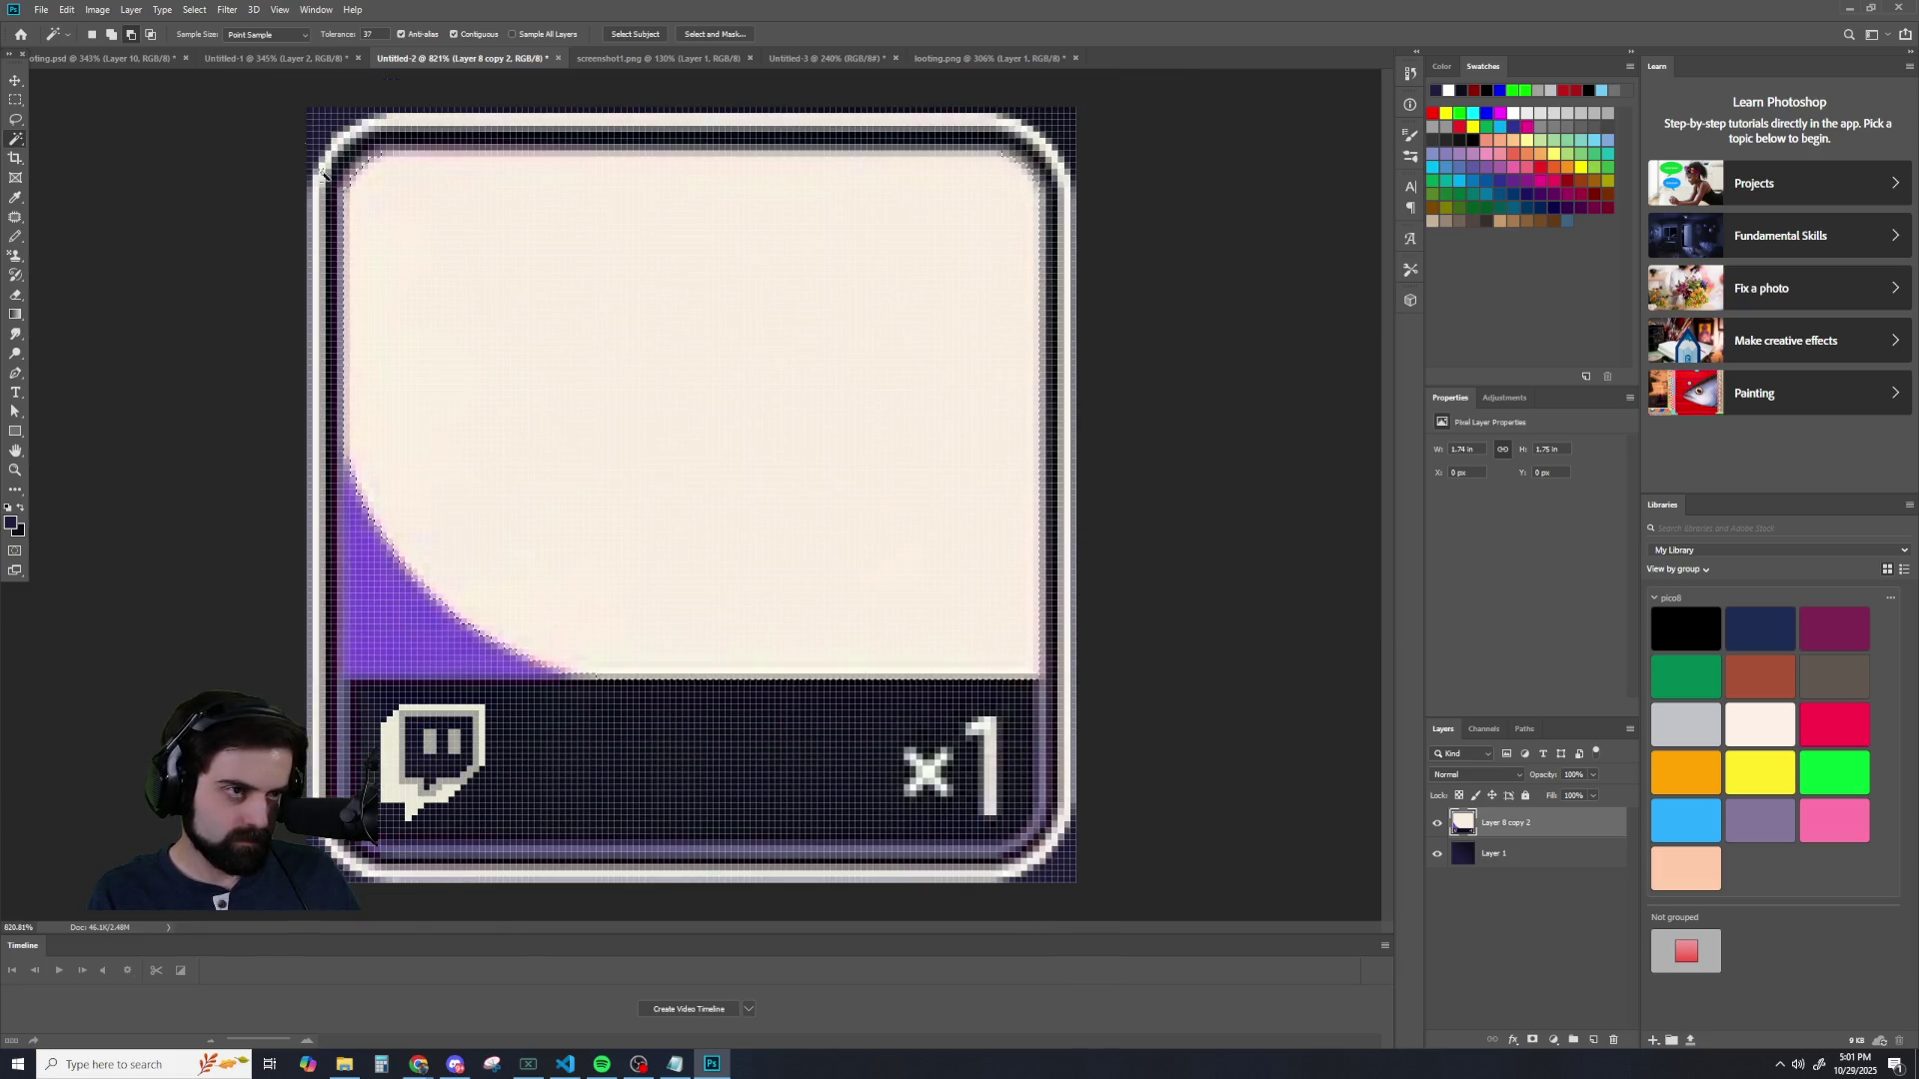
left_click(275, 58)
left_click(124, 58)
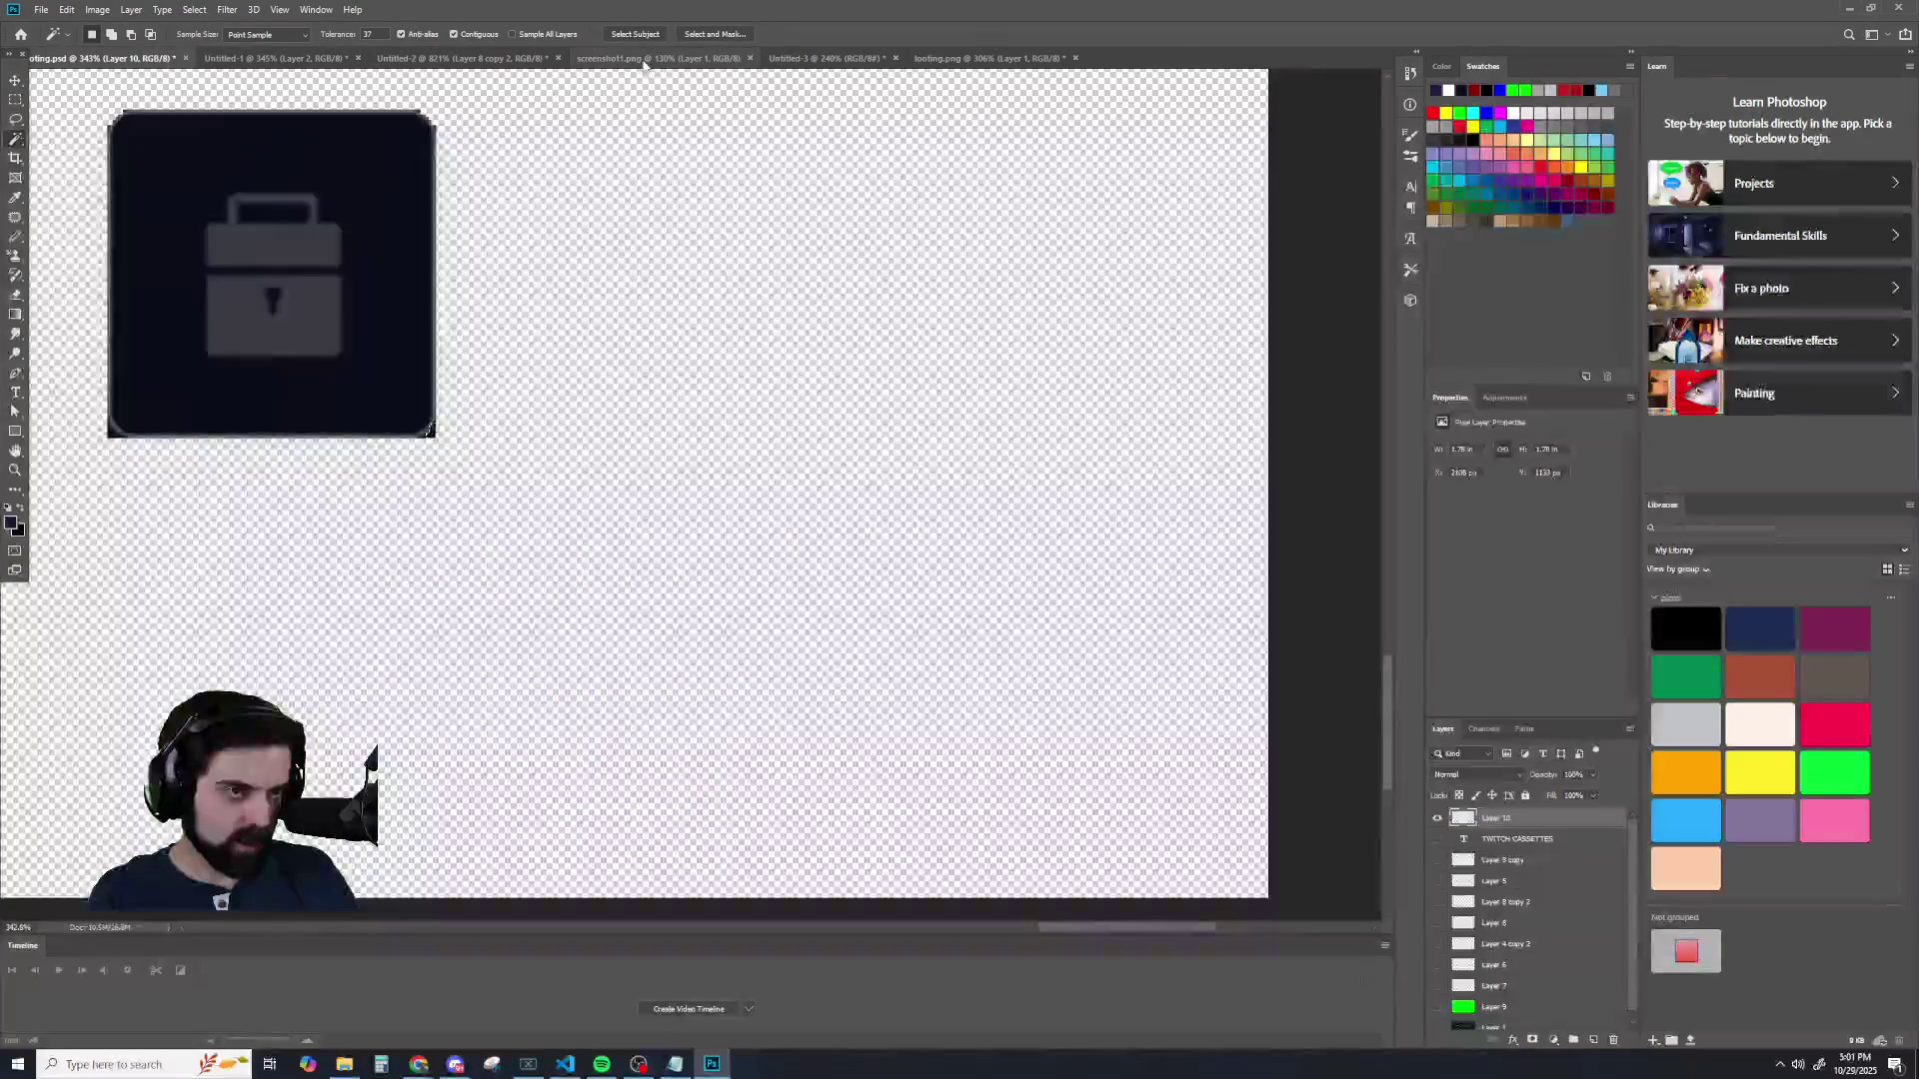
- Close the Untitled-1 cassette document without saving its changes
left_click(632, 58)
left_click(248, 58)
left_click(359, 58)
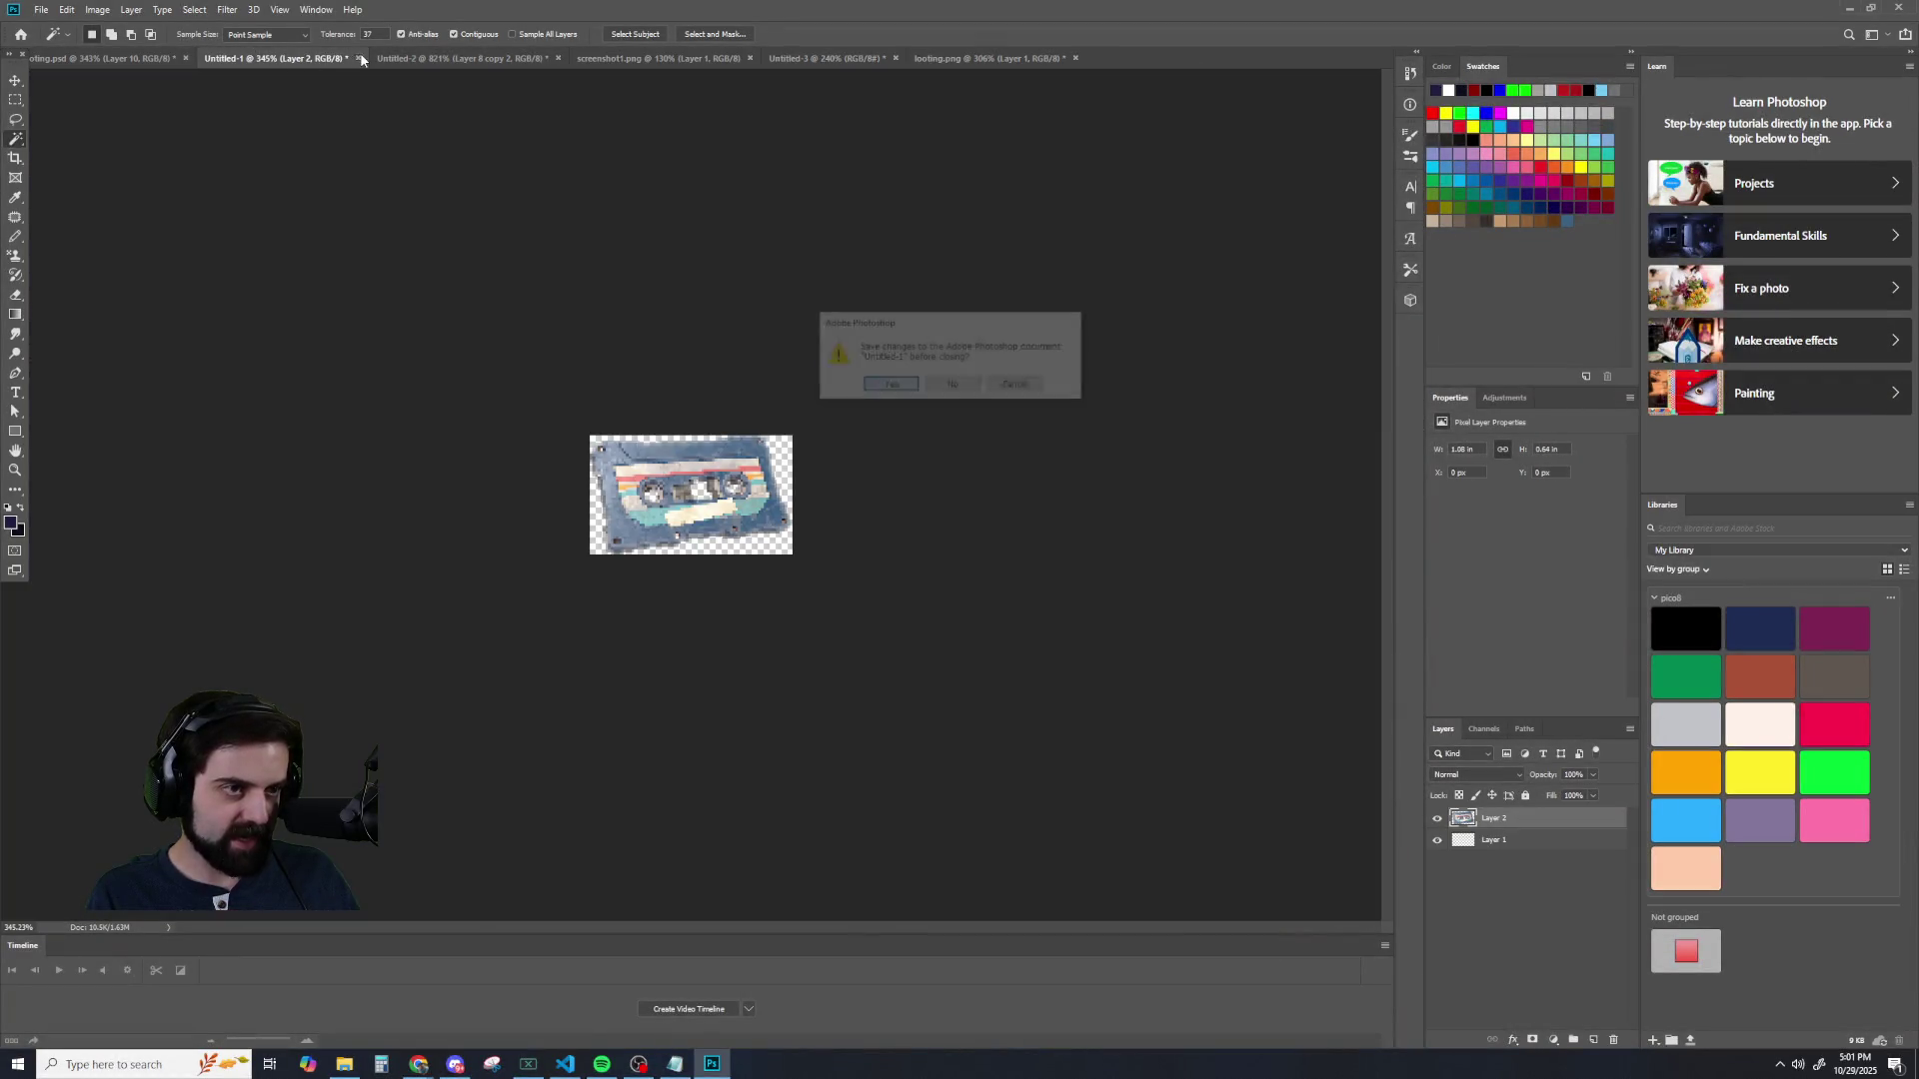
left_click(967, 380)
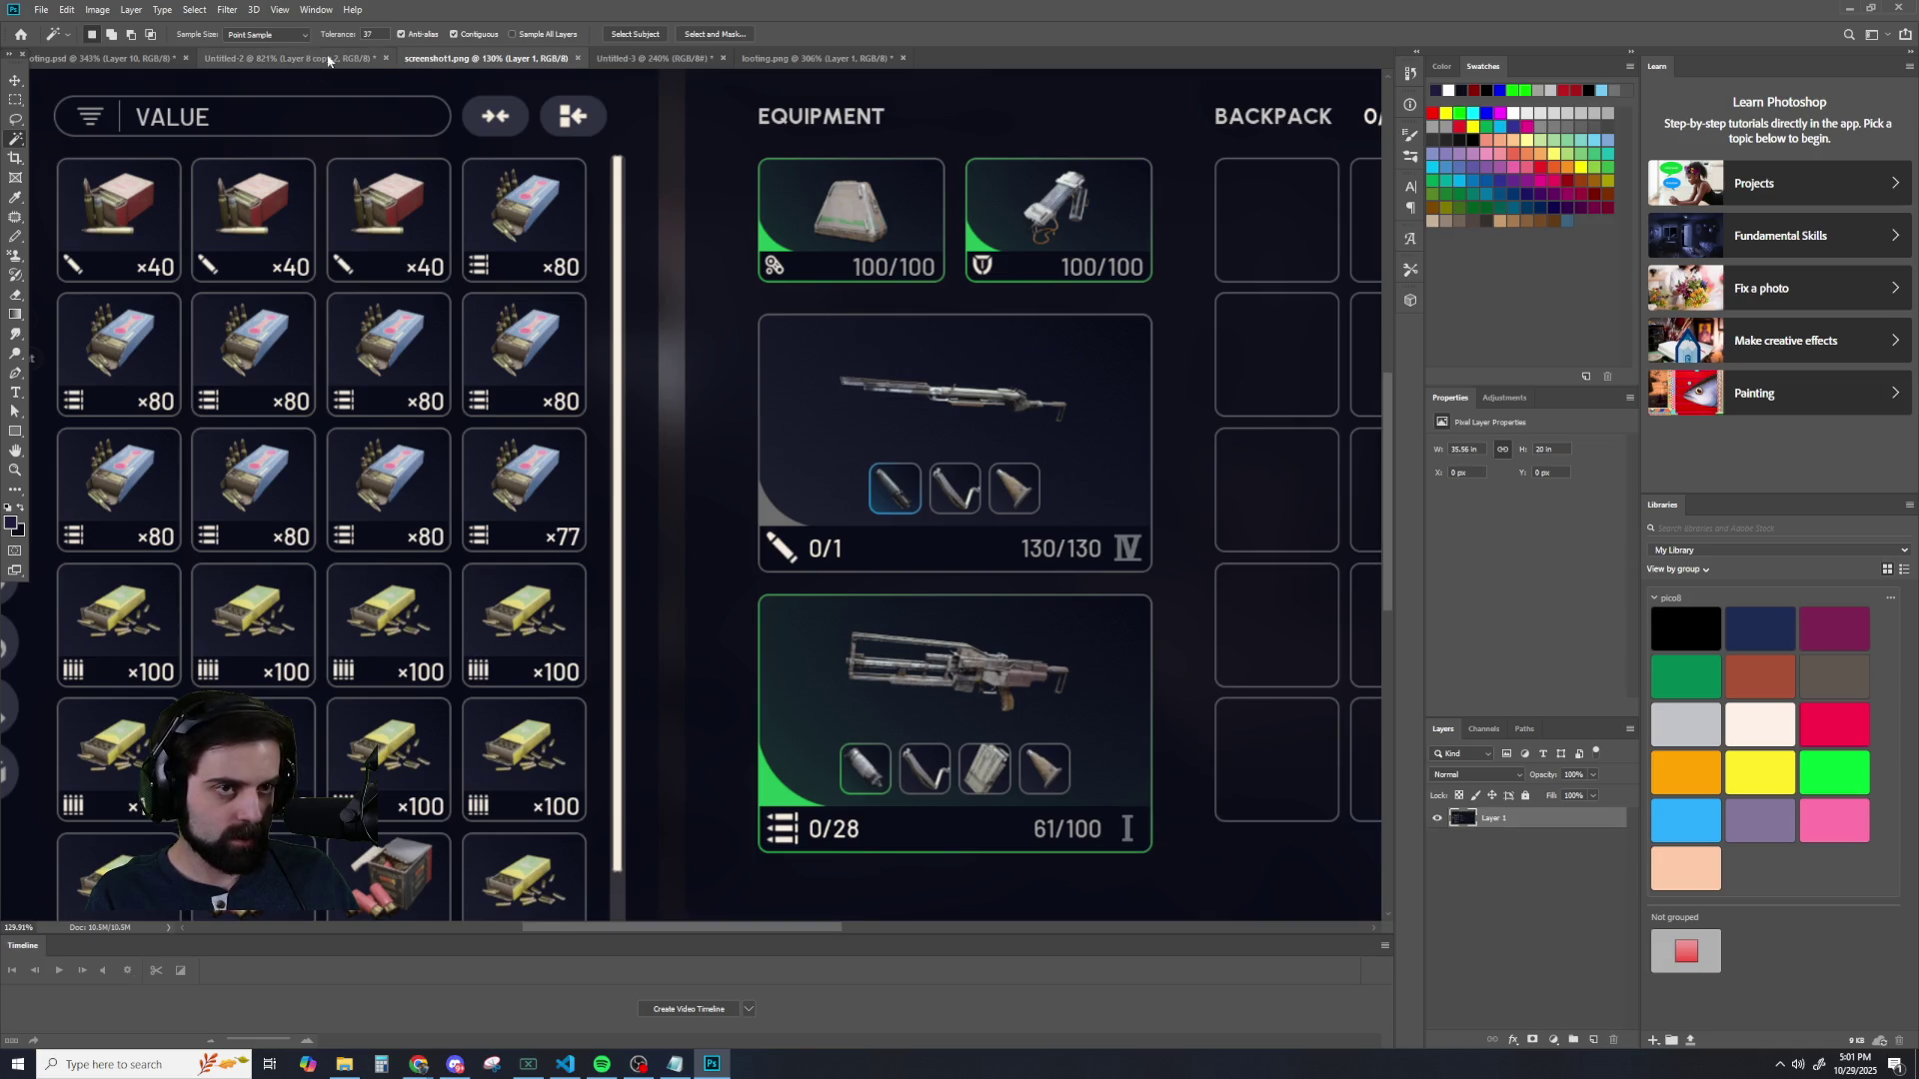
left_click(659, 58)
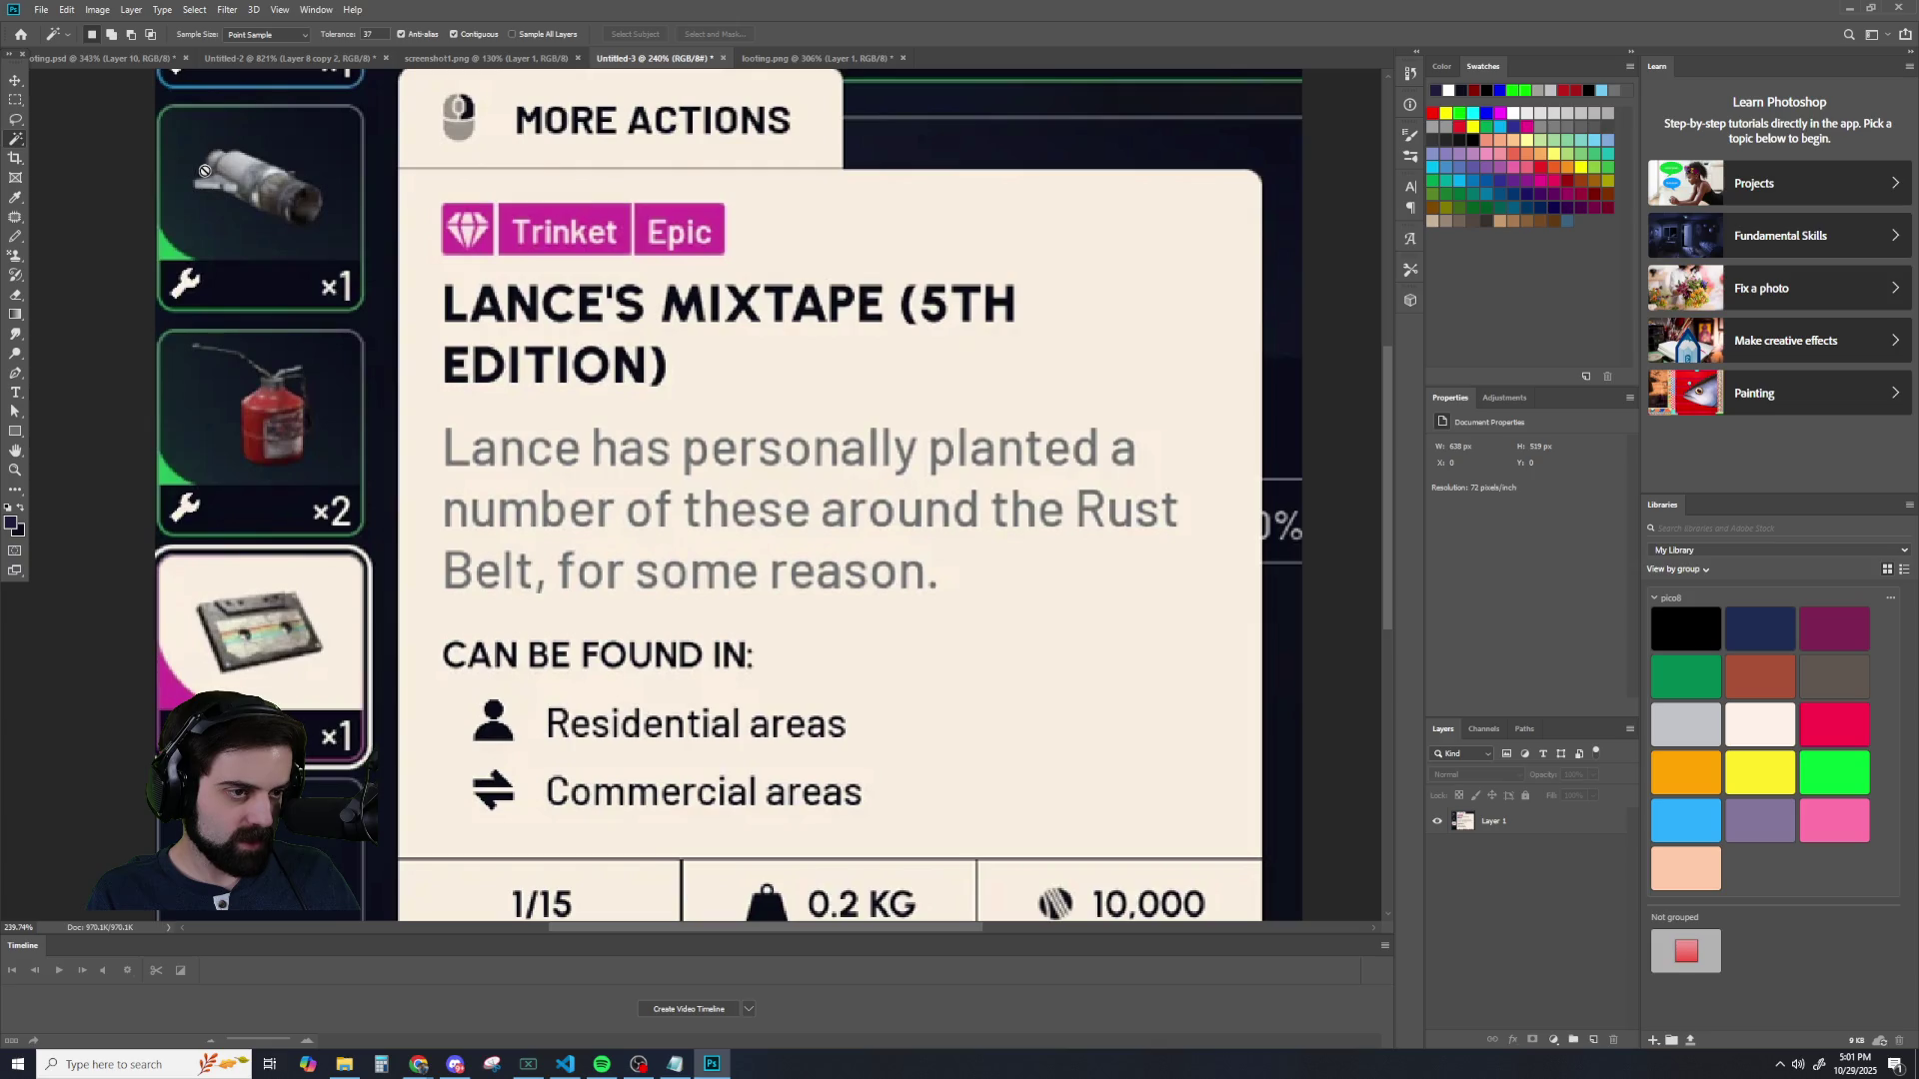
left_click(485, 58)
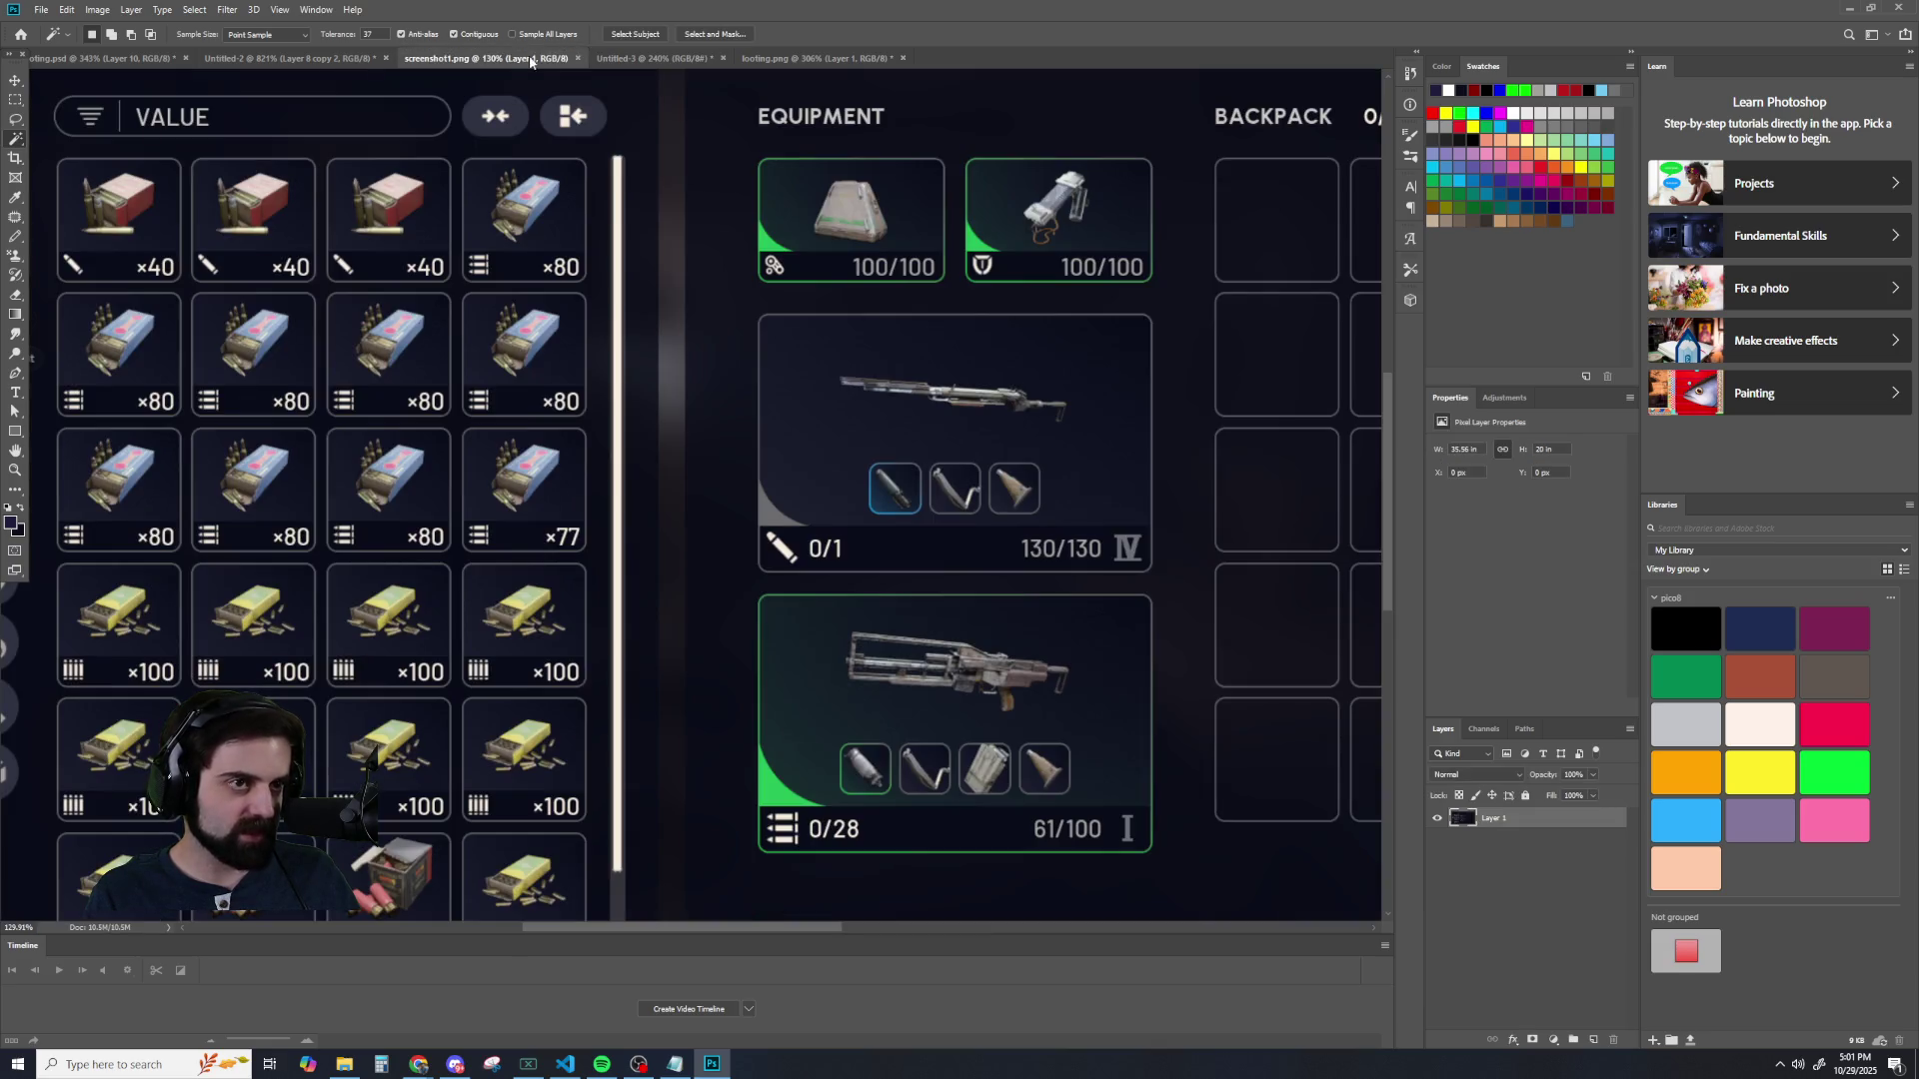
left_click(304, 60)
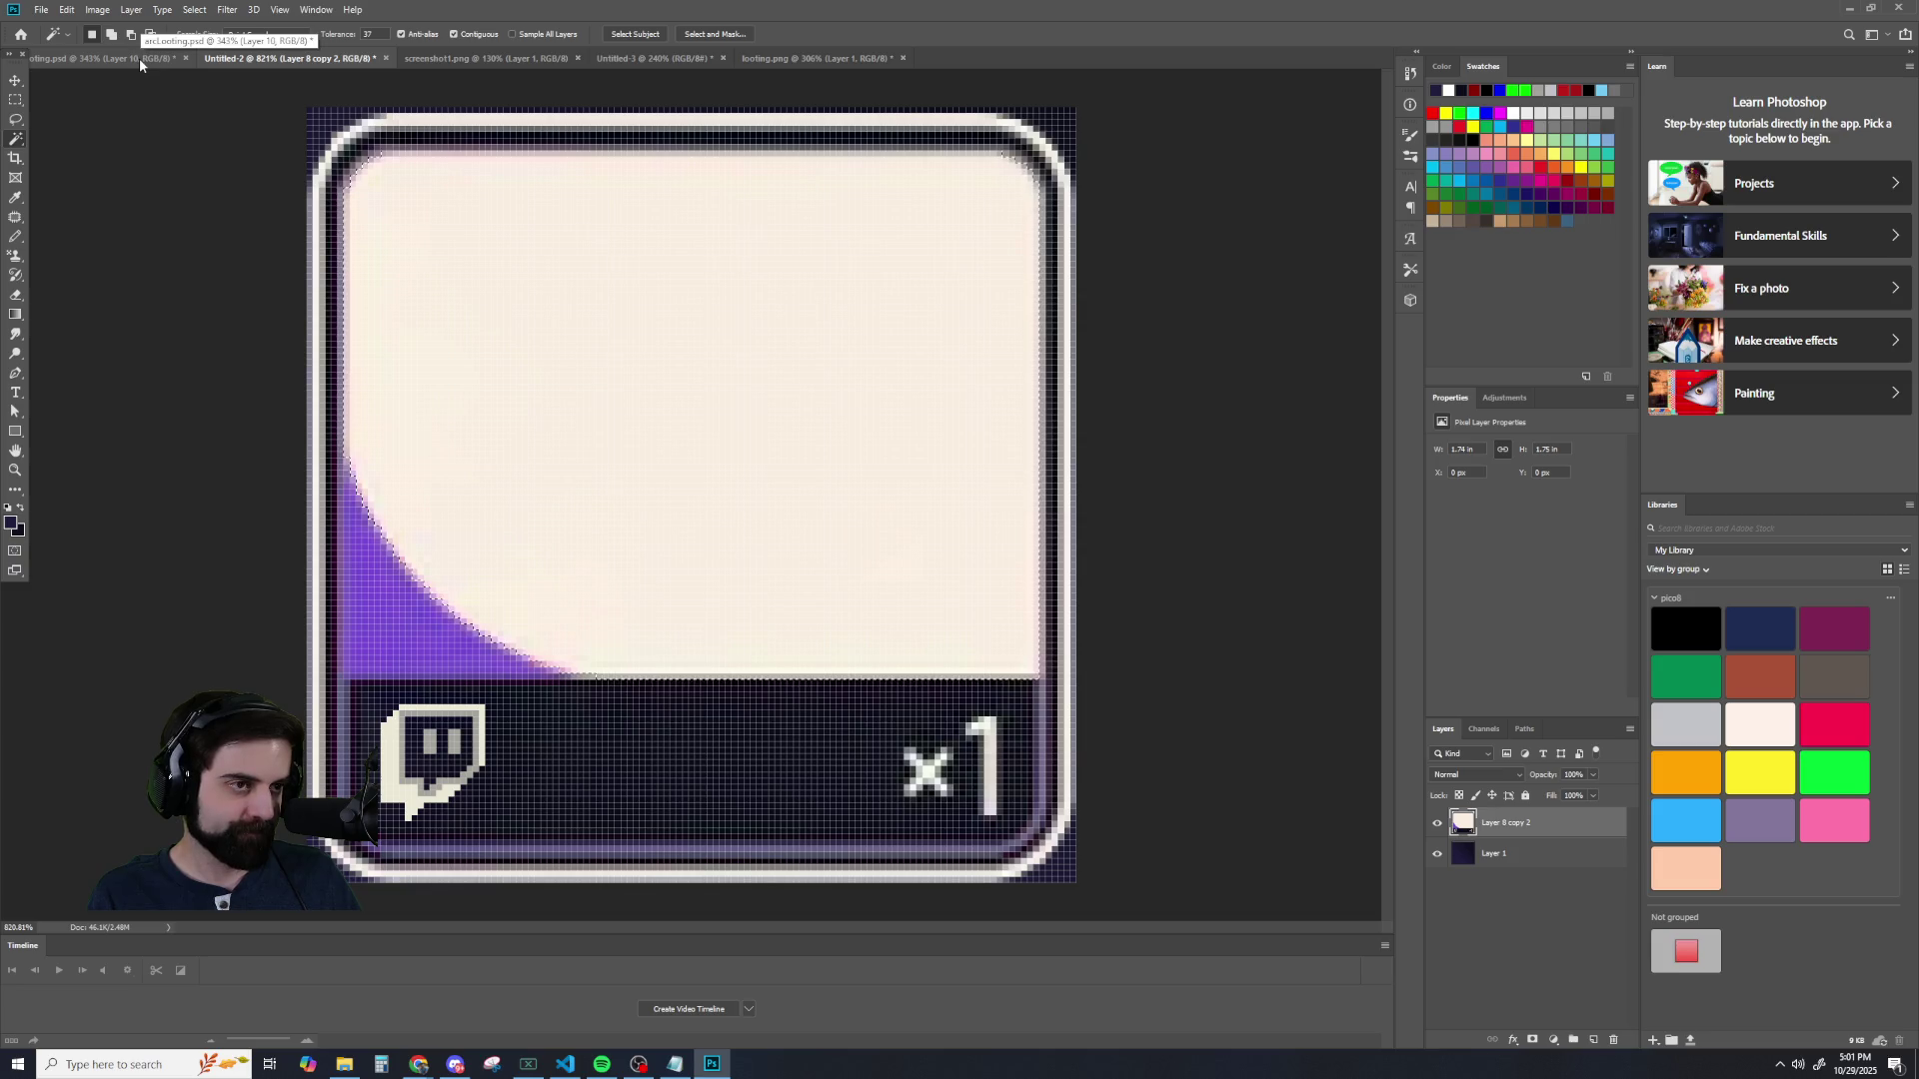
- Close screenshot1.png, merge the copied layer in Untitled-3, and return to Untitled-2
scroll(476, 360, "down", 5)
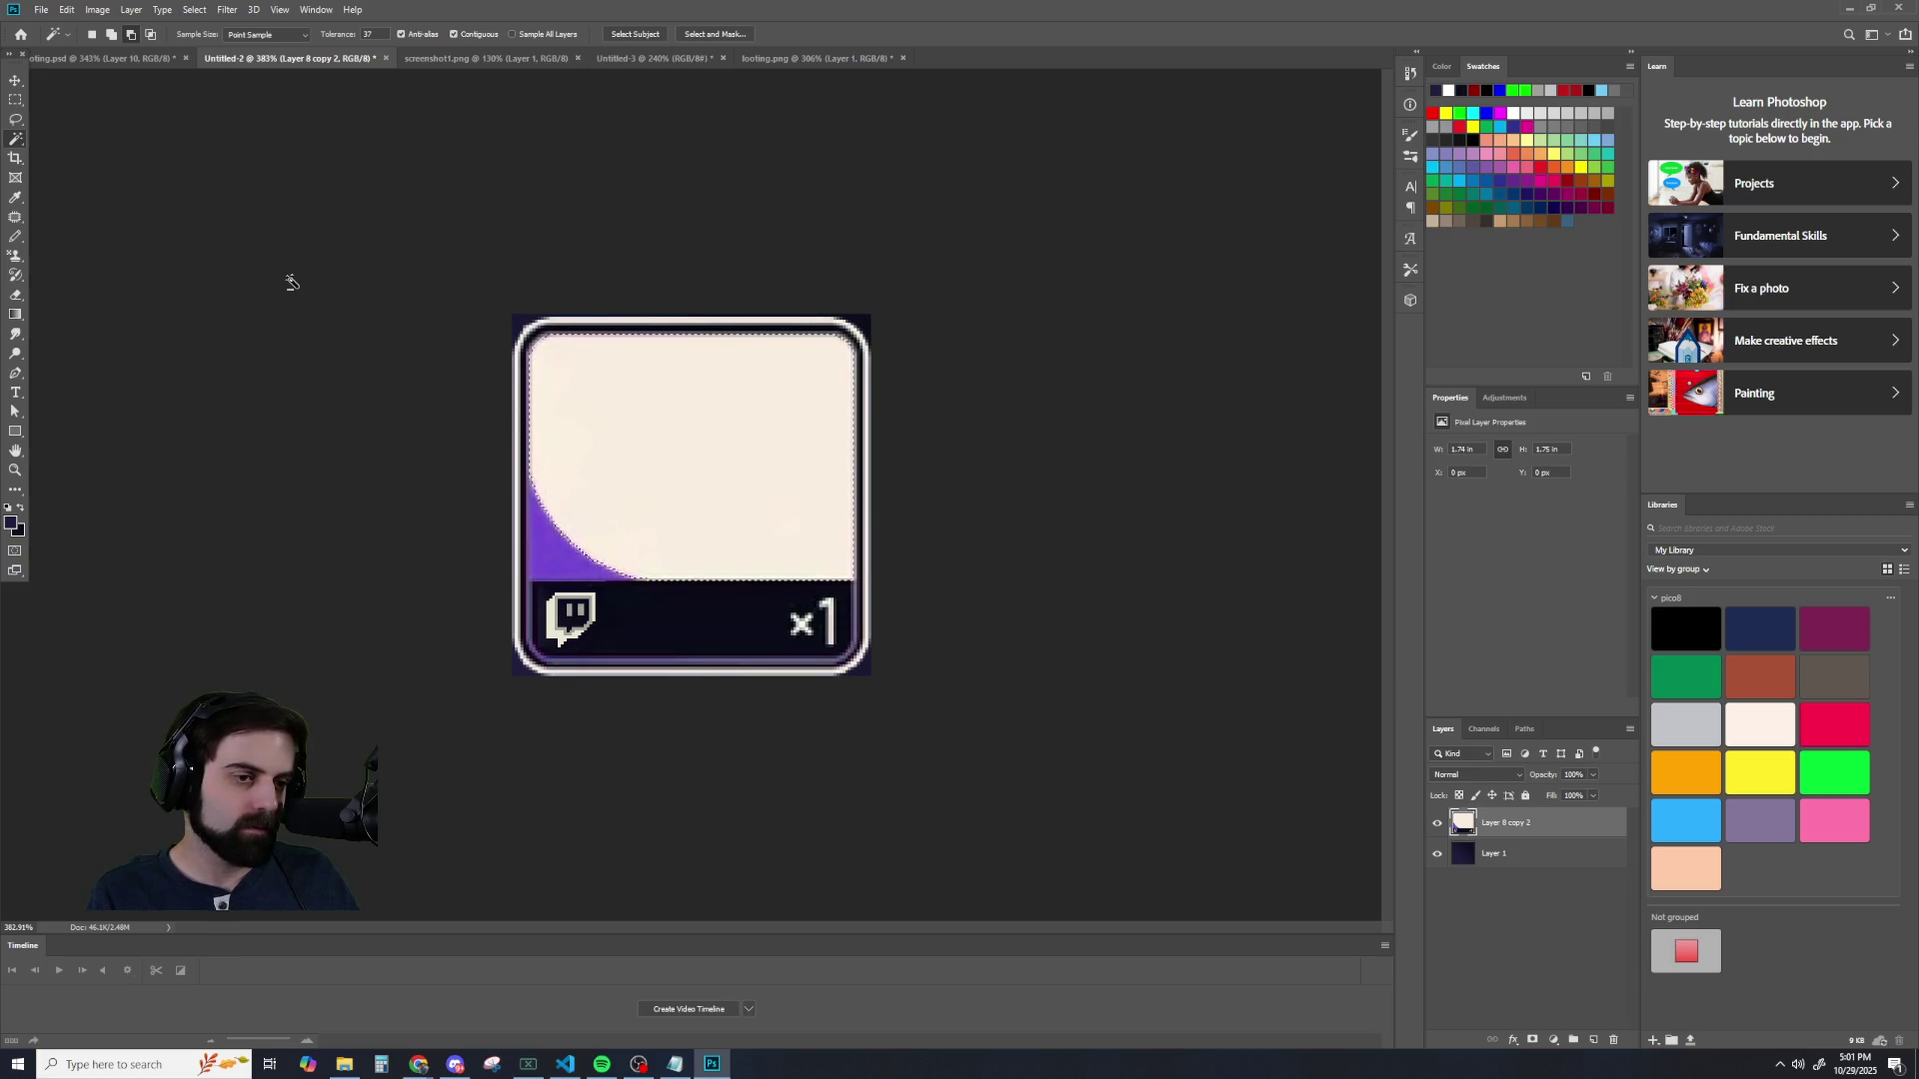
left_click(439, 58)
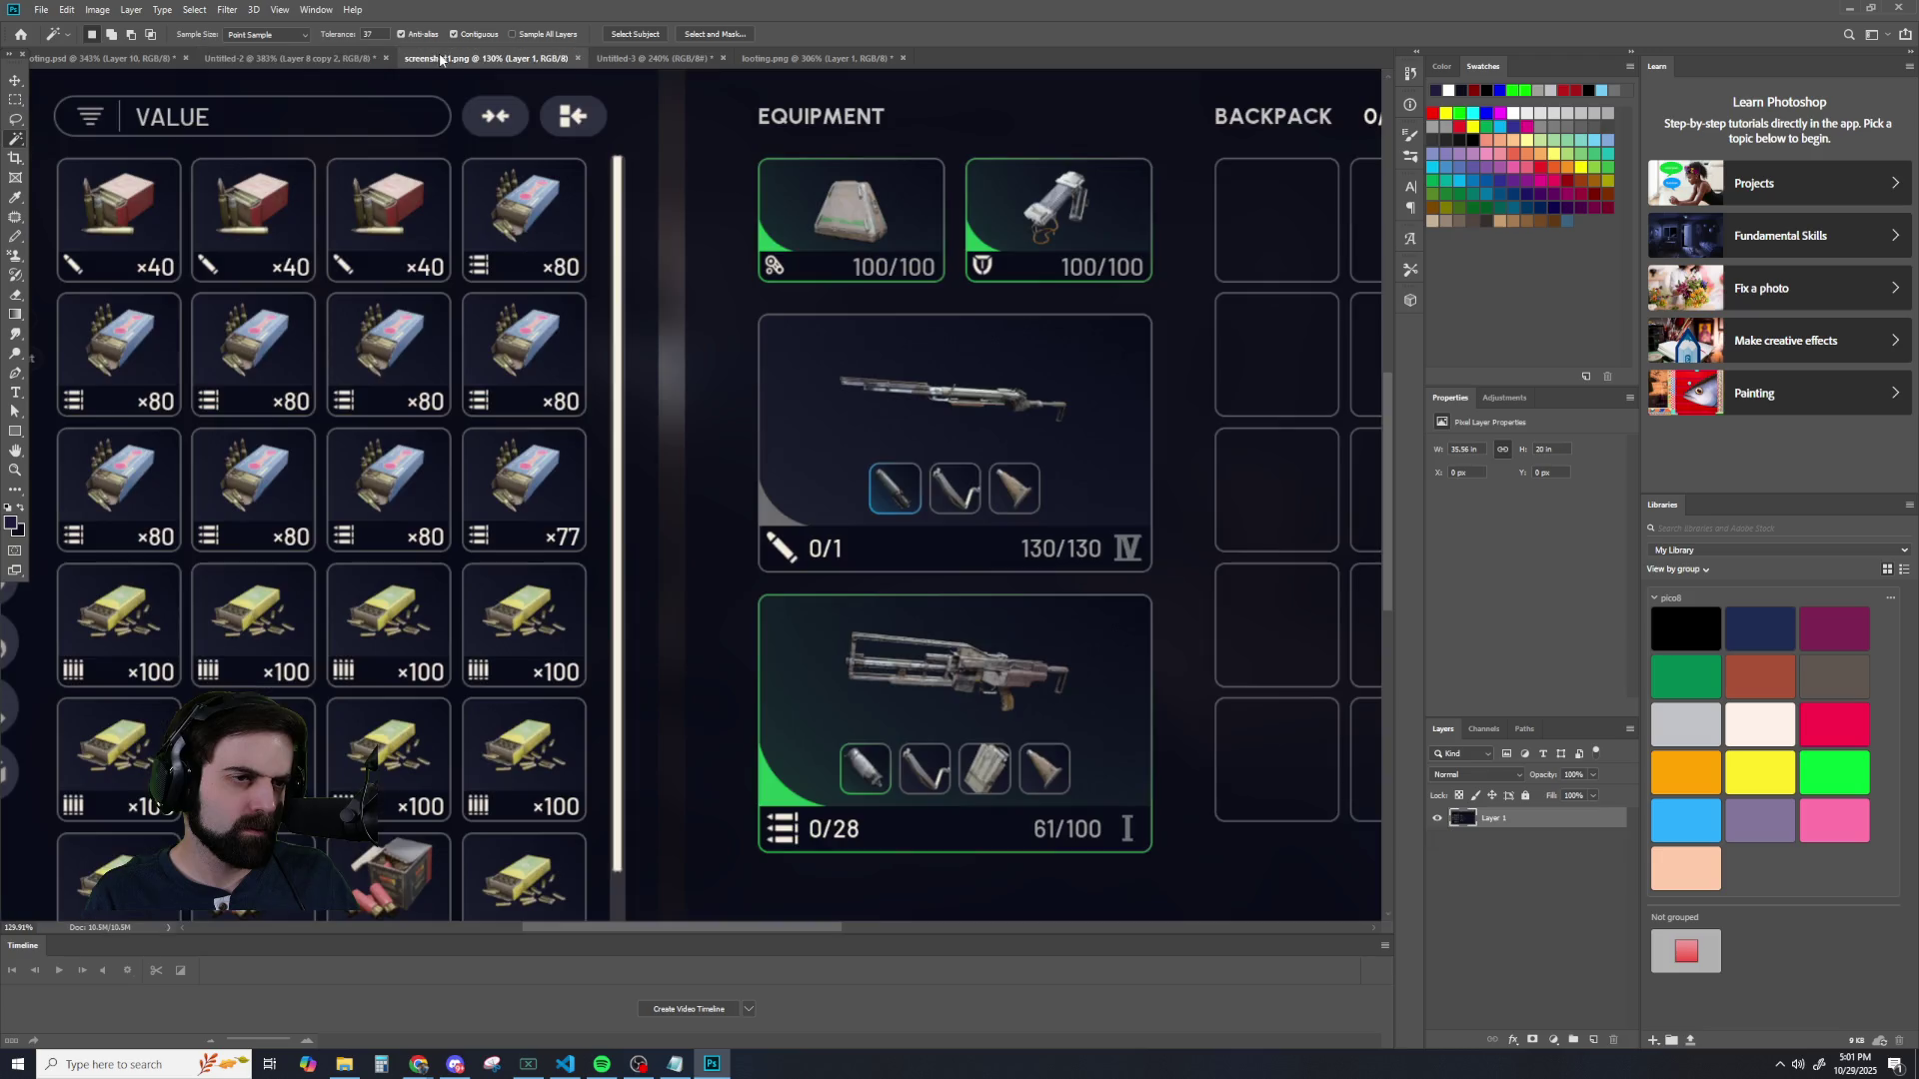
left_click(580, 58)
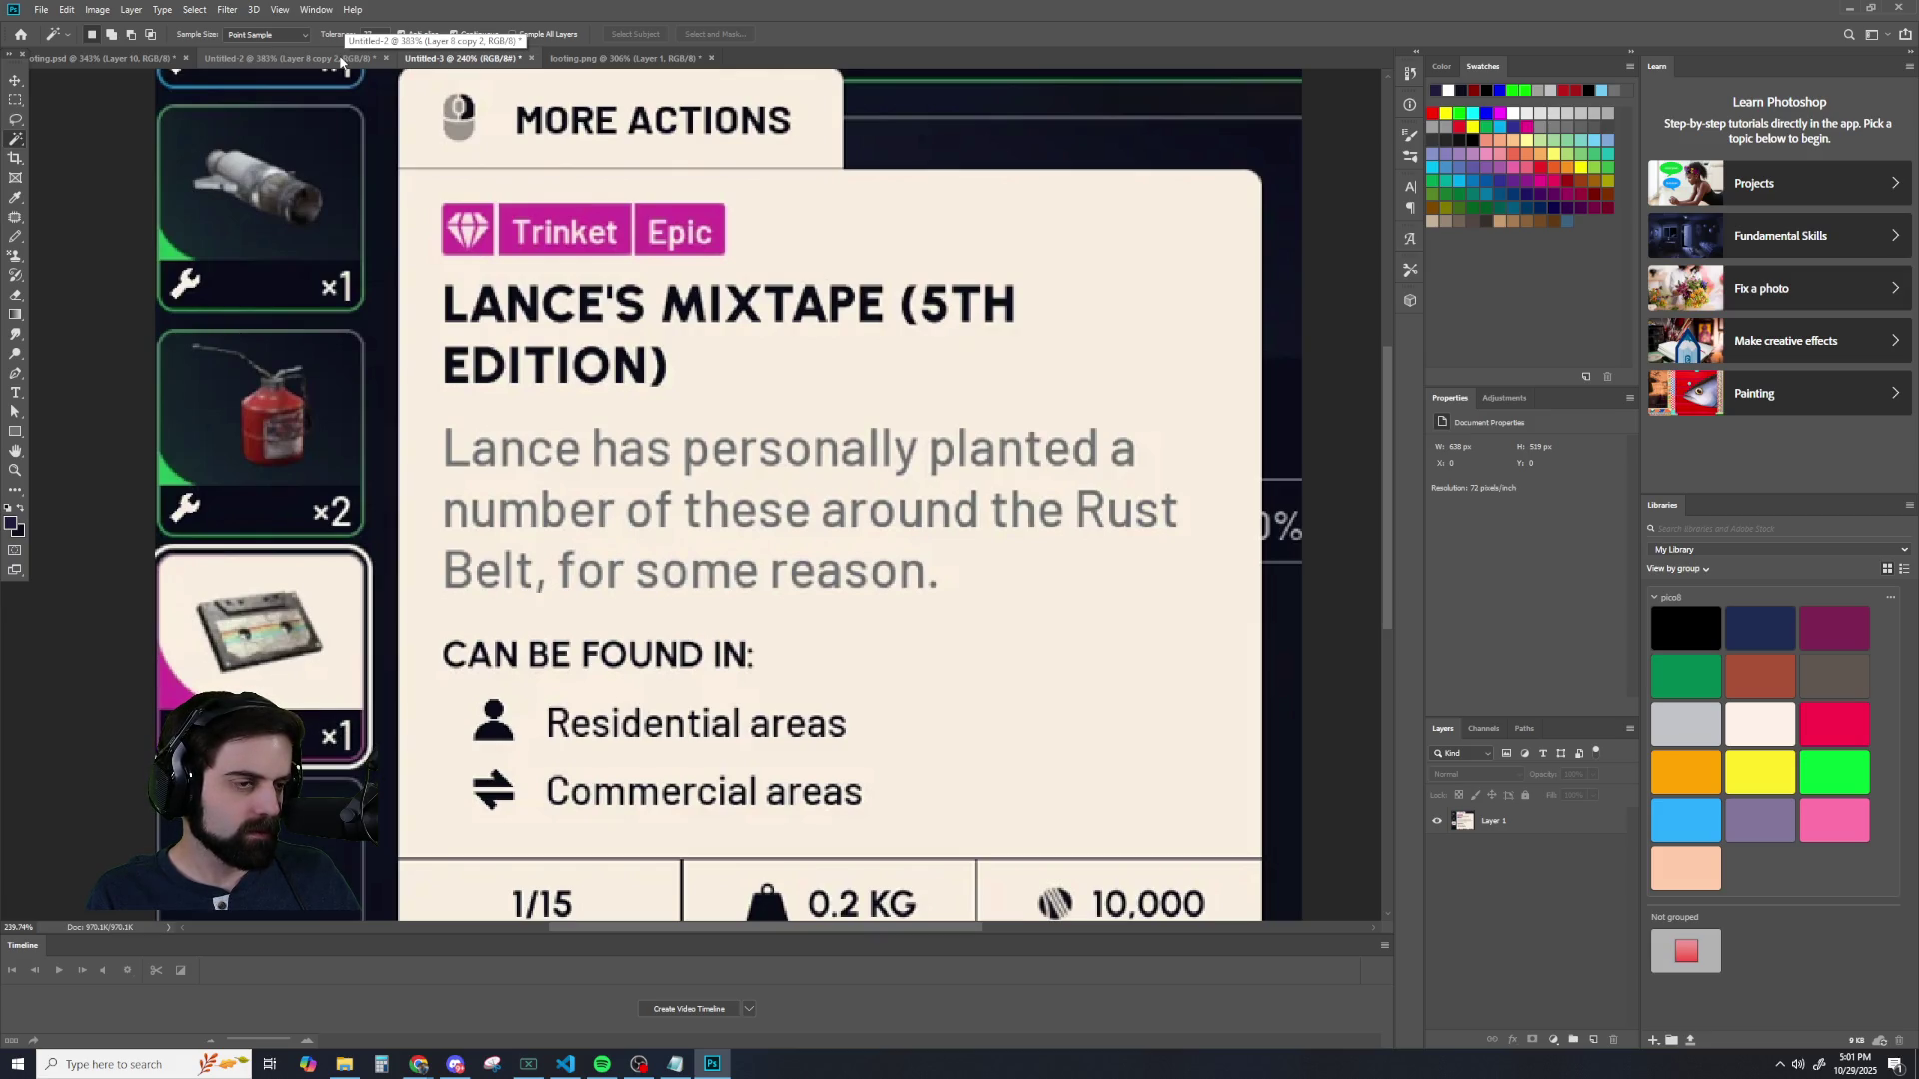
left_click(340, 58)
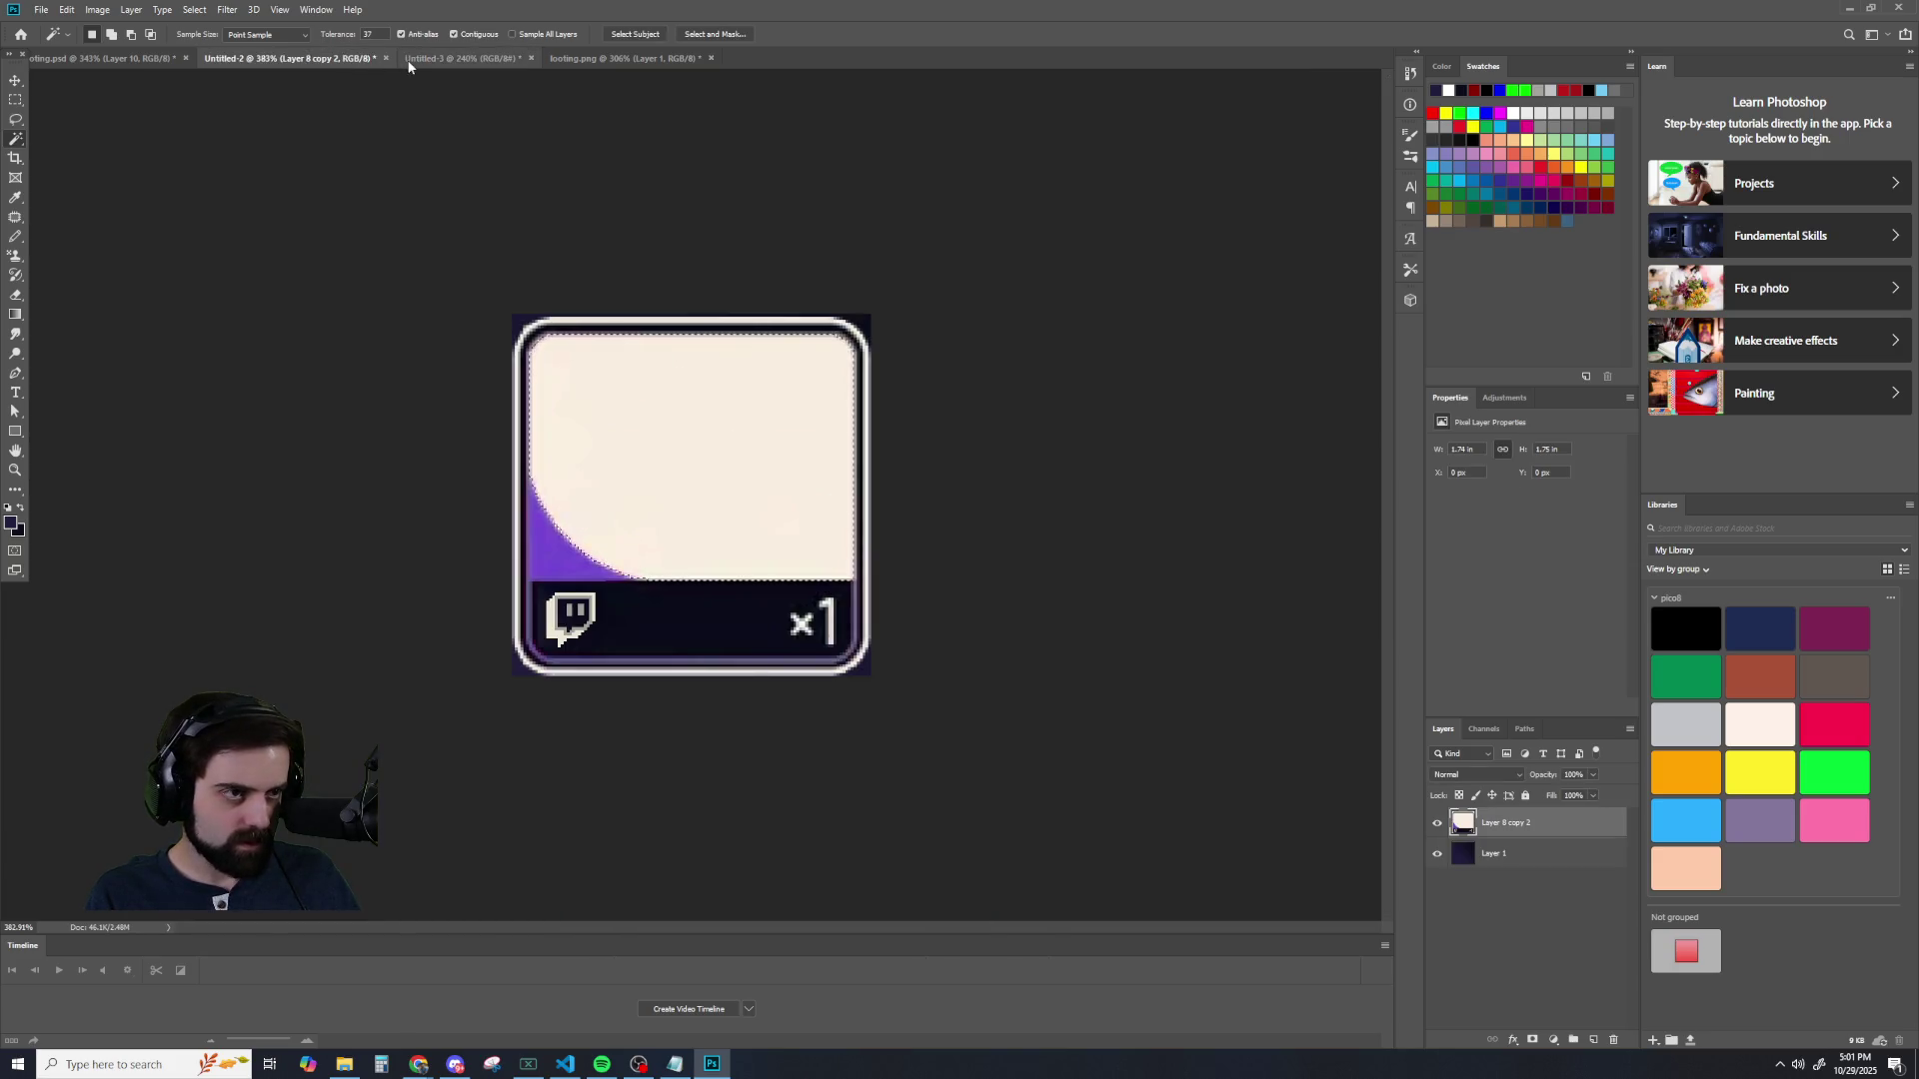
left_click(462, 58)
key("ctrl+e")
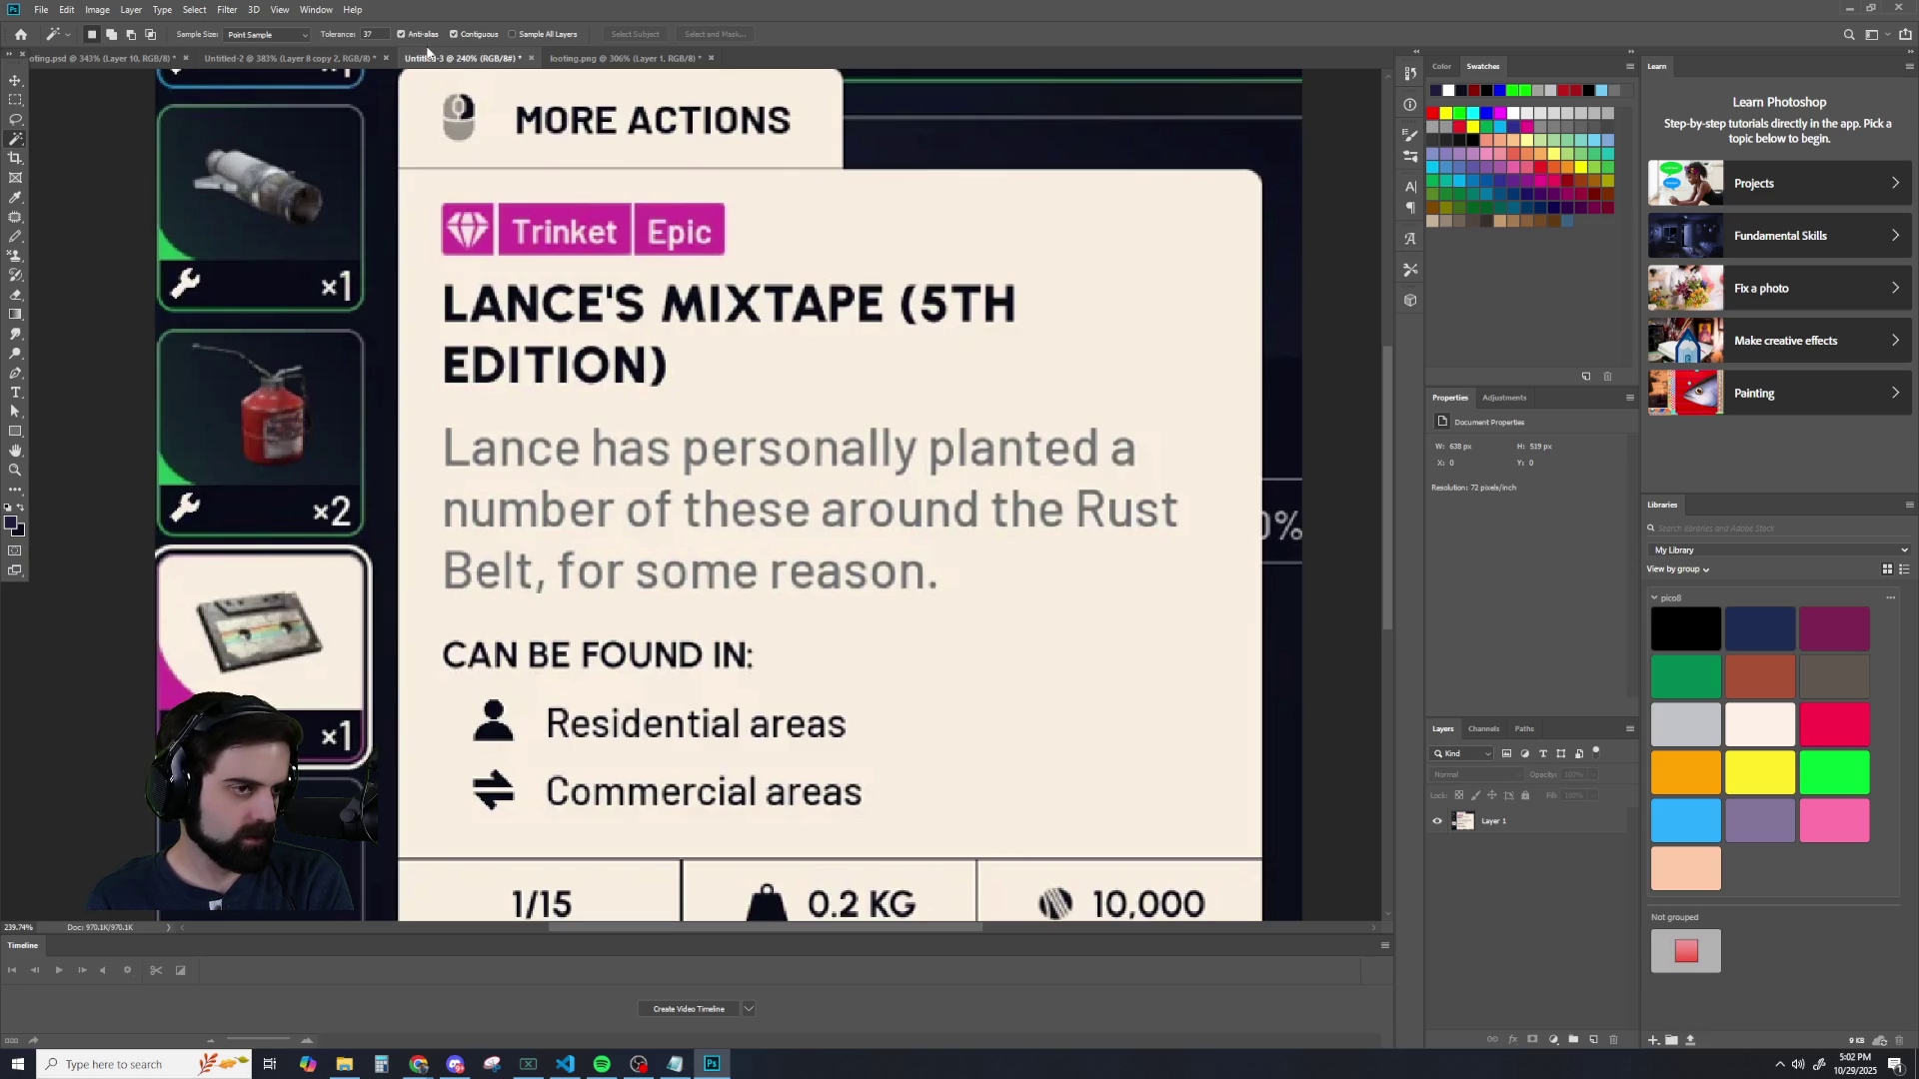
left_click(300, 58)
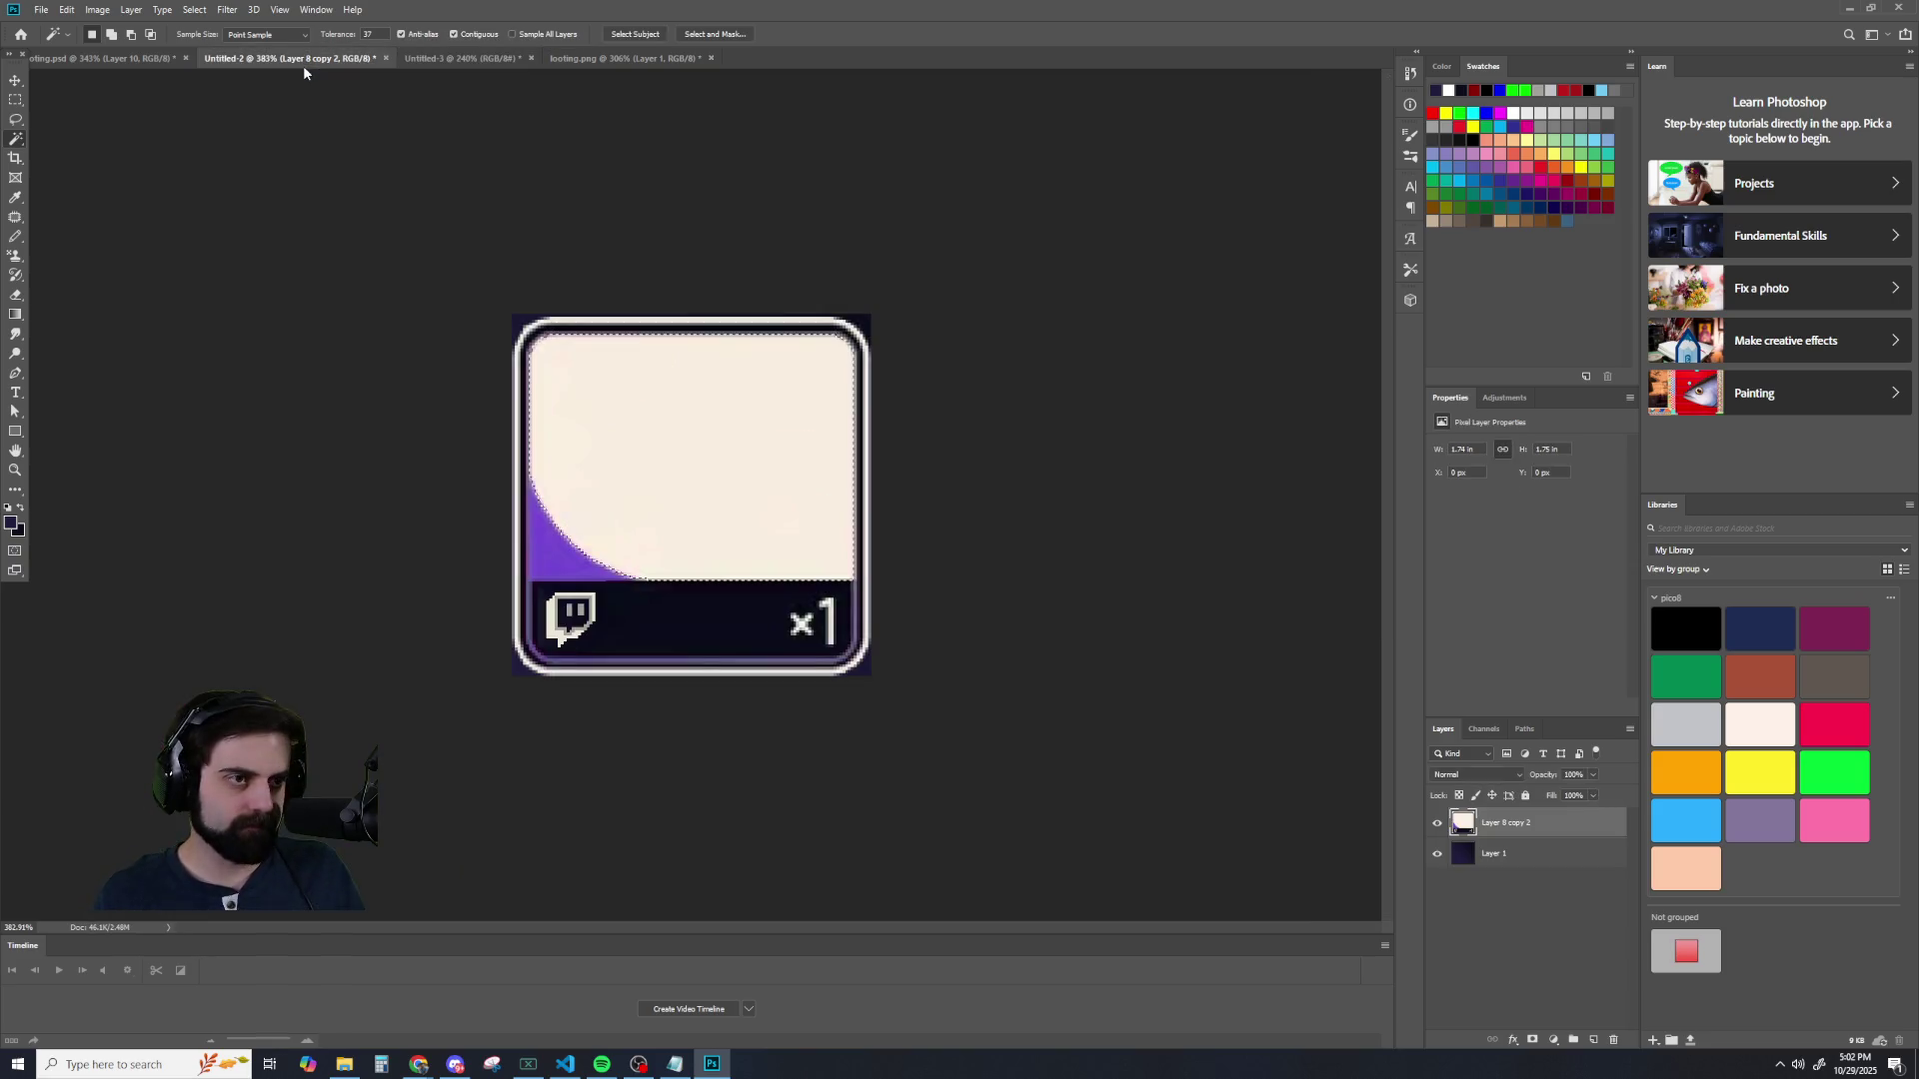
- Duplicate Layer 1's dark area onto a new layer and move it to the top
scroll(787, 494, "up", 2)
scroll(759, 499, "down", 2)
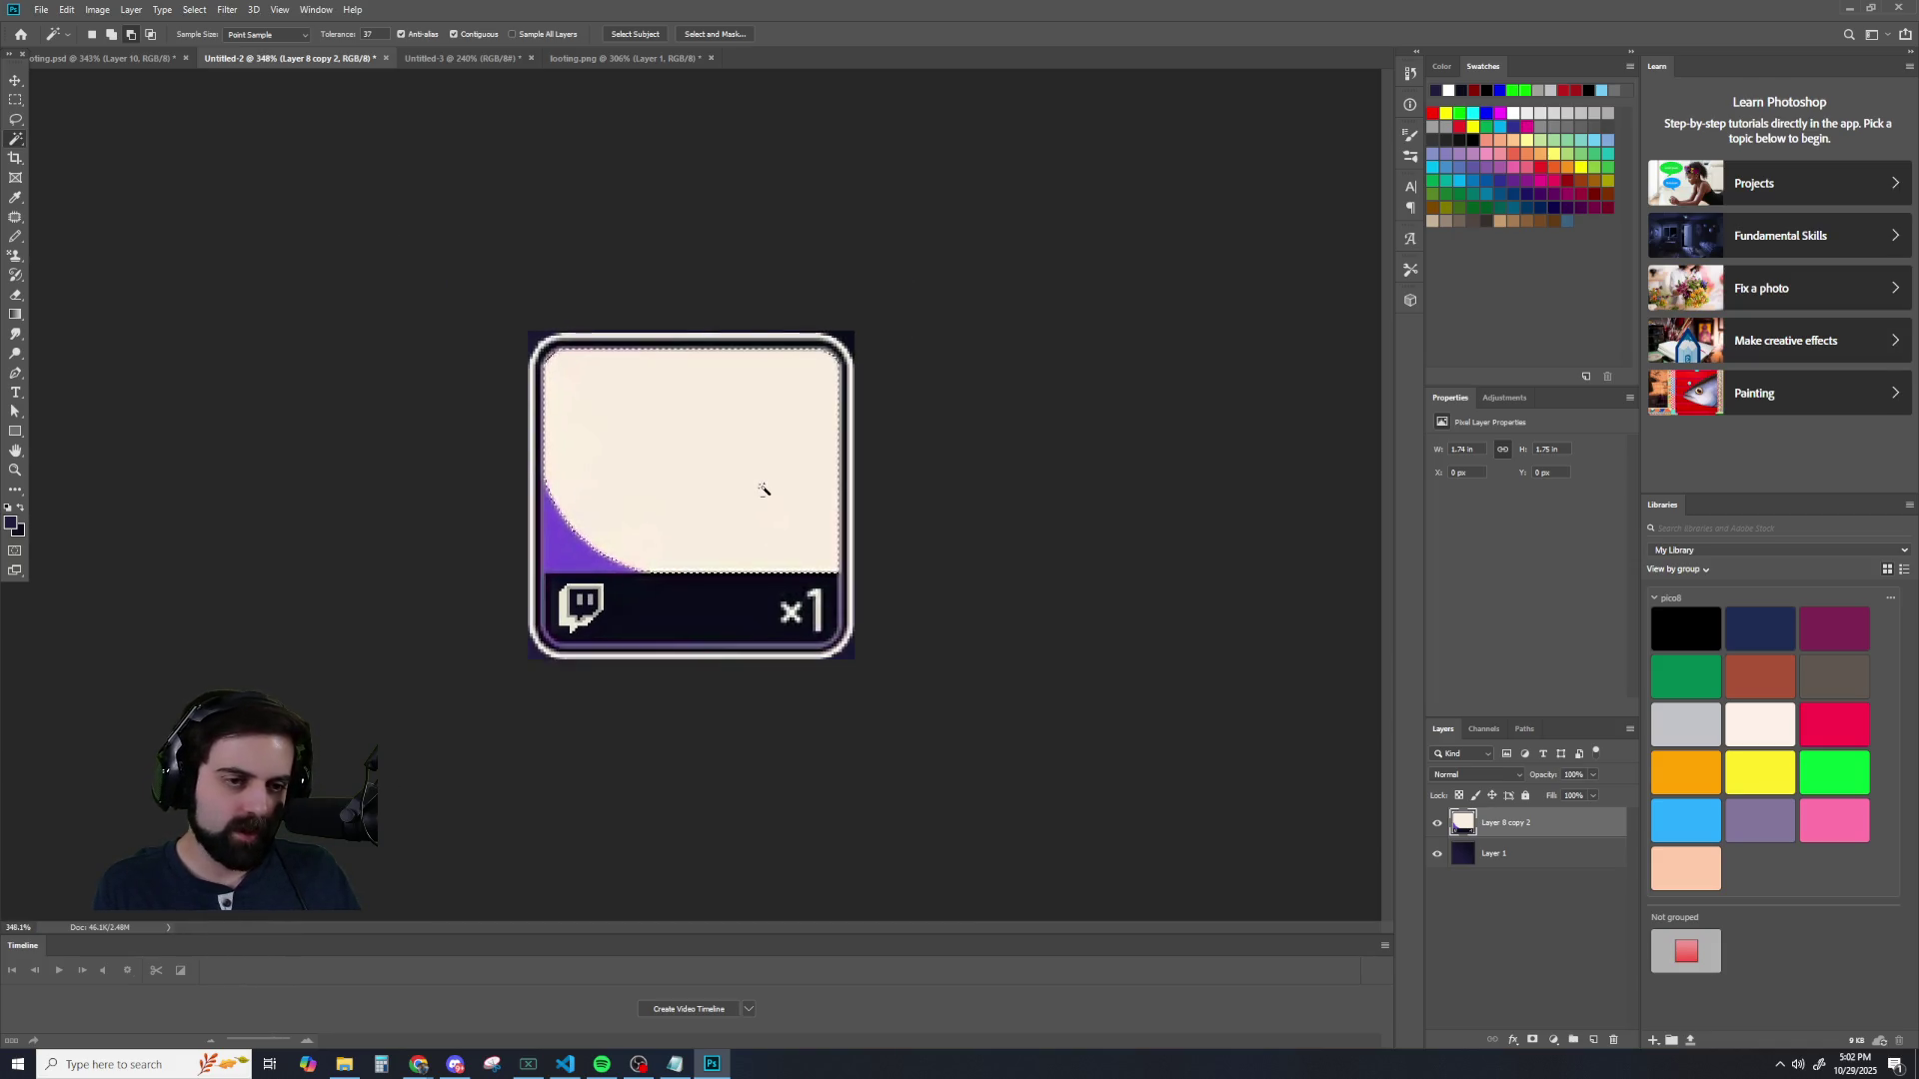
scroll(761, 489, "up", 4)
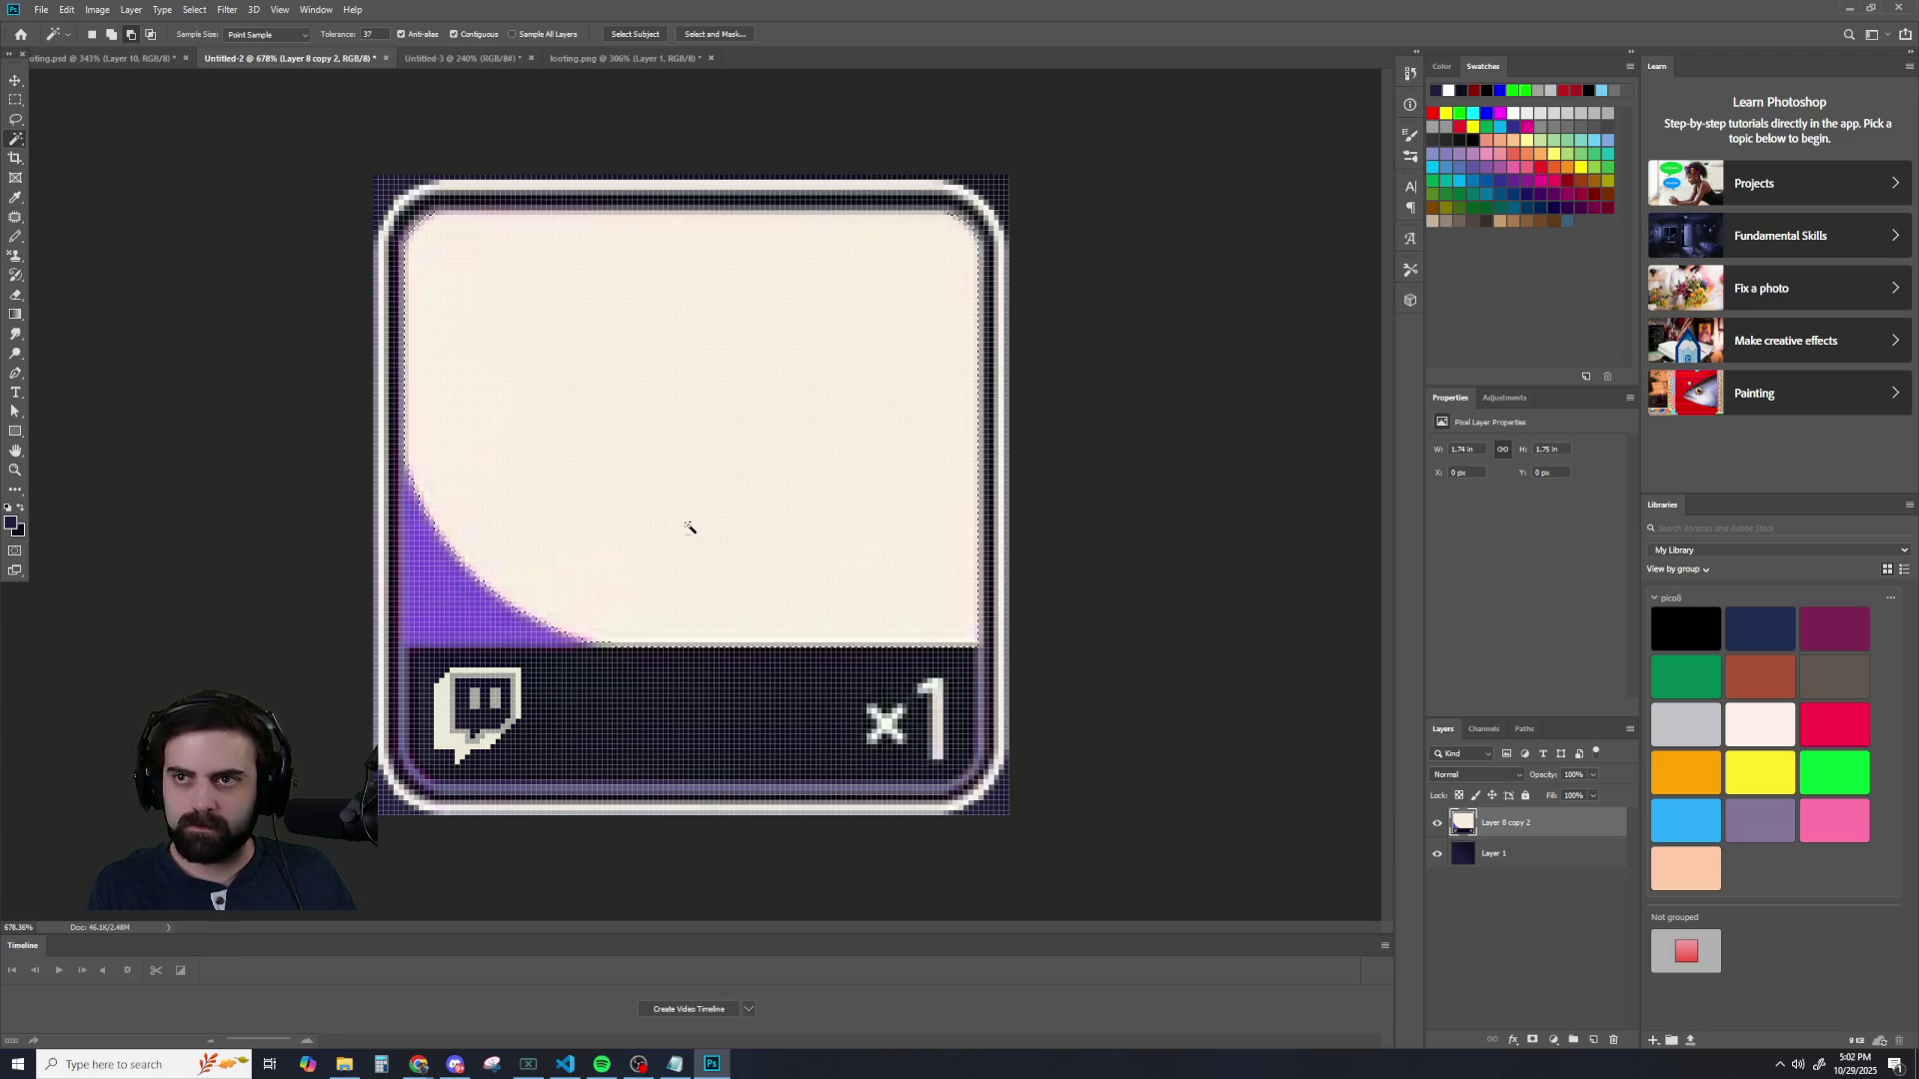
scroll(688, 528, "up", 2)
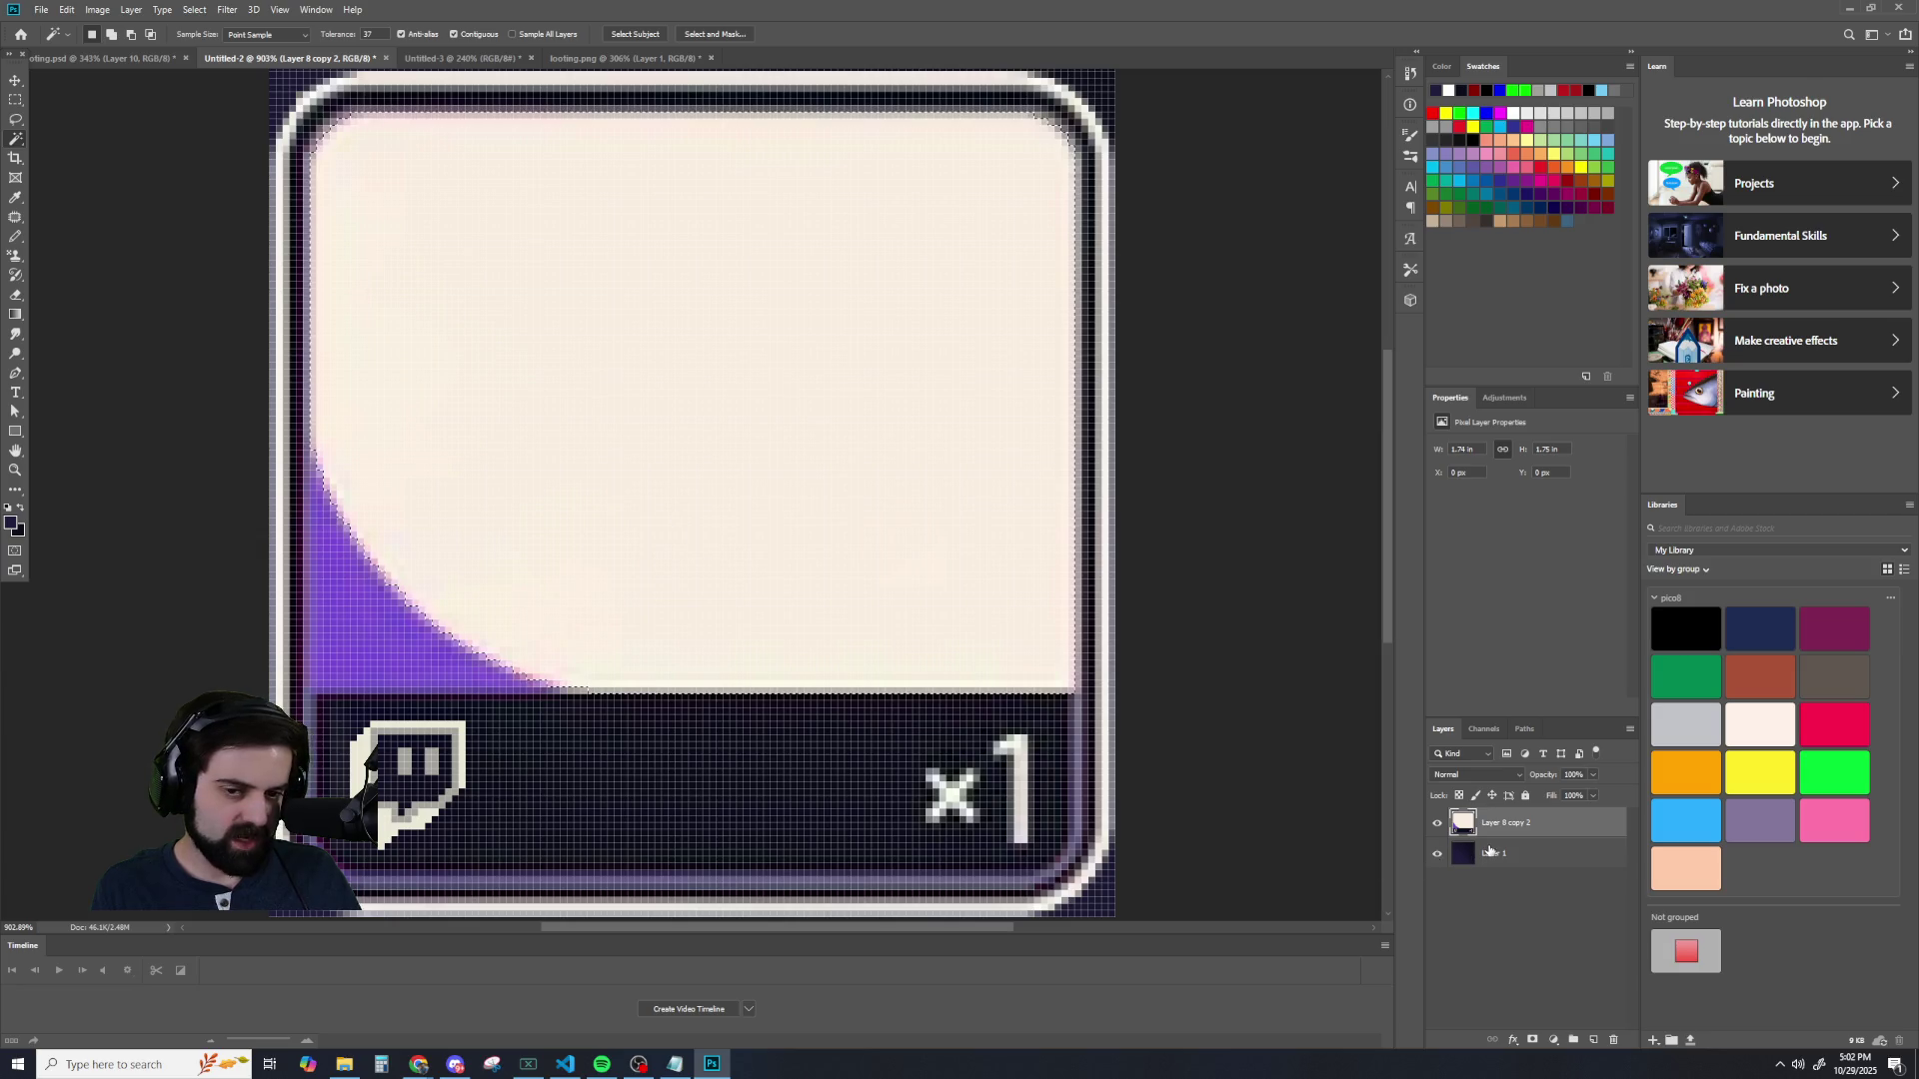
key("alt+bracketleft")
key("ctrl+j")
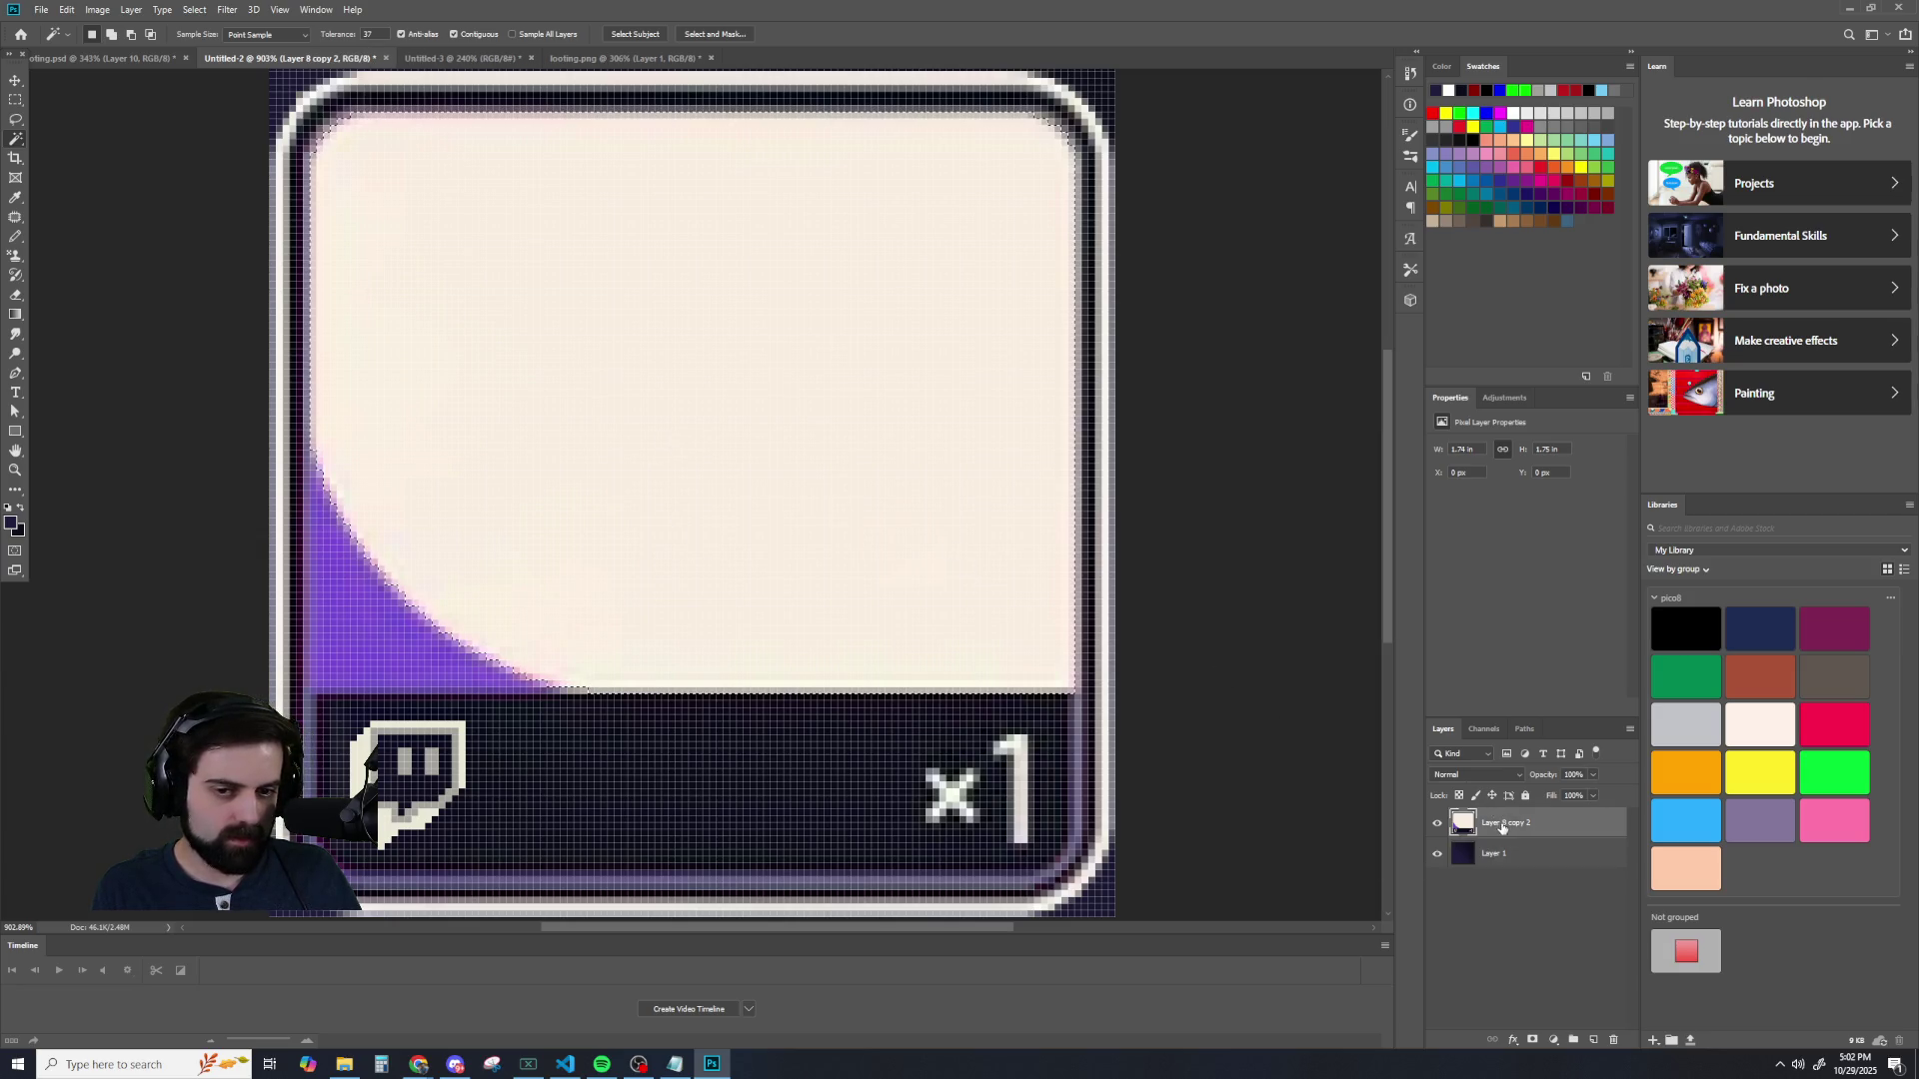
key("ctrl+bracketright")
- Delete the copied dark layer and clear the cream interior so the dark fill shows
scroll(834, 528, "down", 5)
left_click(16, 100)
scroll(153, 179, "down", 5)
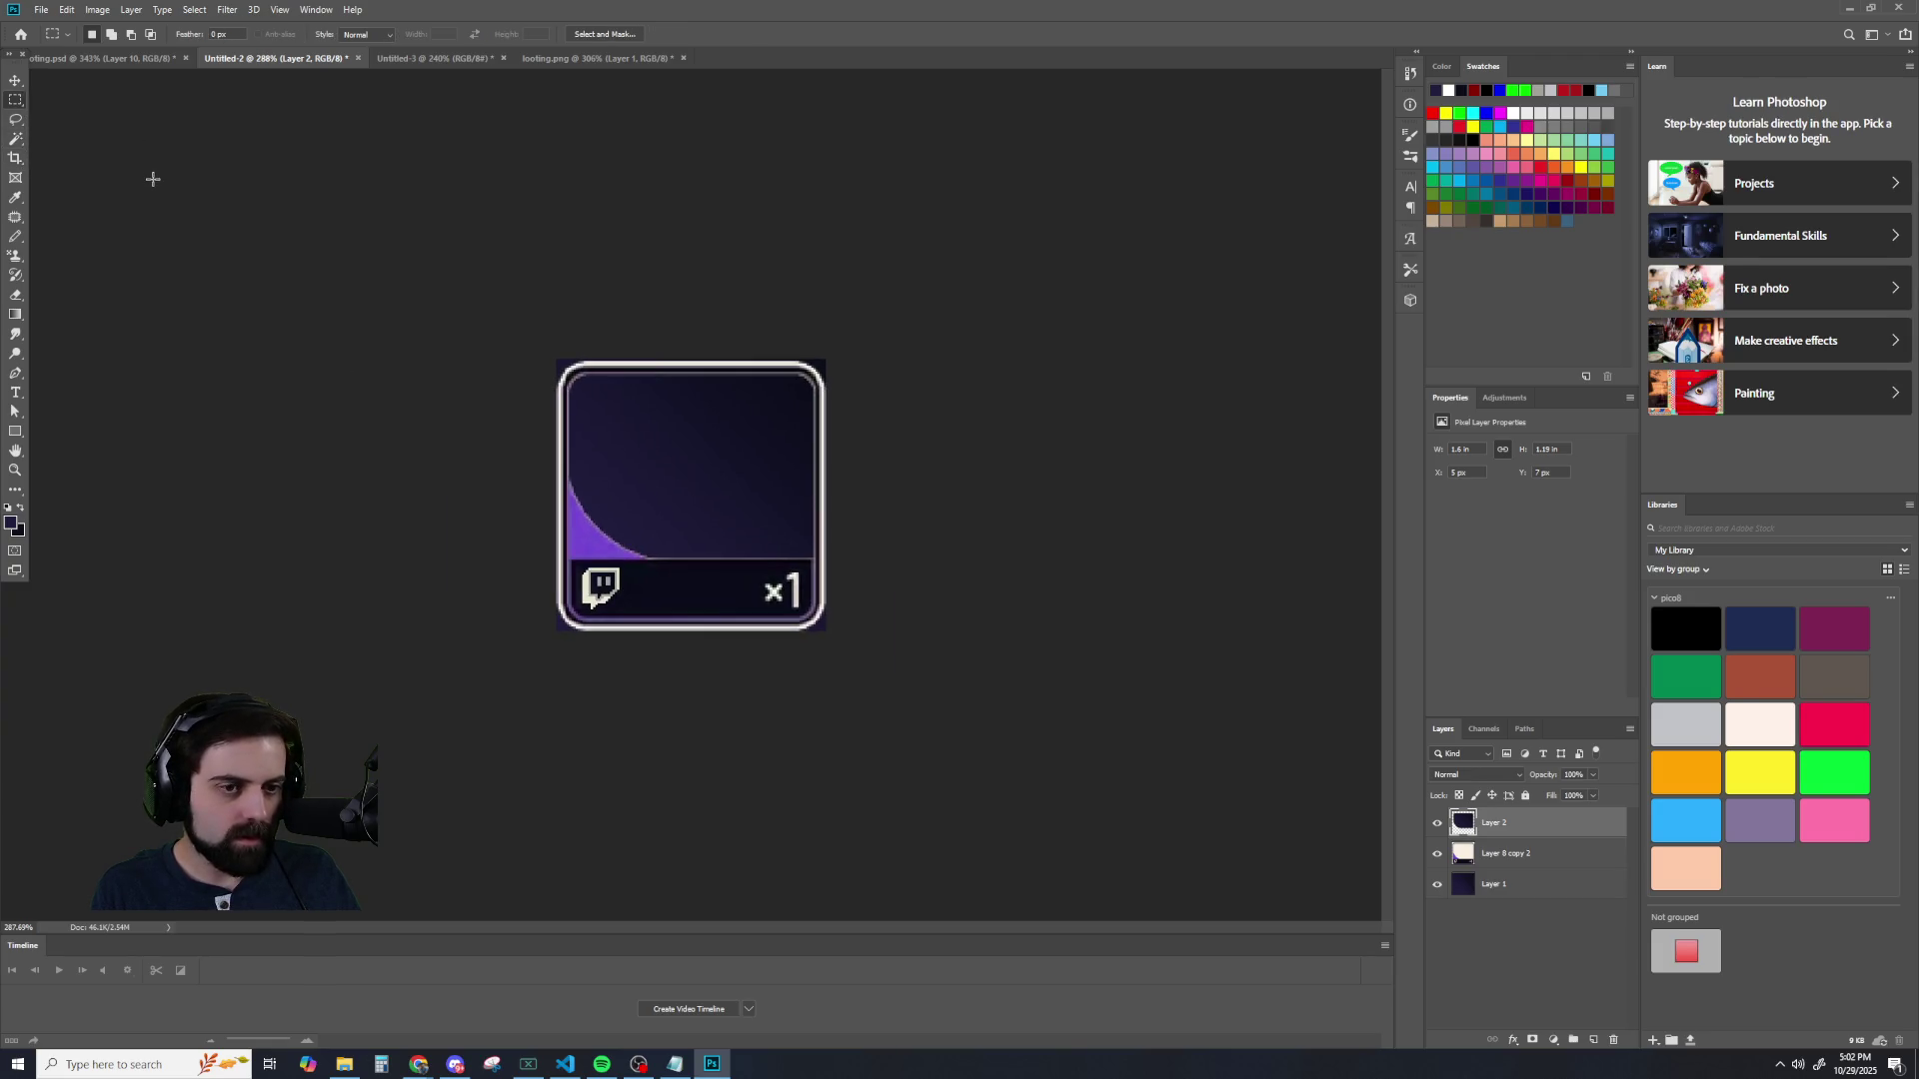
scroll(153, 179, "up", 4)
key("Delete")
scroll(153, 179, "up", 4)
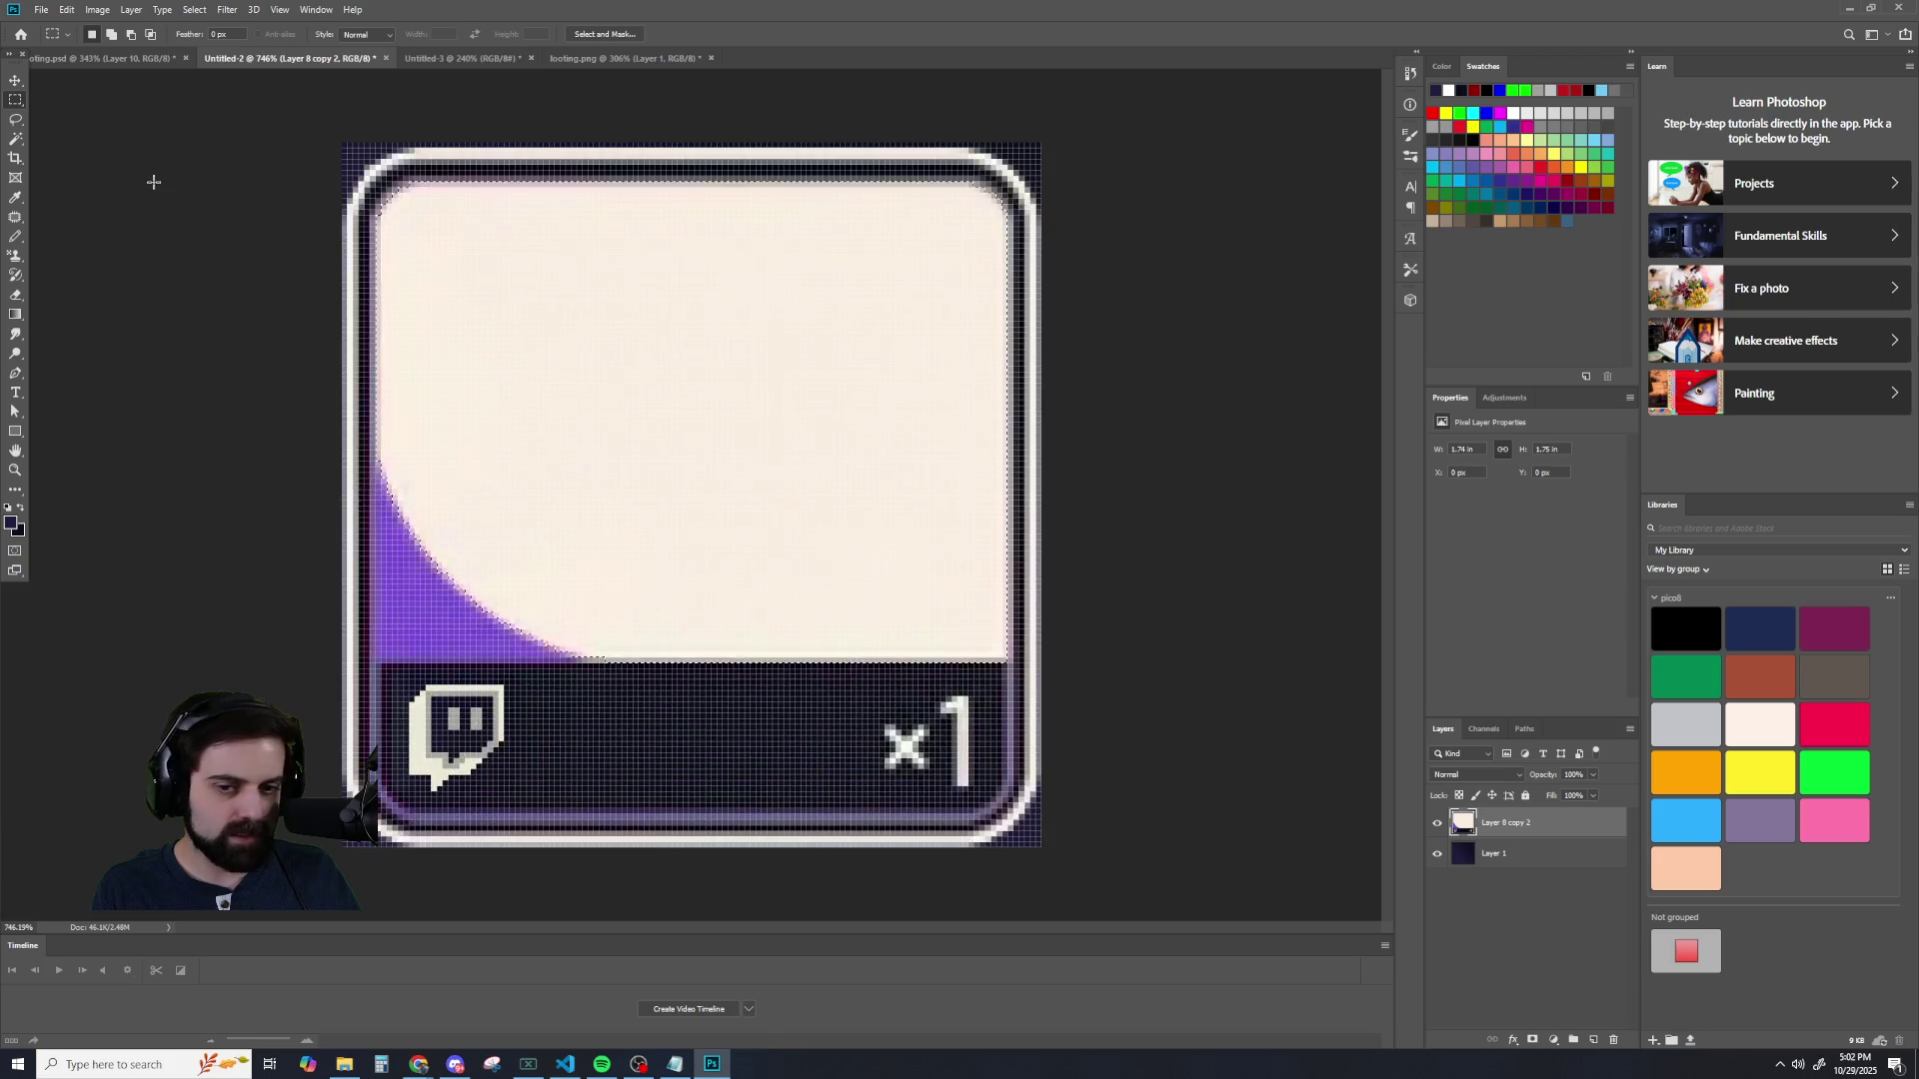
key("Delete")
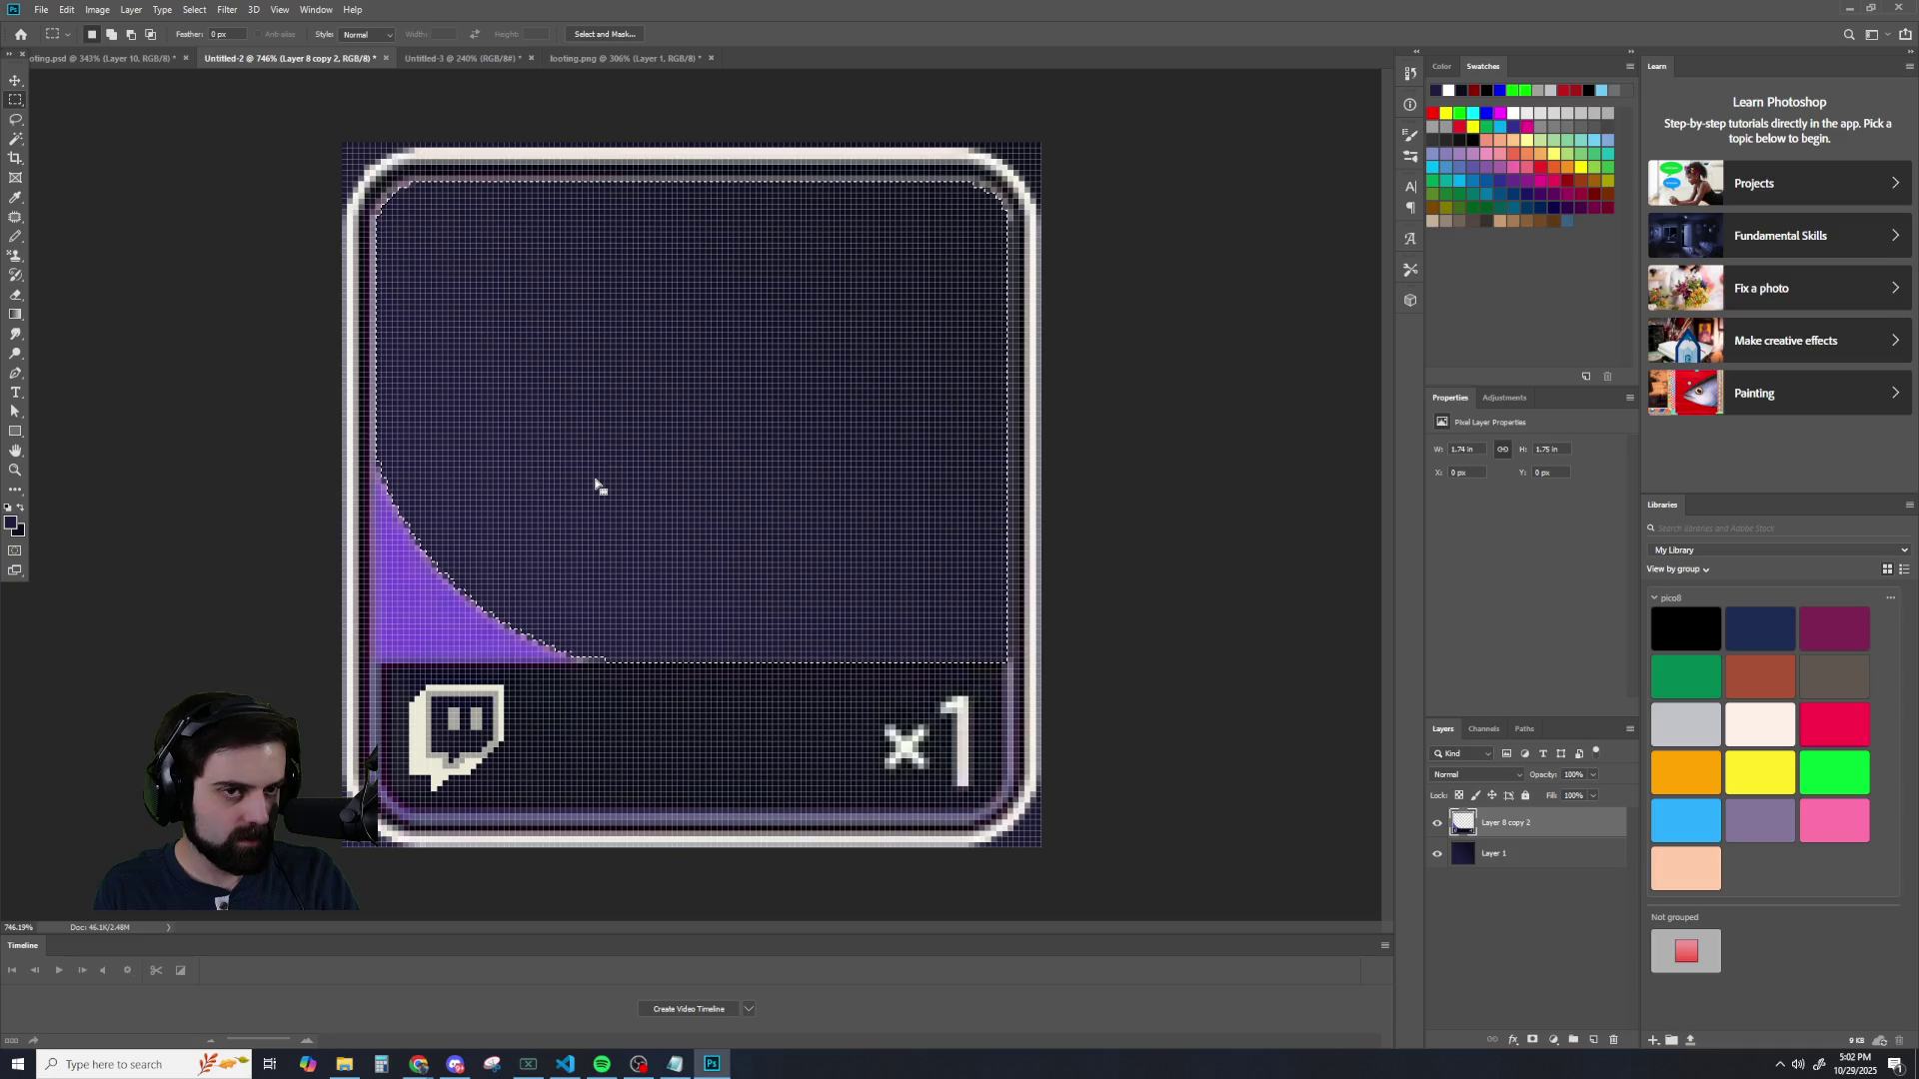
- Compare the cream and dark interiors with undo/redo three times, keeping the dark fill
scroll(605, 526, "down", 3)
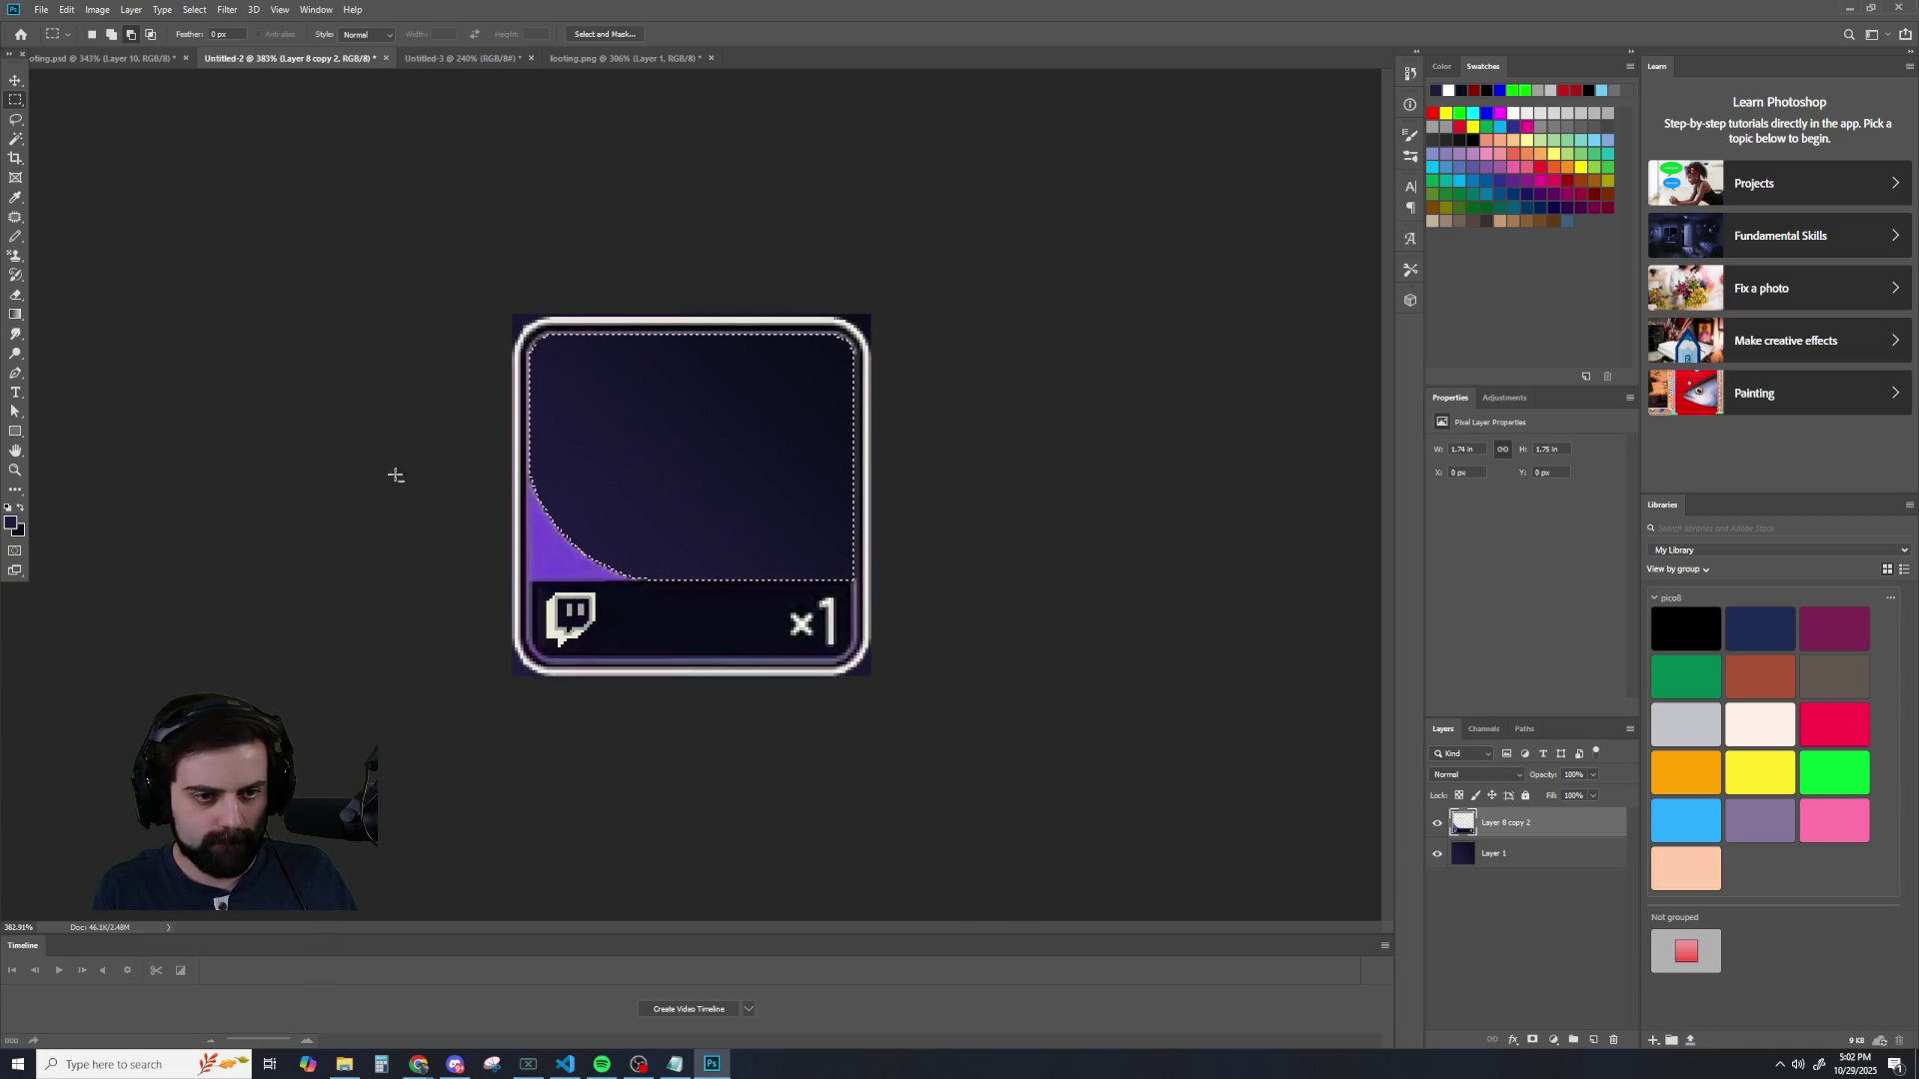
scroll(394, 476, "up", 2)
key("ctrl+z")
key("ctrl+shift+z")
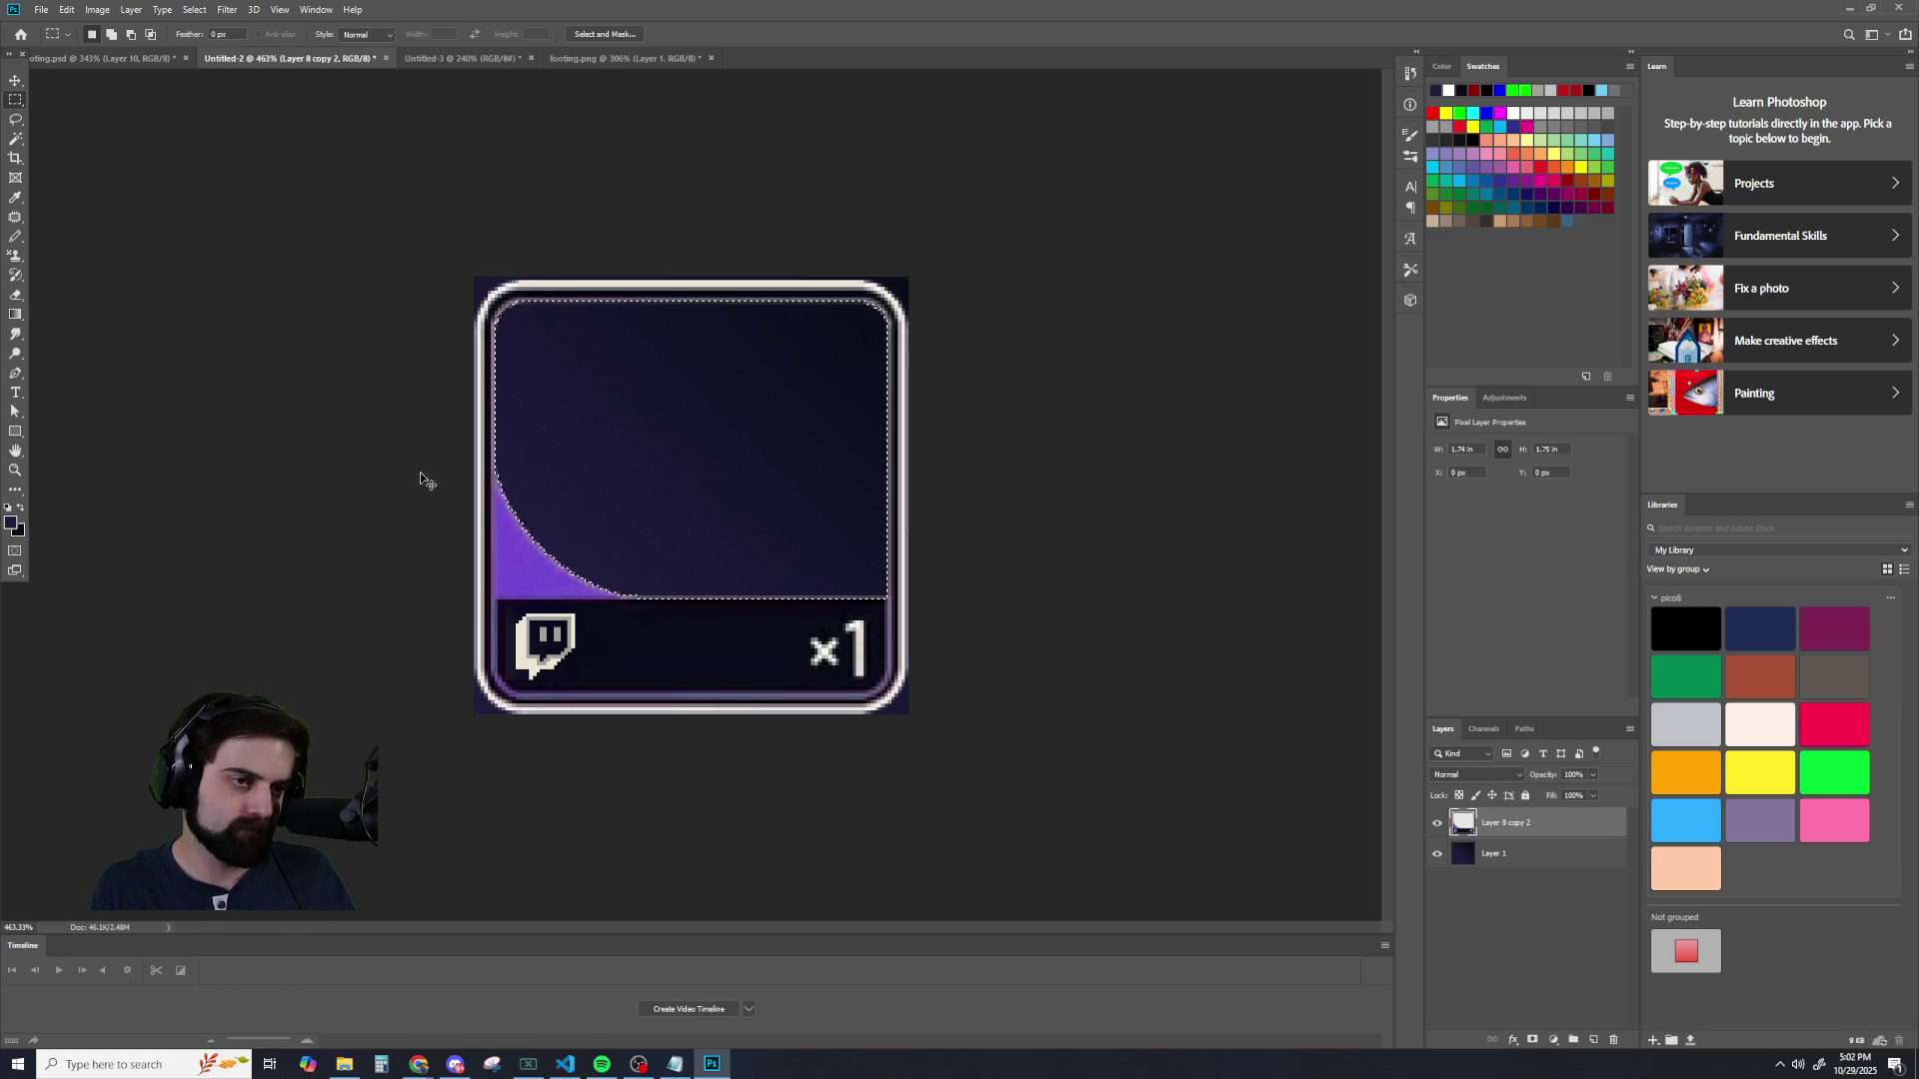
key("ctrl+z")
key("ctrl+shift+z")
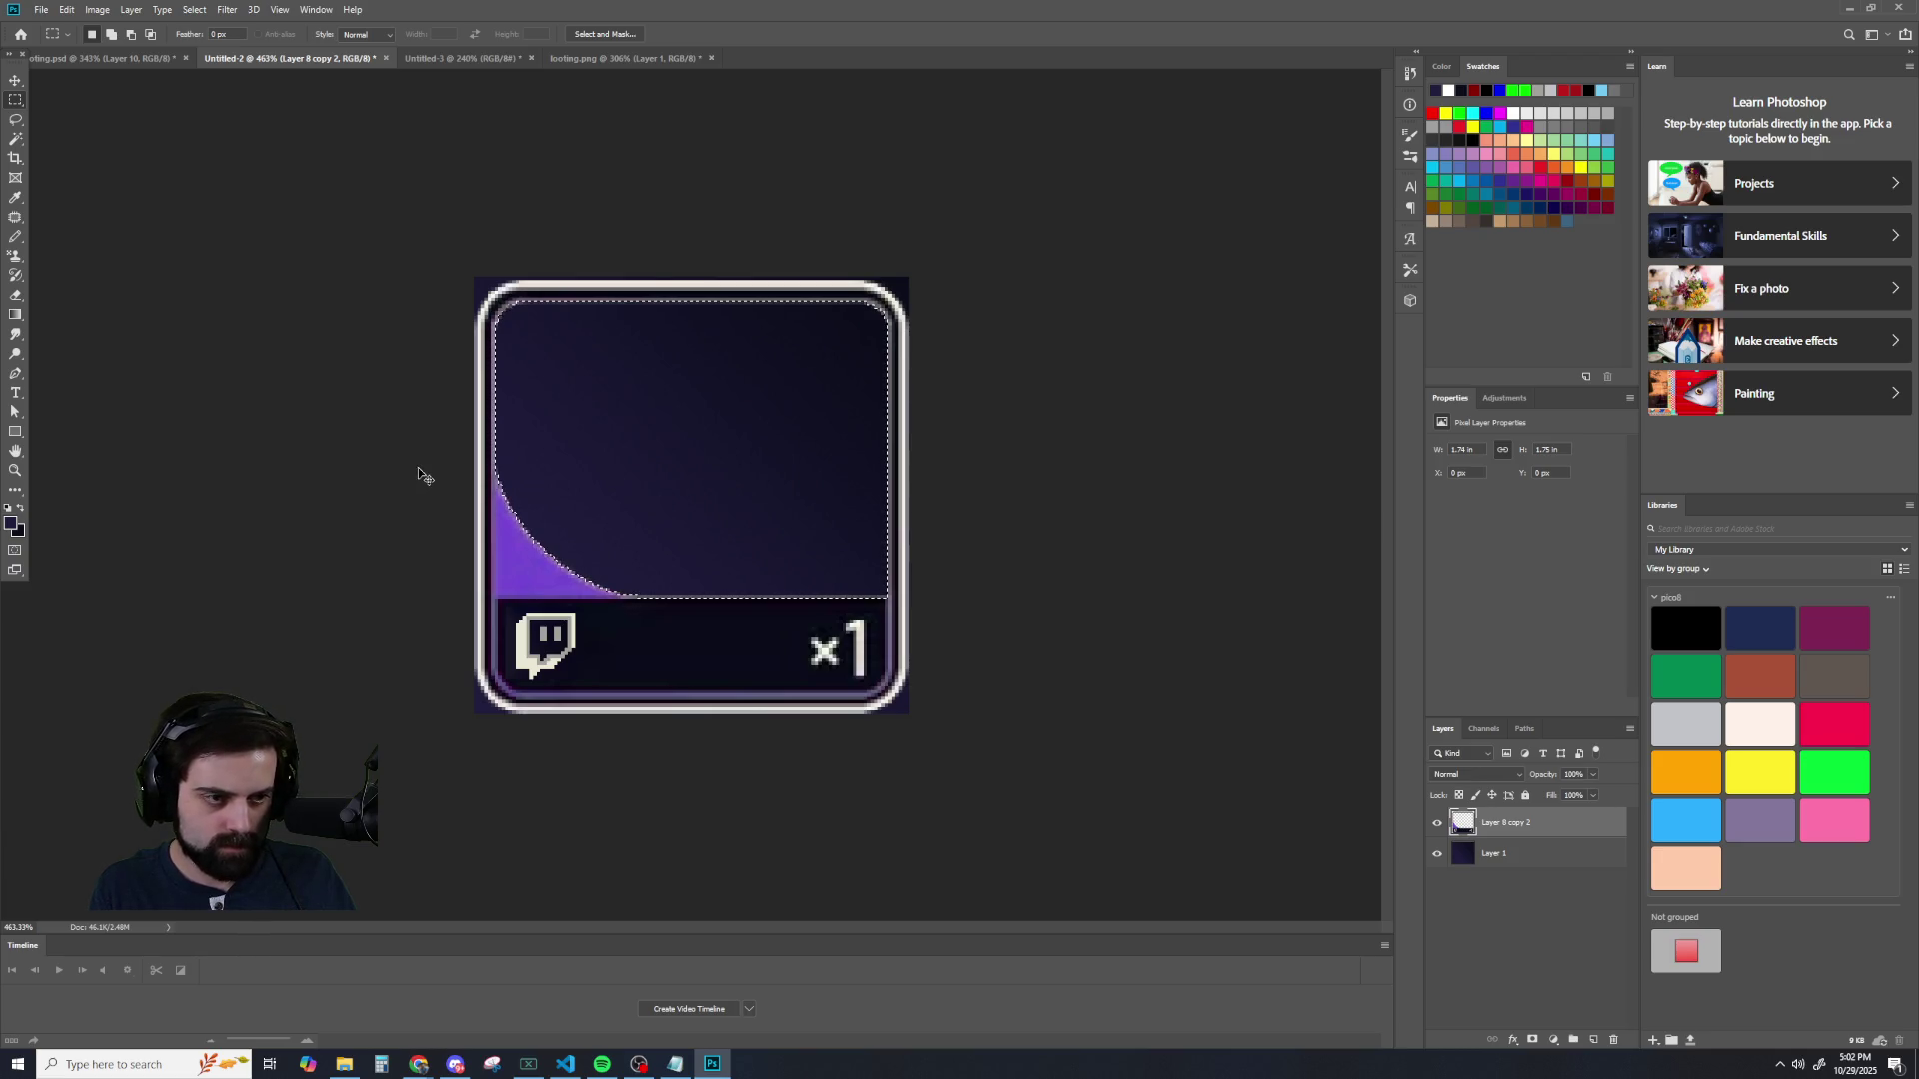
key("ctrl+z")
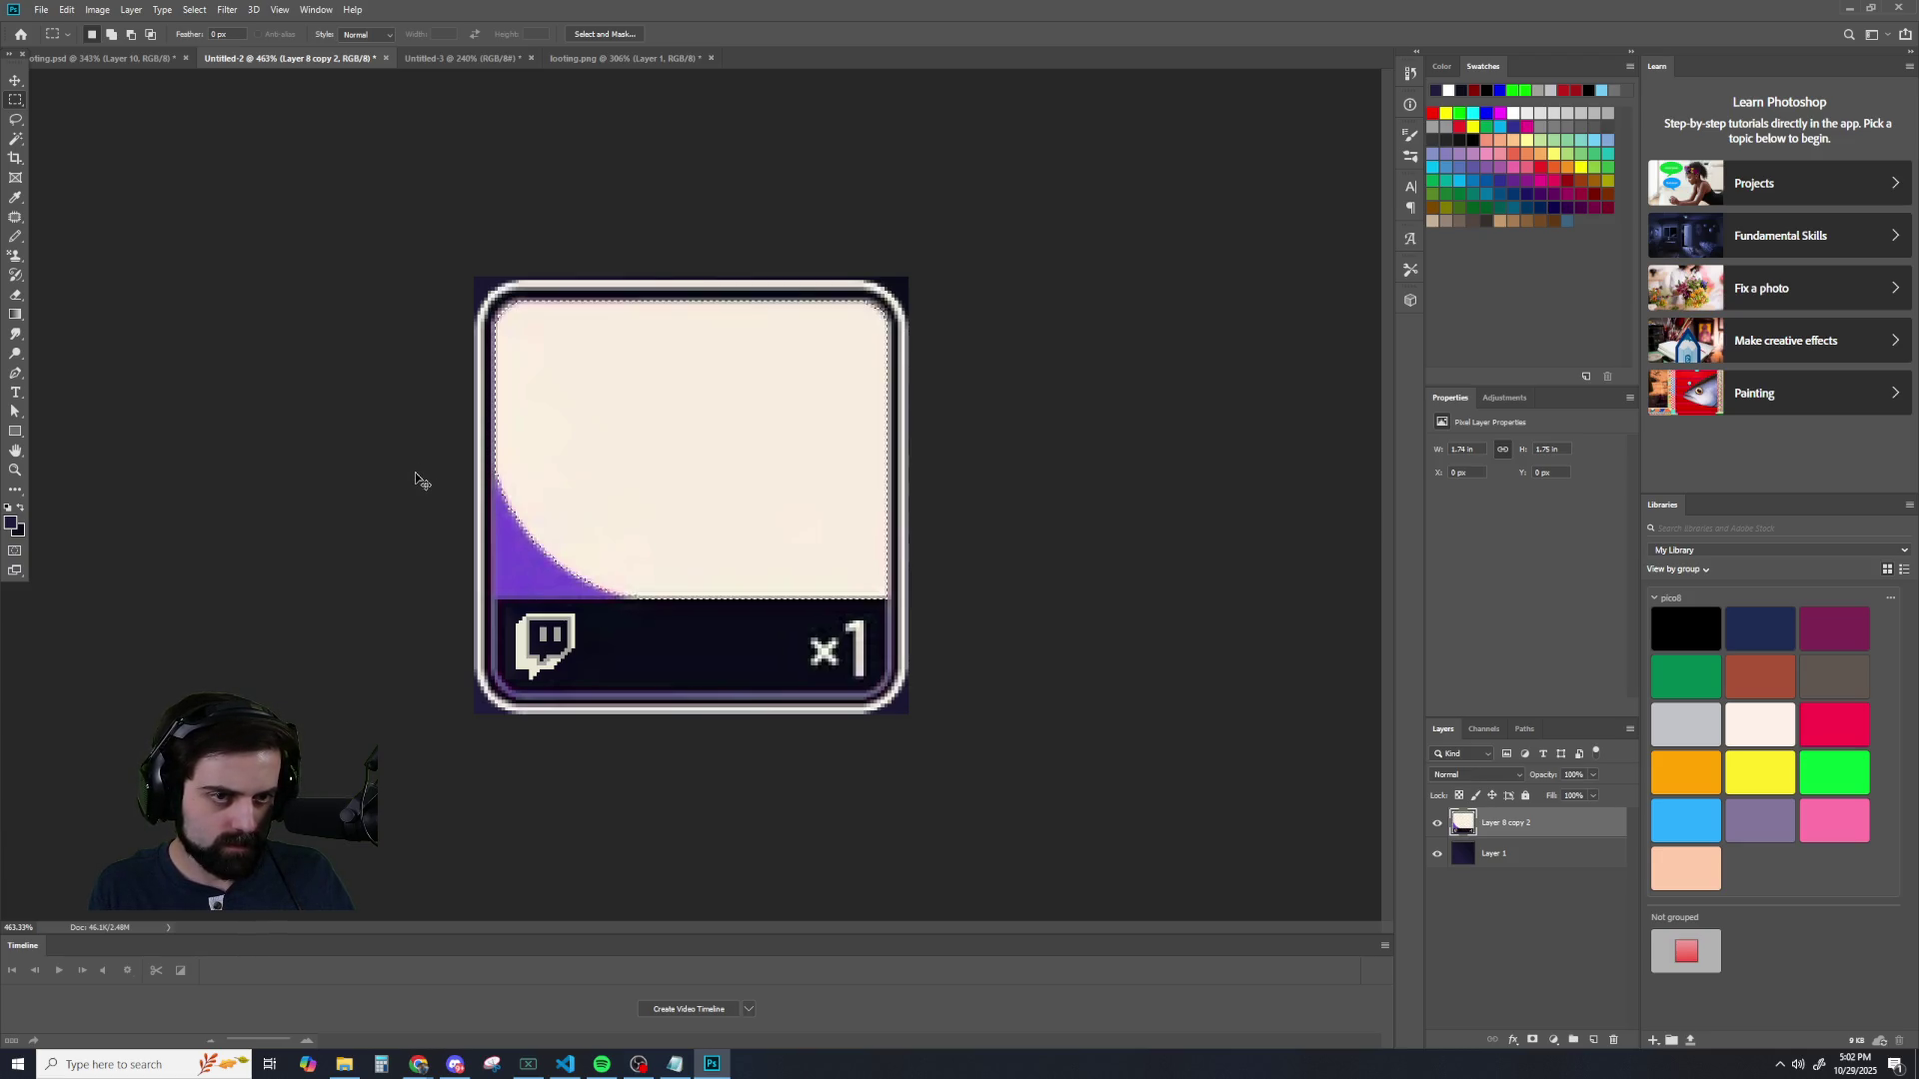
key("ctrl+shift+z")
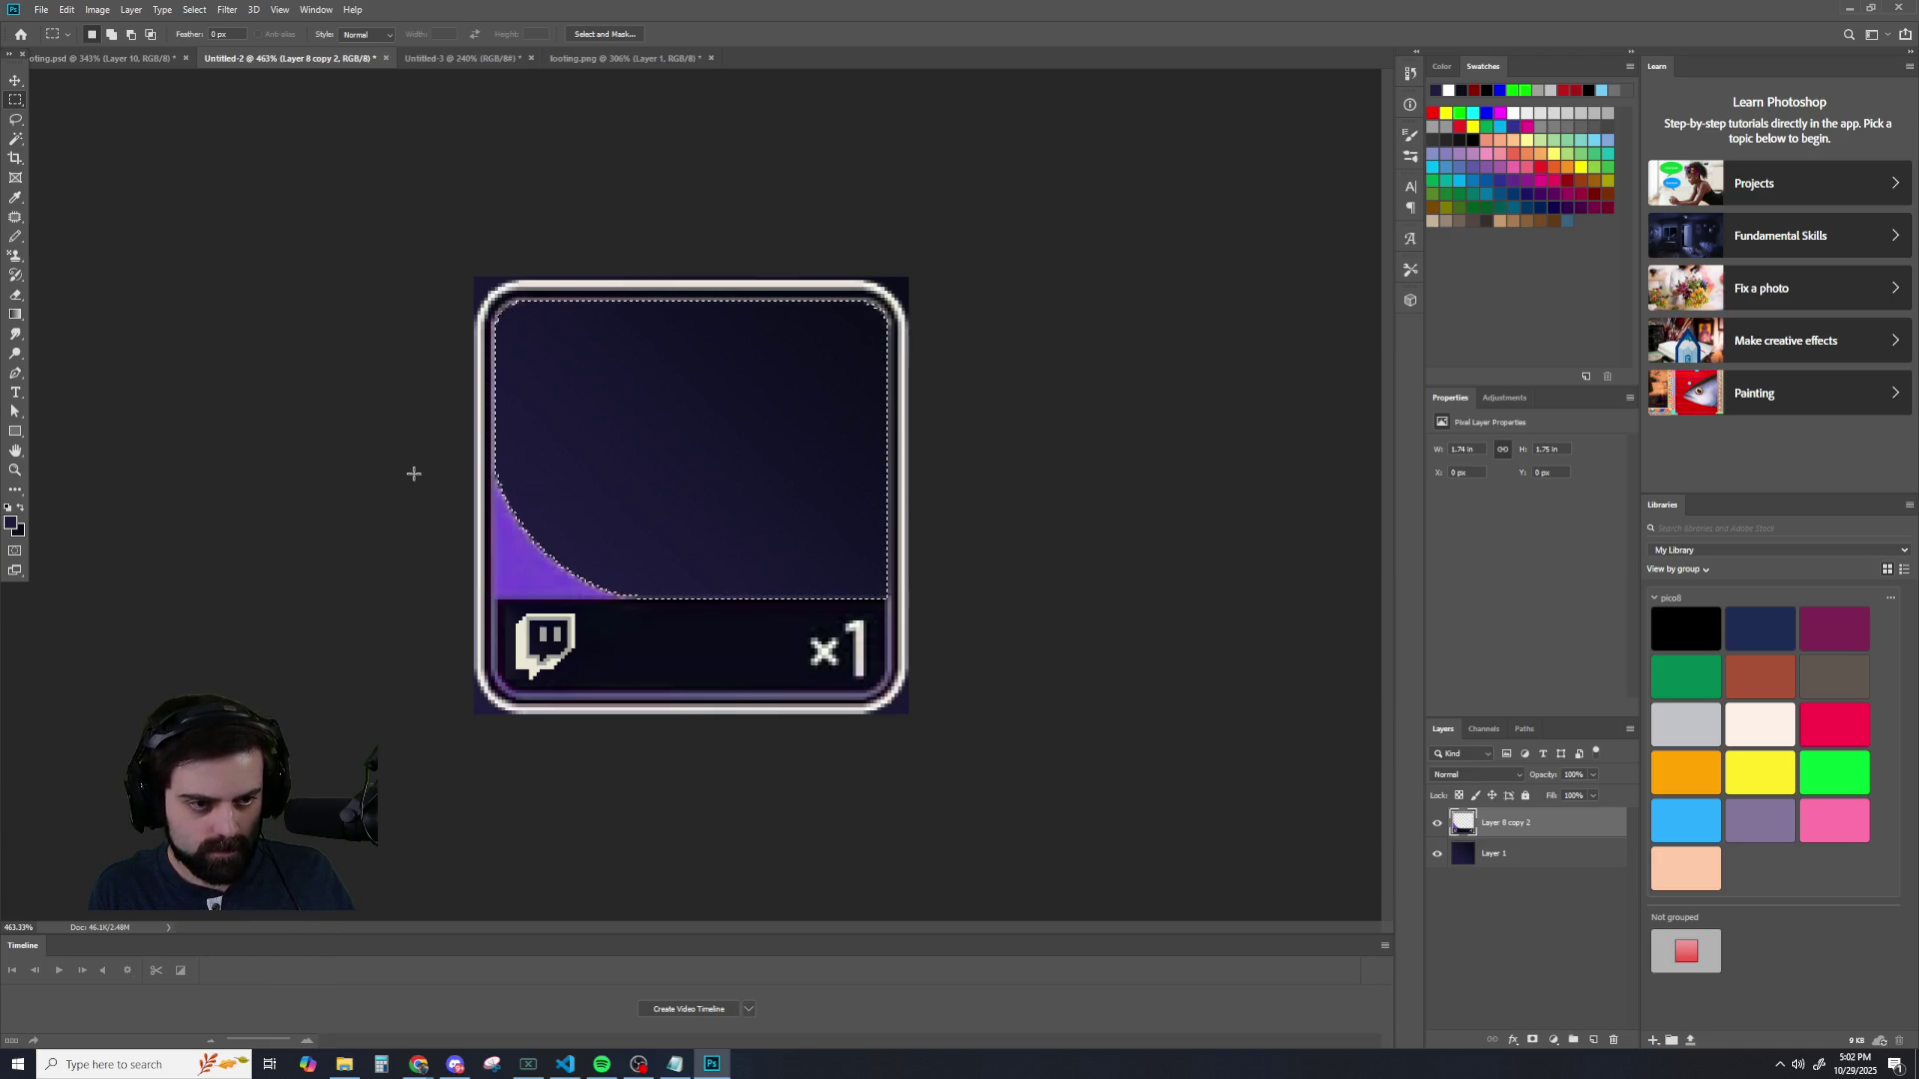
- Make Layer 1 the active layer
scroll(367, 426, "up", 2)
scroll(366, 422, "down", 1)
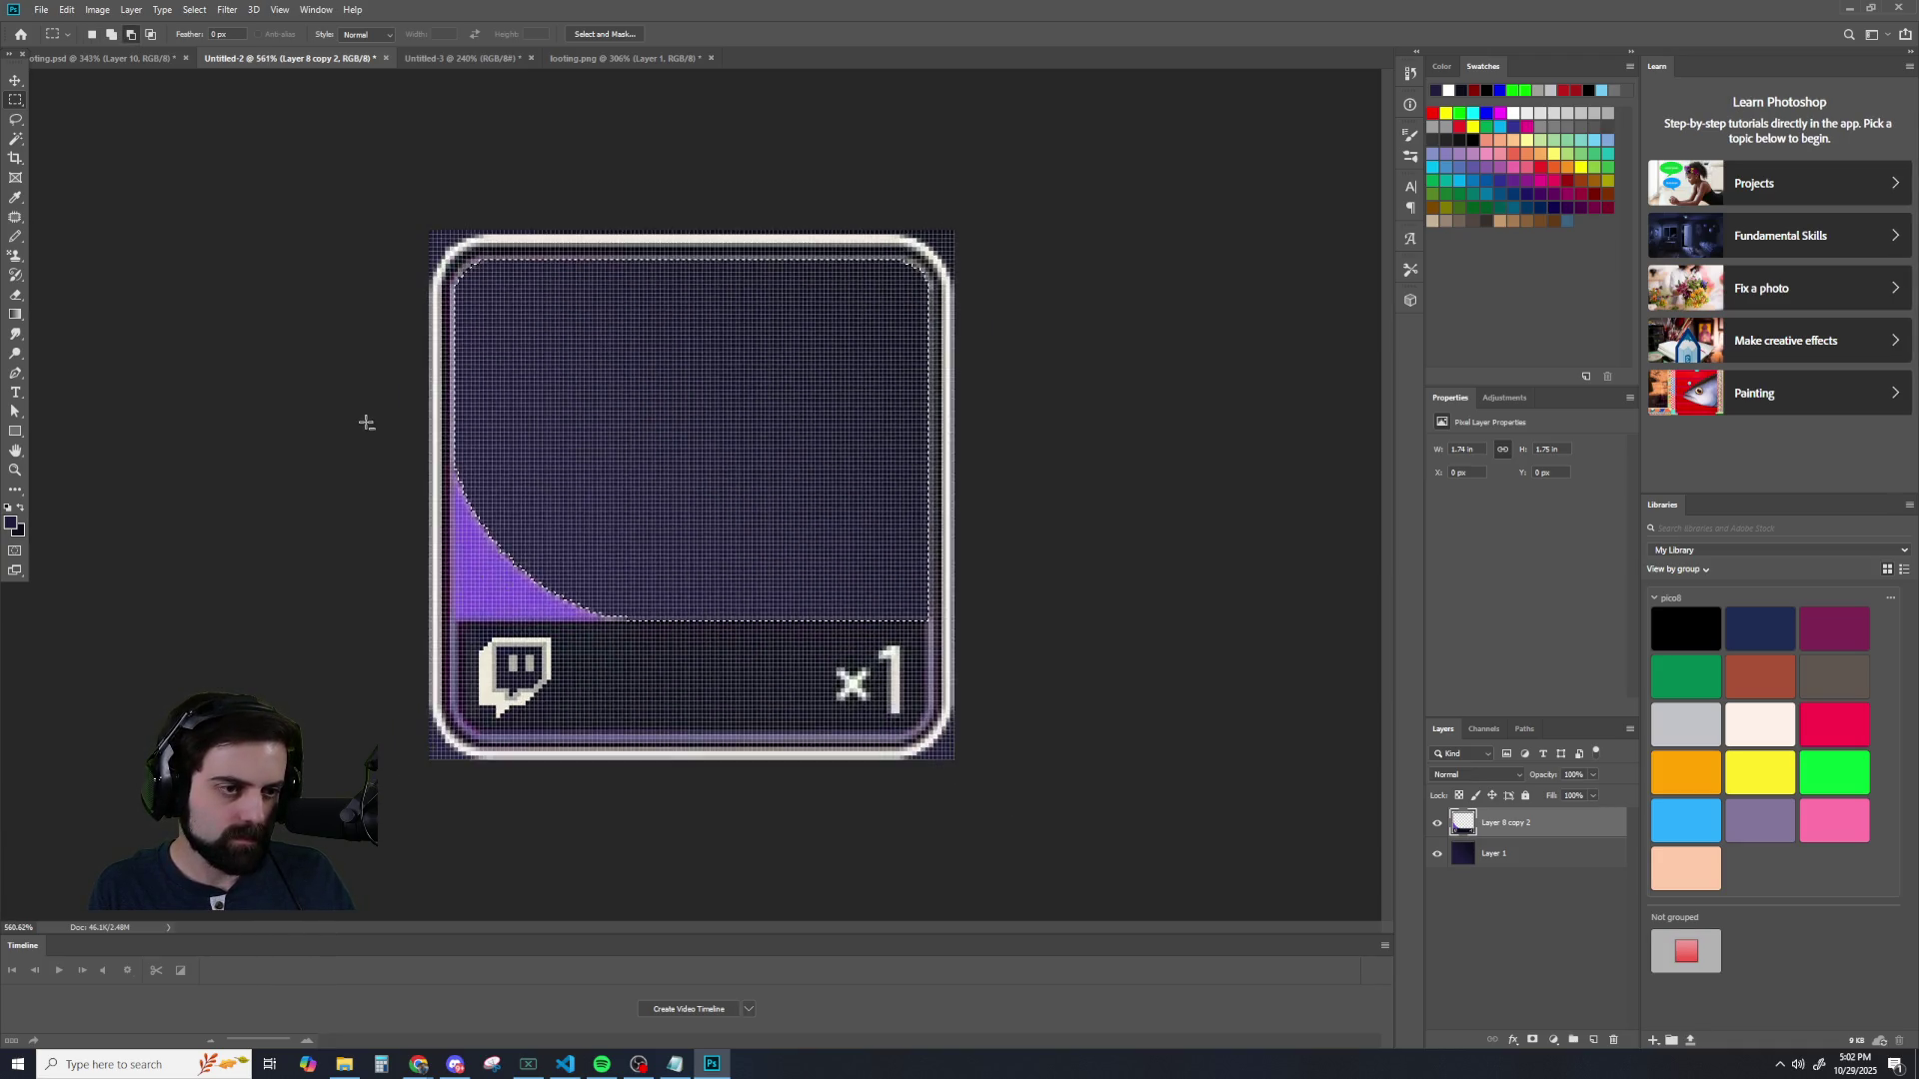
scroll(366, 422, "down", 1)
left_click(1518, 855)
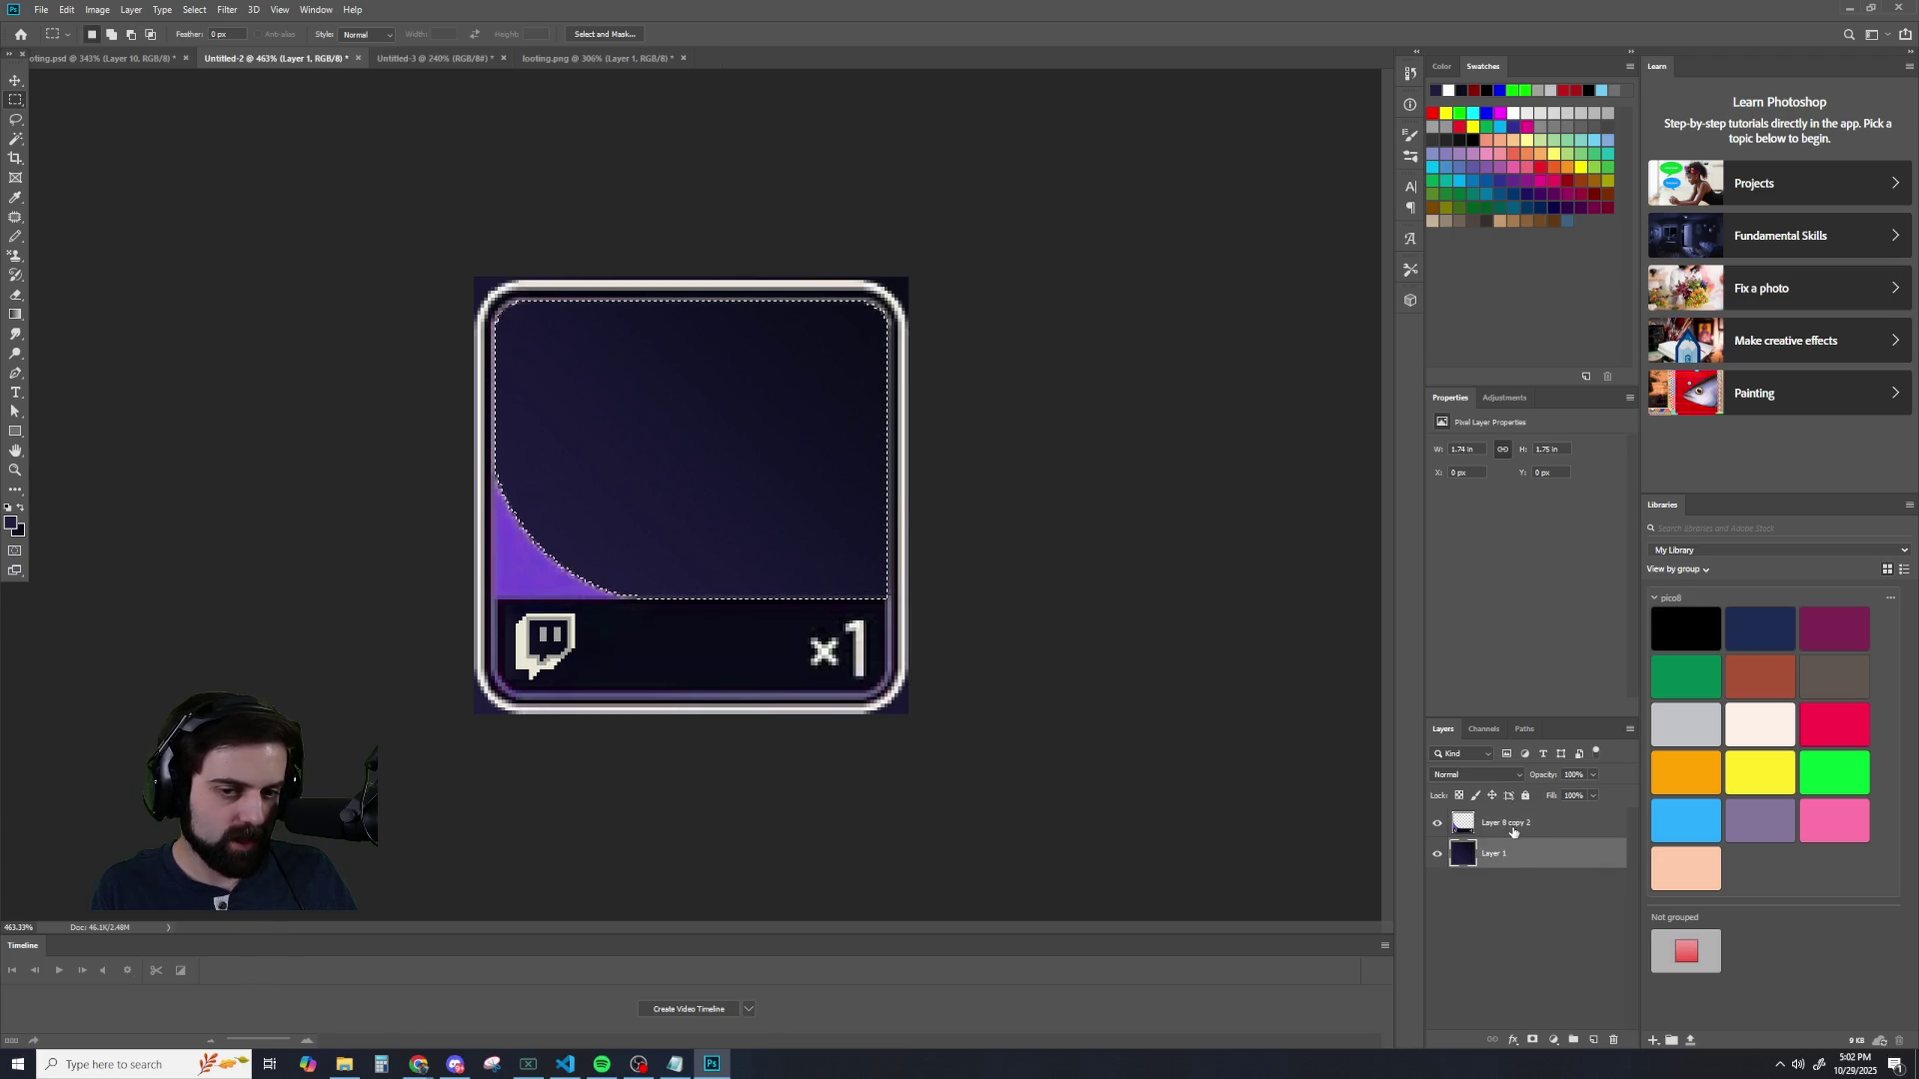
- Copy the dark selection to a new layer, then undo back to the cream interior
key("ctrl+j")
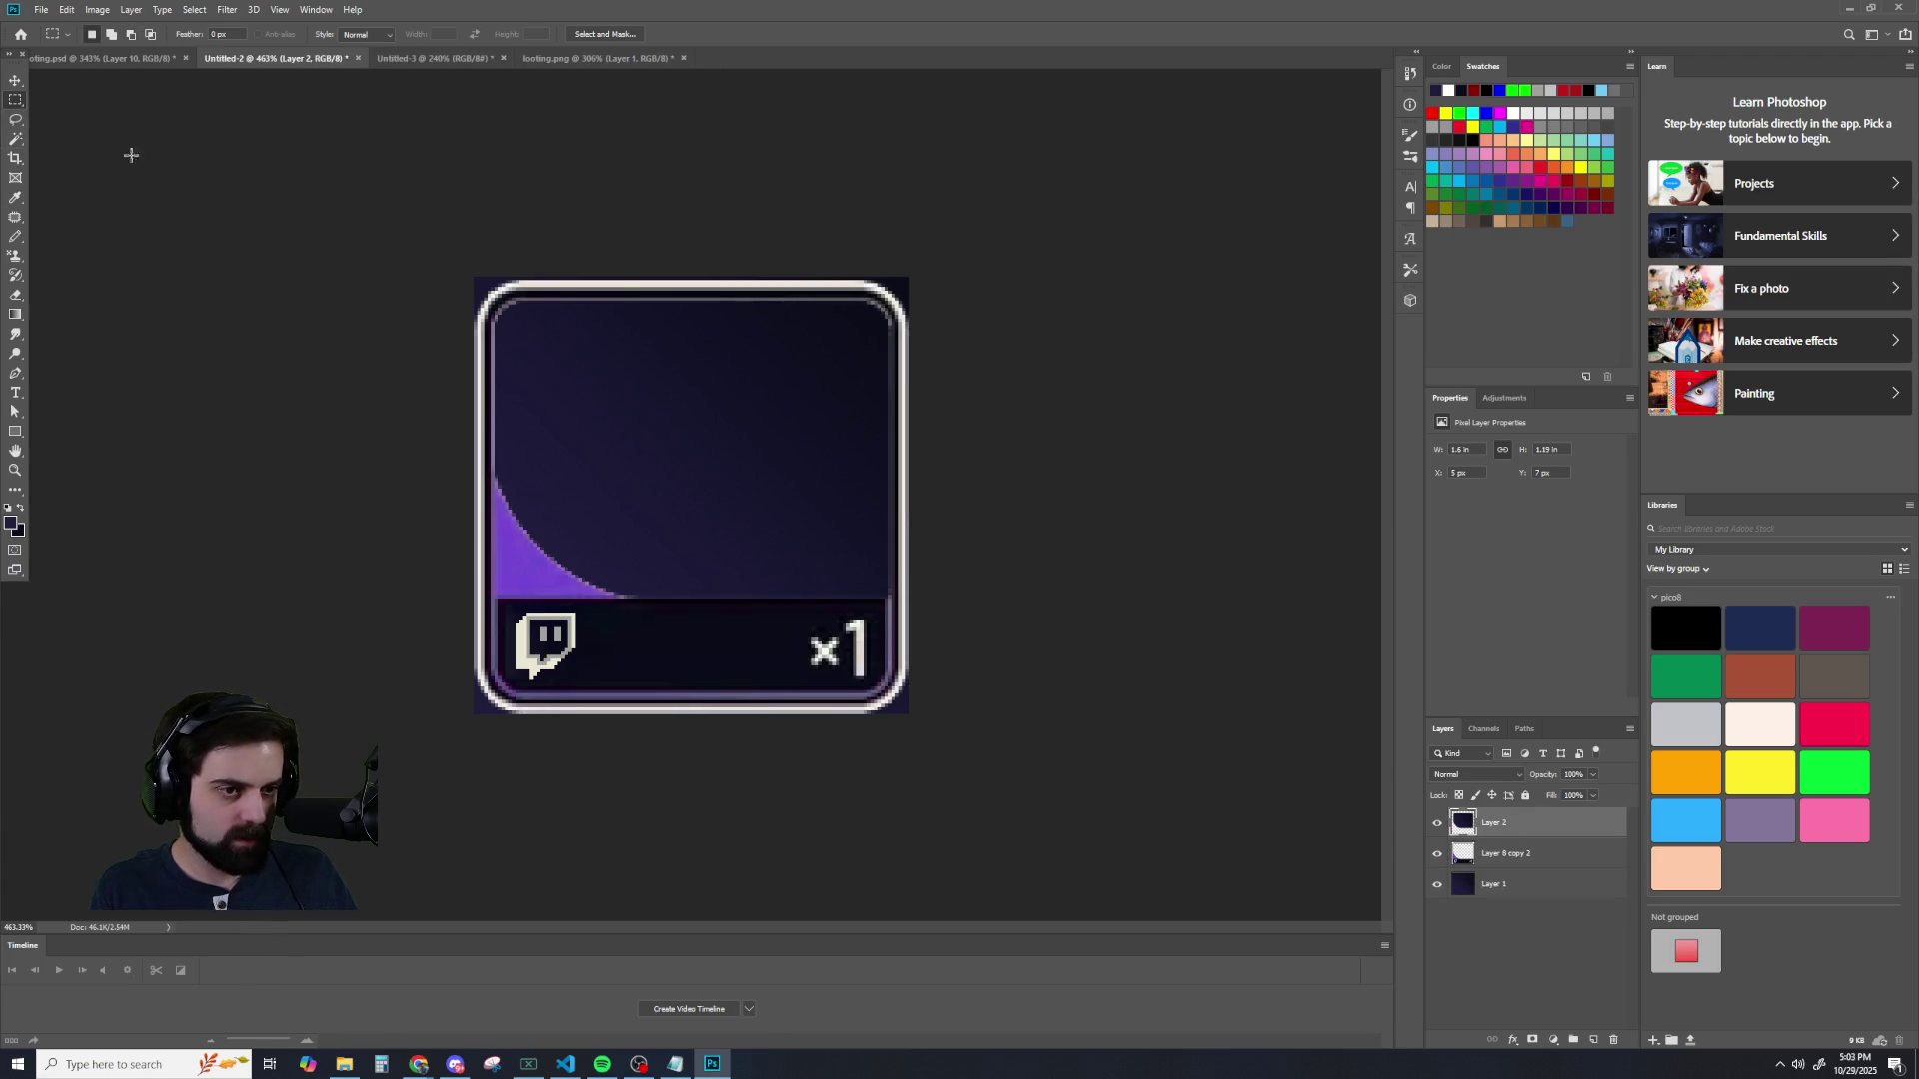
scroll(132, 194, "down", 6)
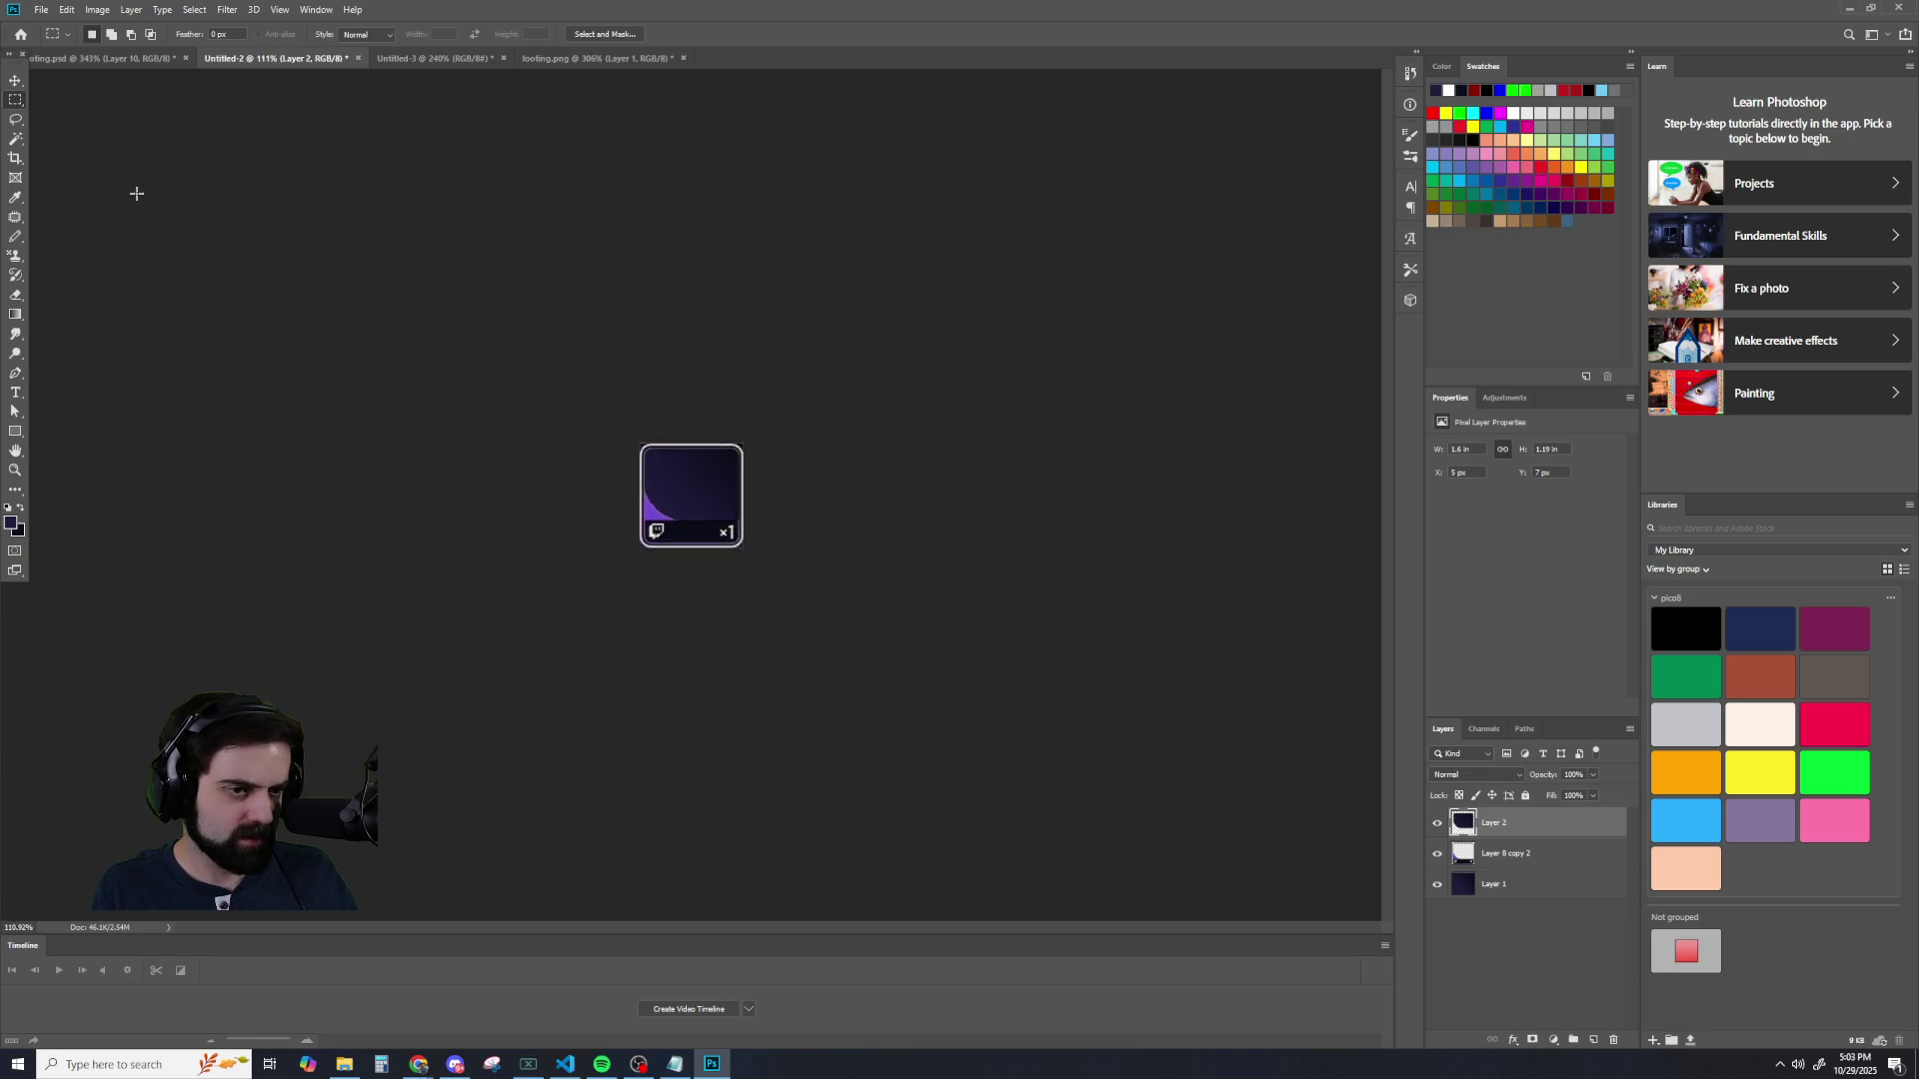
scroll(132, 193, "up", 7)
scroll(82, 351, "down", 6)
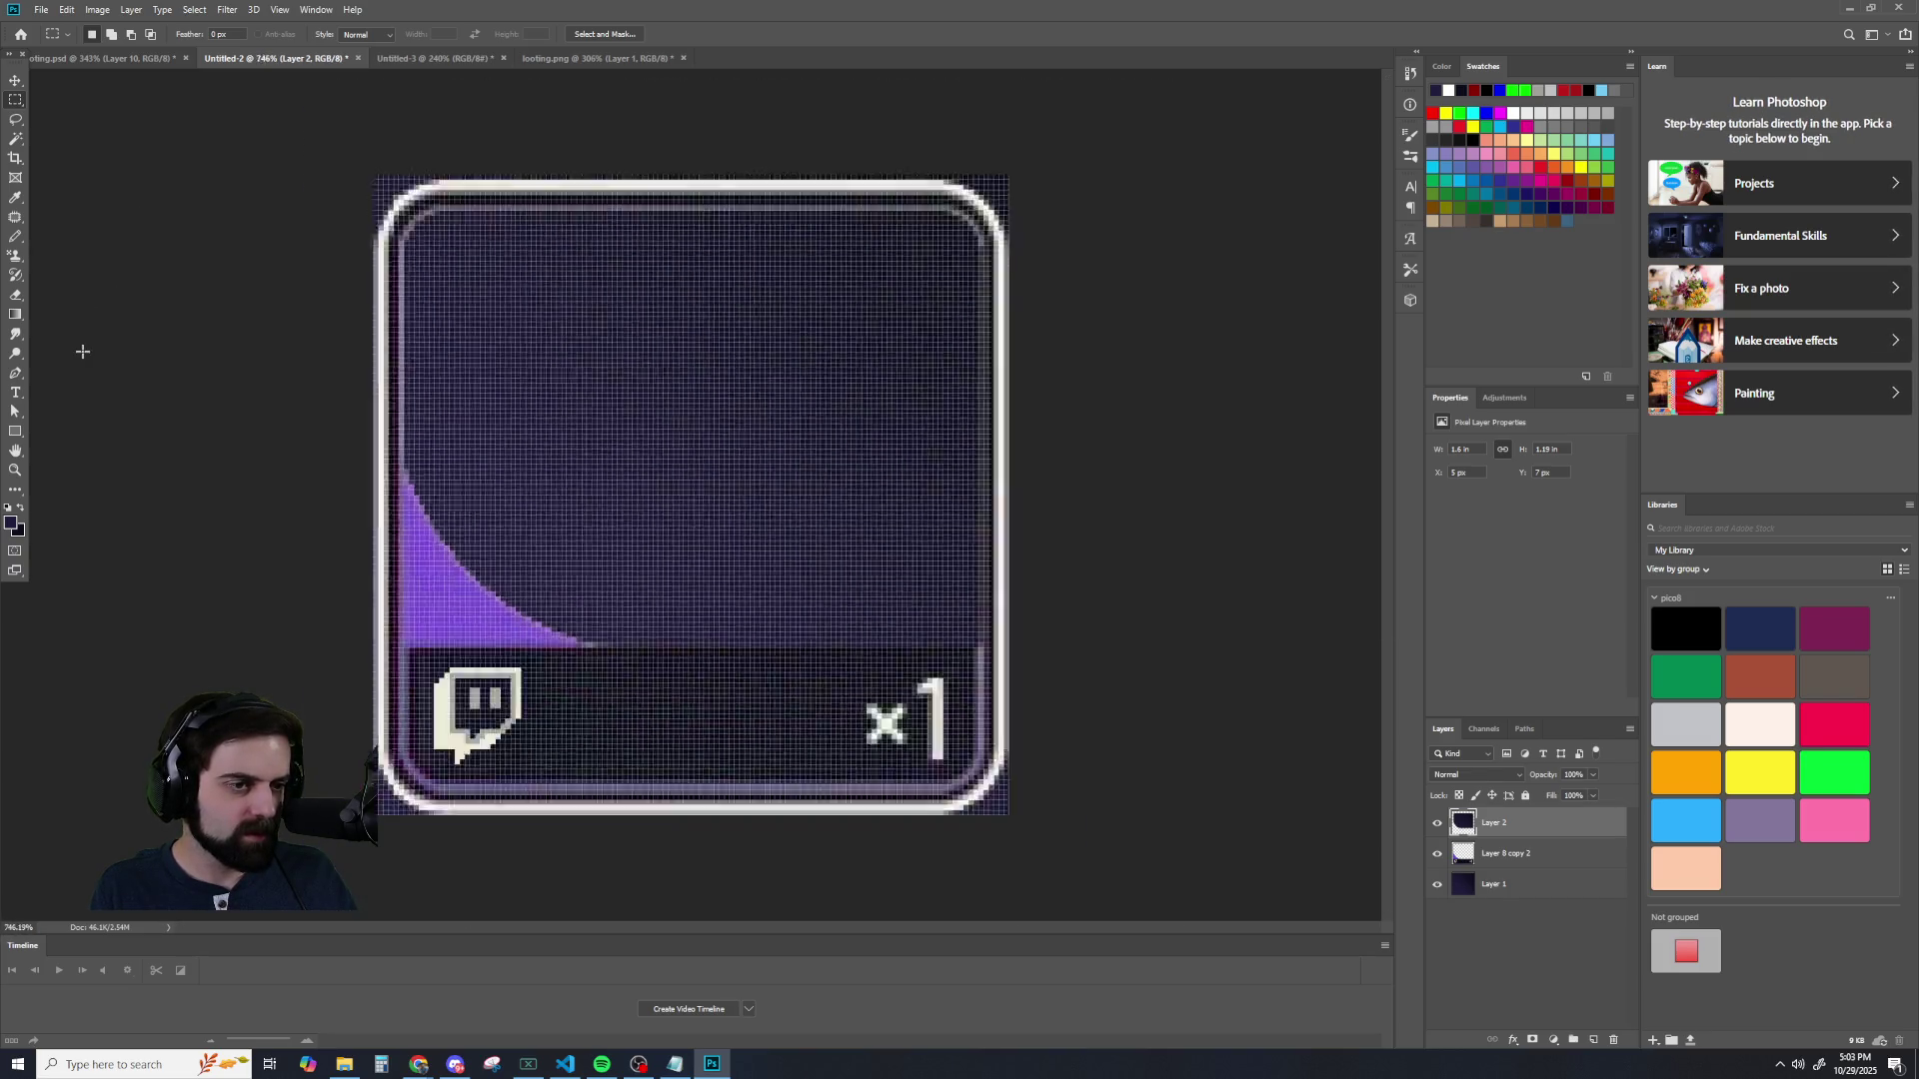
key("ctrl+z")
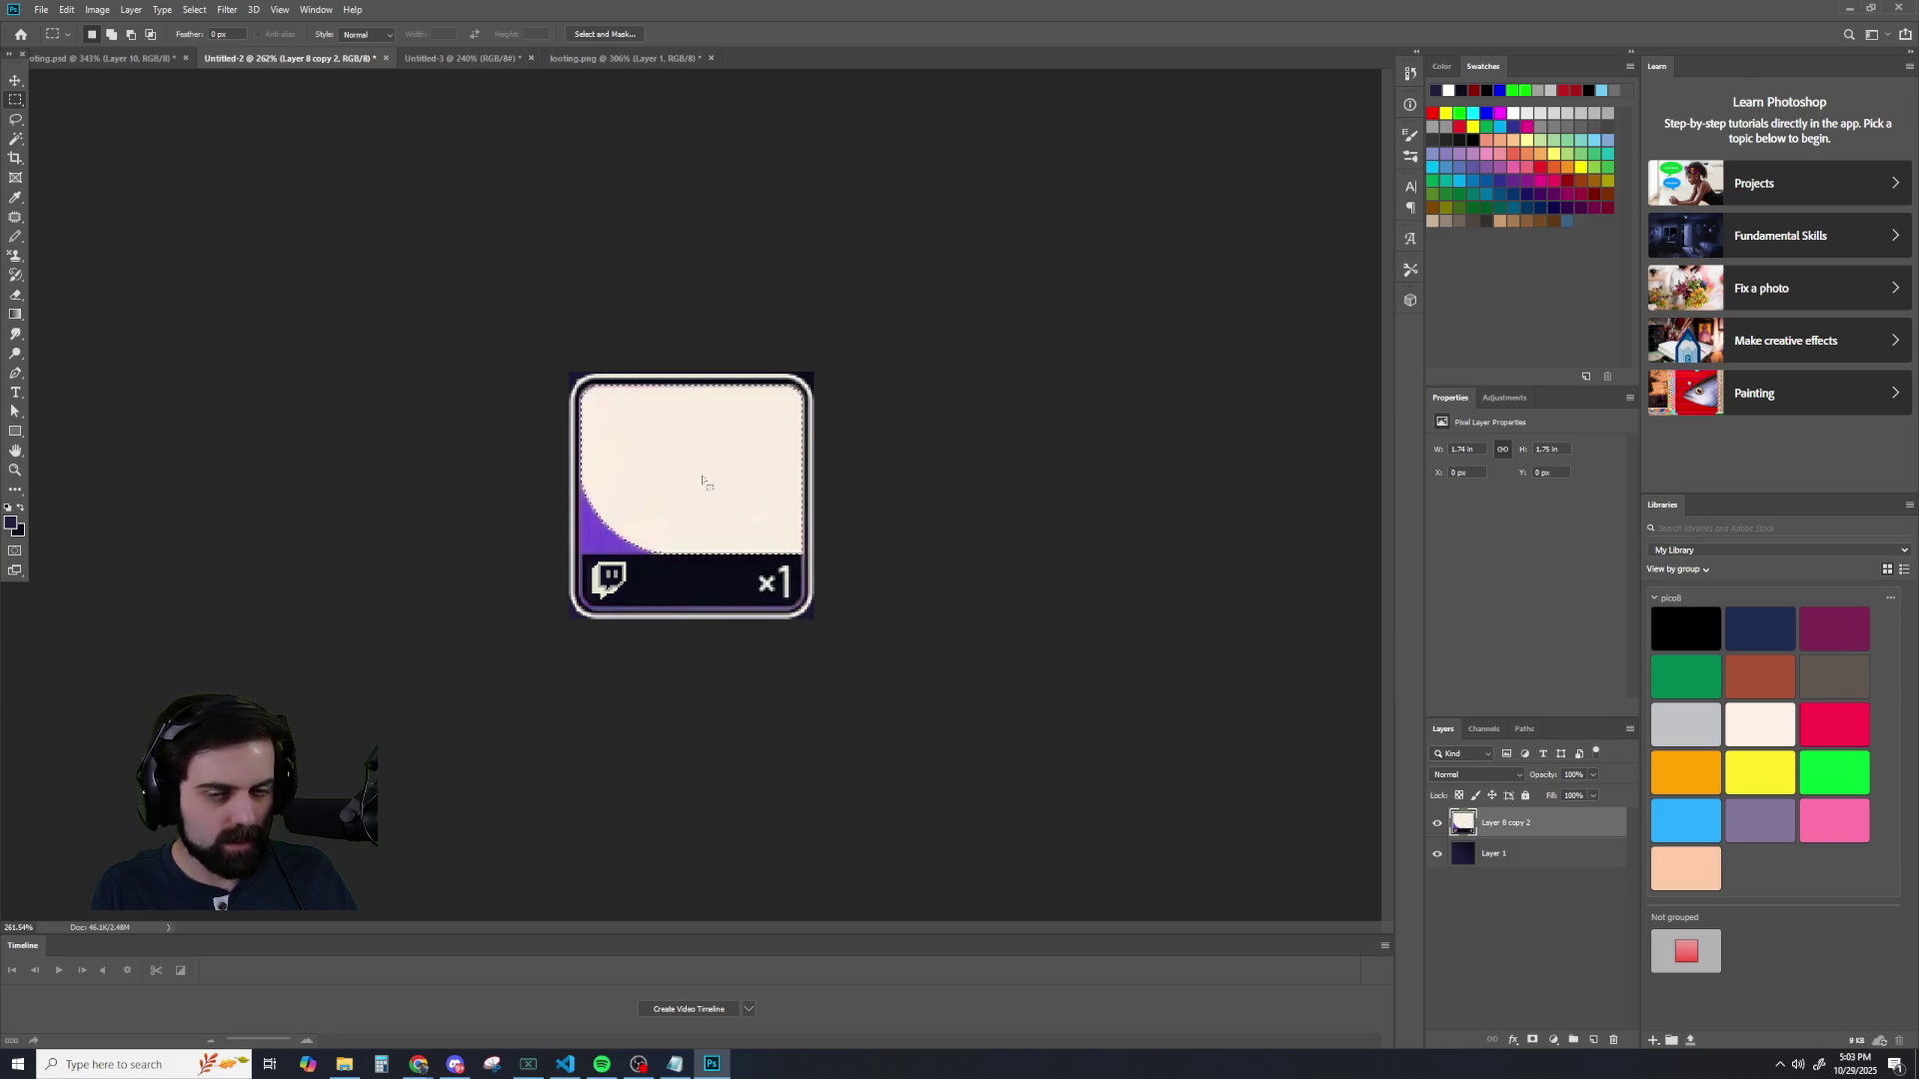
scroll(543, 505, "up", 2)
scroll(543, 505, "up", 2)
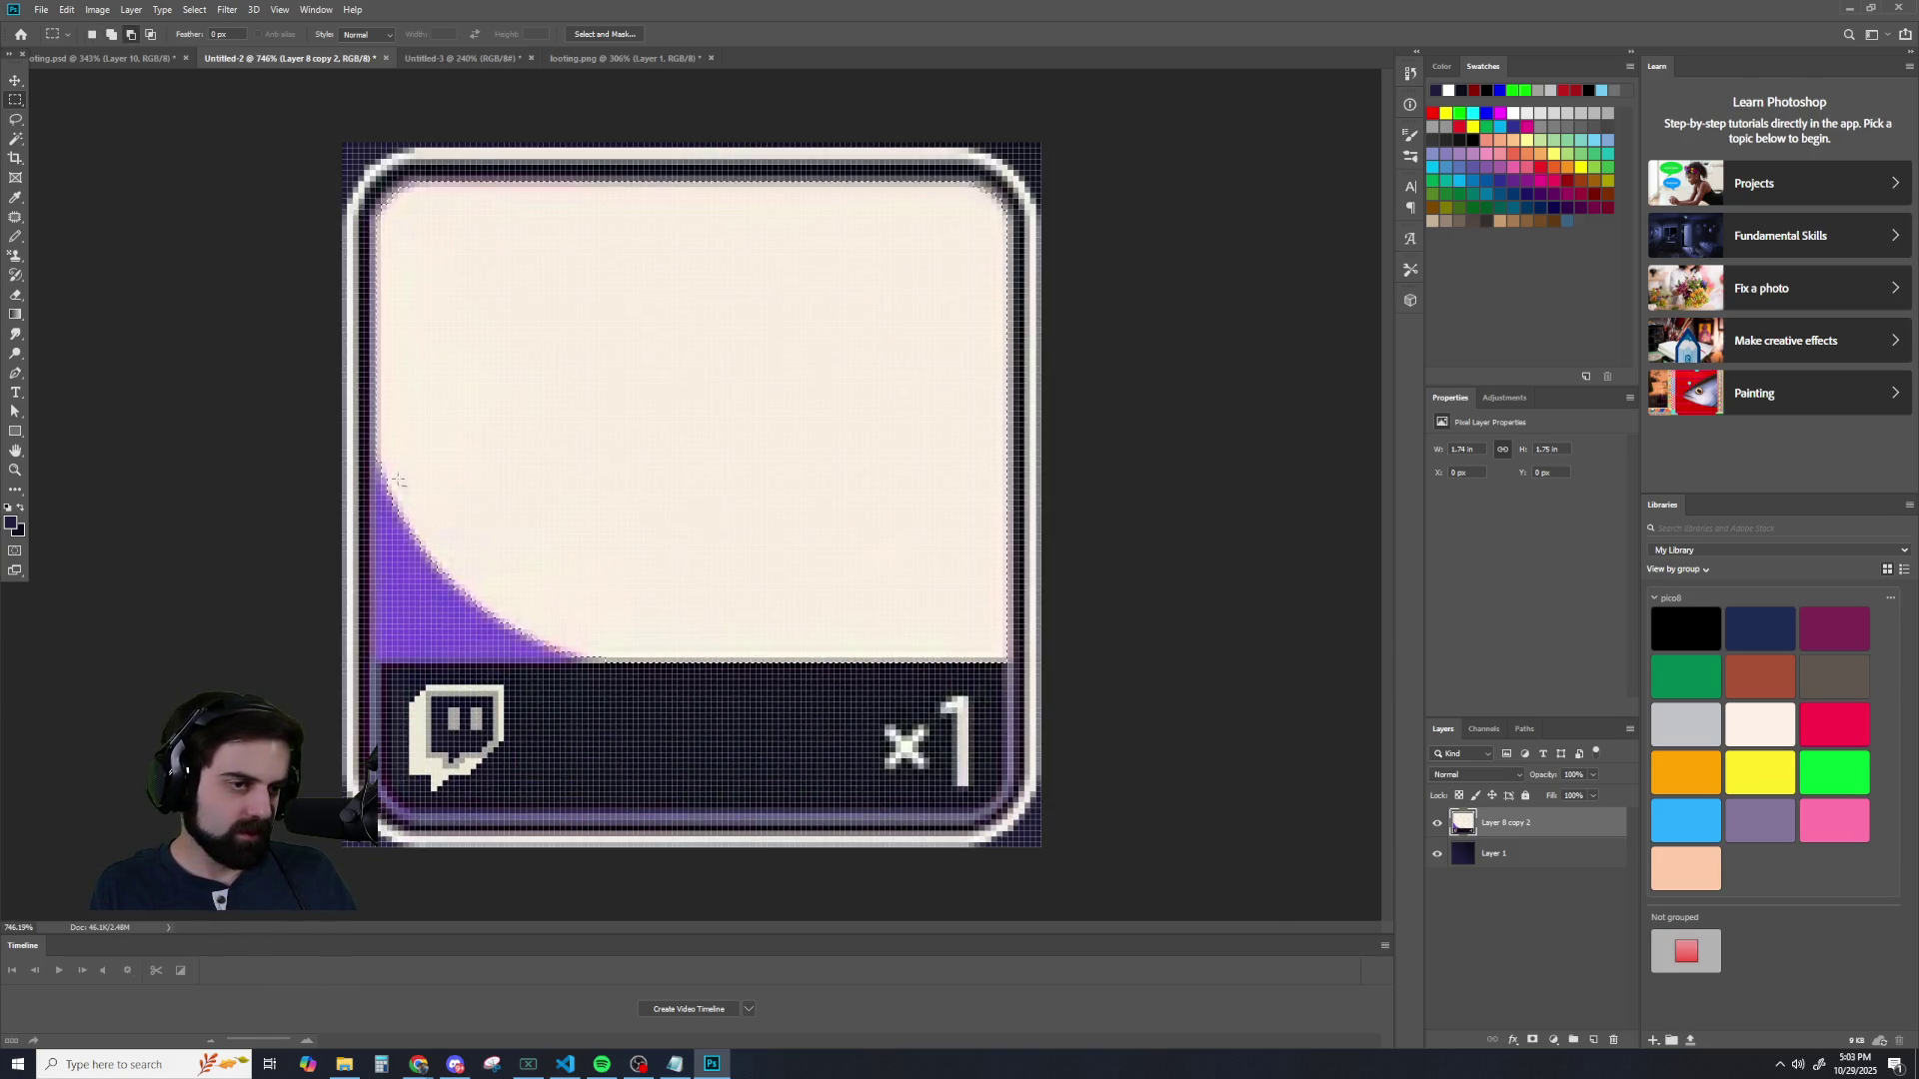
scroll(514, 535, "up", 1)
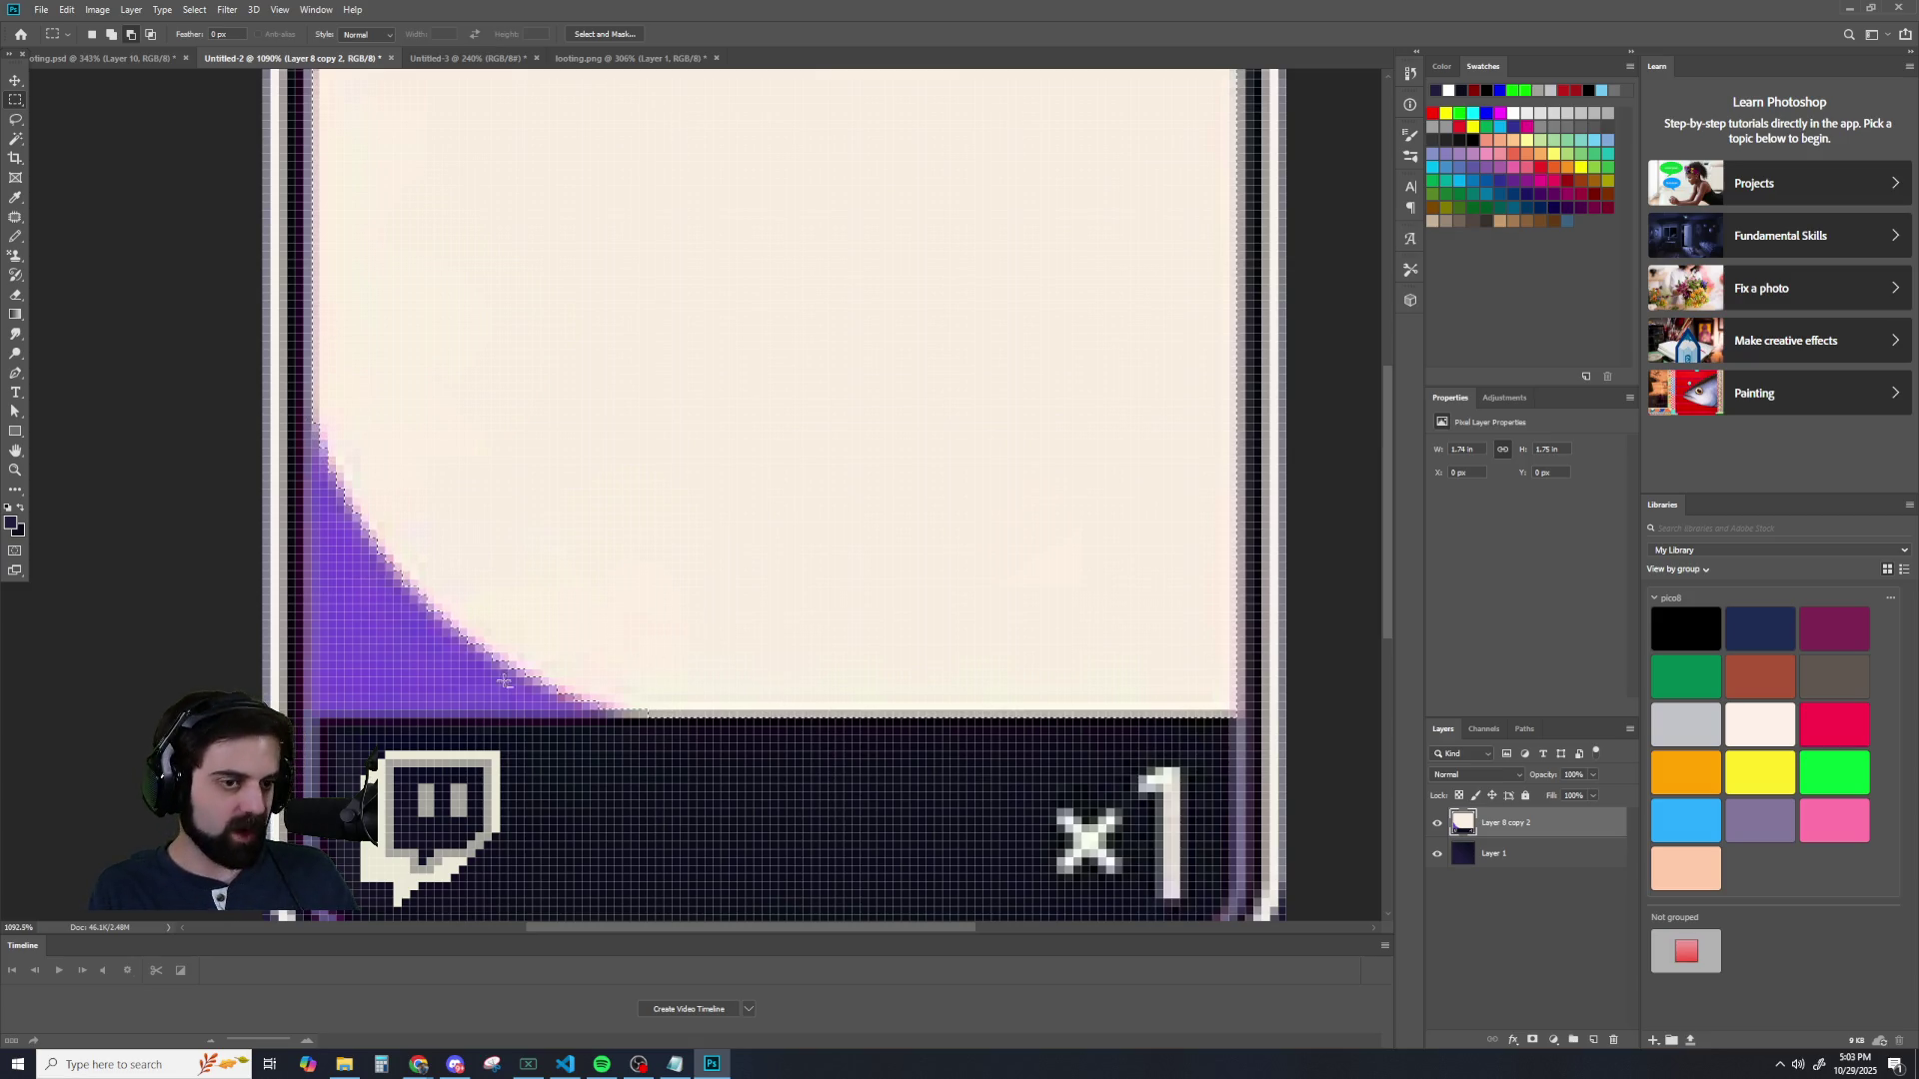
scroll(510, 580, "down", 1)
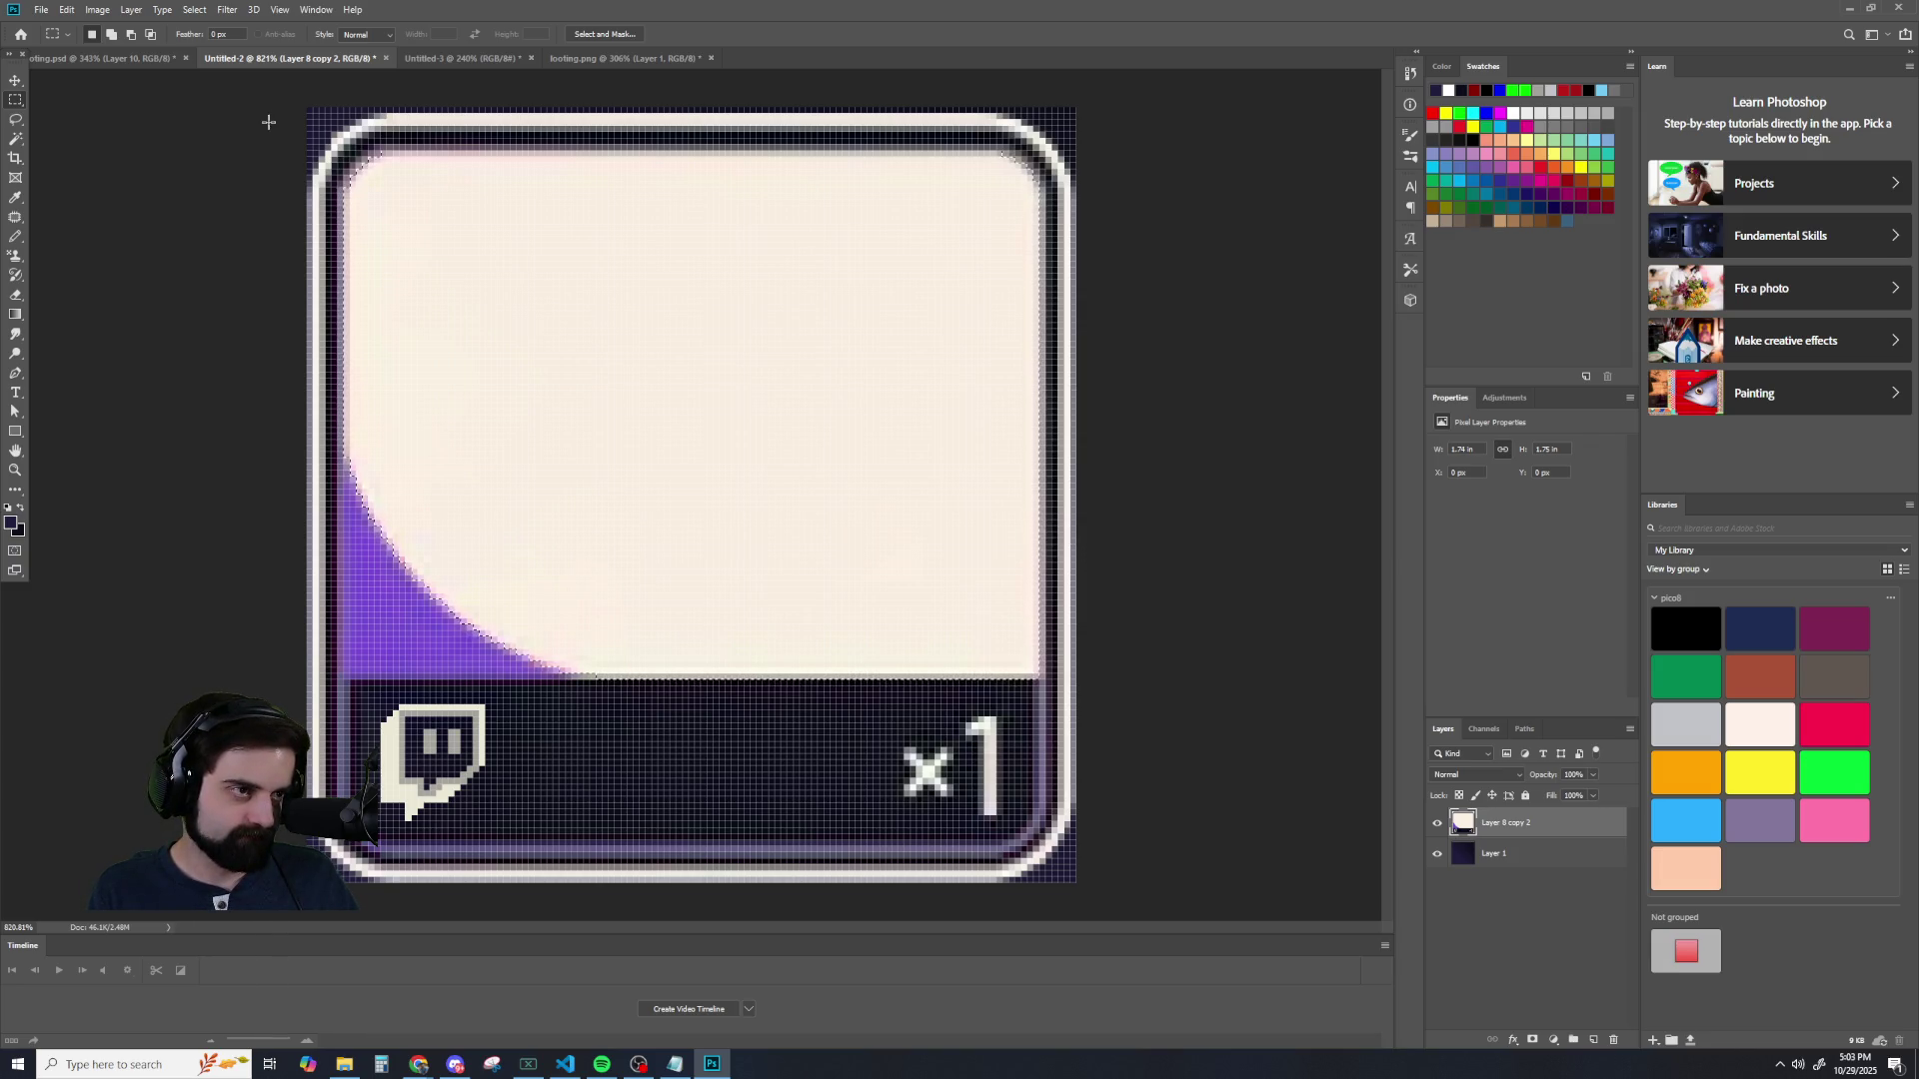
- Glance at the other open document, return, then switch to the lock-tile document
left_click(104, 60)
left_click(300, 60)
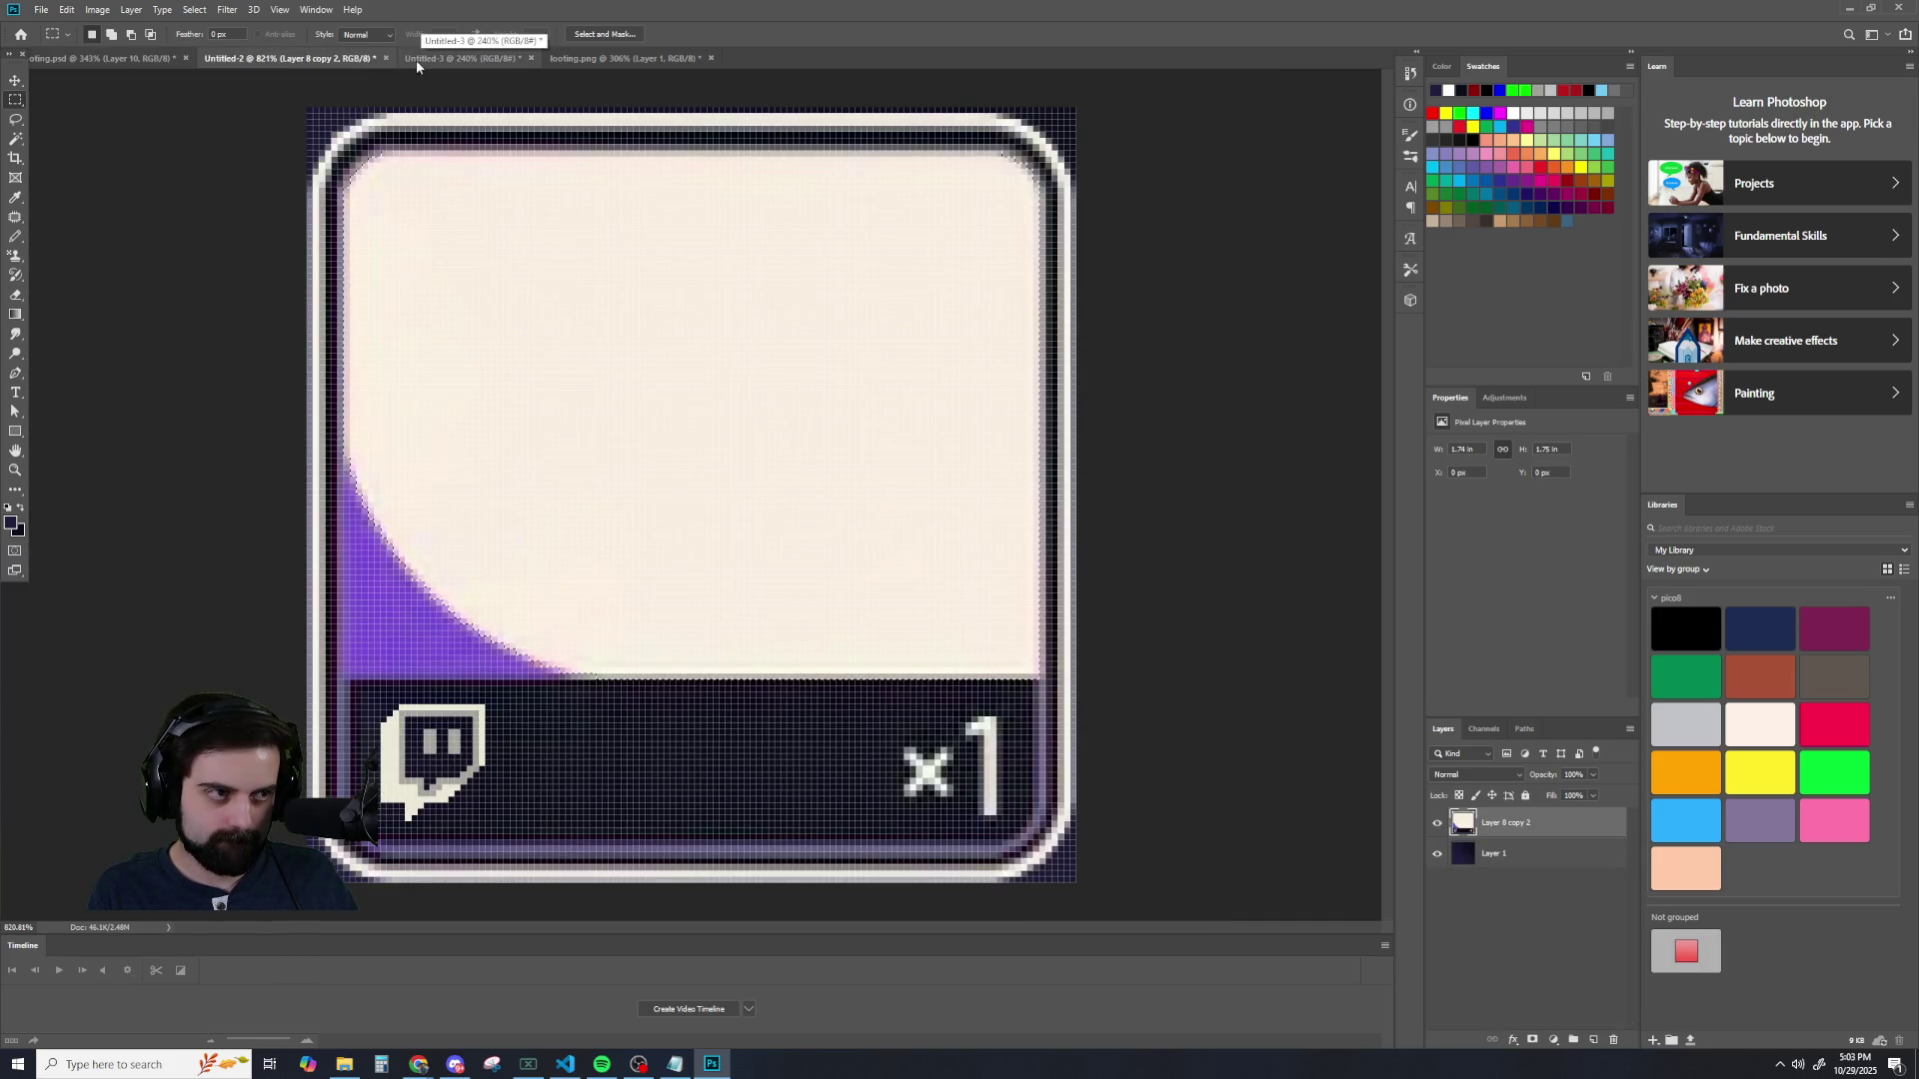
left_click(104, 58)
- Fit looting.psd in the window and toggle the cassette card layers' visibility to compare them
scroll(673, 567, "down", 4)
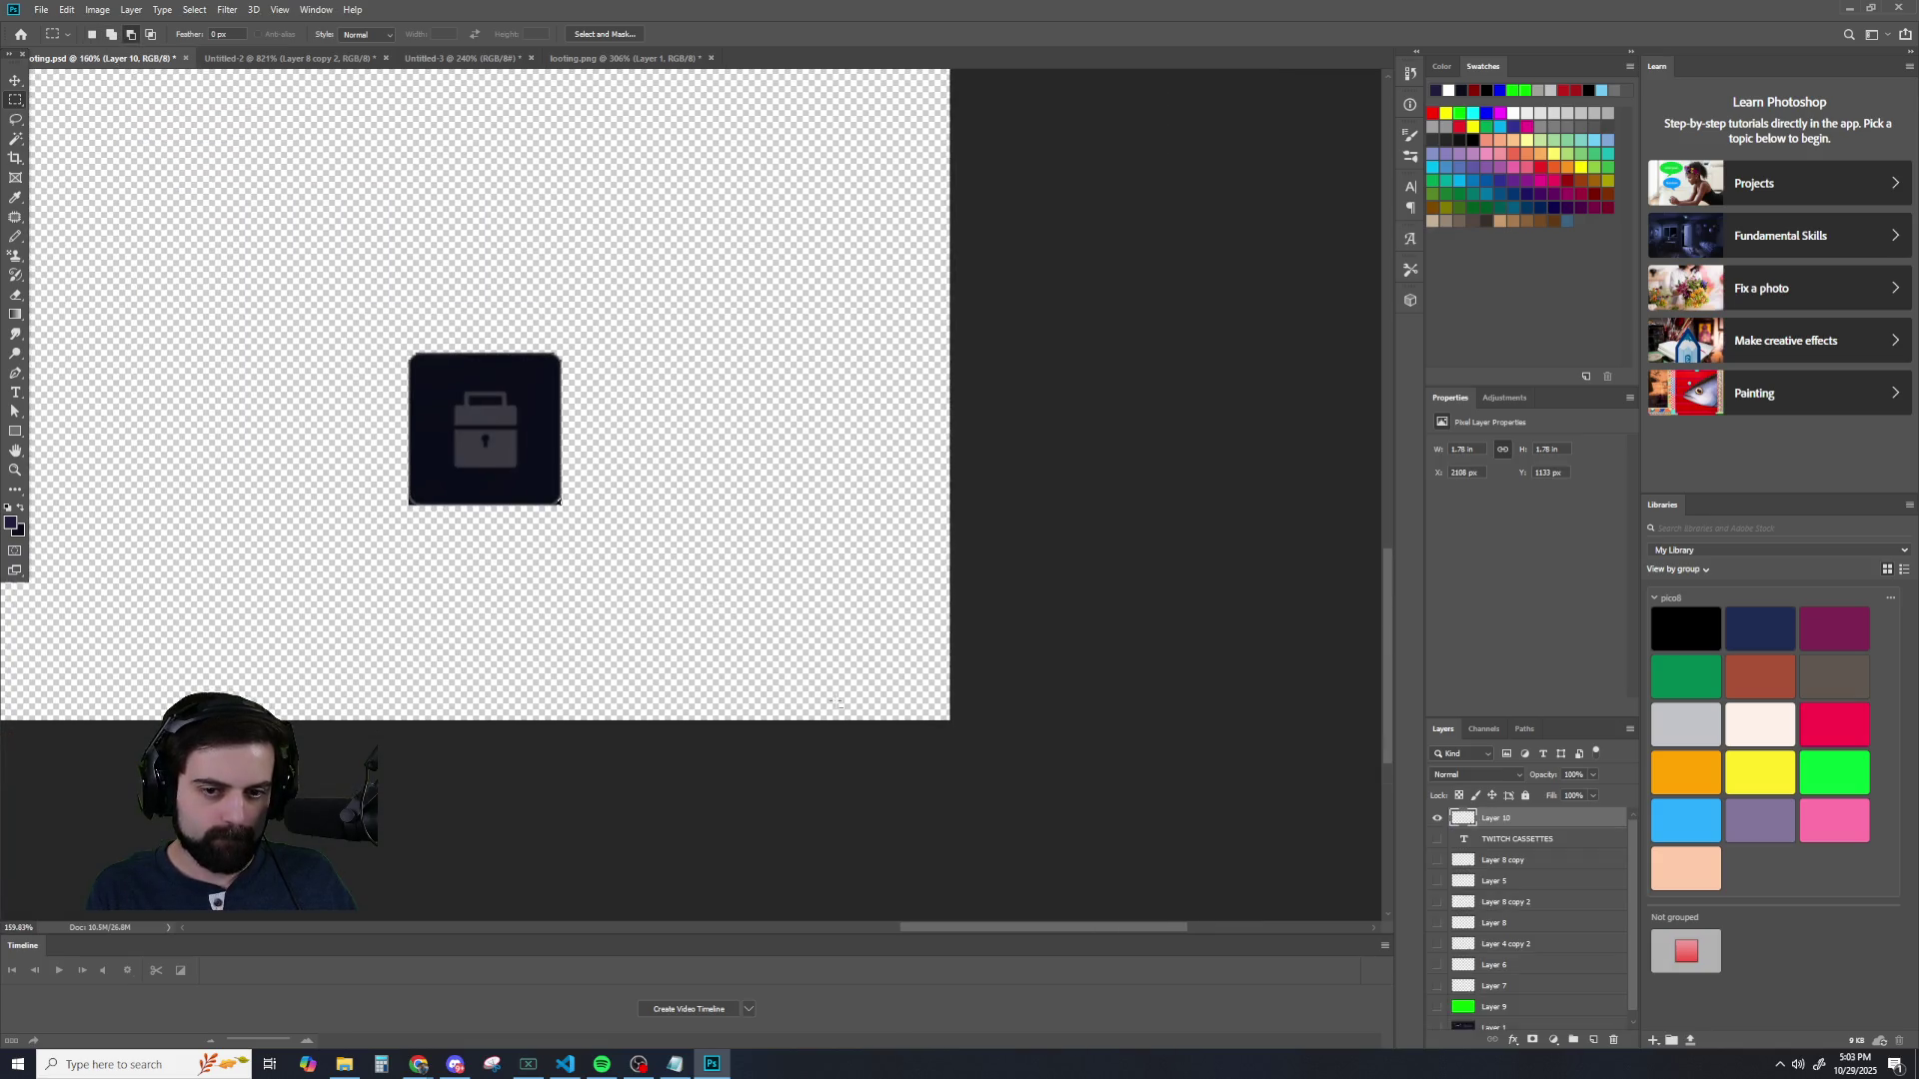
key("ctrl+0")
left_click(1436, 861)
left_click(1437, 860)
left_click(1437, 881)
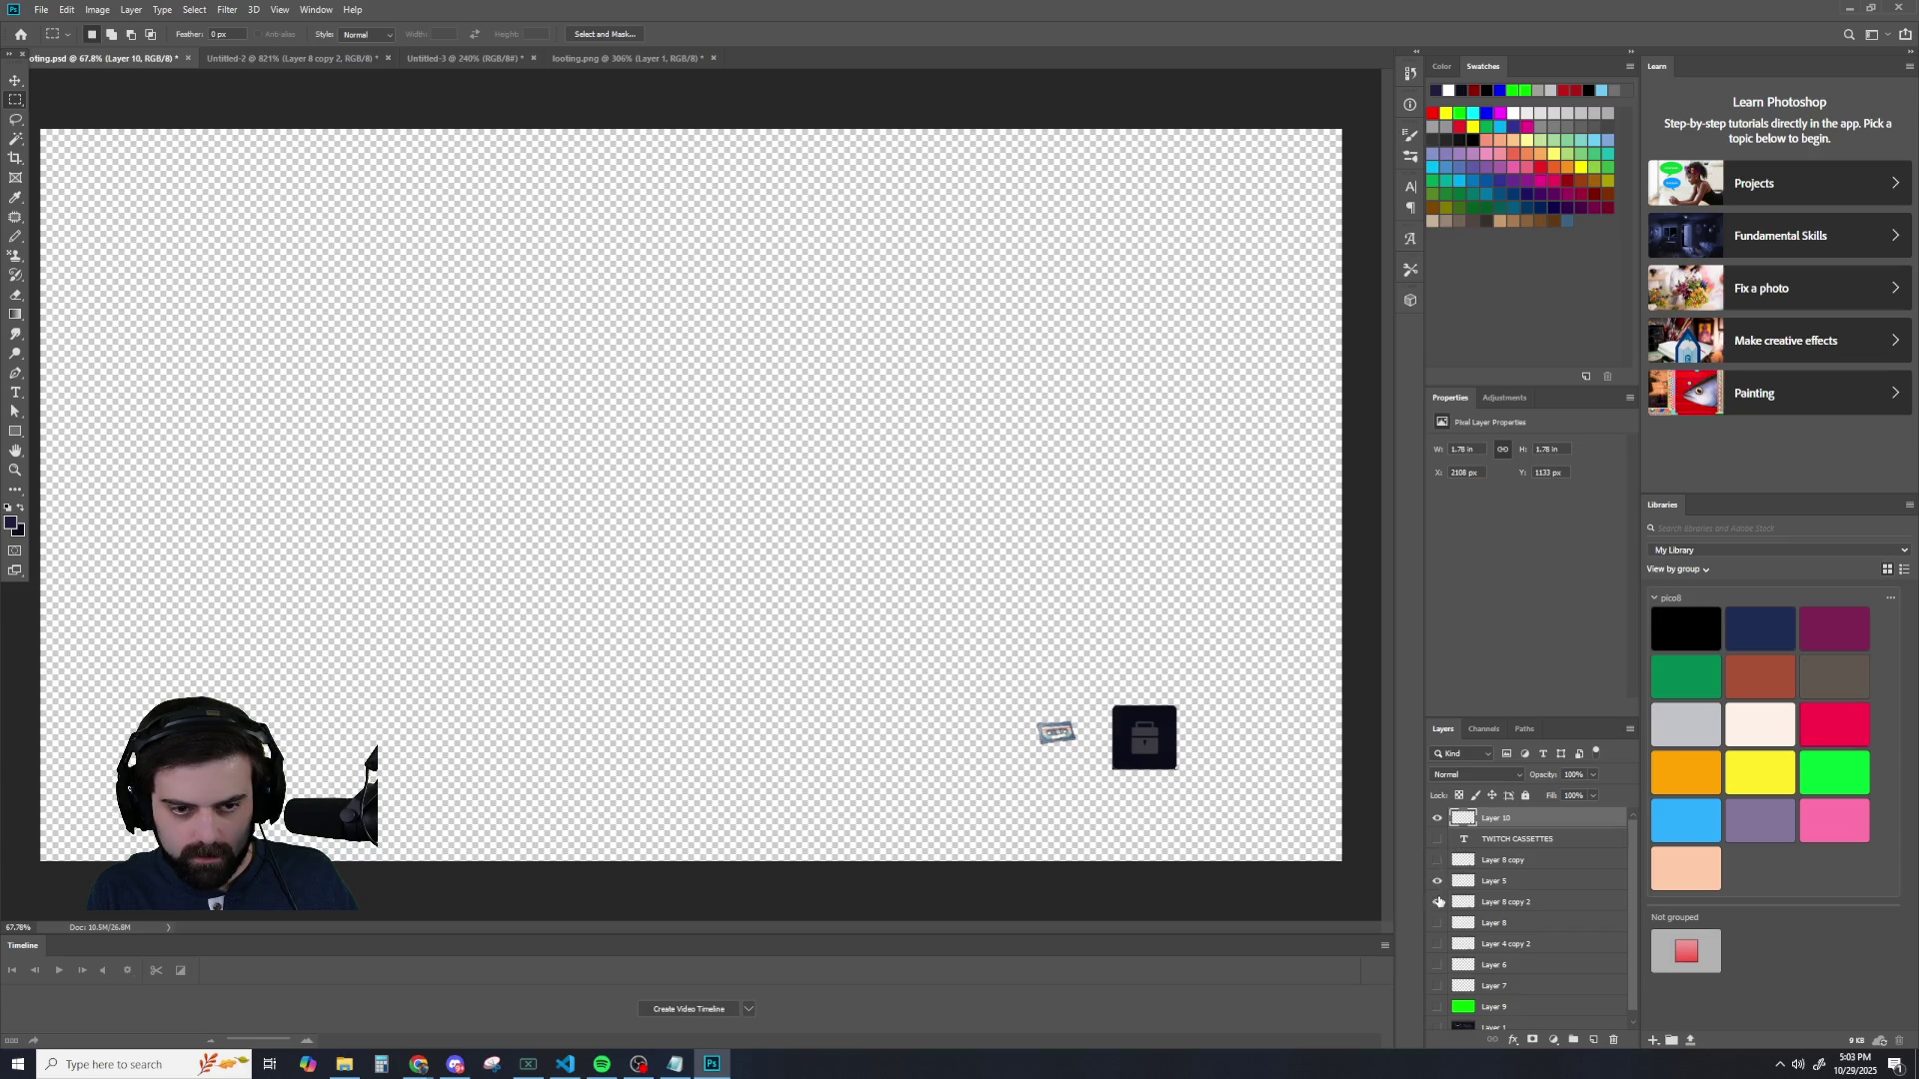
left_click(1438, 902)
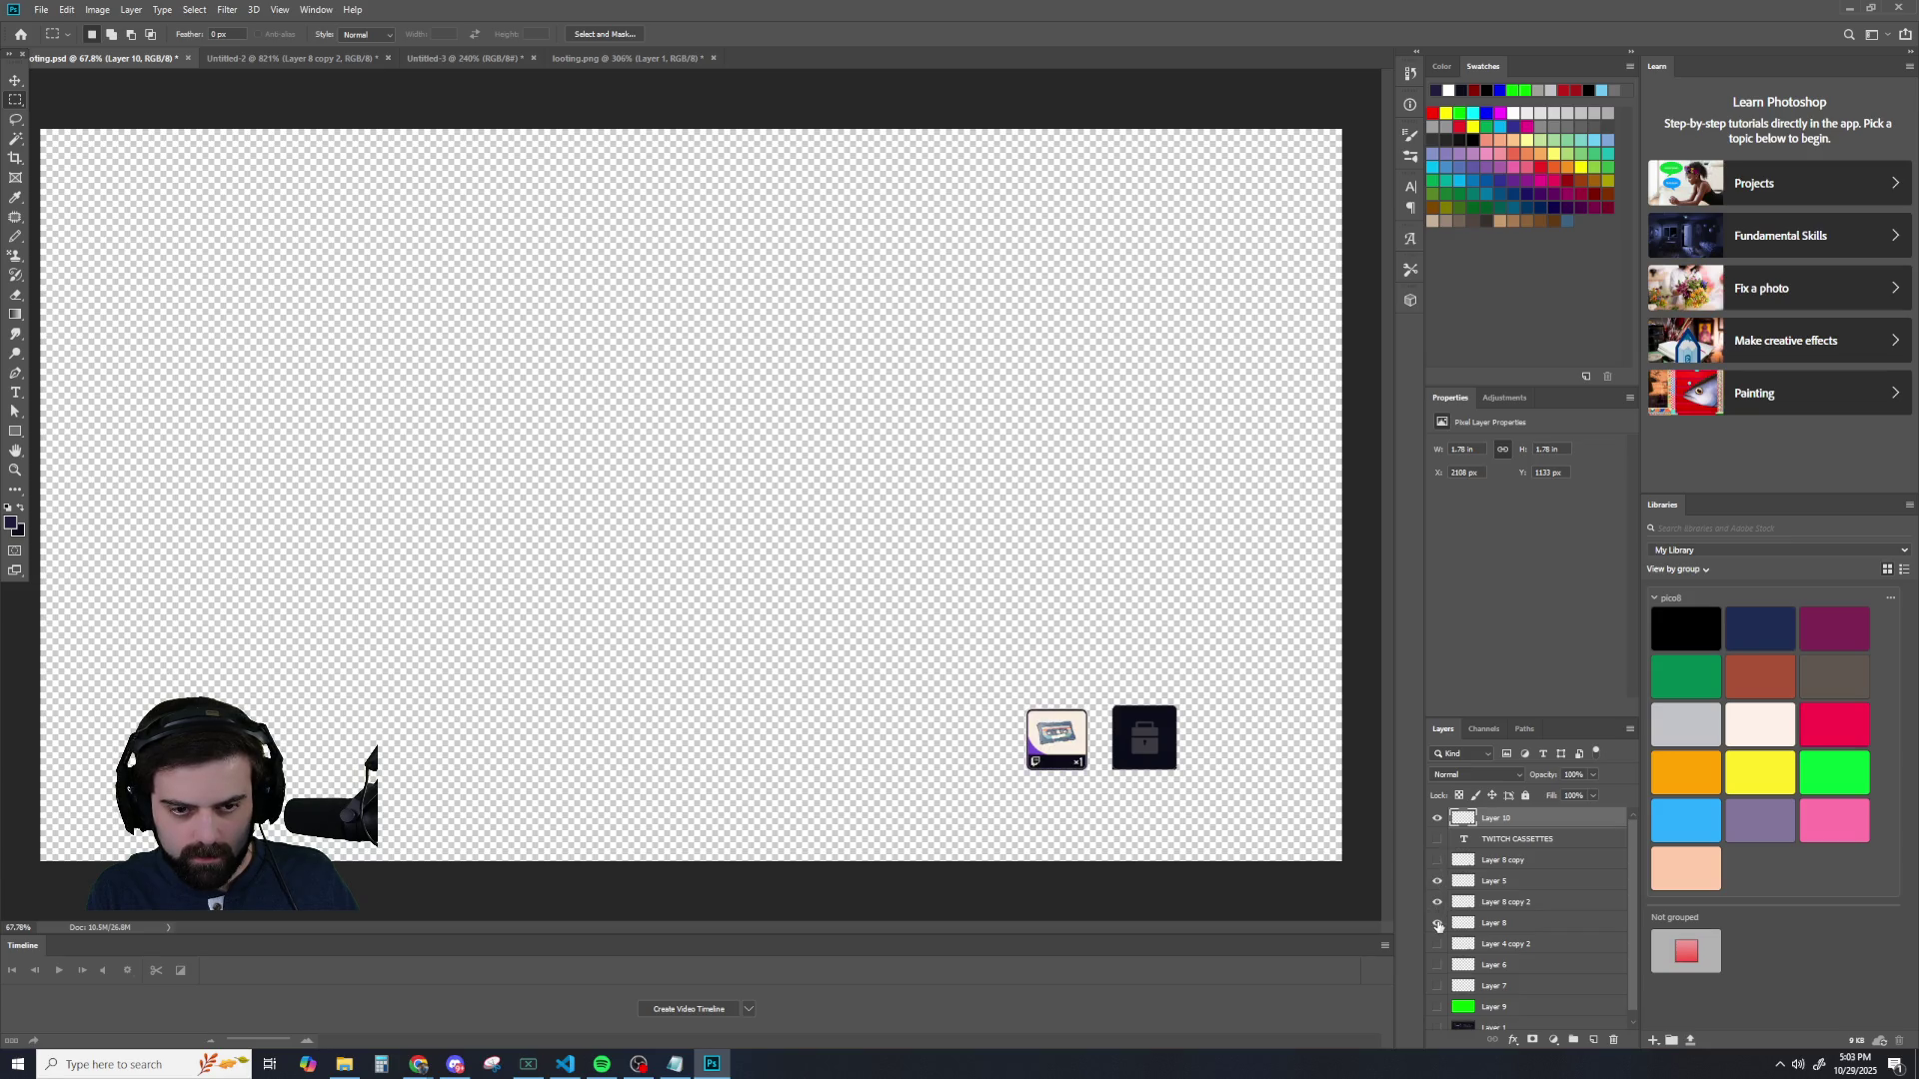
left_click(1437, 923)
left_click(1438, 902)
left_click(1438, 901)
left_click(1437, 883)
left_click(1438, 883)
left_click(1438, 883)
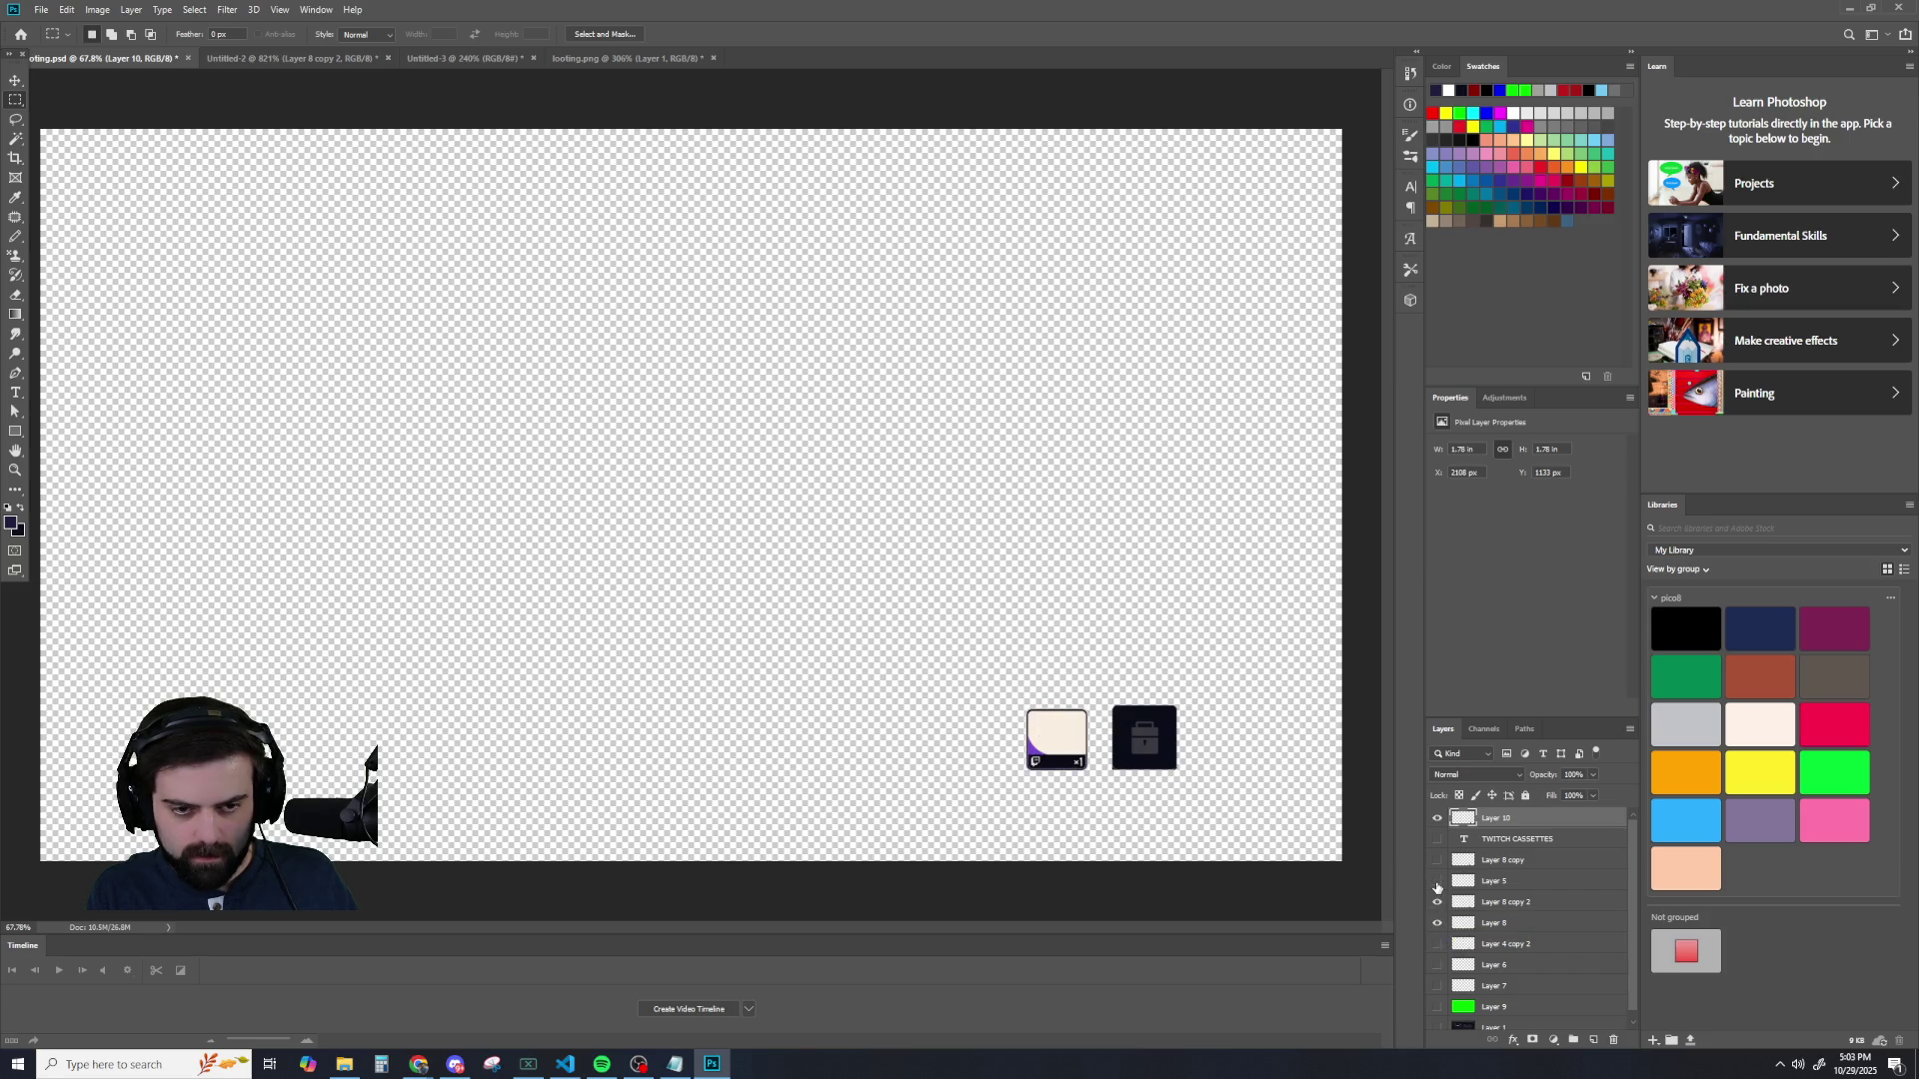
left_click(1439, 902)
left_click(1438, 902)
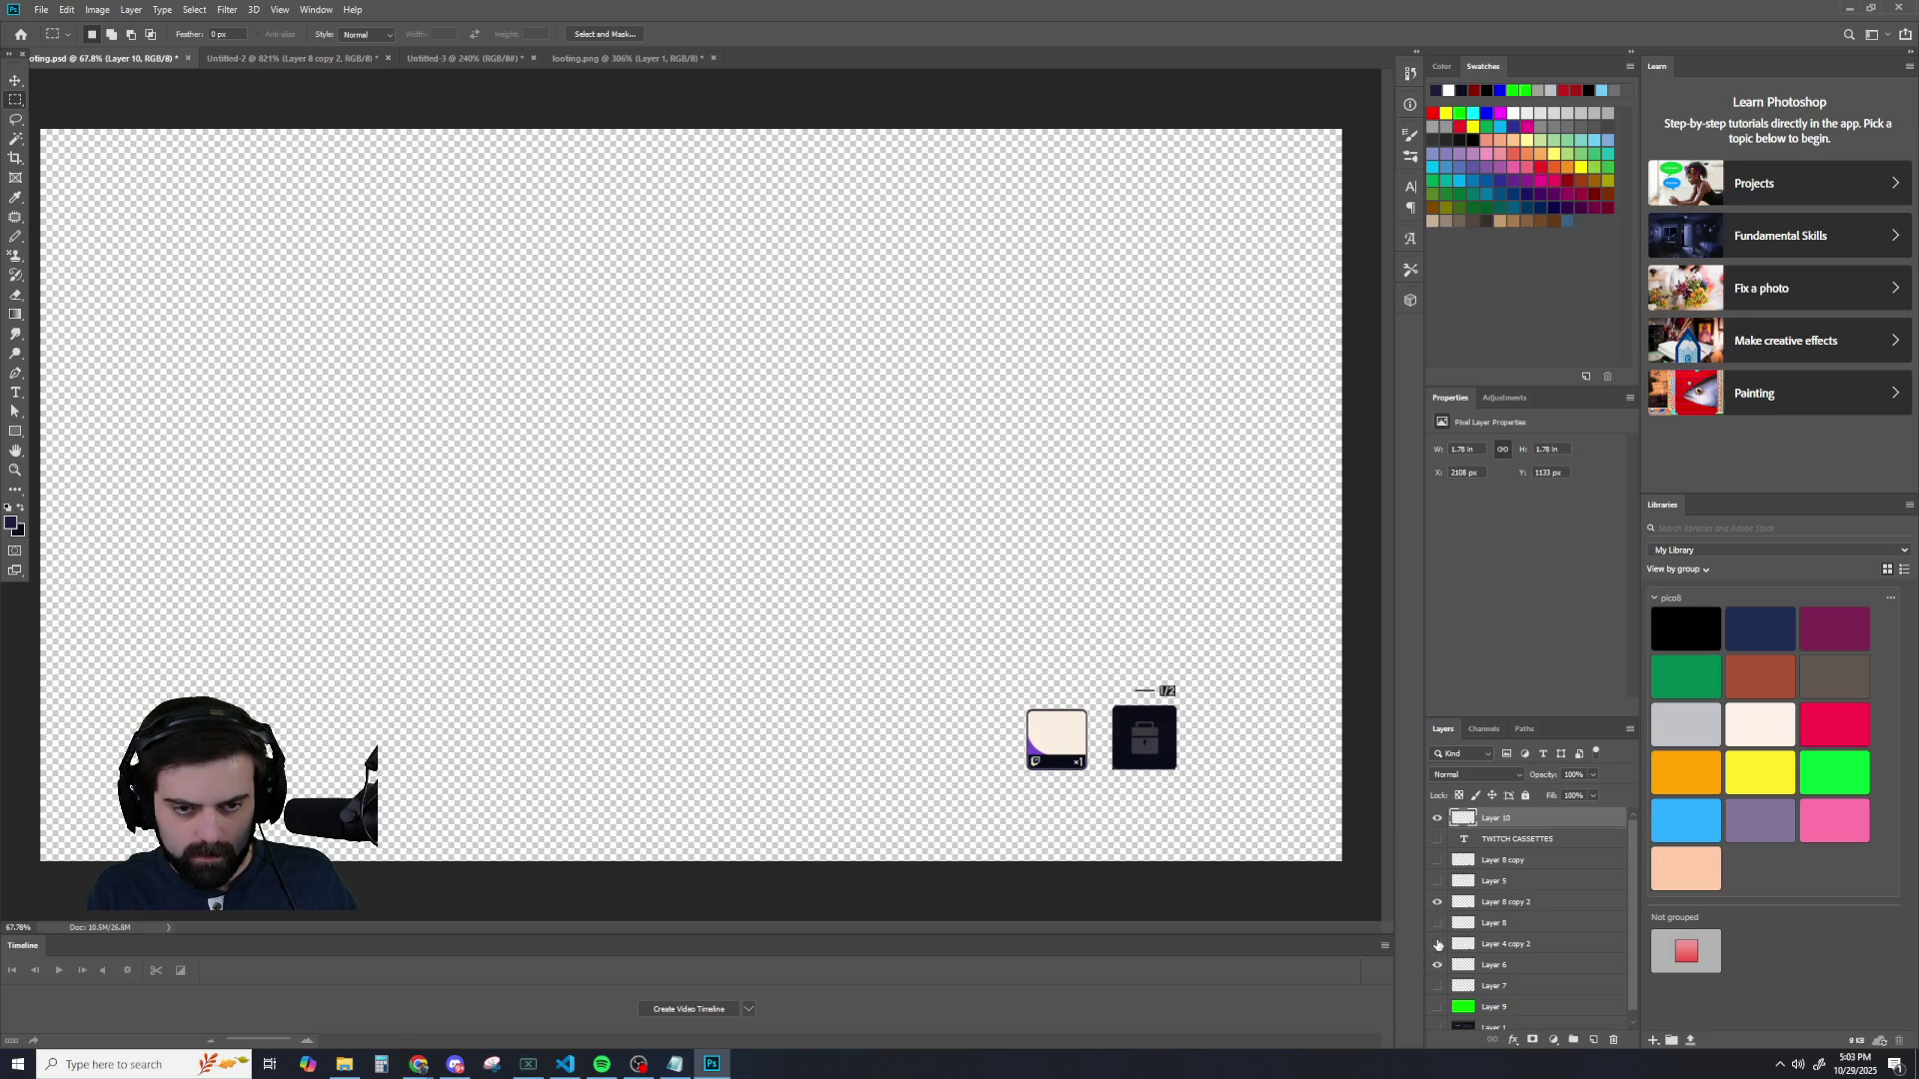
left_click(1437, 966)
left_click(1437, 882)
- Hide Layer 10, the TWITCH CASSETTES text, Layer 8, the 1/2 label and Layer 8 copy 2, keeping Layer 4 copy 2 visible
left_click(1437, 818)
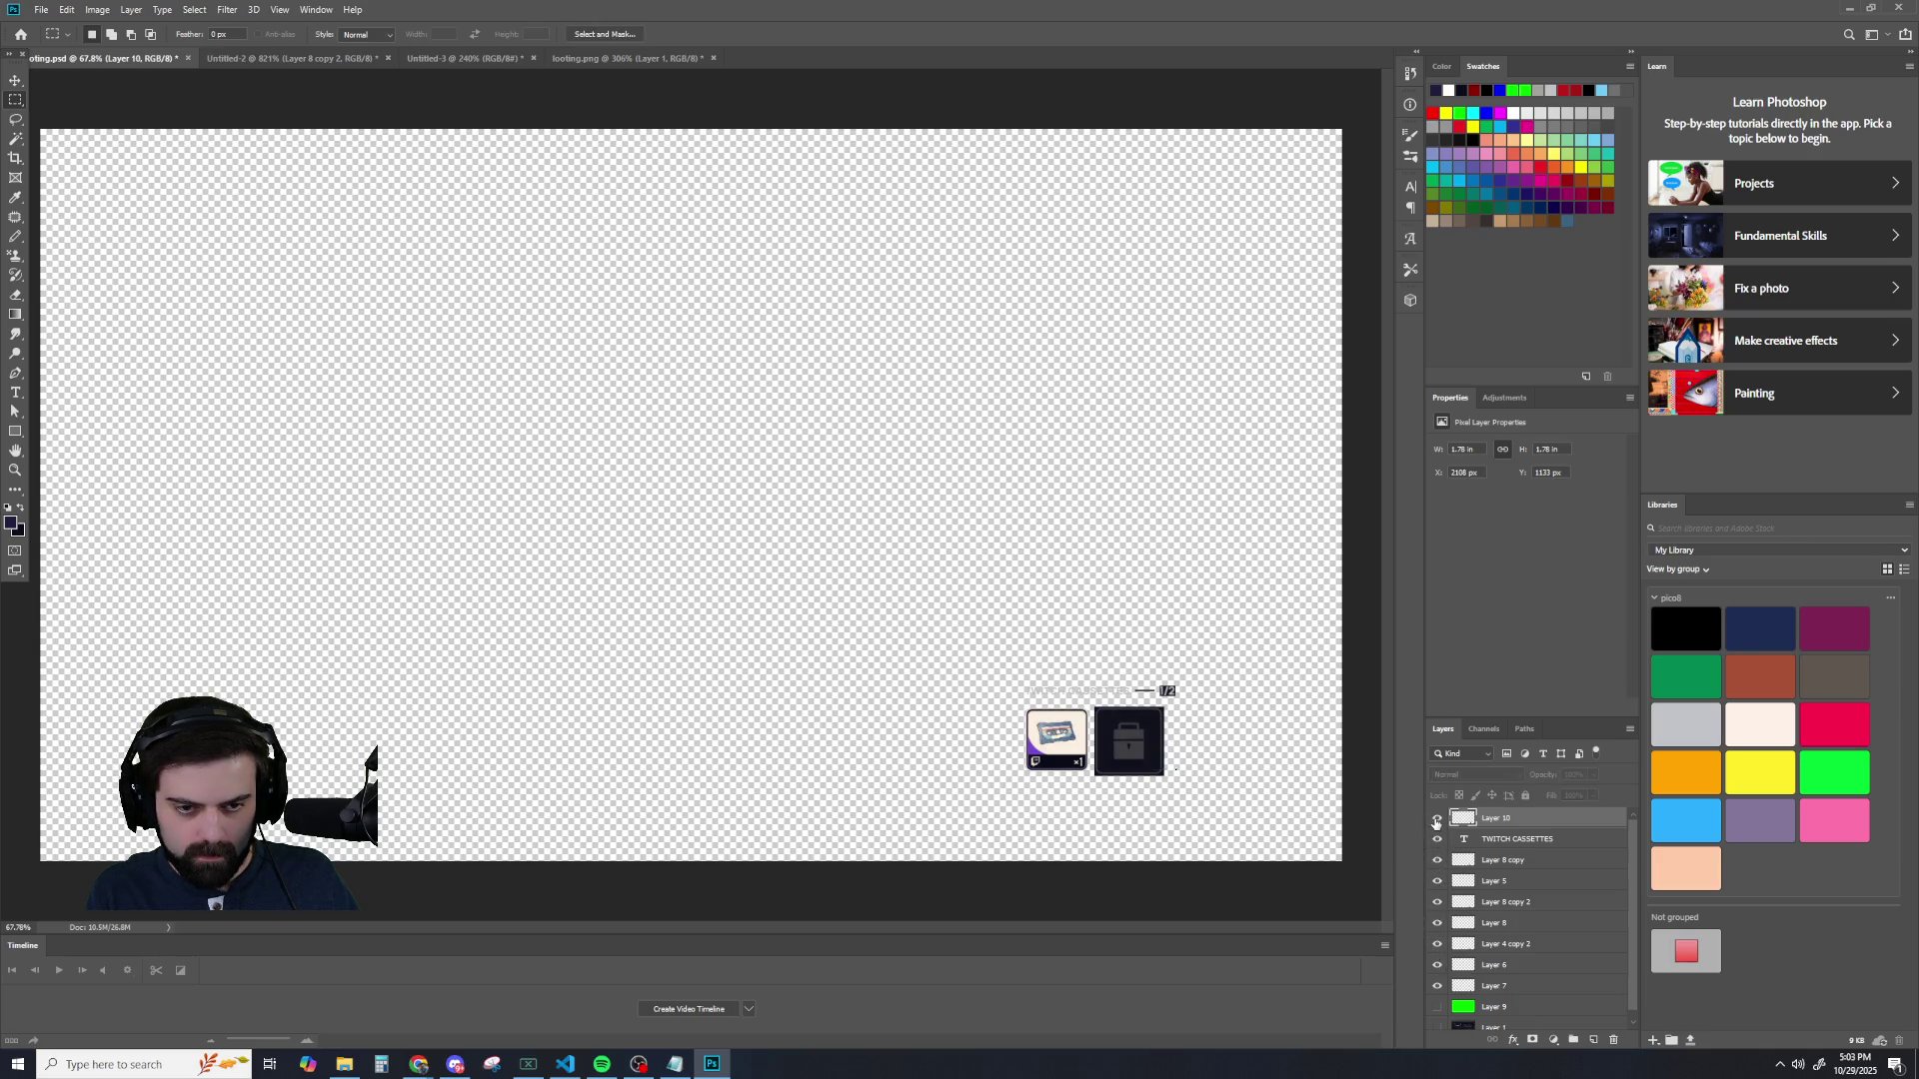
left_click(1439, 840)
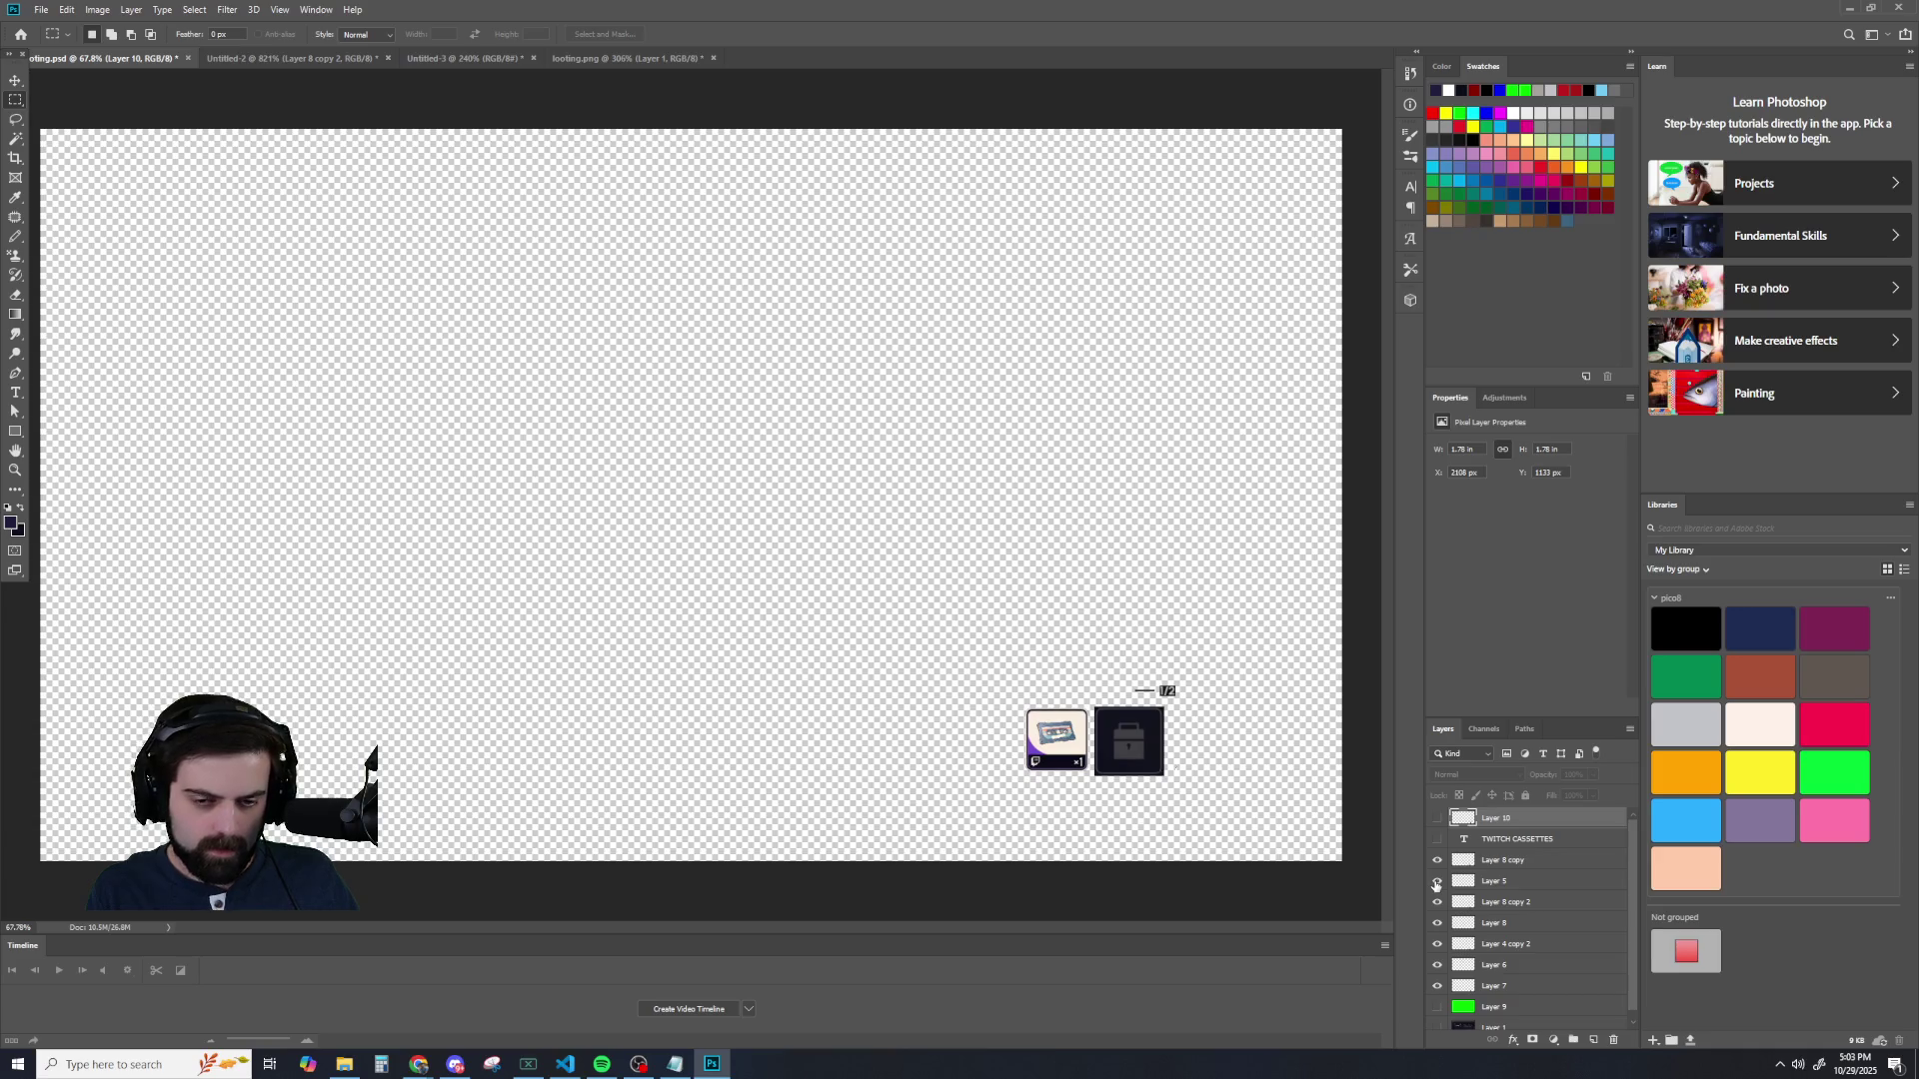
left_click(1439, 922)
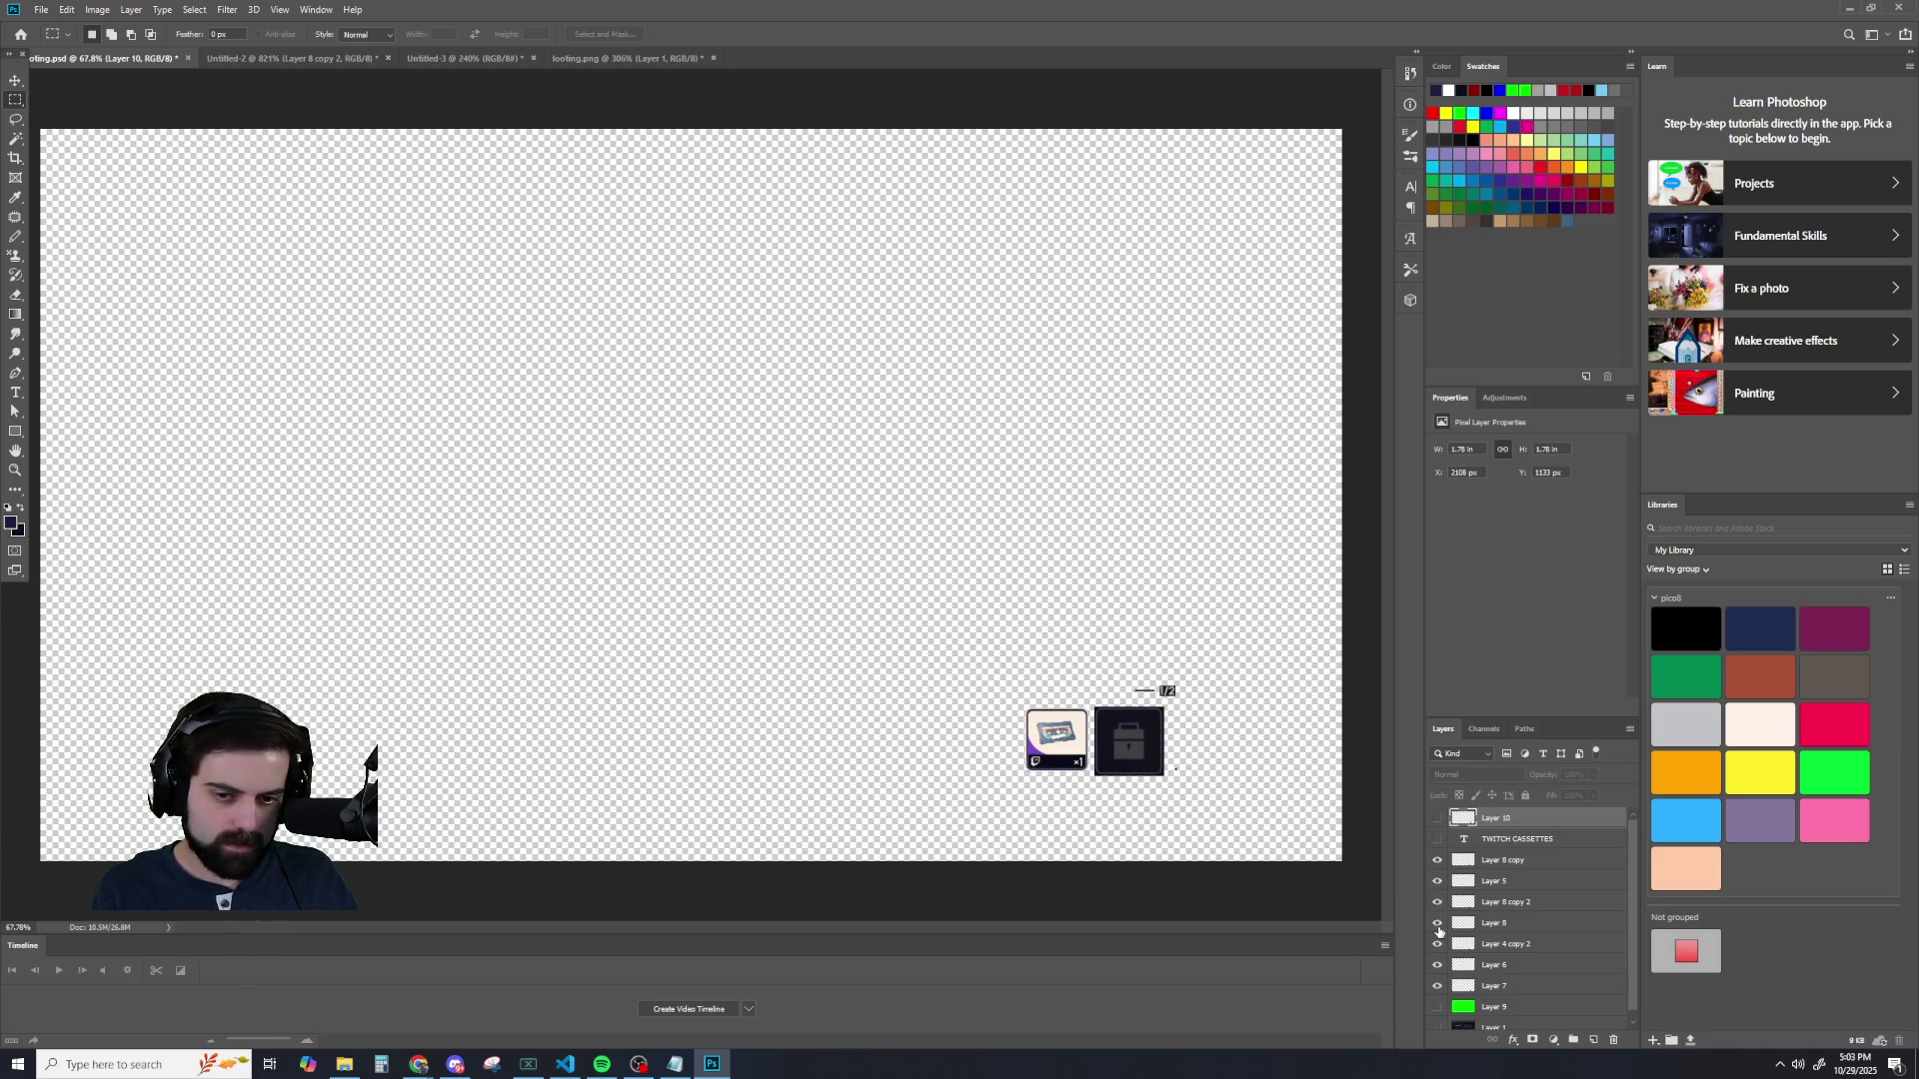
left_click_drag(1439, 969, 1437, 987)
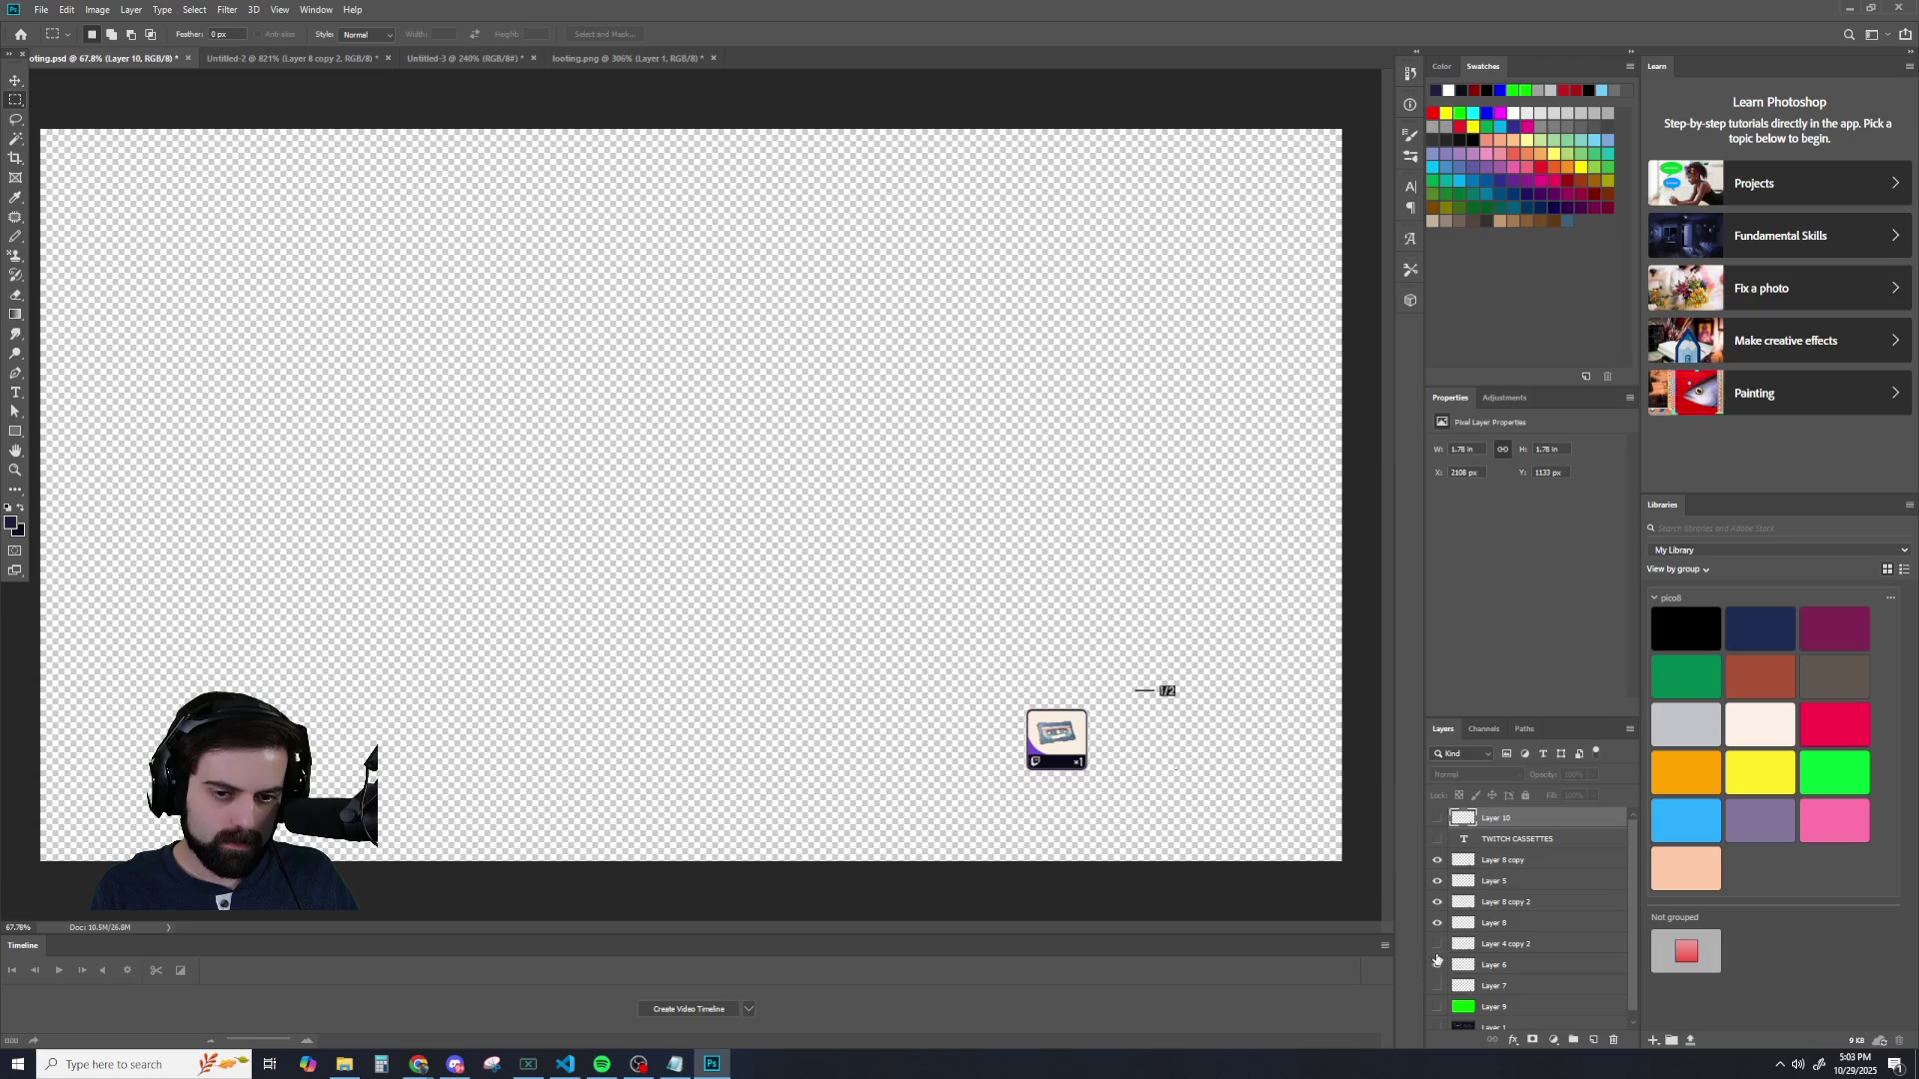
left_click(1439, 964)
left_click(1438, 944)
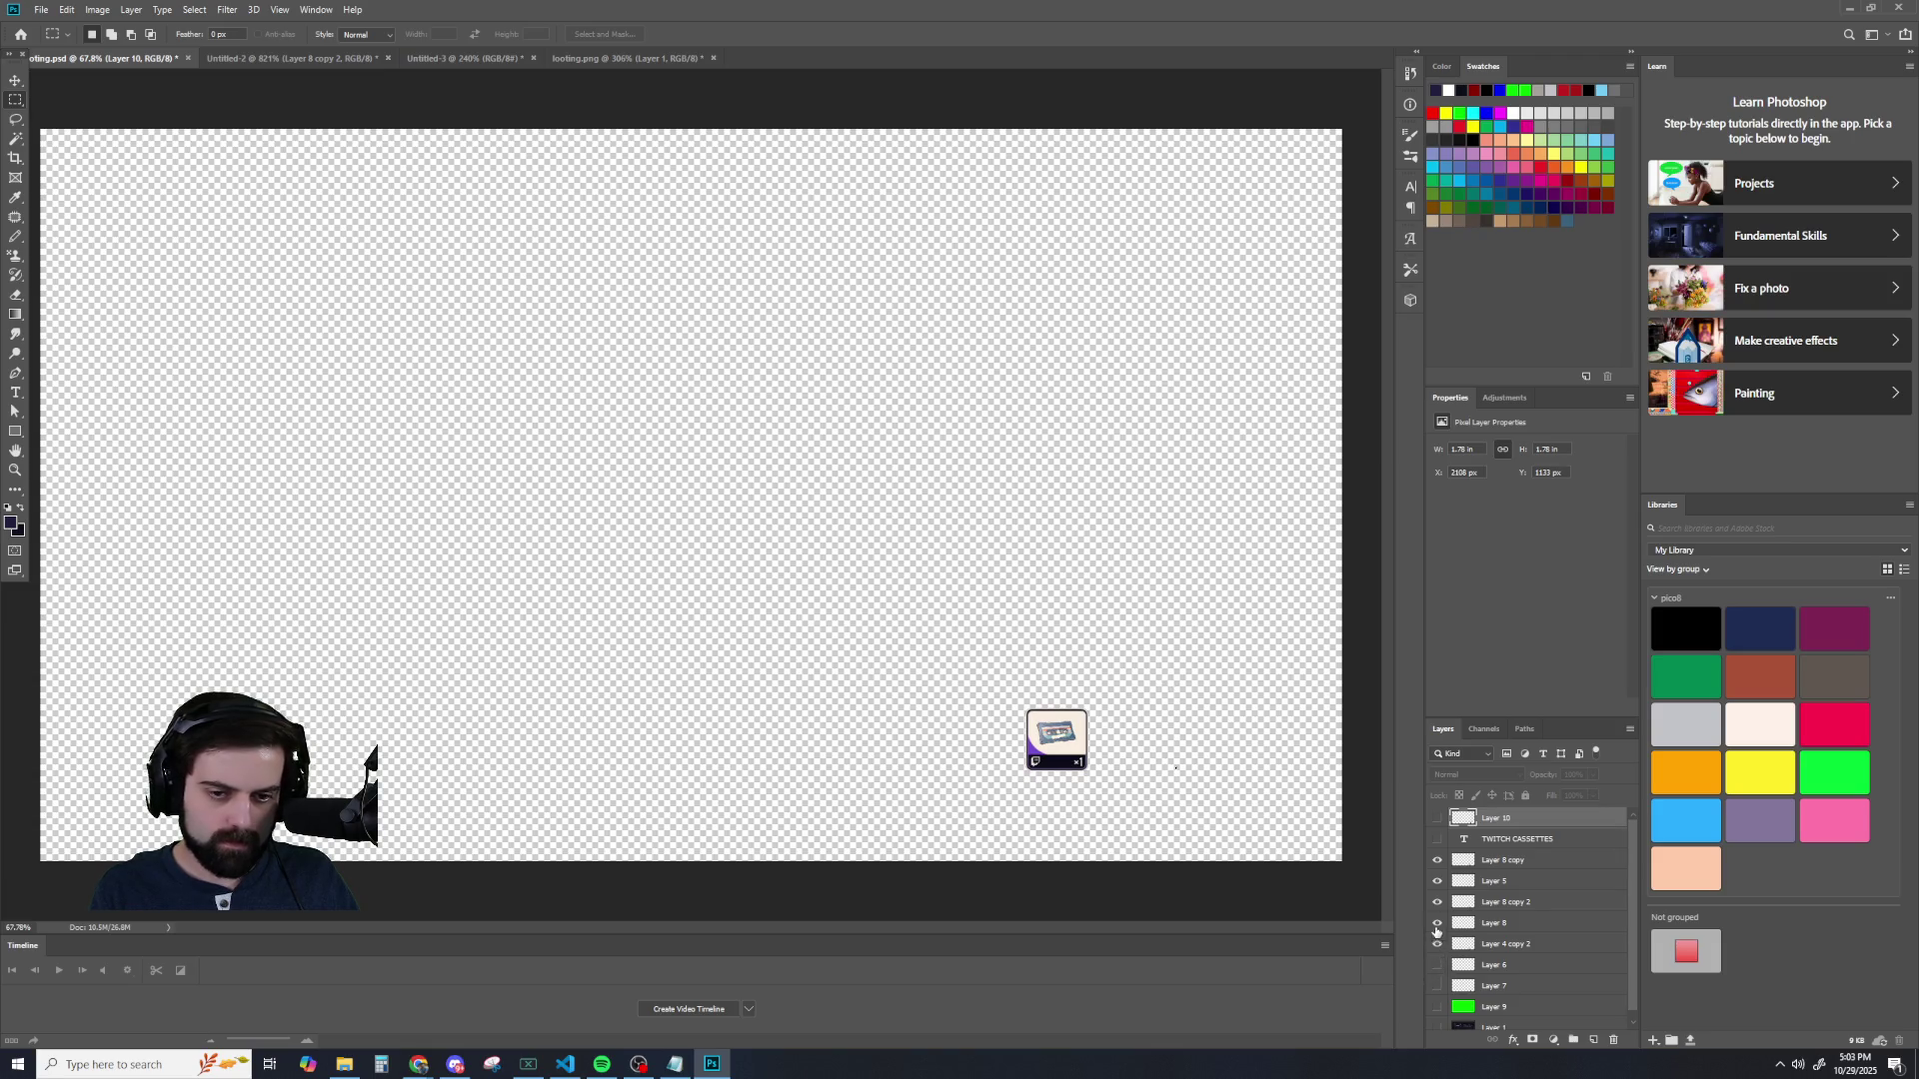
left_click(1436, 883)
left_click(1436, 884)
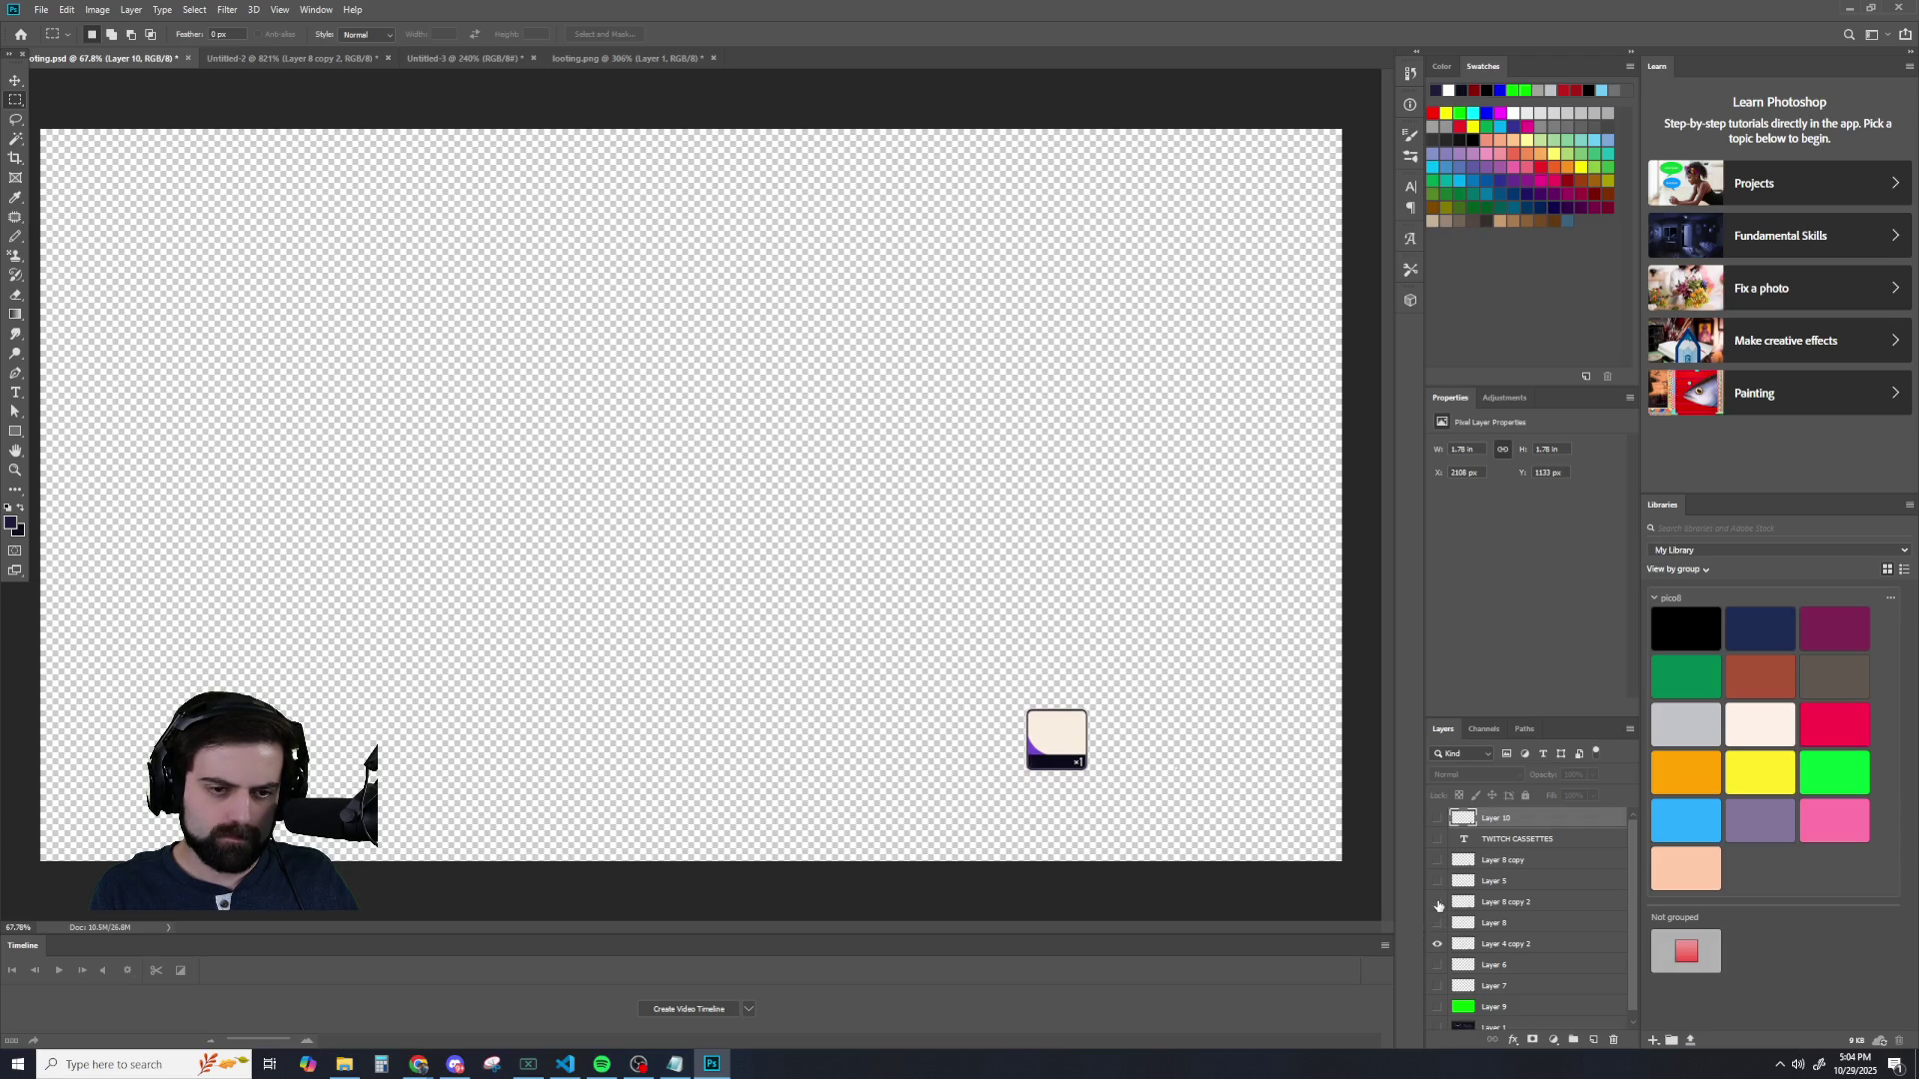
left_click(1438, 903)
left_click(1439, 947)
left_click(1438, 948)
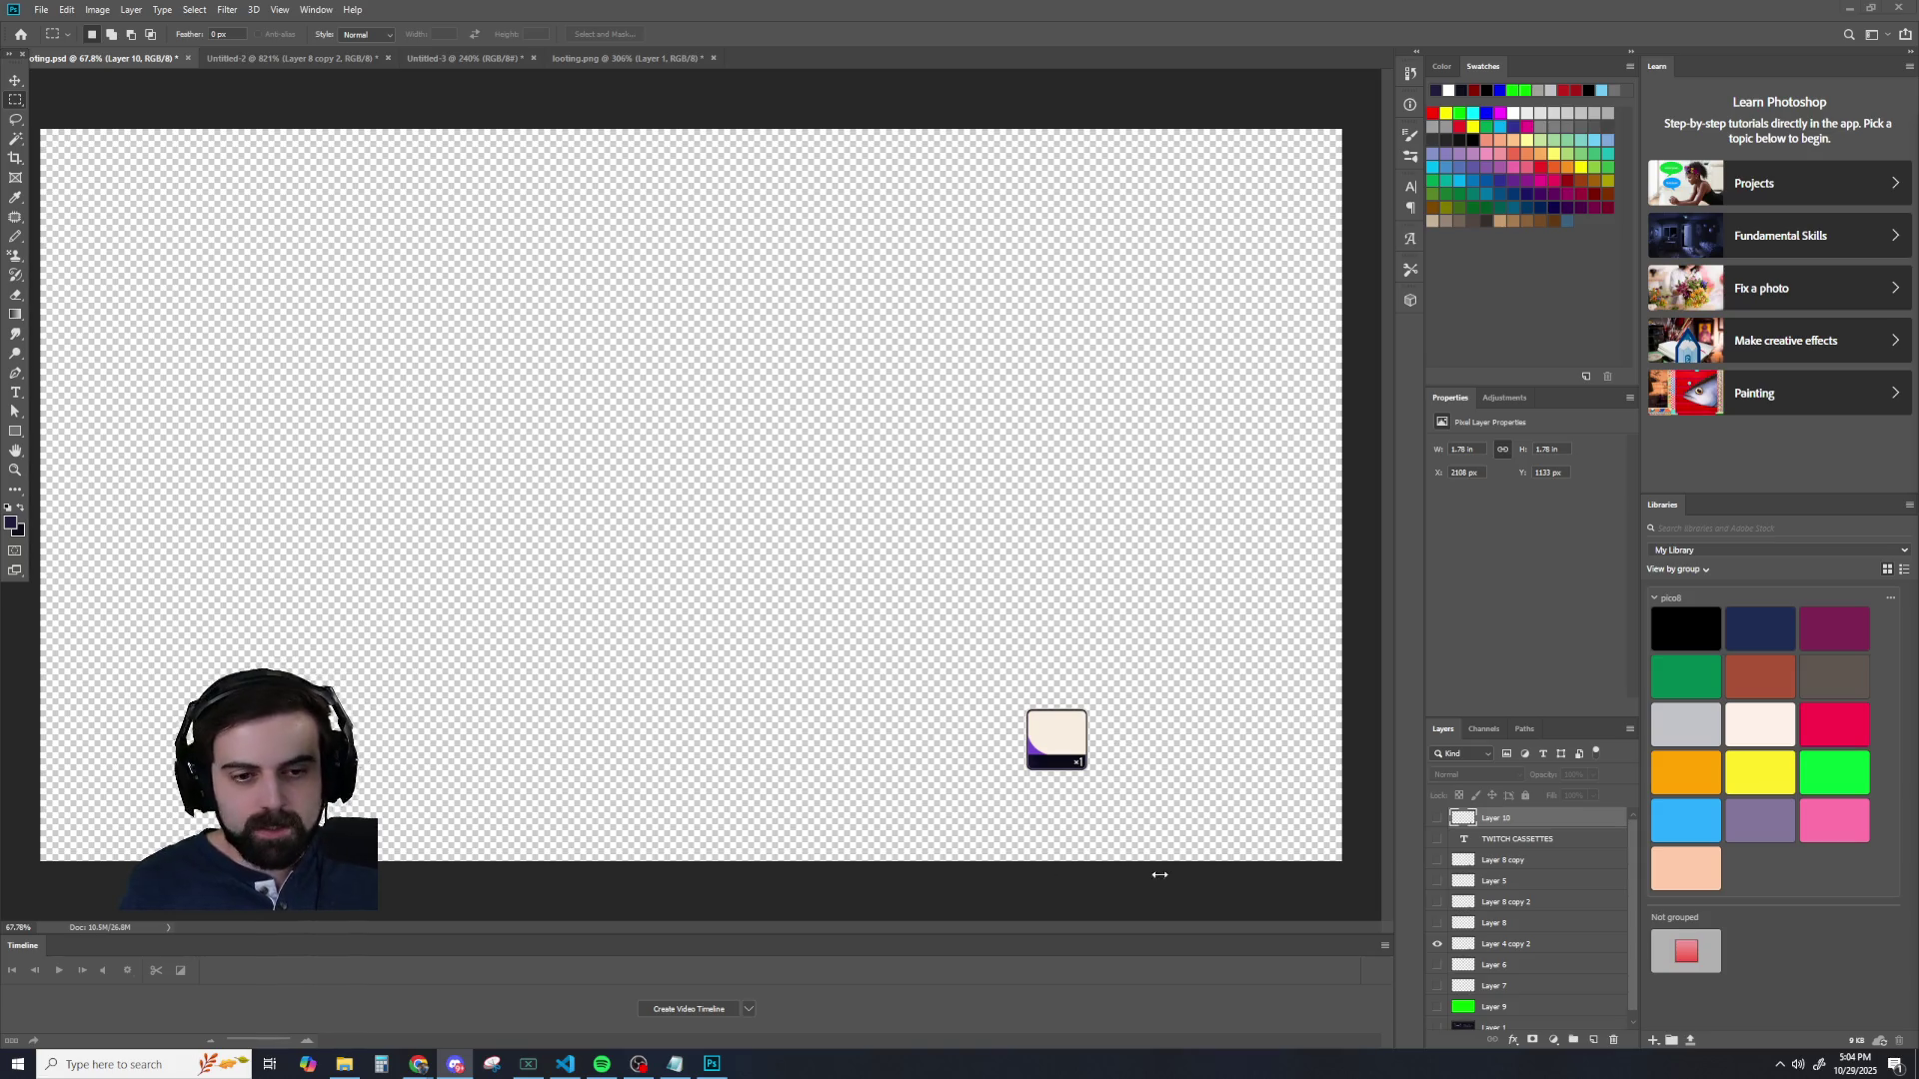
- View the Untitled-3 item reference image, then go back to the Untitled-2 Twitch tile
scroll(1134, 783, "up", 6)
scroll(918, 636, "down", 1)
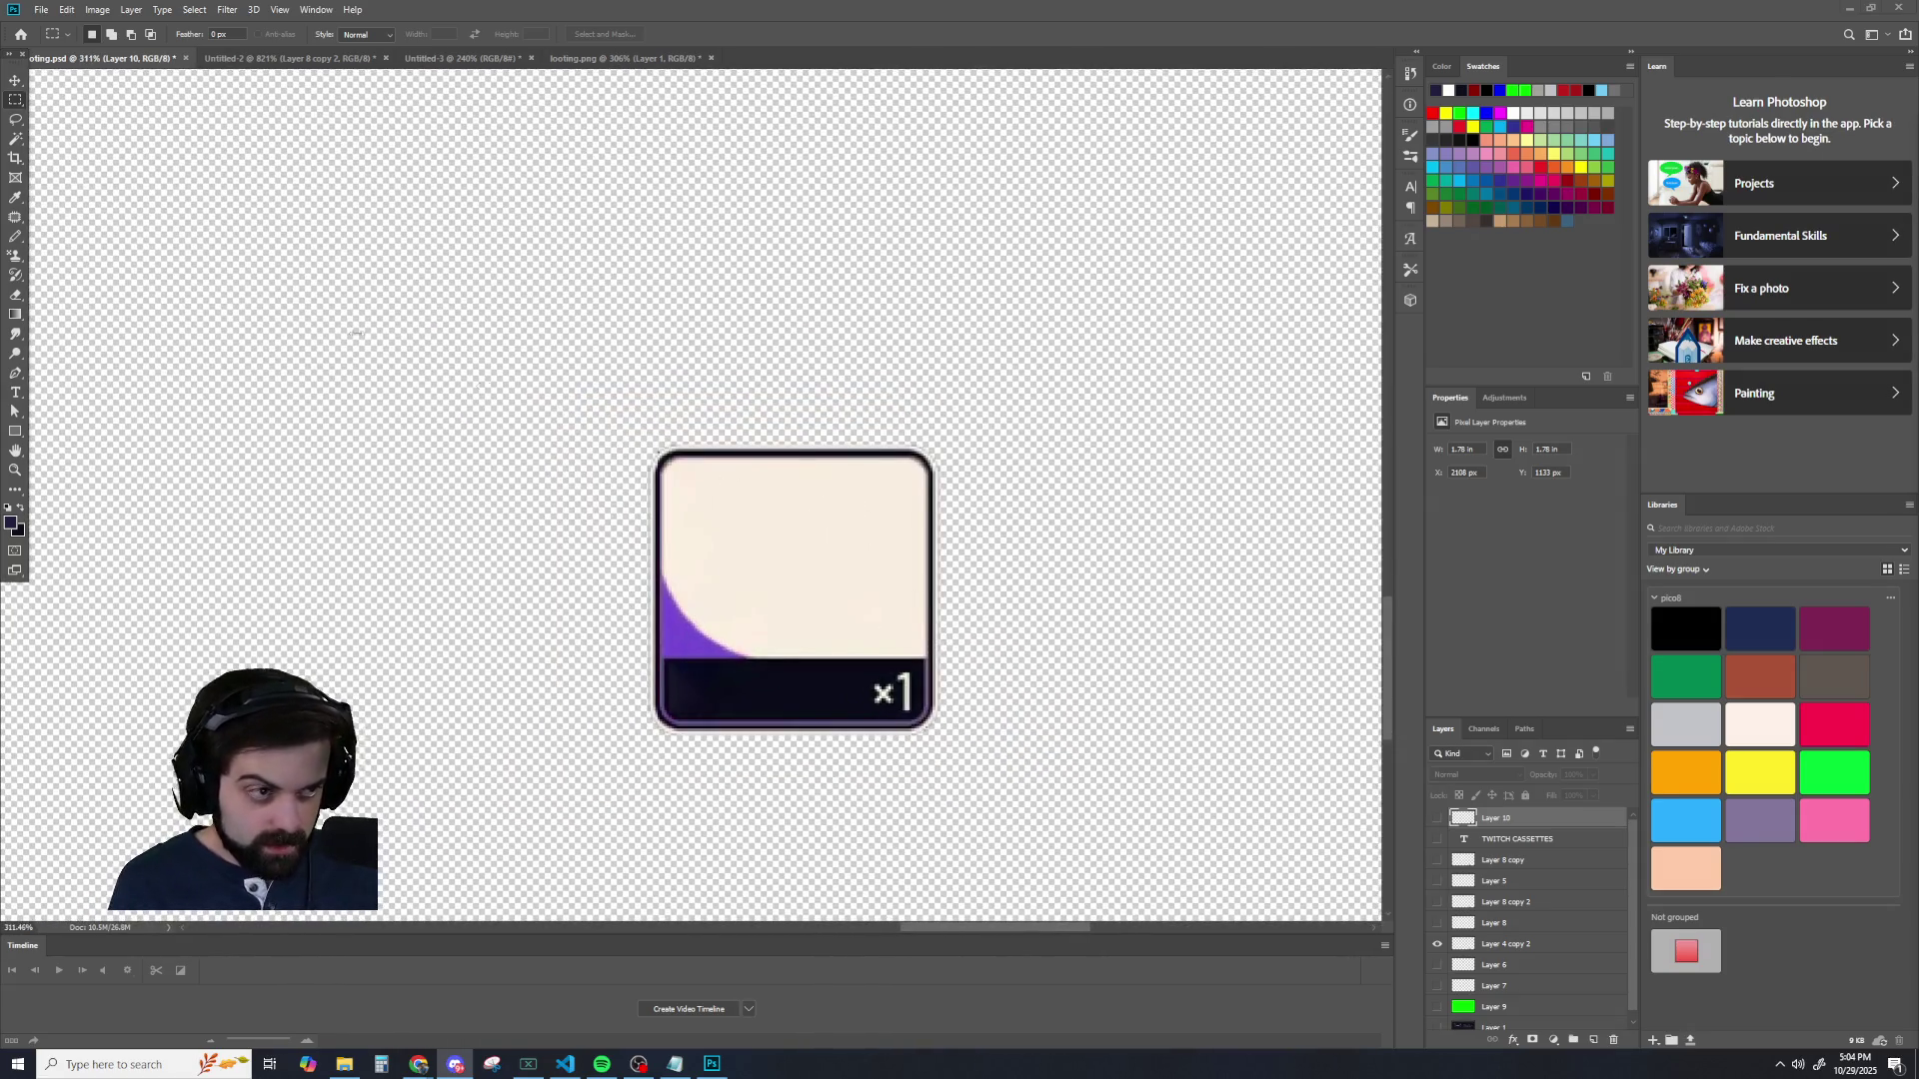
left_click(340, 58)
left_click(425, 57)
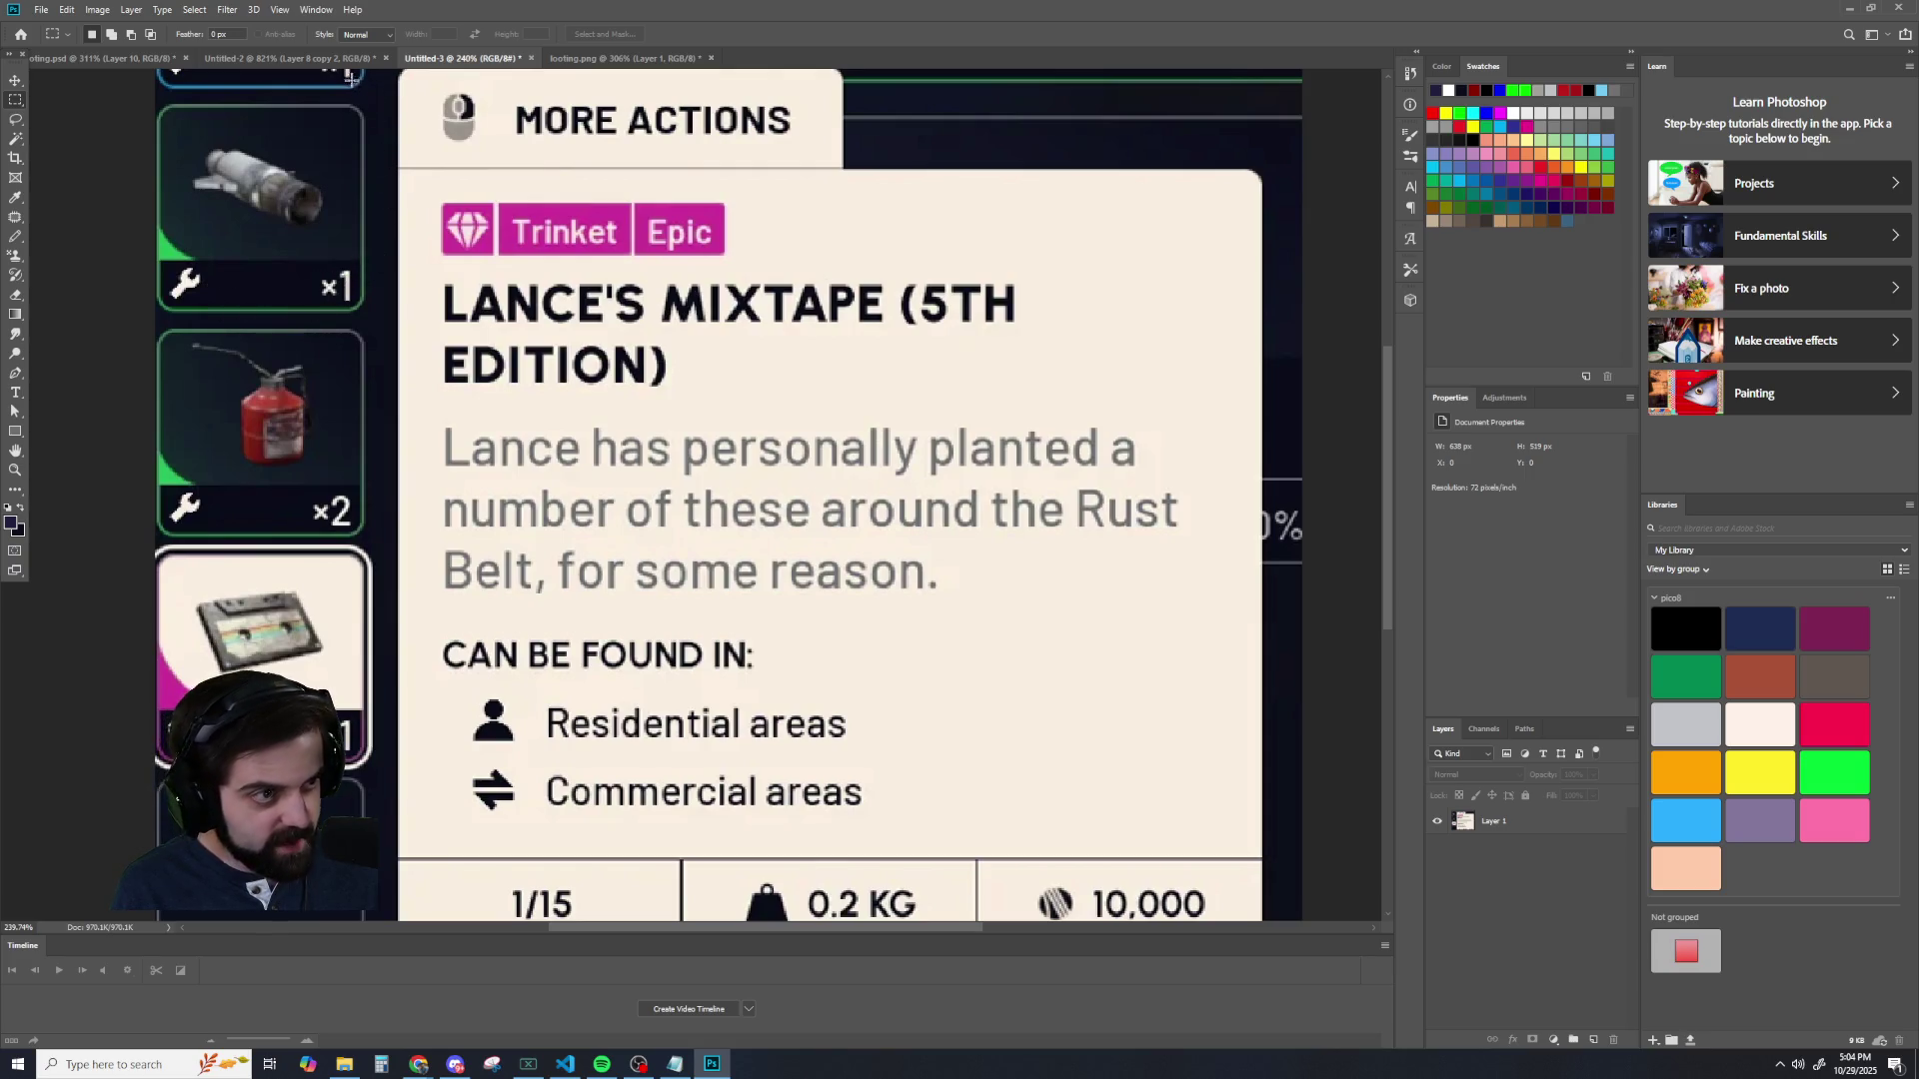
left_click(290, 58)
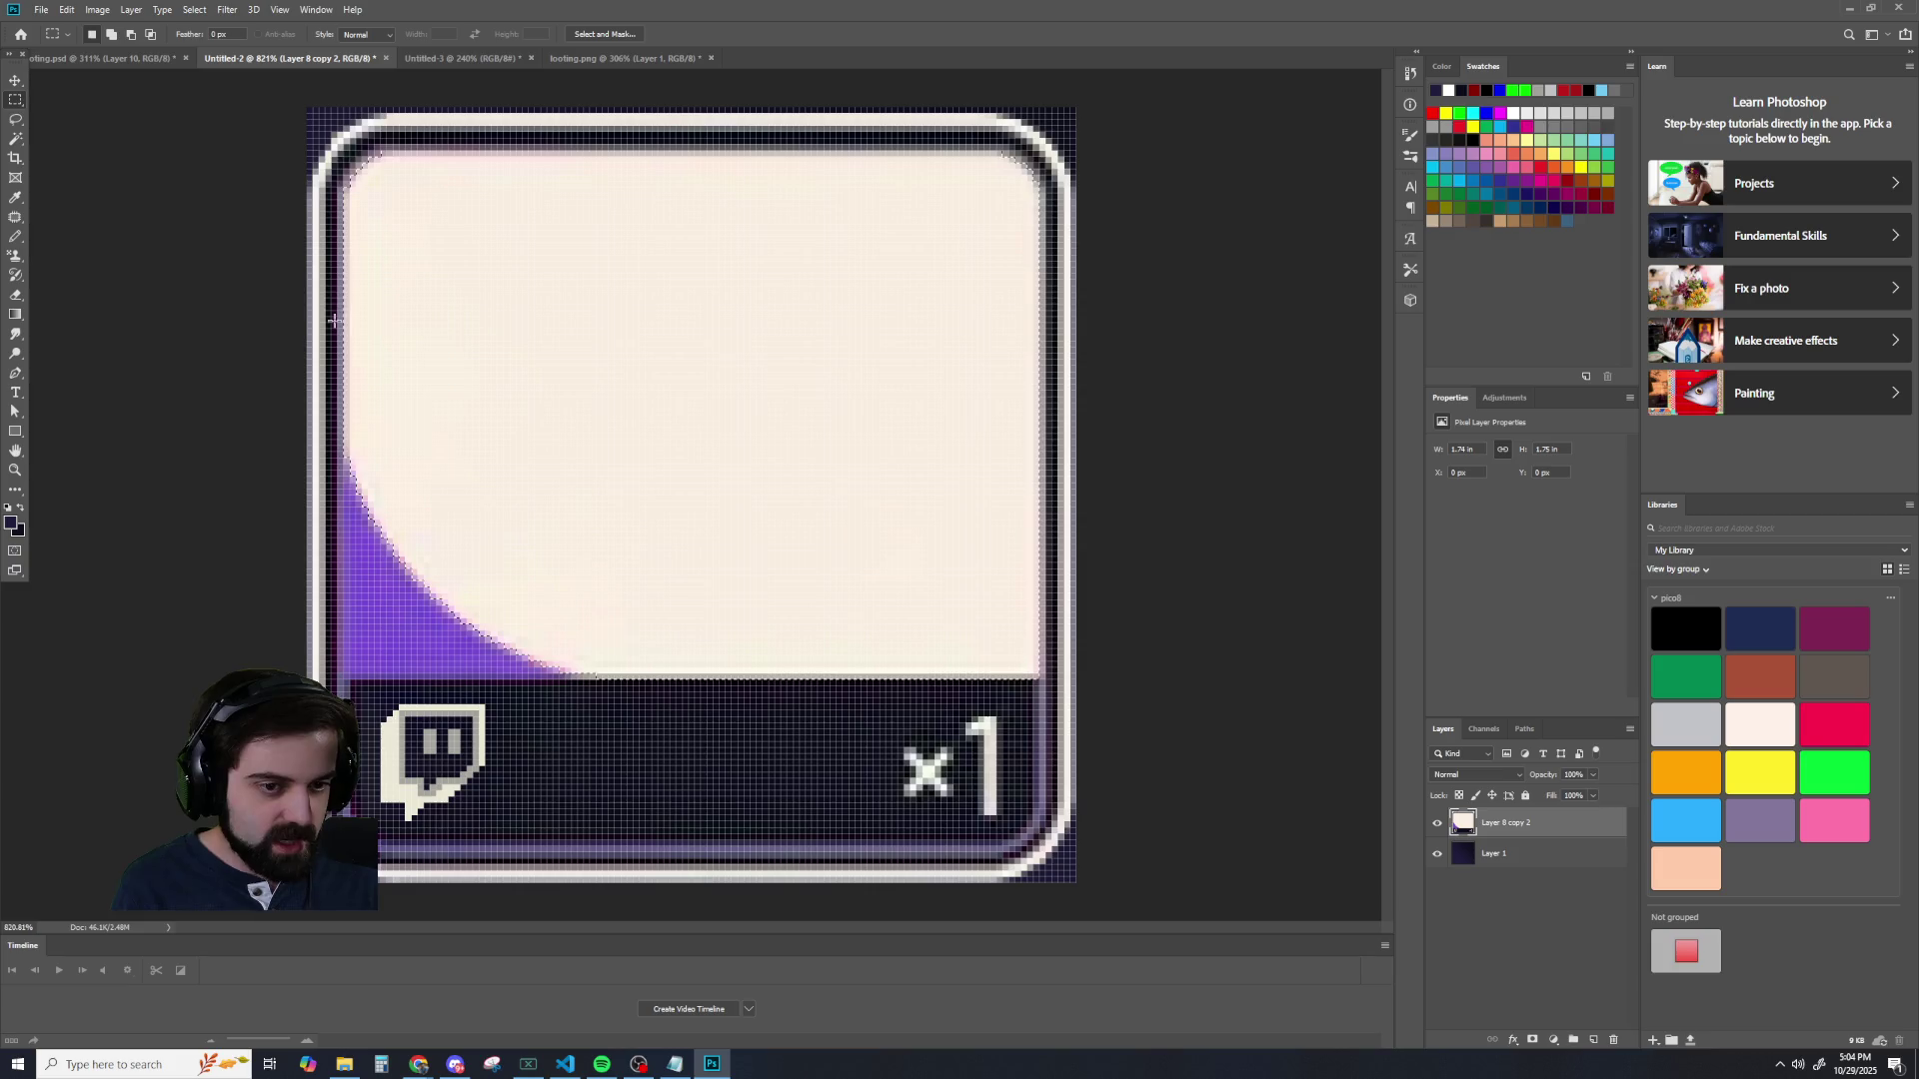
- Delete the cream fill in the selection, then paste Layer 1's dark area into a new Layer 2
scroll(237, 268, "down", 2)
scroll(237, 267, "down", 1)
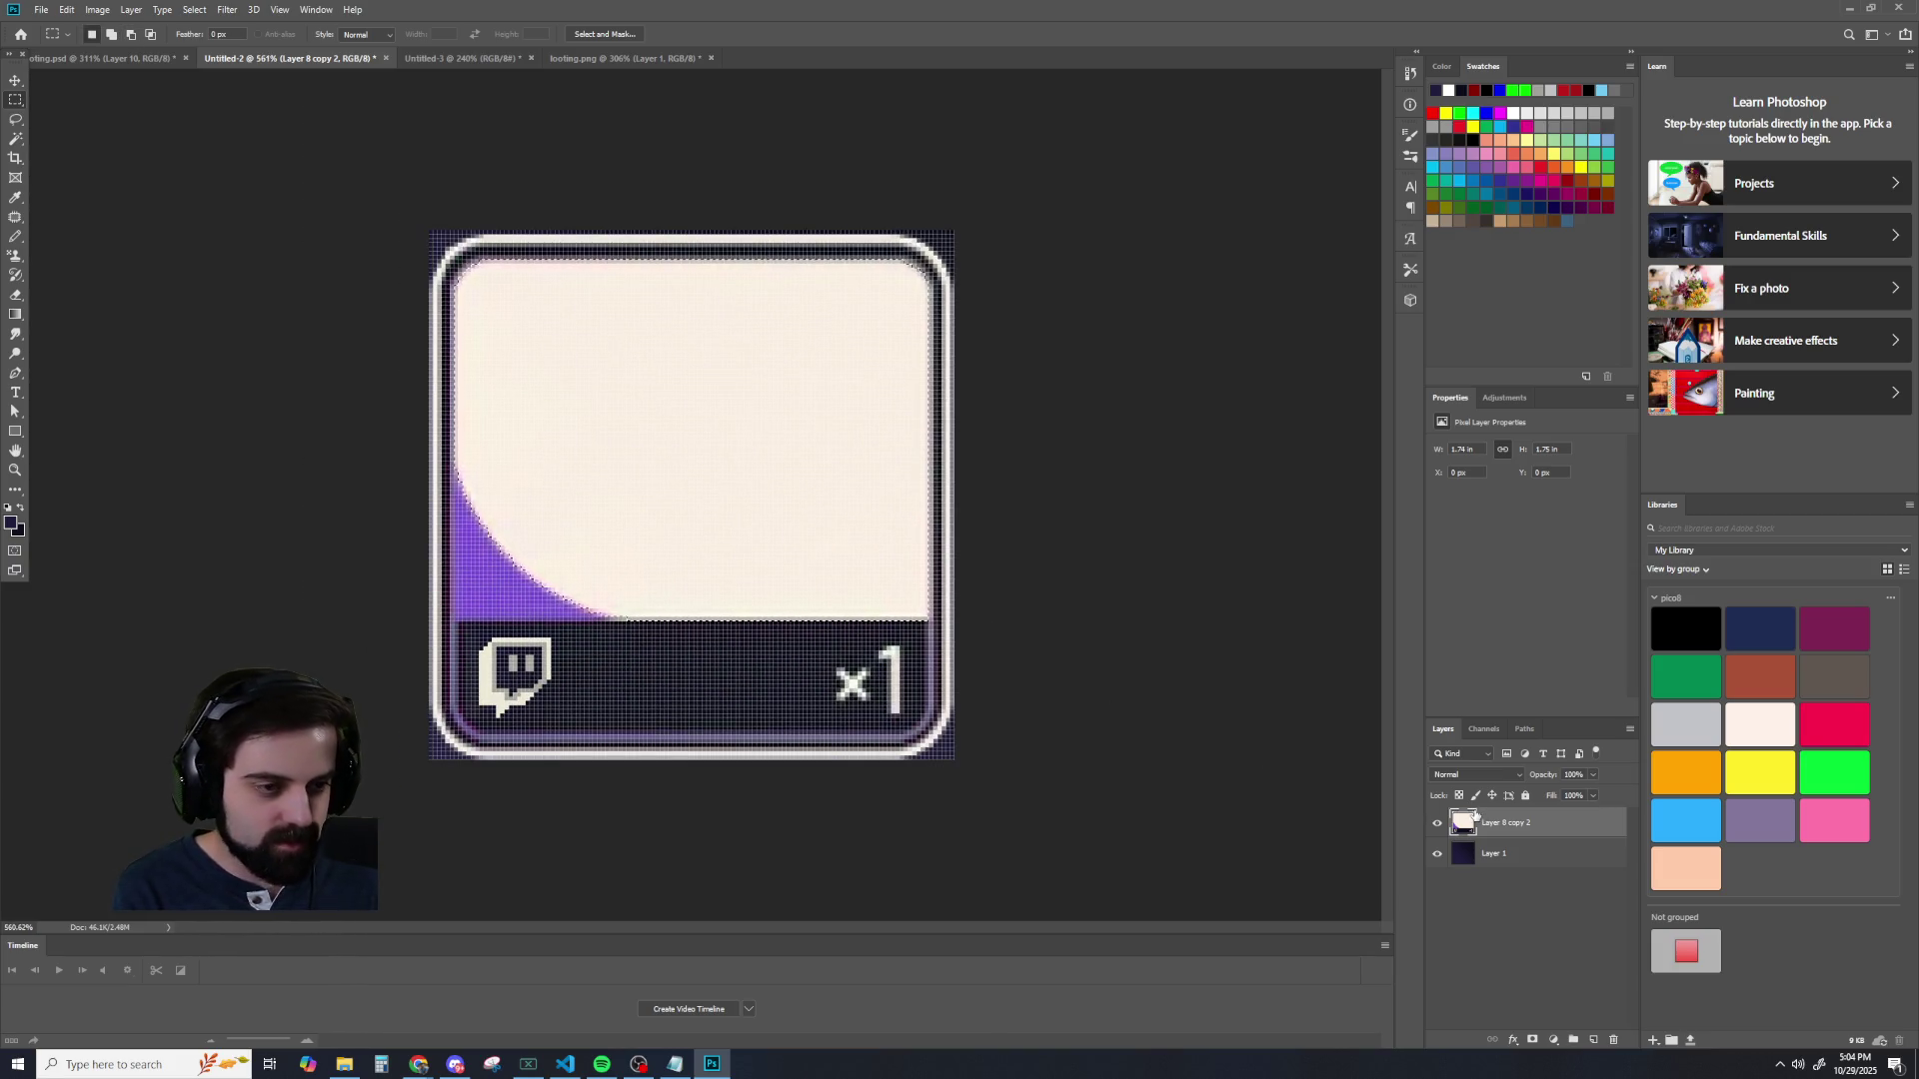
key("Delete")
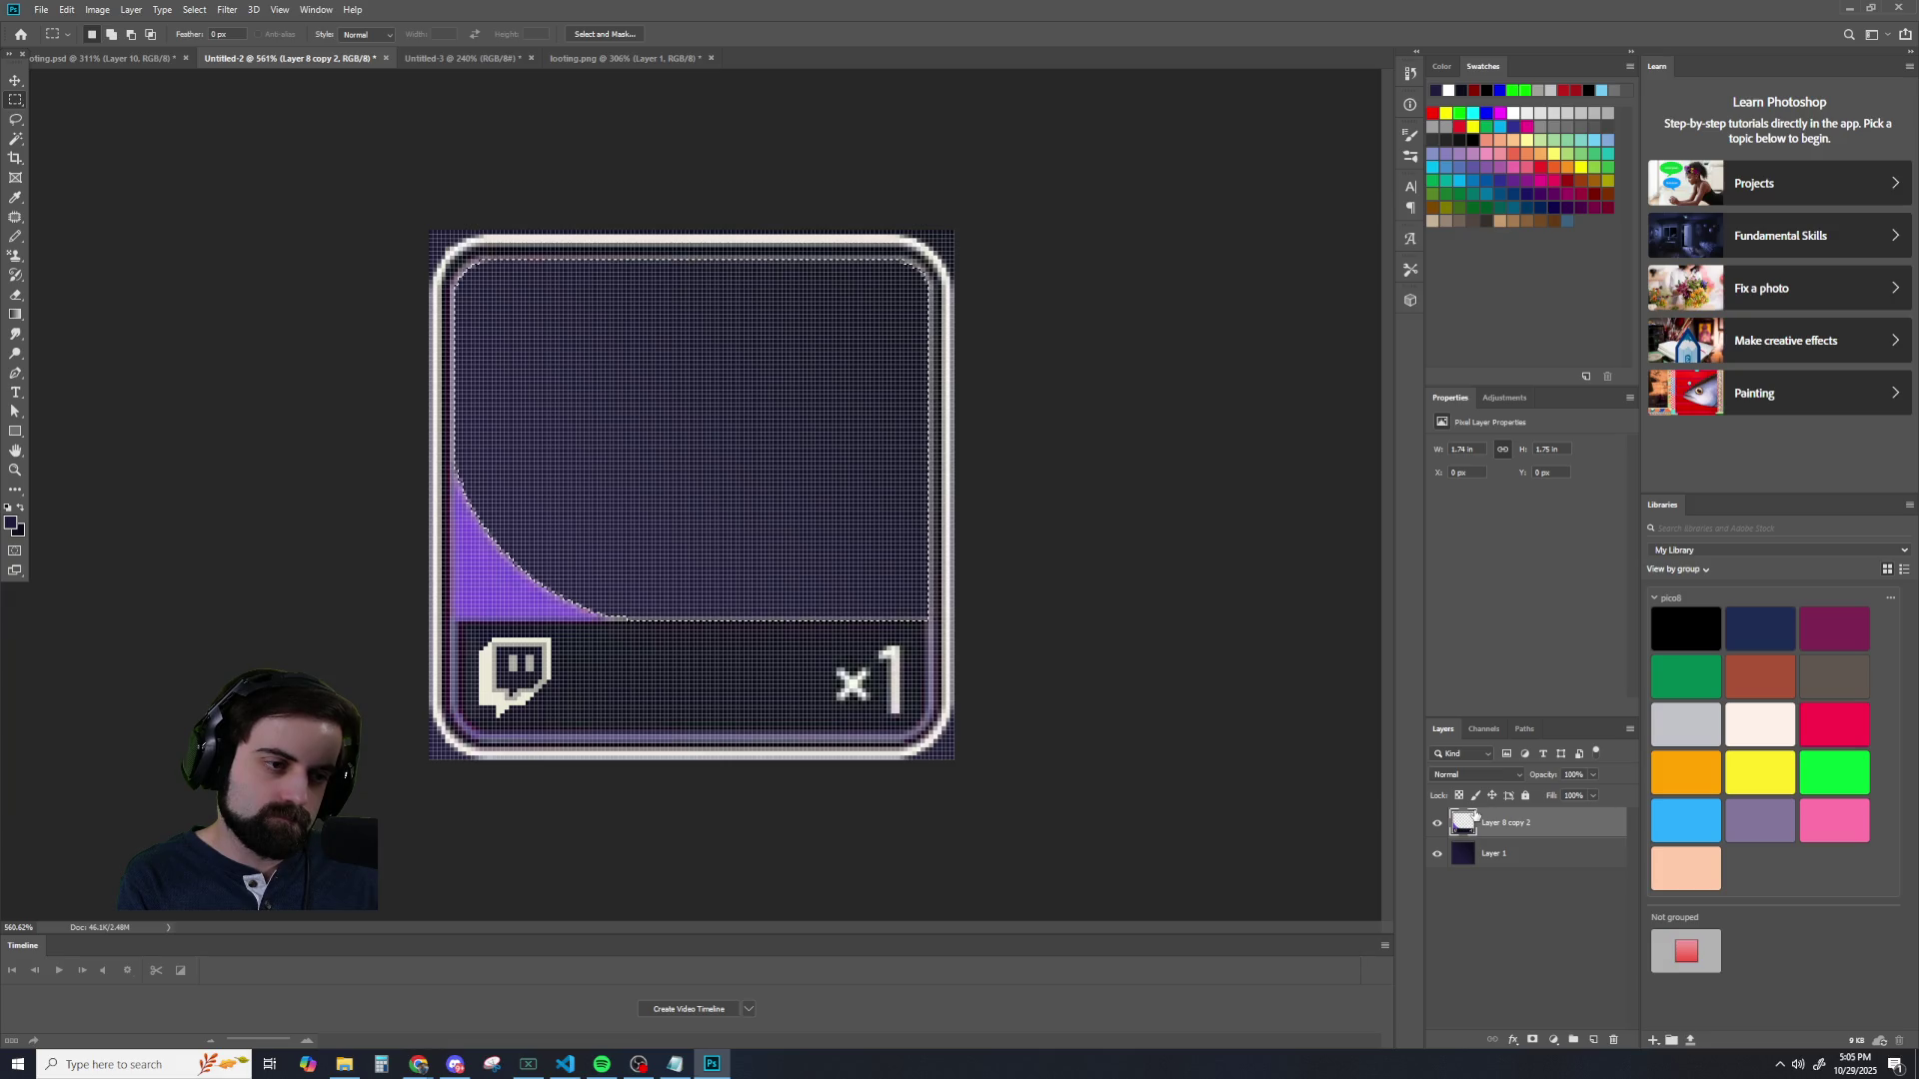
left_click(1475, 853)
key("ctrl+c")
left_click(1518, 825)
key("ctrl+v")
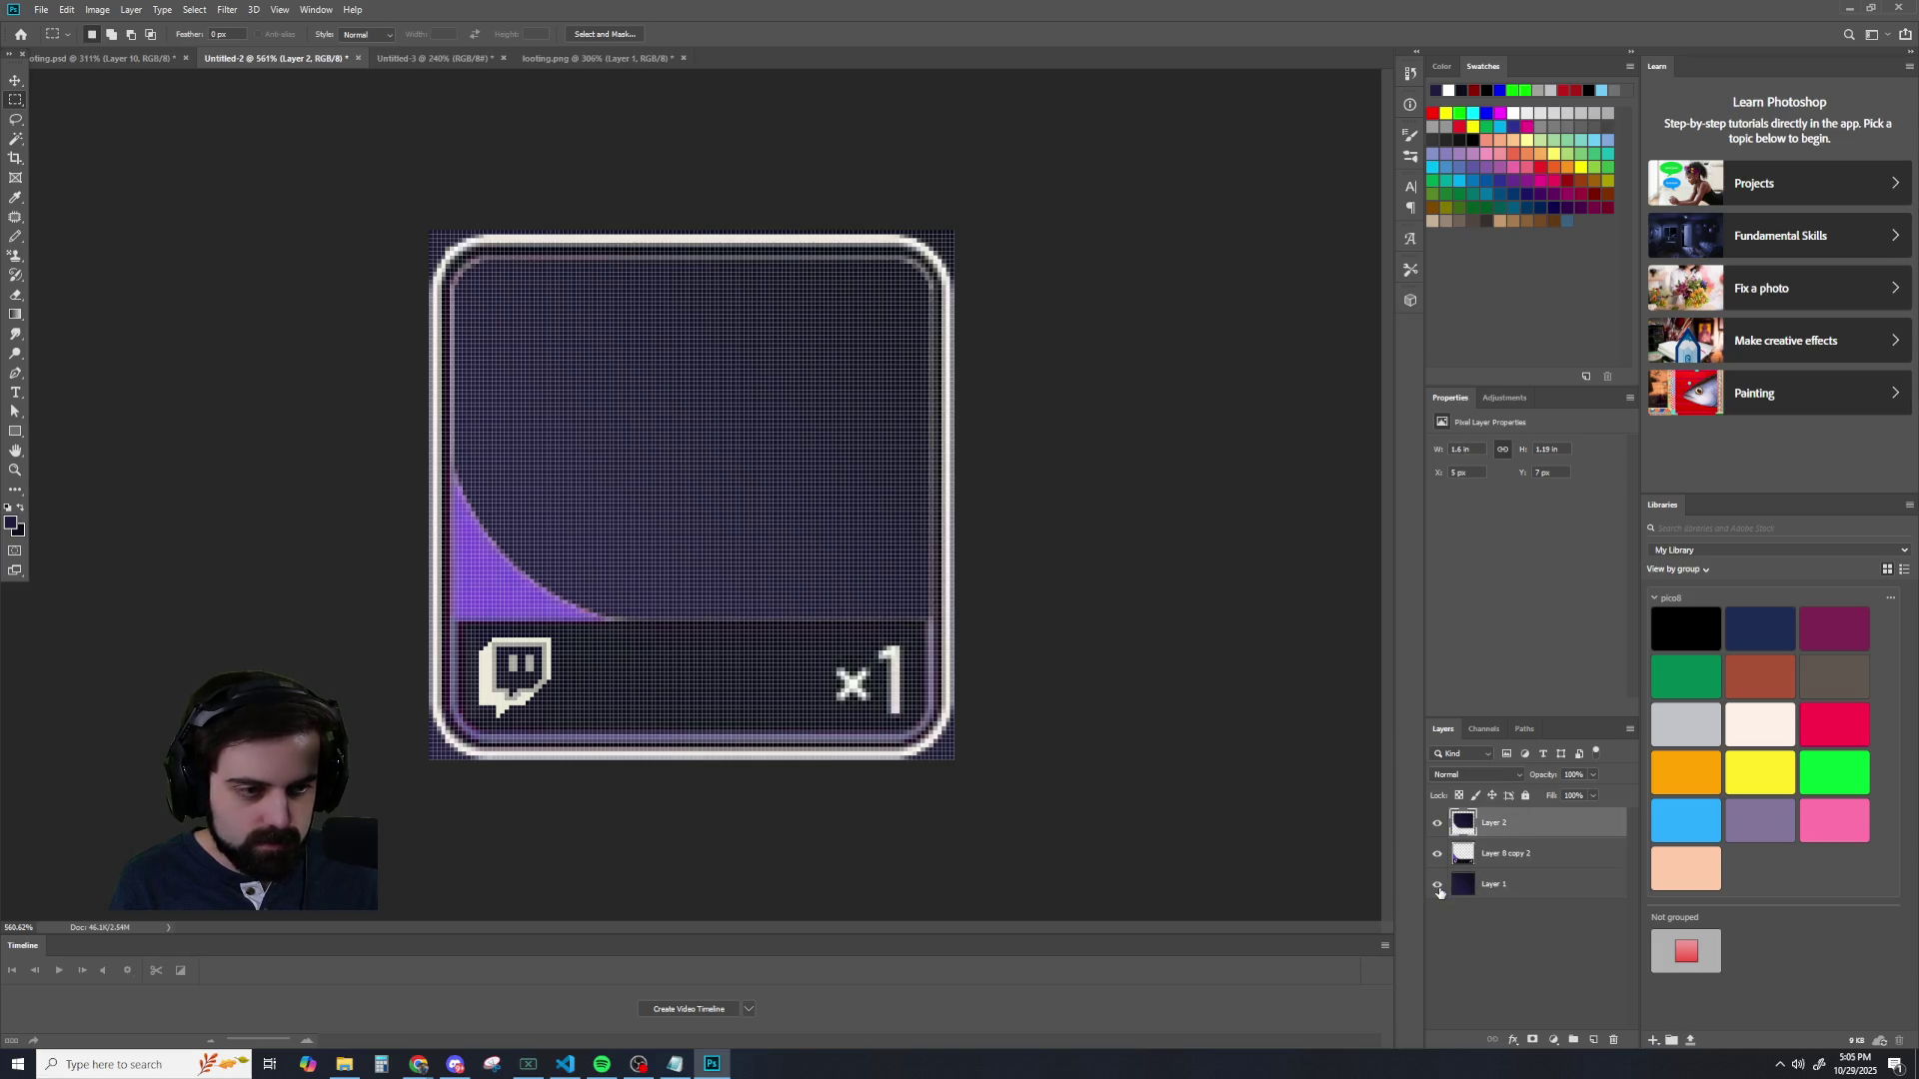
- Hide and reshow Layer 1 to check the corners, then undo/redo to restore the top dark layer
left_click(1438, 889)
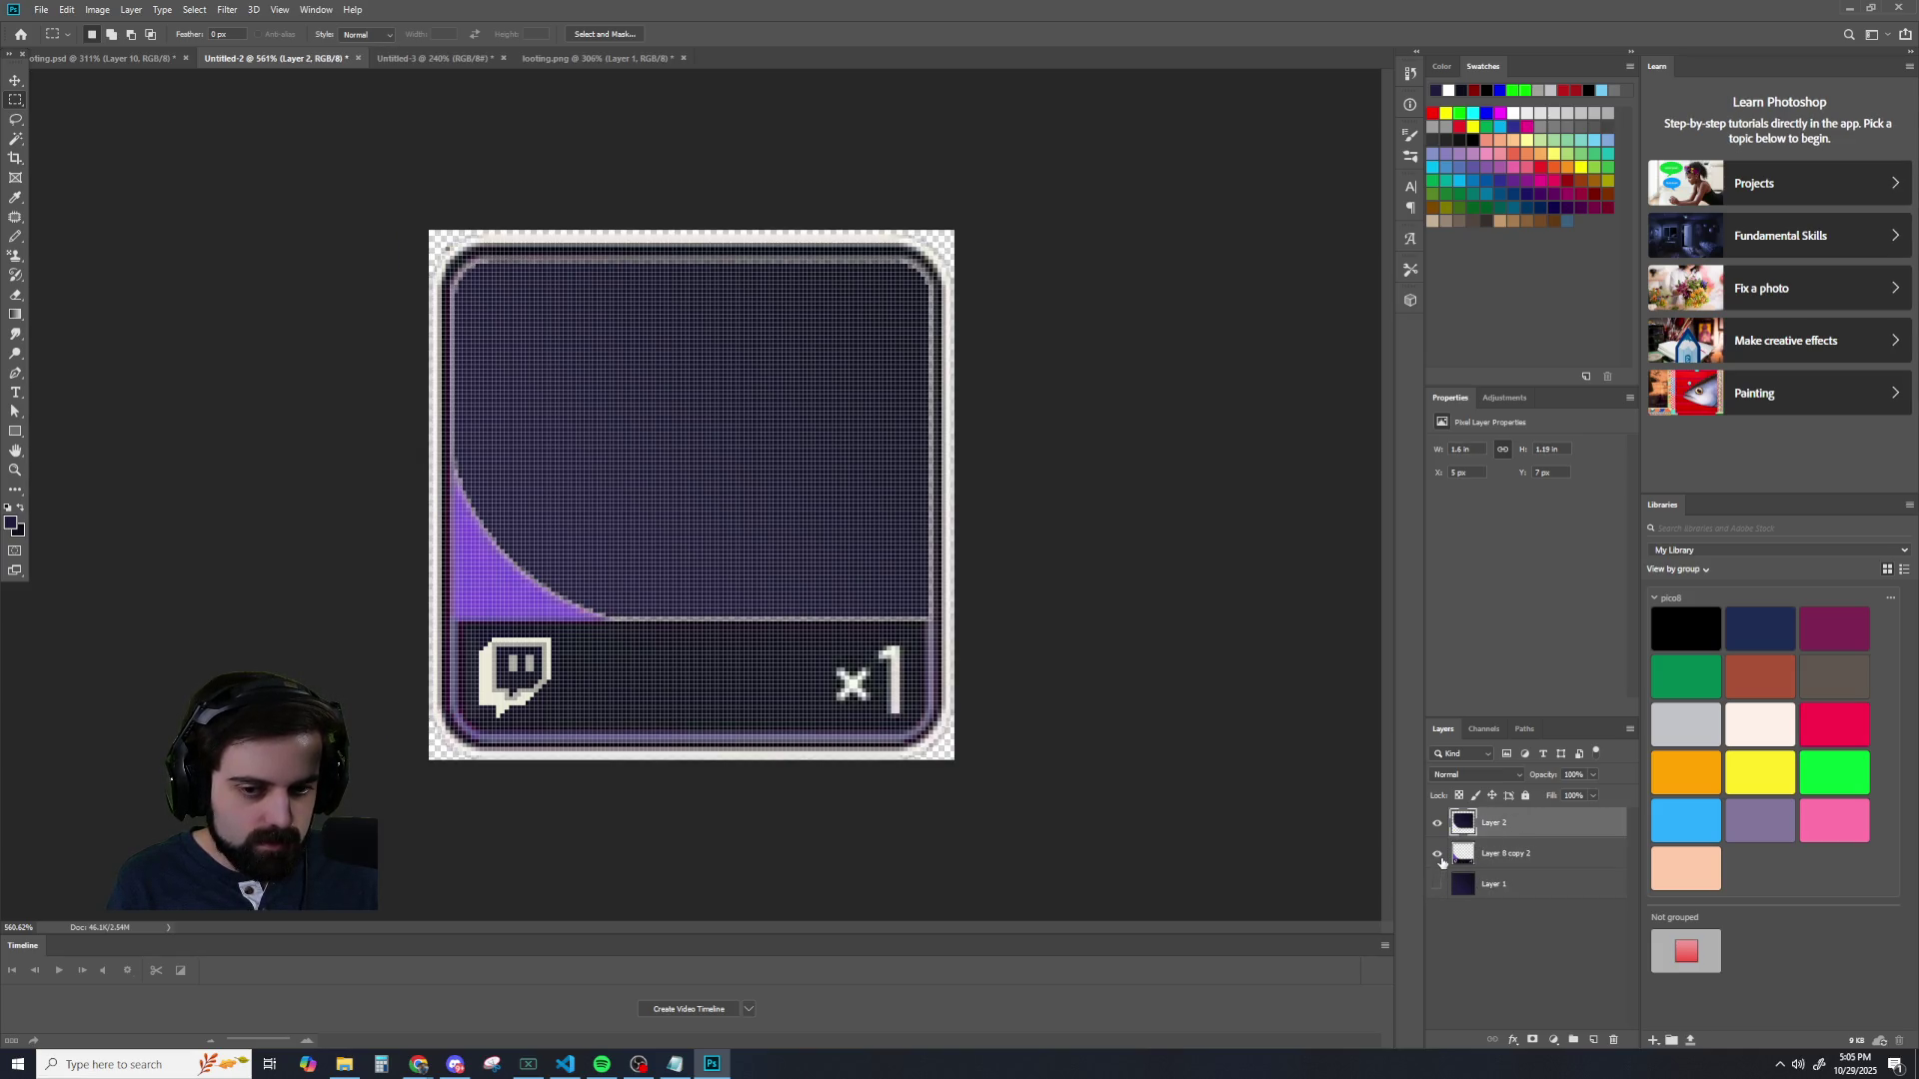
scroll(1107, 786, "down", 3)
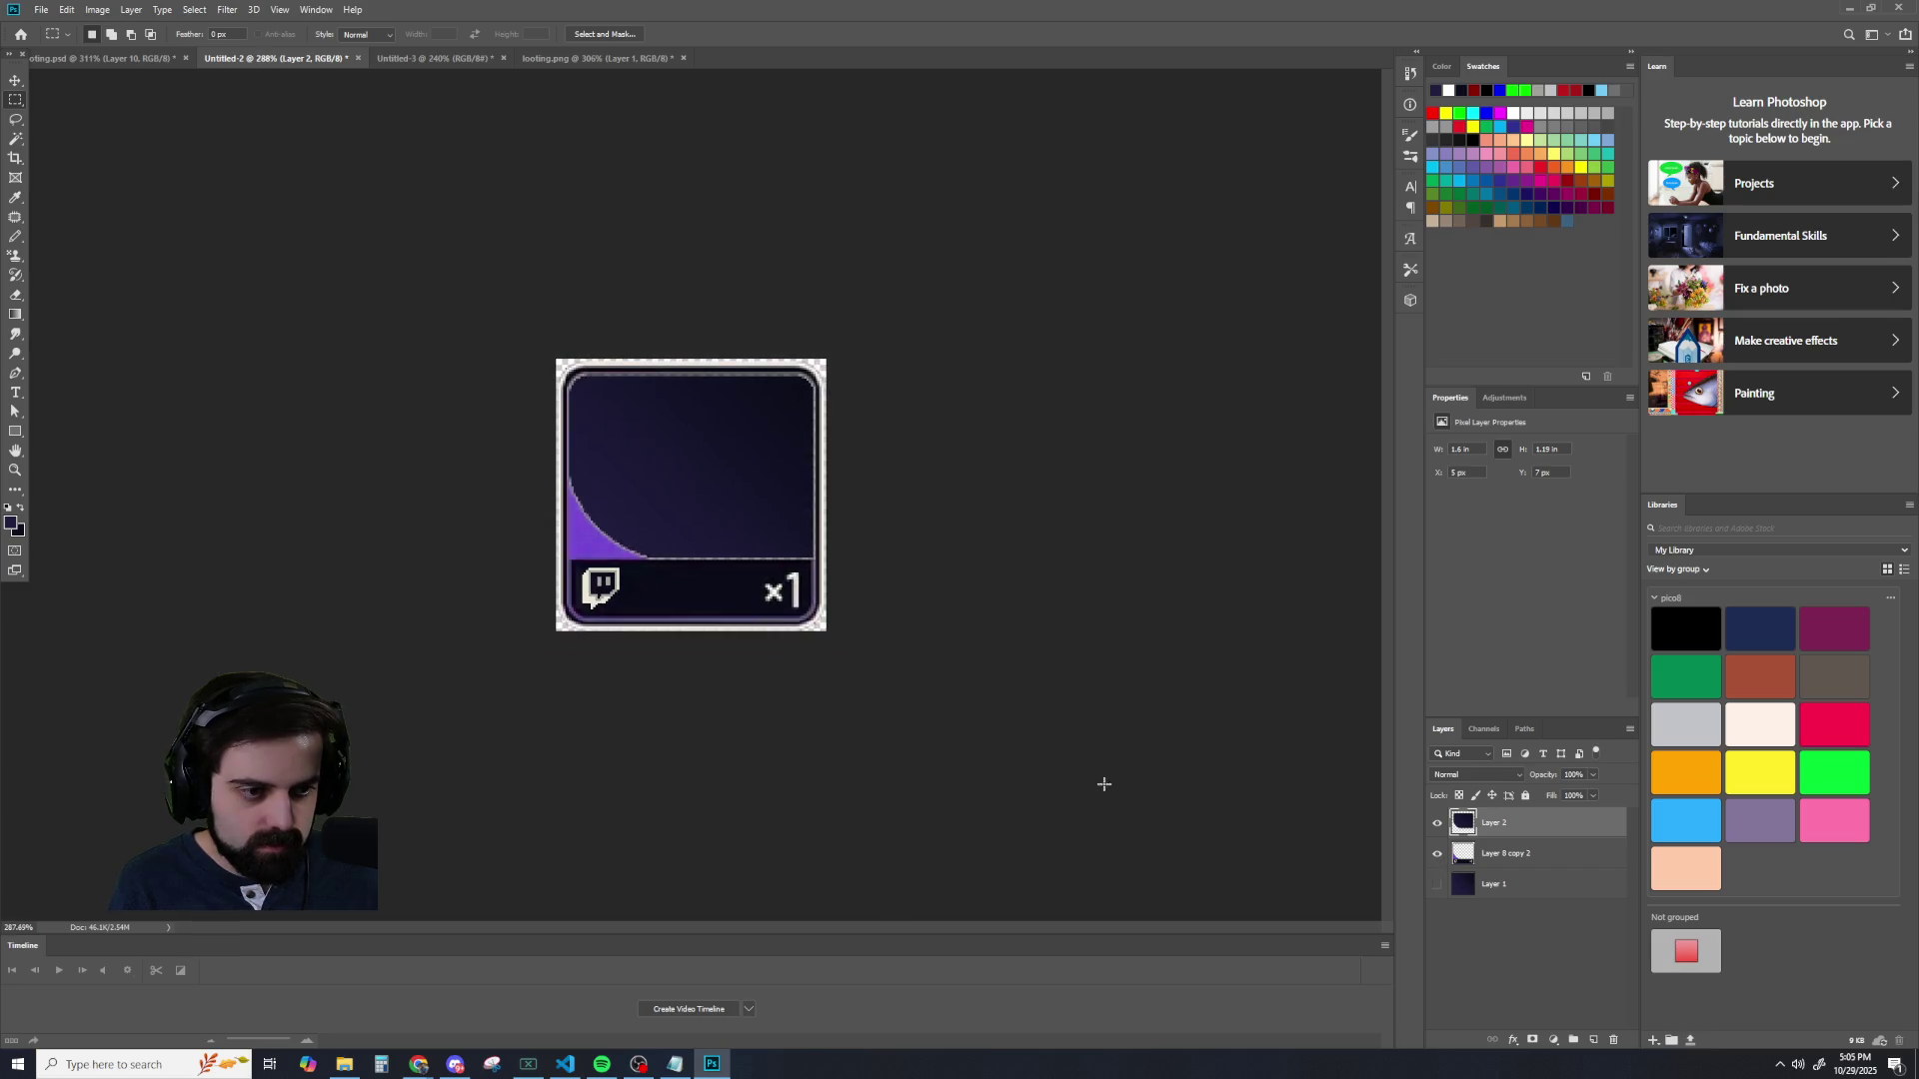
left_click(1439, 885)
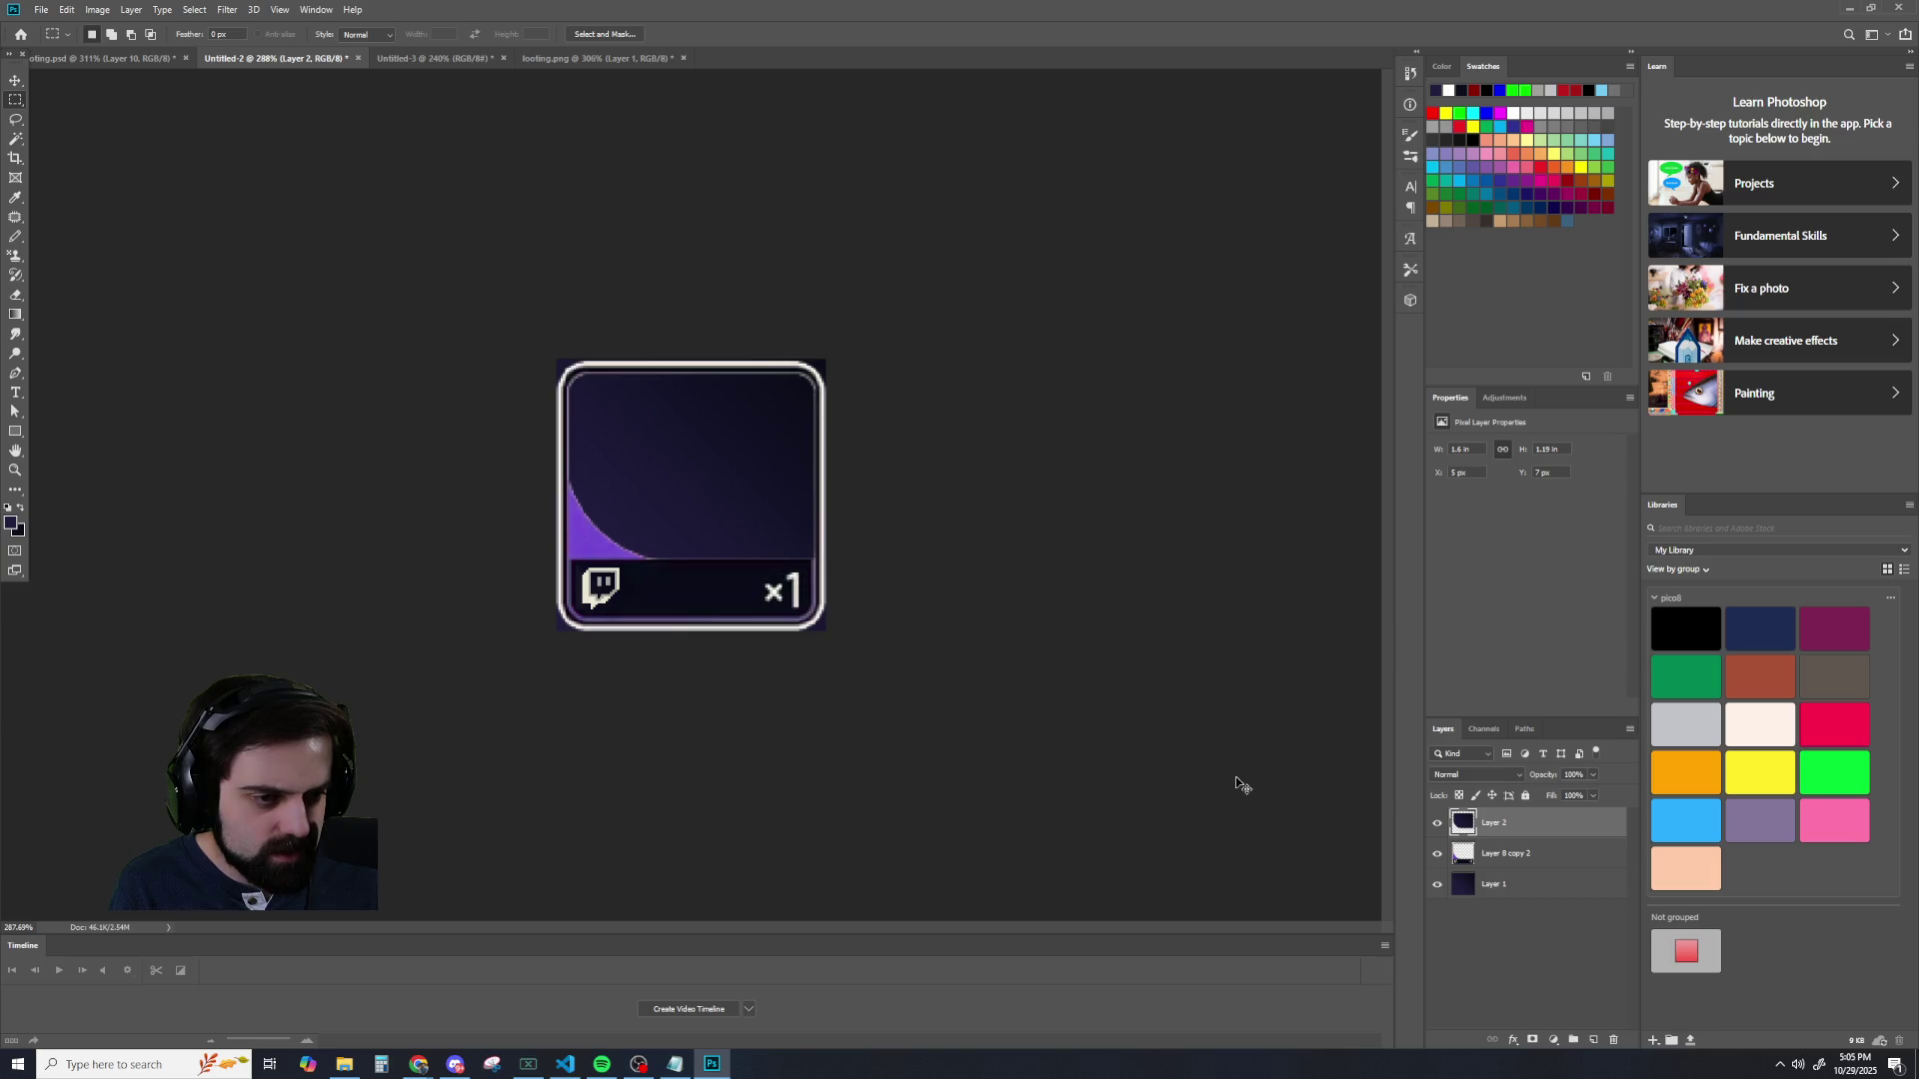
key("ctrl+z")
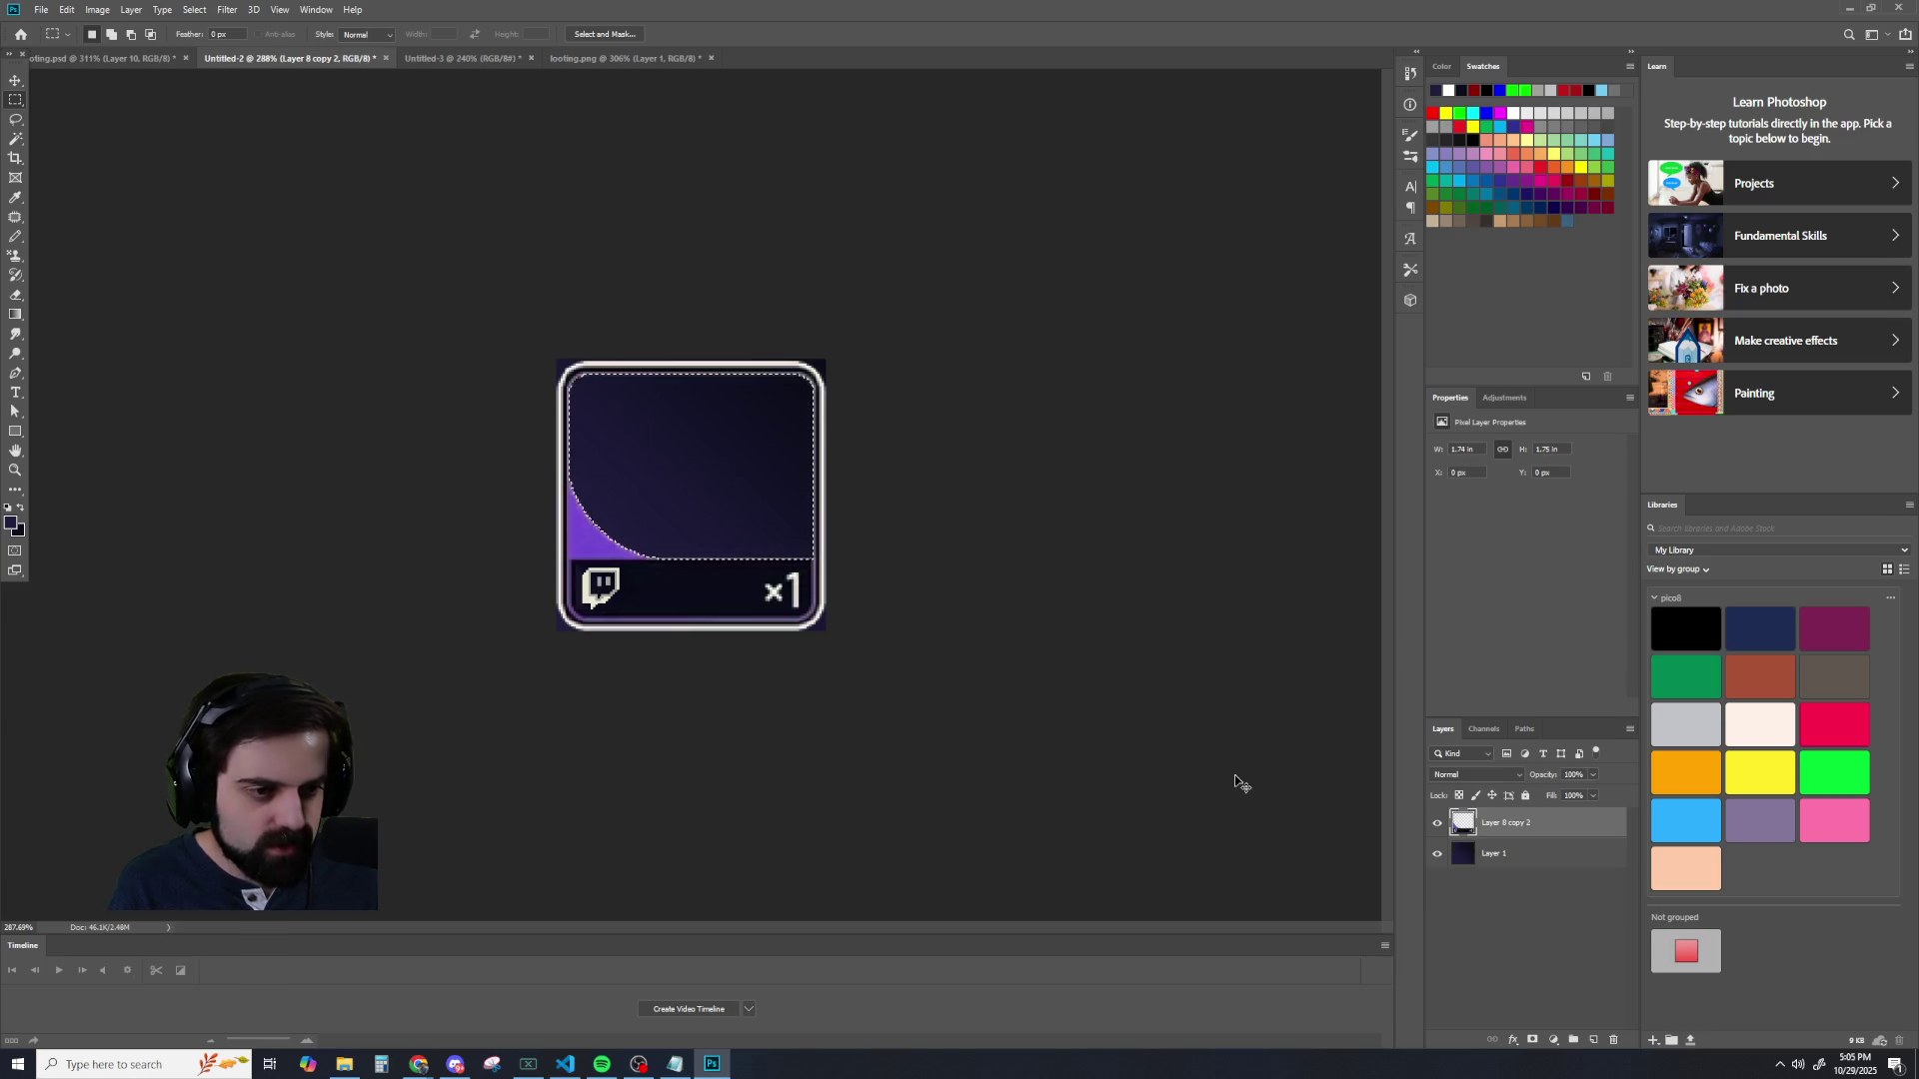
key("ctrl+shift+z")
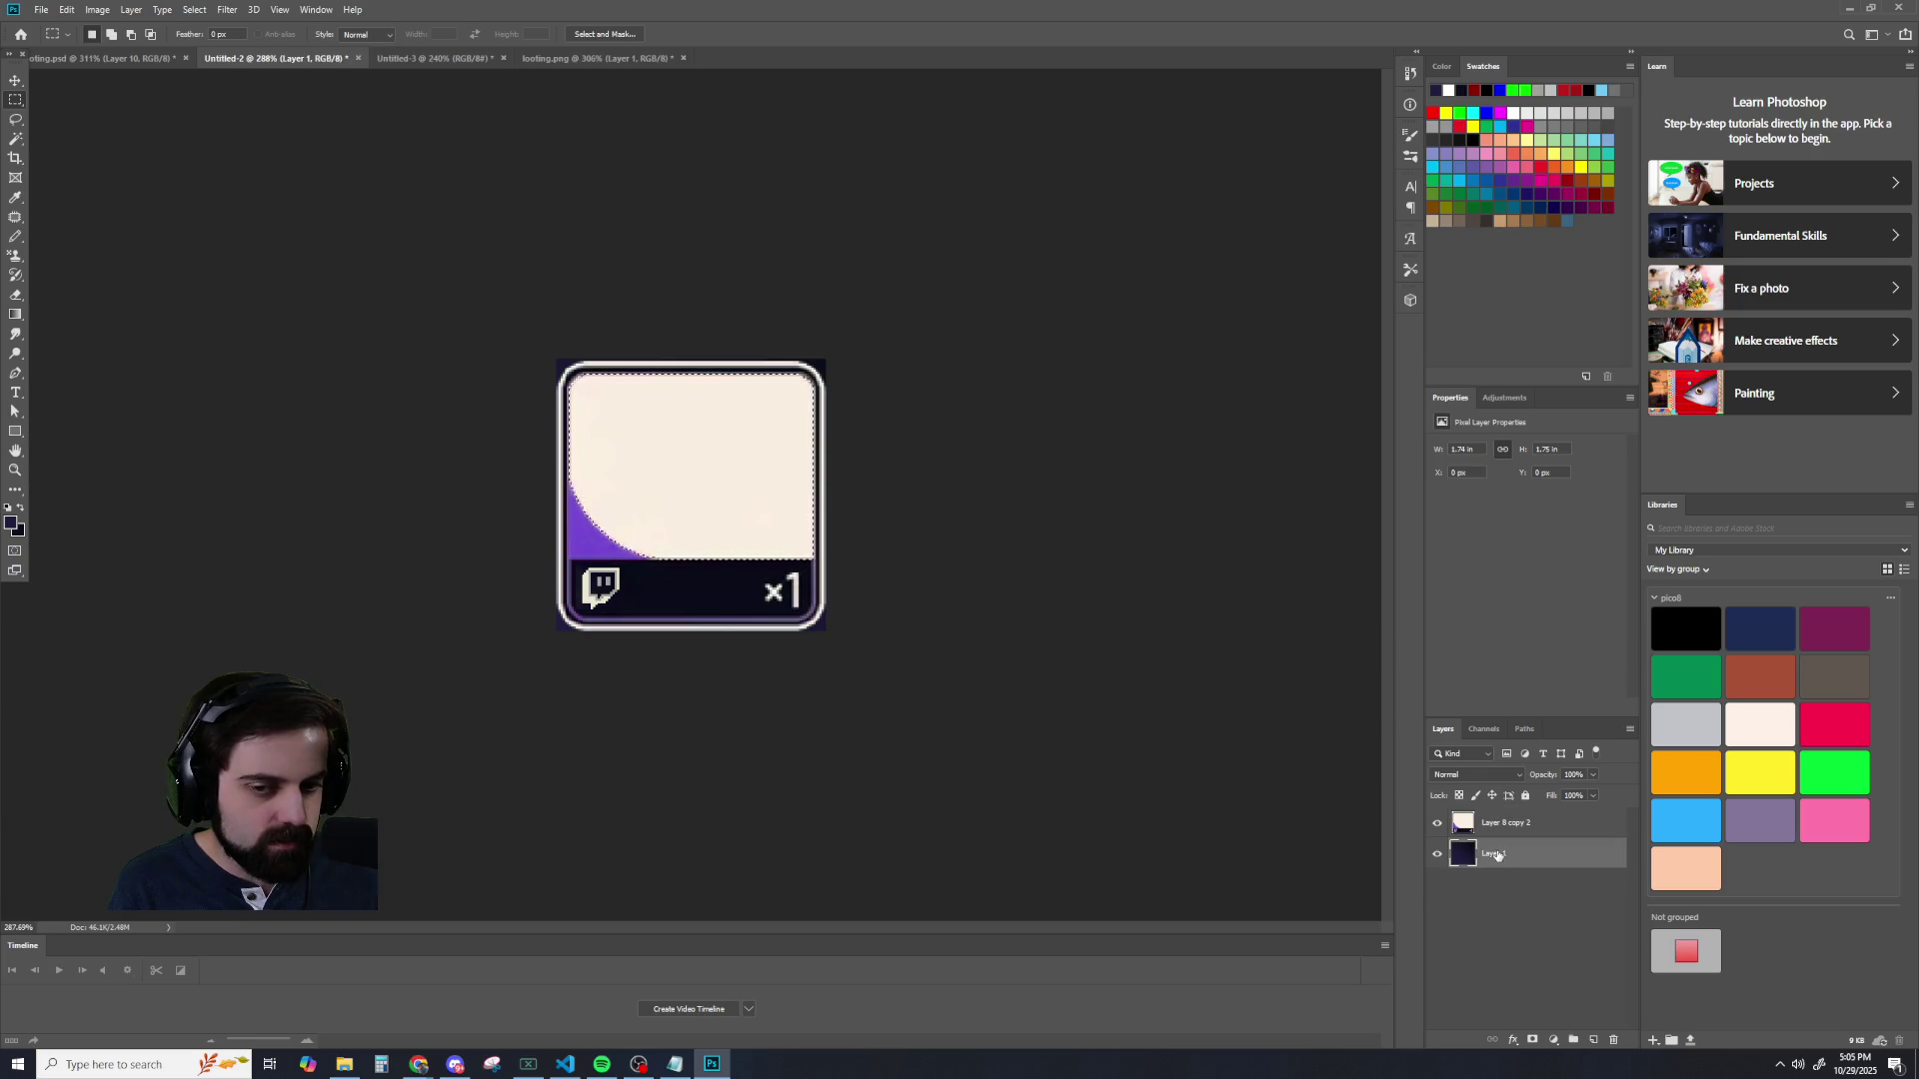
key("ctrl+shift+z")
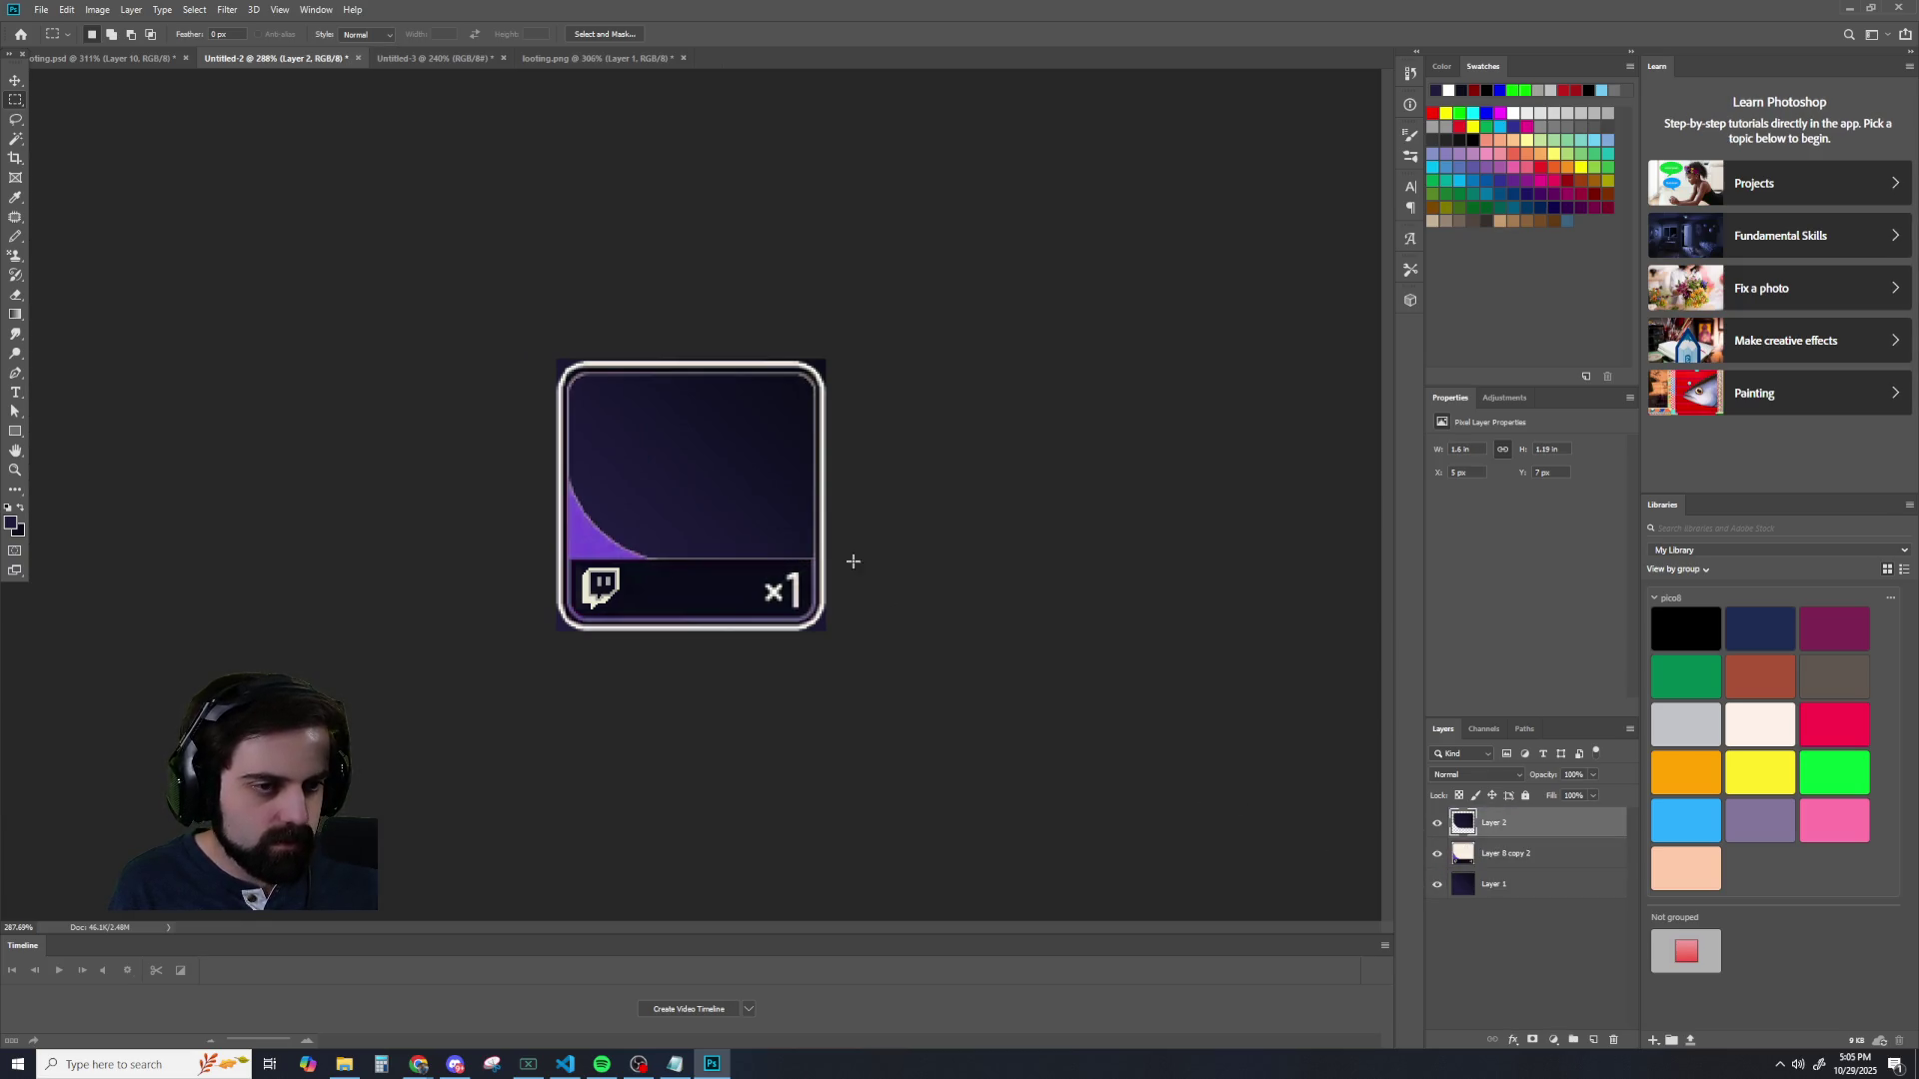
scroll(857, 571, "up", 3, "alt")
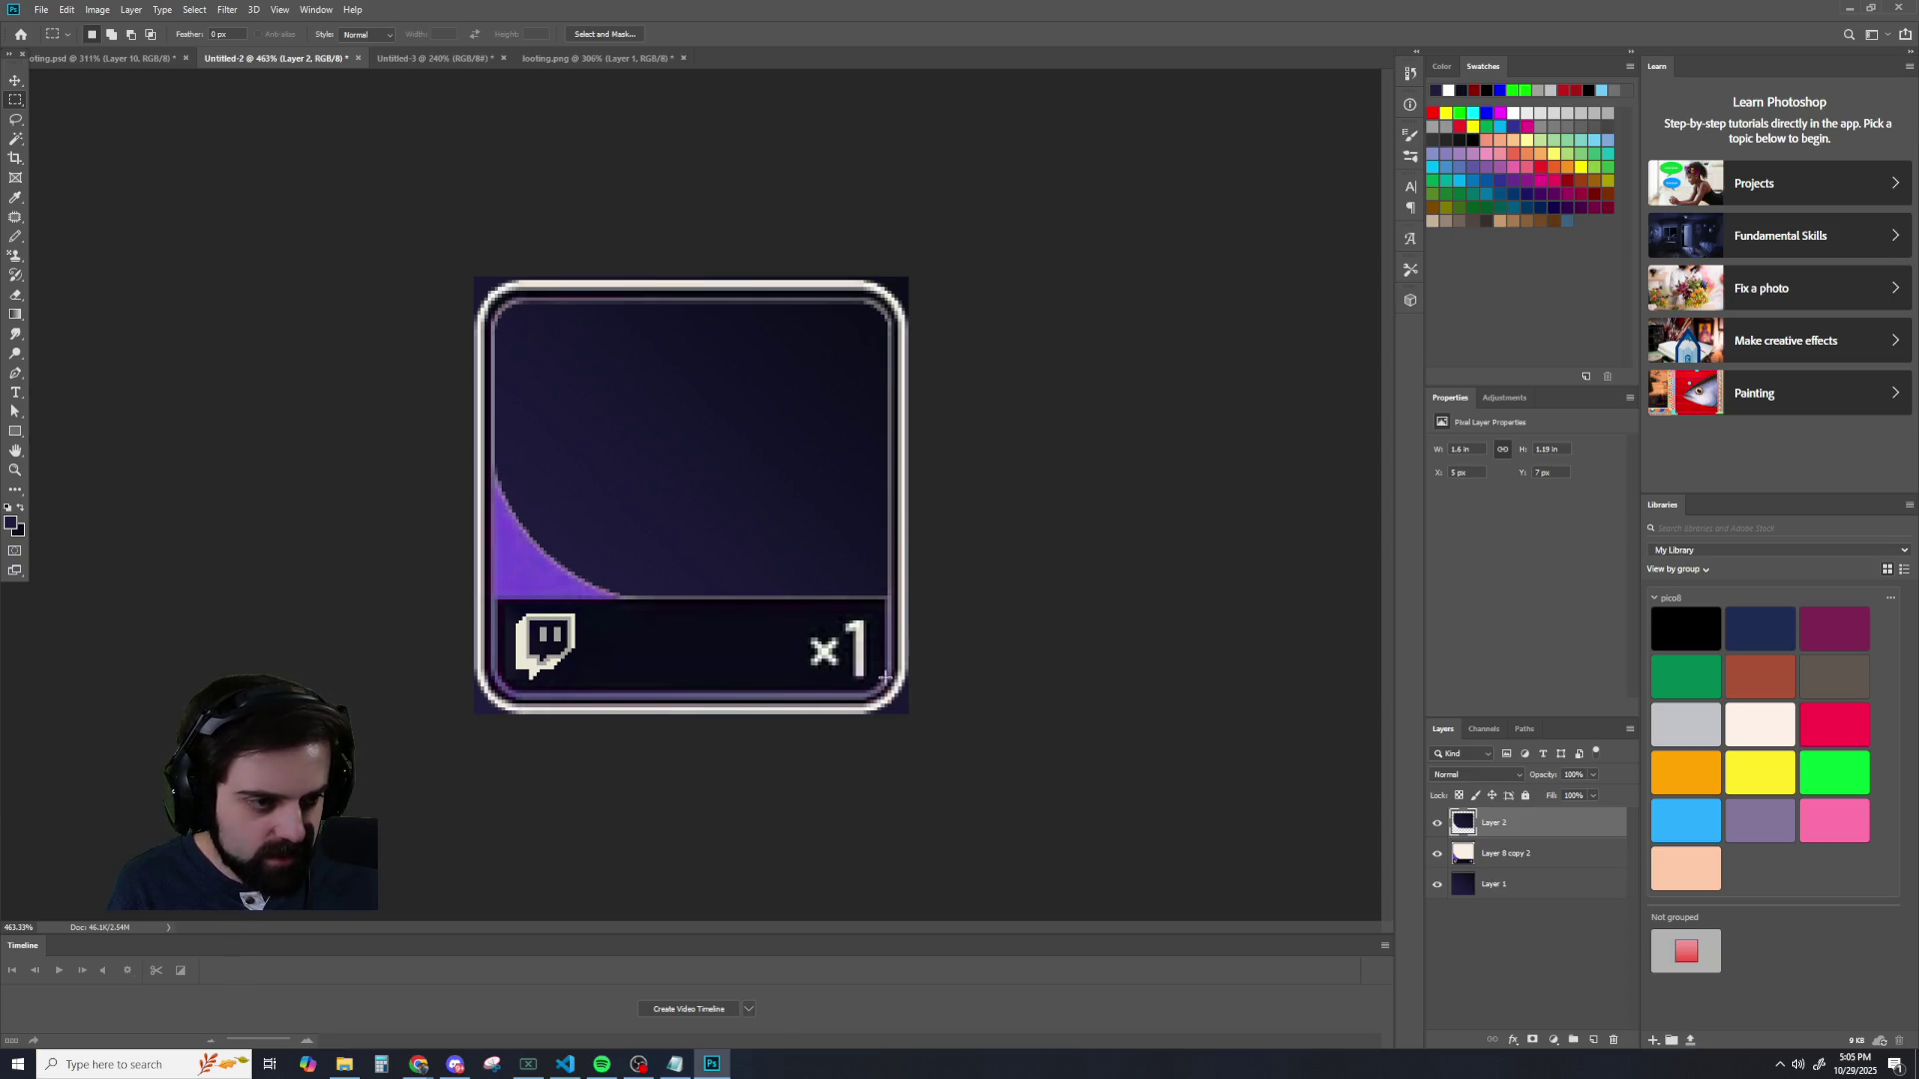
scroll(934, 663, "down", 5, "alt")
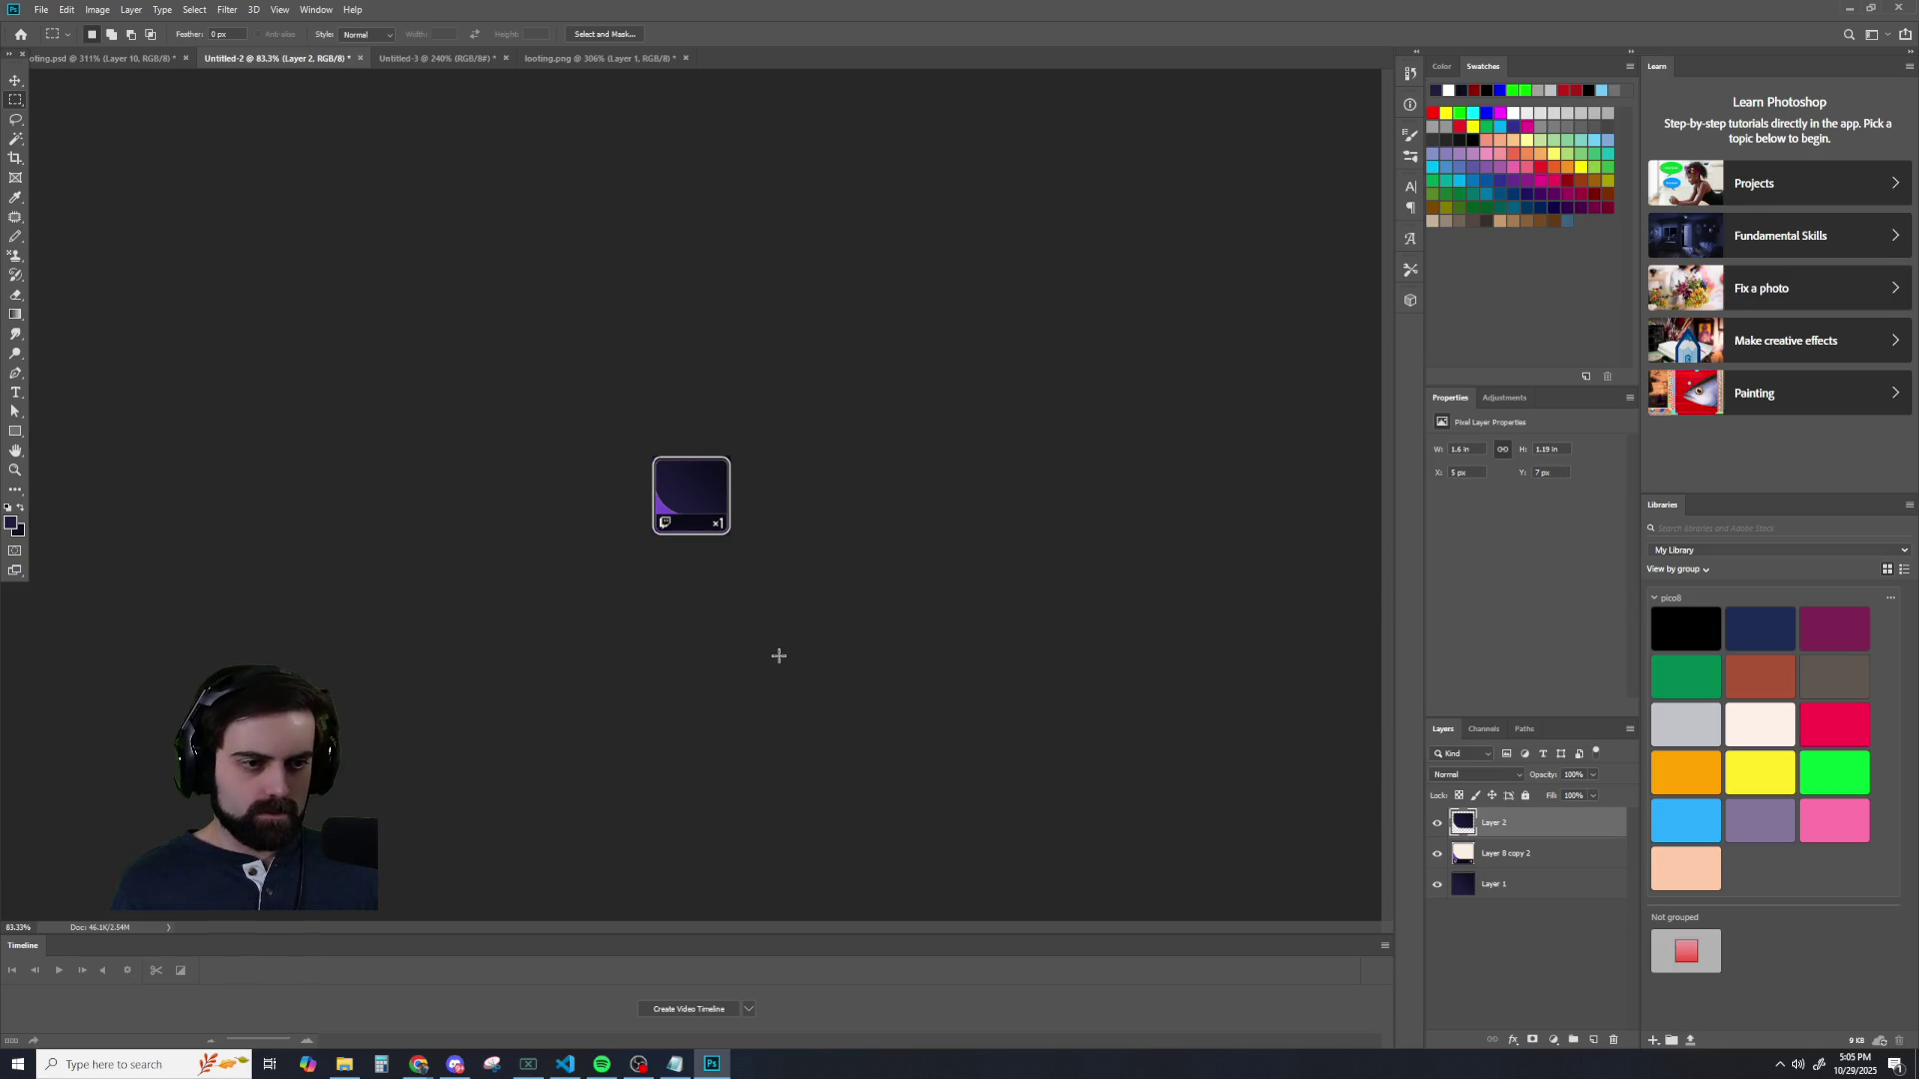
scroll(708, 625, "up", 7, "alt")
scroll(496, 513, "up", 2, "alt")
scroll(594, 584, "up", 1, "alt")
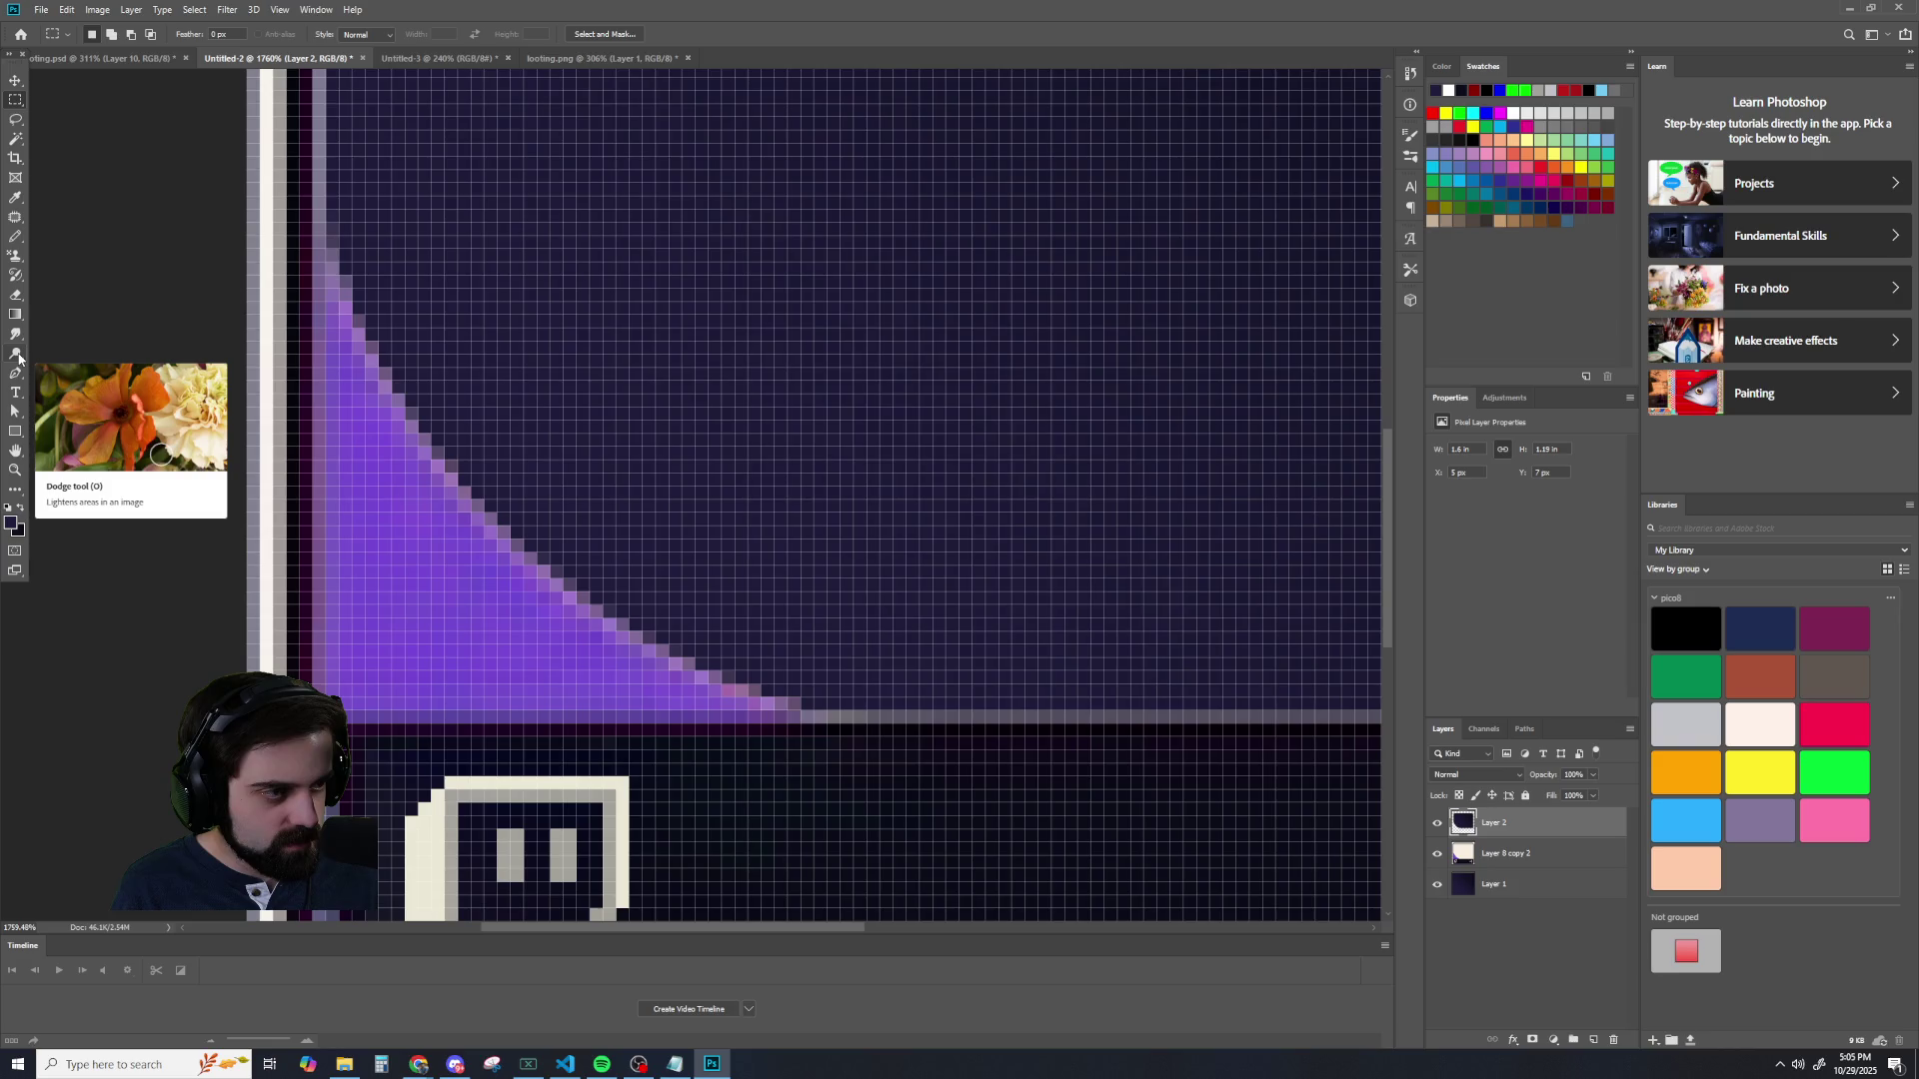
left_click(17, 356)
left_click(50, 376)
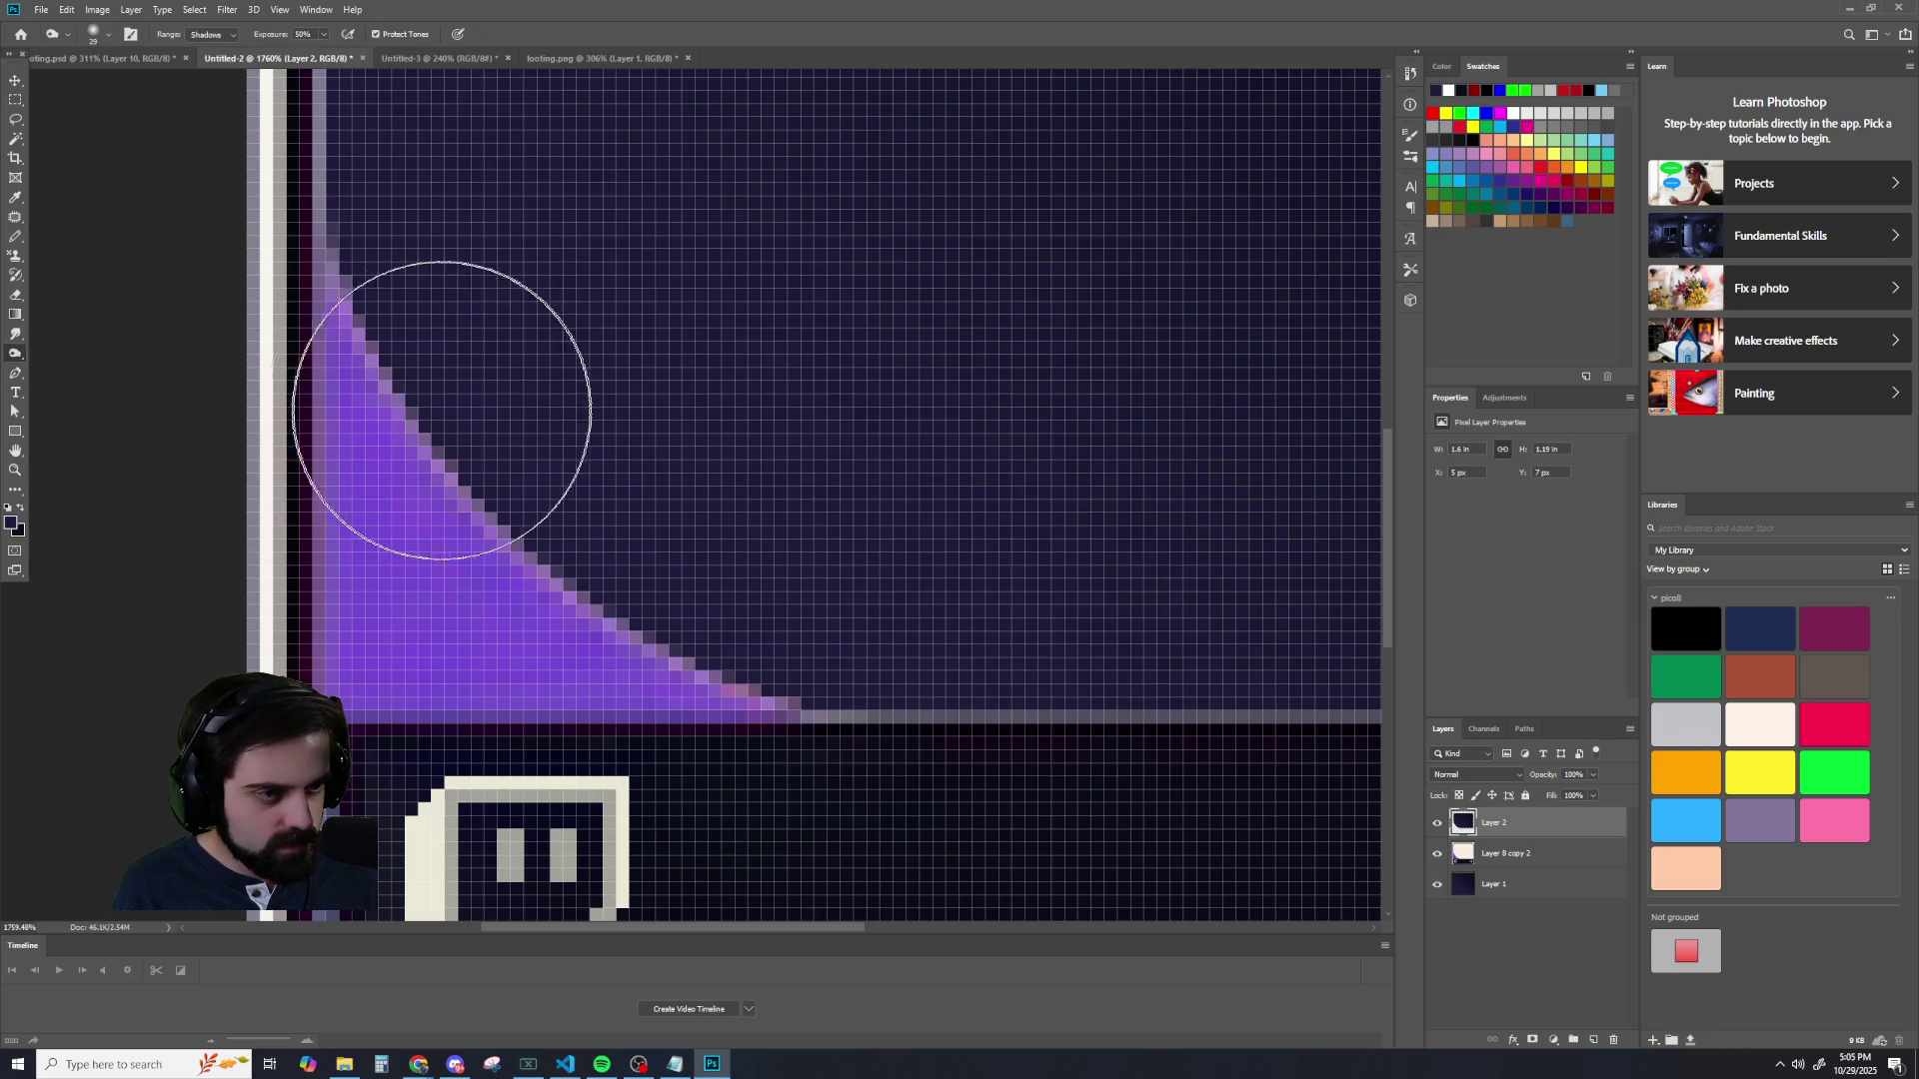
left_click(1502, 857)
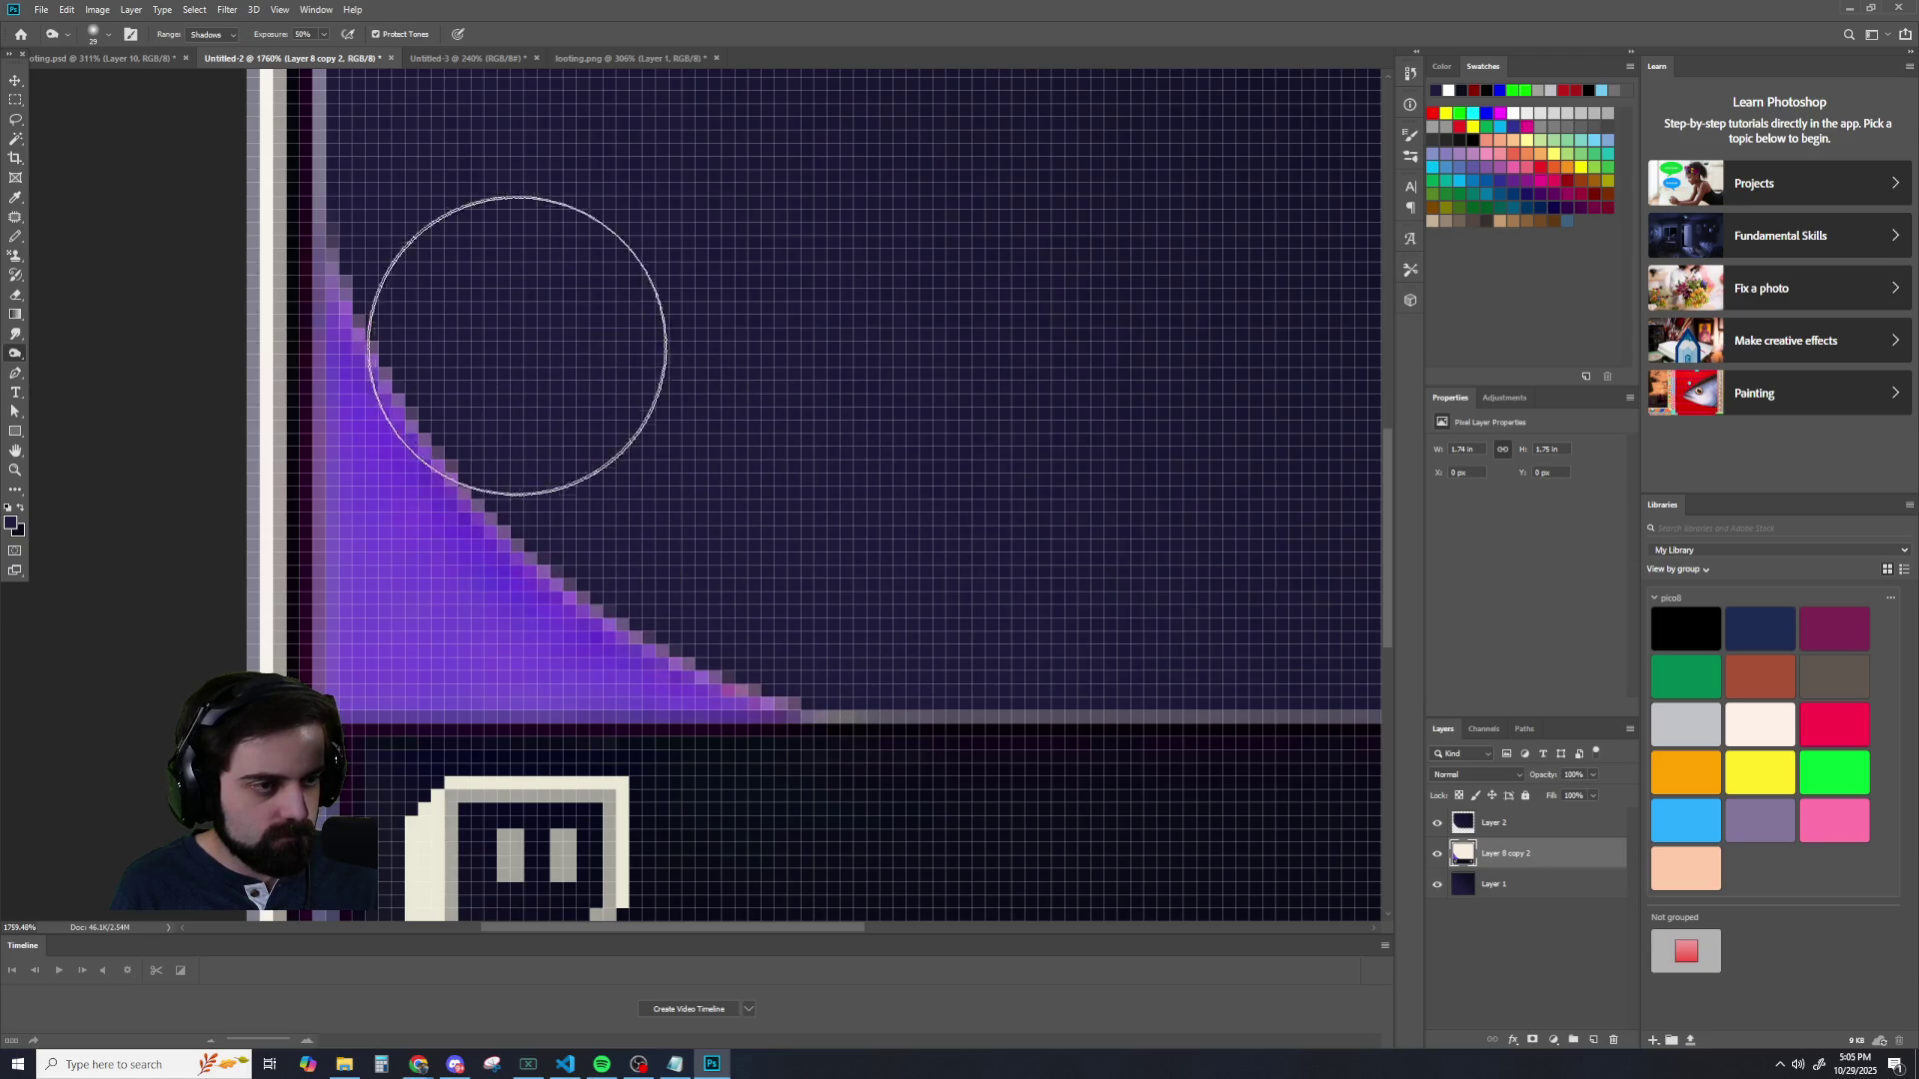
scroll(1097, 578, "down", 5)
scroll(1173, 596, "down", 5)
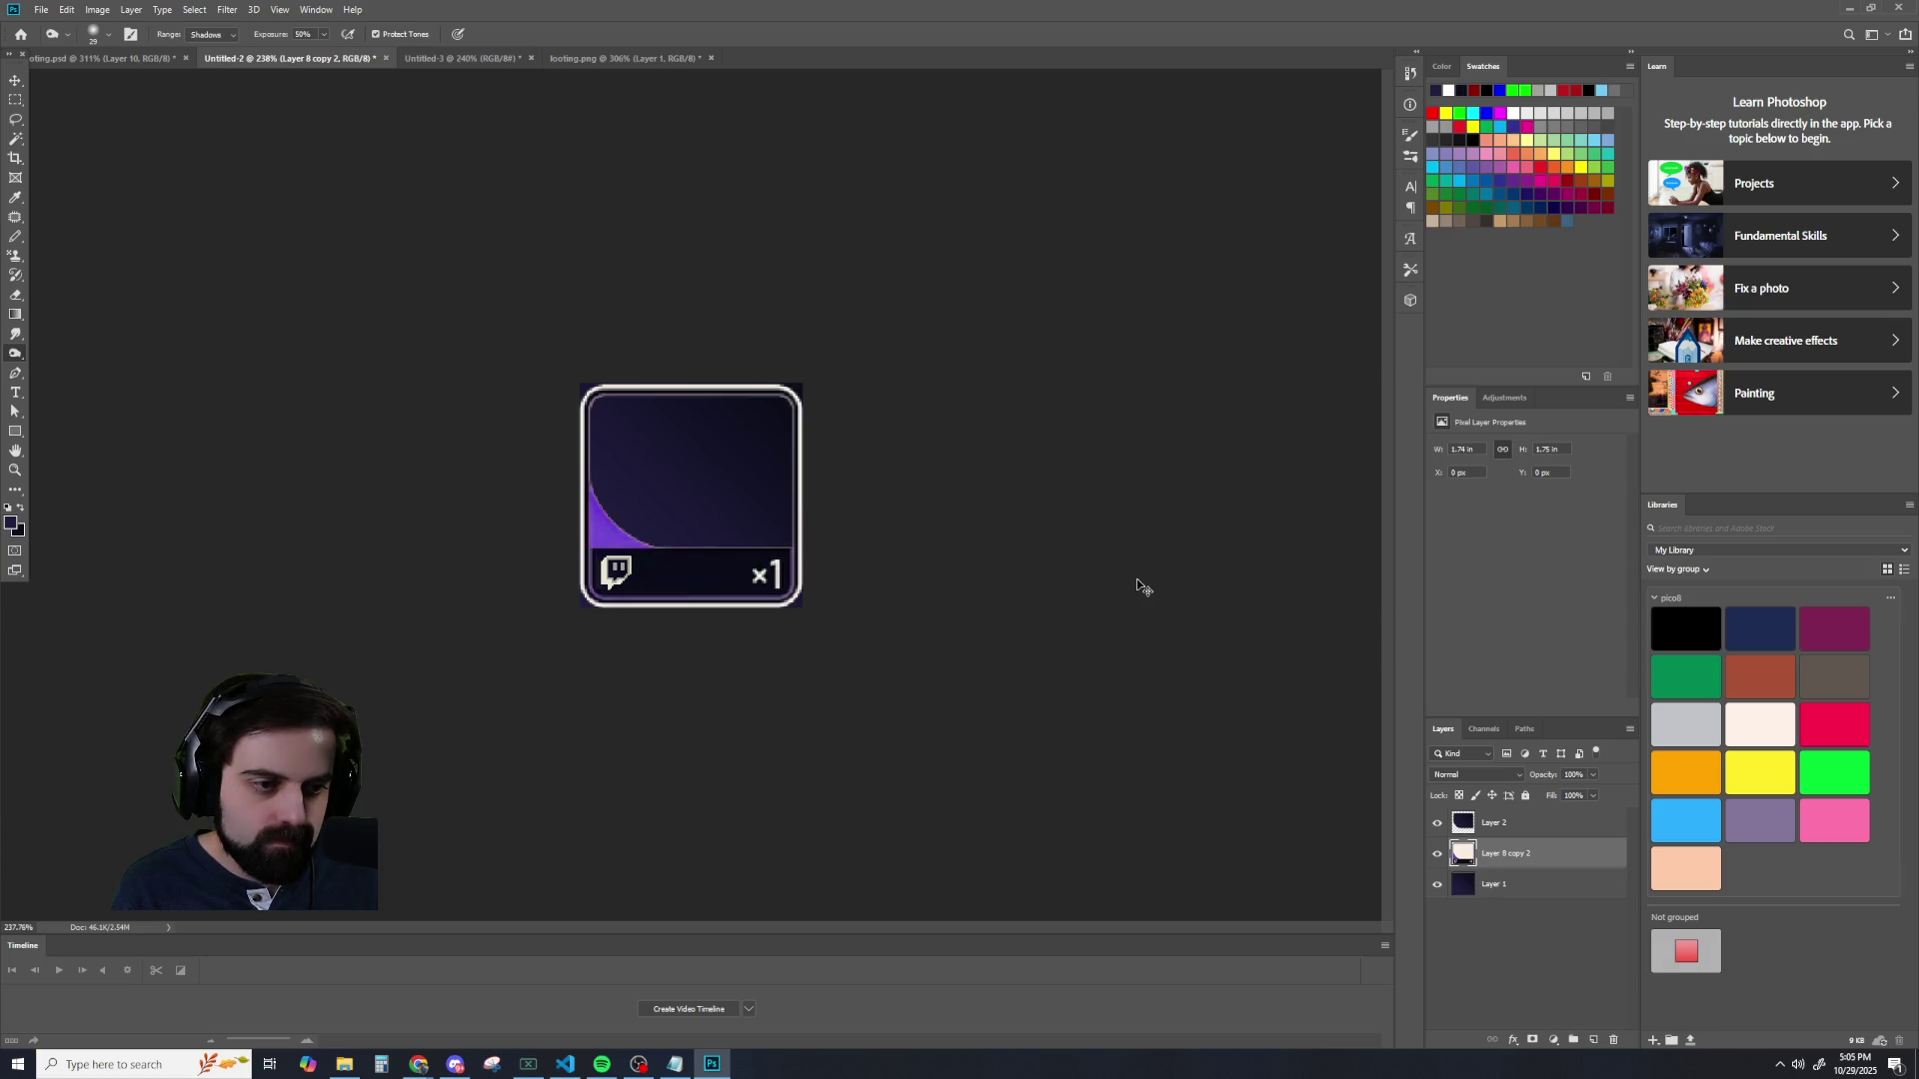
key("ctrl+z")
key("ctrl+shift+z")
scroll(1109, 580, "down", 3)
scroll(1036, 557, "up", 1)
scroll(1015, 573, "up", 2)
scroll(1015, 573, "down", 4)
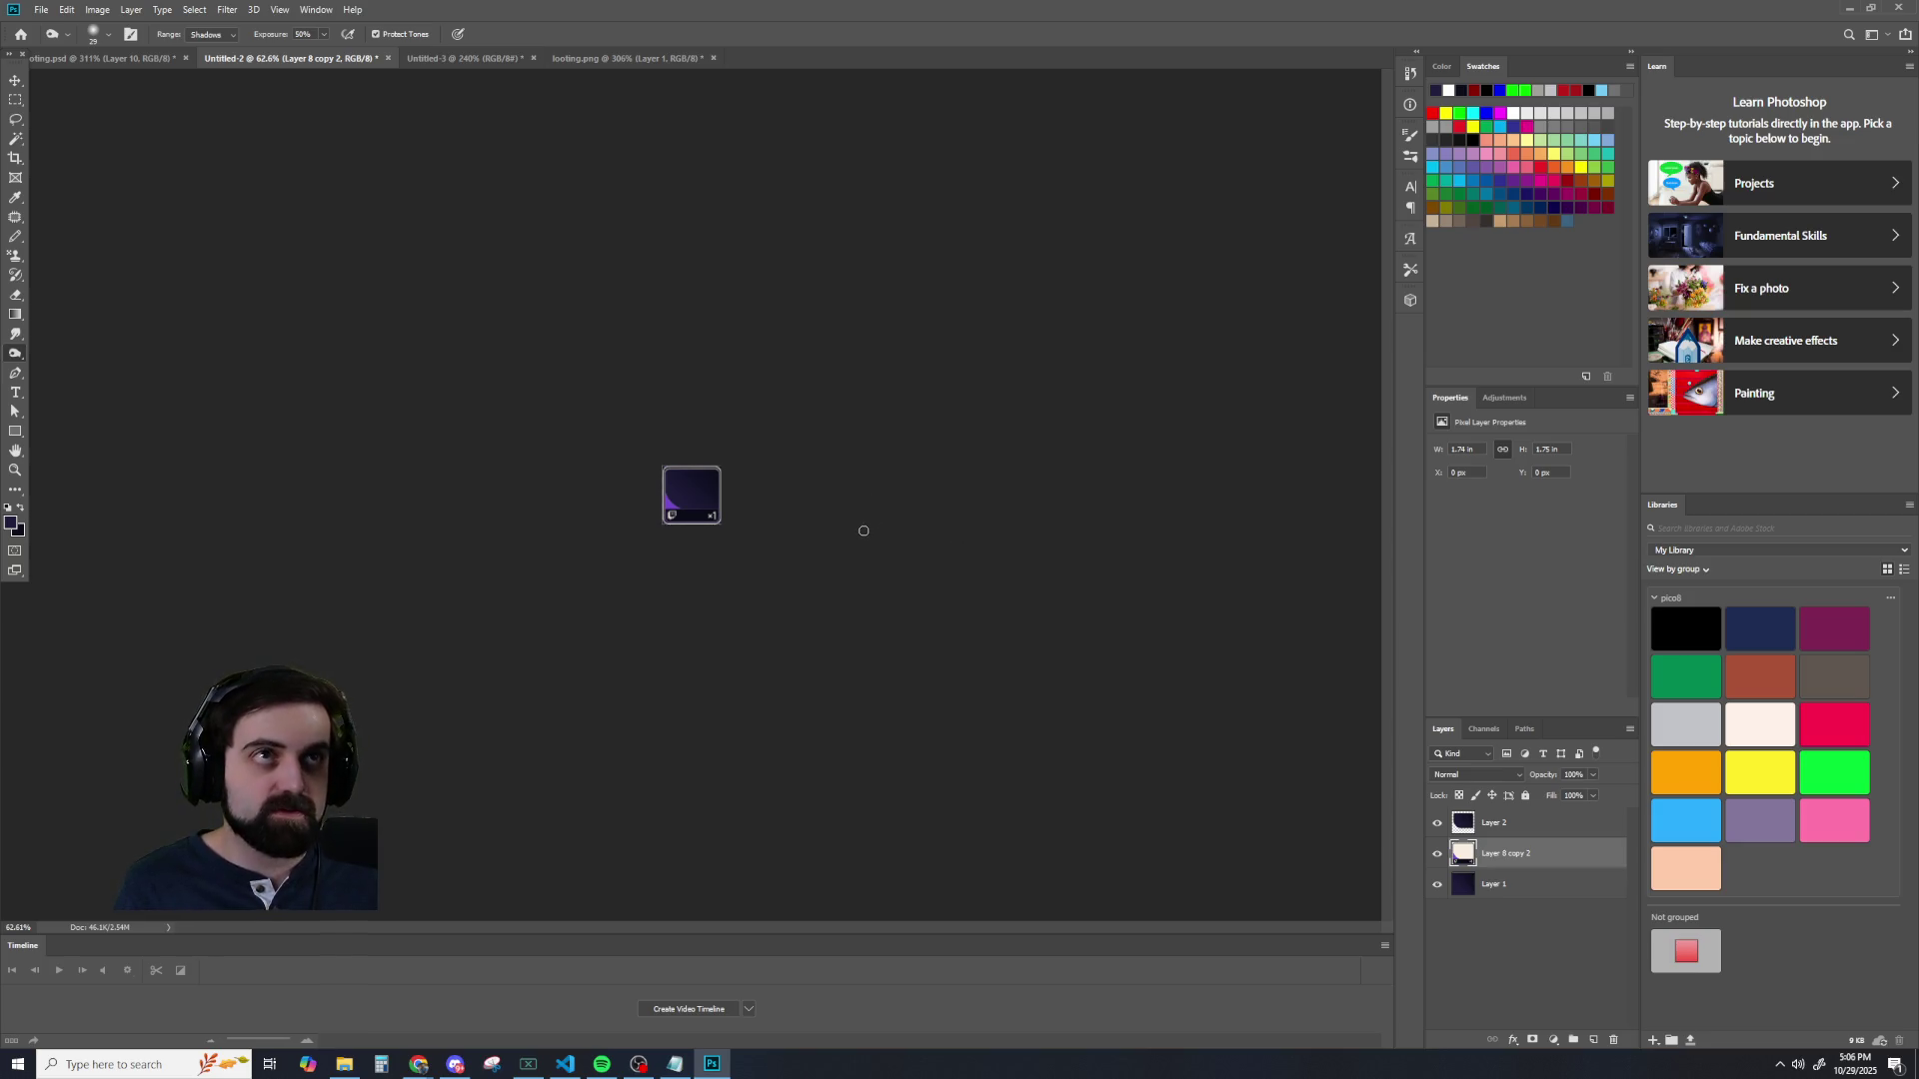
scroll(864, 531, "up", 3)
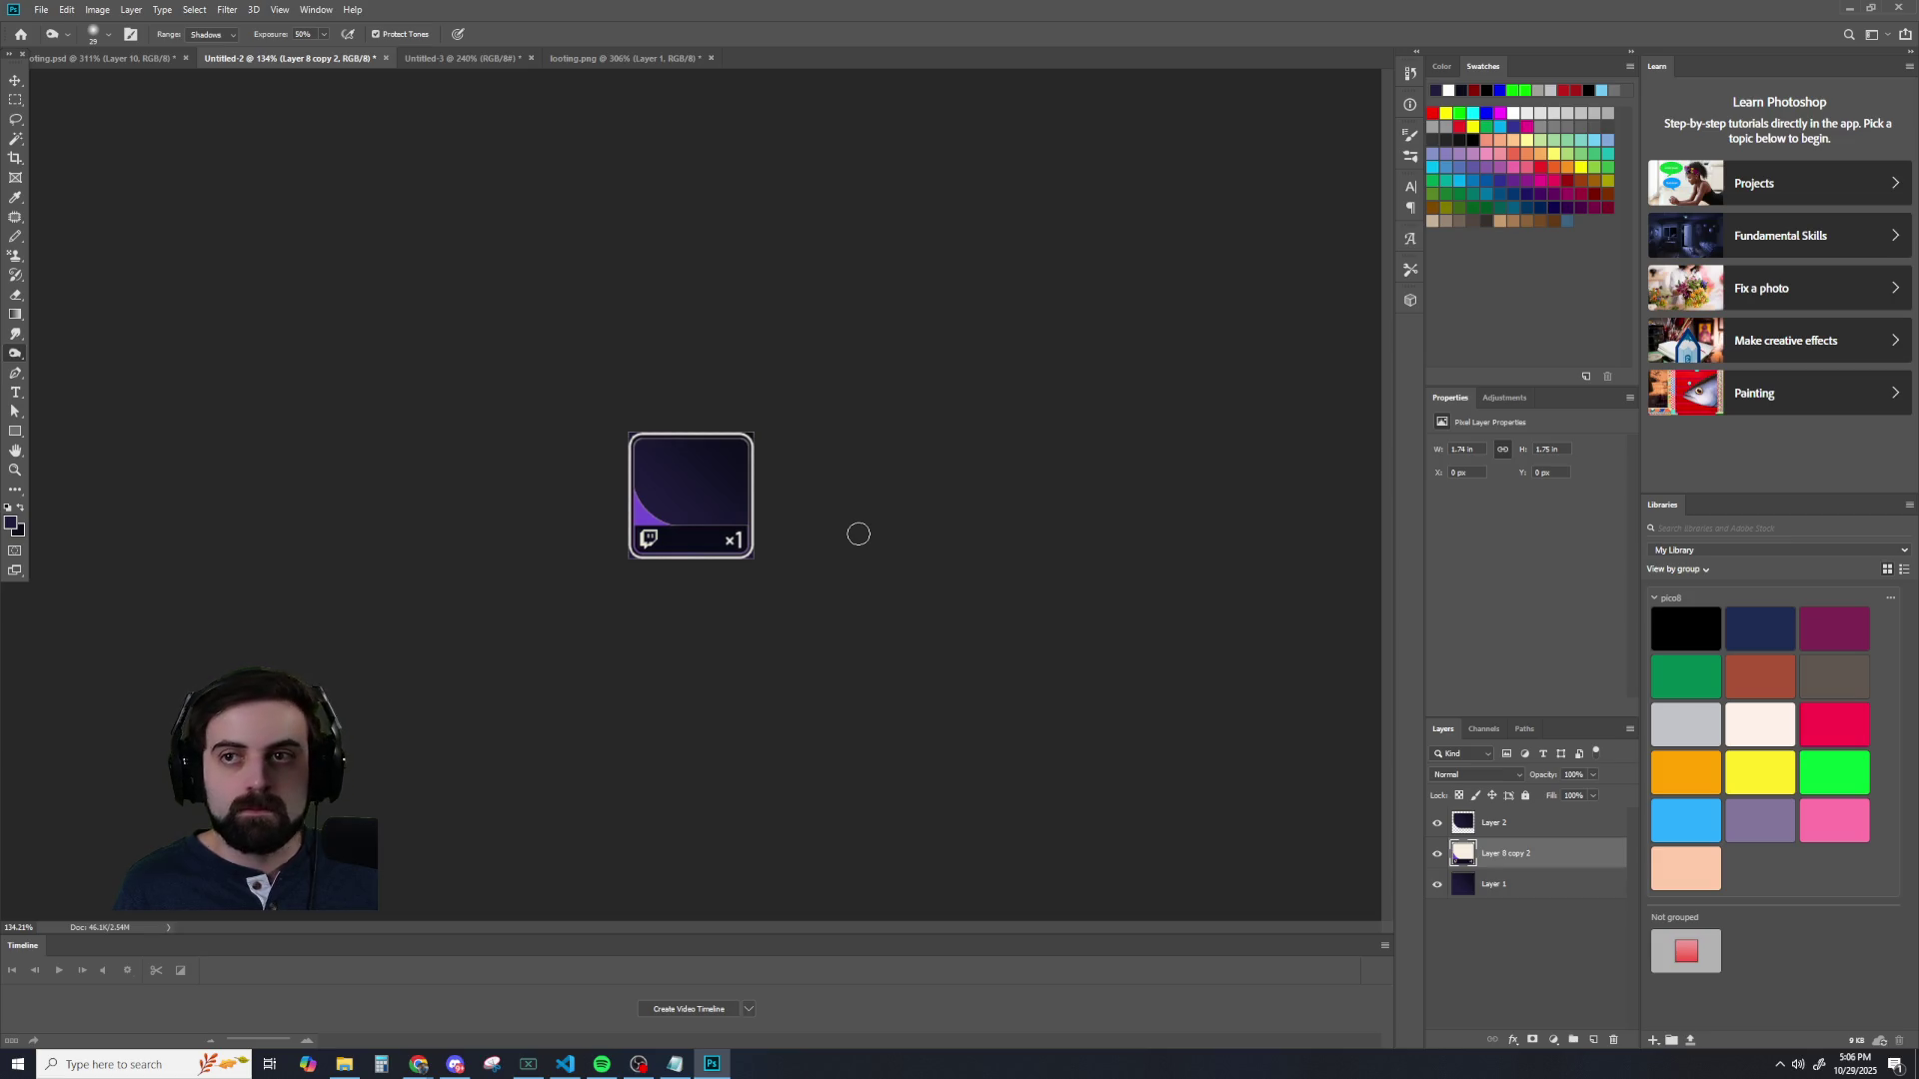
scroll(858, 534, "up", 5)
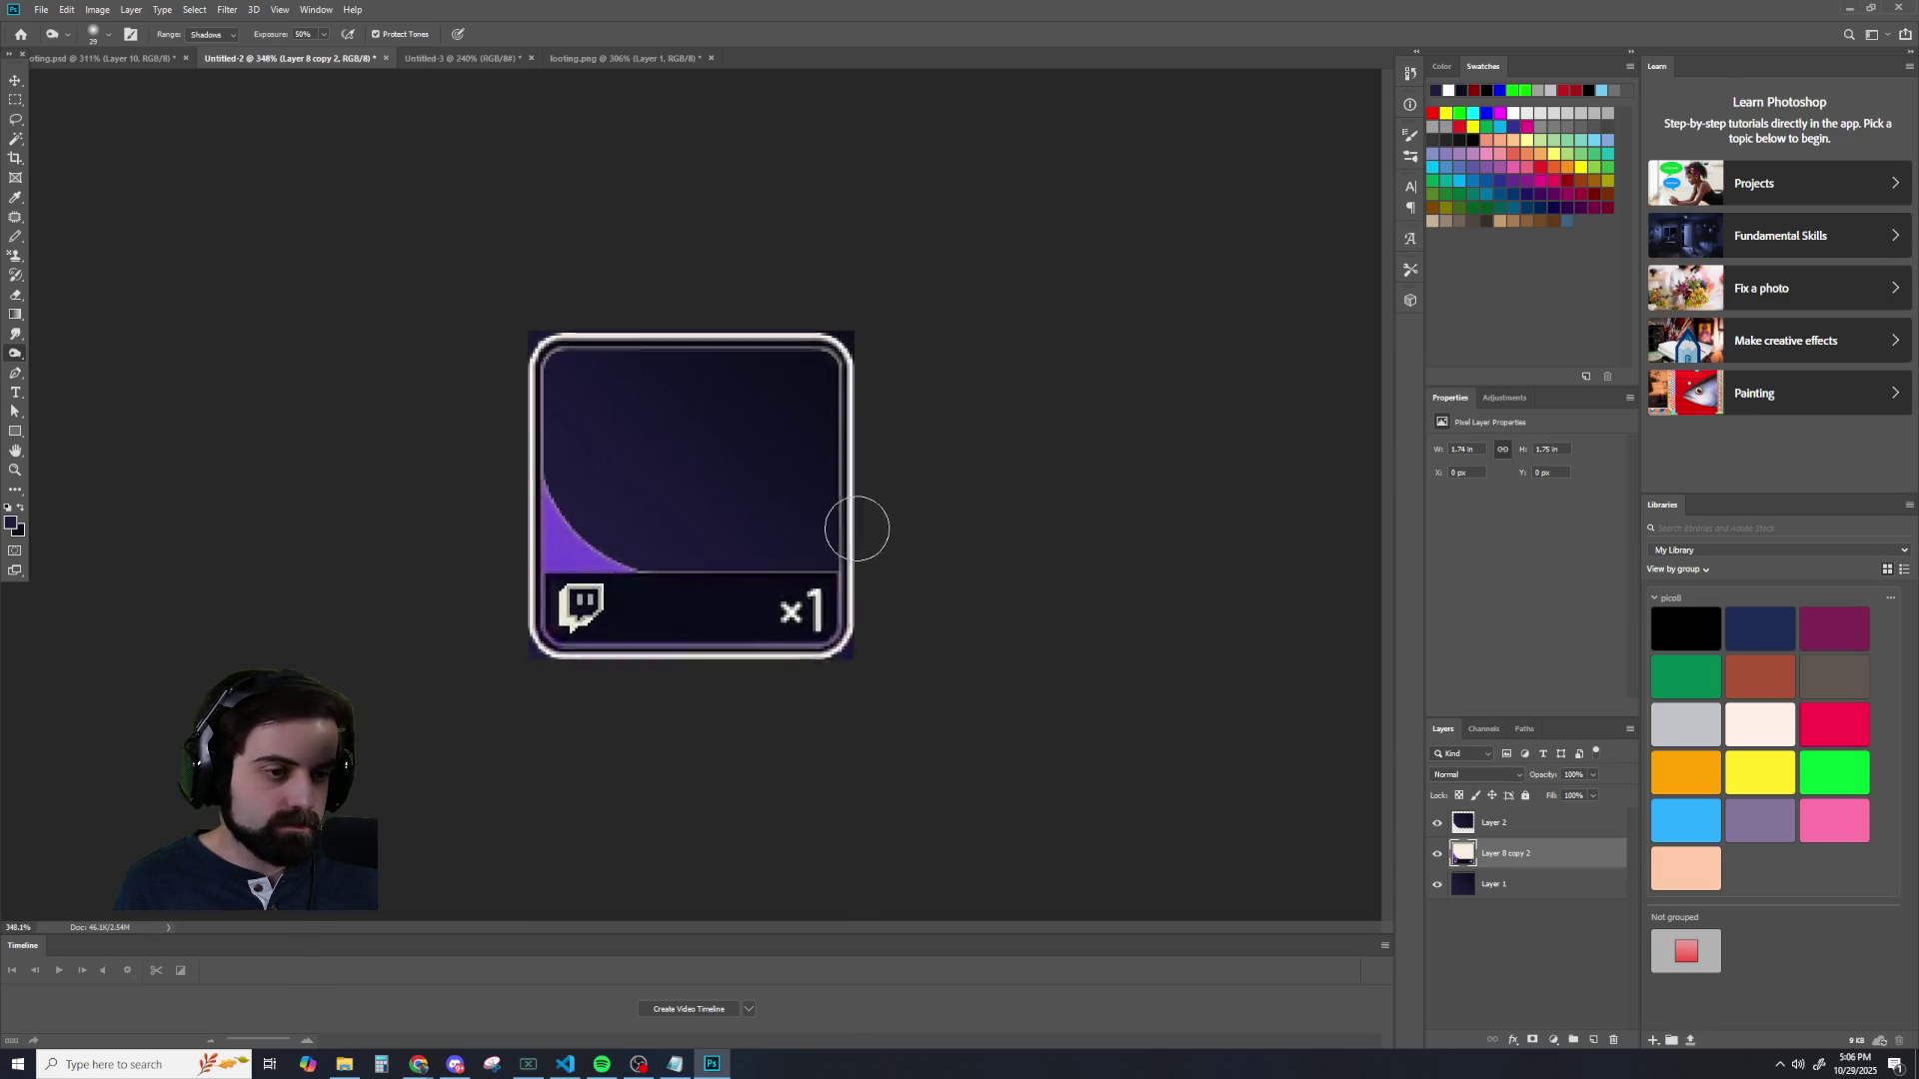
scroll(857, 529, "up", 1)
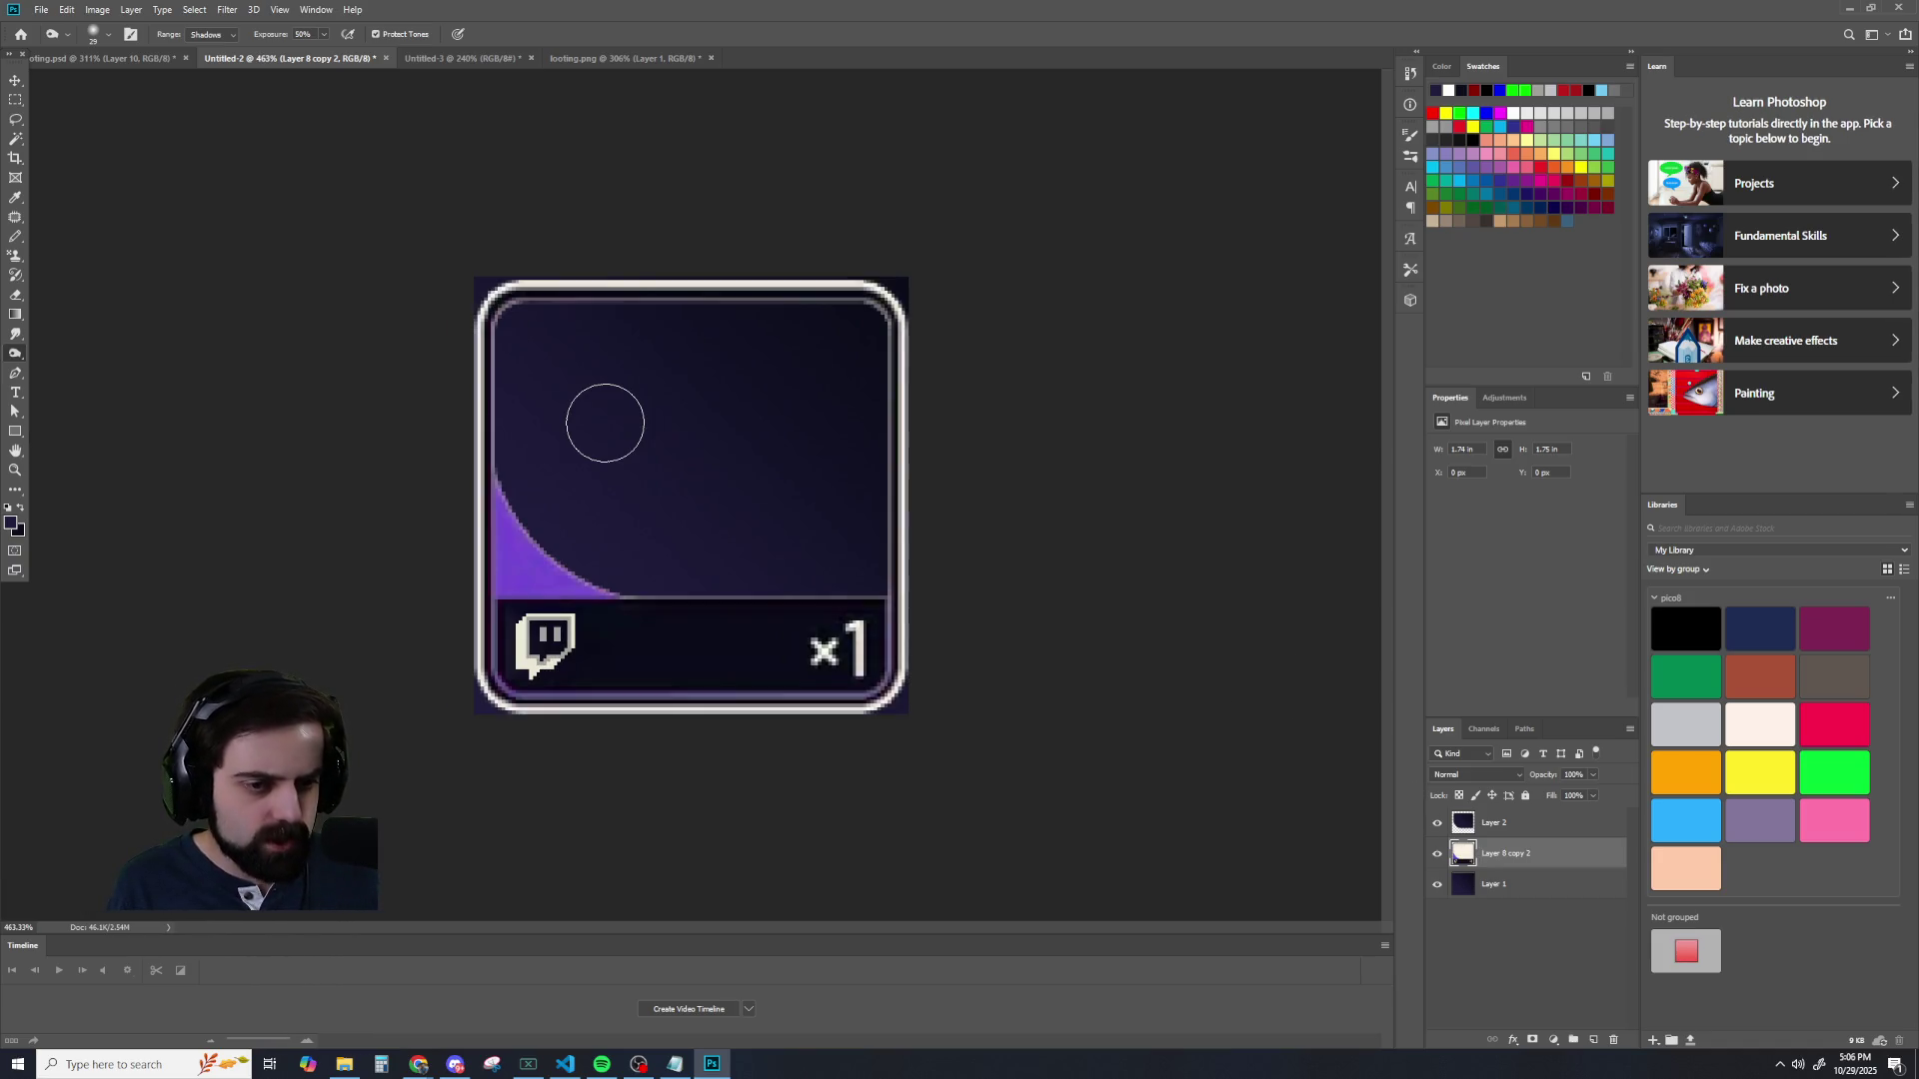
left_click_drag(15, 100, 58, 142)
- Select the Rounded Rectangle tool from the toolbar
left_click(62, 99)
left_click_drag(16, 314, 78, 353)
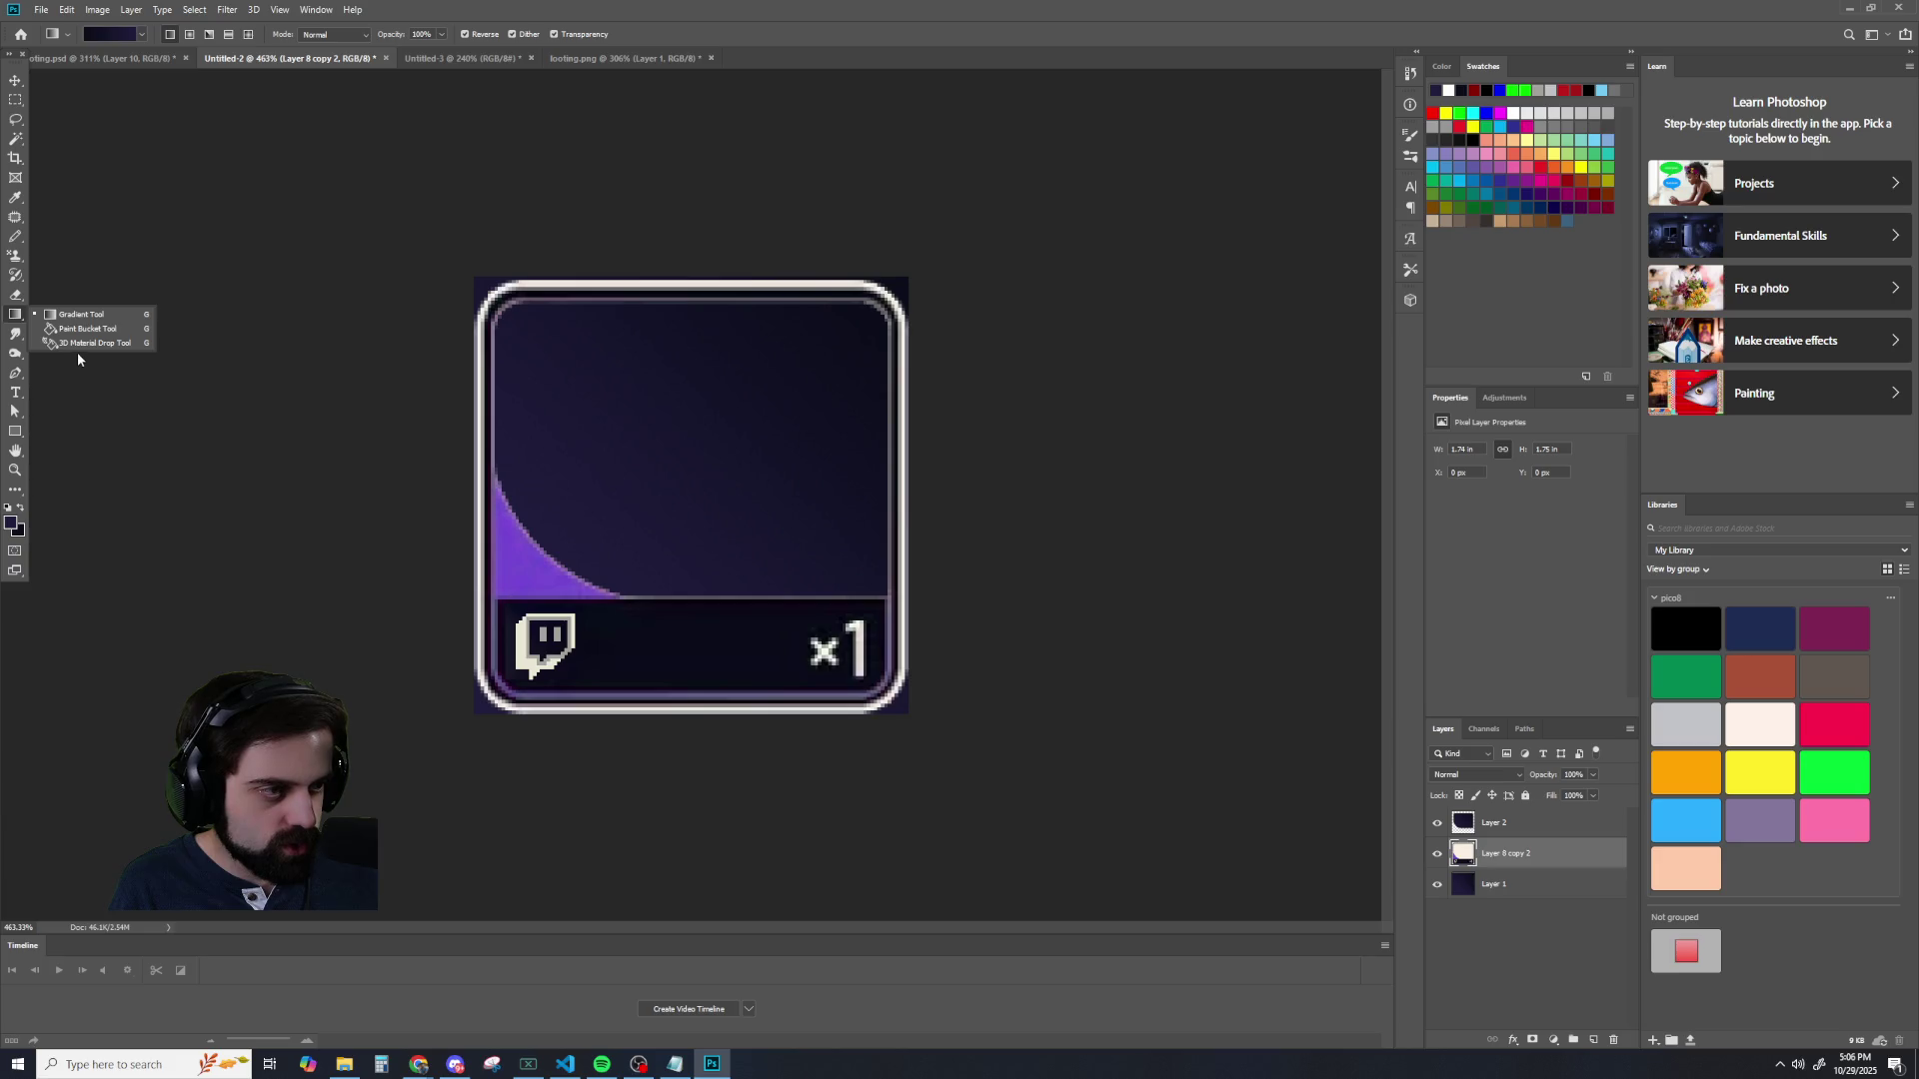
left_click_drag(15, 437, 129, 458)
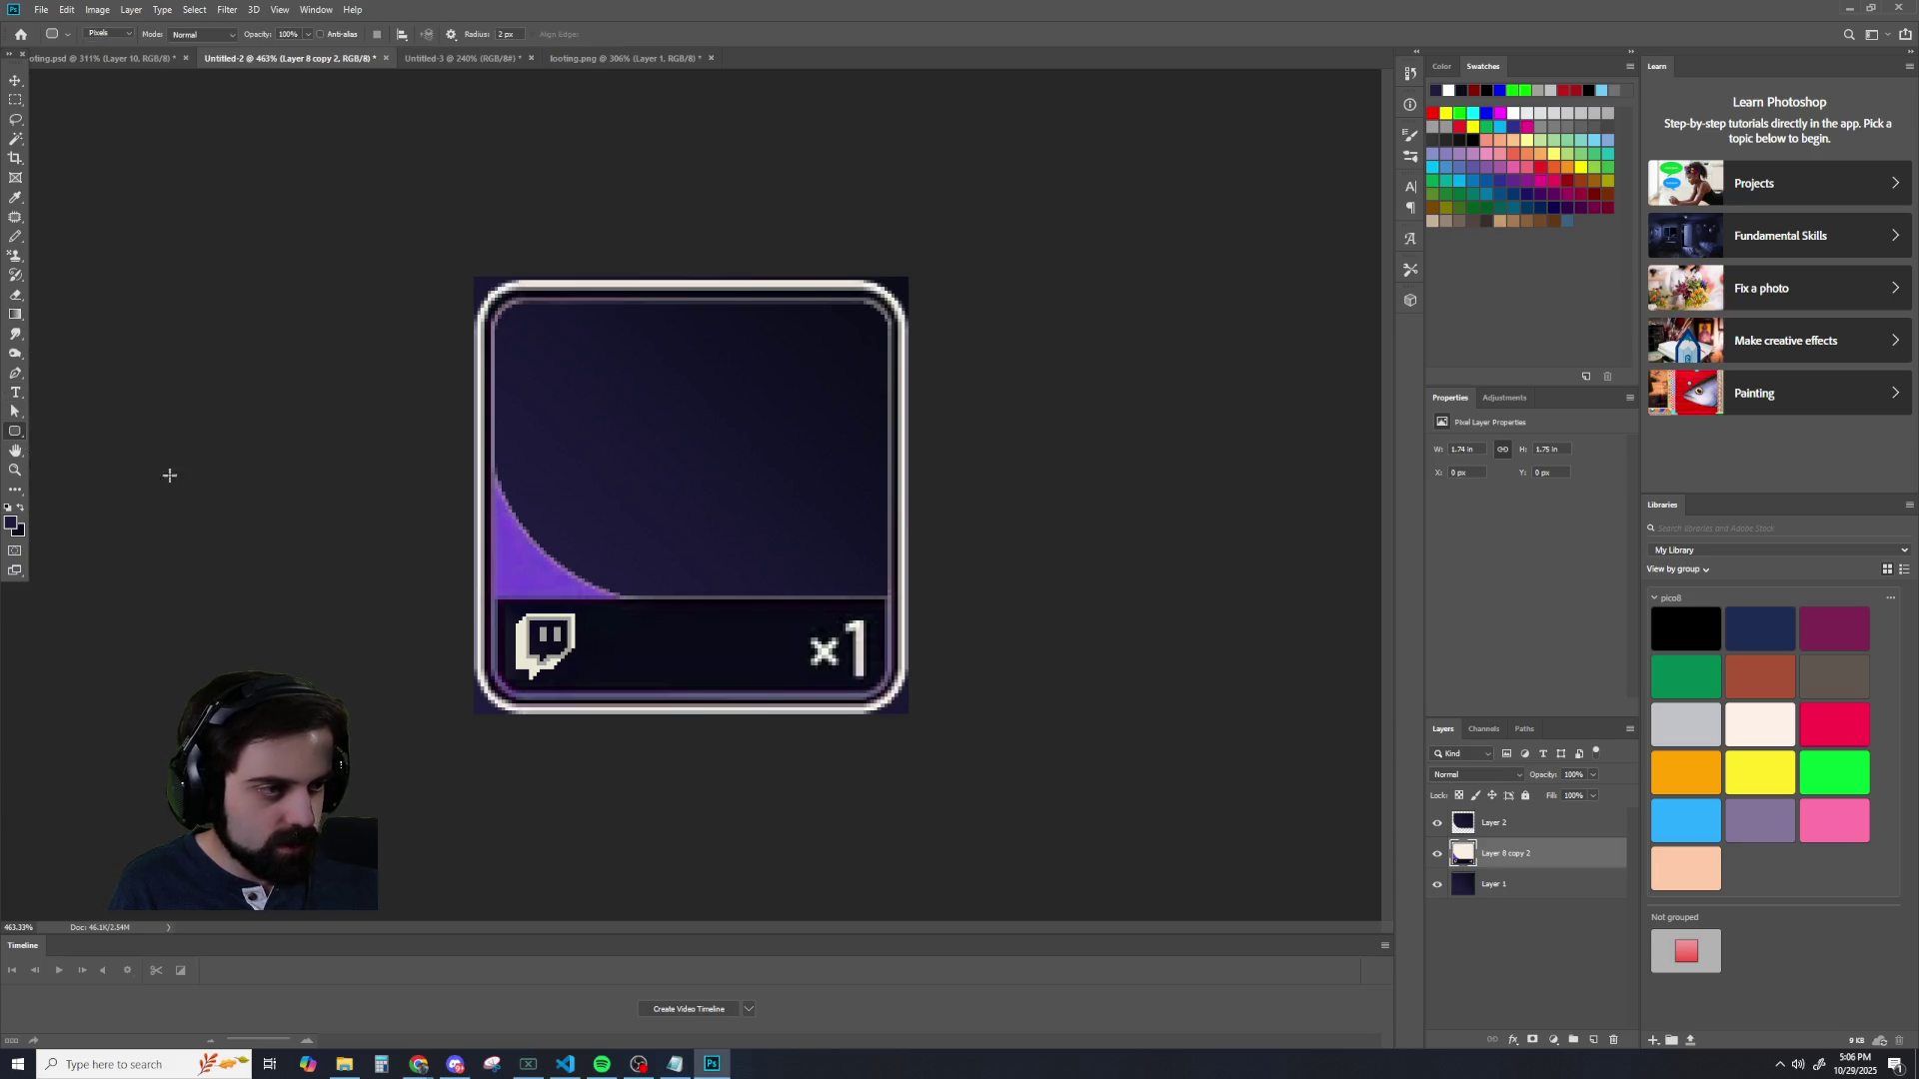
scroll(470, 270, "up", 2)
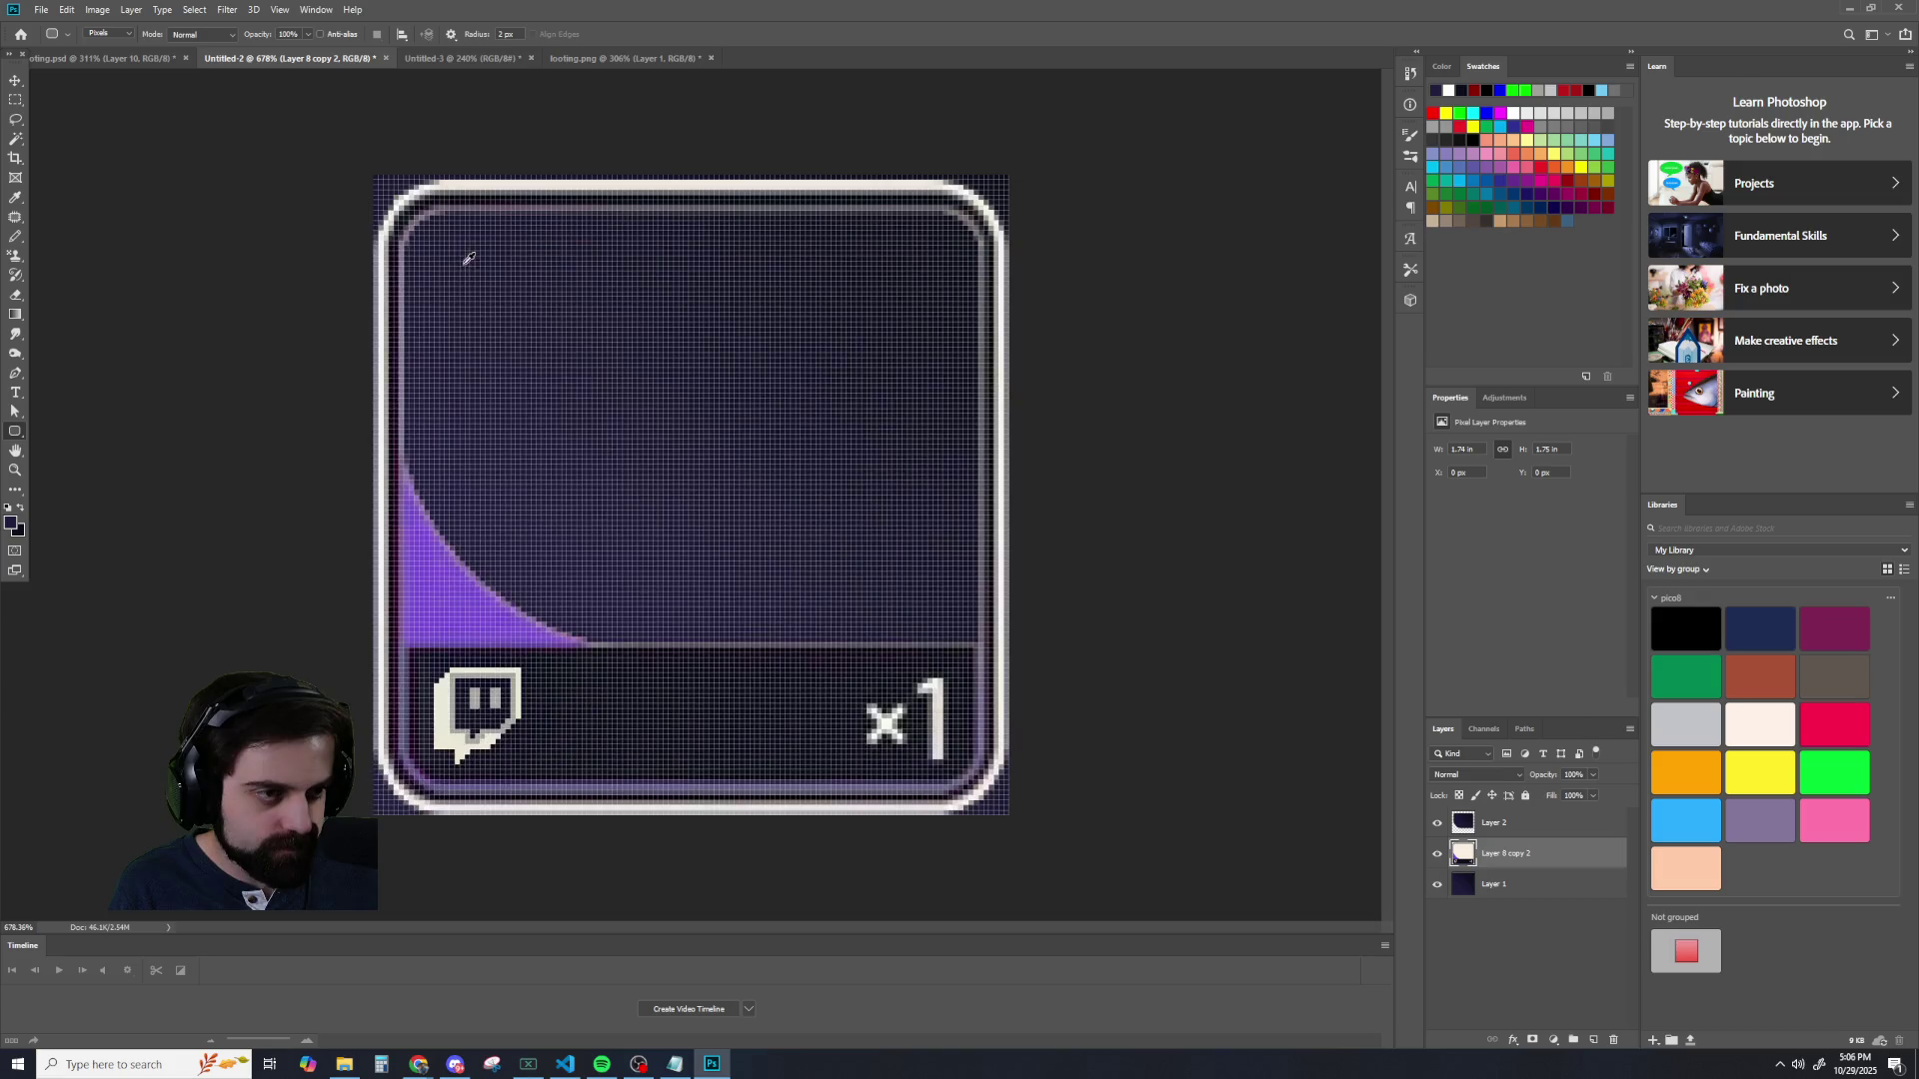
- Test-draw several rounded rectangles over the card, undoing each and cancelling the size dialog
left_click_drag(374, 174, 1008, 826)
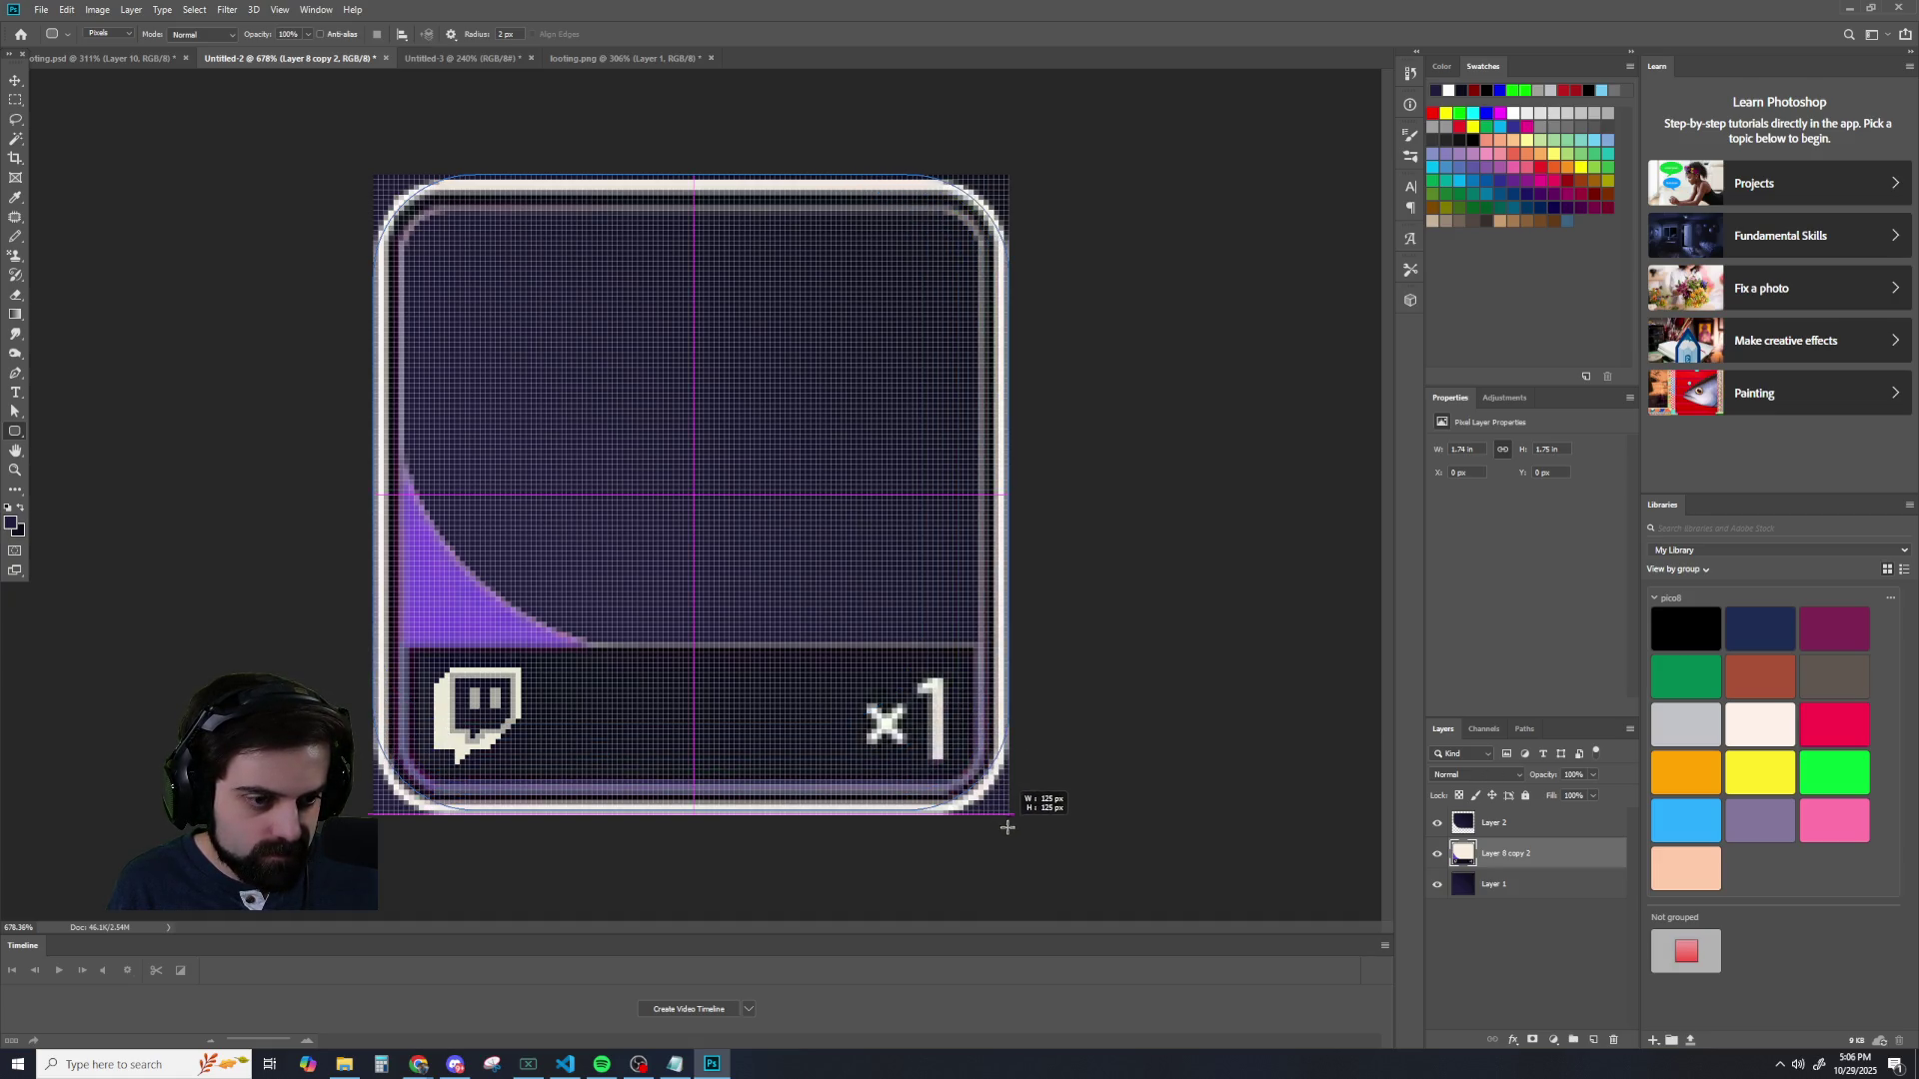
left_click_drag(1008, 827, 1010, 831)
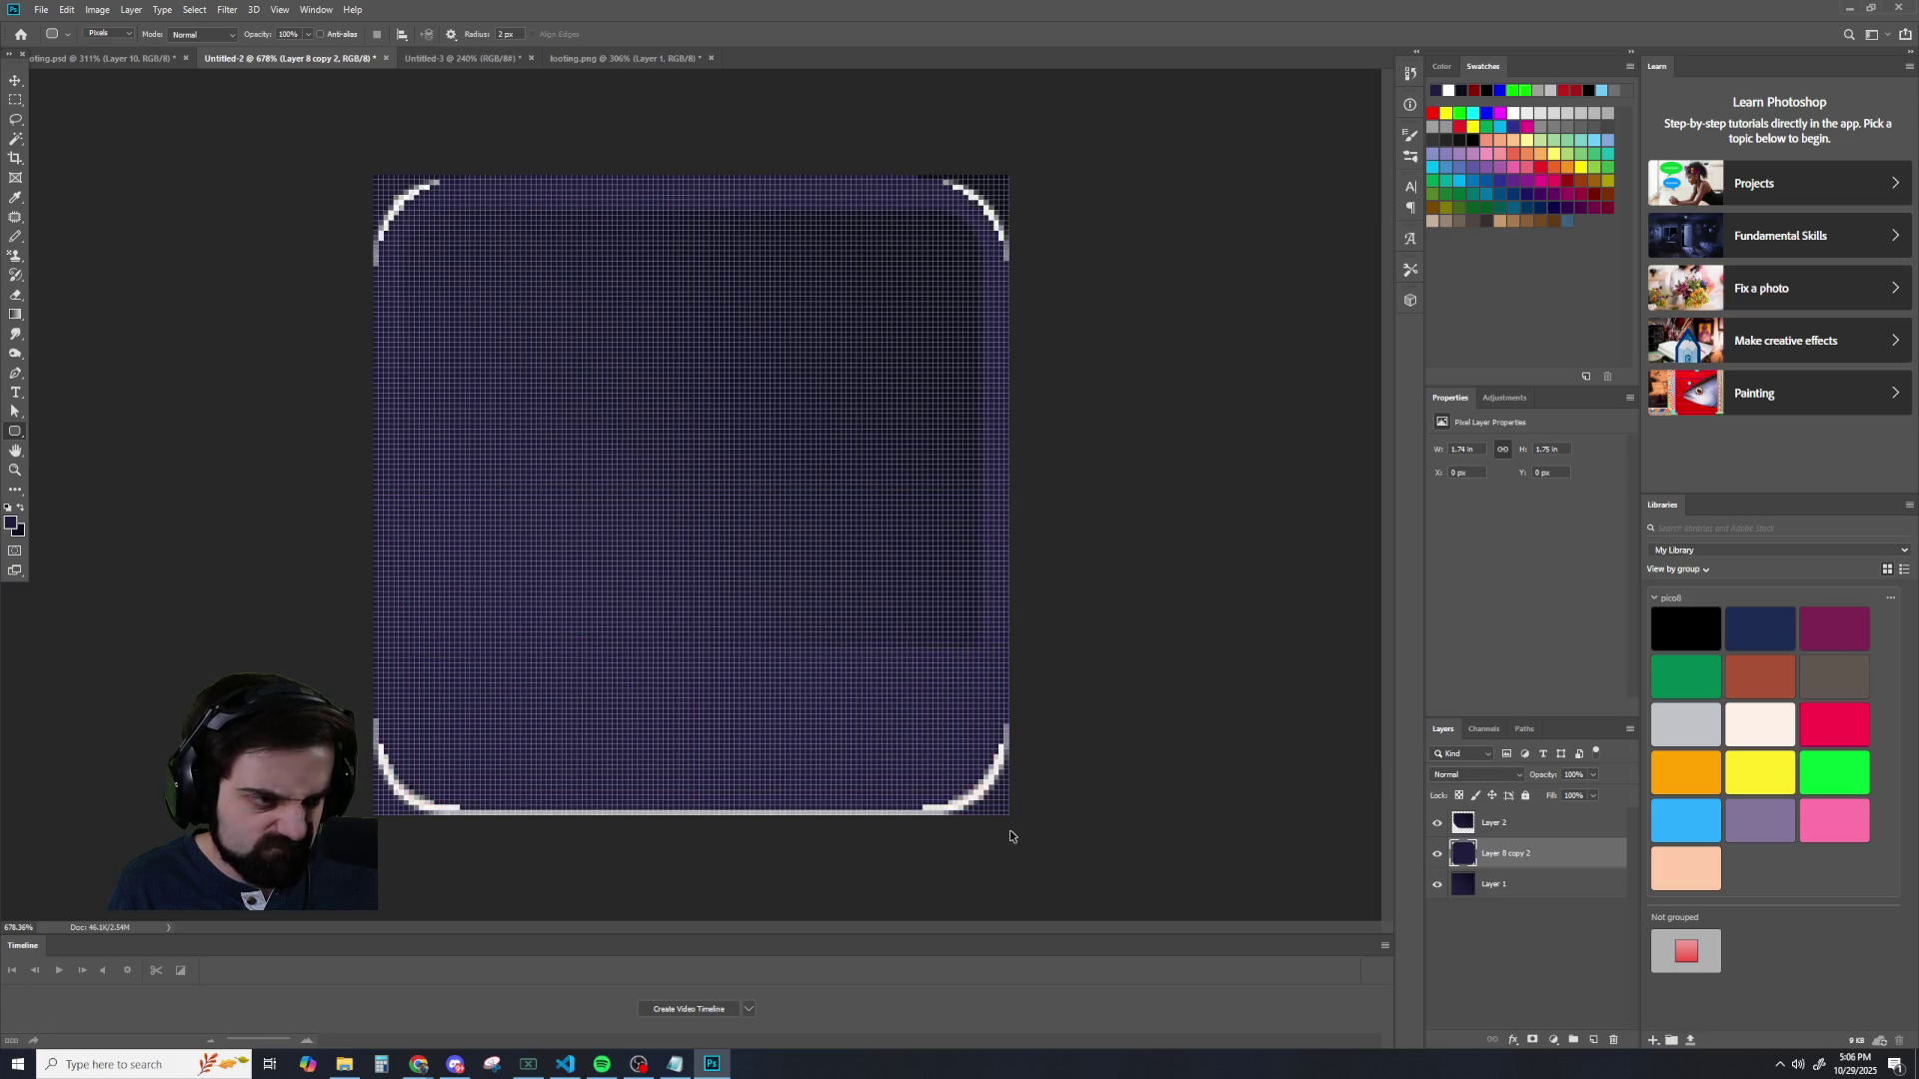
key("ctrl+z")
left_click_drag(355, 174, 1177, 828)
left_click(329, 145)
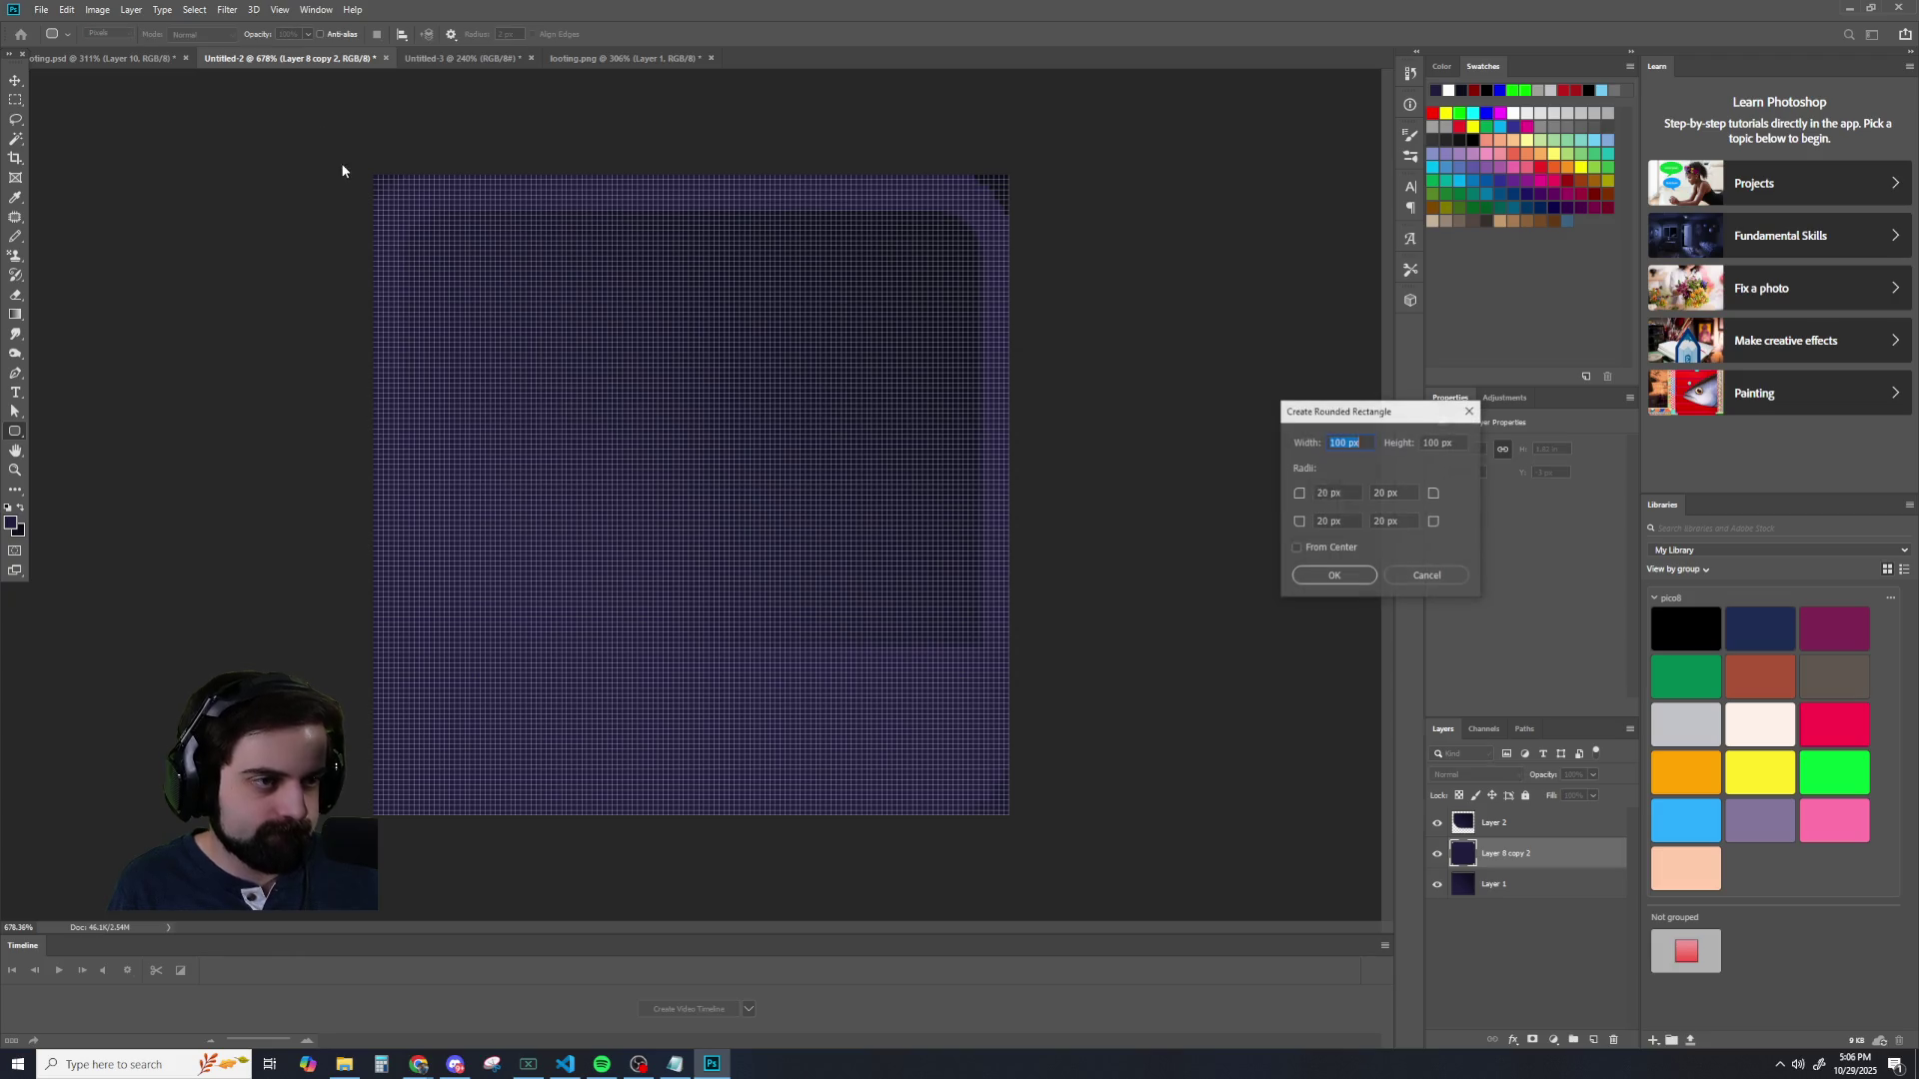
left_click(1366, 580)
key("ctrl+z")
key("ctrl+z")
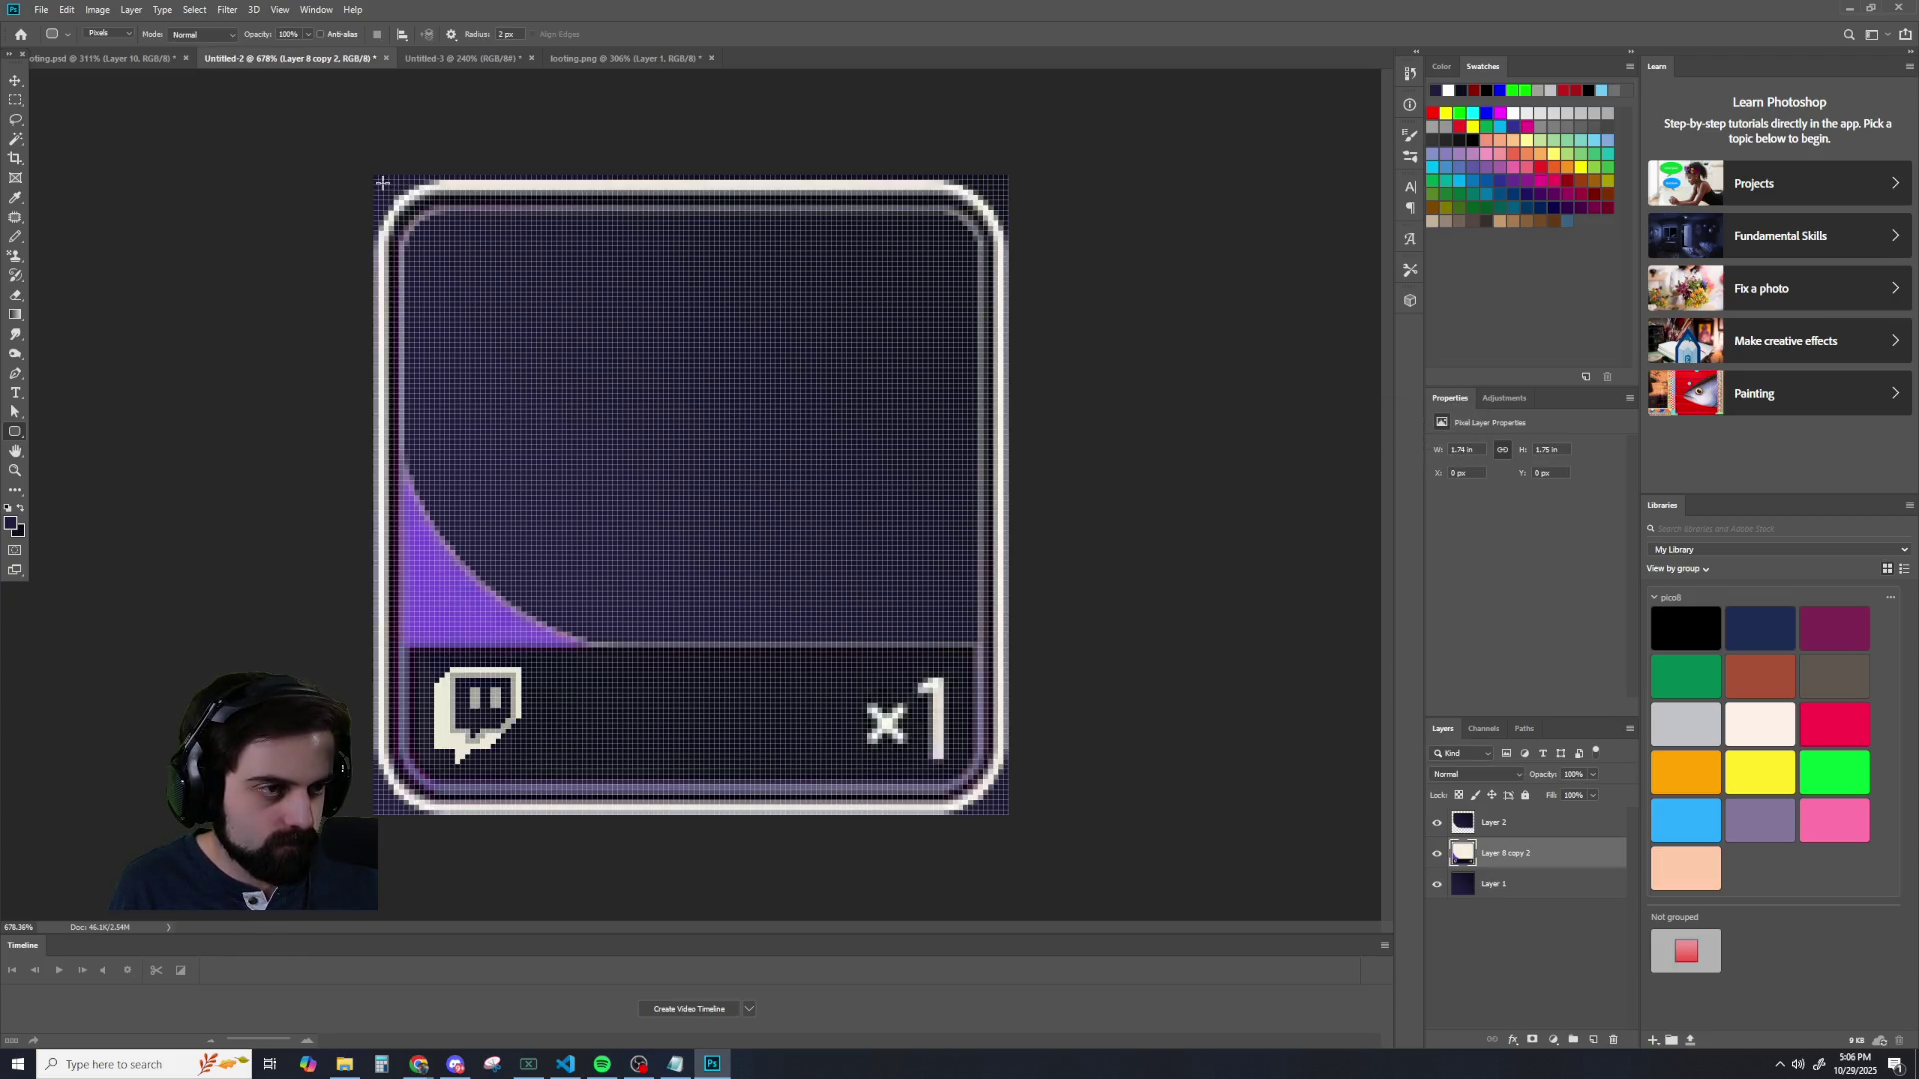
left_click_drag(374, 175, 789, 599)
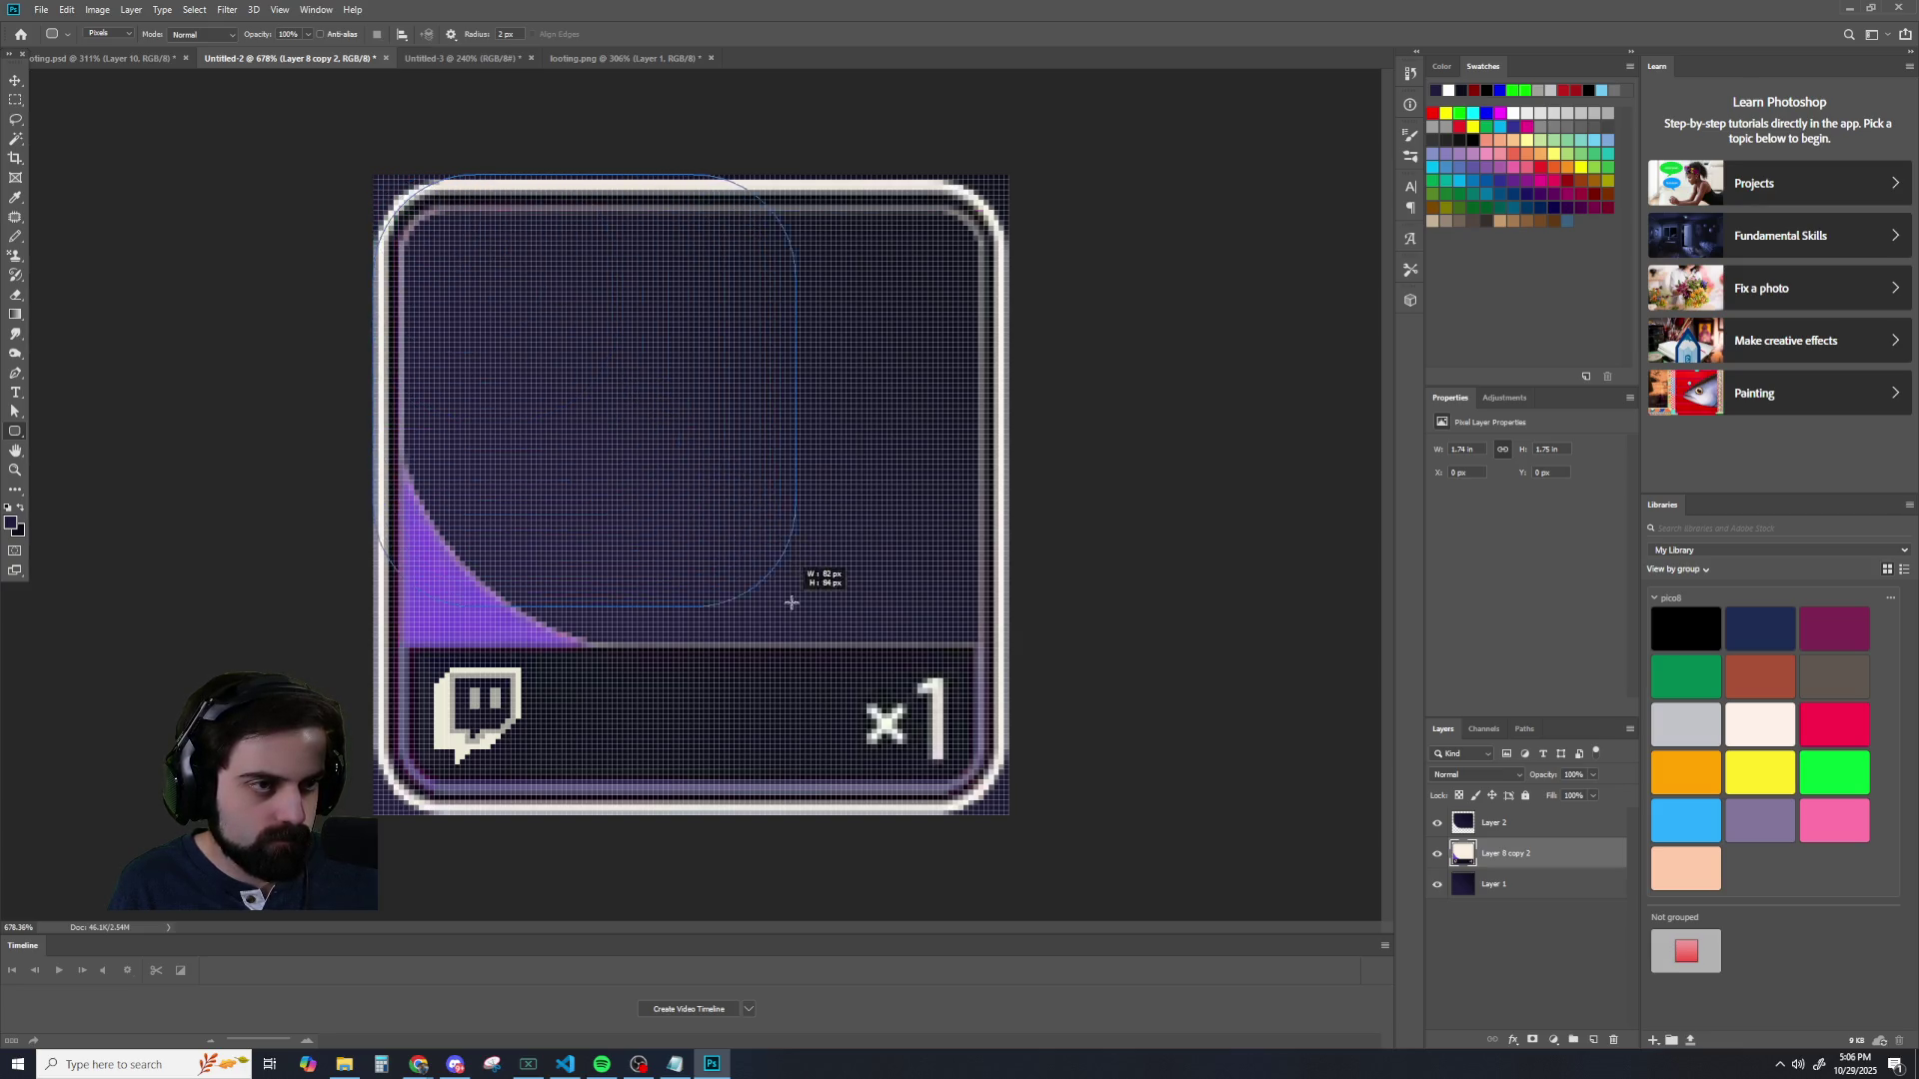
left_click_drag(789, 600, 990, 771)
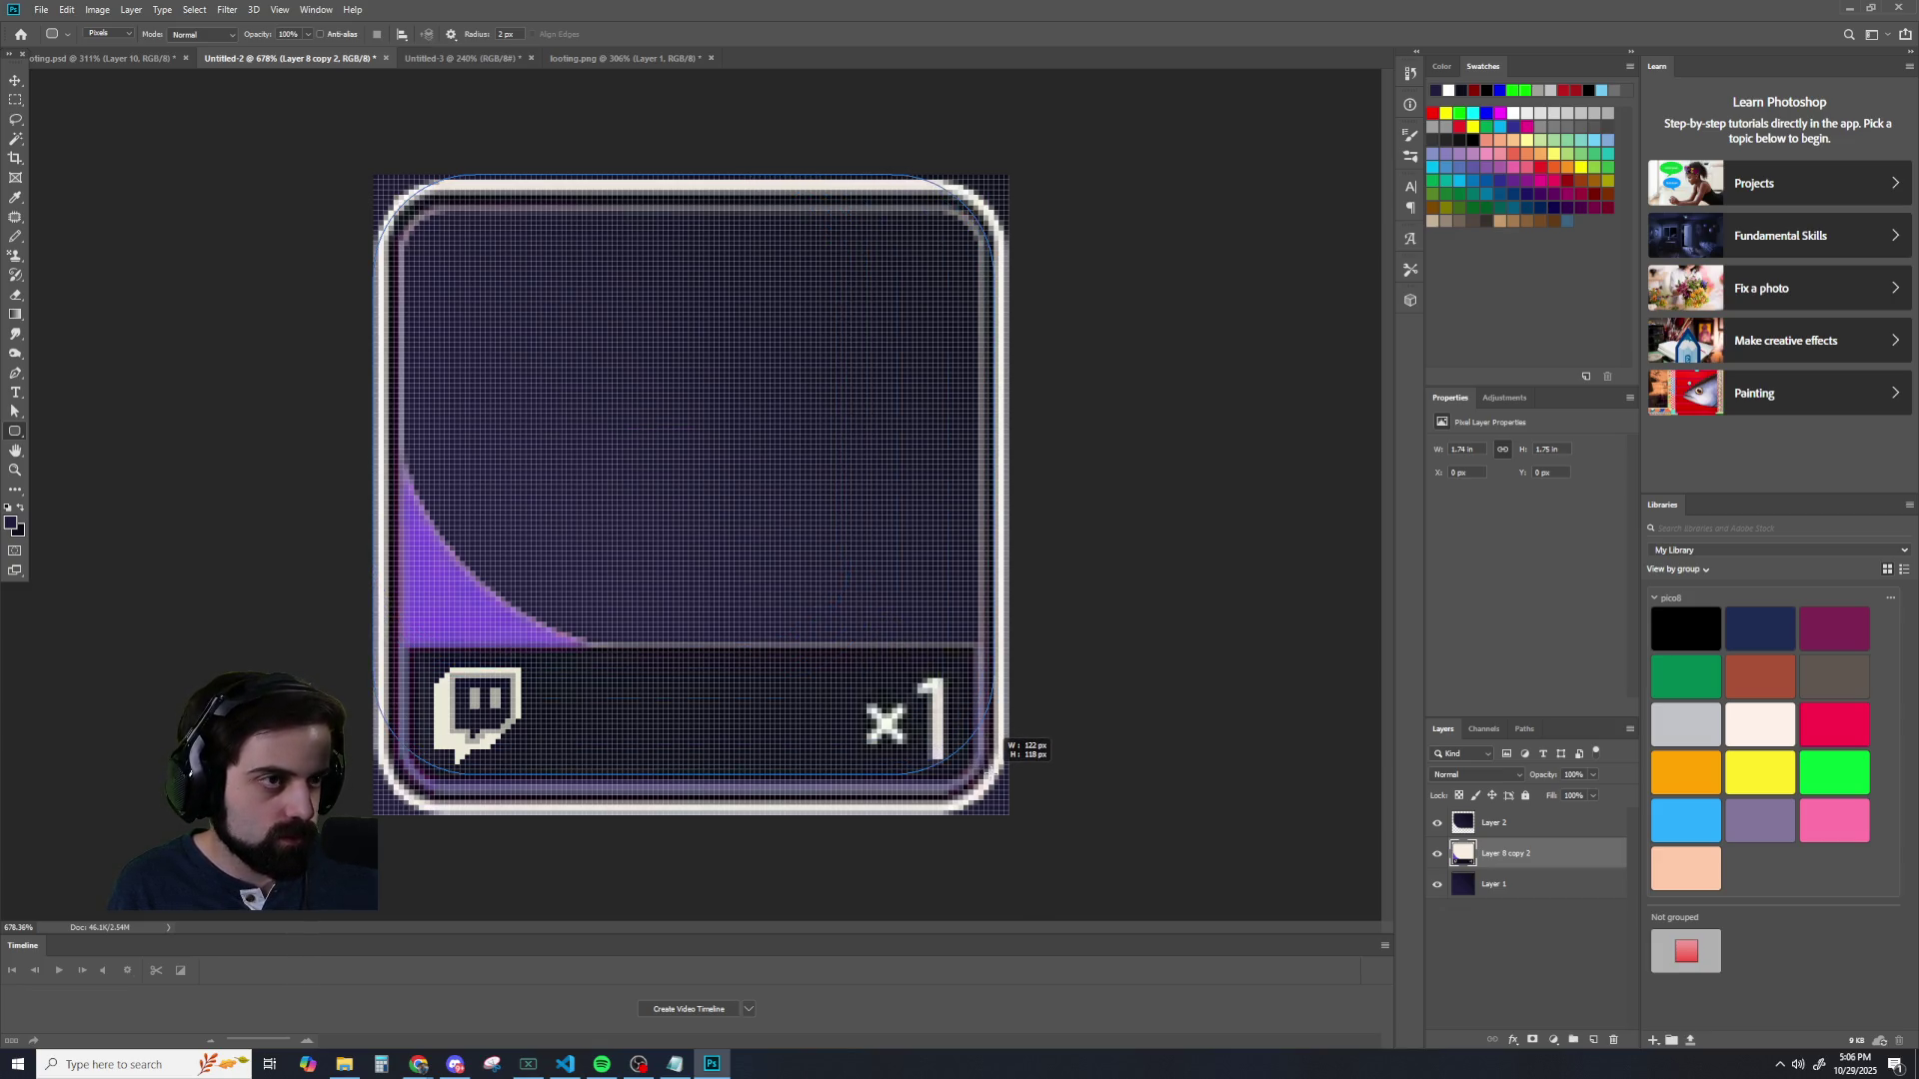
left_click_drag(996, 772, 997, 774)
key("ctrl+z")
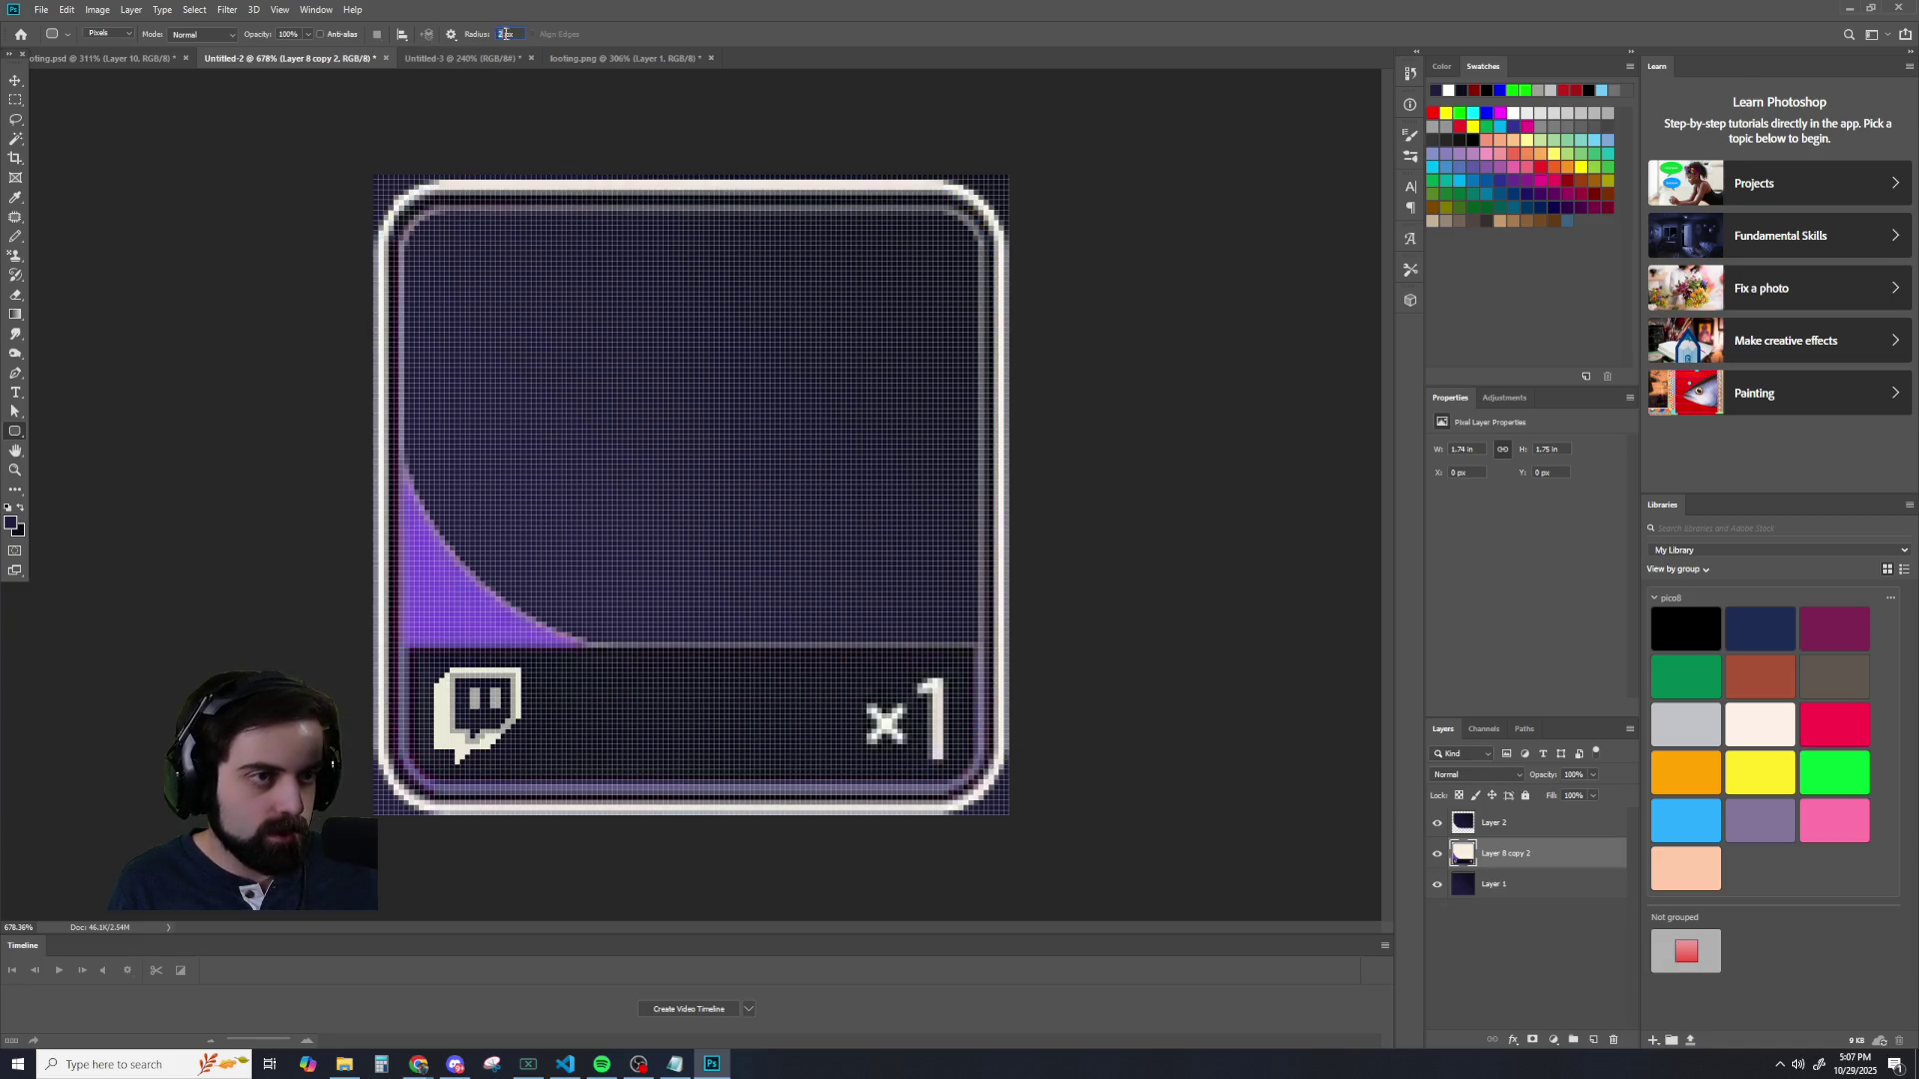
- Set the corner radius to 1 px and draw a rounded rectangle from the card's top-left
type("1")
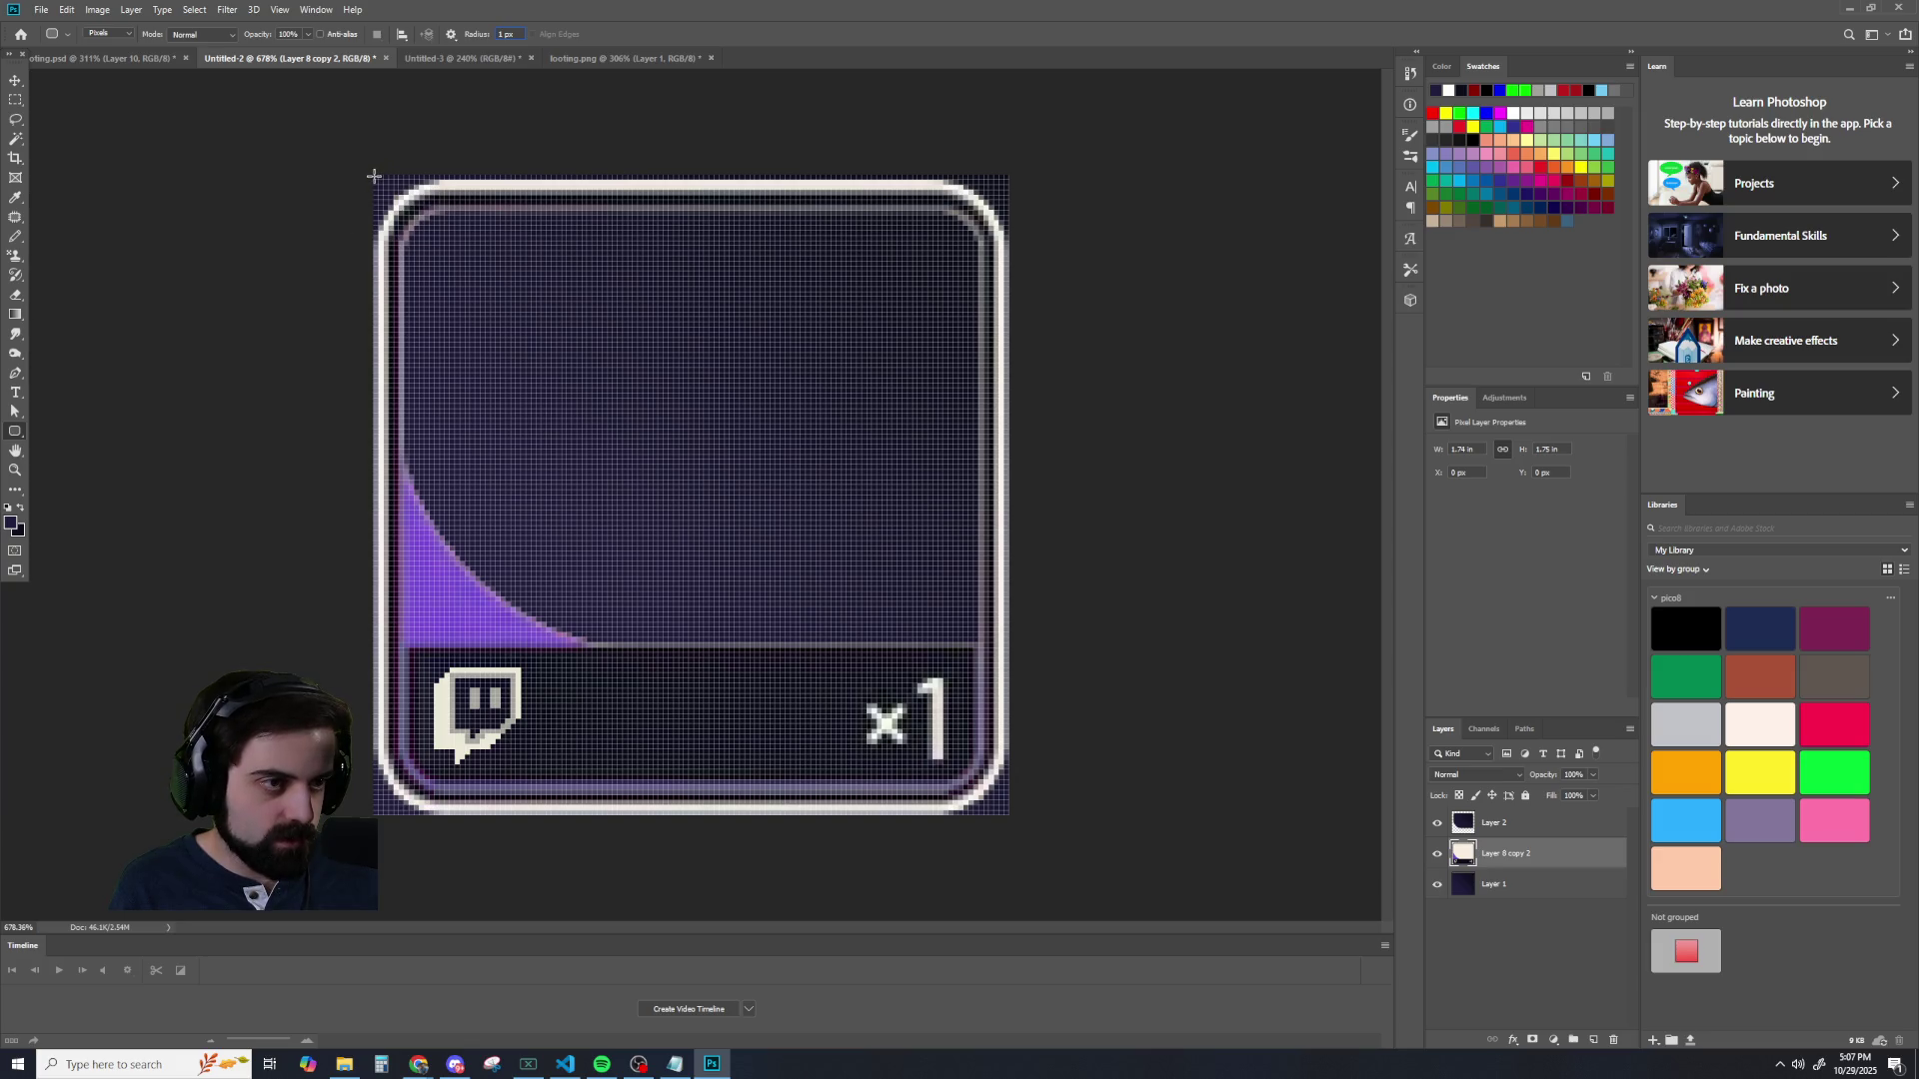
left_click_drag(374, 174, 864, 618)
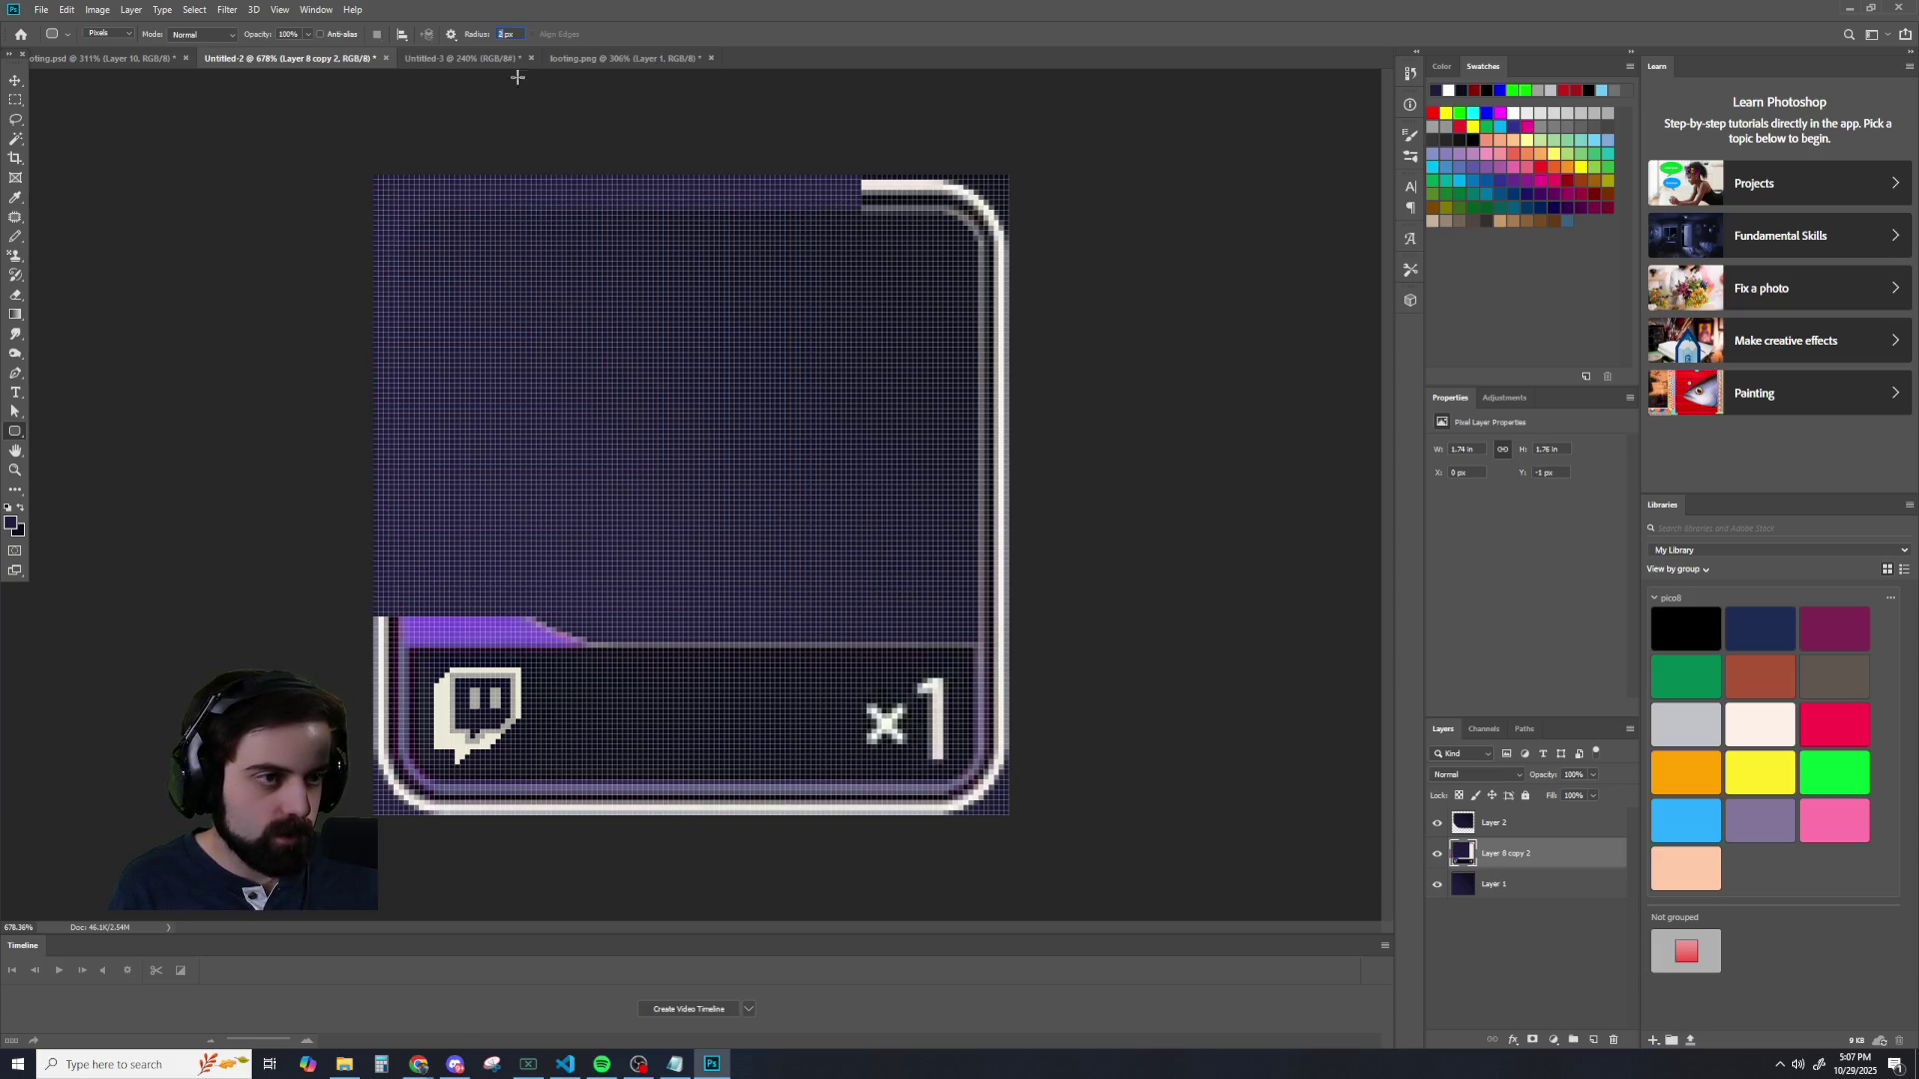
left_click(15, 80)
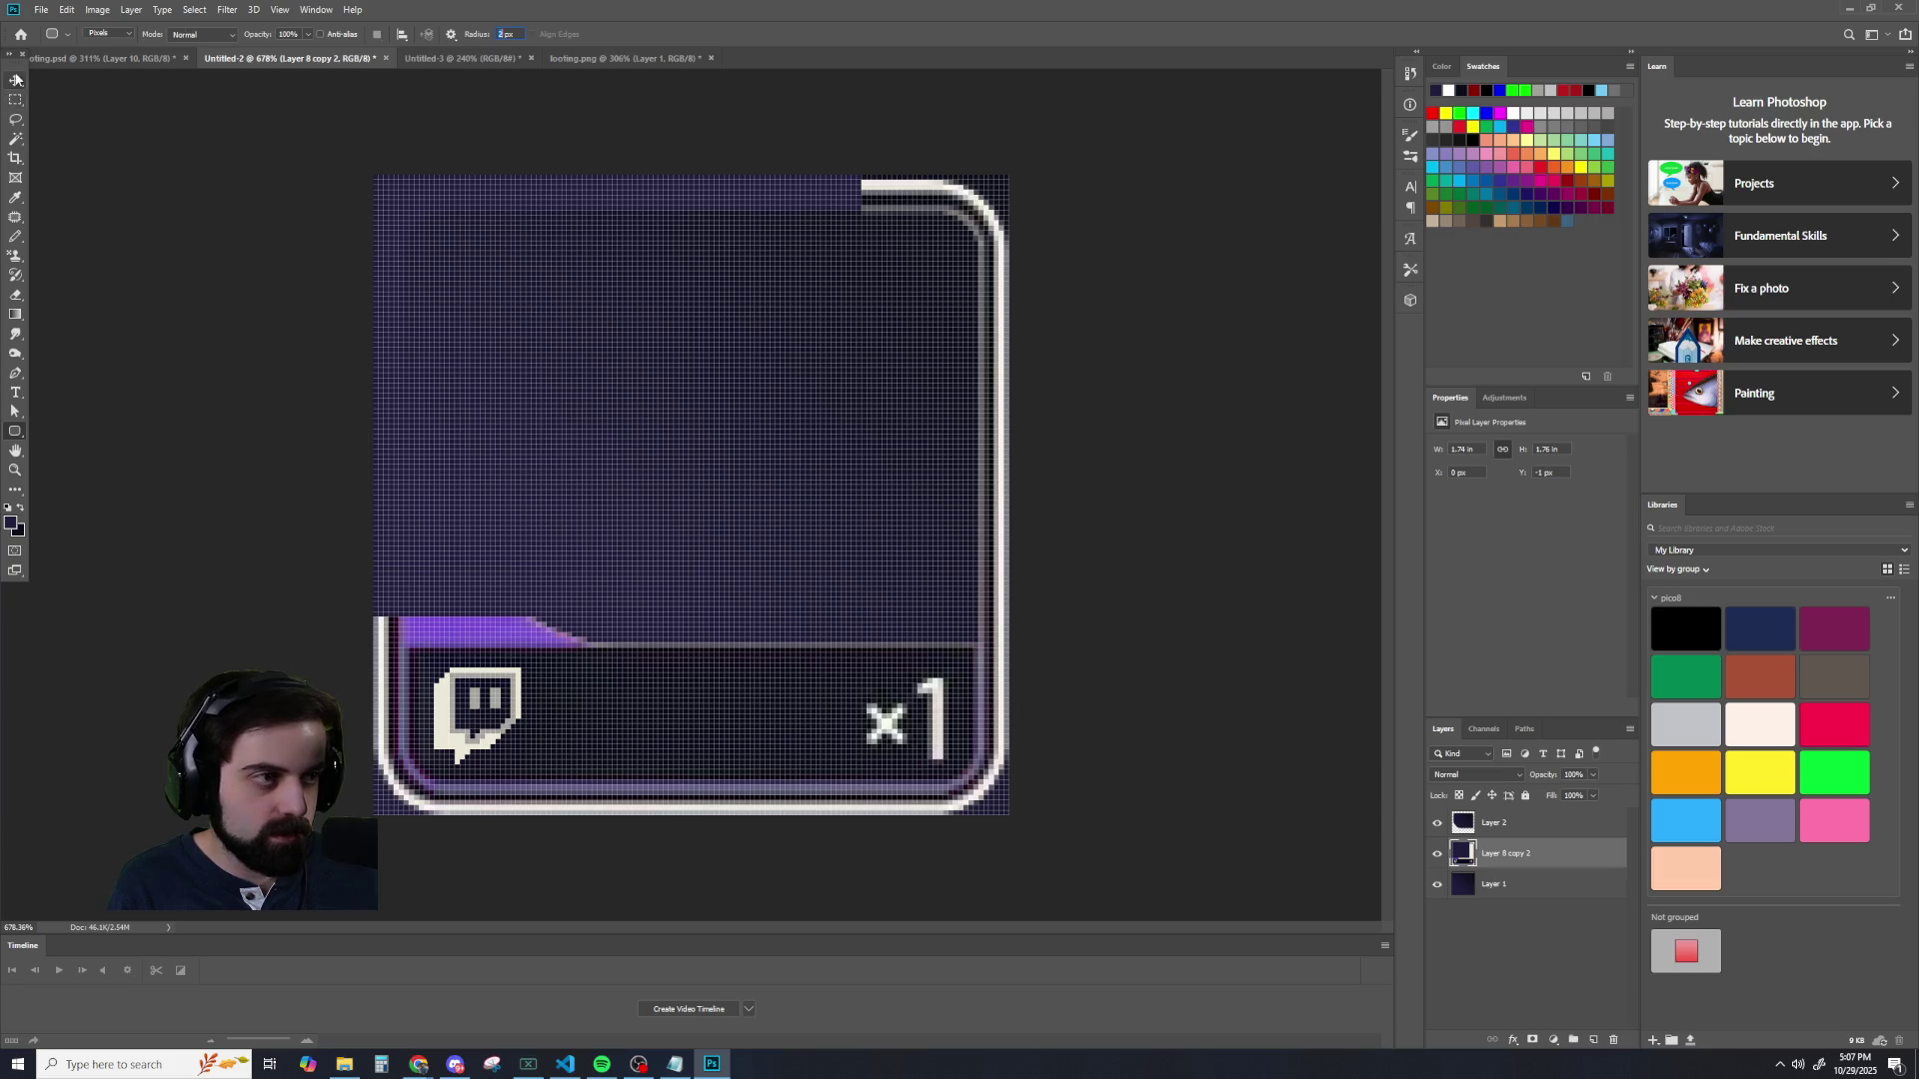
key("ctrl+z")
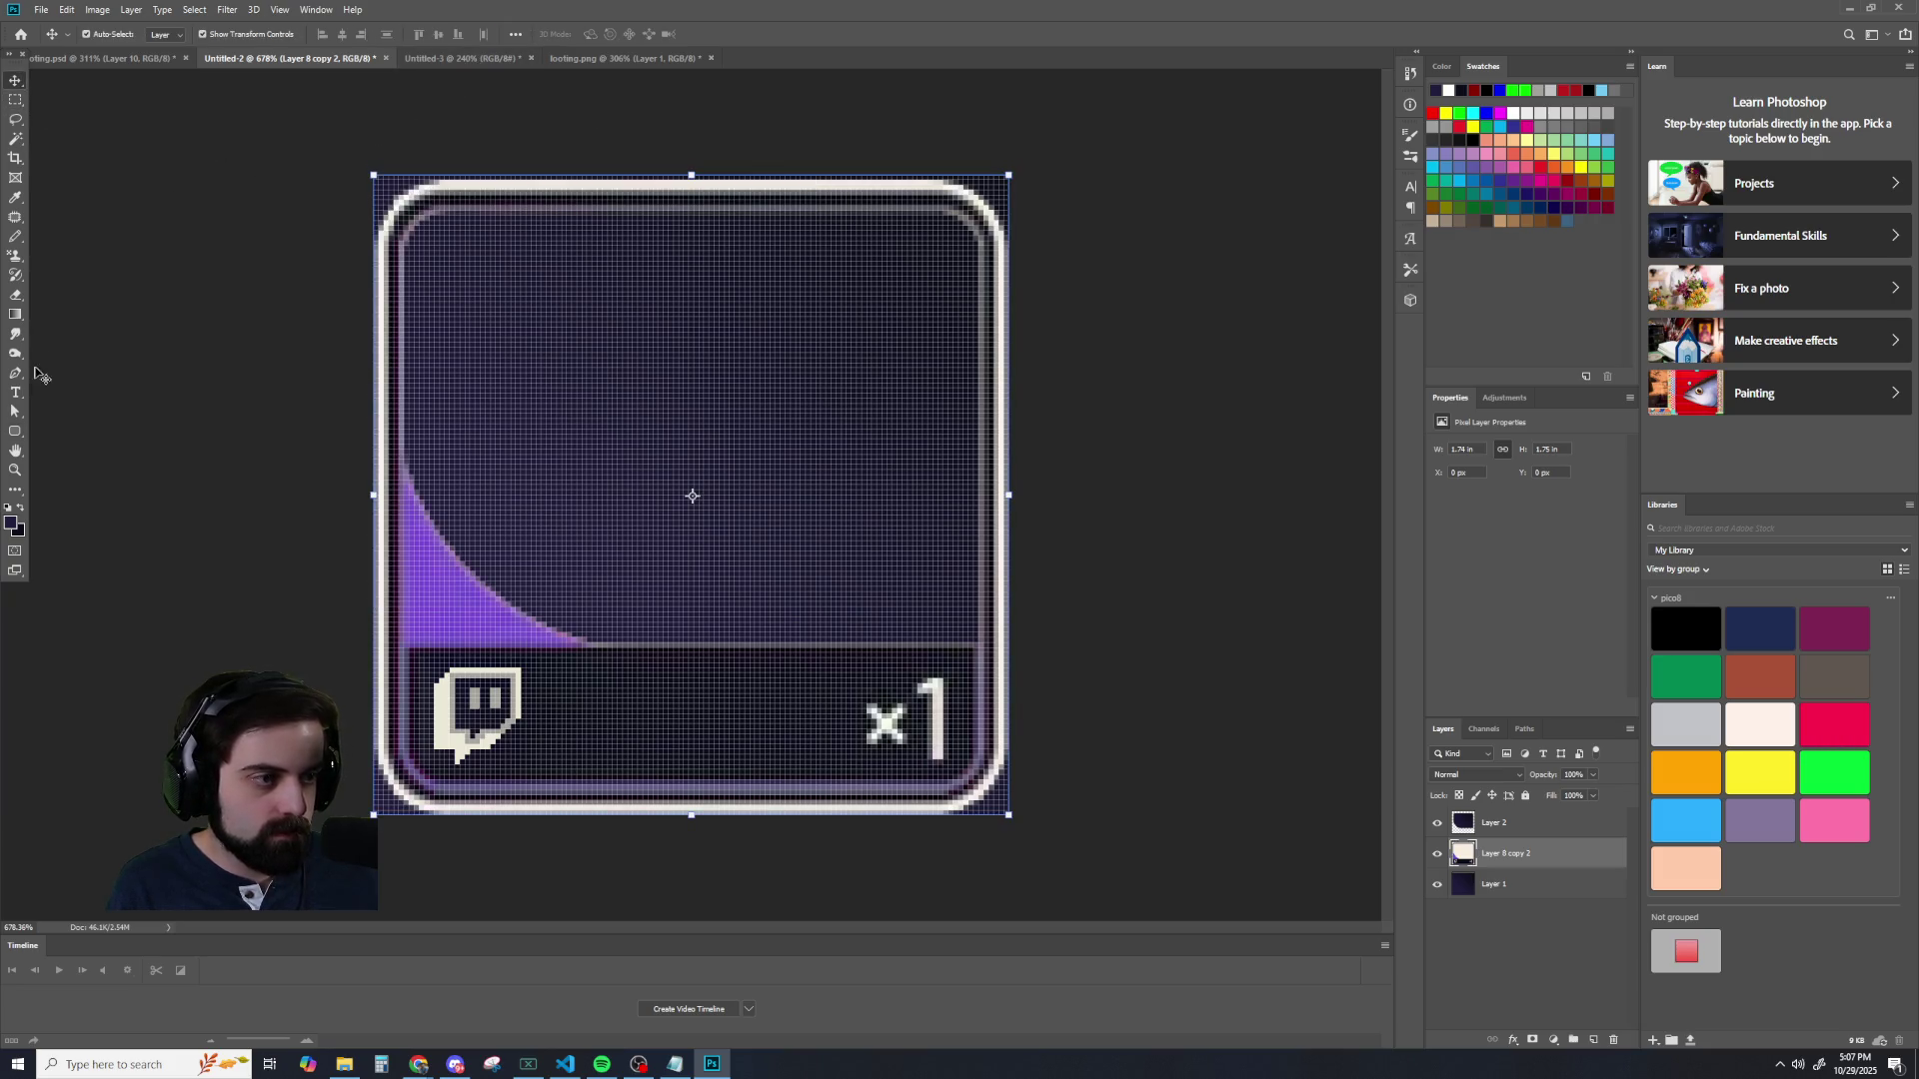
left_click(15, 431)
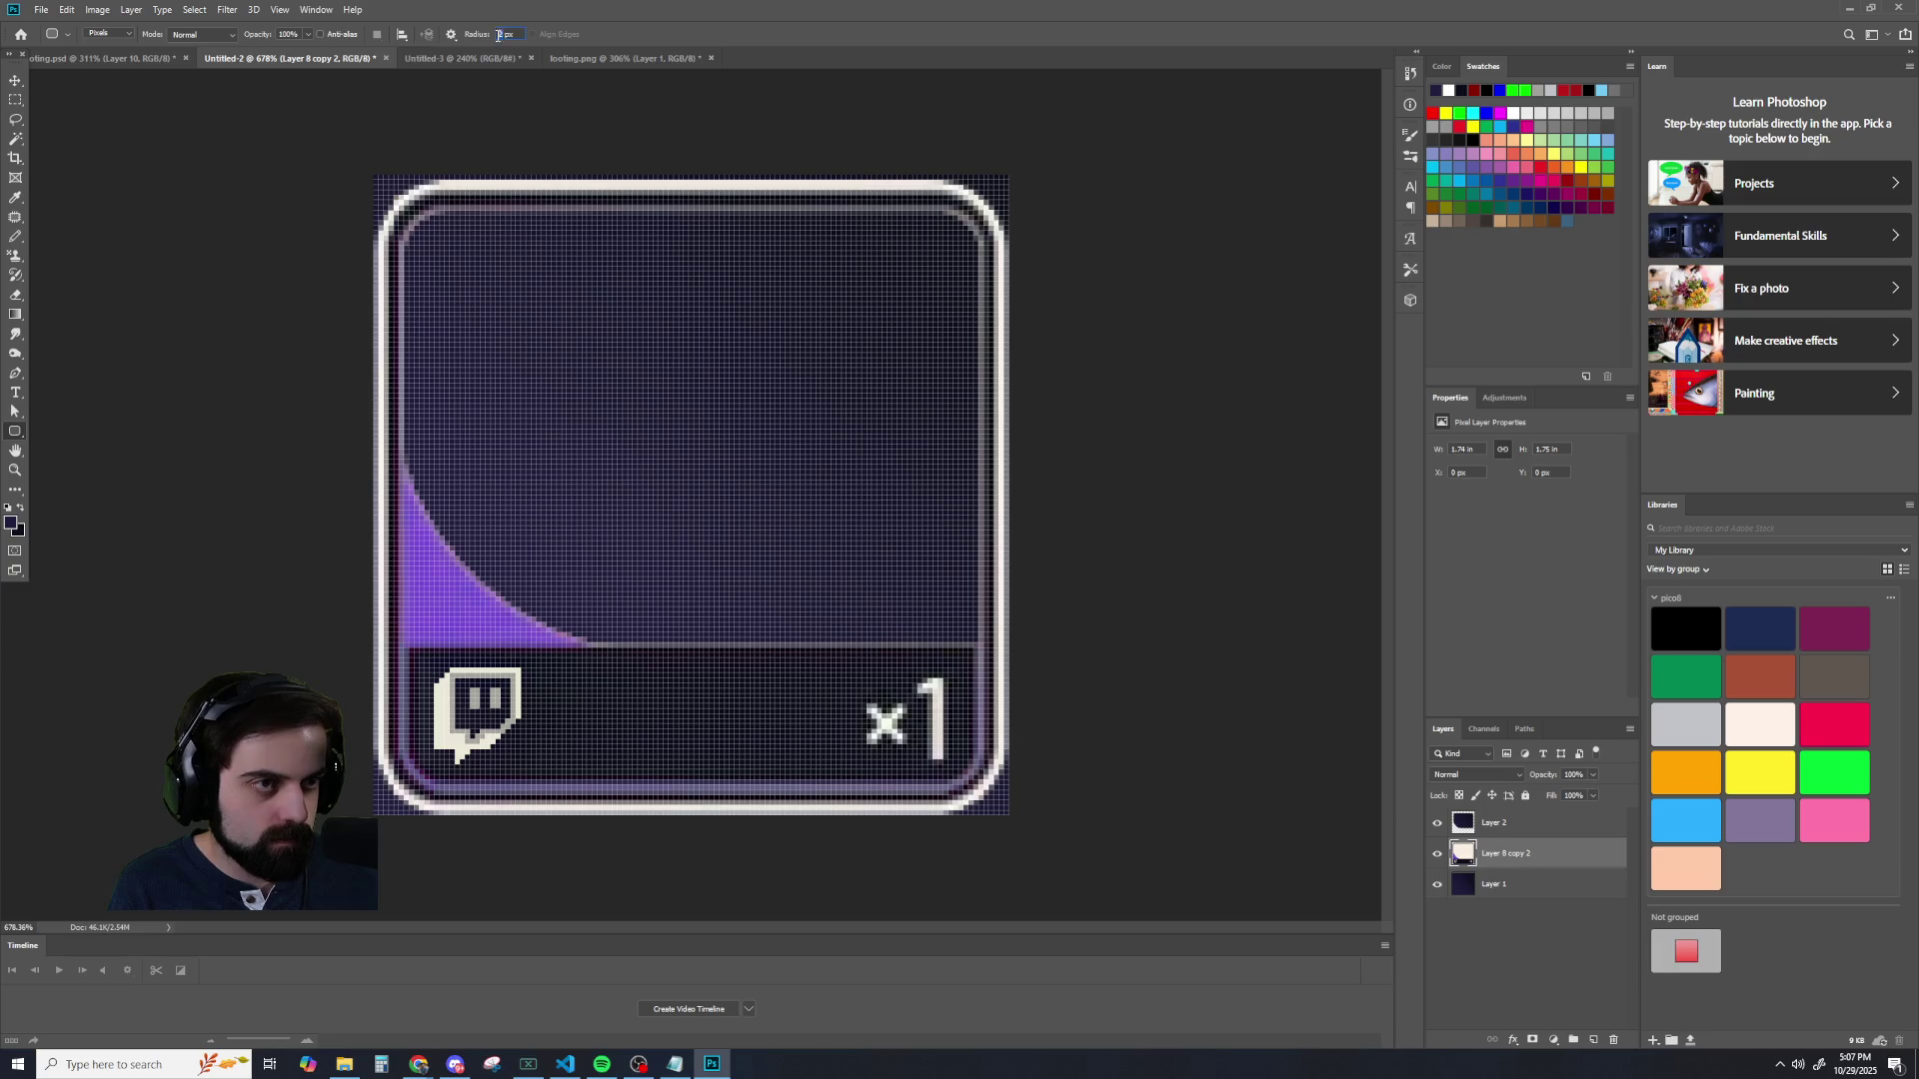
type("3")
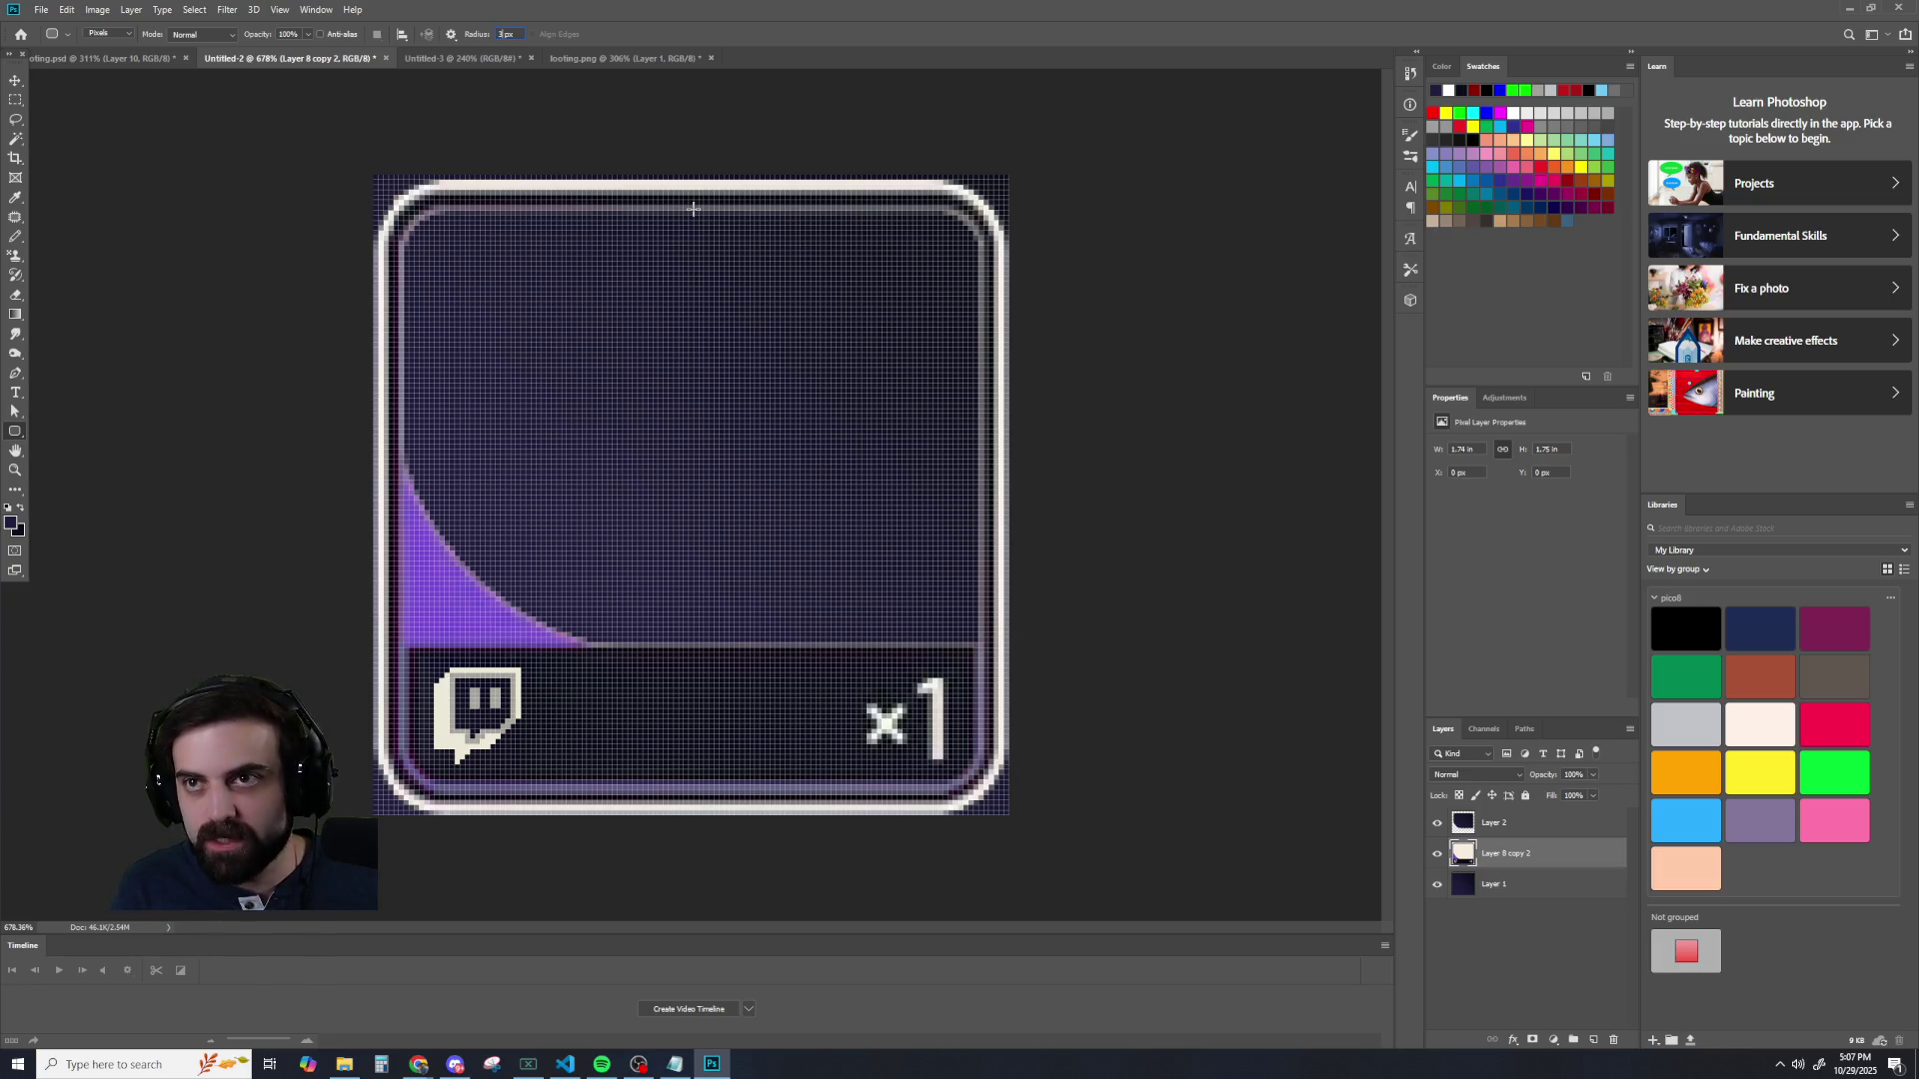
mouse_move(374, 176)
left_mouse_down()
mouse_move(1015, 733)
mouse_move(1016, 837)
left_mouse_up()
key("ctrl+z")
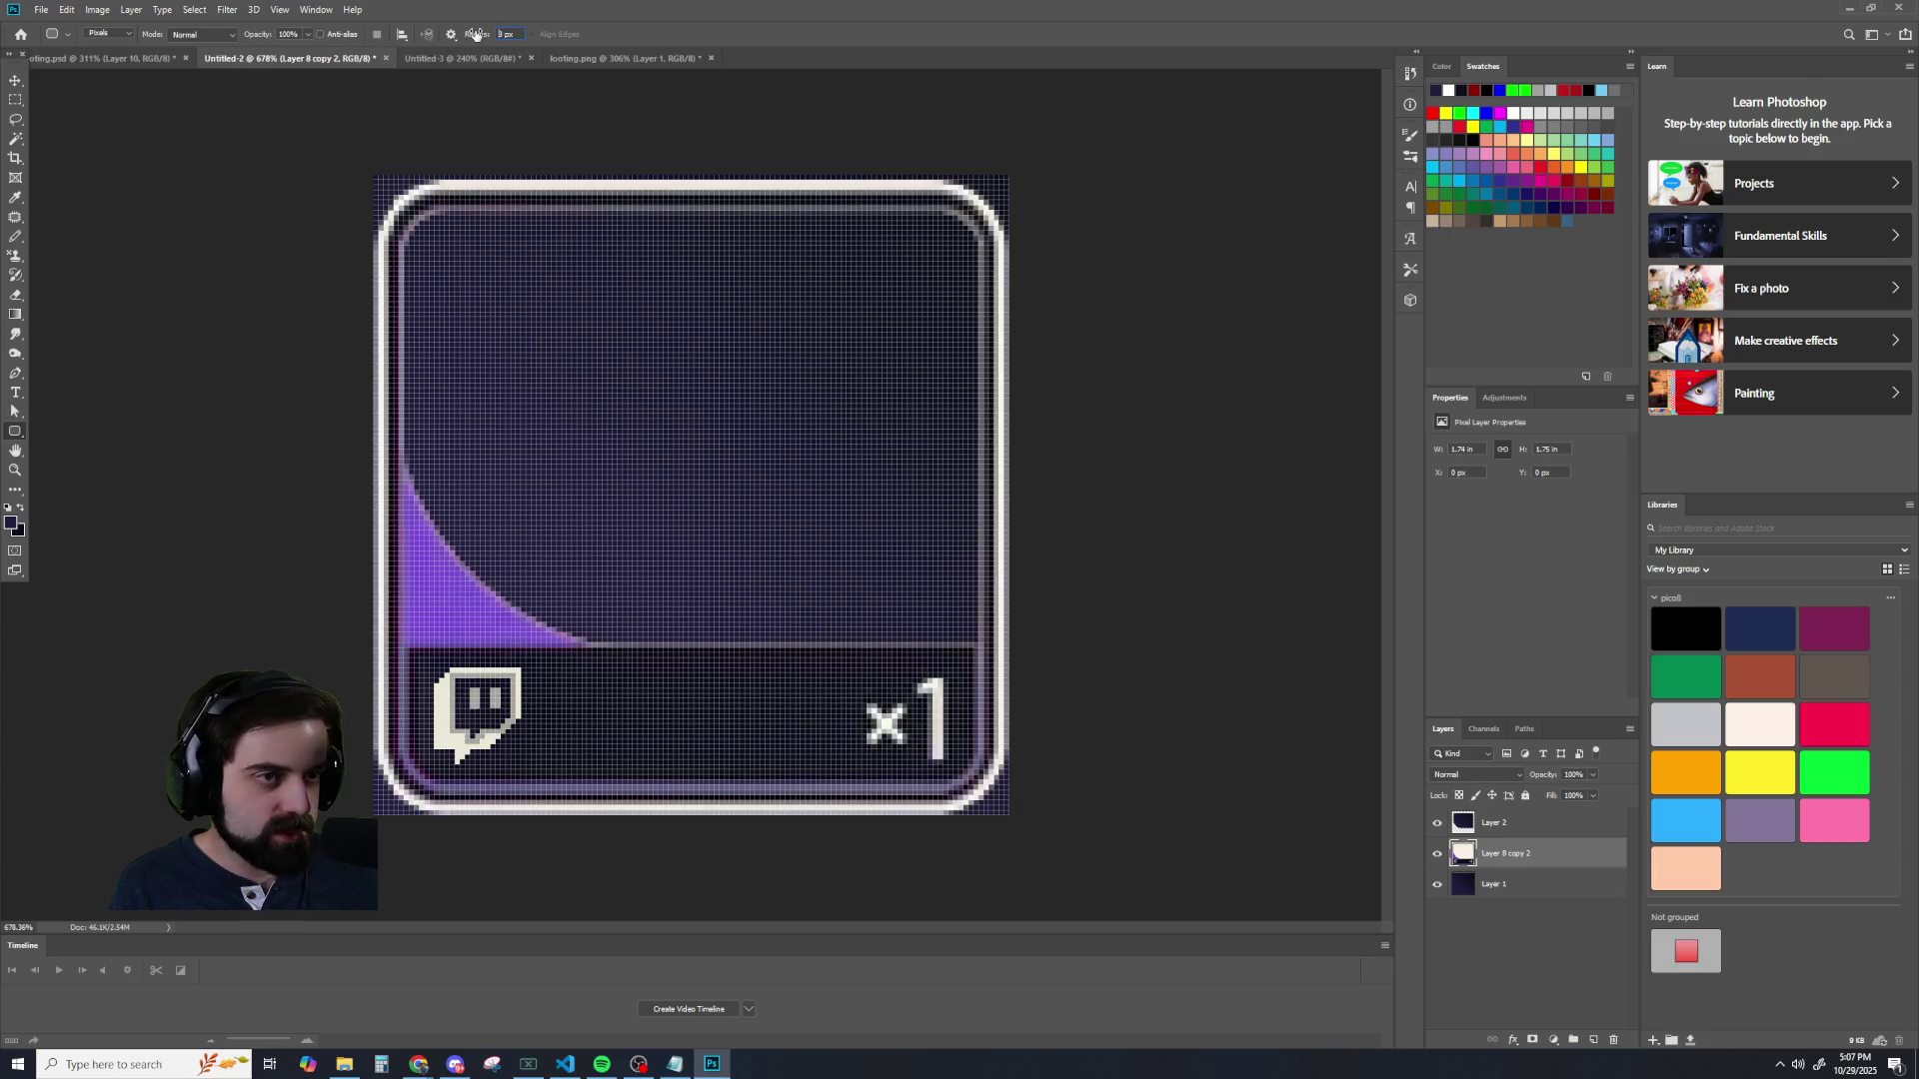
key("BackSpace")
type("5")
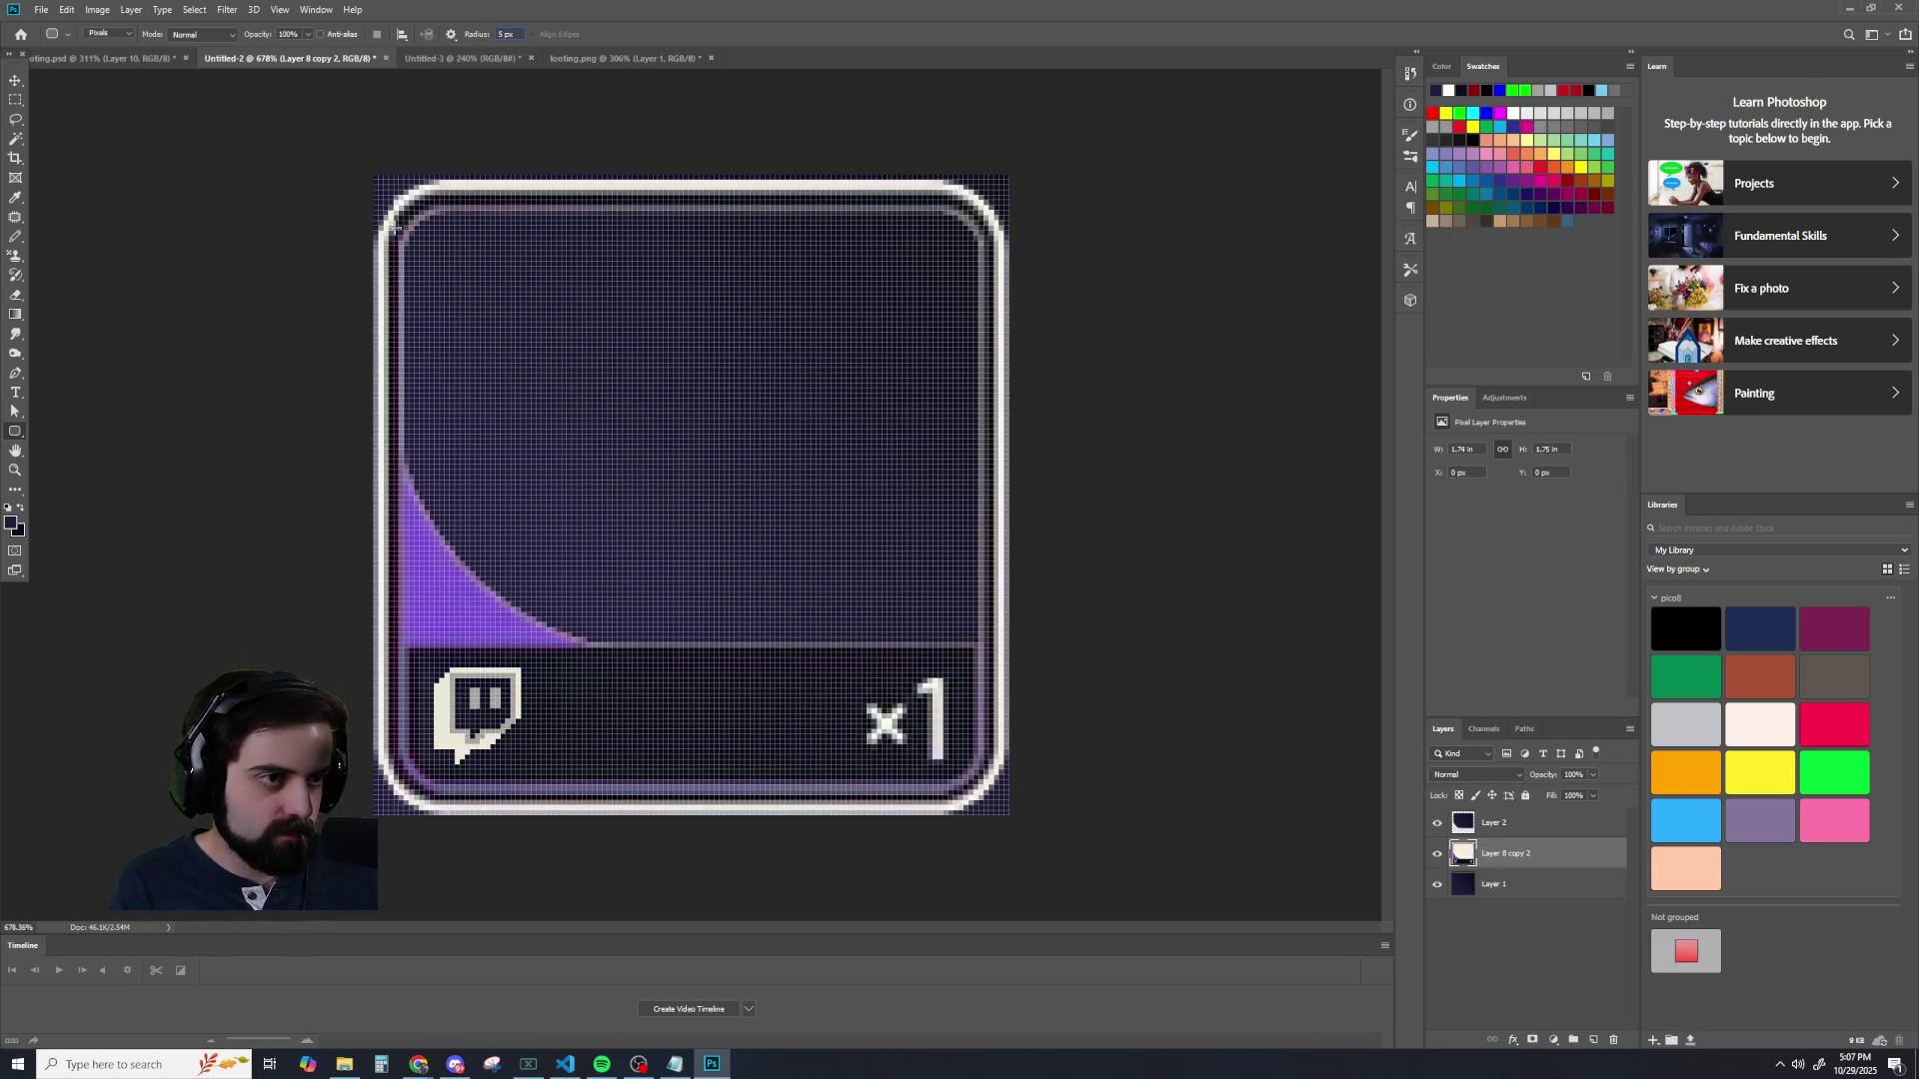
left_click_drag(381, 184, 1101, 821)
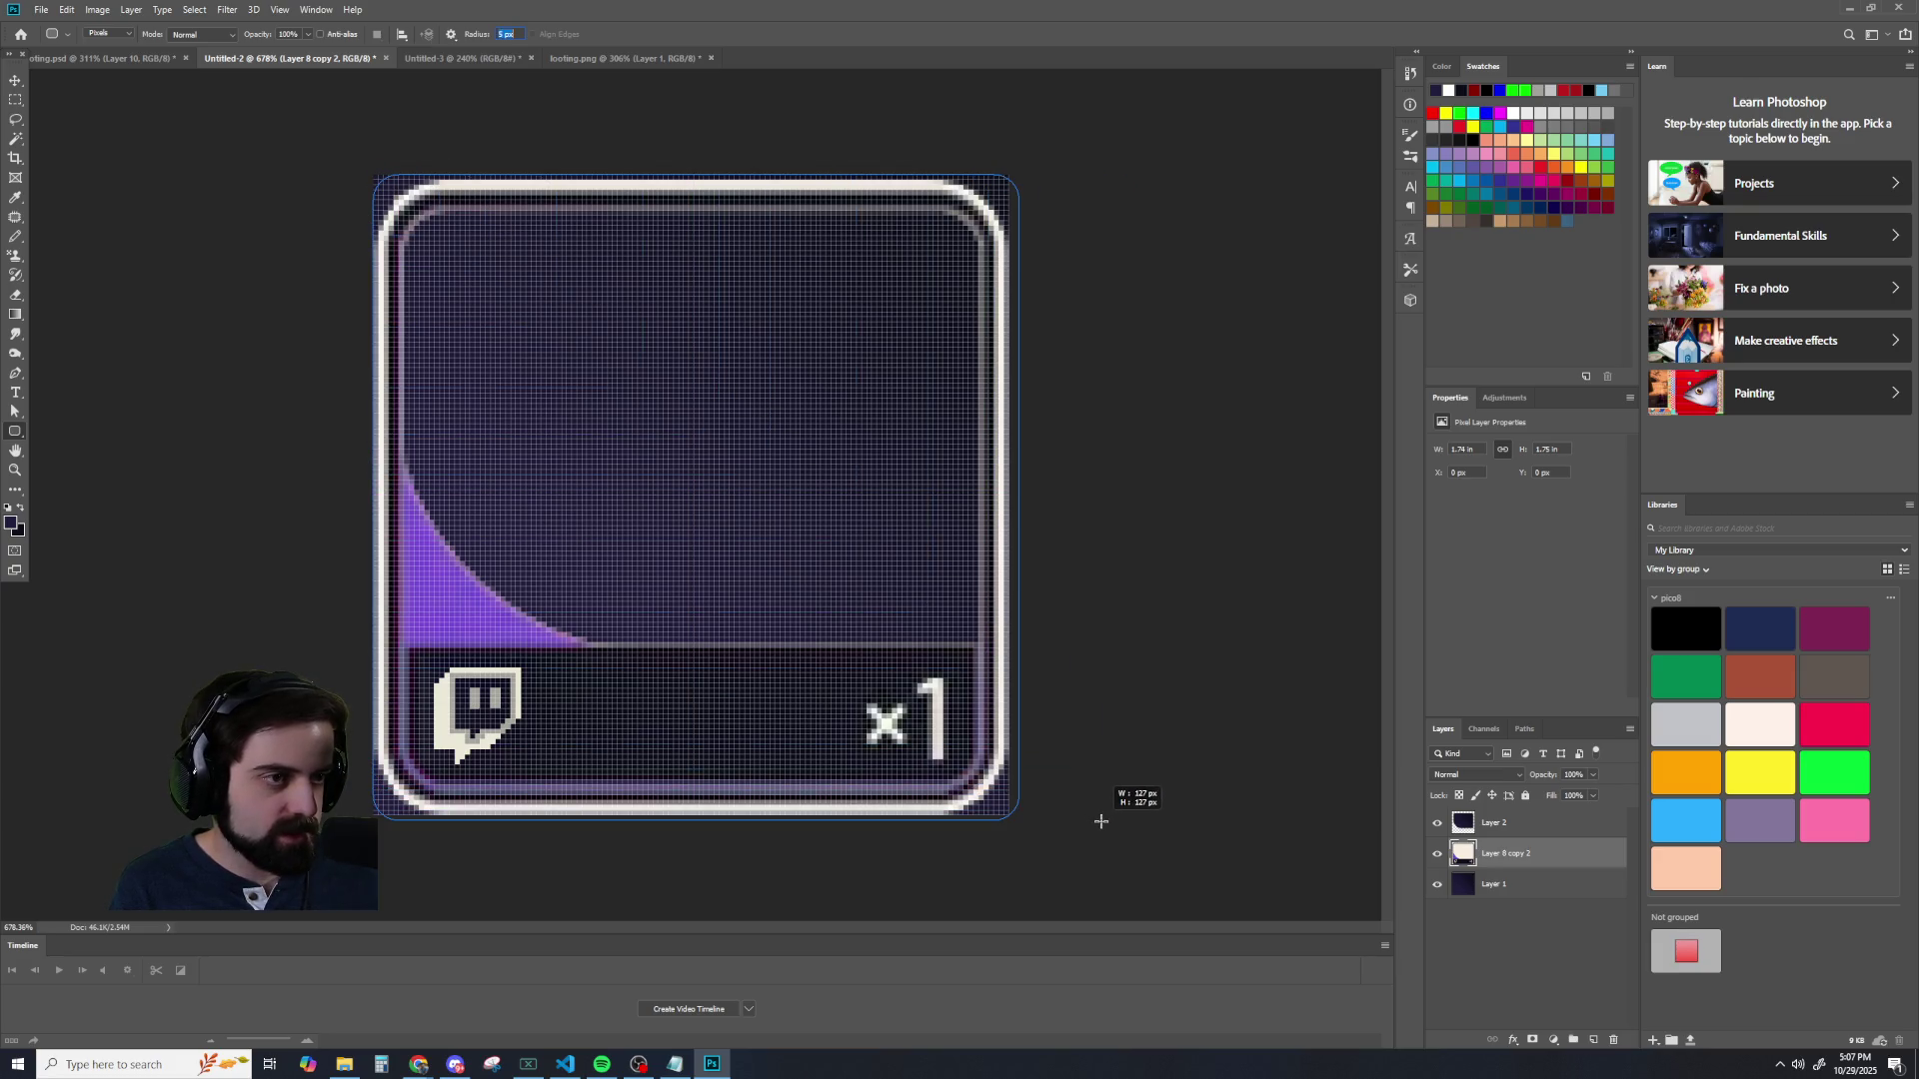
left_click_drag(1101, 821, 1101, 821)
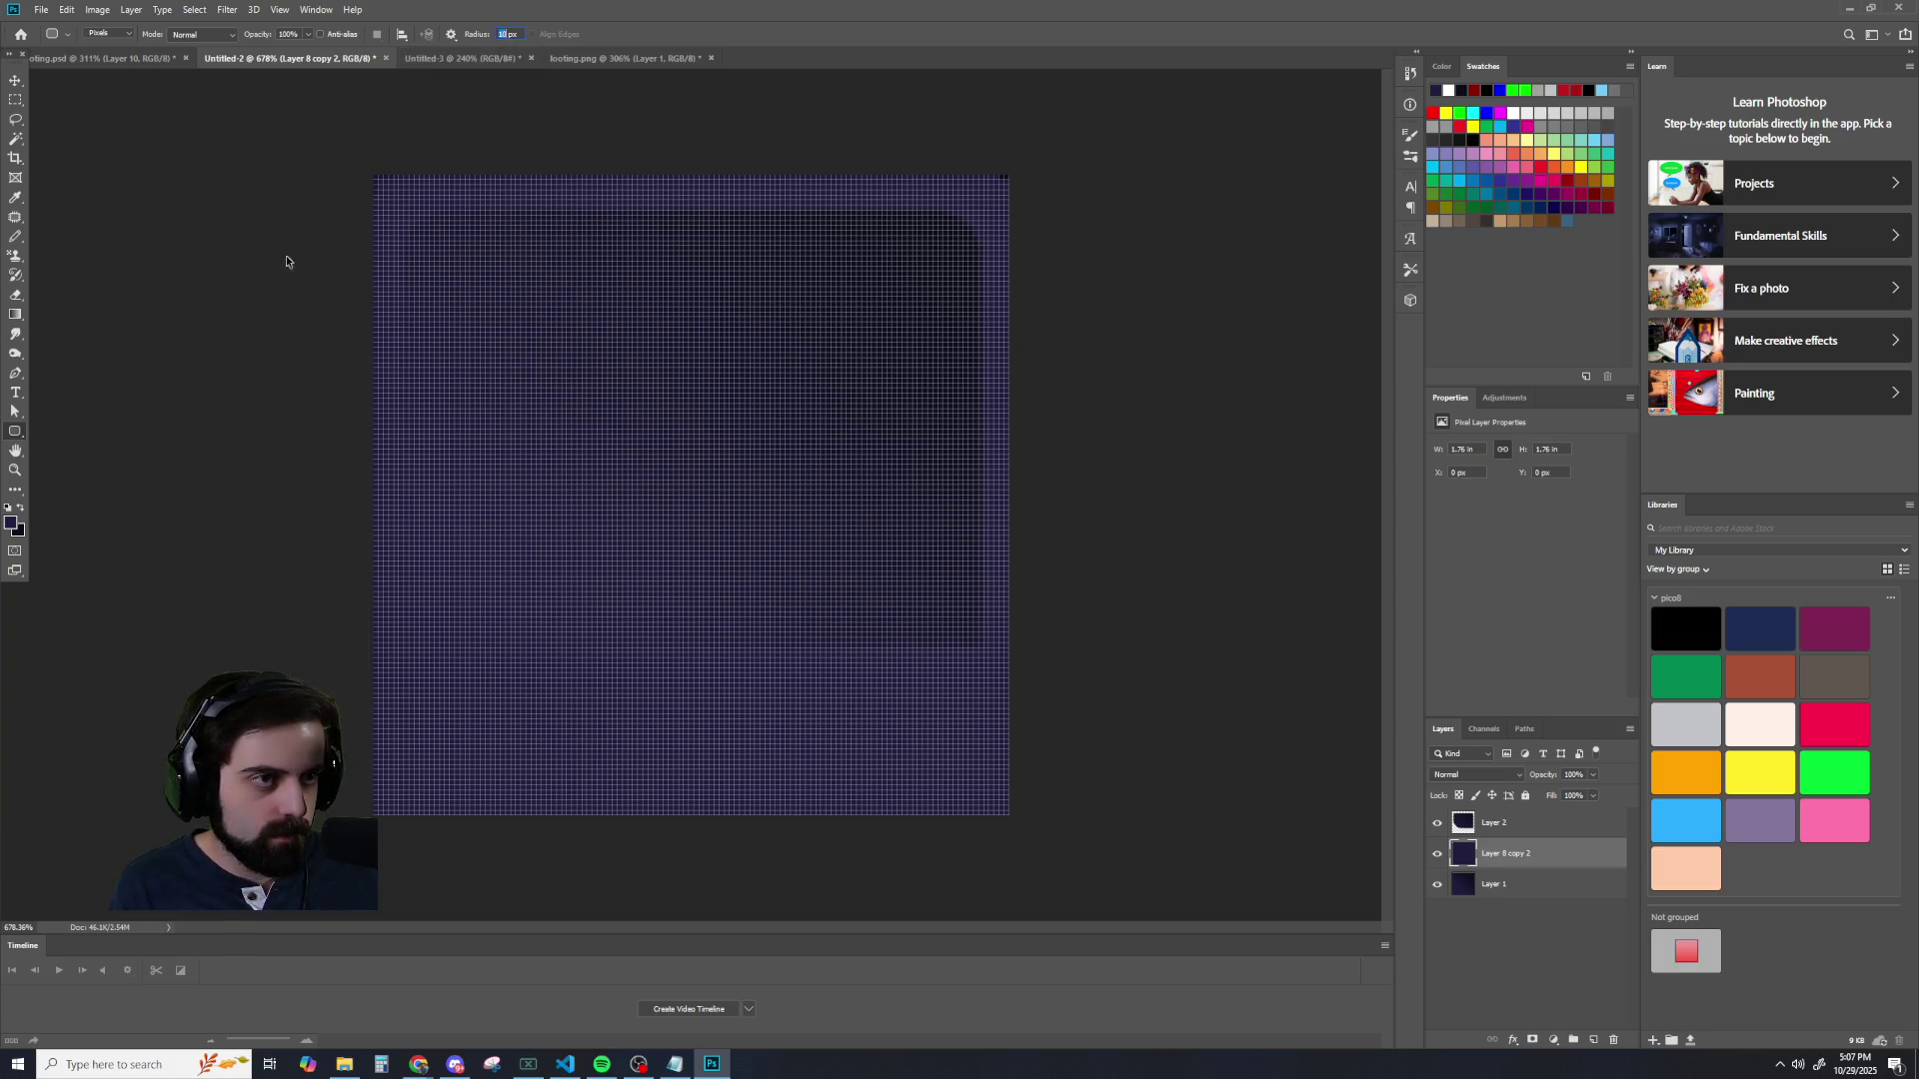
key("v")
key("ctrl+z")
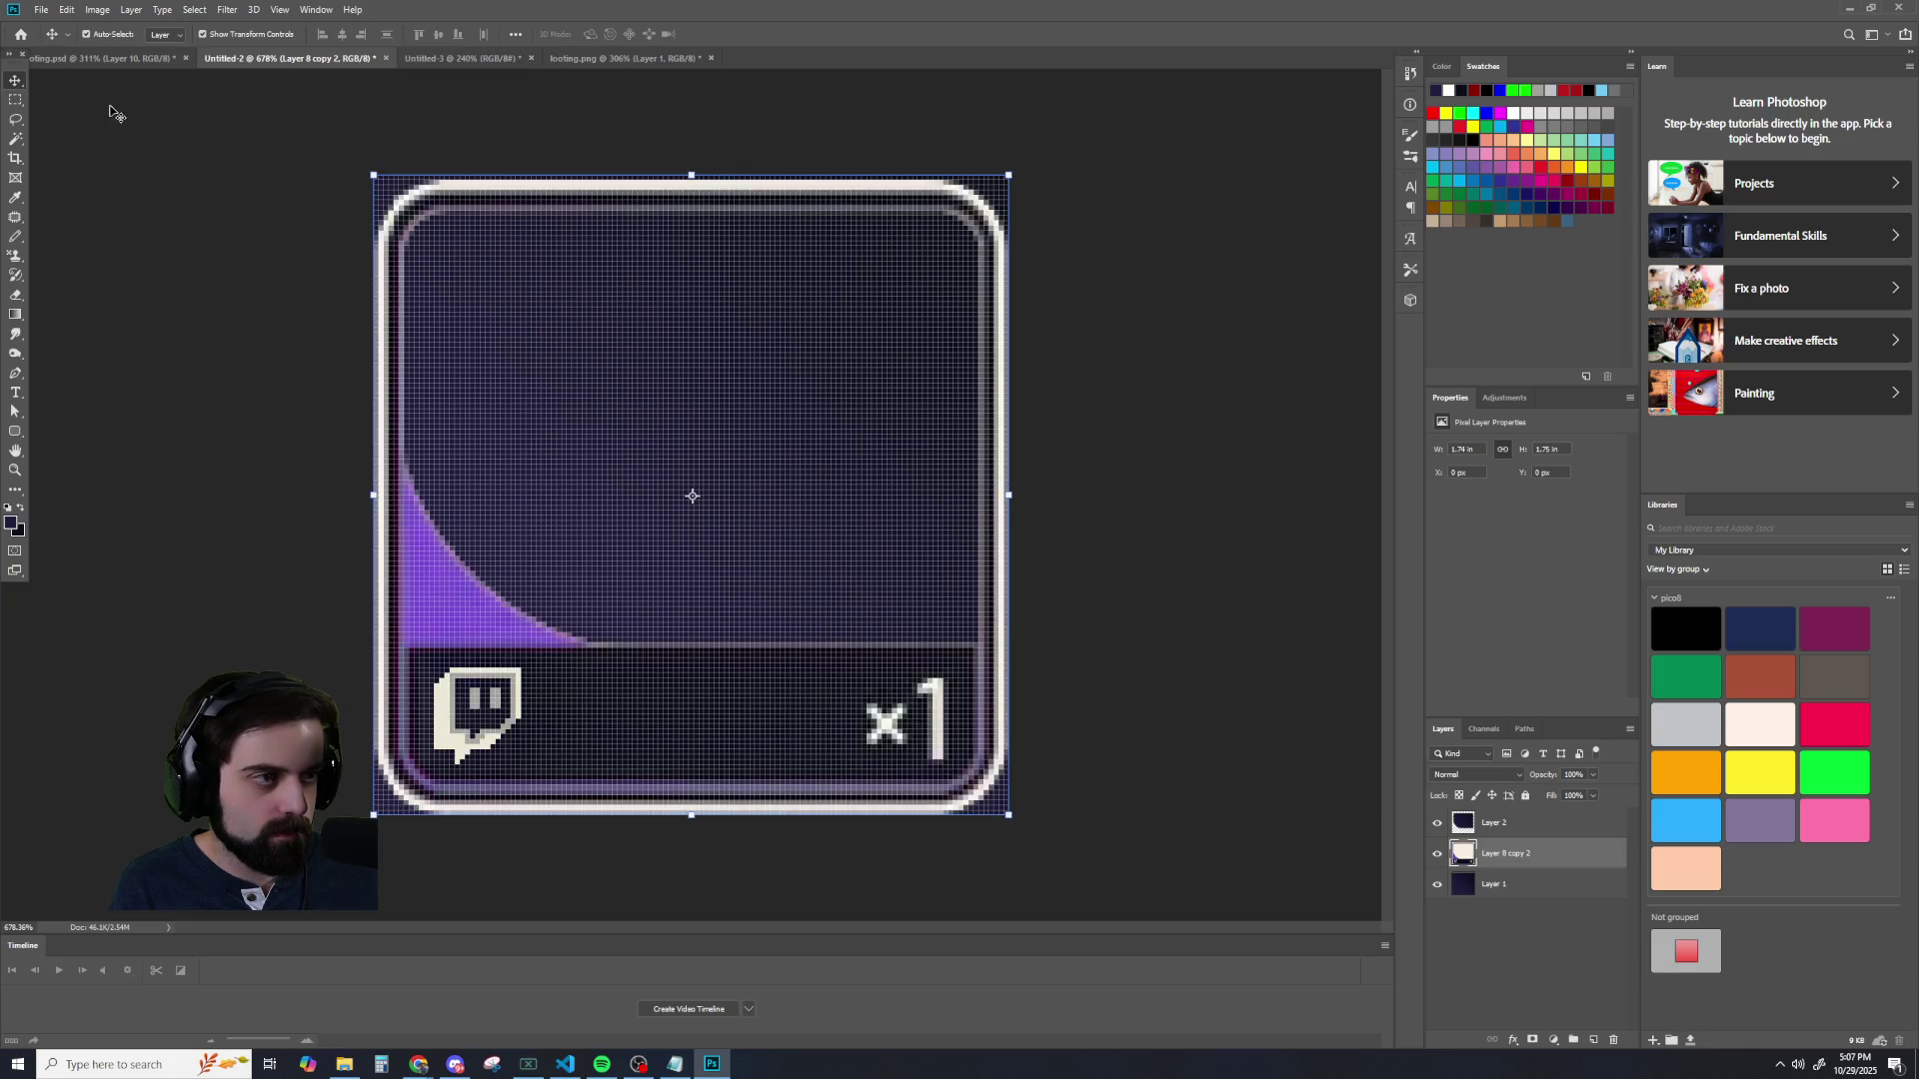
left_click(16, 430)
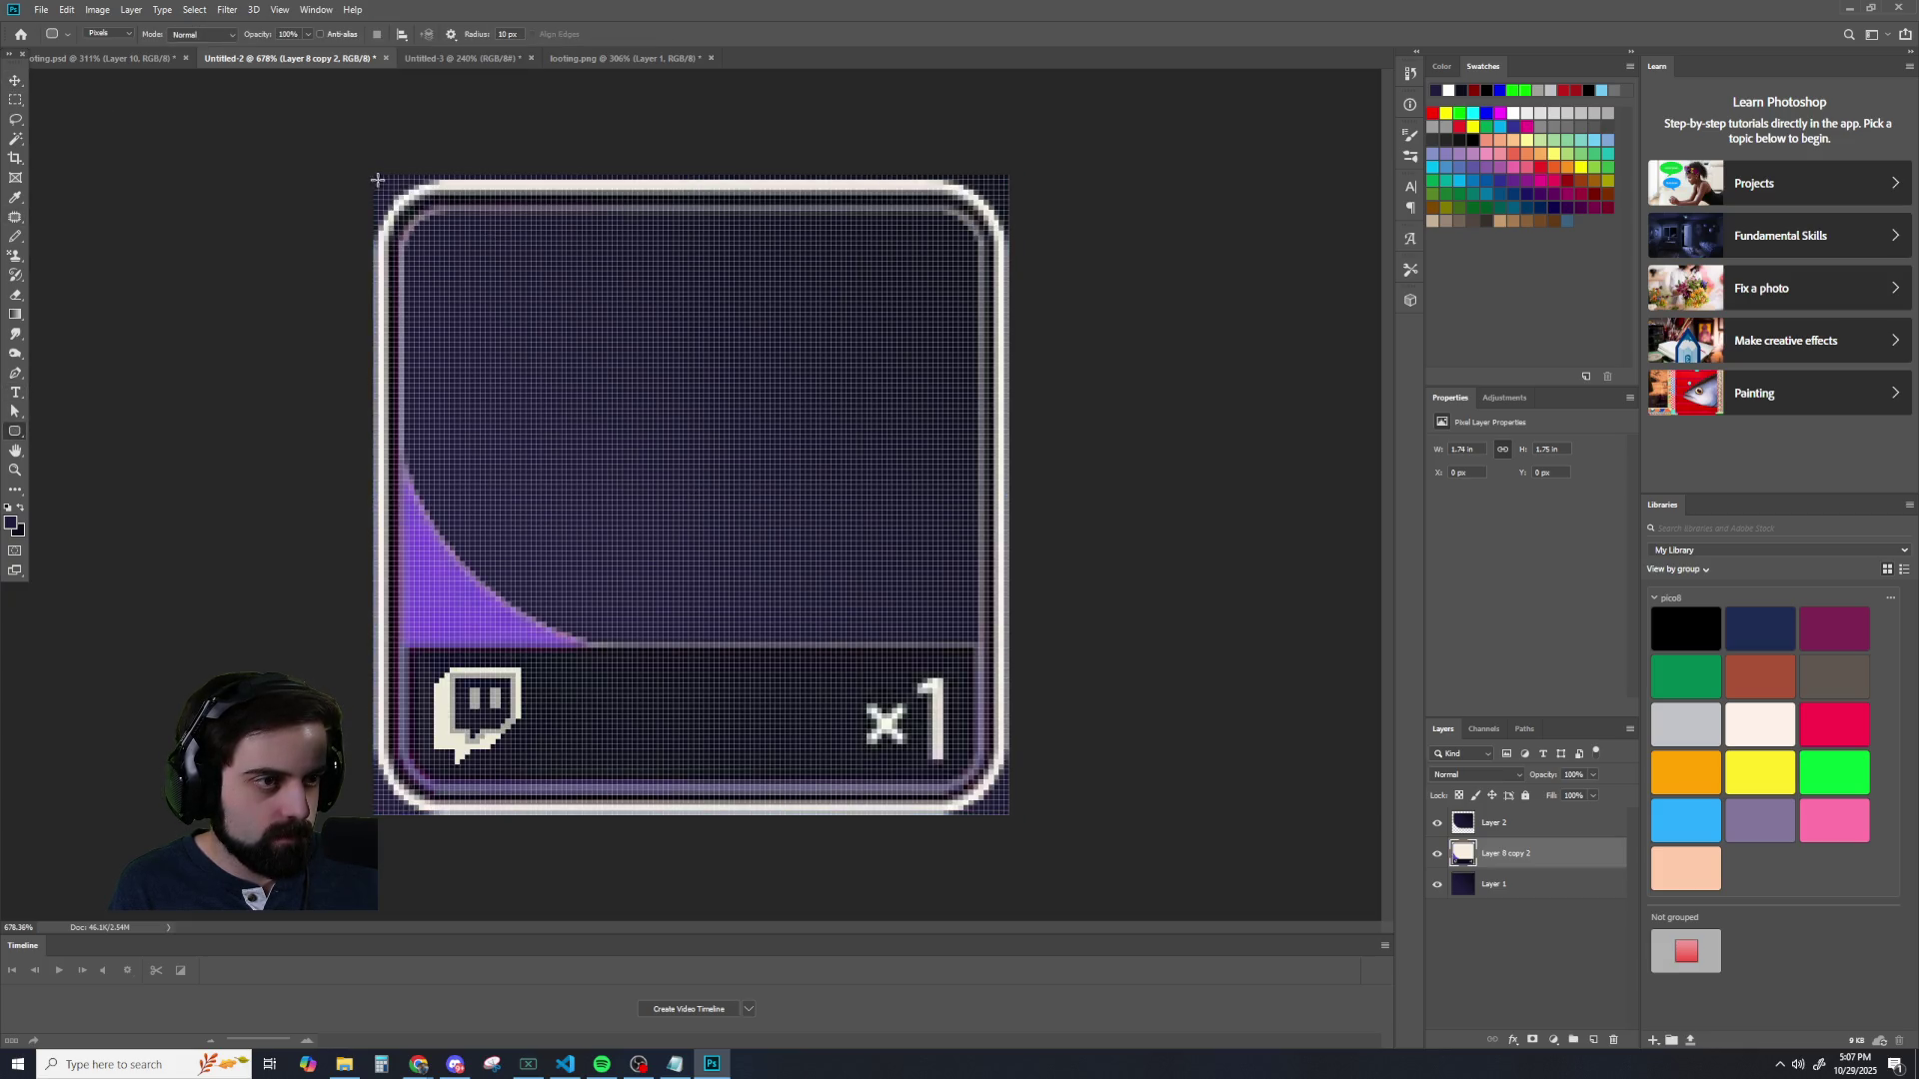
left_click_drag(375, 176, 1024, 818)
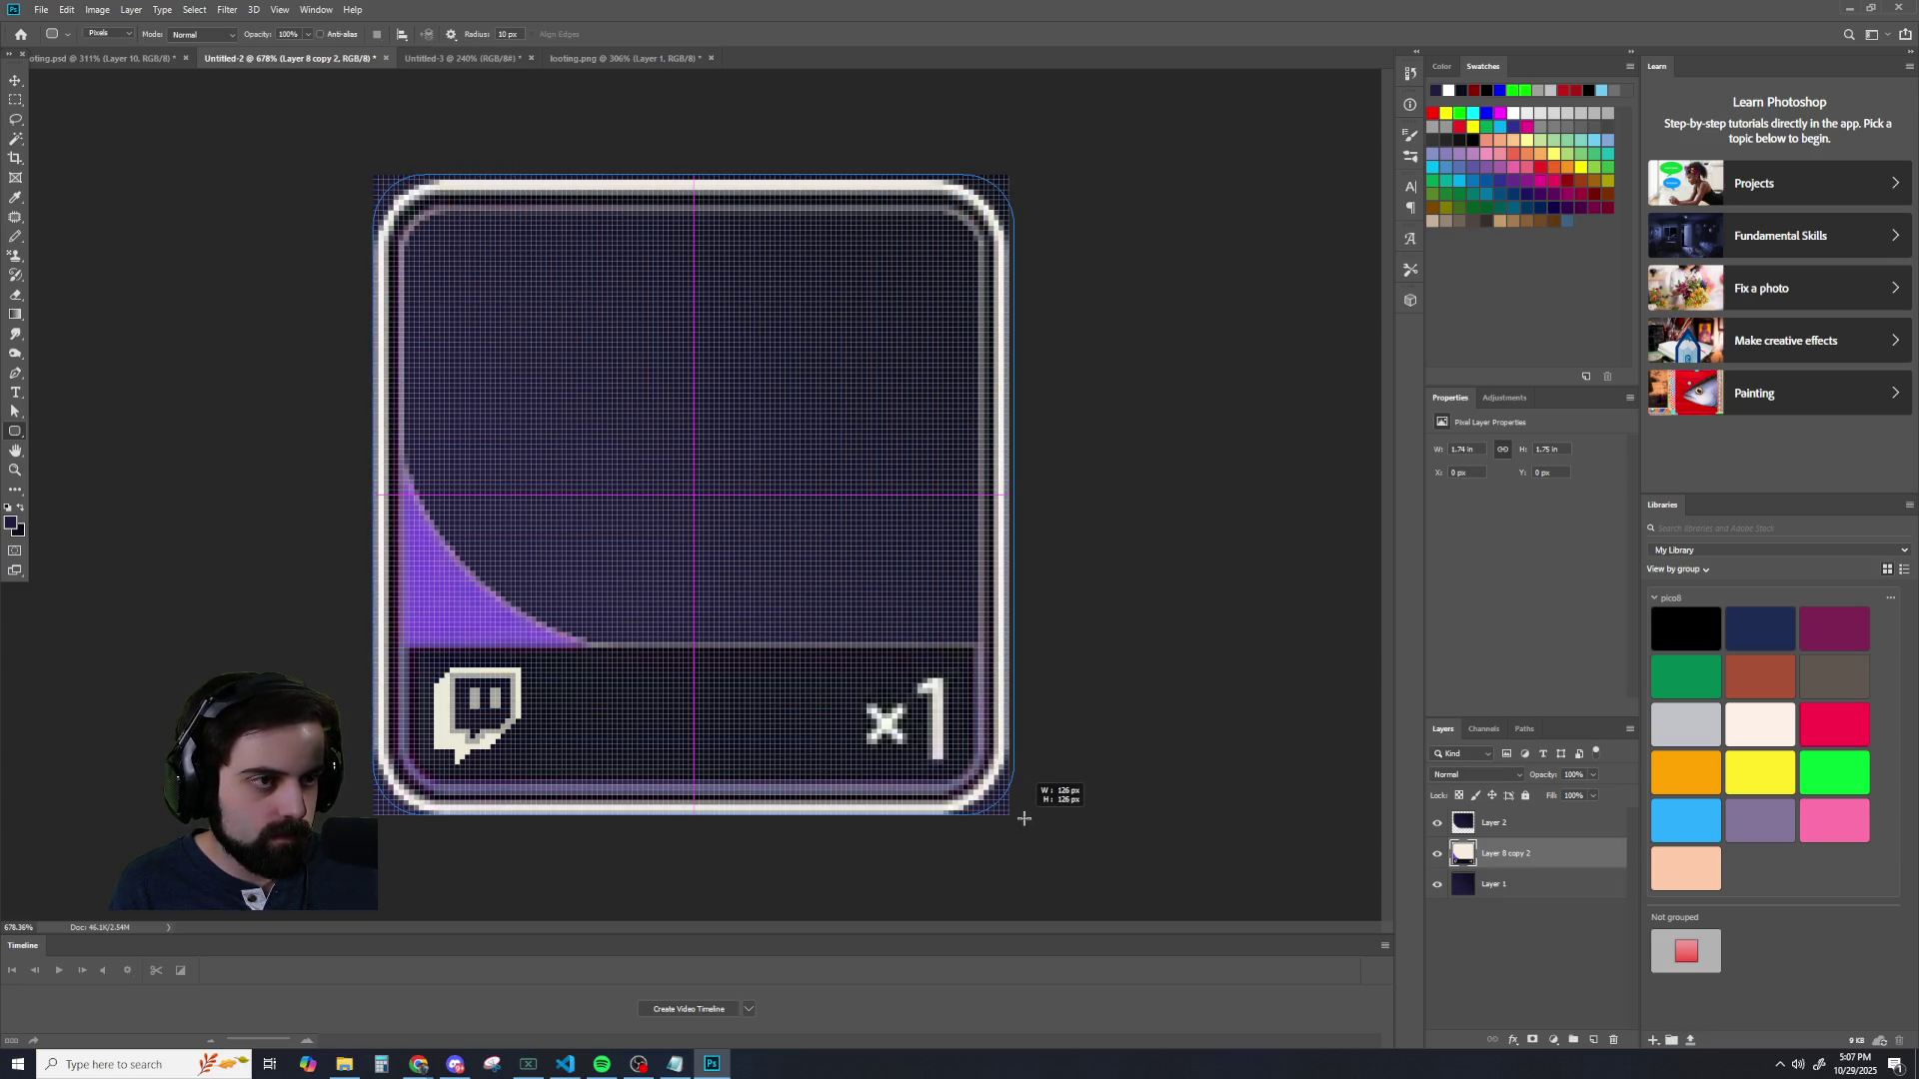
key("ctrl+z")
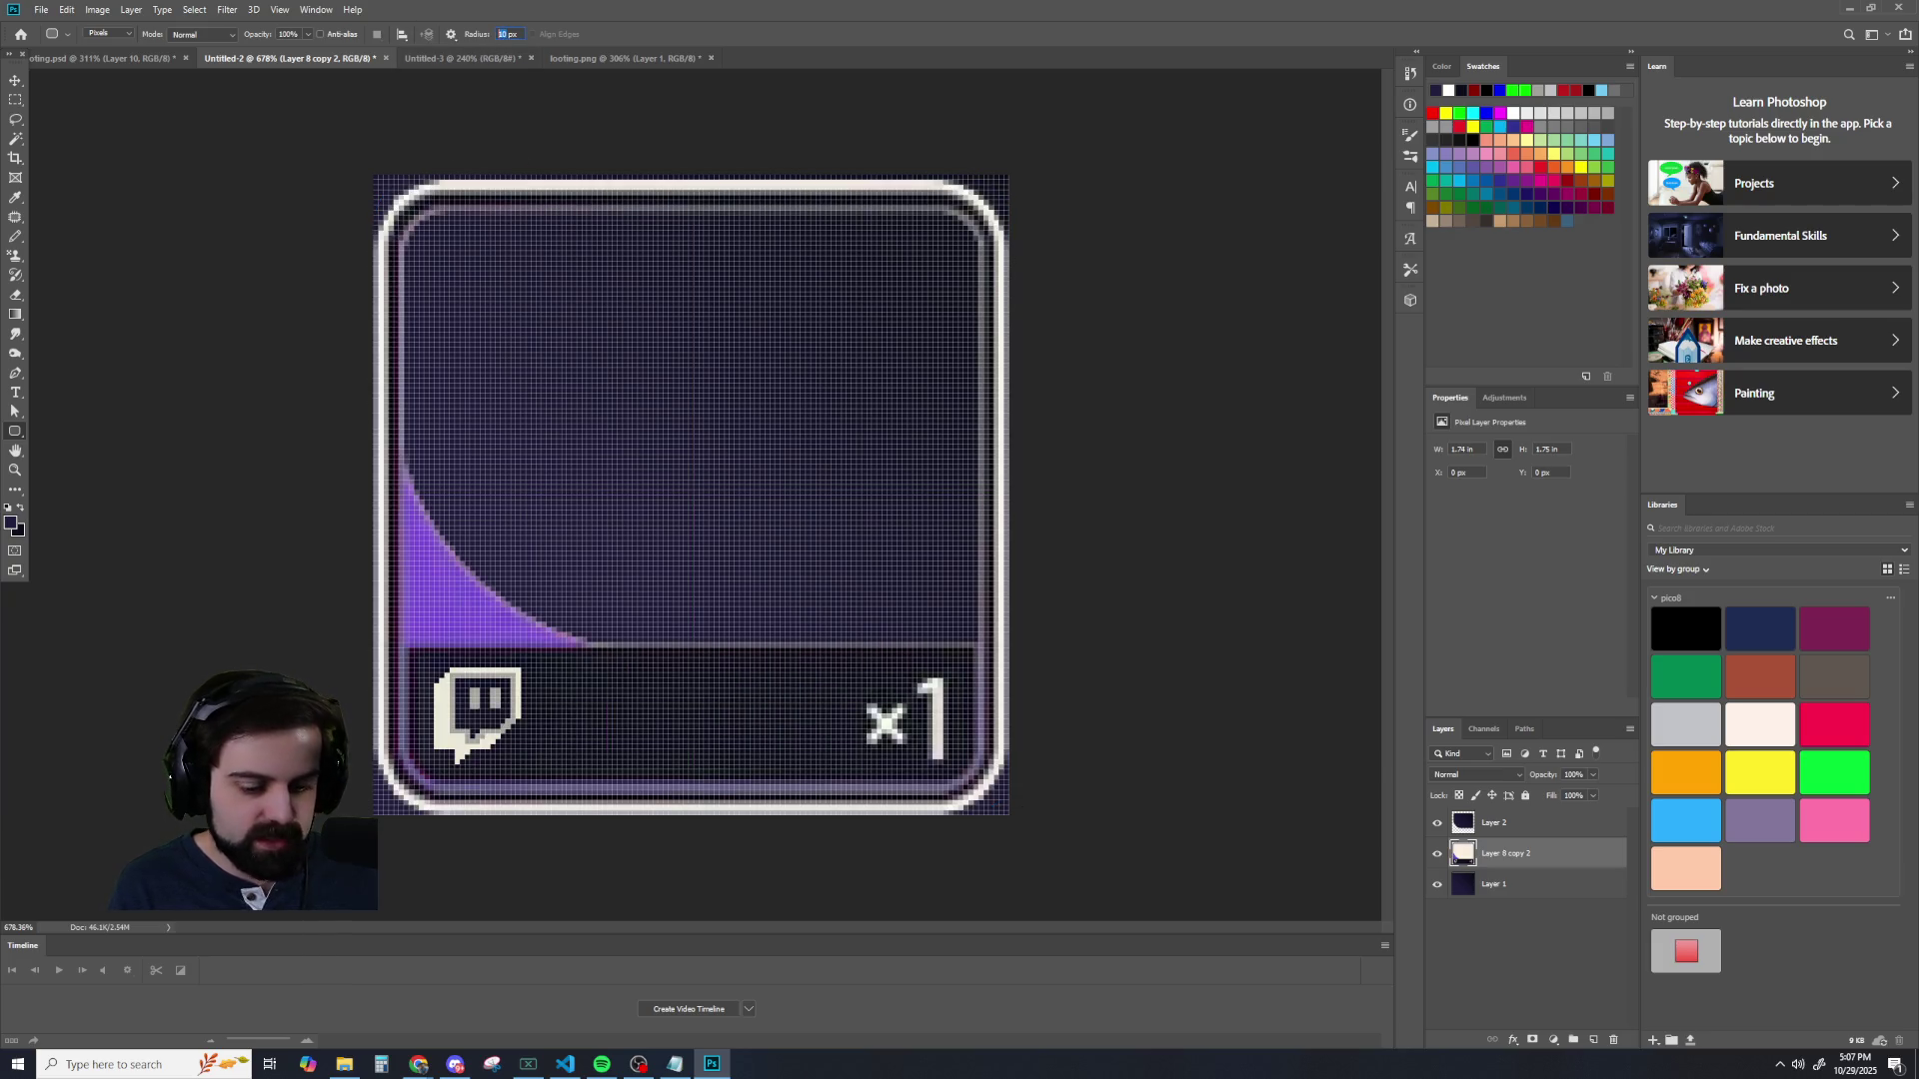
left_click(345, 128)
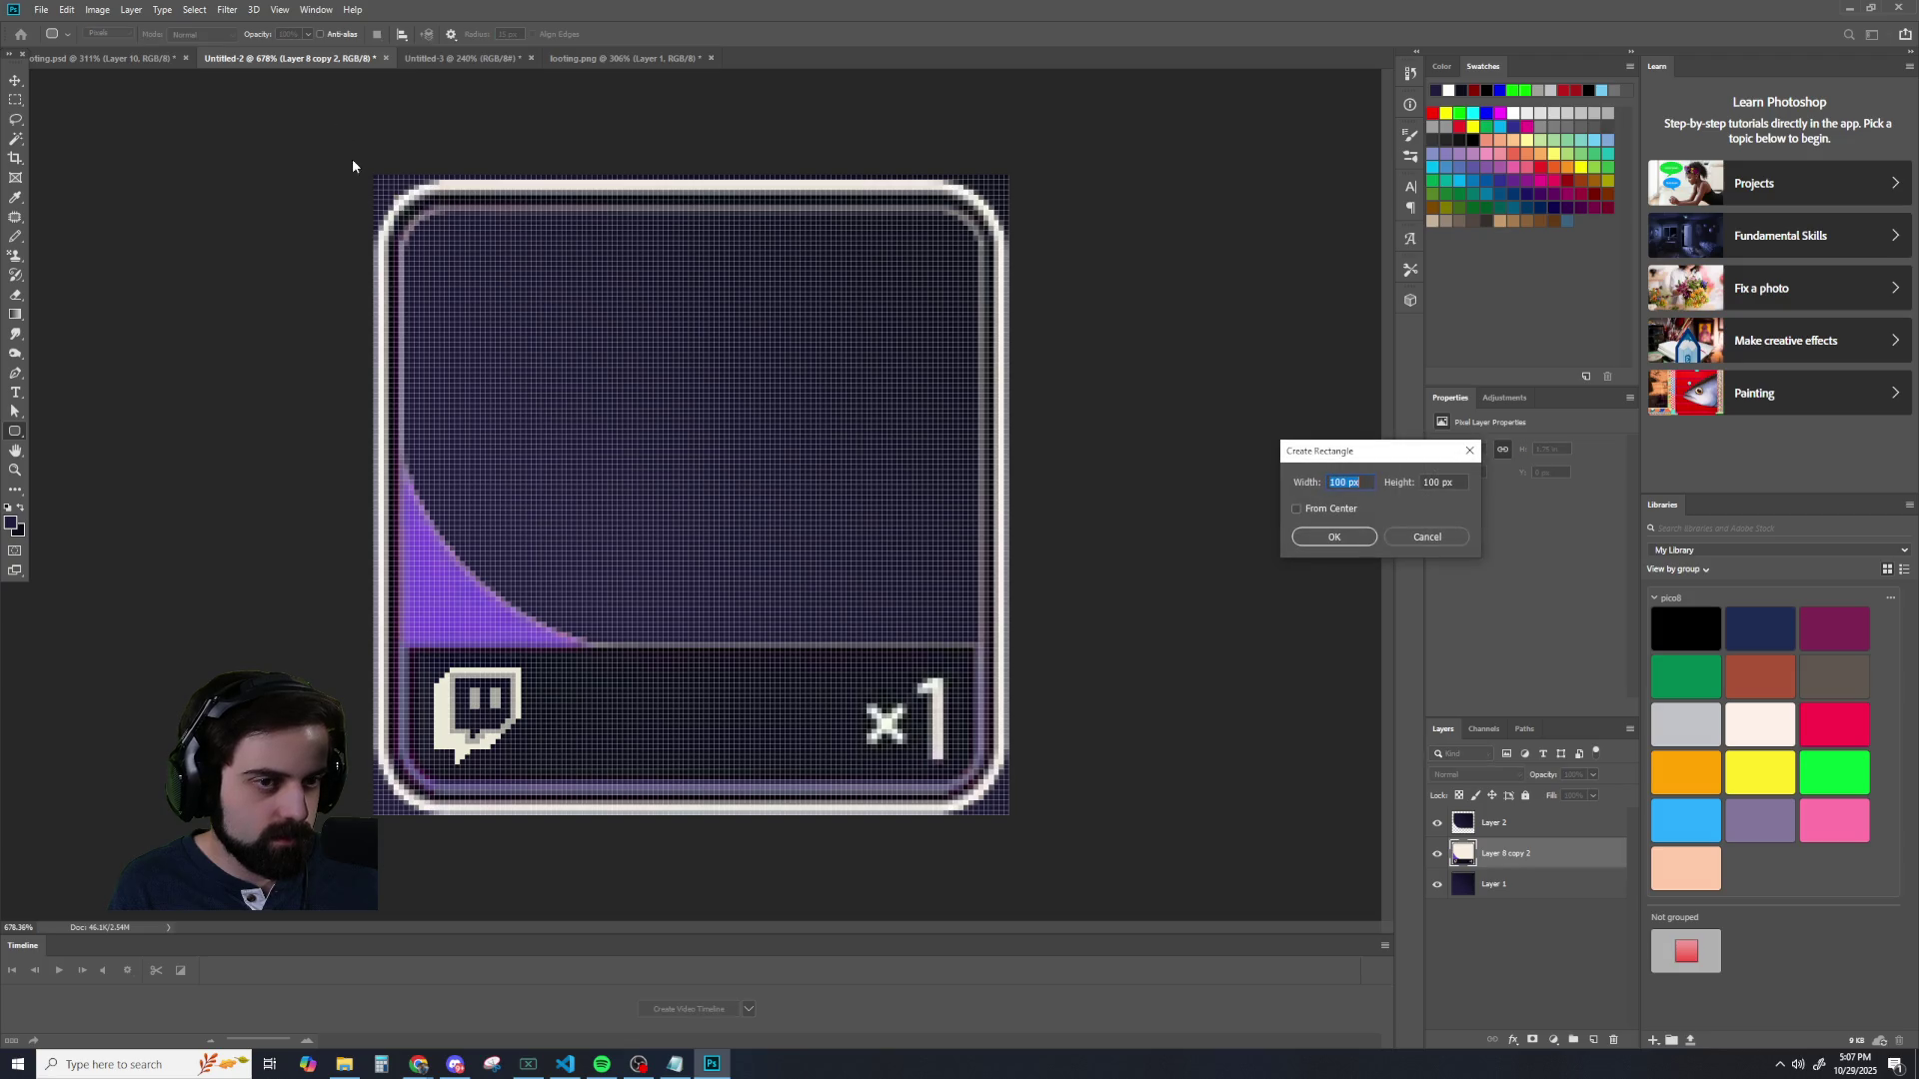
left_click(1415, 537)
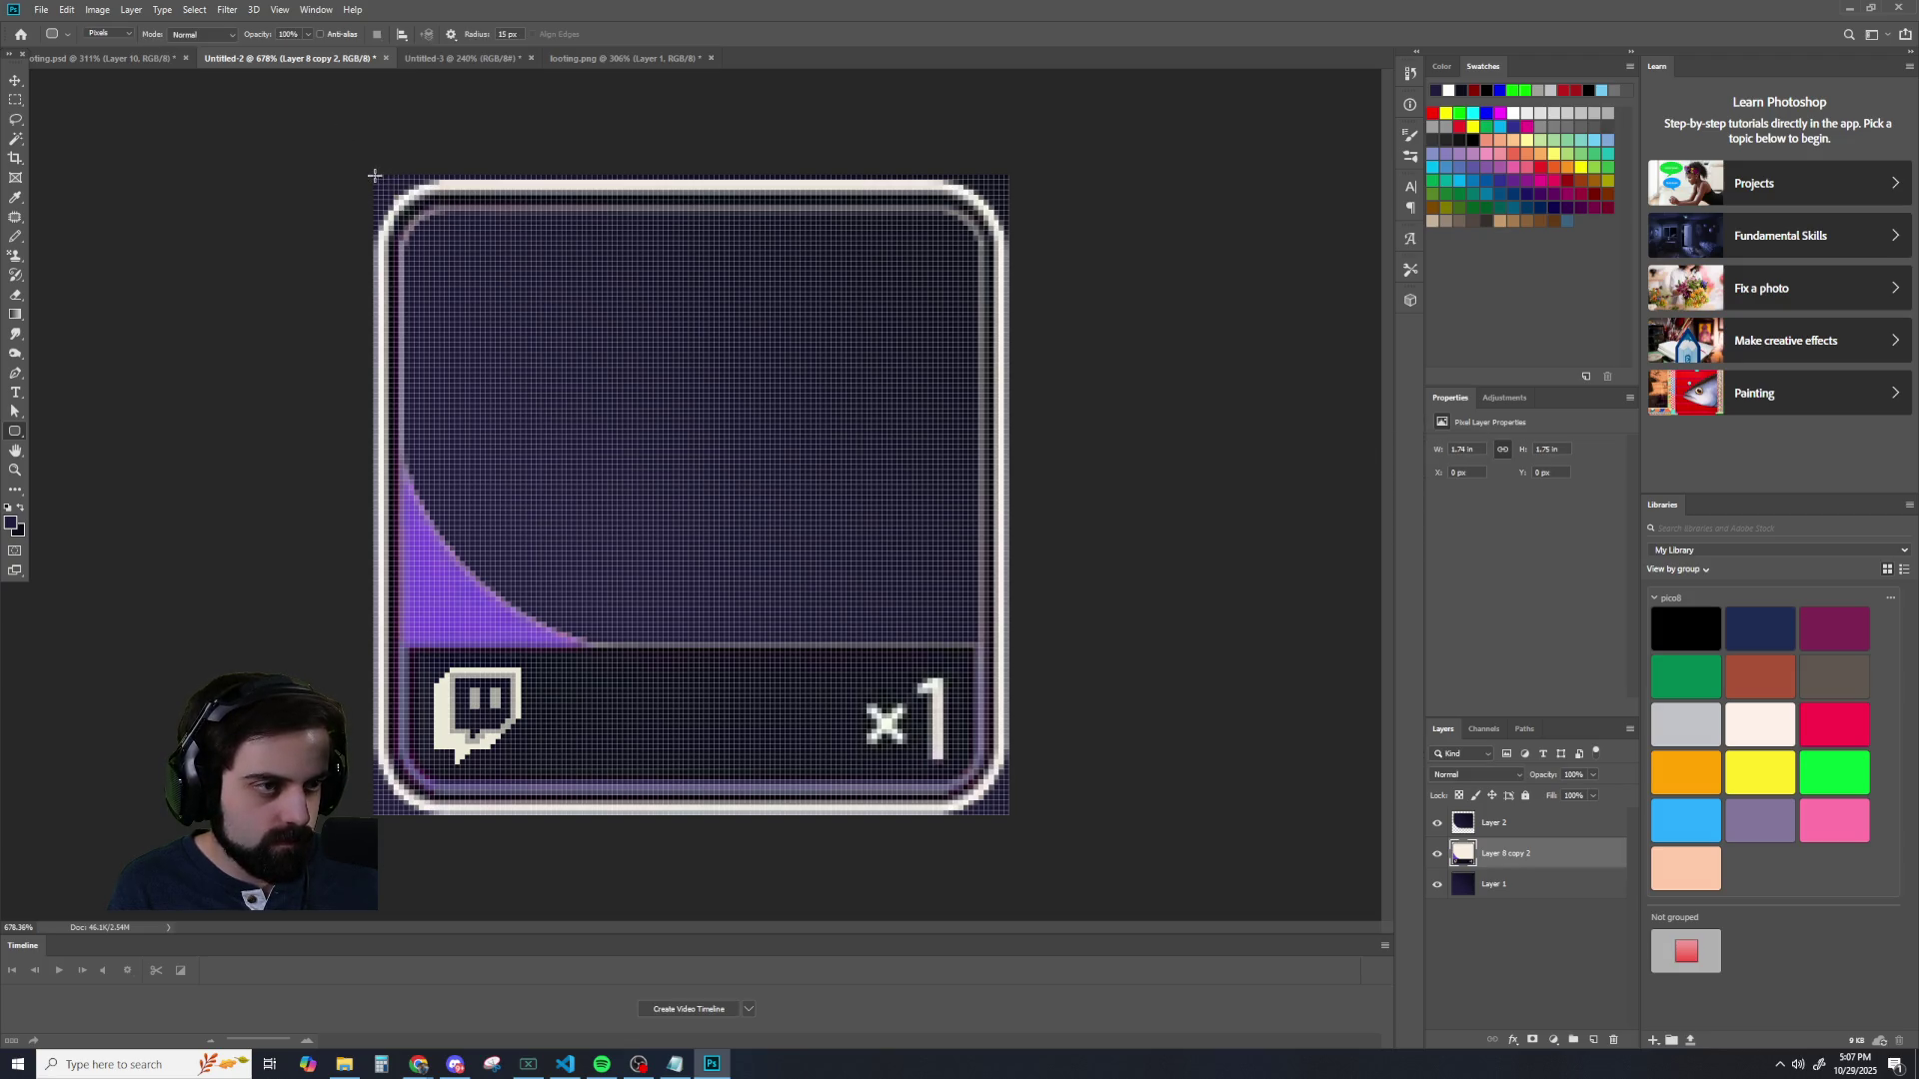
left_click_drag(374, 176, 1043, 812)
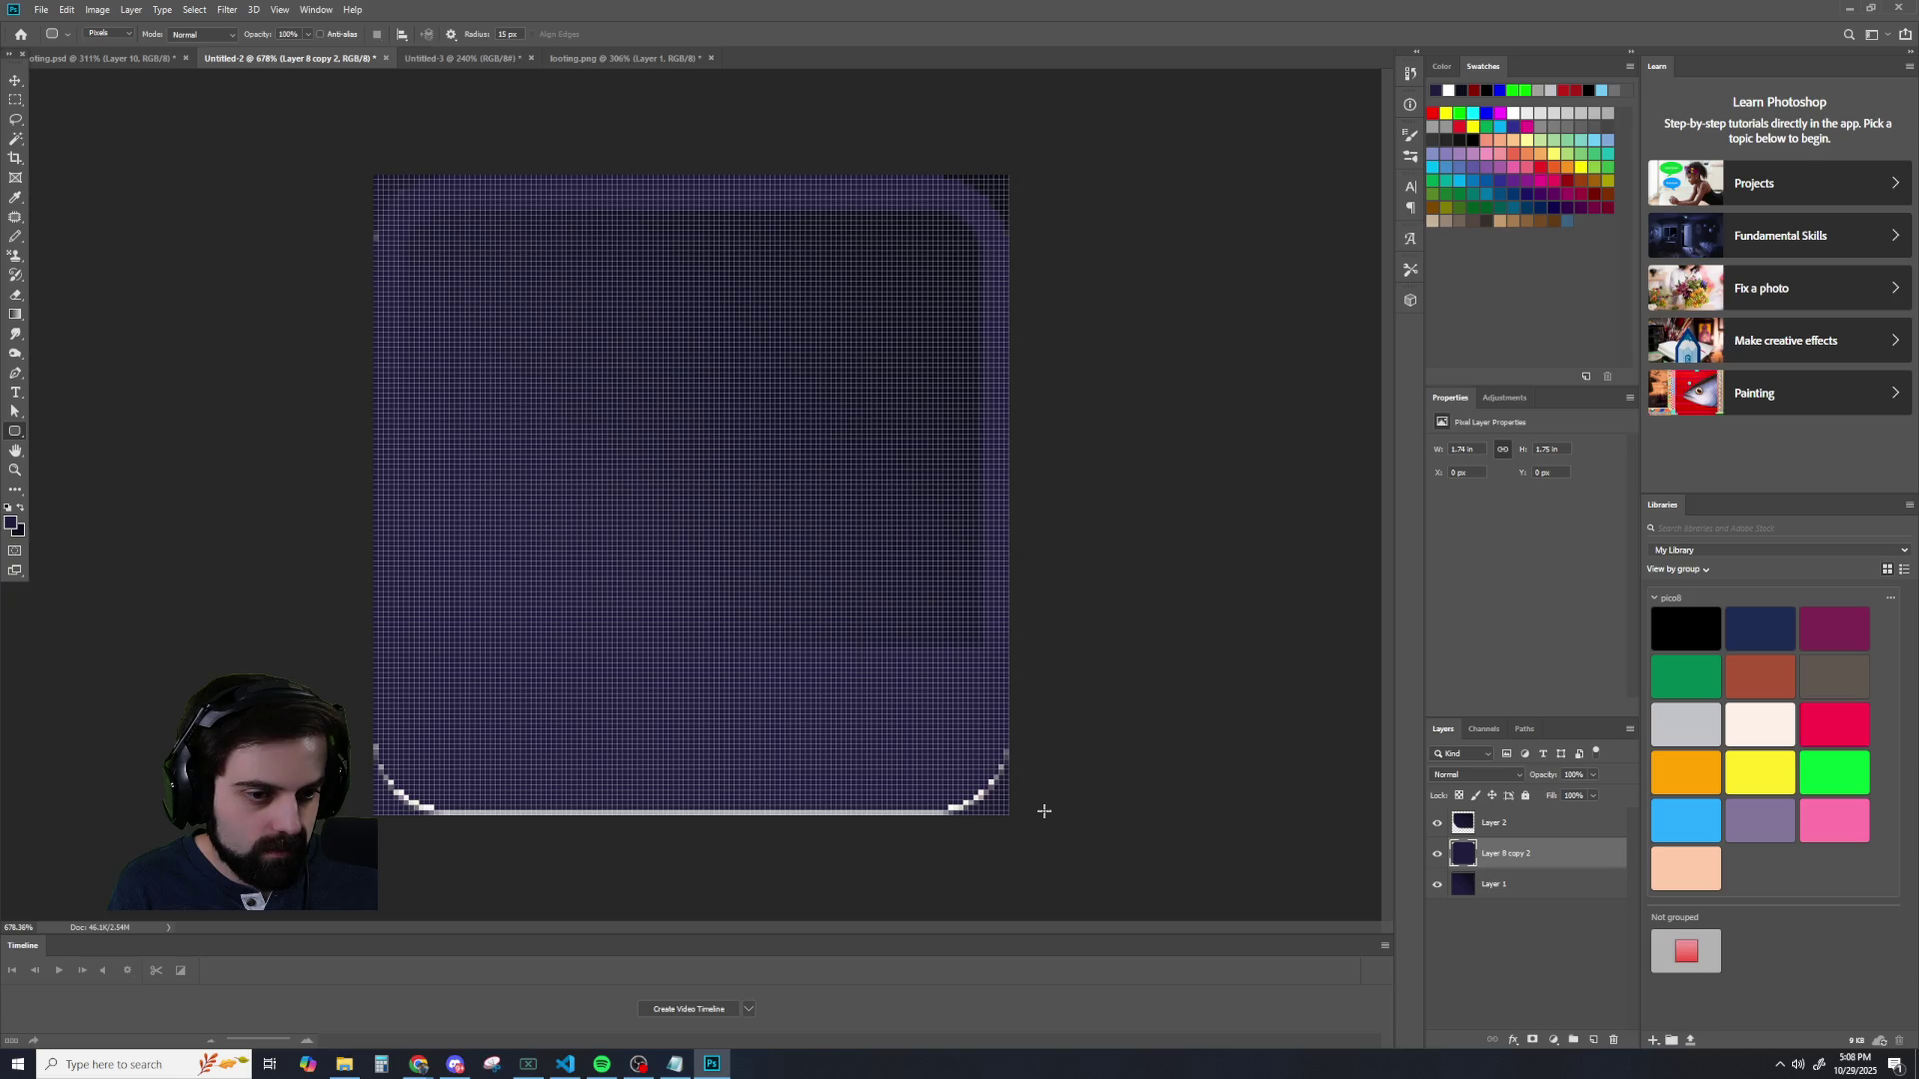
key("ctrl+z")
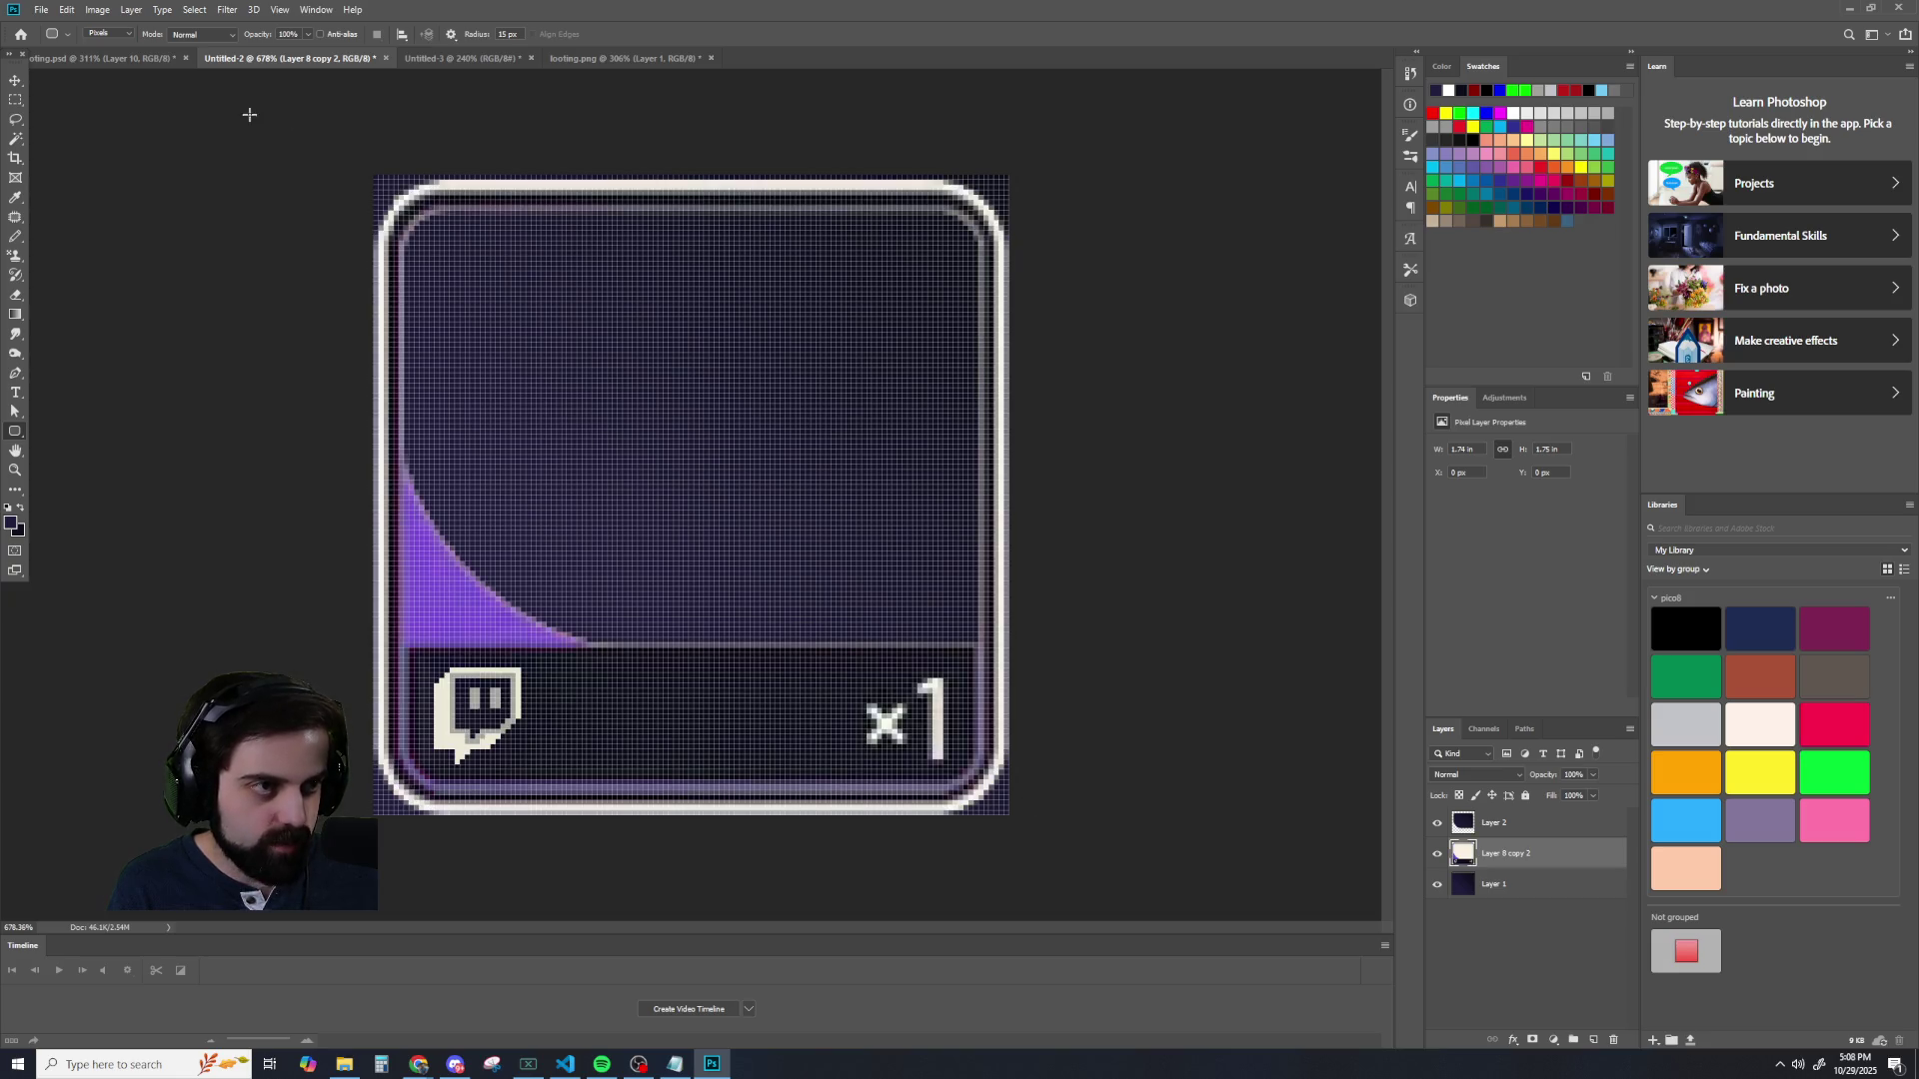
left_click(54, 35)
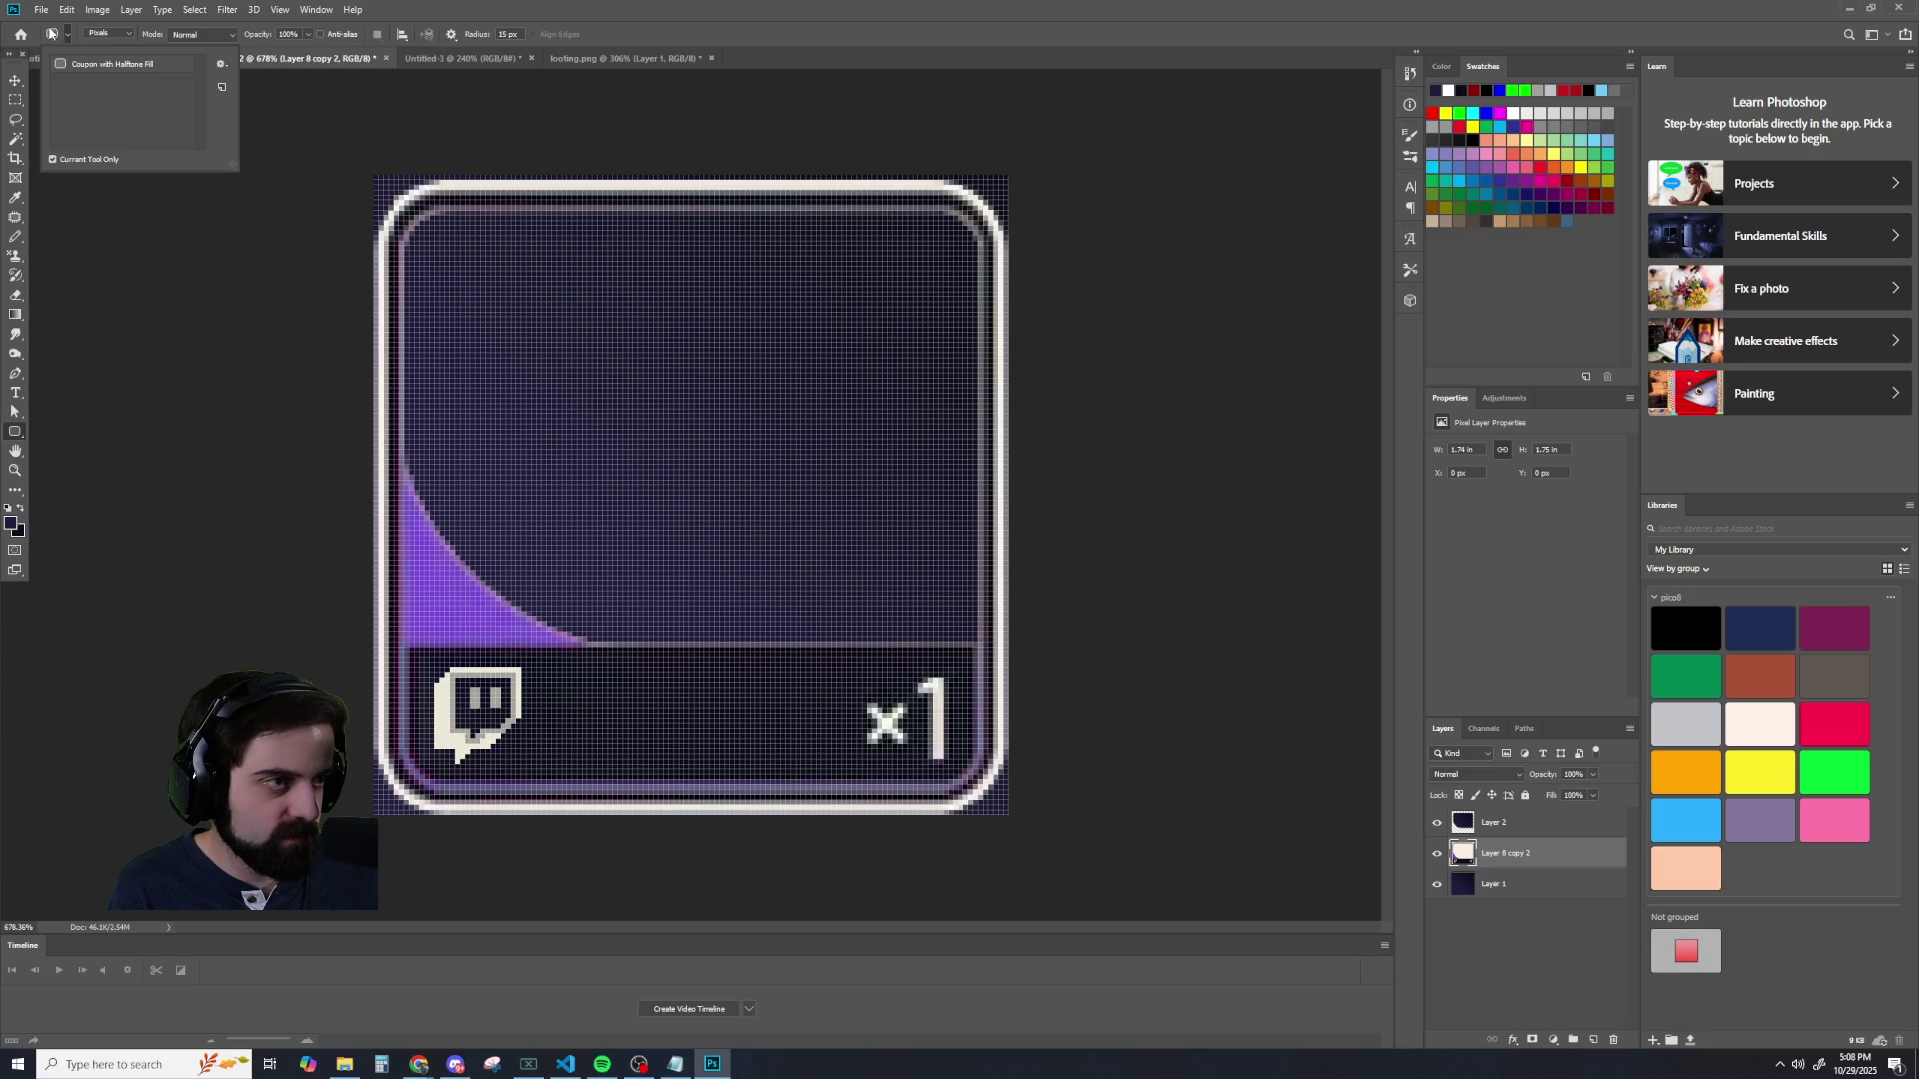
- Switch the tool to Shape mode, draw a 125 px rounded rectangle over the card, and nudge it into line
left_click(113, 36)
left_click(115, 36)
left_click(105, 45)
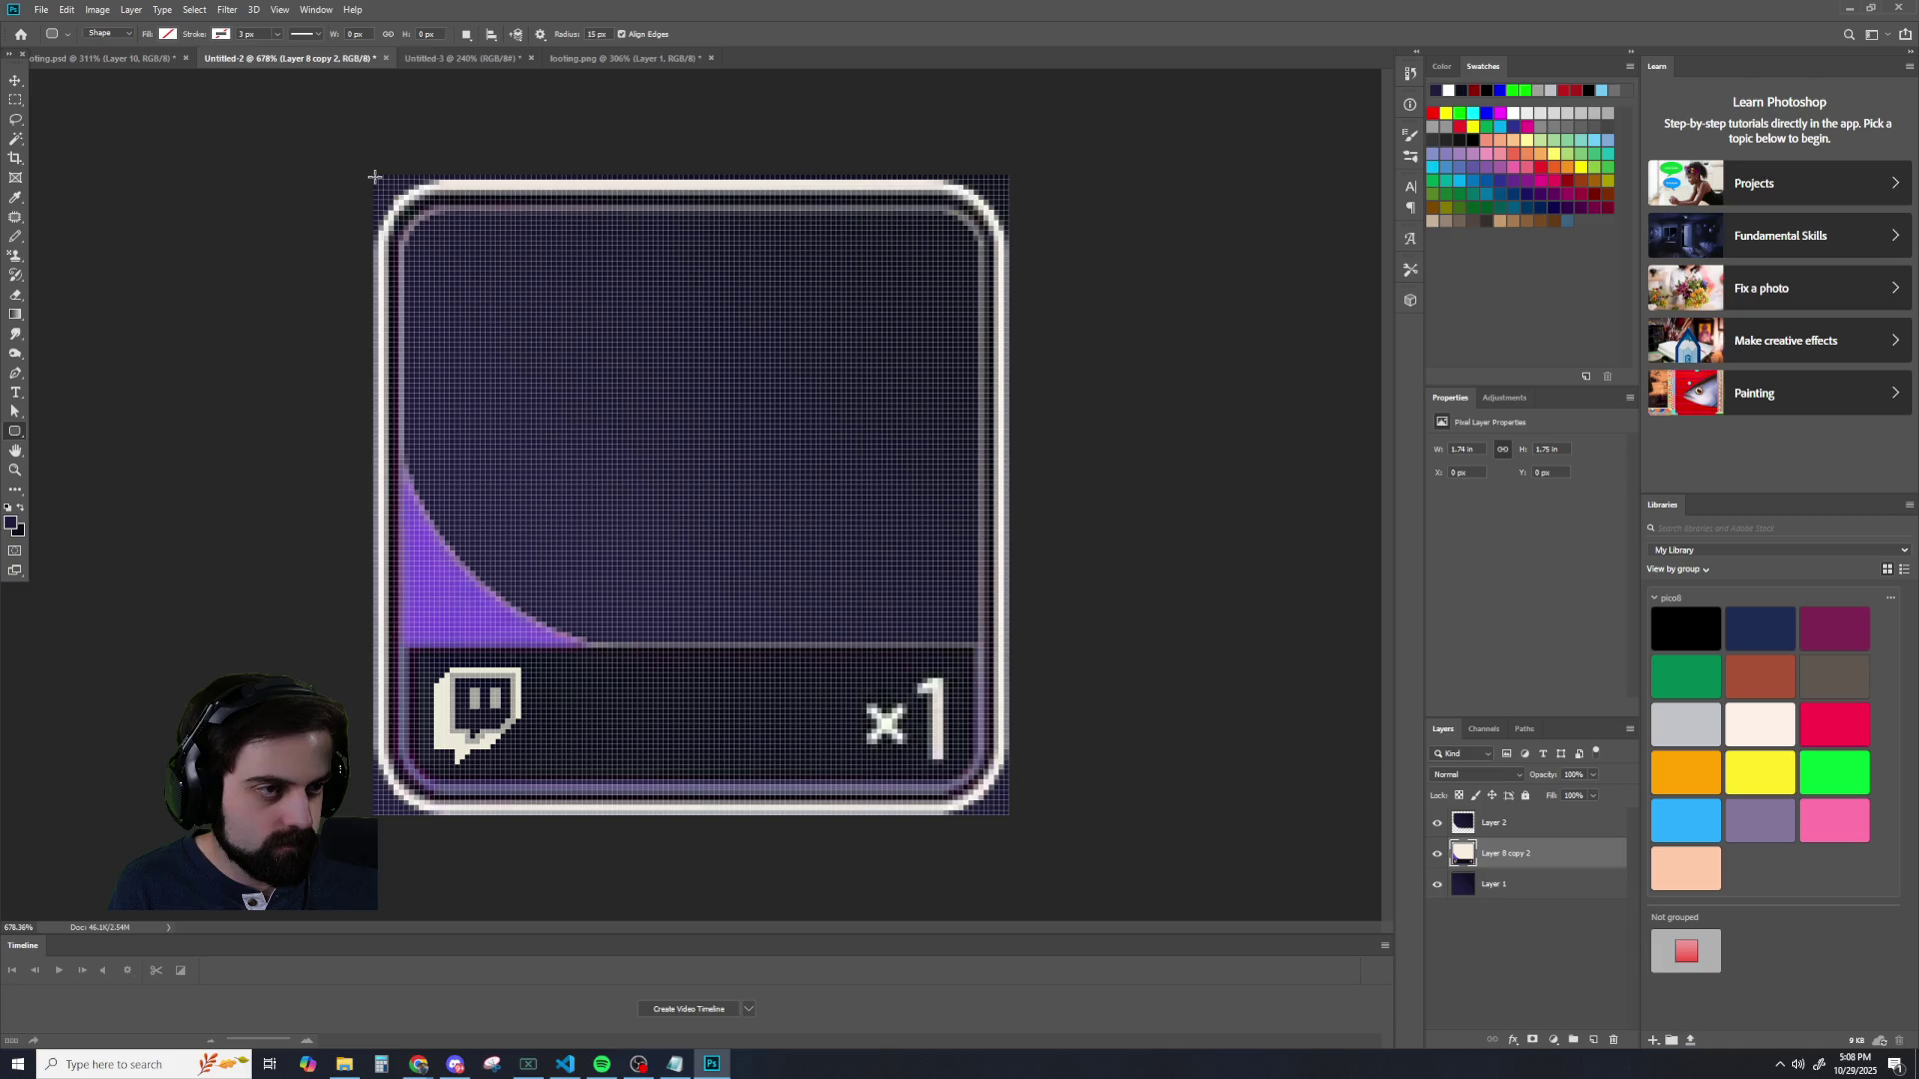
left_click_drag(375, 177, 1017, 817)
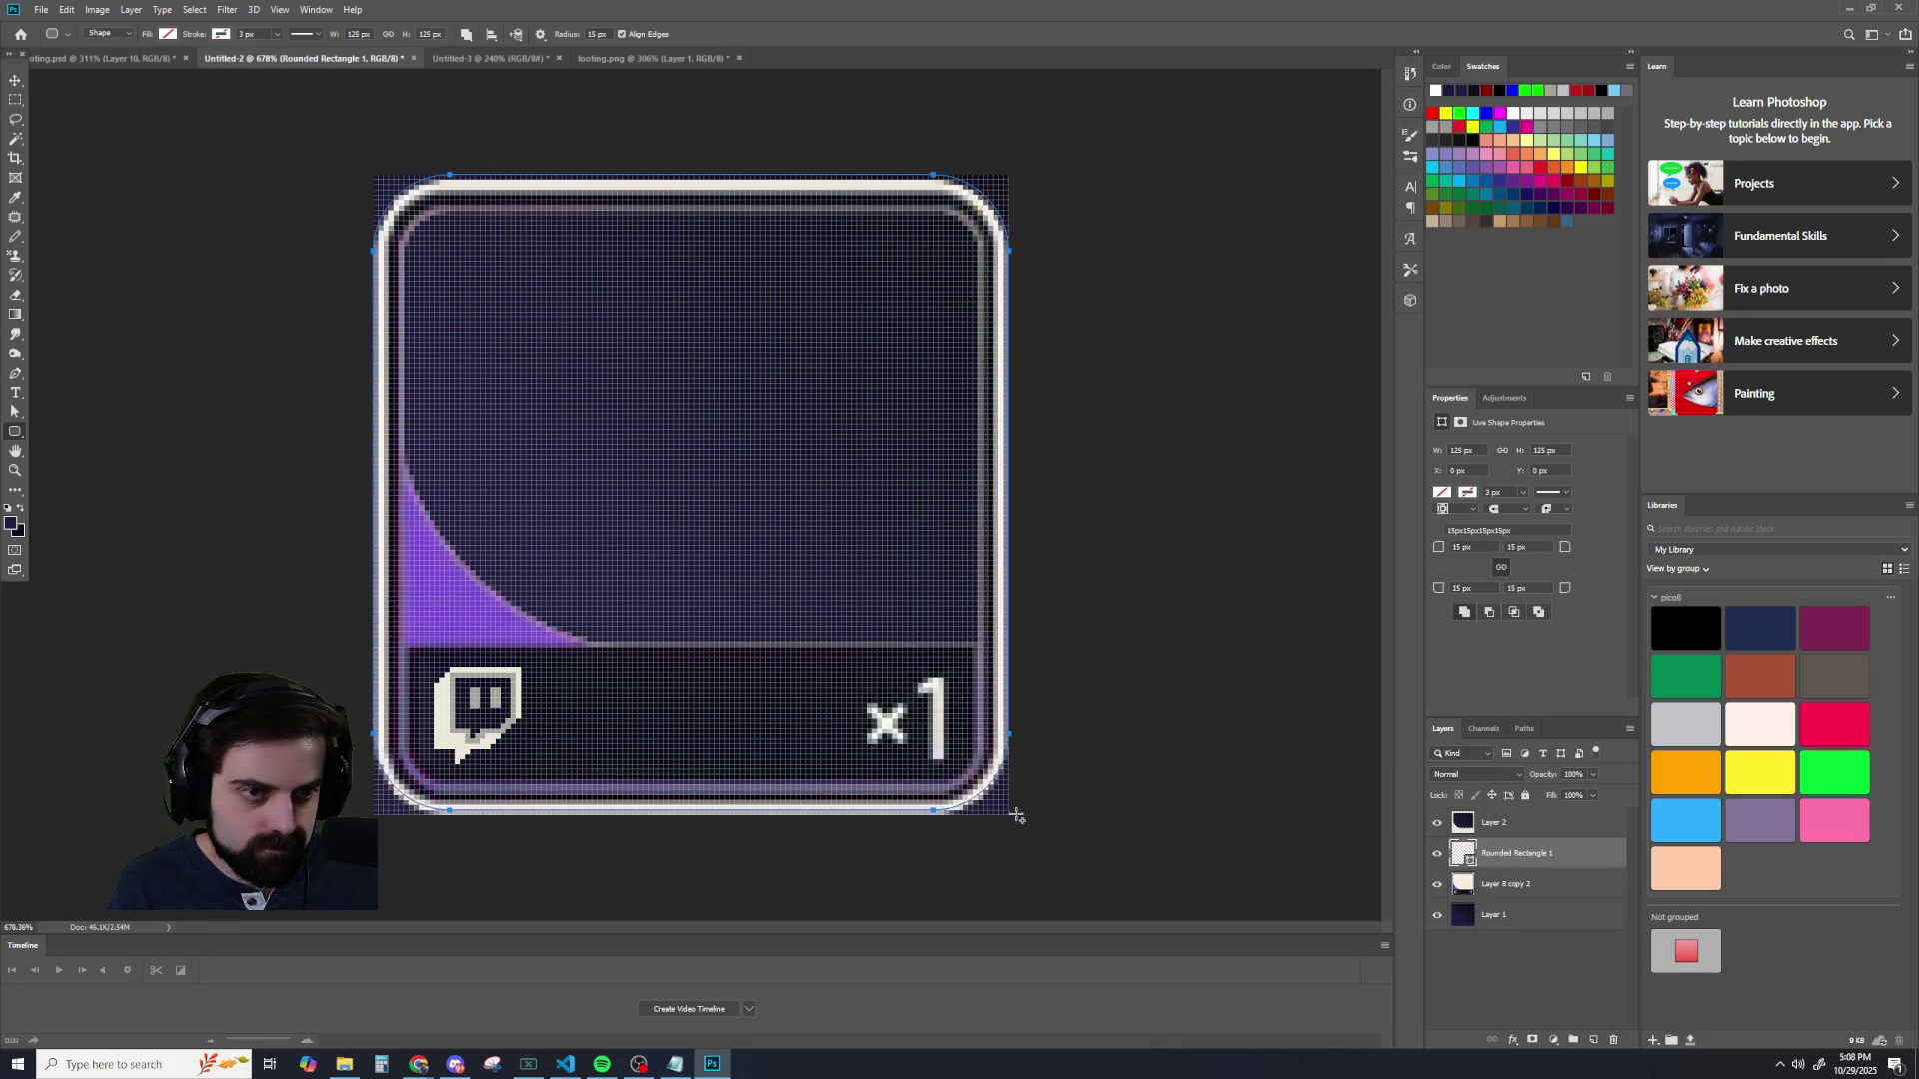
left_click(14, 80)
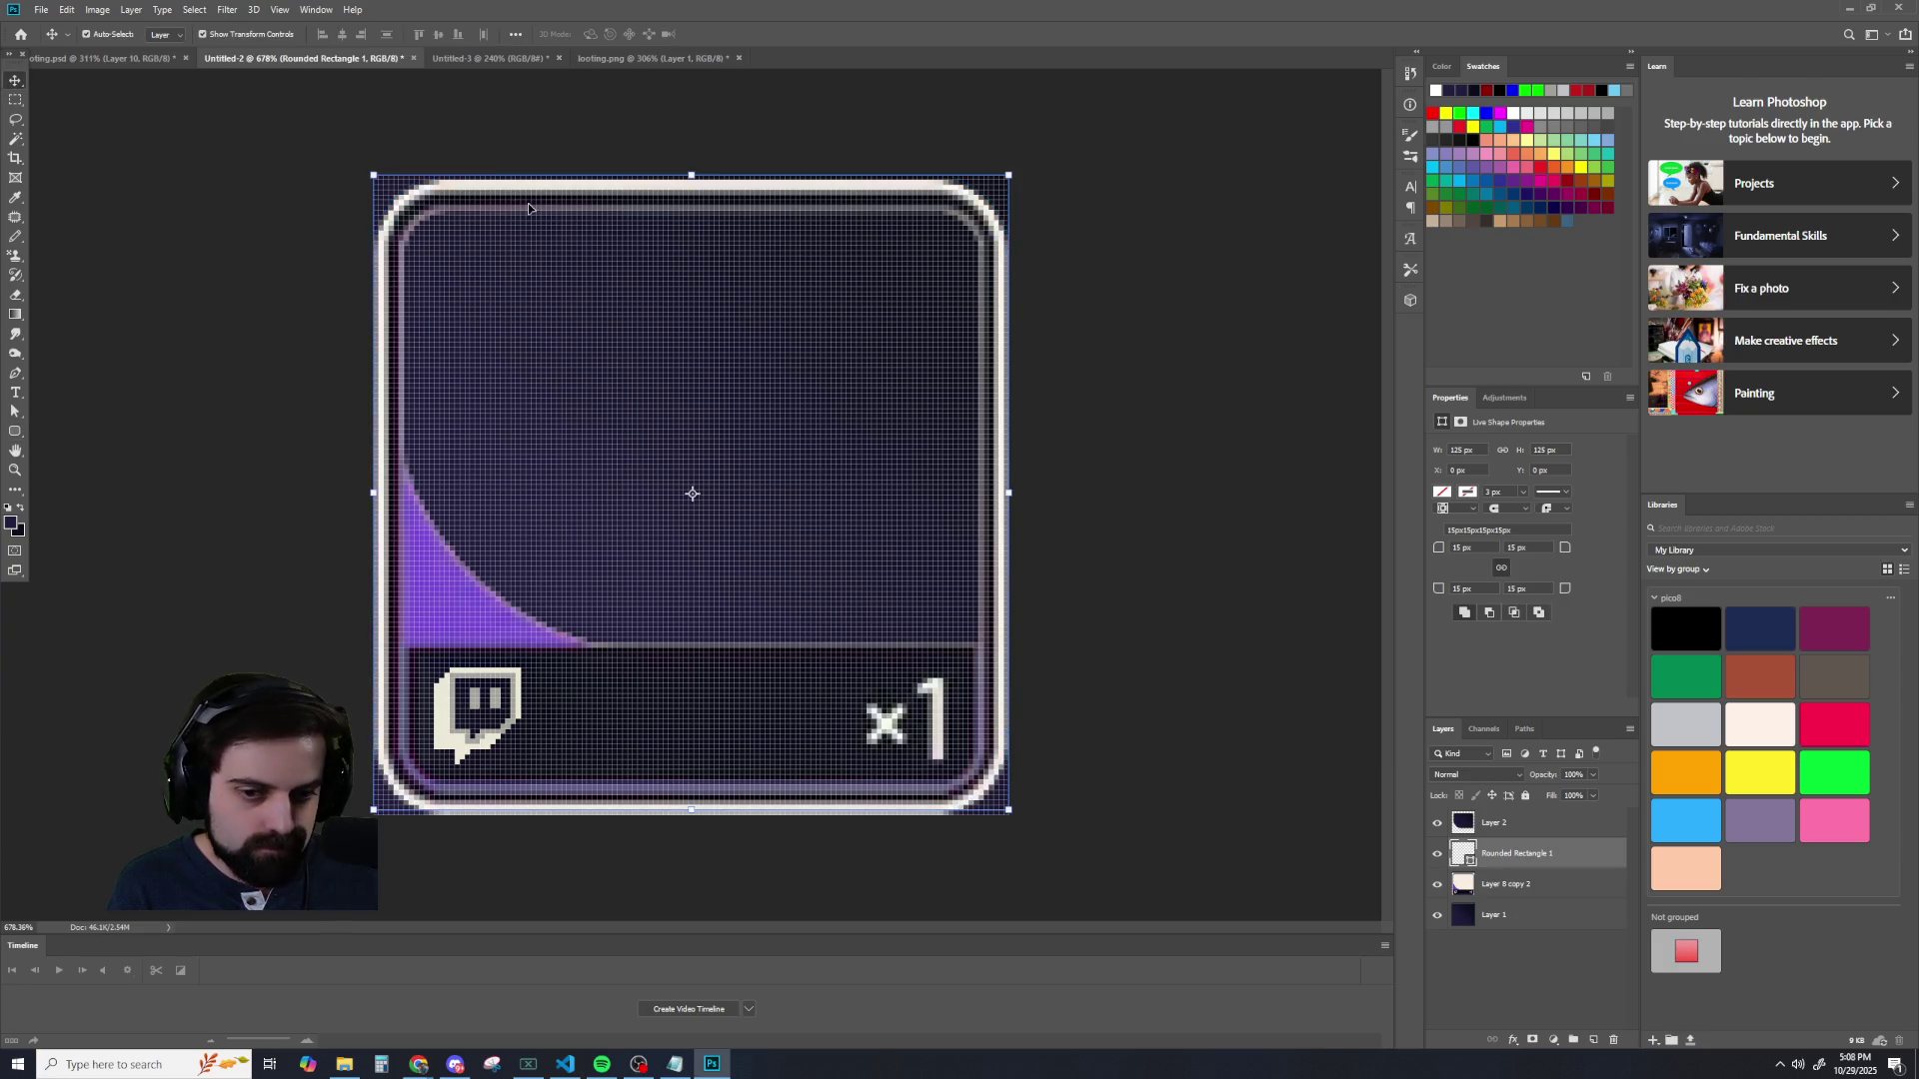
left_click_drag(567, 189, 567, 194)
- Nudge the shape up one pixel and make Rounded Rectangle 1 the active layer
key("Up")
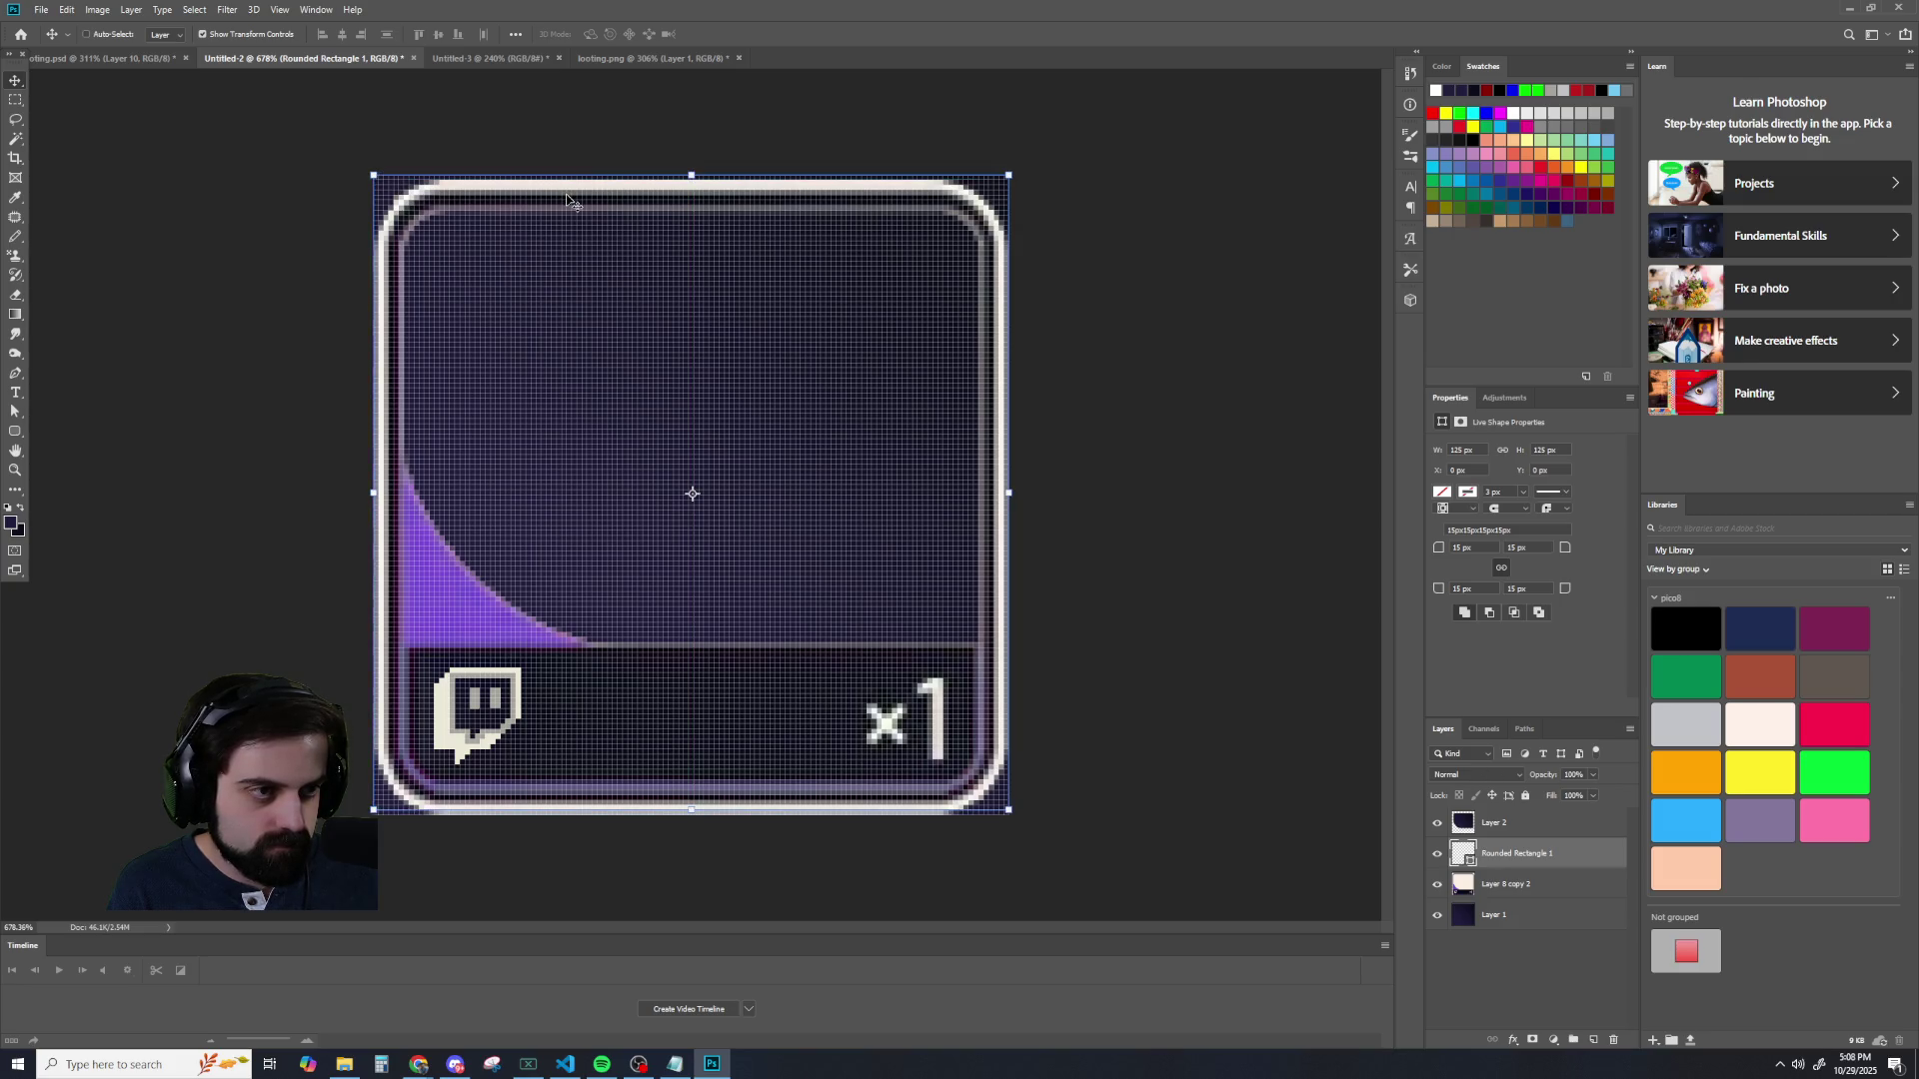
left_click(196, 10)
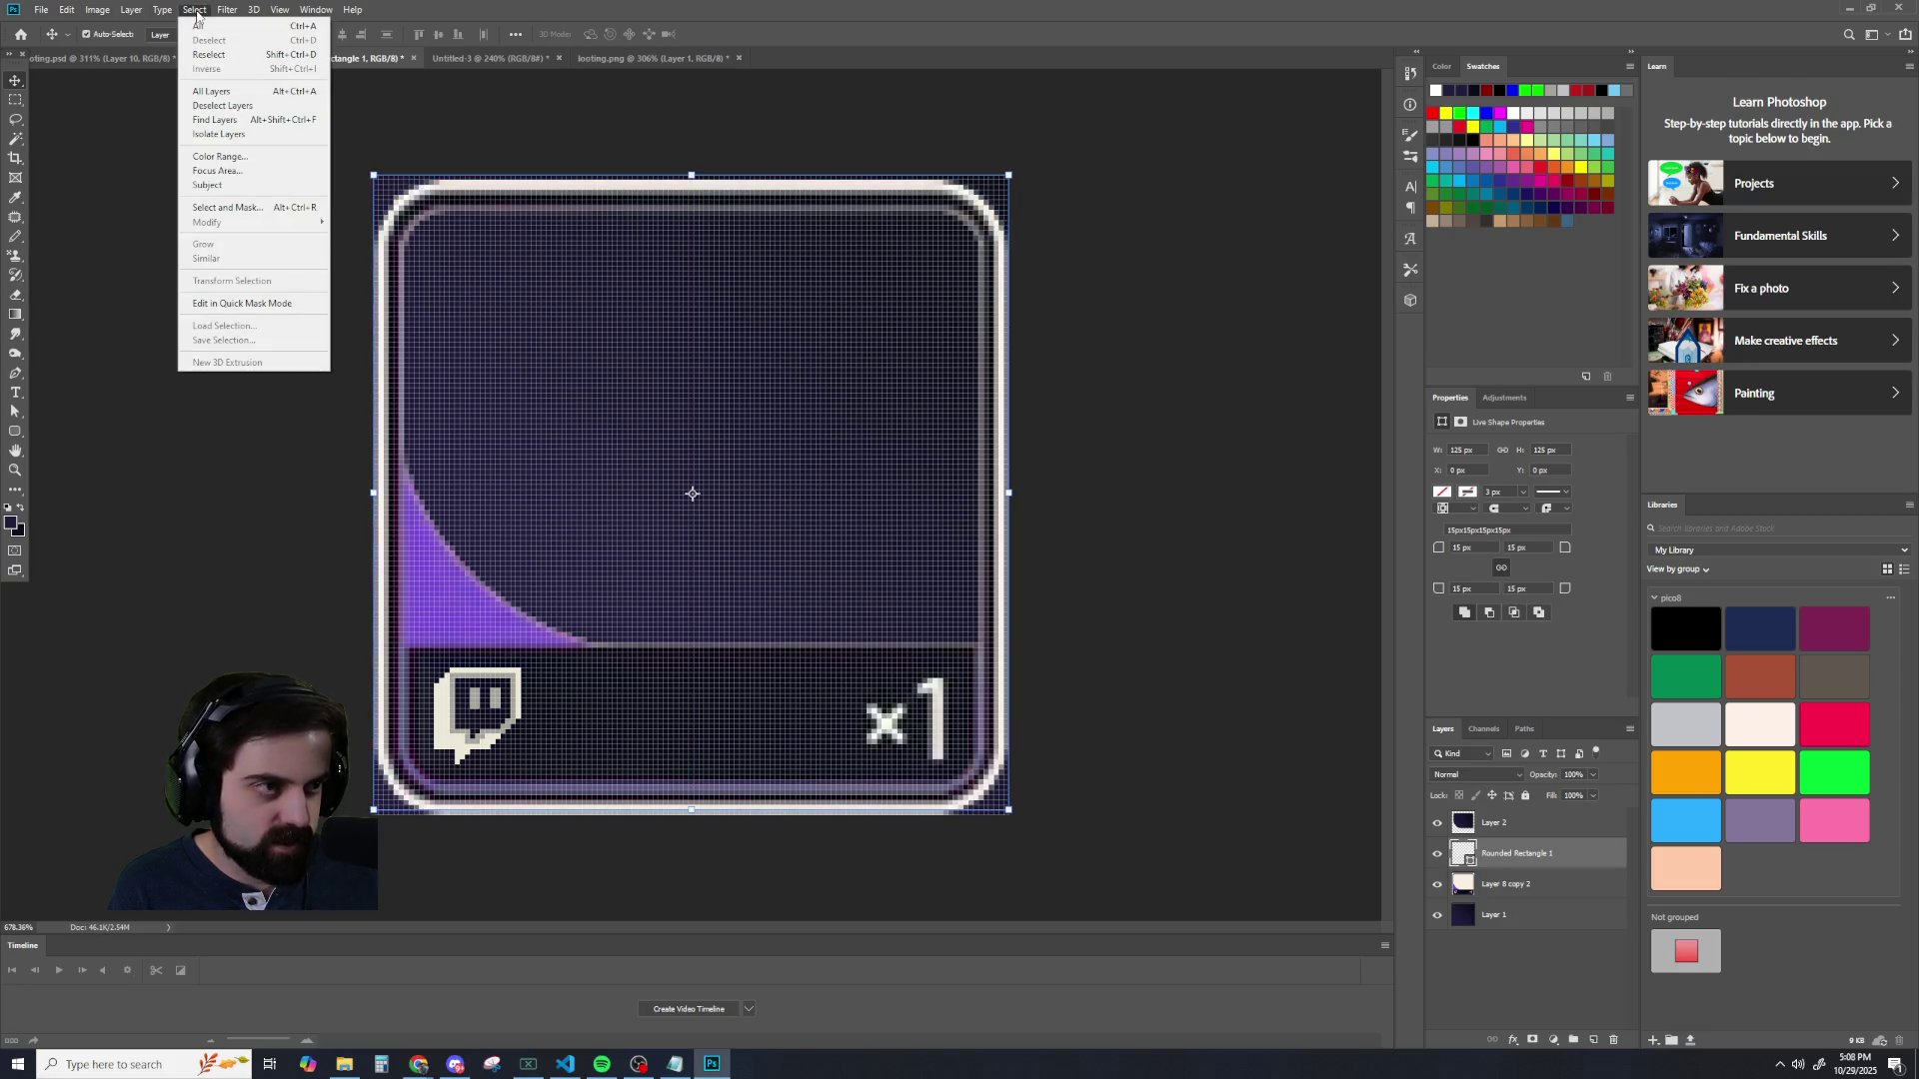
right_click(668, 386)
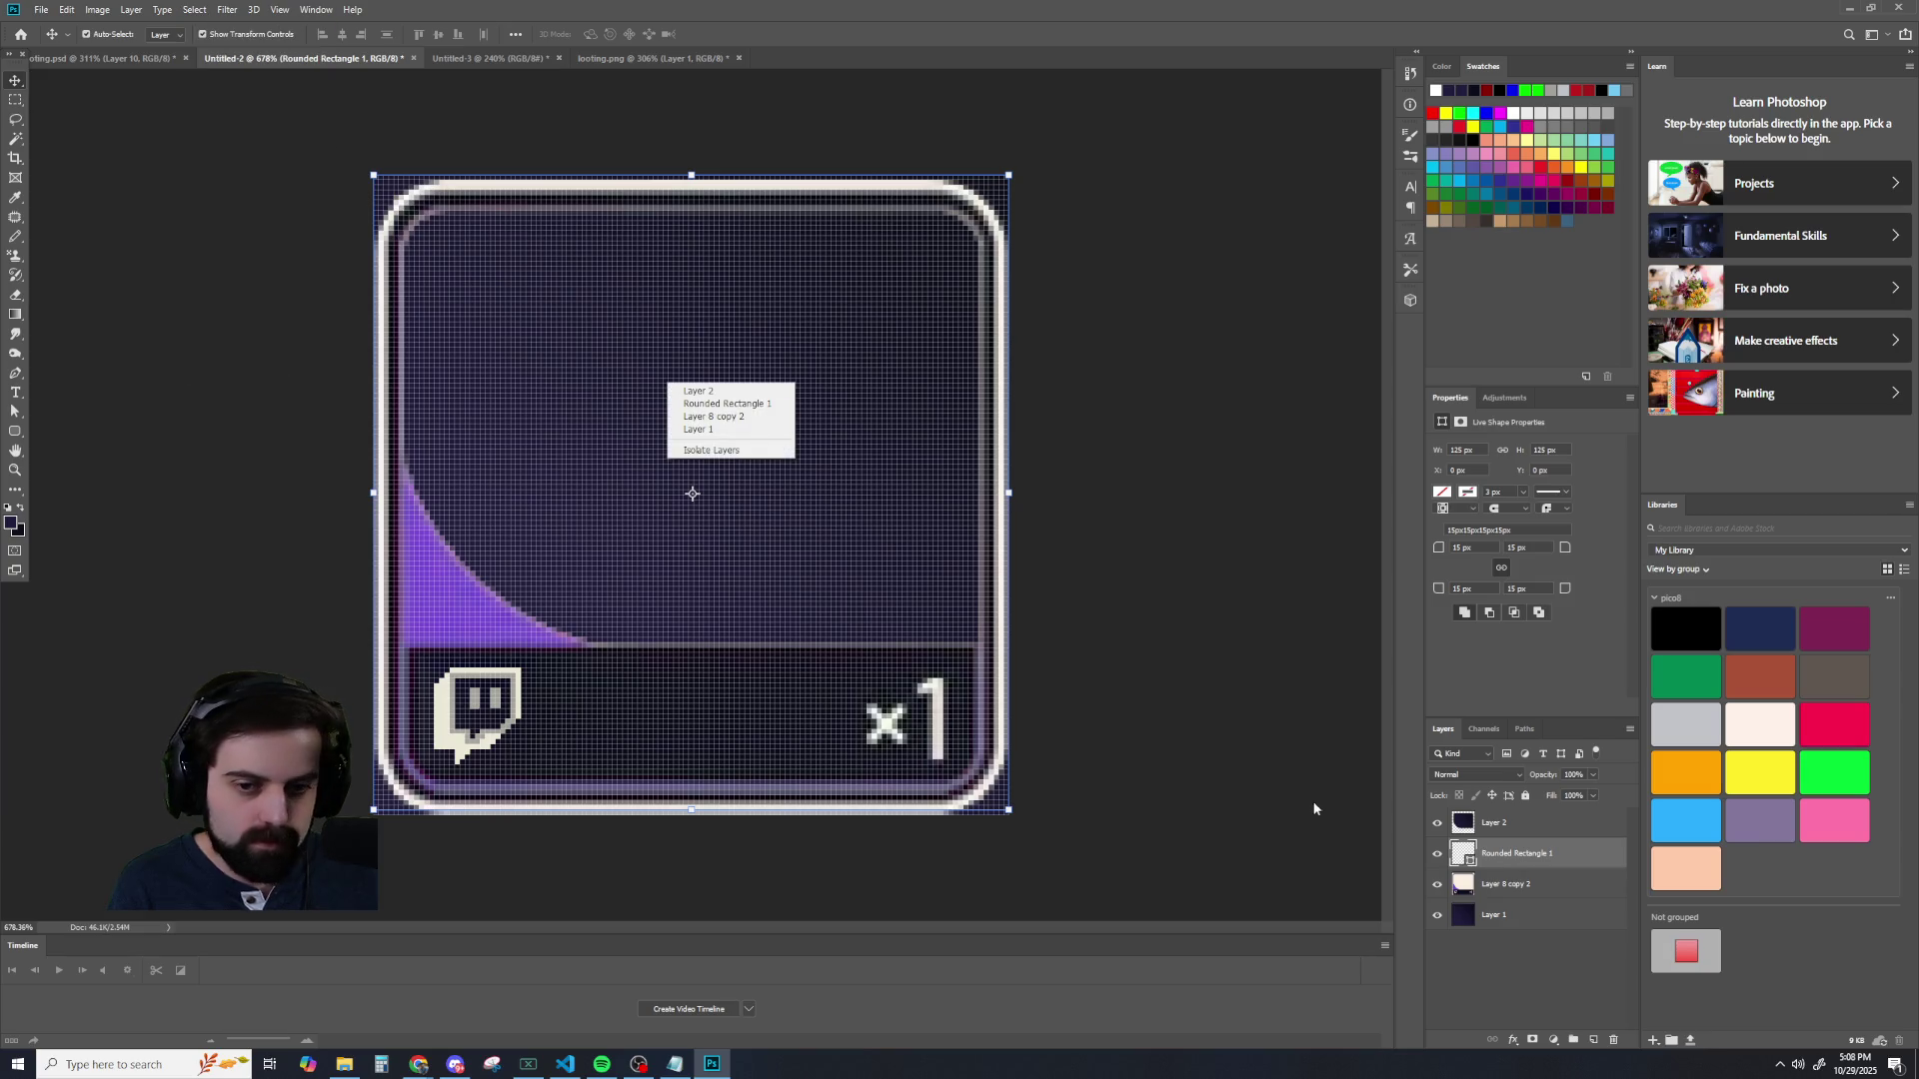
right_click(1501, 836)
left_click(1452, 826)
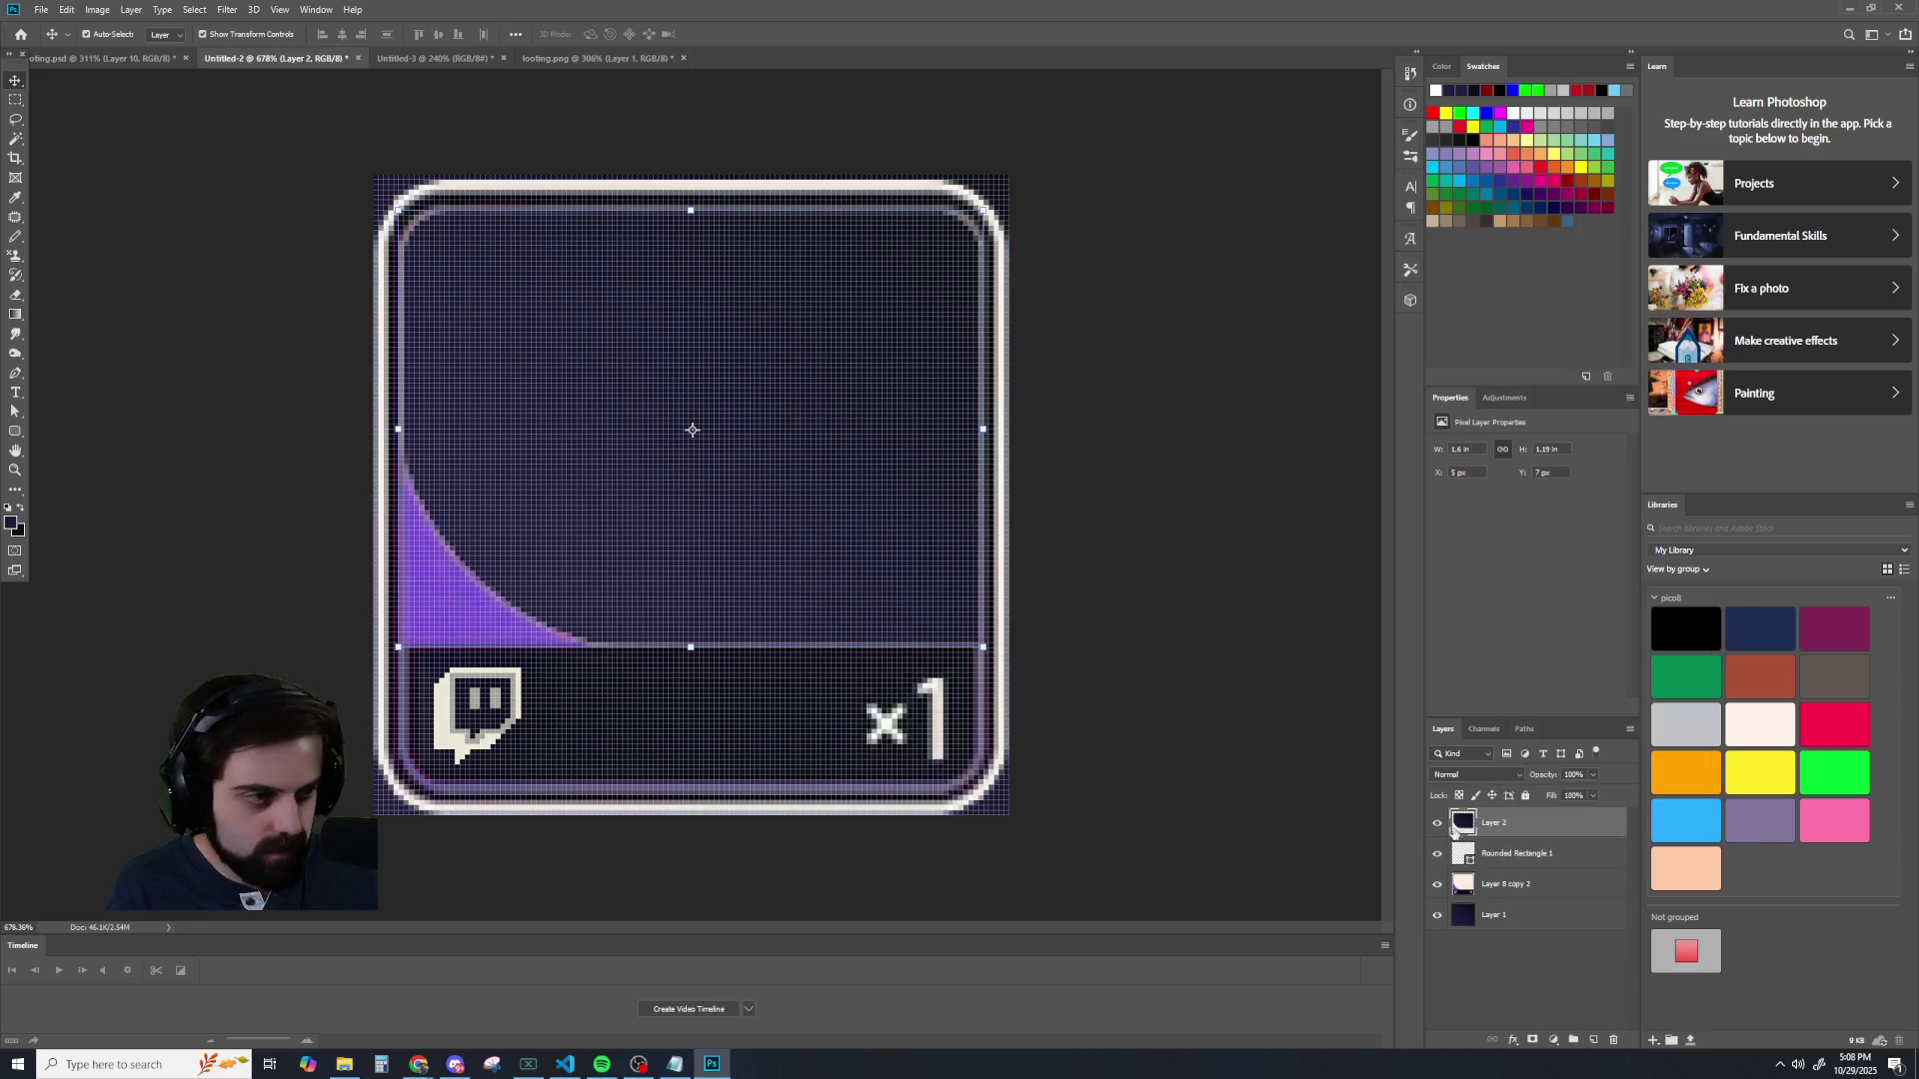
left_click(1477, 855)
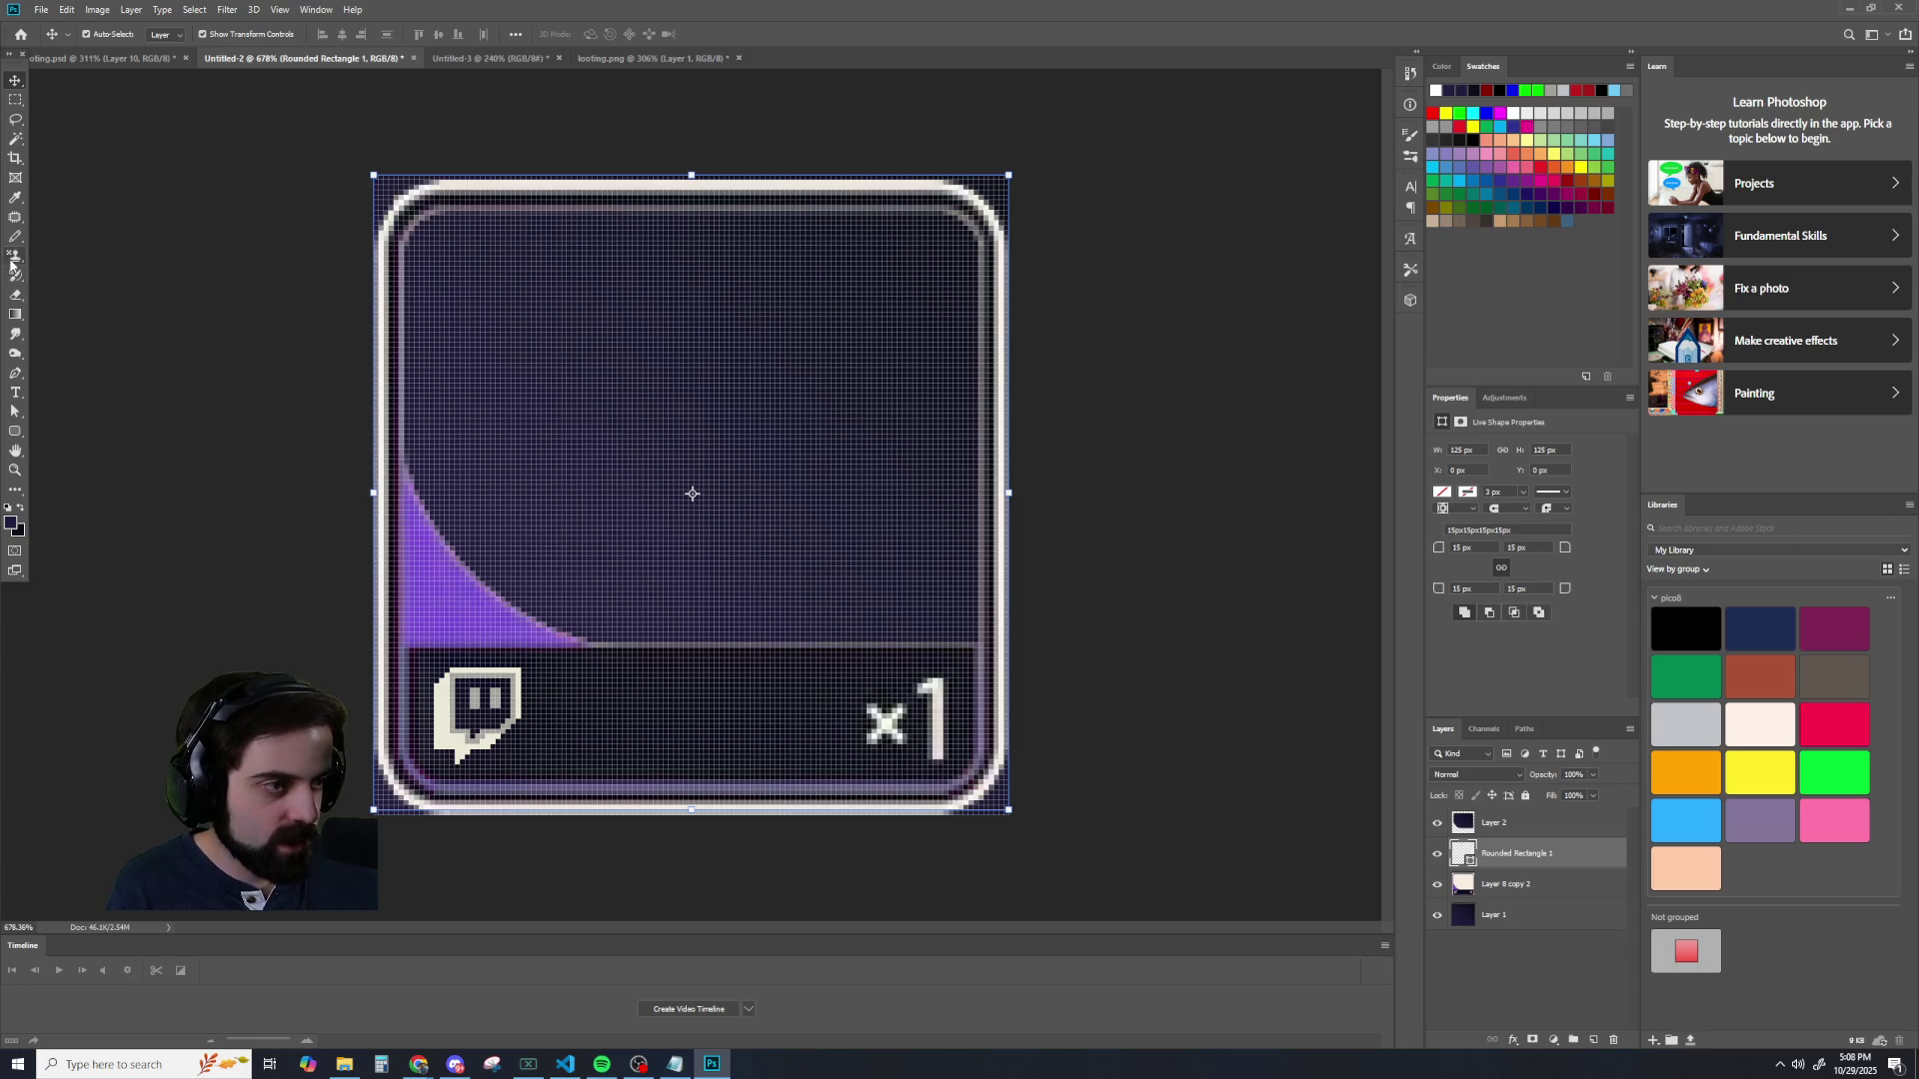
- Turn the rounded rectangle's path into a selection and shift it down one pixel
left_click(15, 376)
right_click(631, 398)
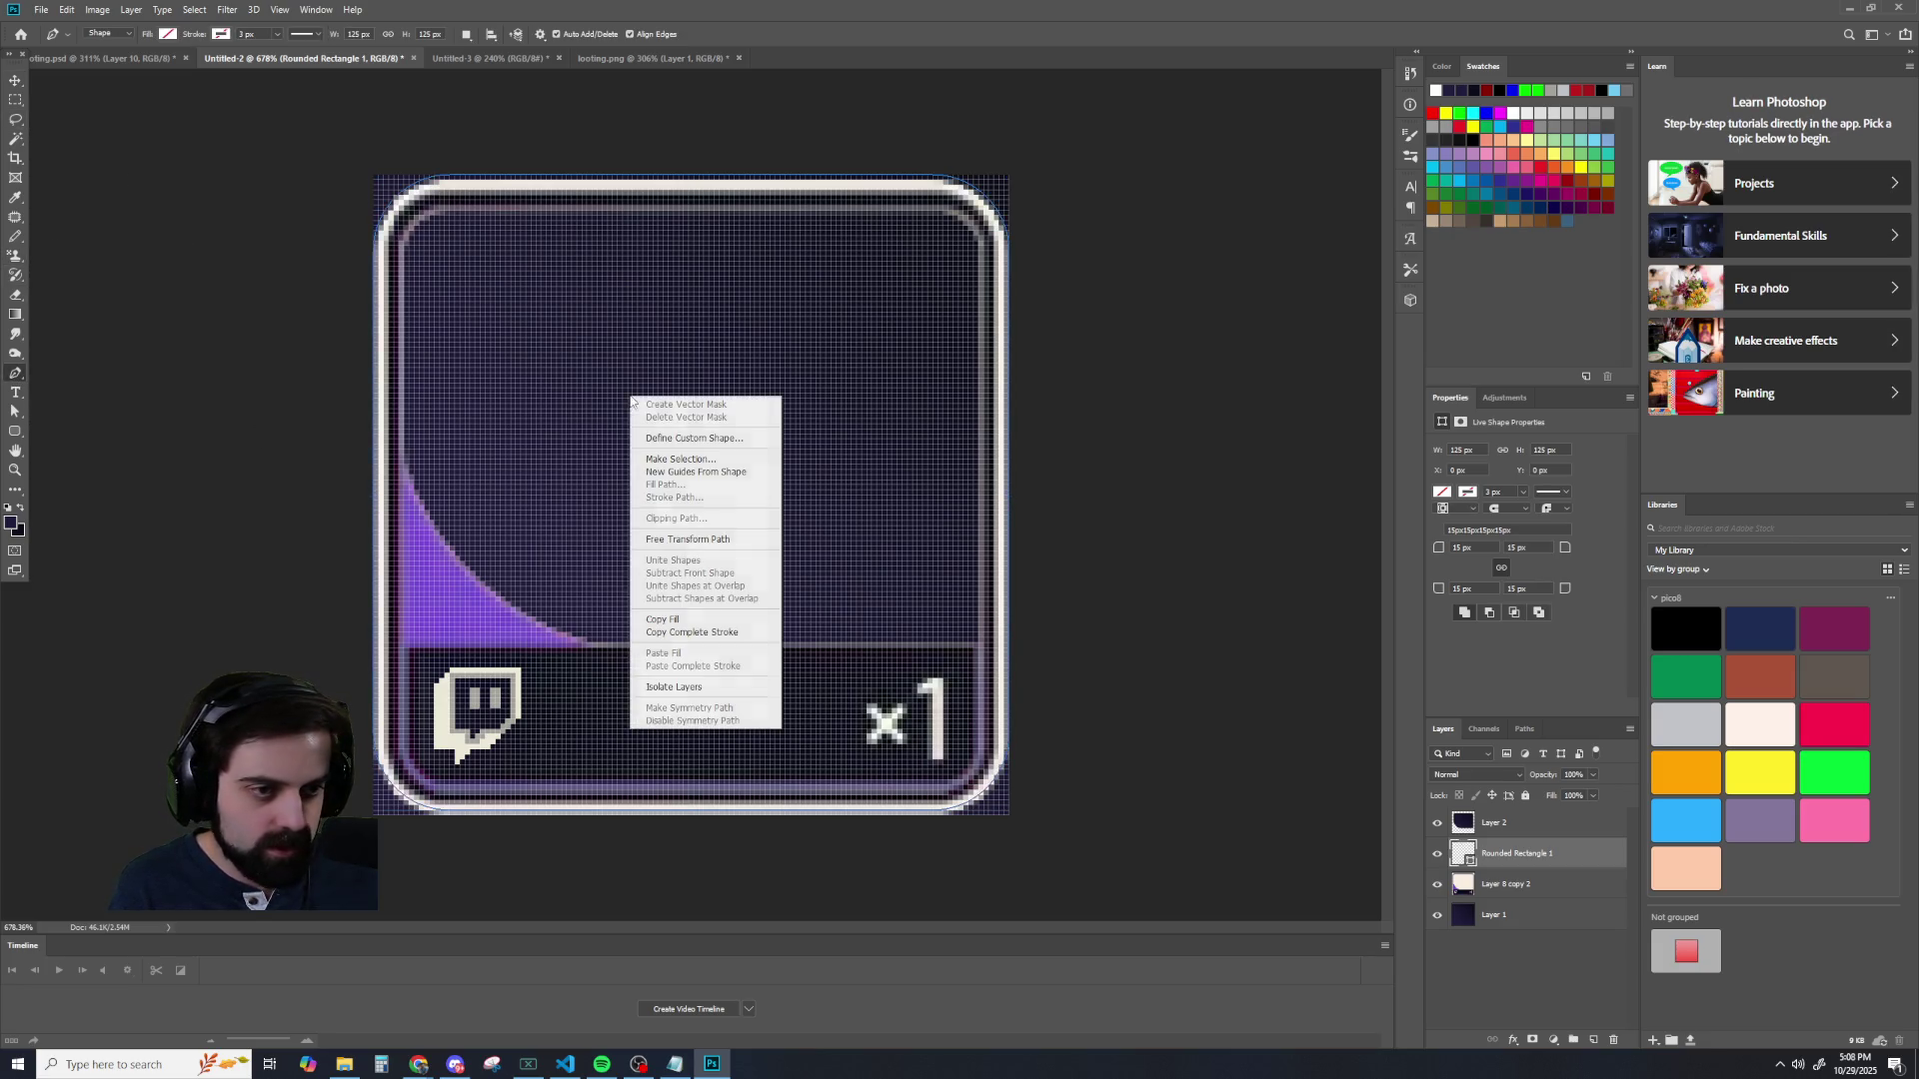
left_click(677, 460)
left_click(1474, 442)
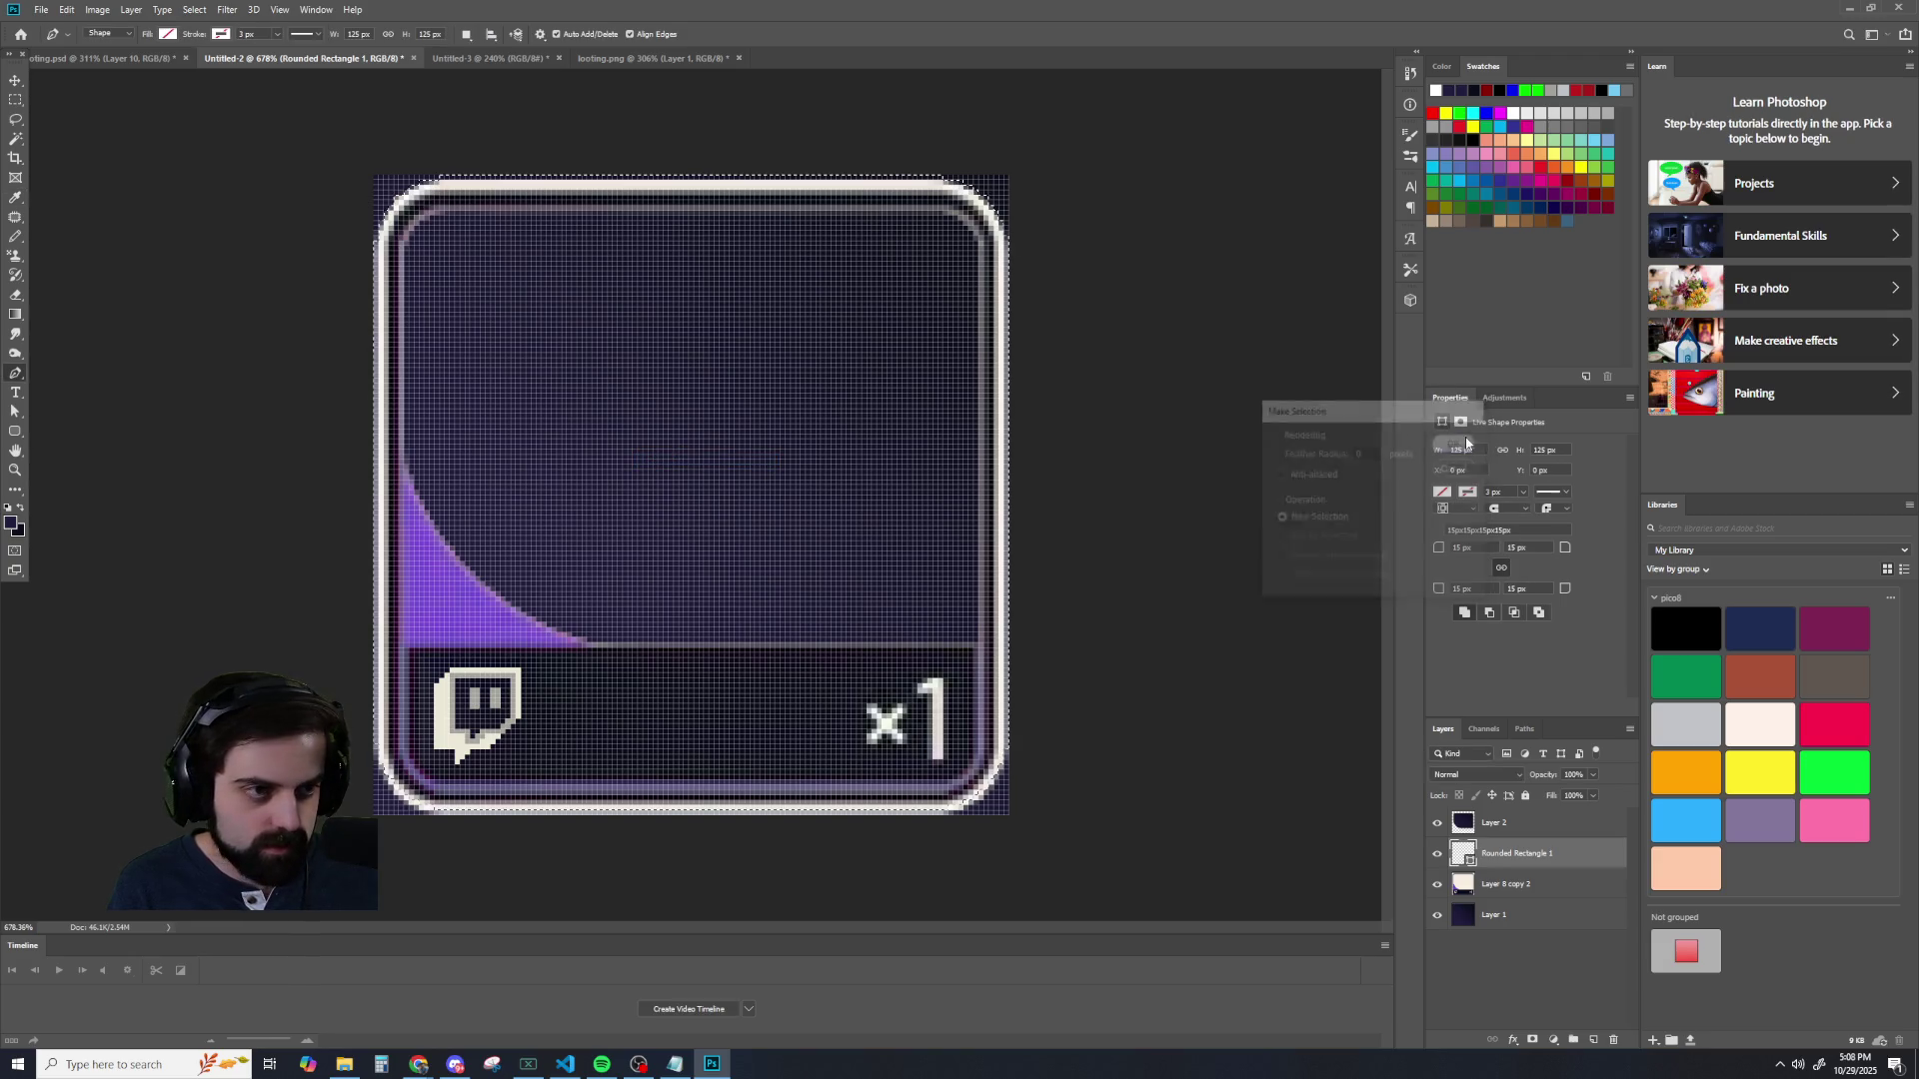
key("m")
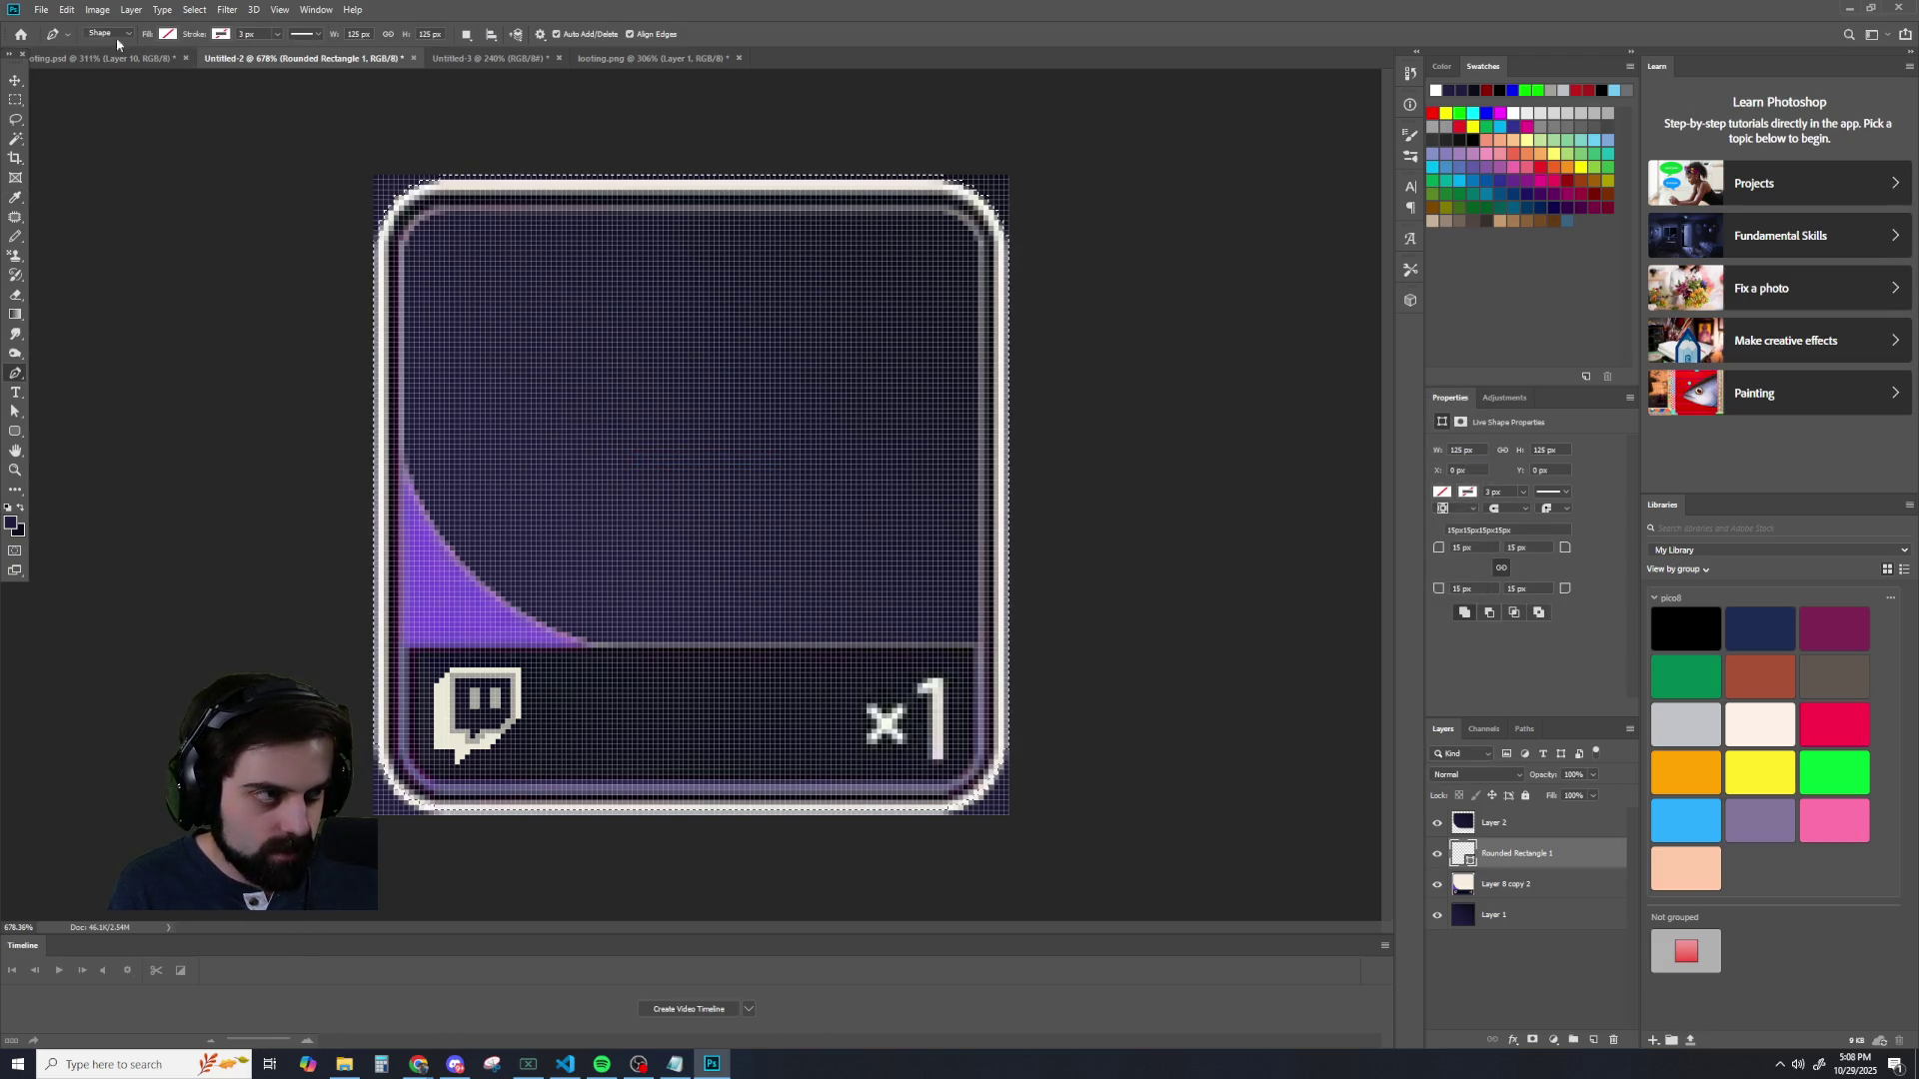
left_click_drag(707, 330, 699, 335)
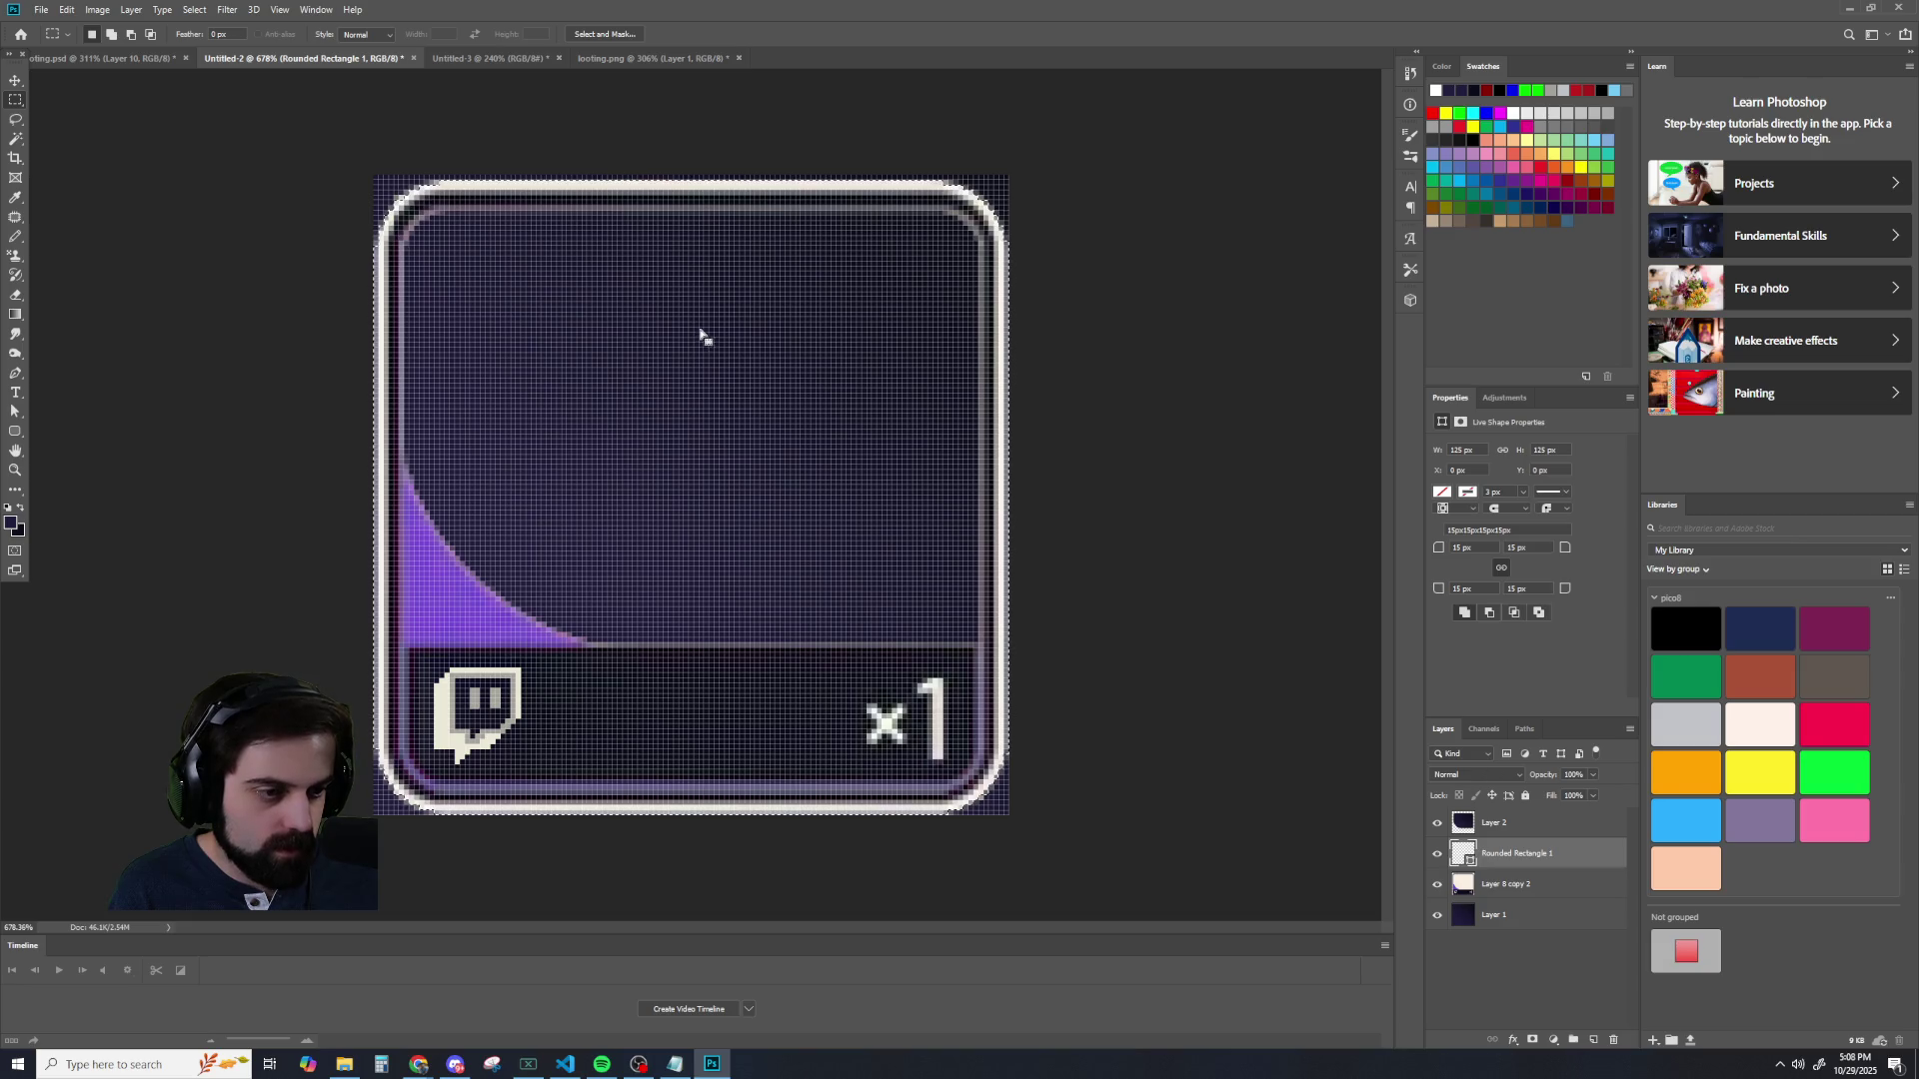
- Contract the selection by 3 pixels, invert it, and make Layer 8 copy 2 active
left_click(195, 12)
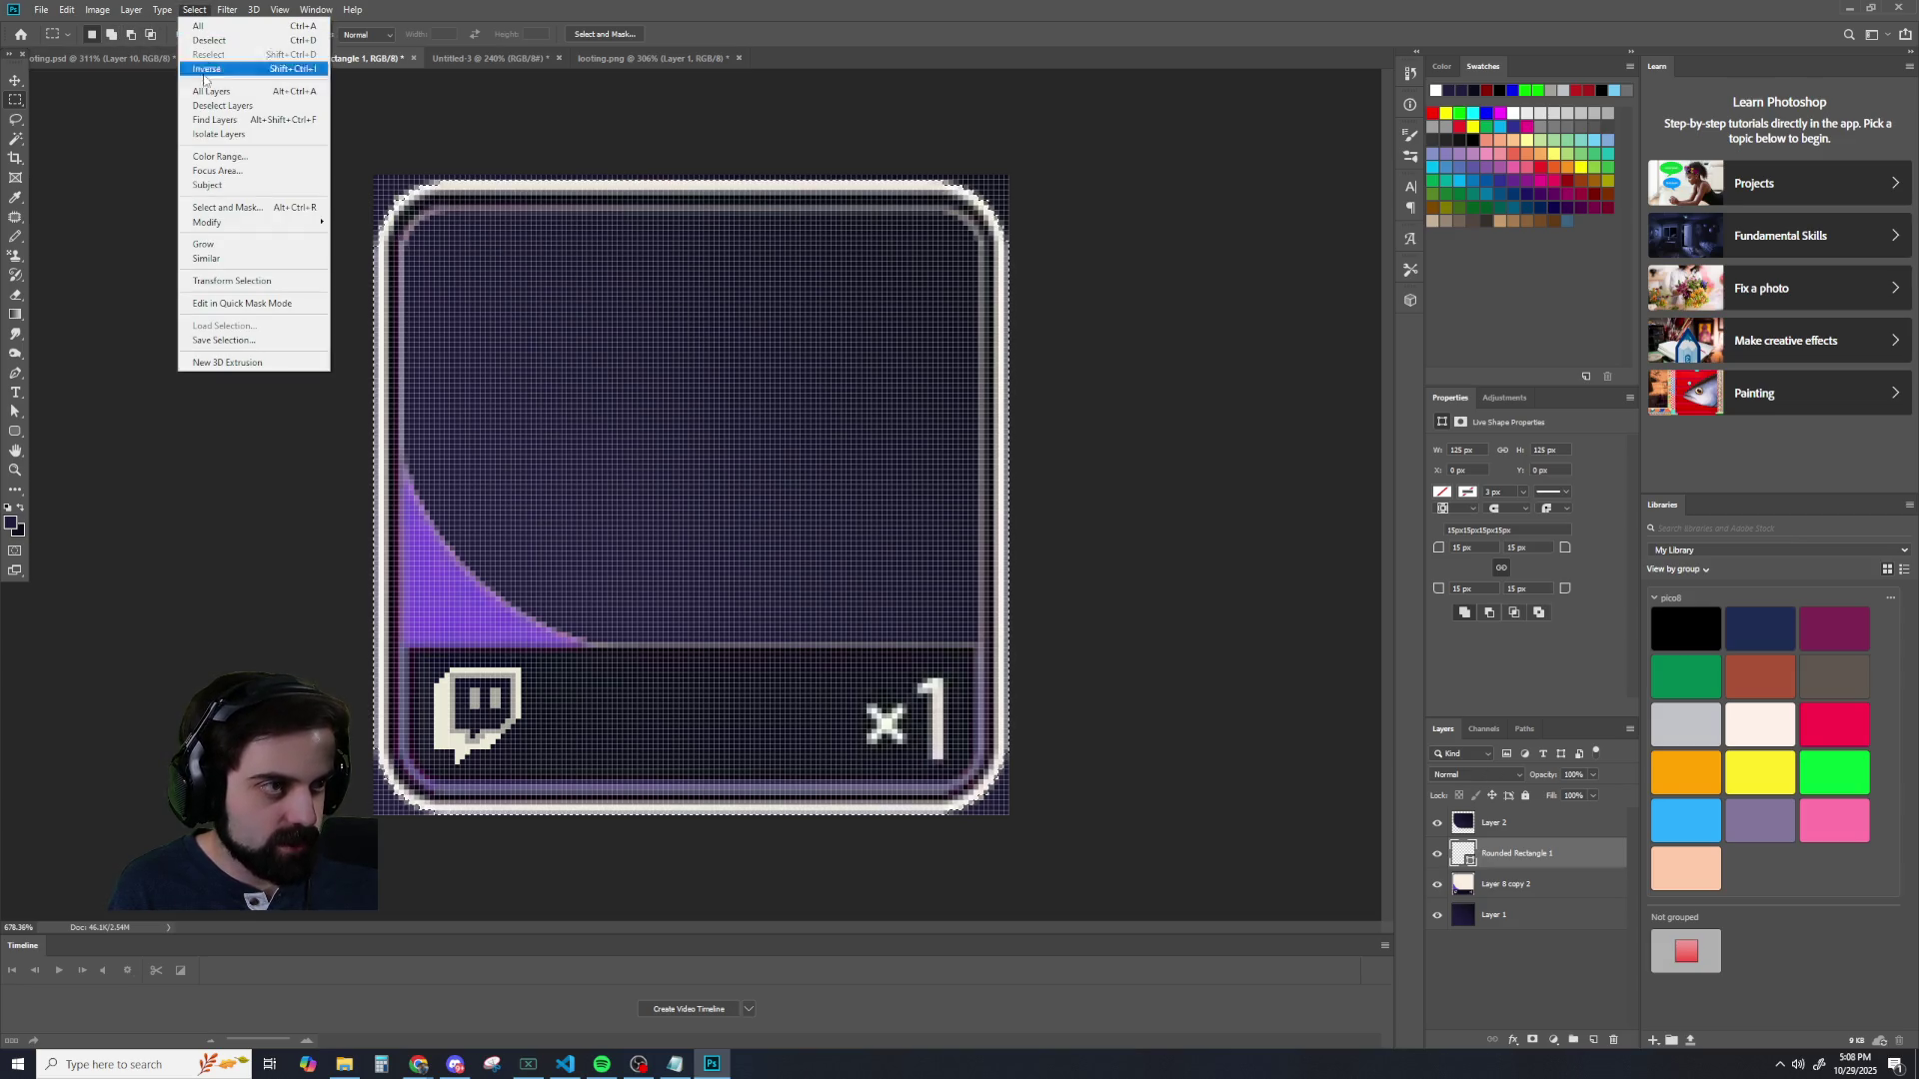
mouse_move(260, 222)
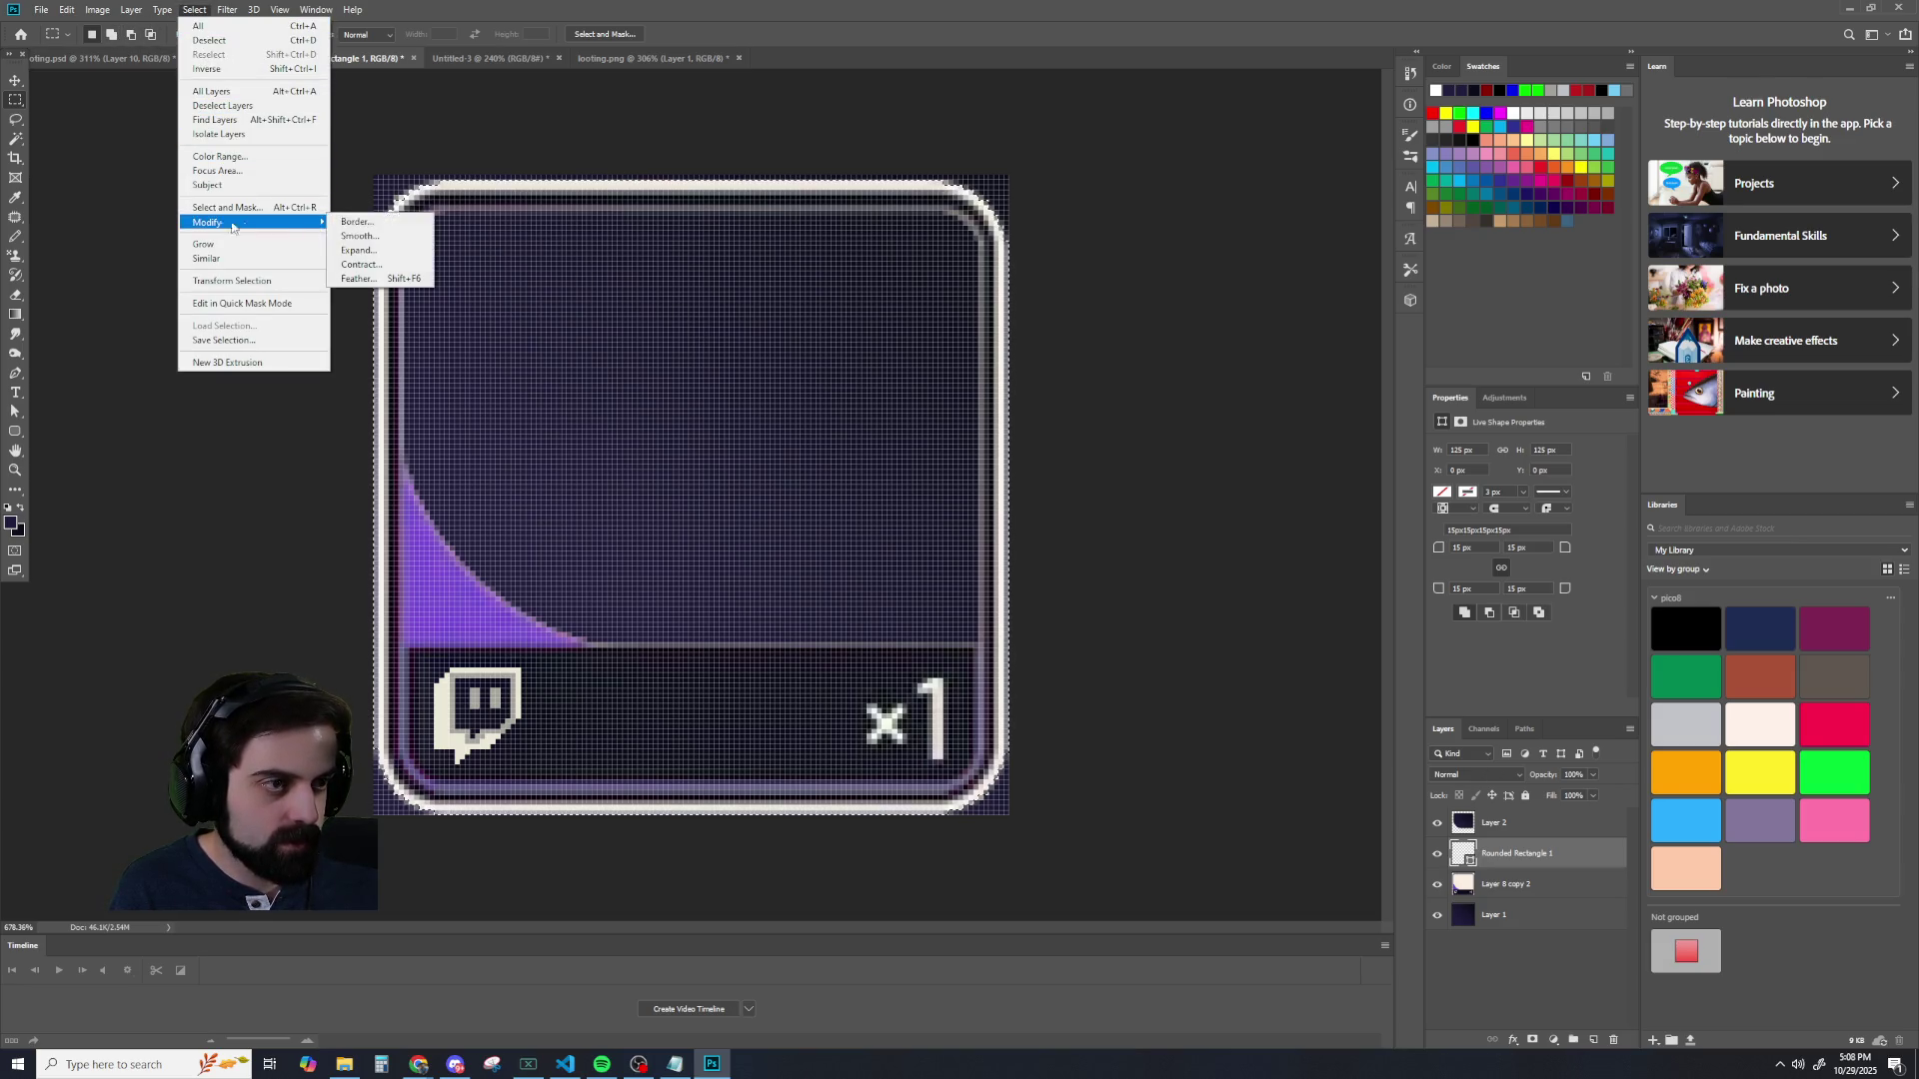
left_click(370, 265)
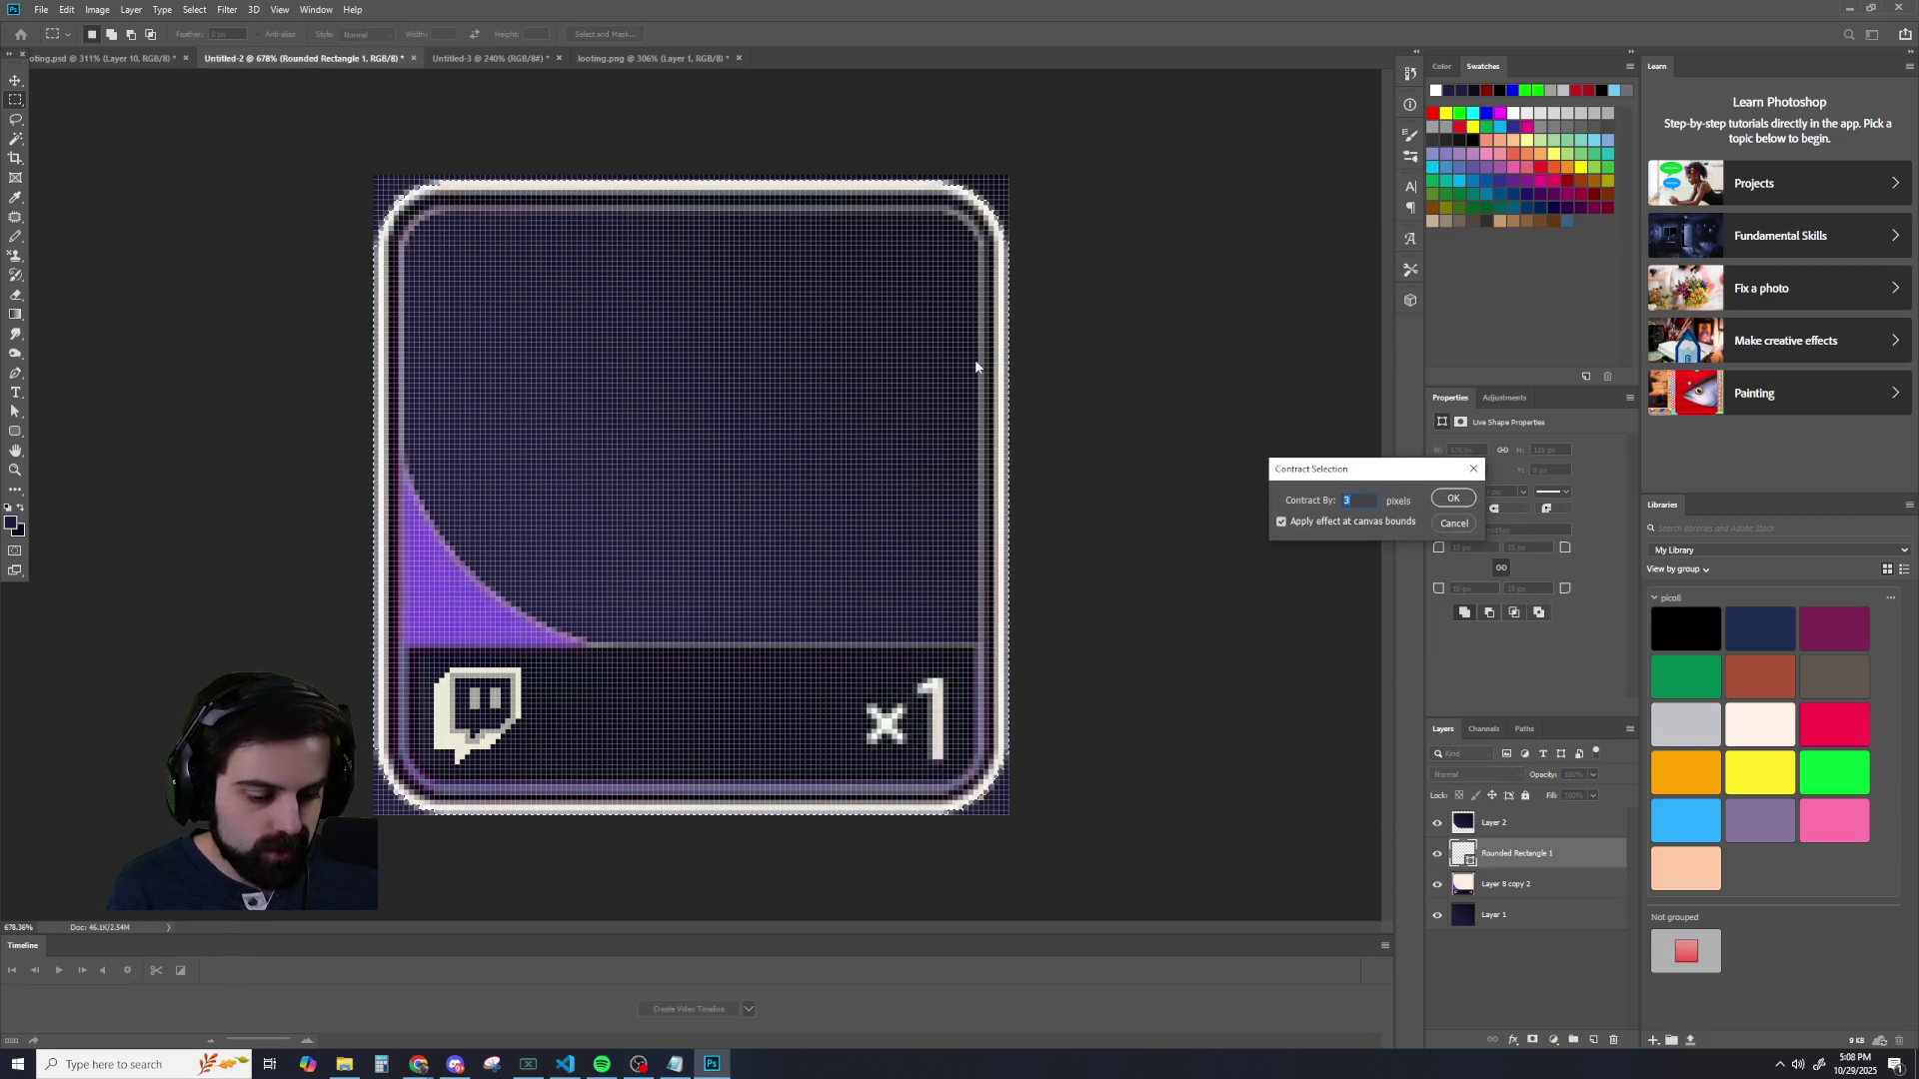
key("Return")
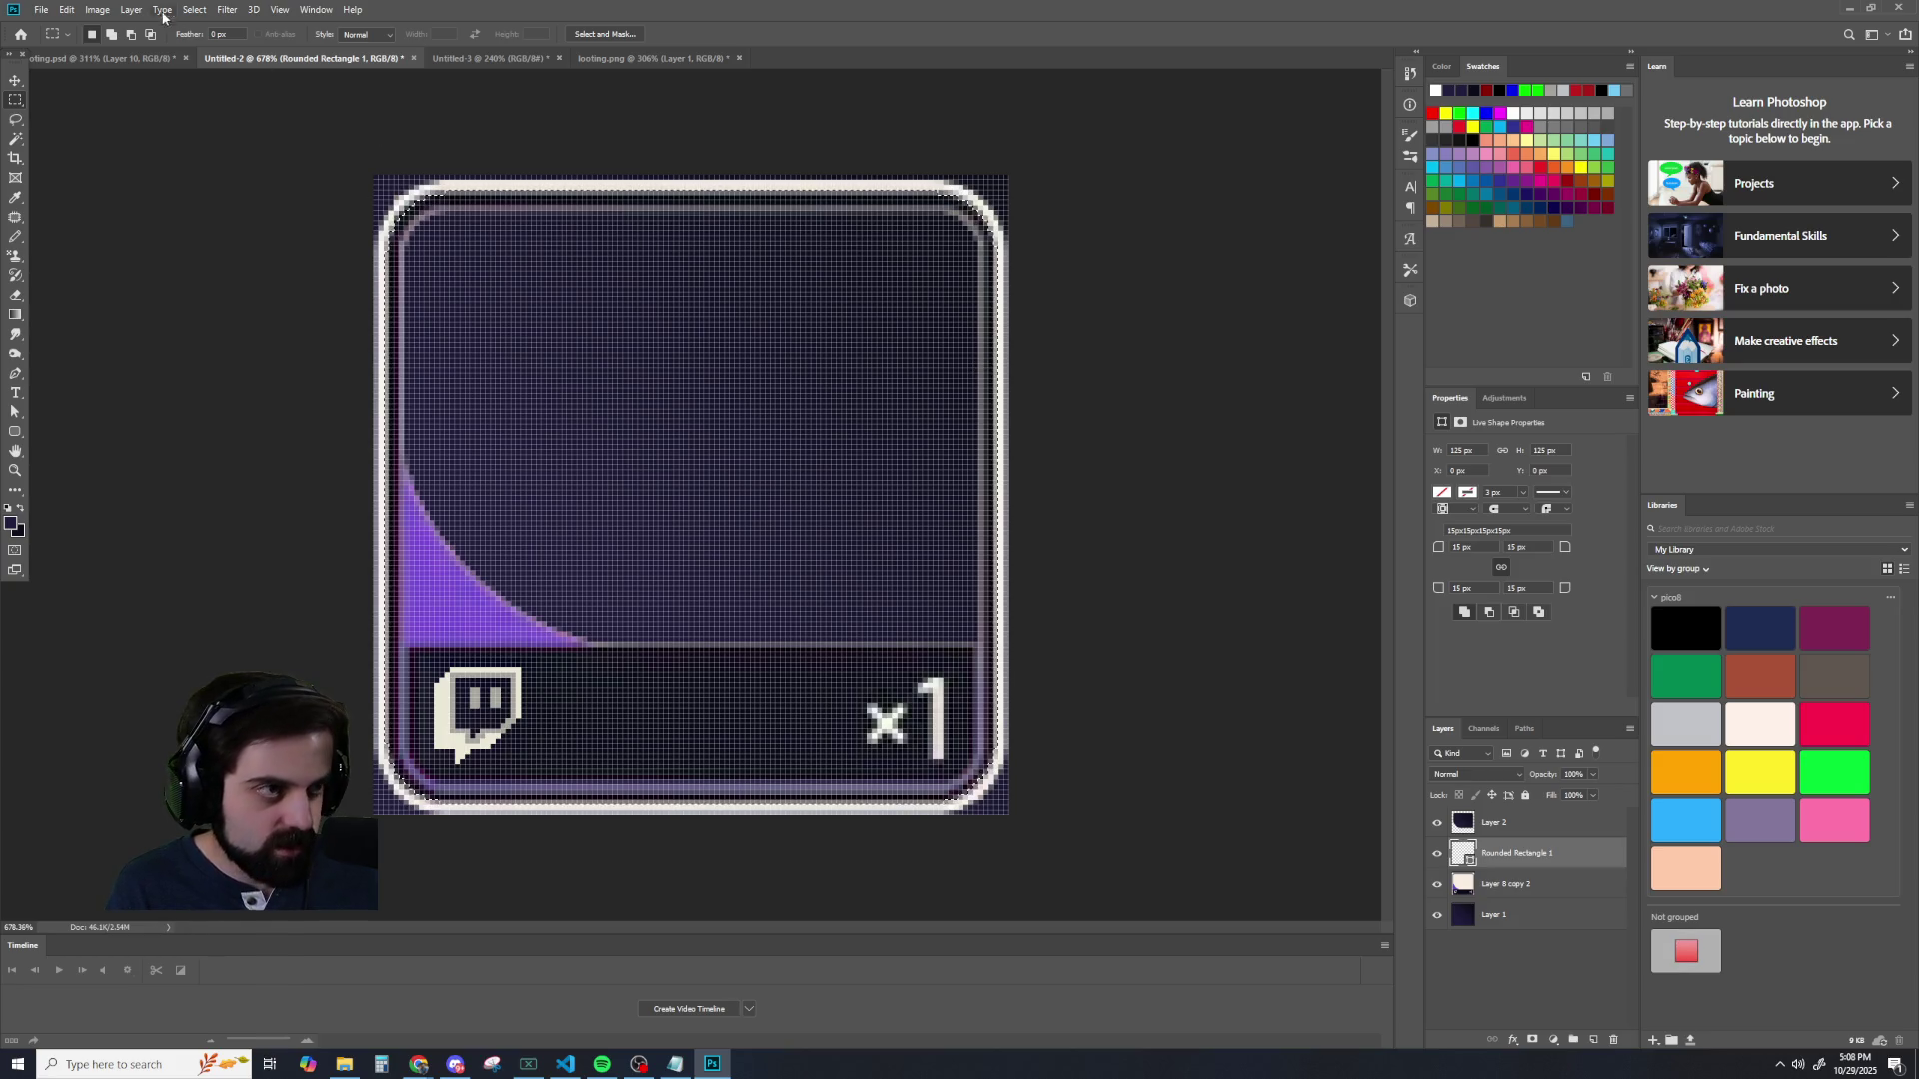
left_click(194, 9)
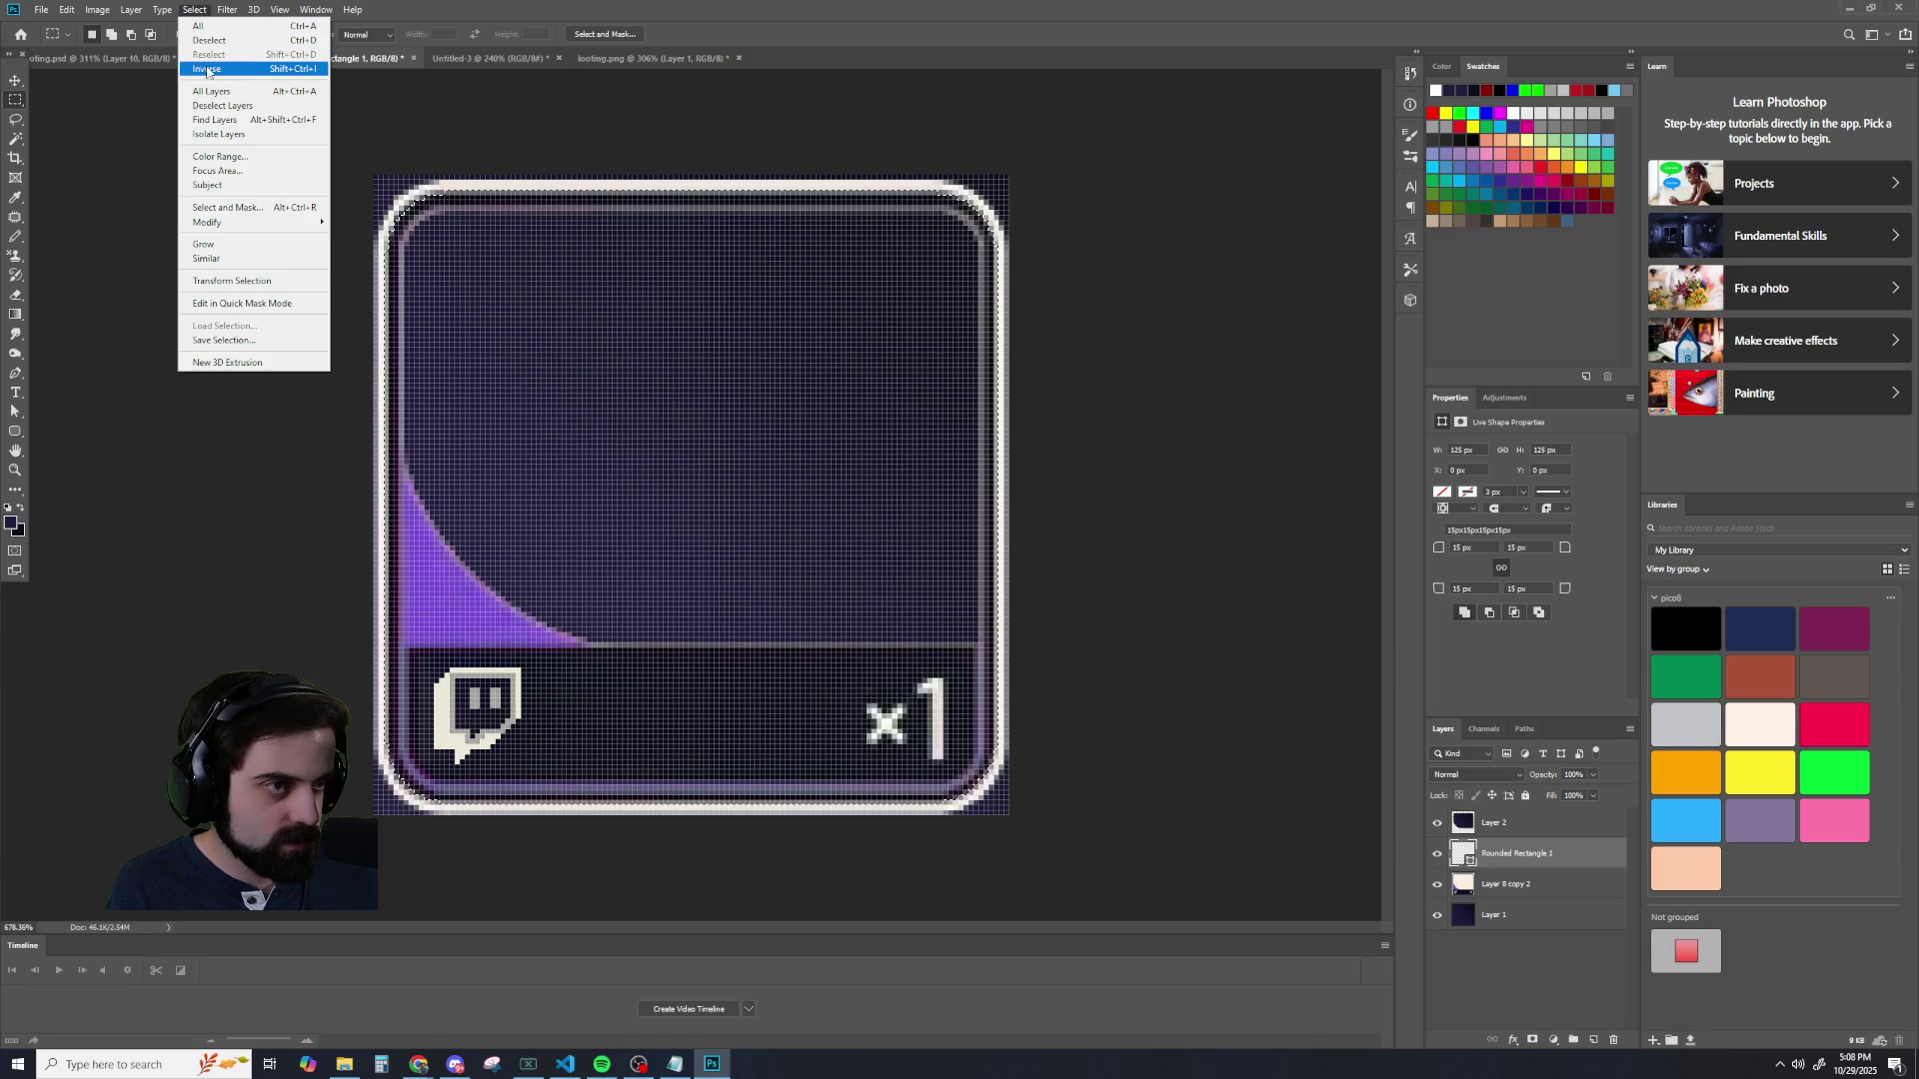
left_click(206, 69)
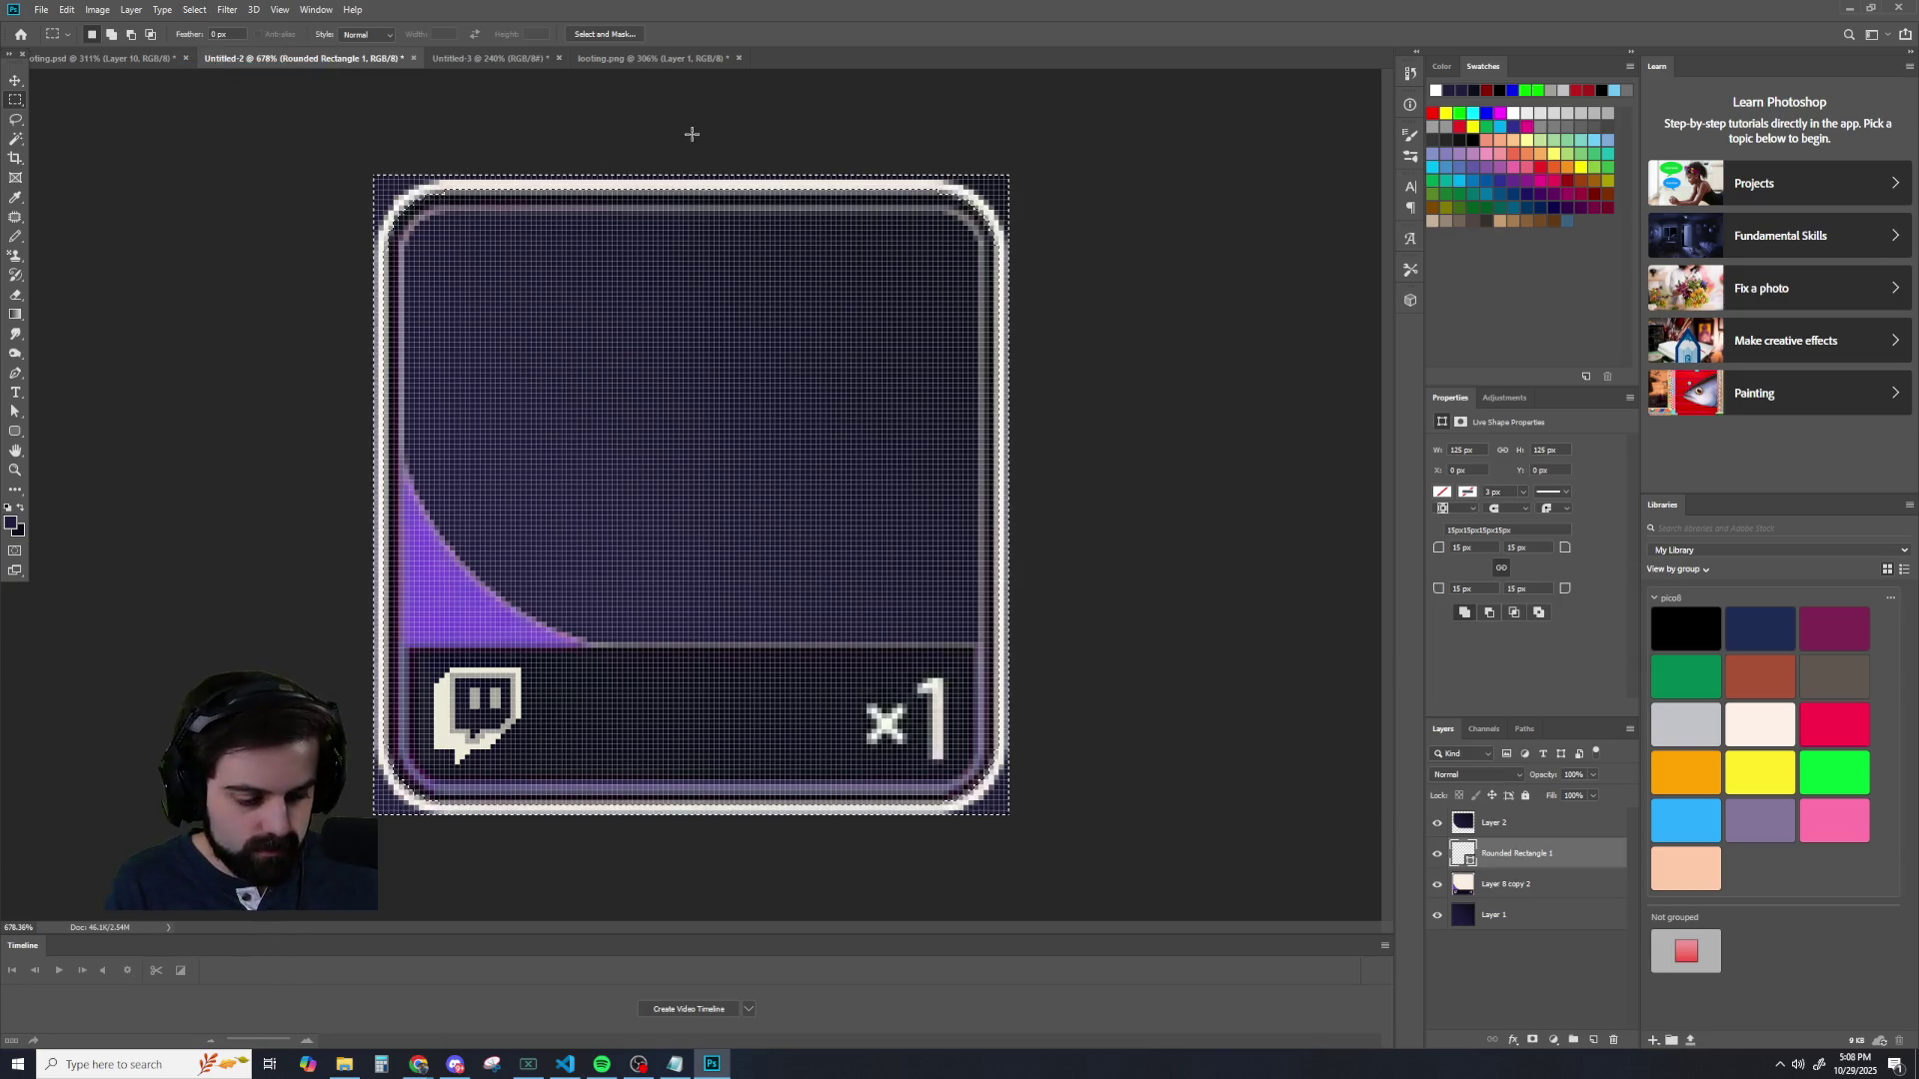
left_click(1492, 875)
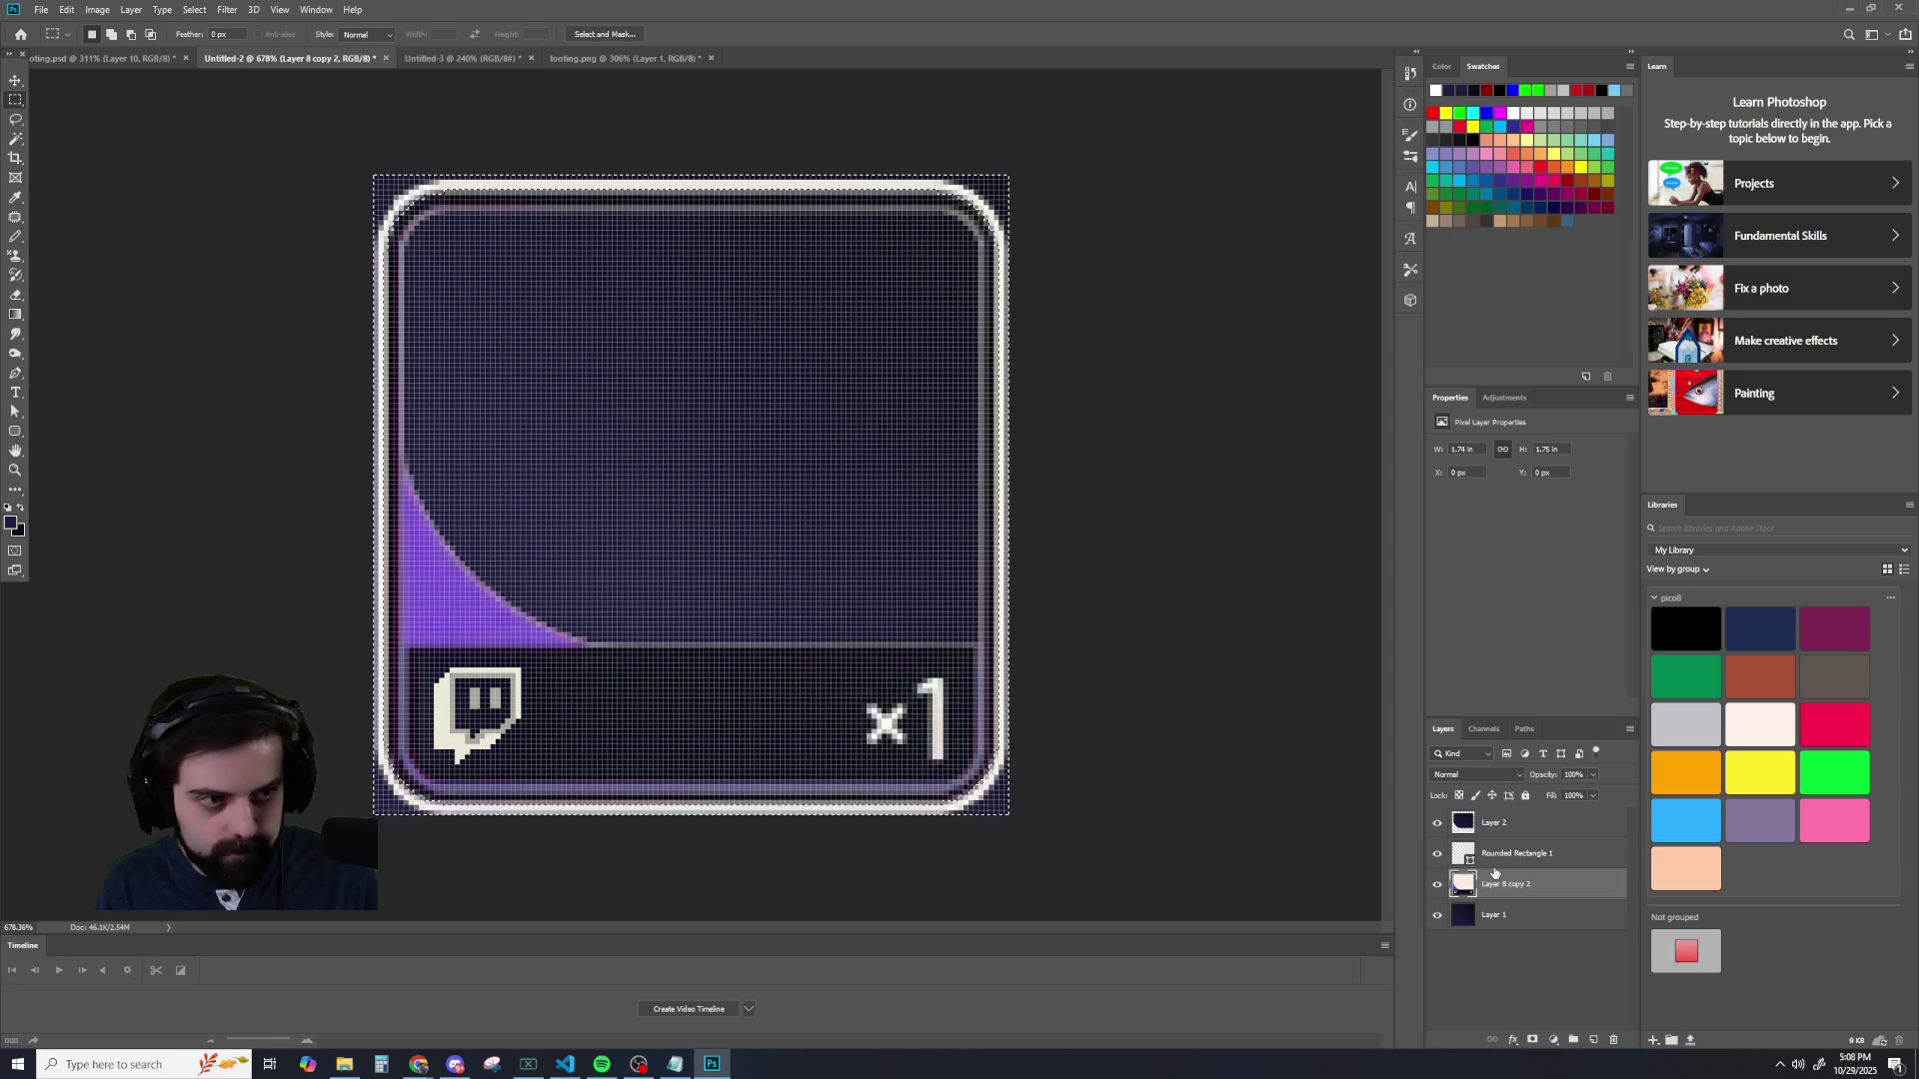
- Clear the white border outside the card's rounded corners and hide the dark Layer 1 background
key("Delete")
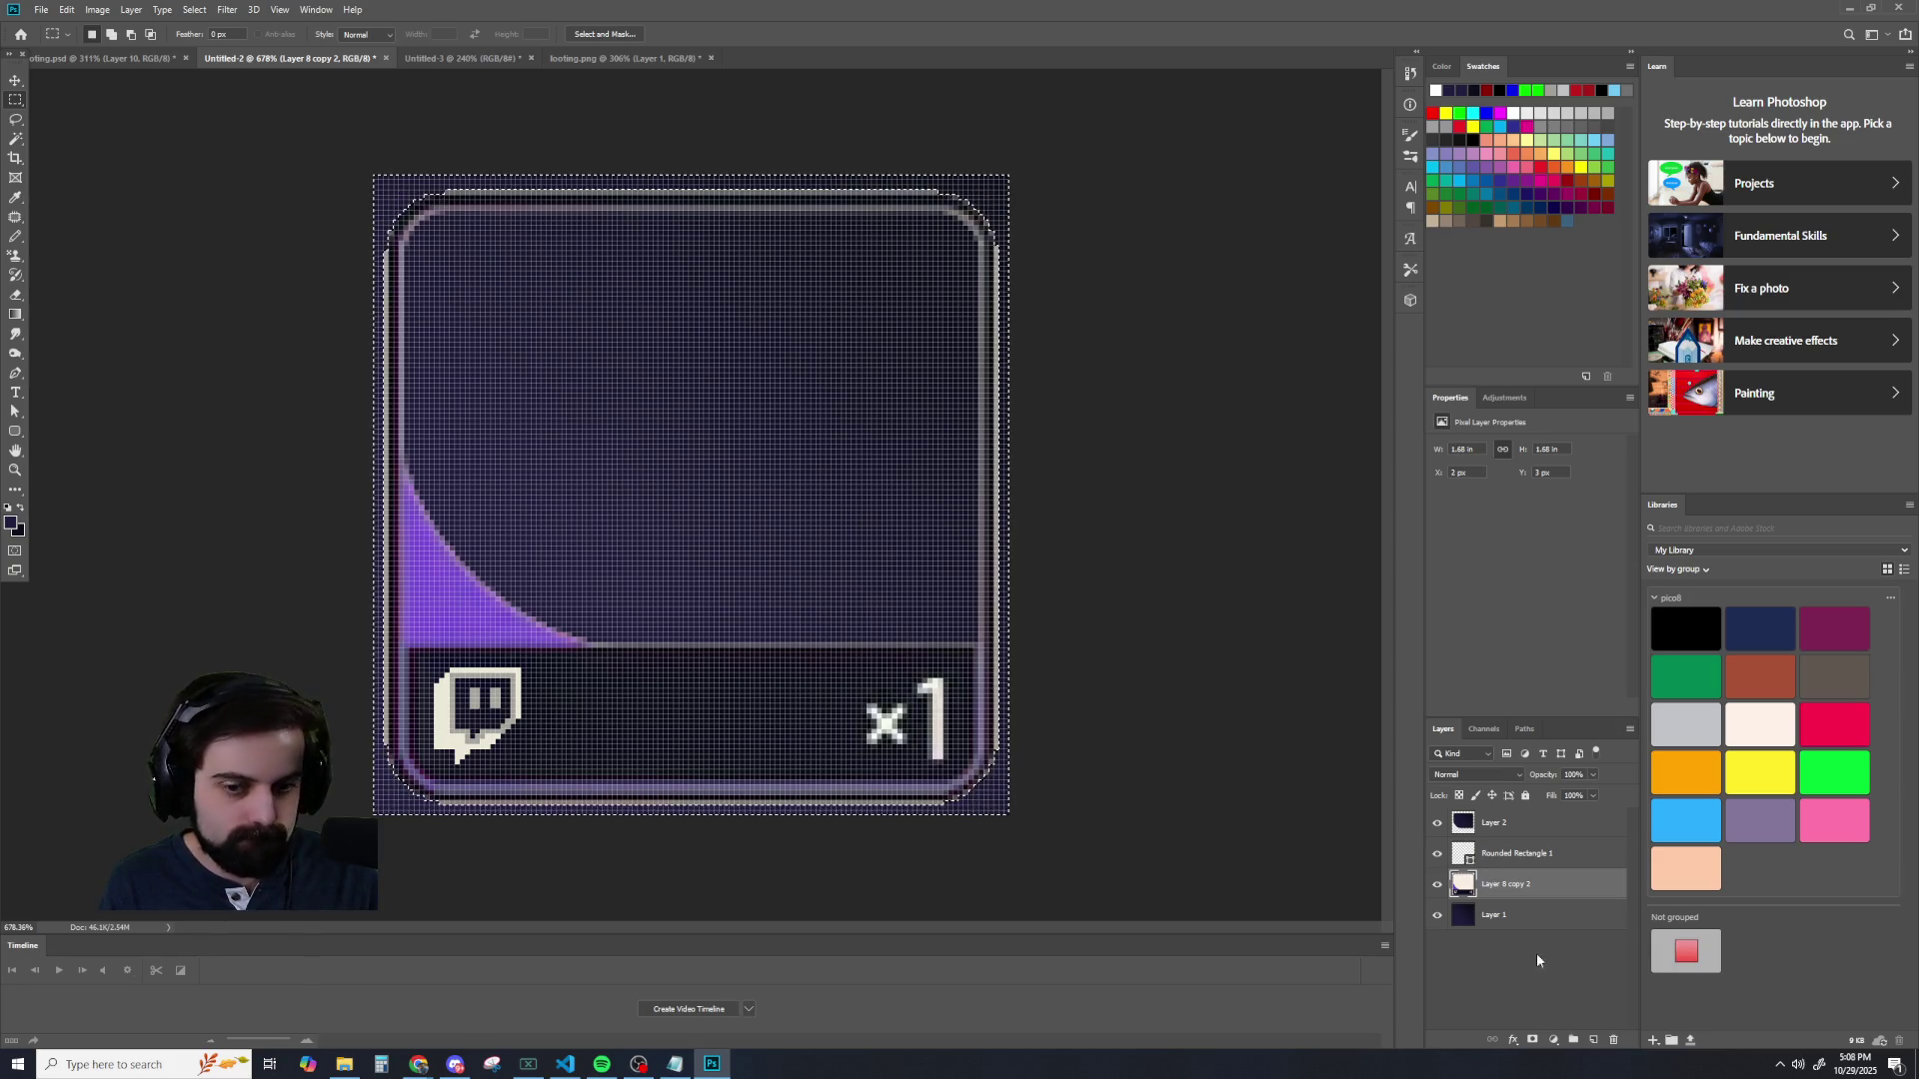
left_click(1437, 915)
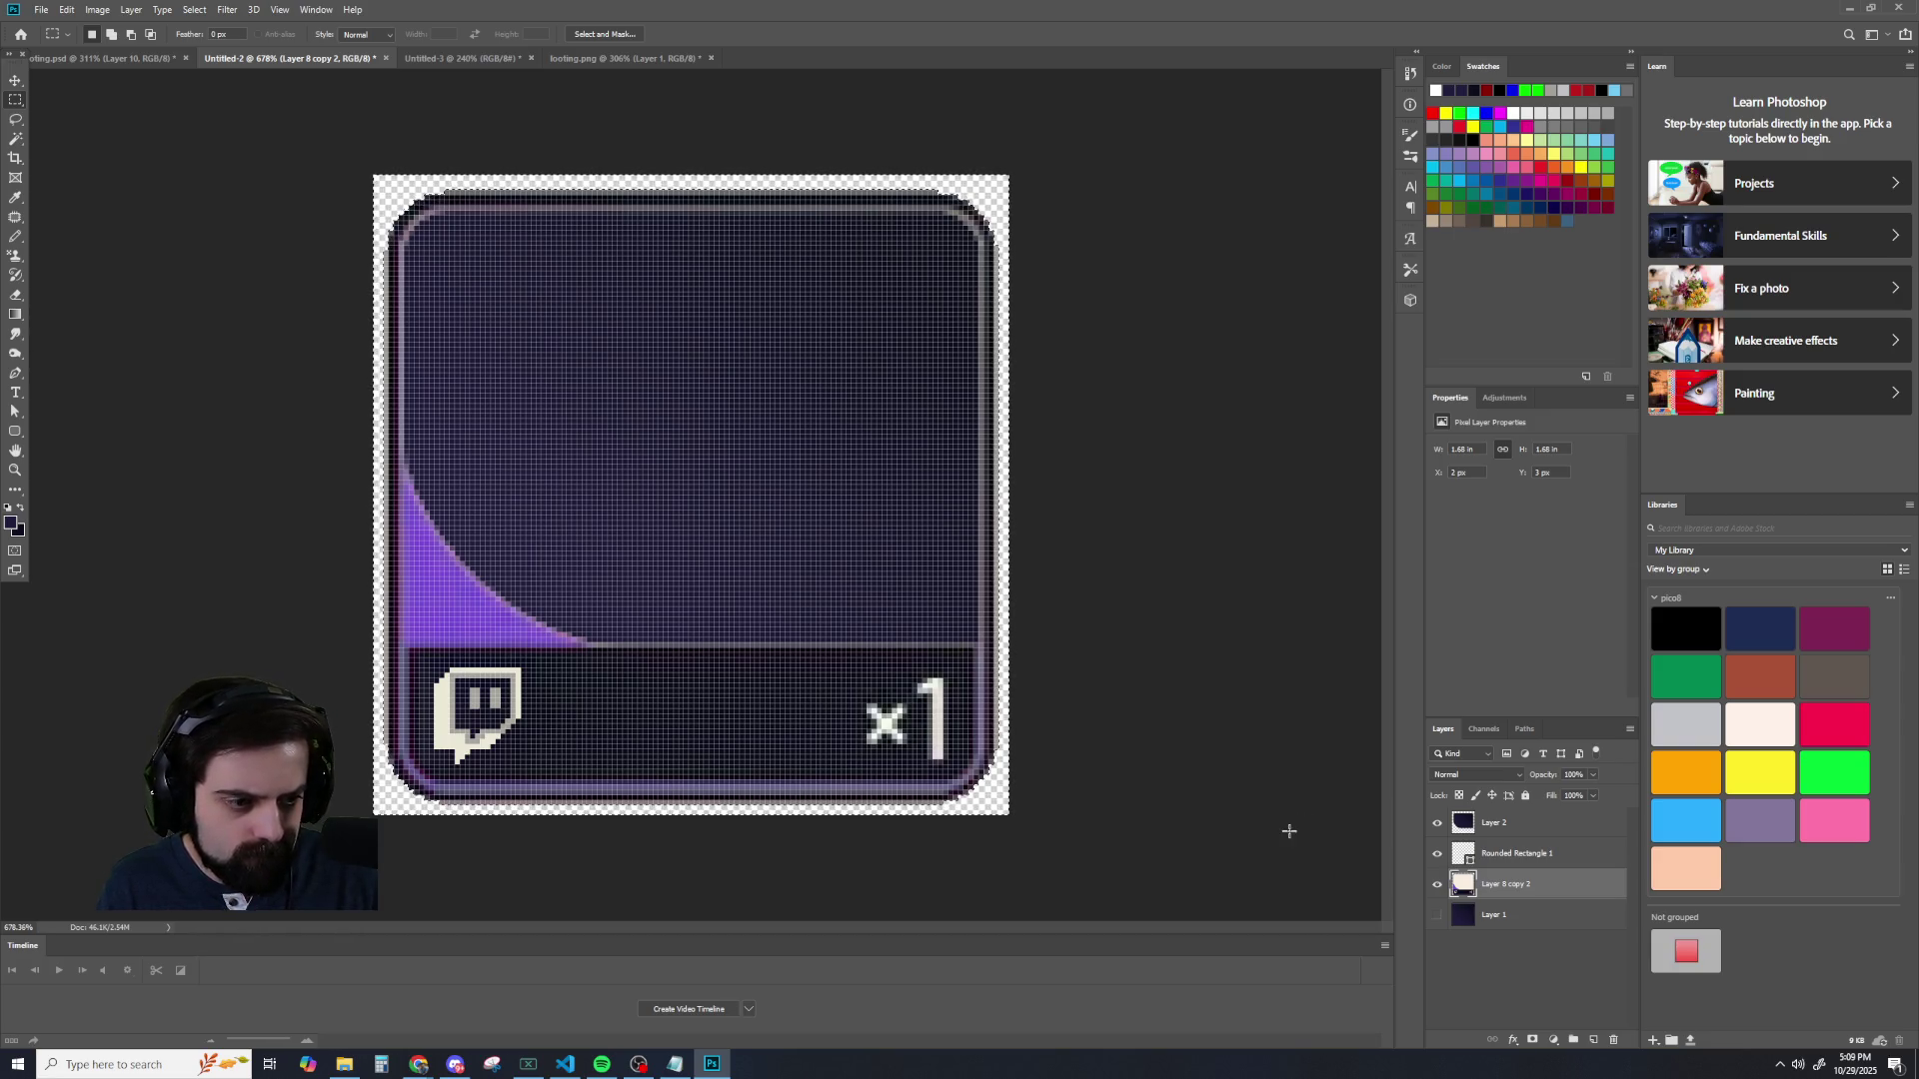
scroll(1280, 812, "down", 3)
scroll(1264, 770, "down", 5)
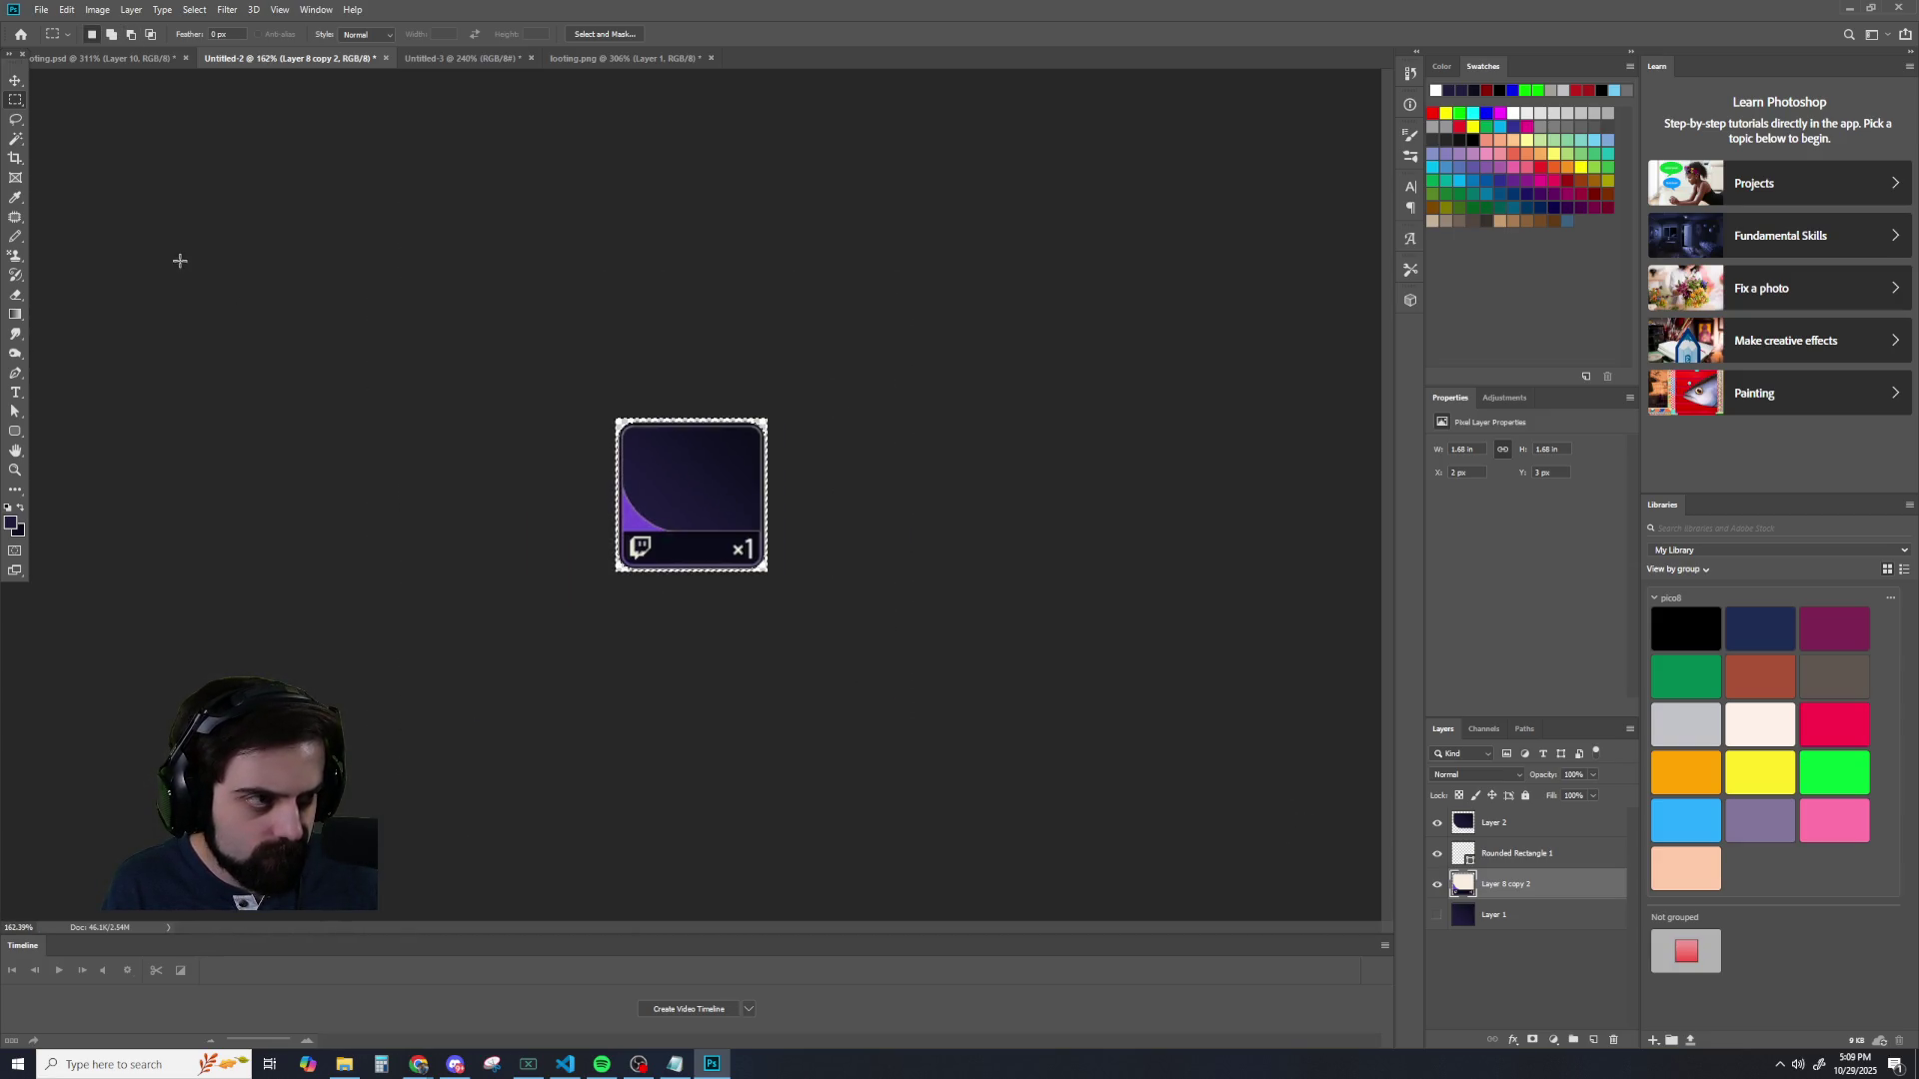
scroll(178, 258, "down", 2)
scroll(182, 272, "up", 2)
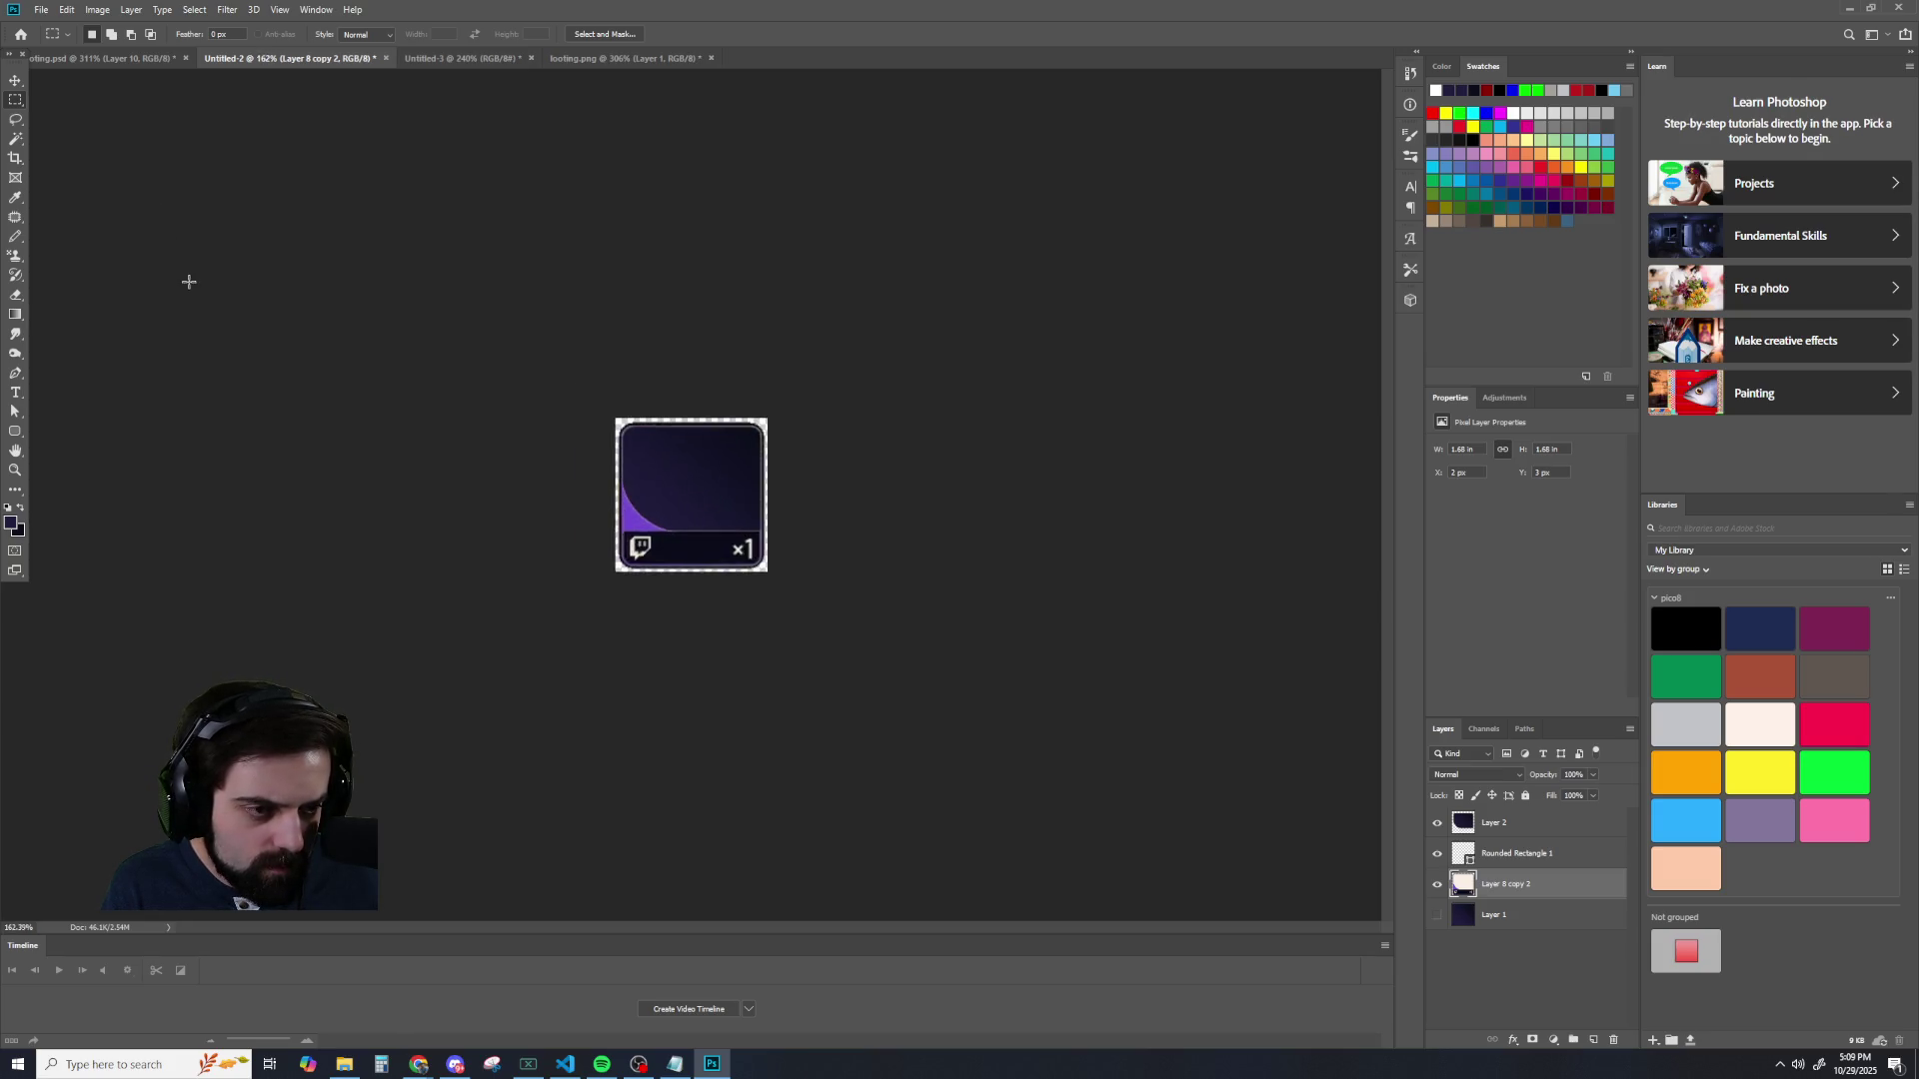
scroll(188, 280, "up", 2)
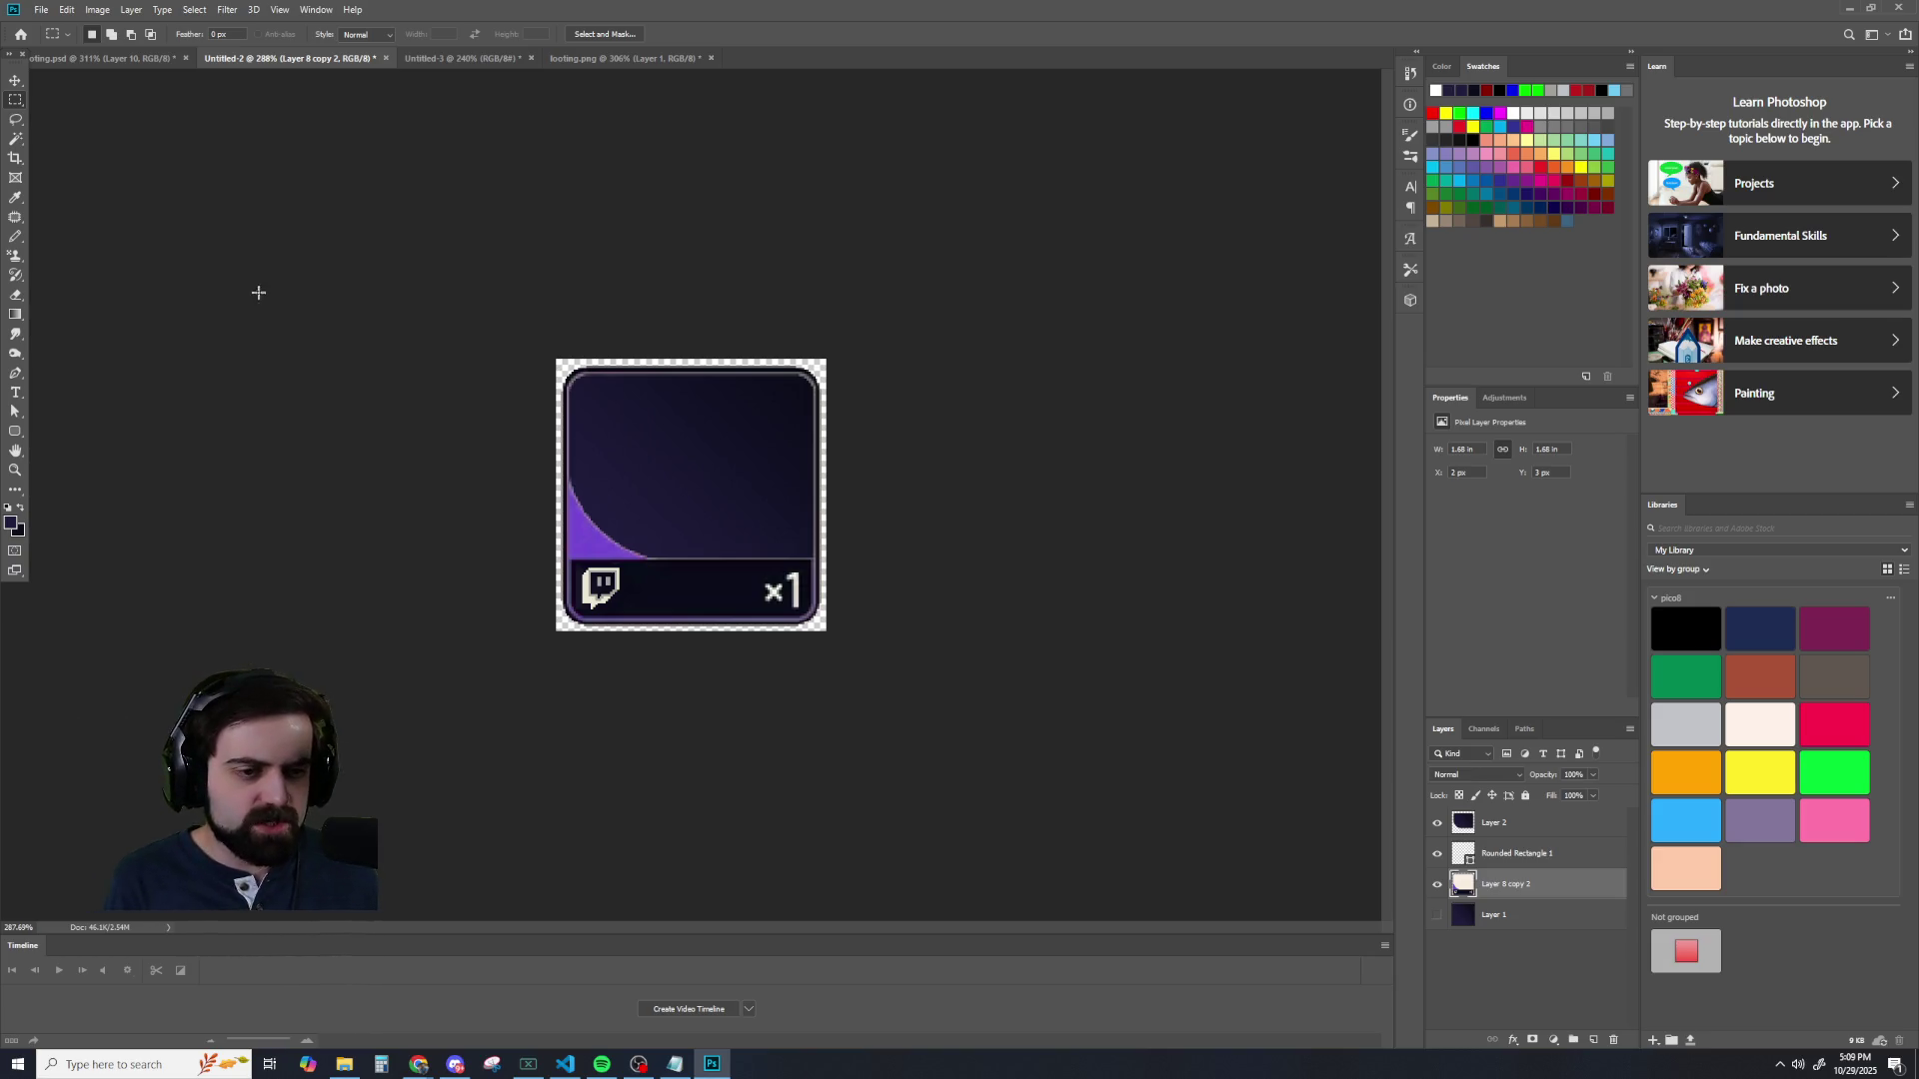
scroll(315, 321, "up", 2)
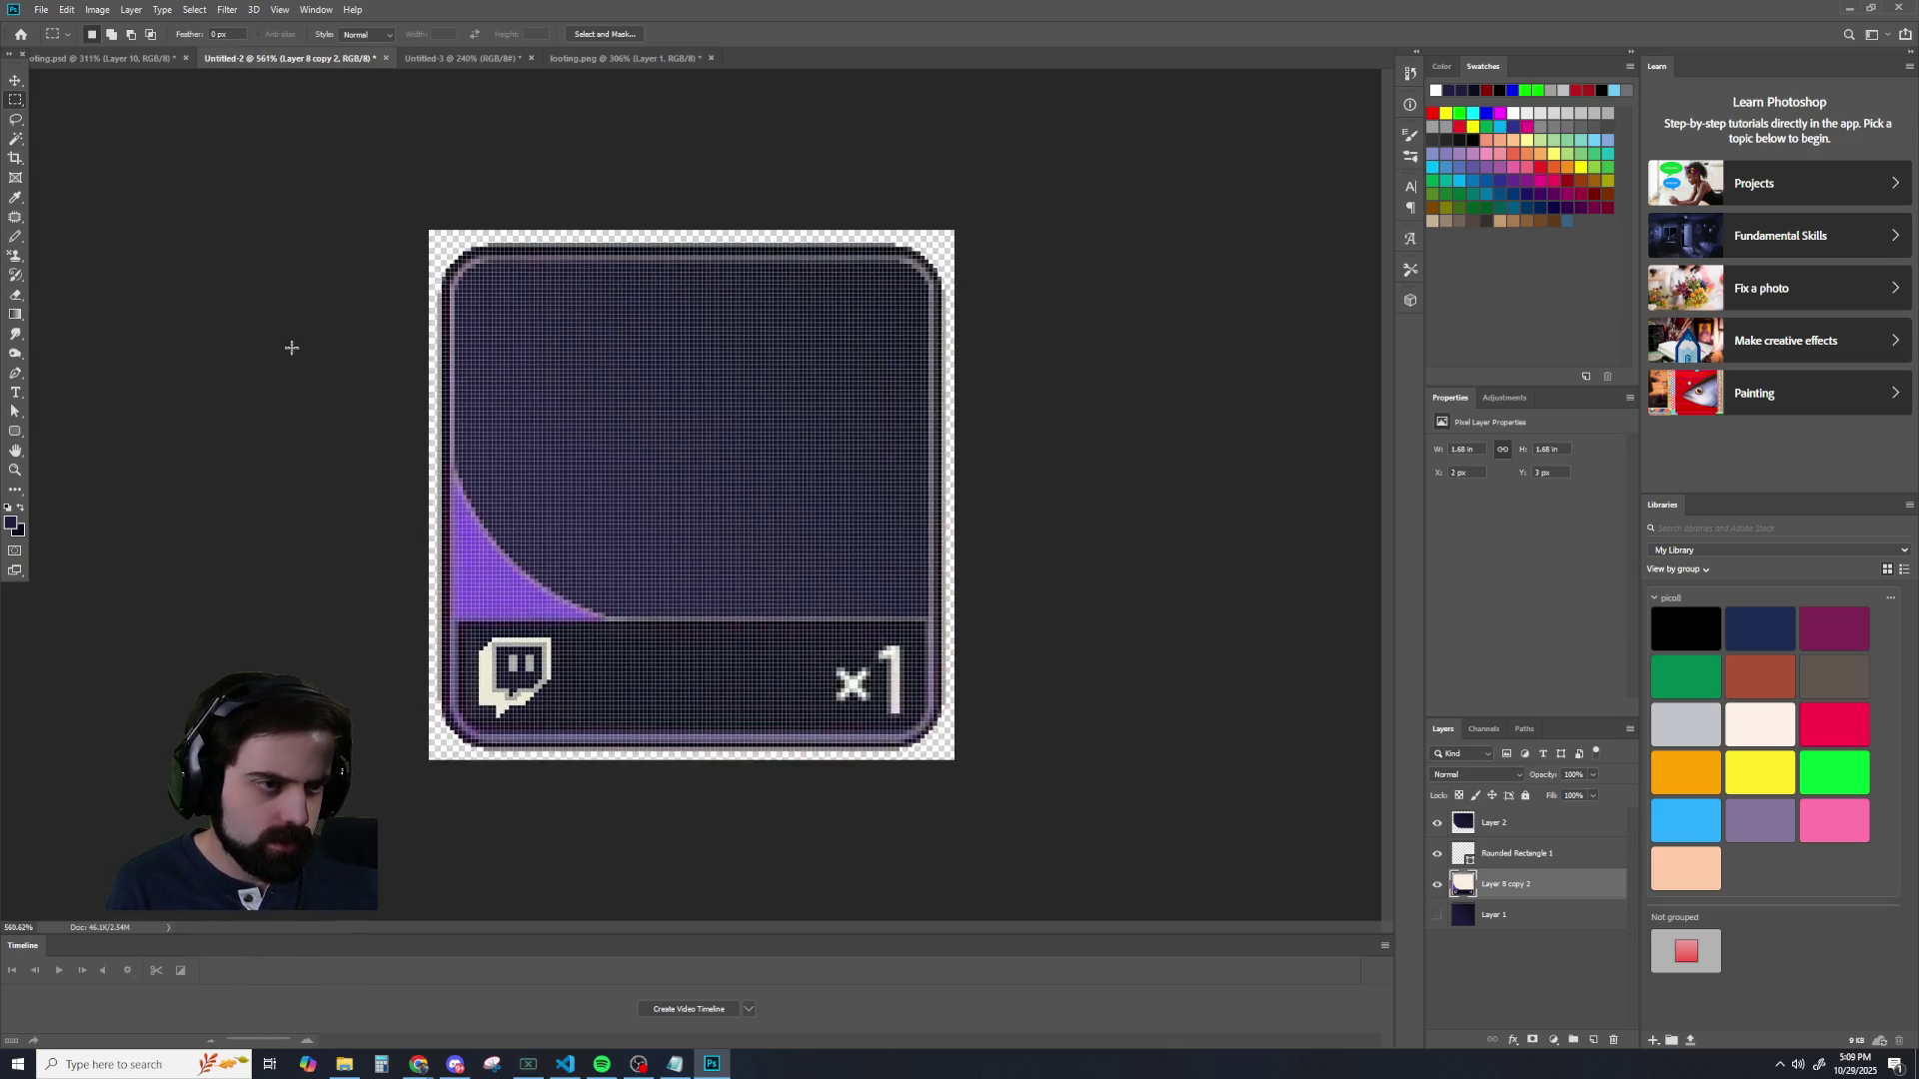
scroll(225, 332, "up", 1)
scroll(222, 332, "down", 2)
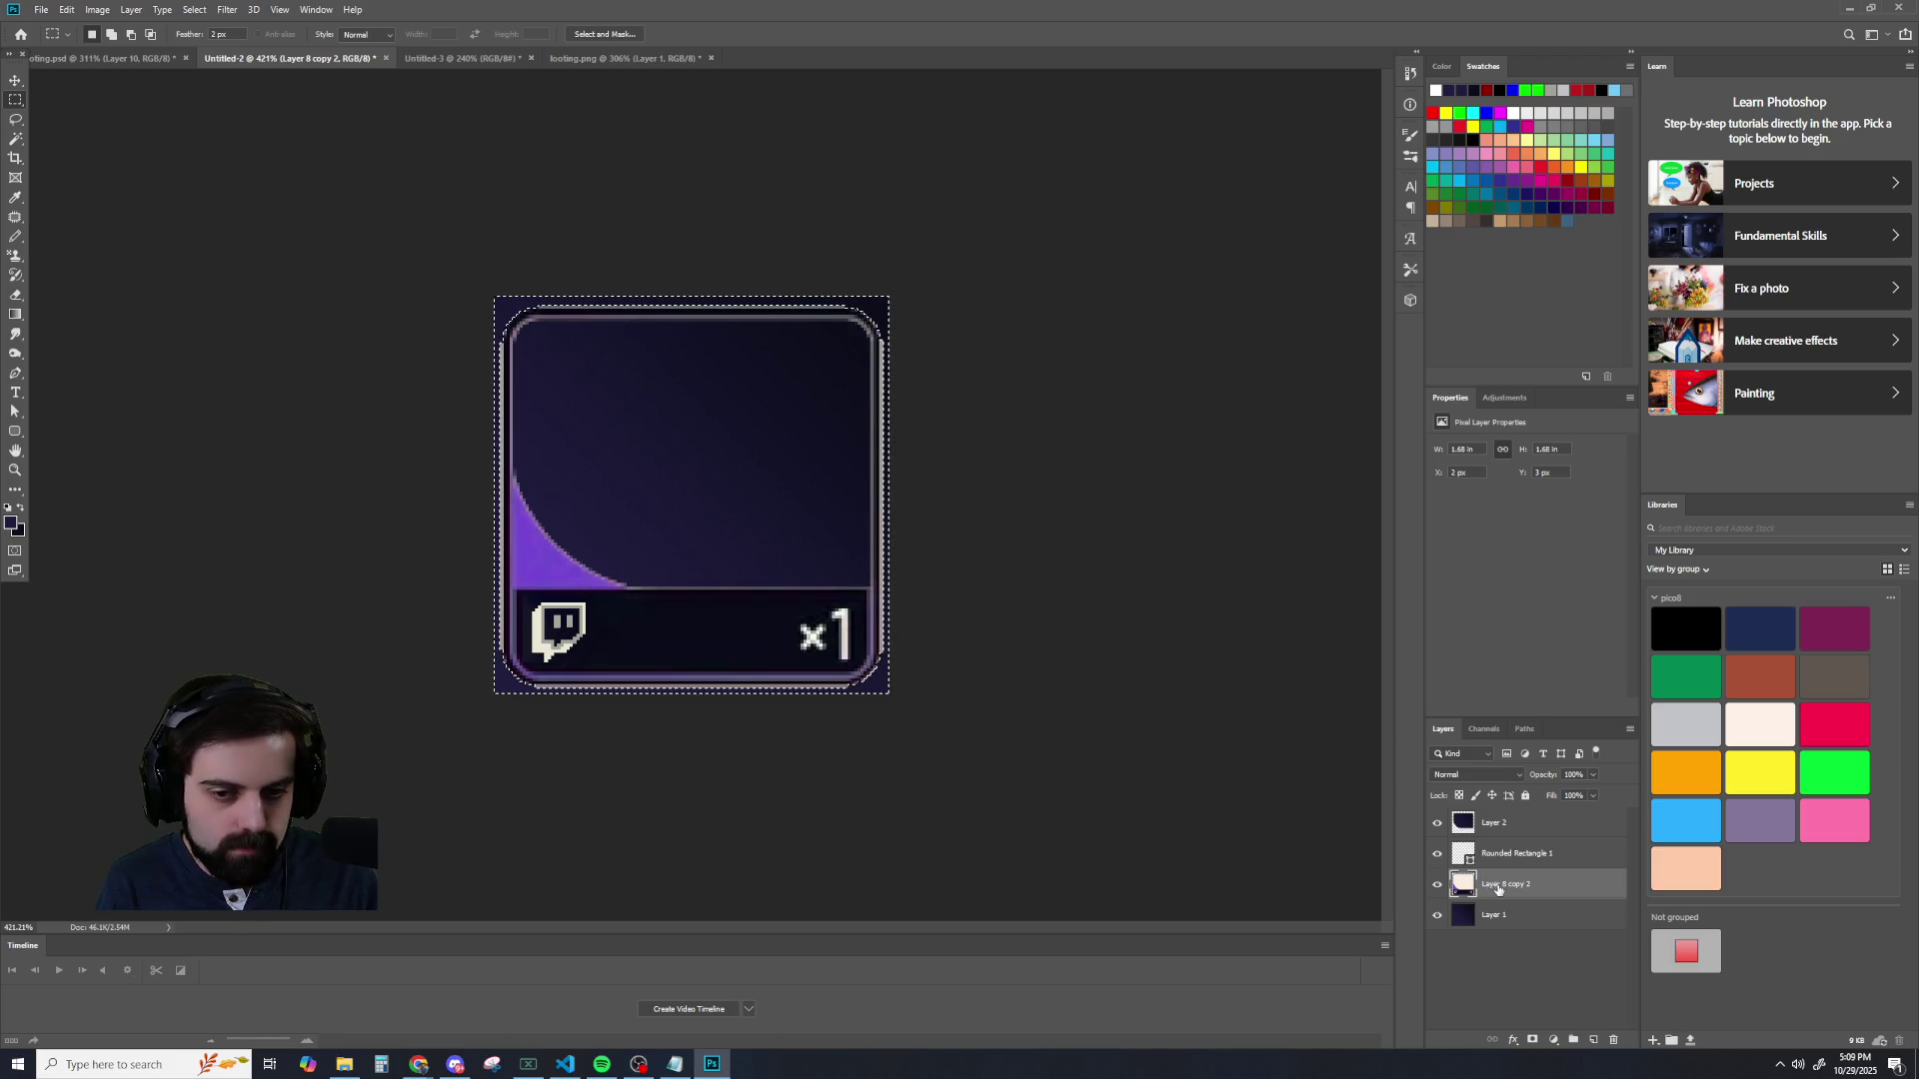
- Switch to the Move tool, then back to the Rectangular Marquee tool
left_click(17, 80)
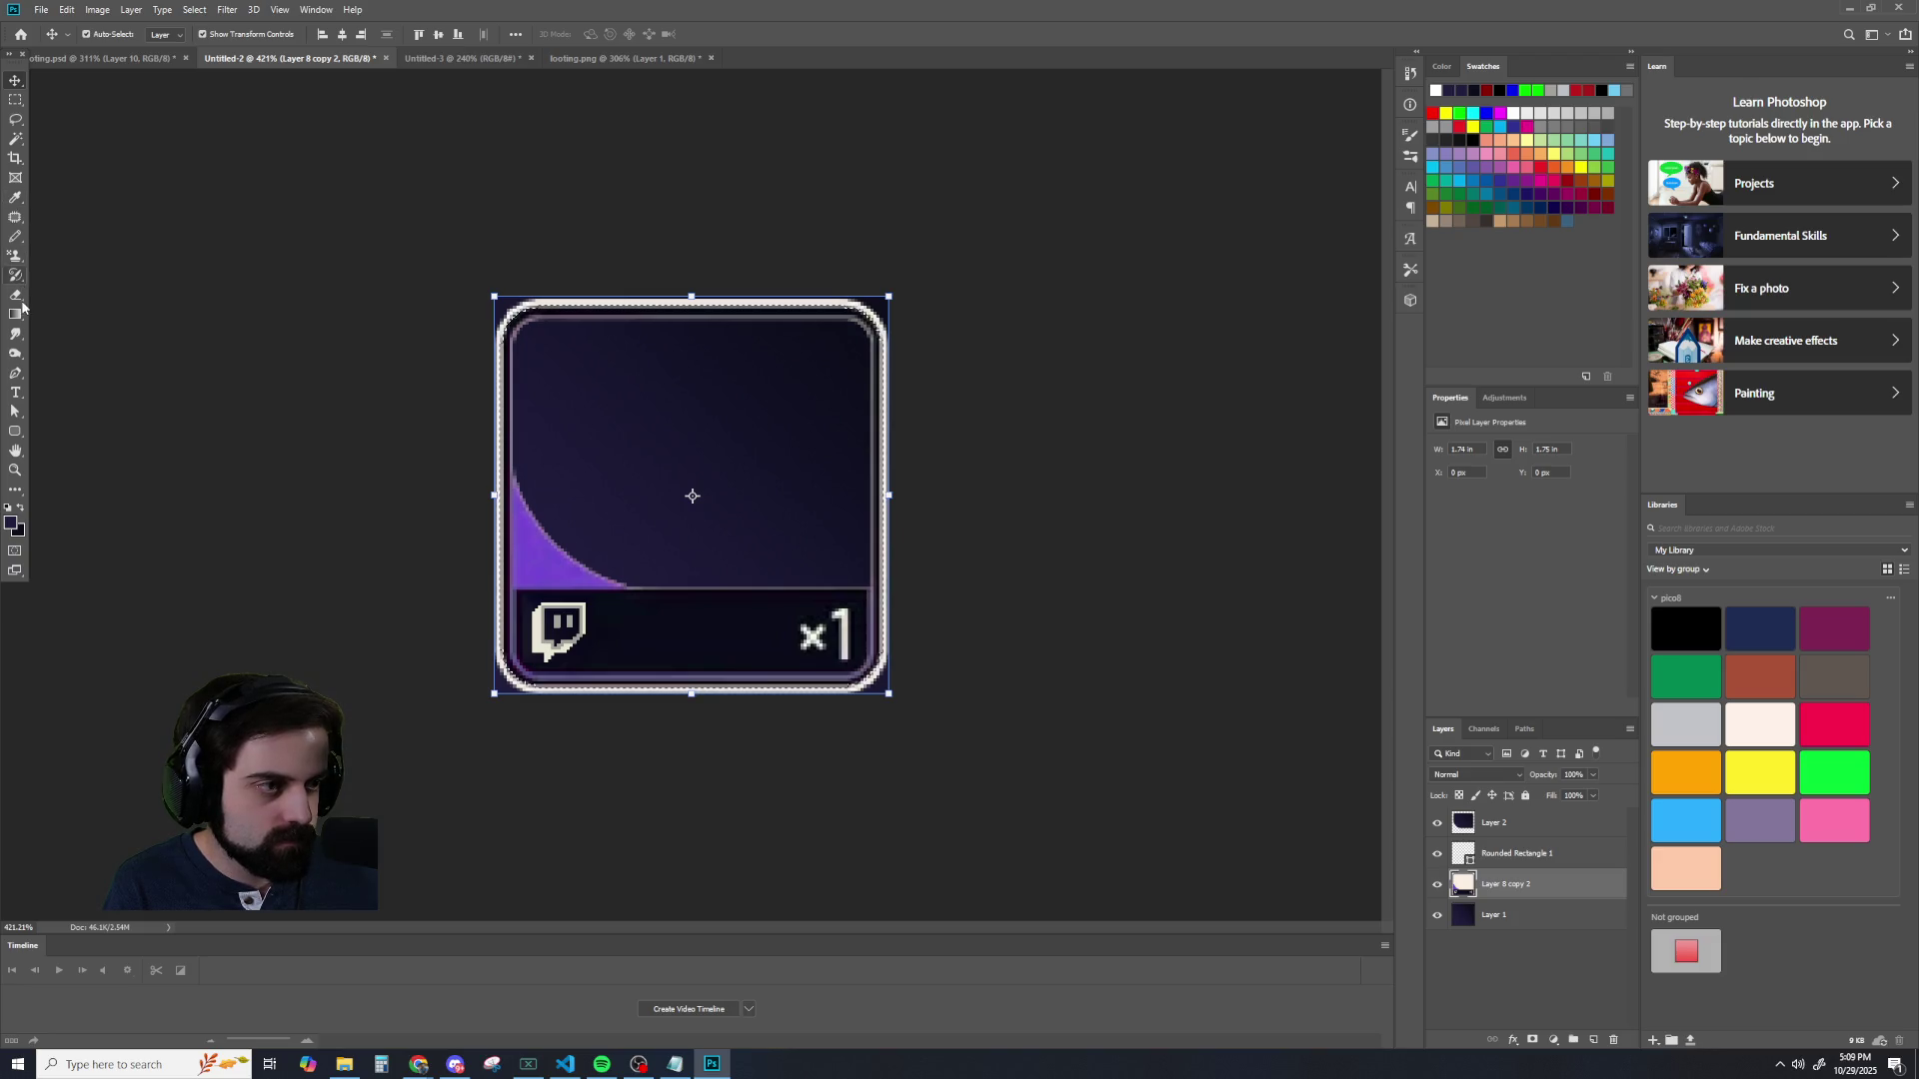
left_click(16, 100)
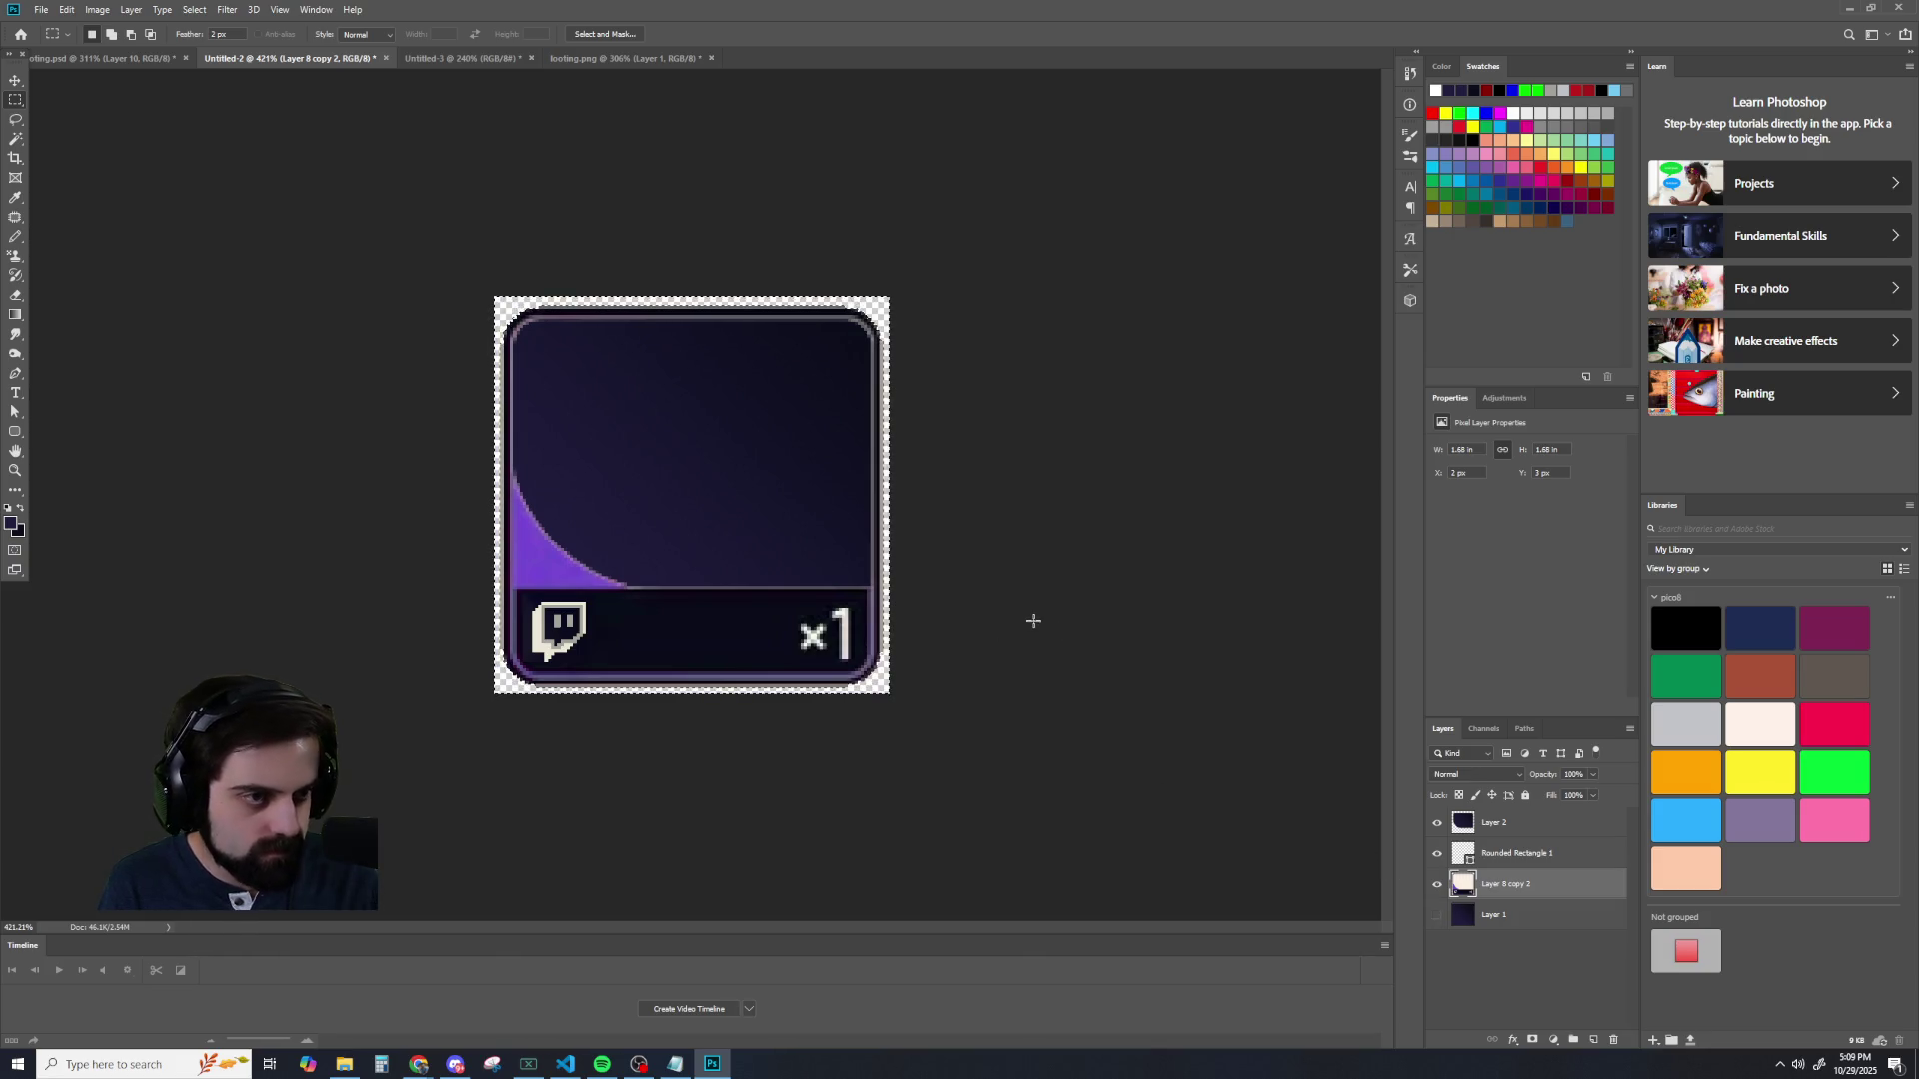
scroll(1035, 621, "up", 2)
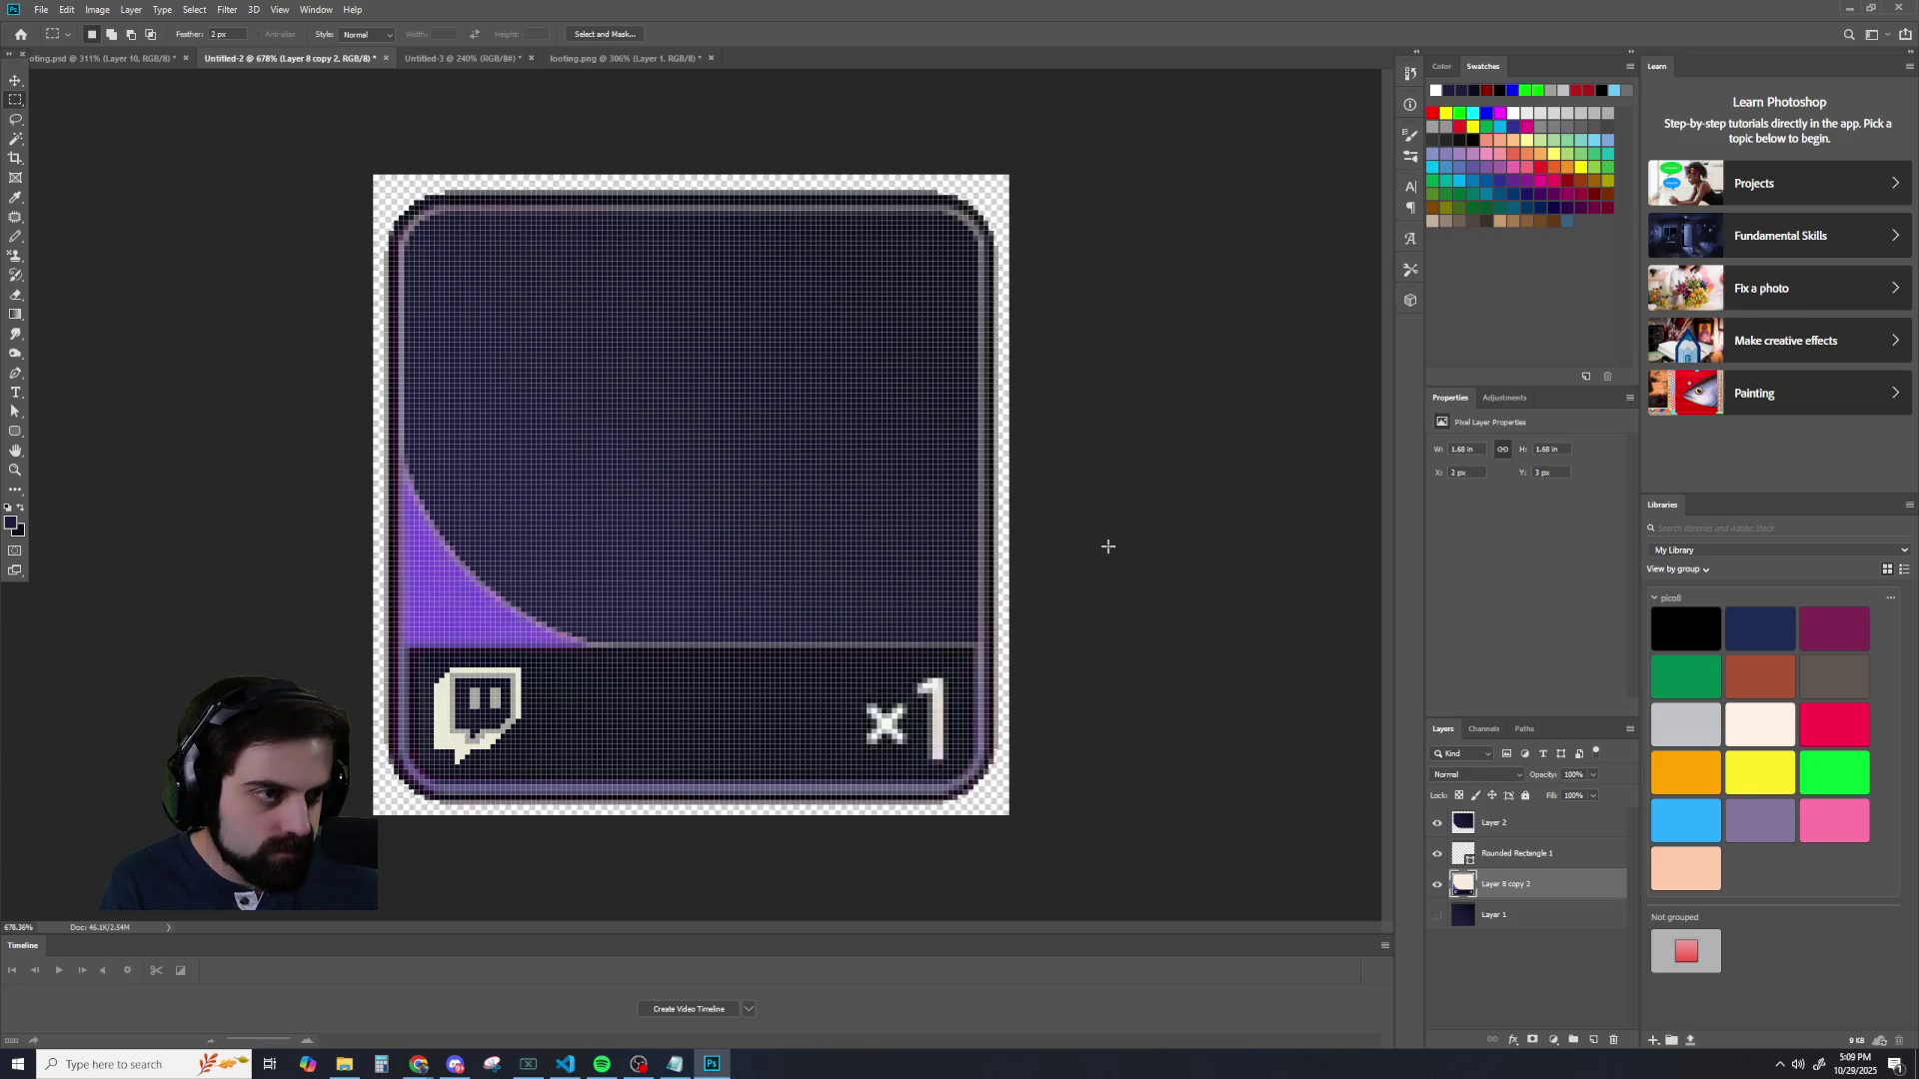
- Undo the border deletion to restore the white rim and zoom in on the top-left corner pixels
key("ctrl+a")
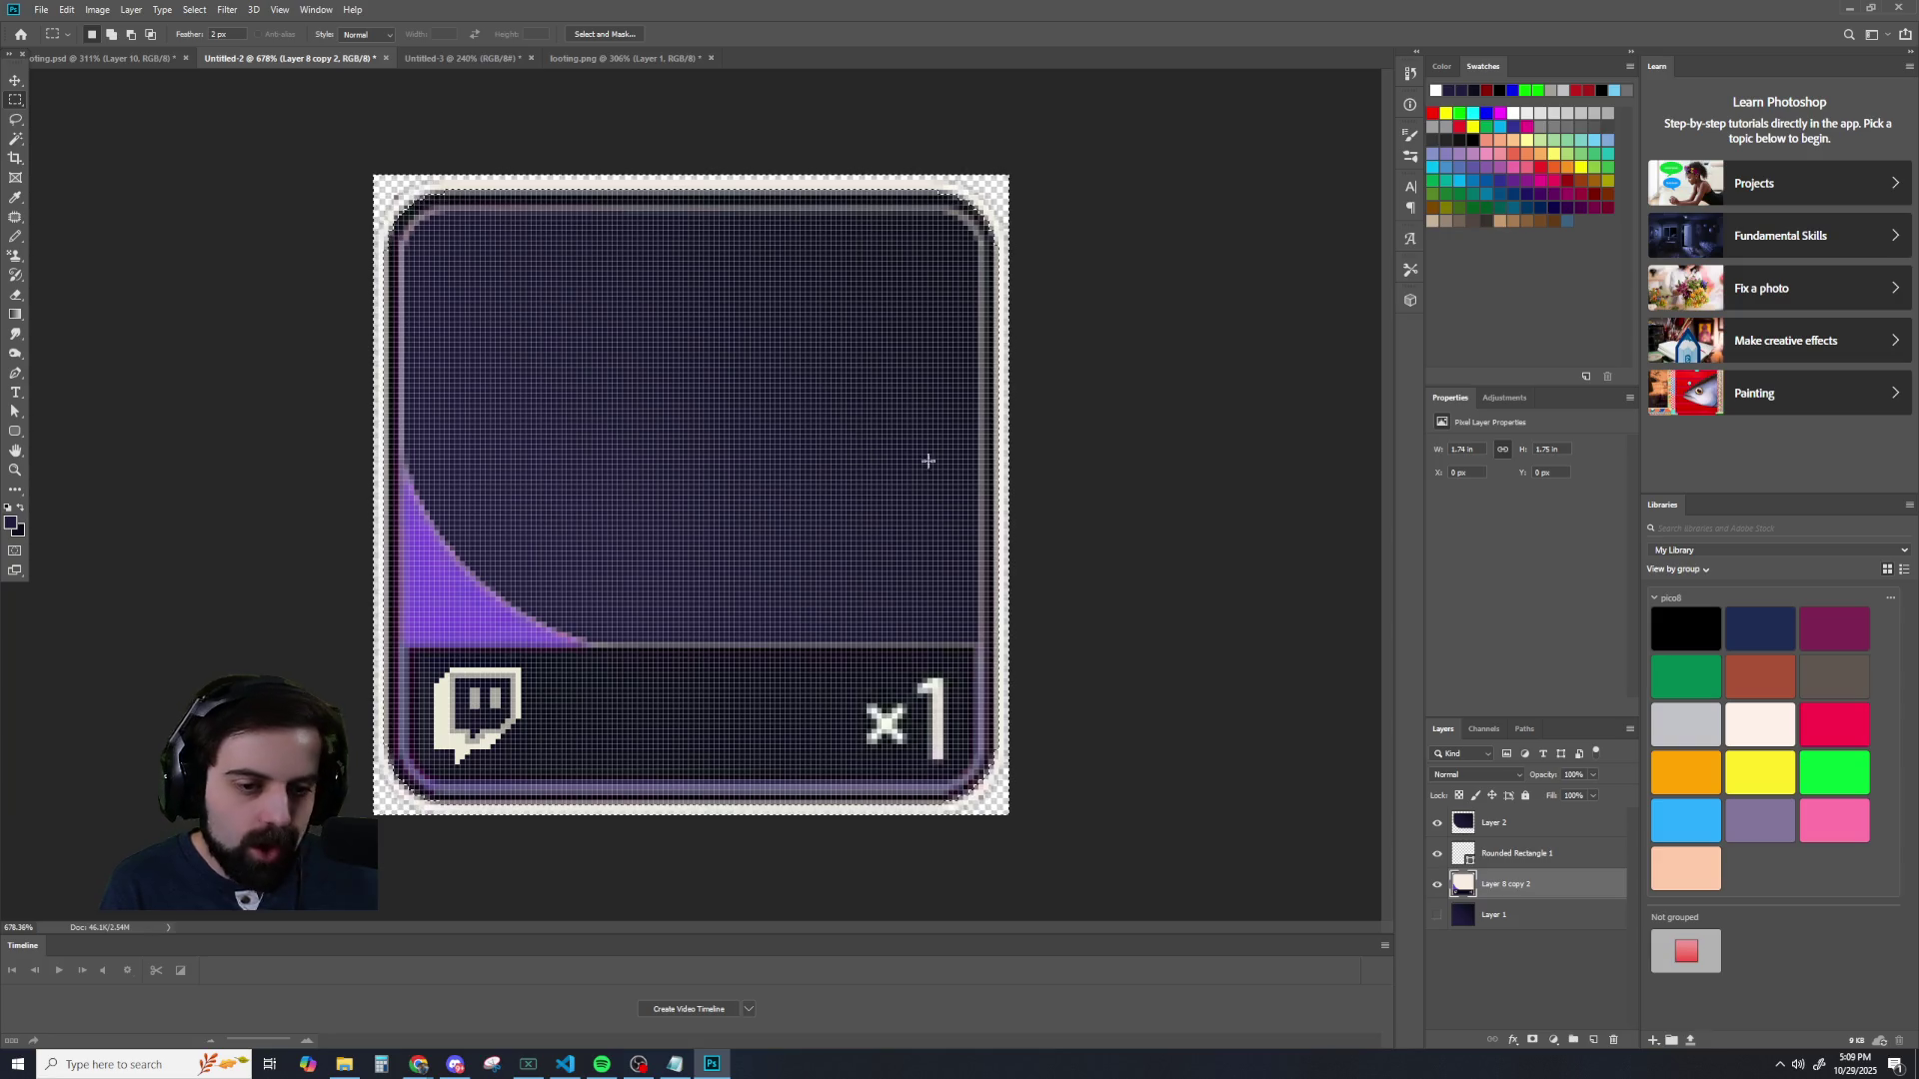
scroll(938, 438, "down", 1)
scroll(938, 438, "down", 1)
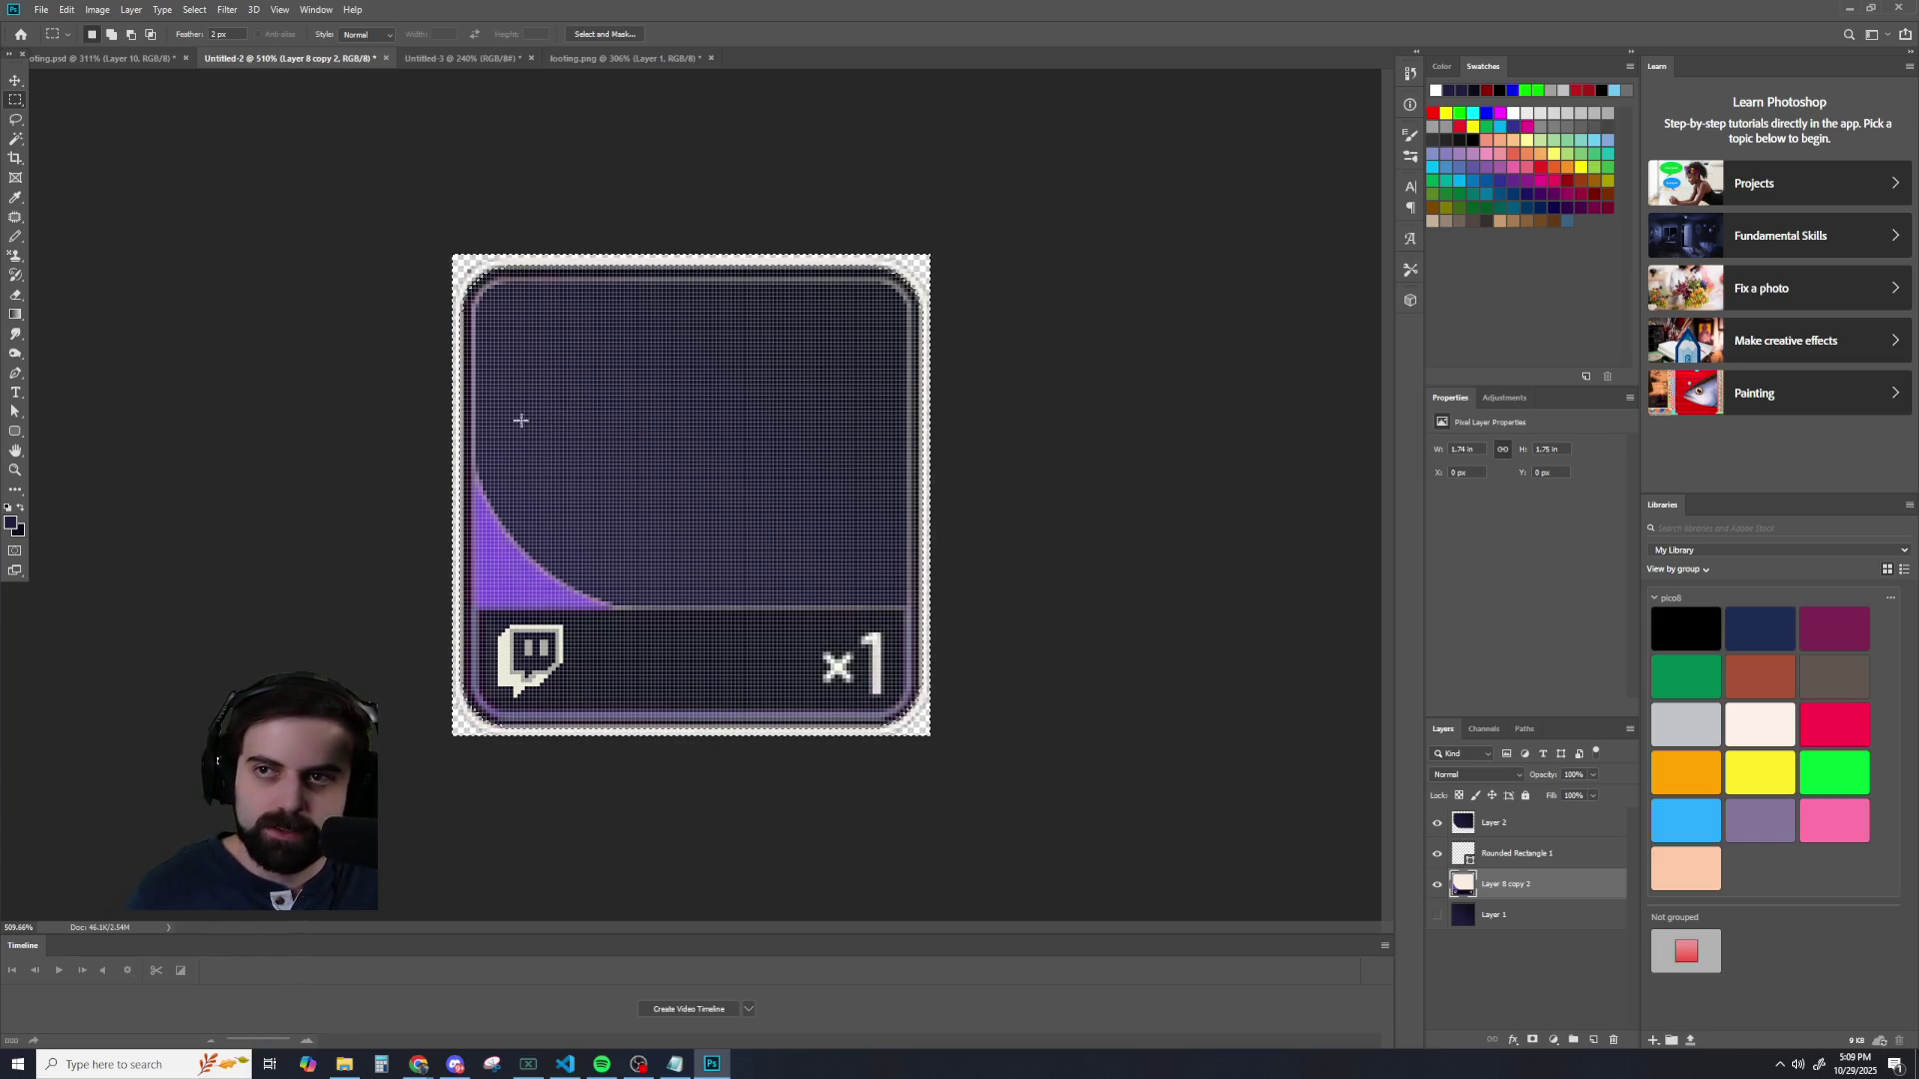
scroll(436, 216, "up", 4)
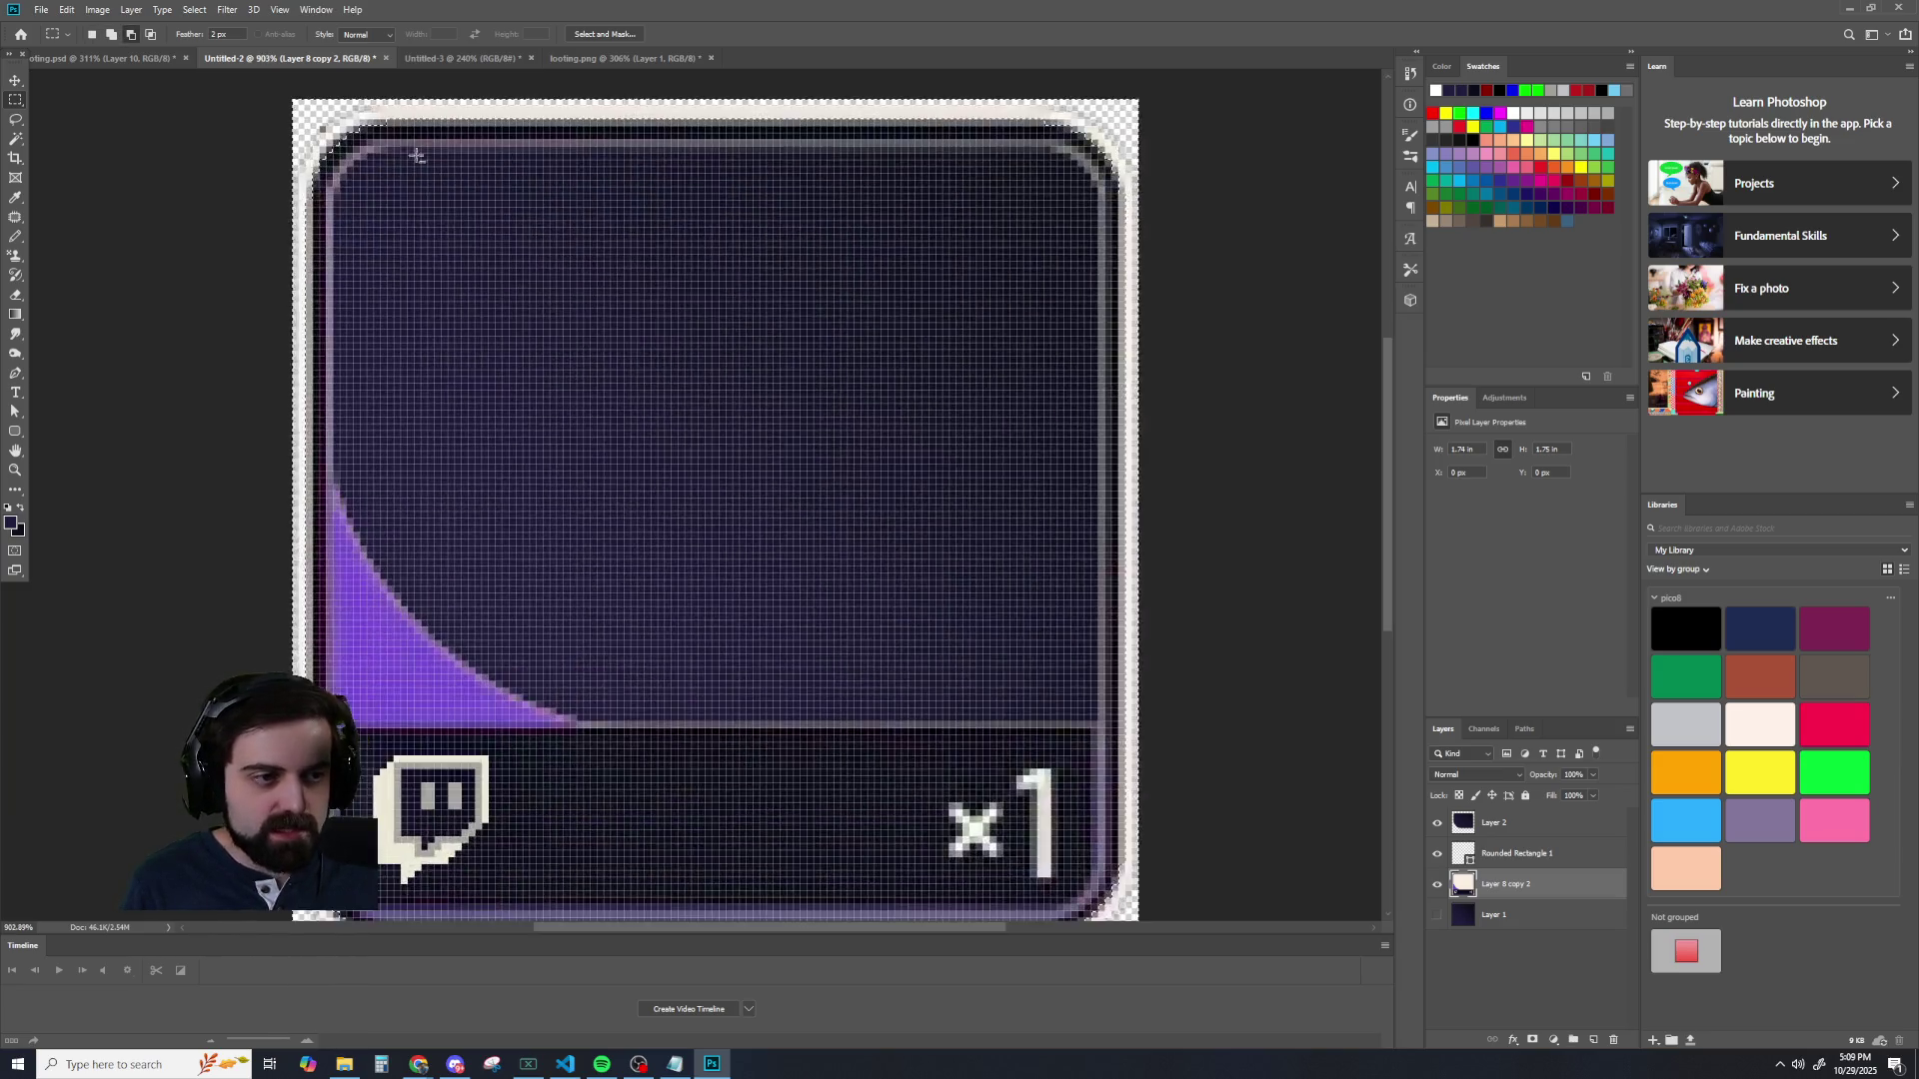
scroll(420, 230, "up", 4)
scroll(399, 240, "up", 3)
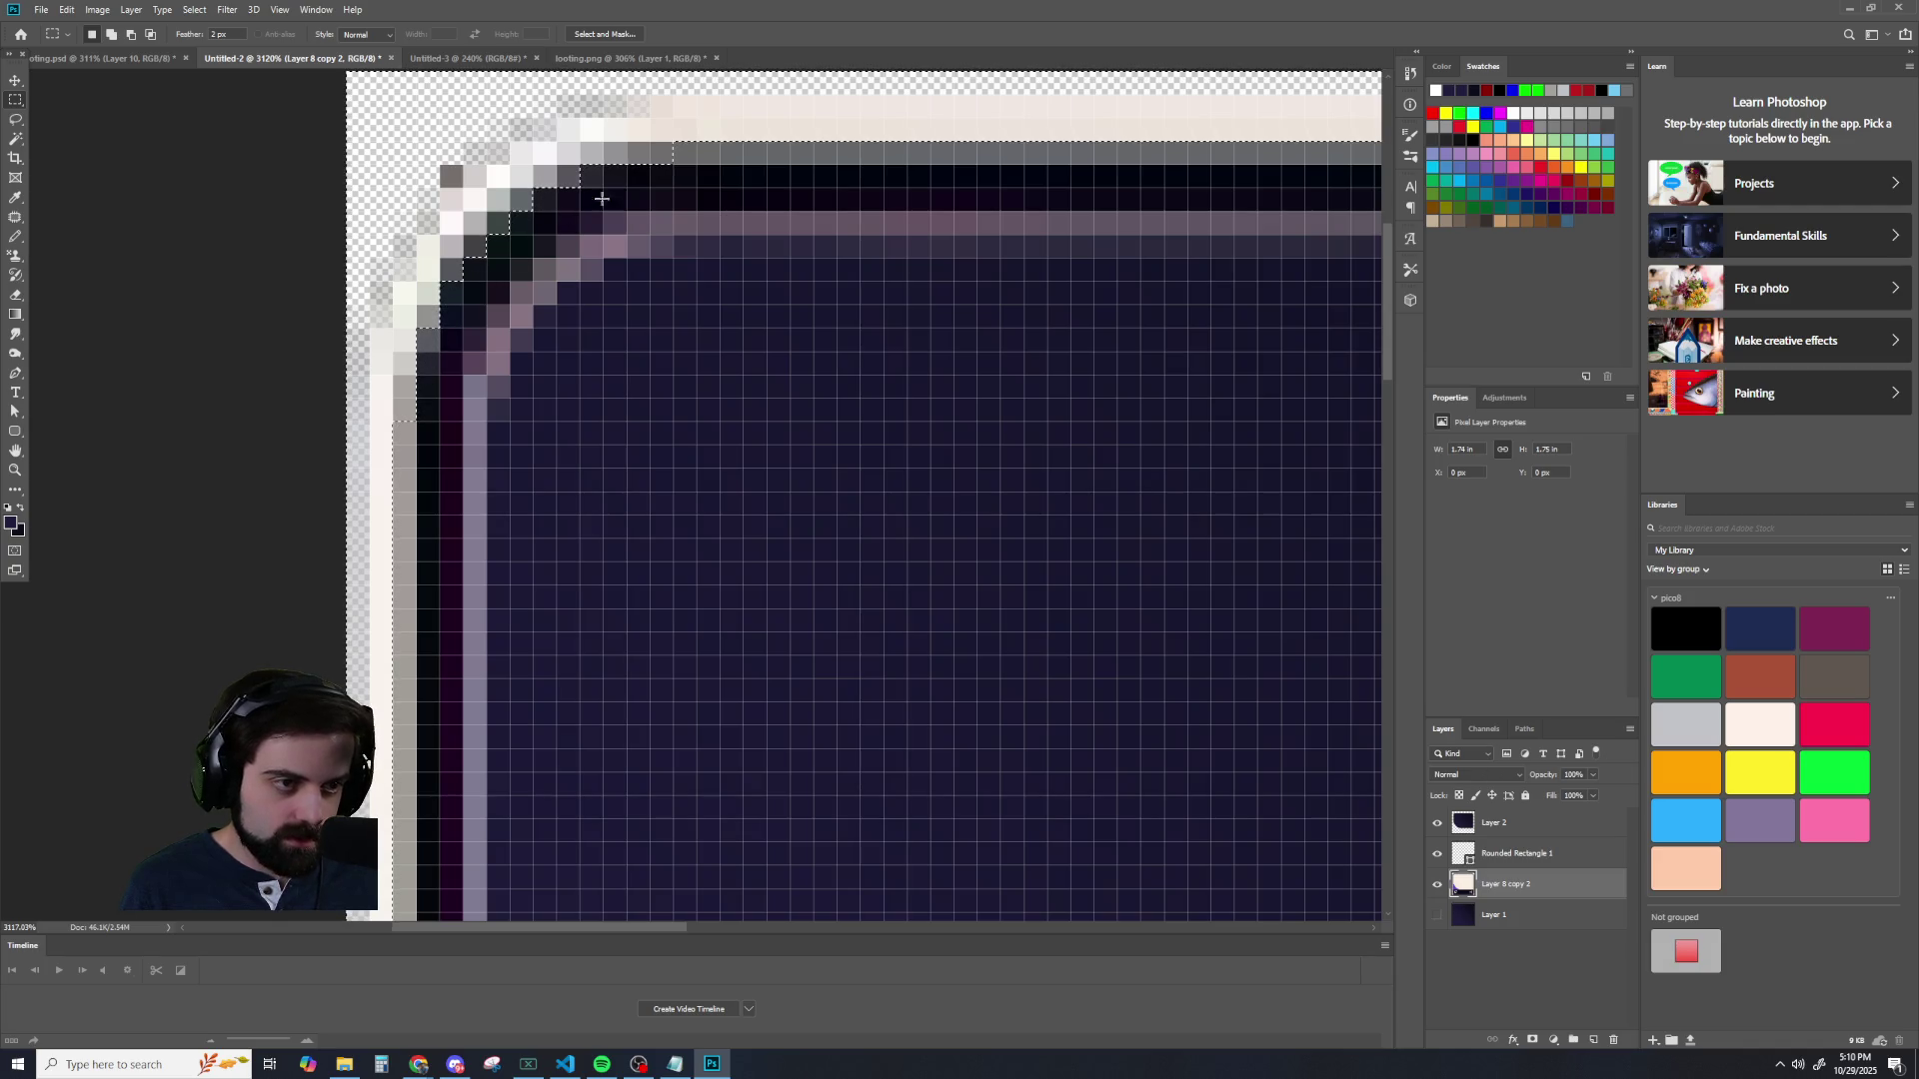
scroll(632, 210, "down", 5)
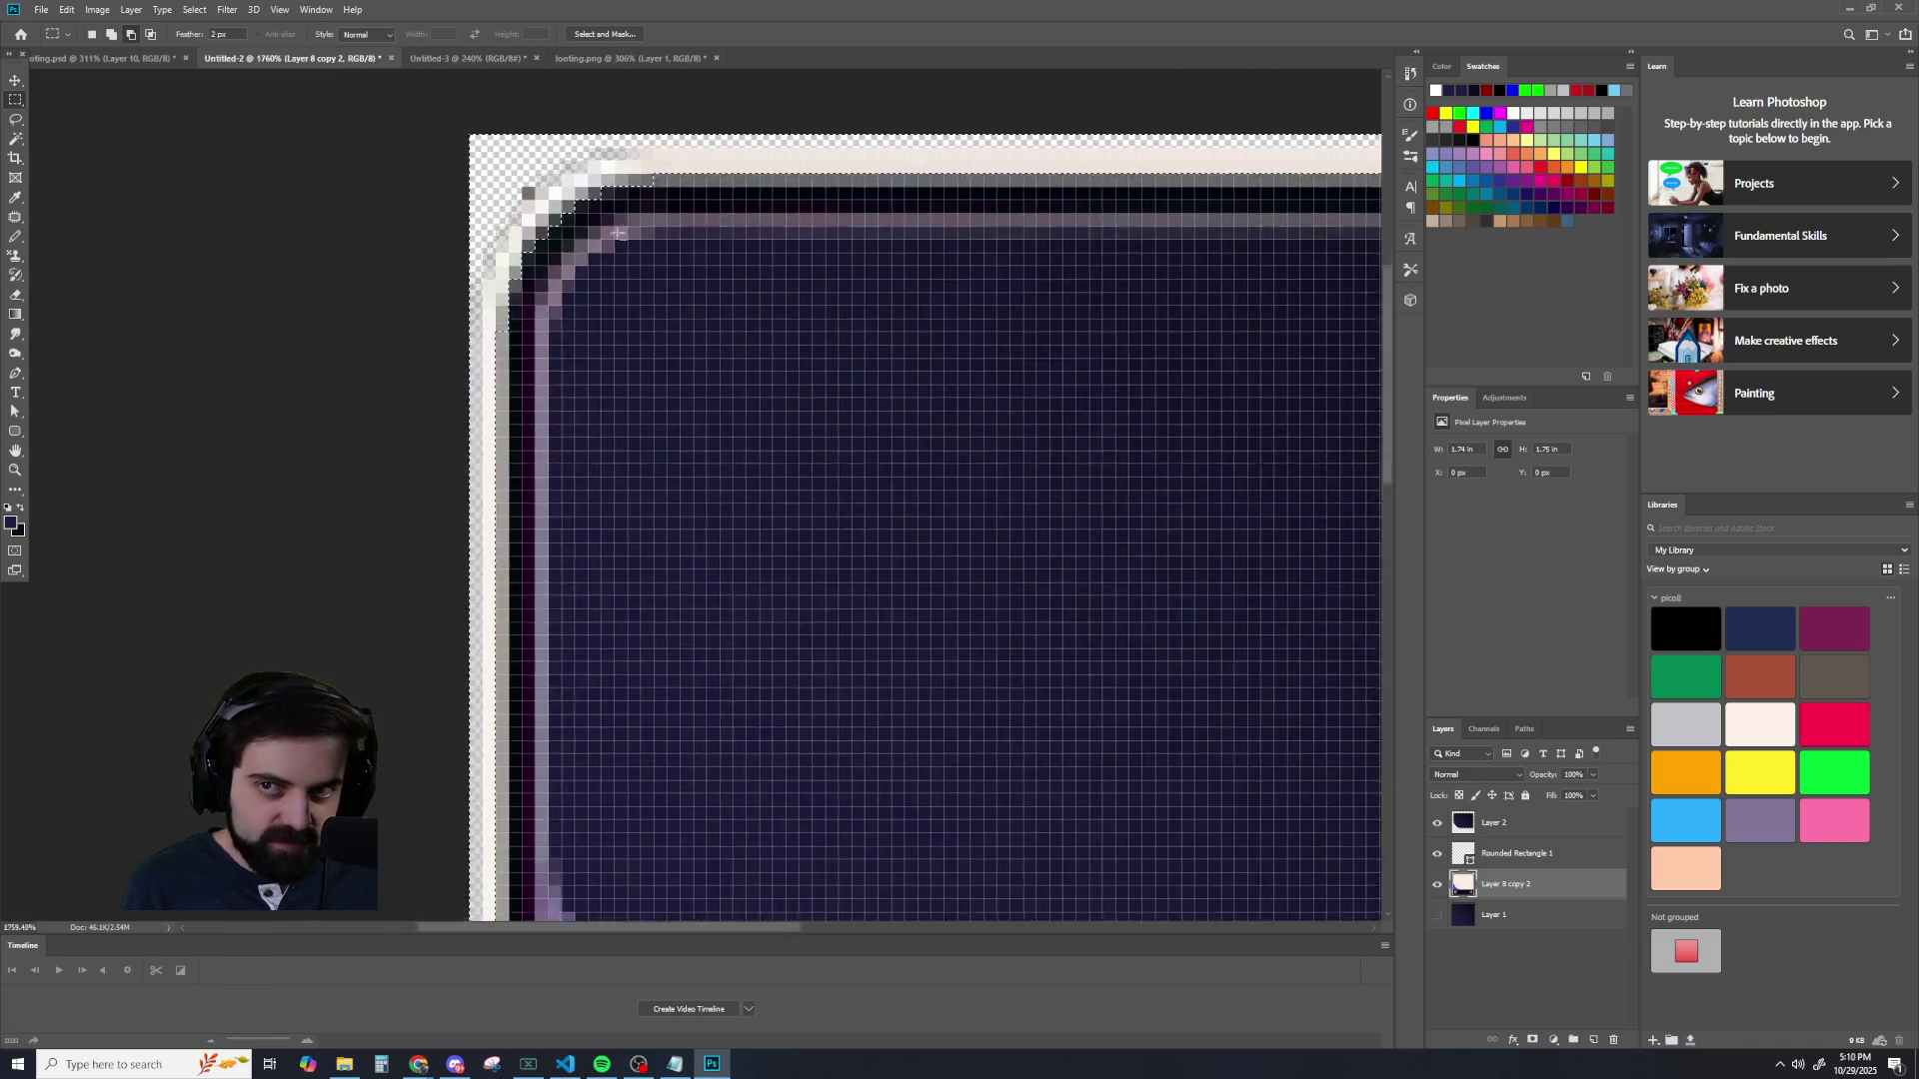
scroll(532, 189, "down", 4)
scroll(605, 249, "down", 2)
scroll(599, 257, "down", 1)
scroll(600, 258, "up", 1)
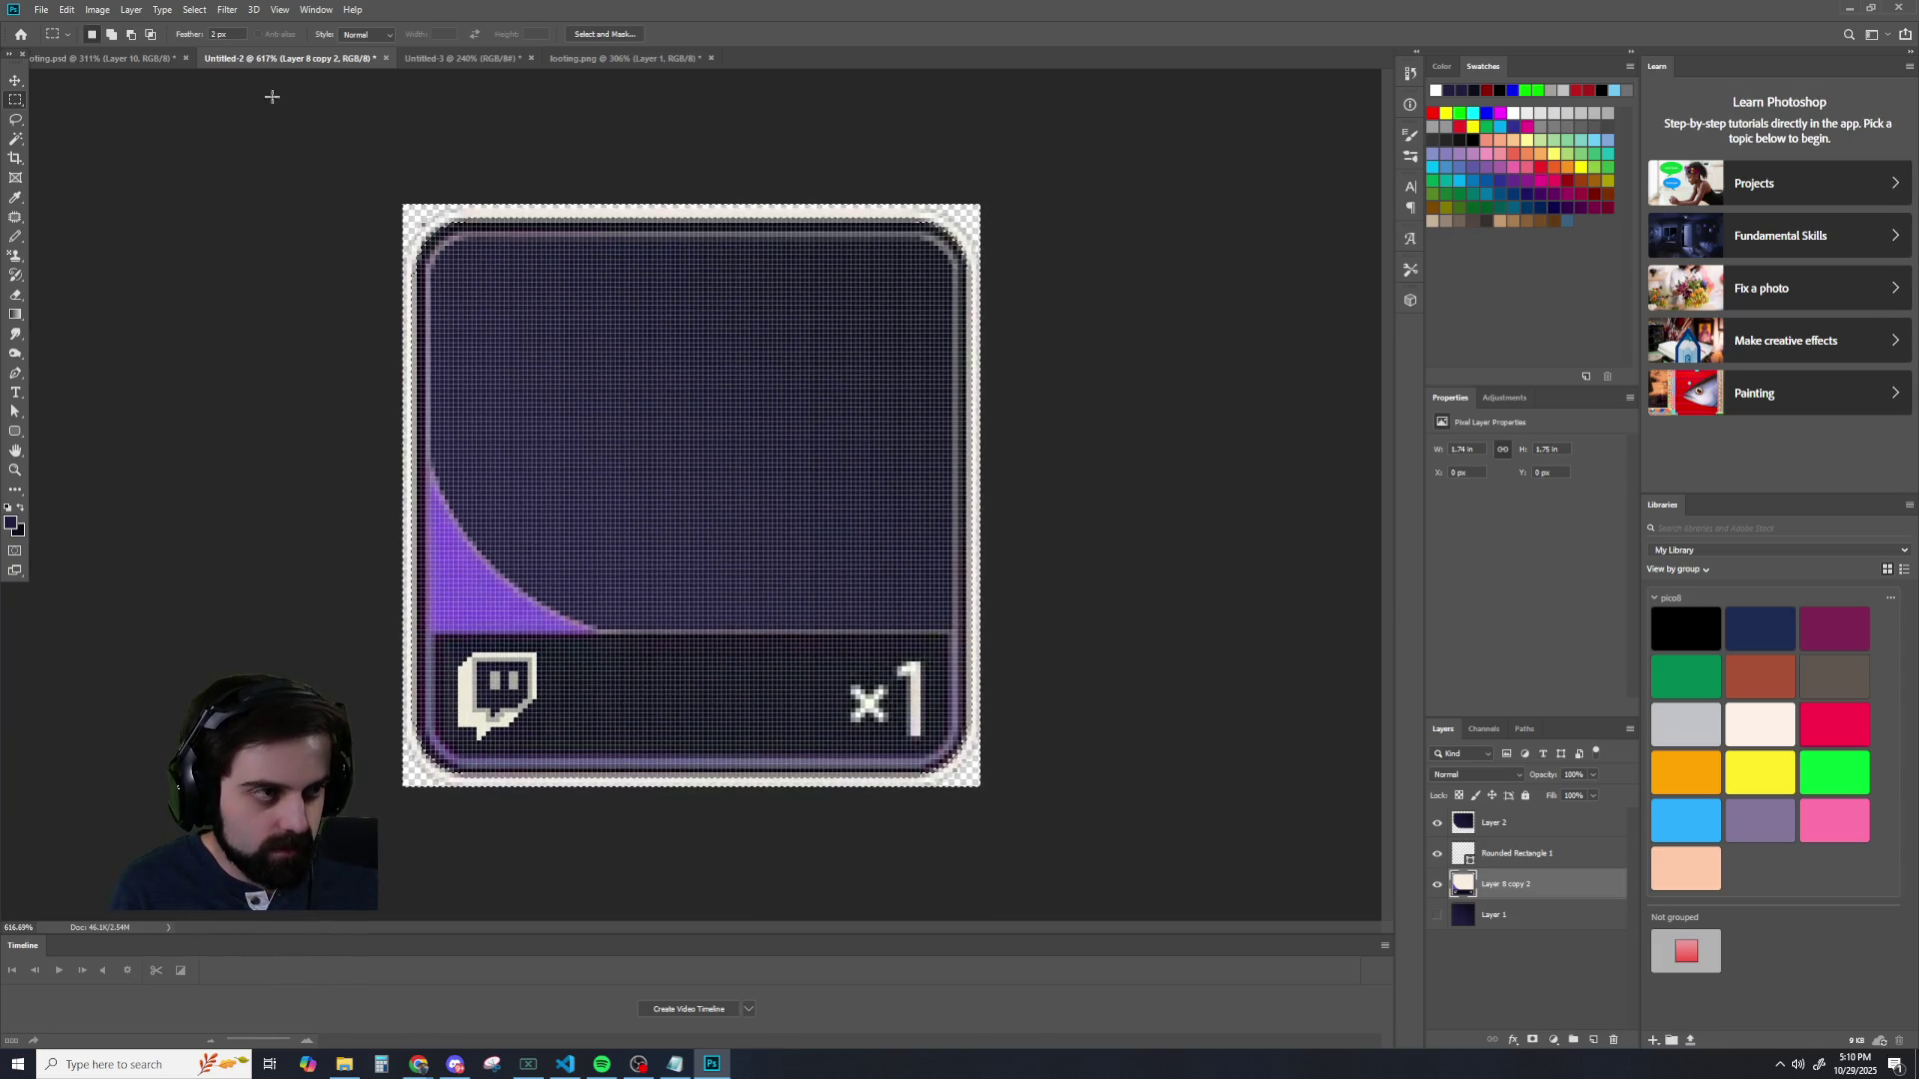
left_click(194, 9)
- Feather the card's selection by 1 px with Select > Modify > Feather
mouse_move(238, 225)
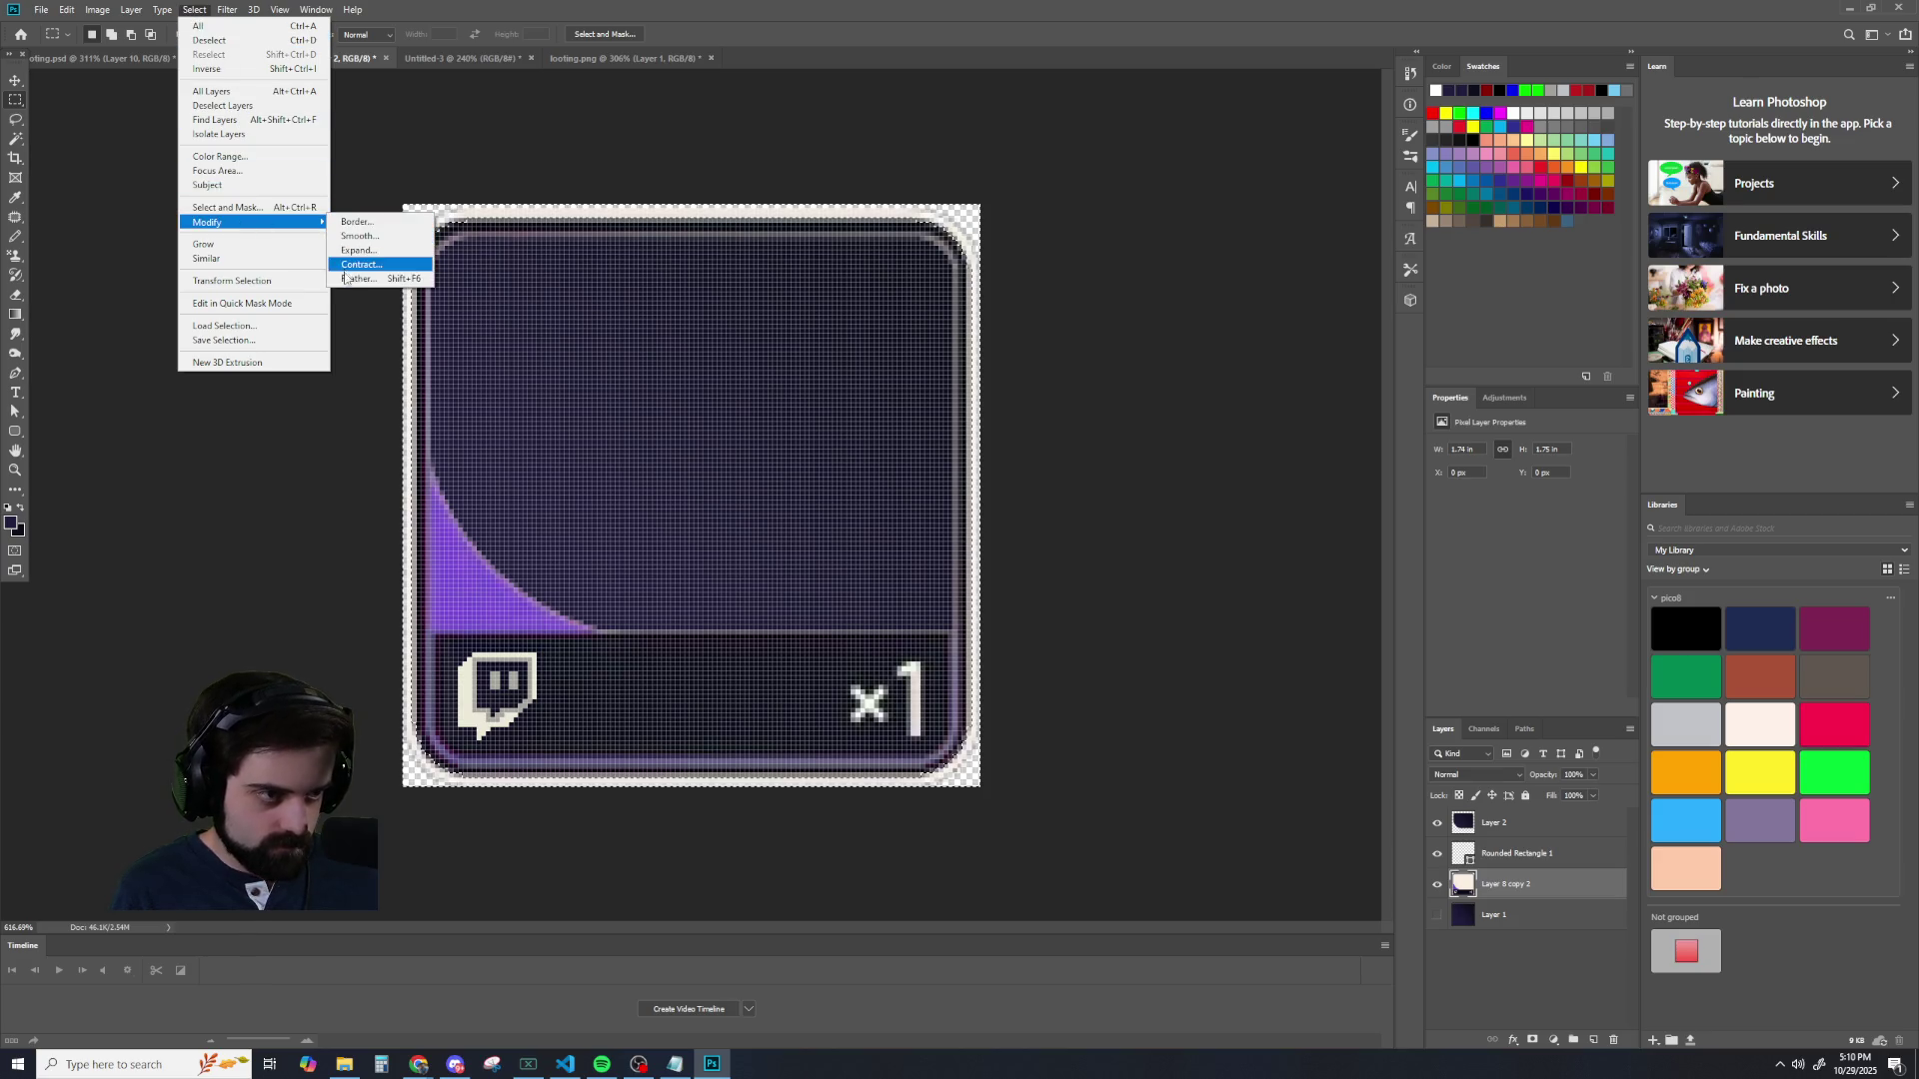
left_click(385, 280)
left_click(1450, 502)
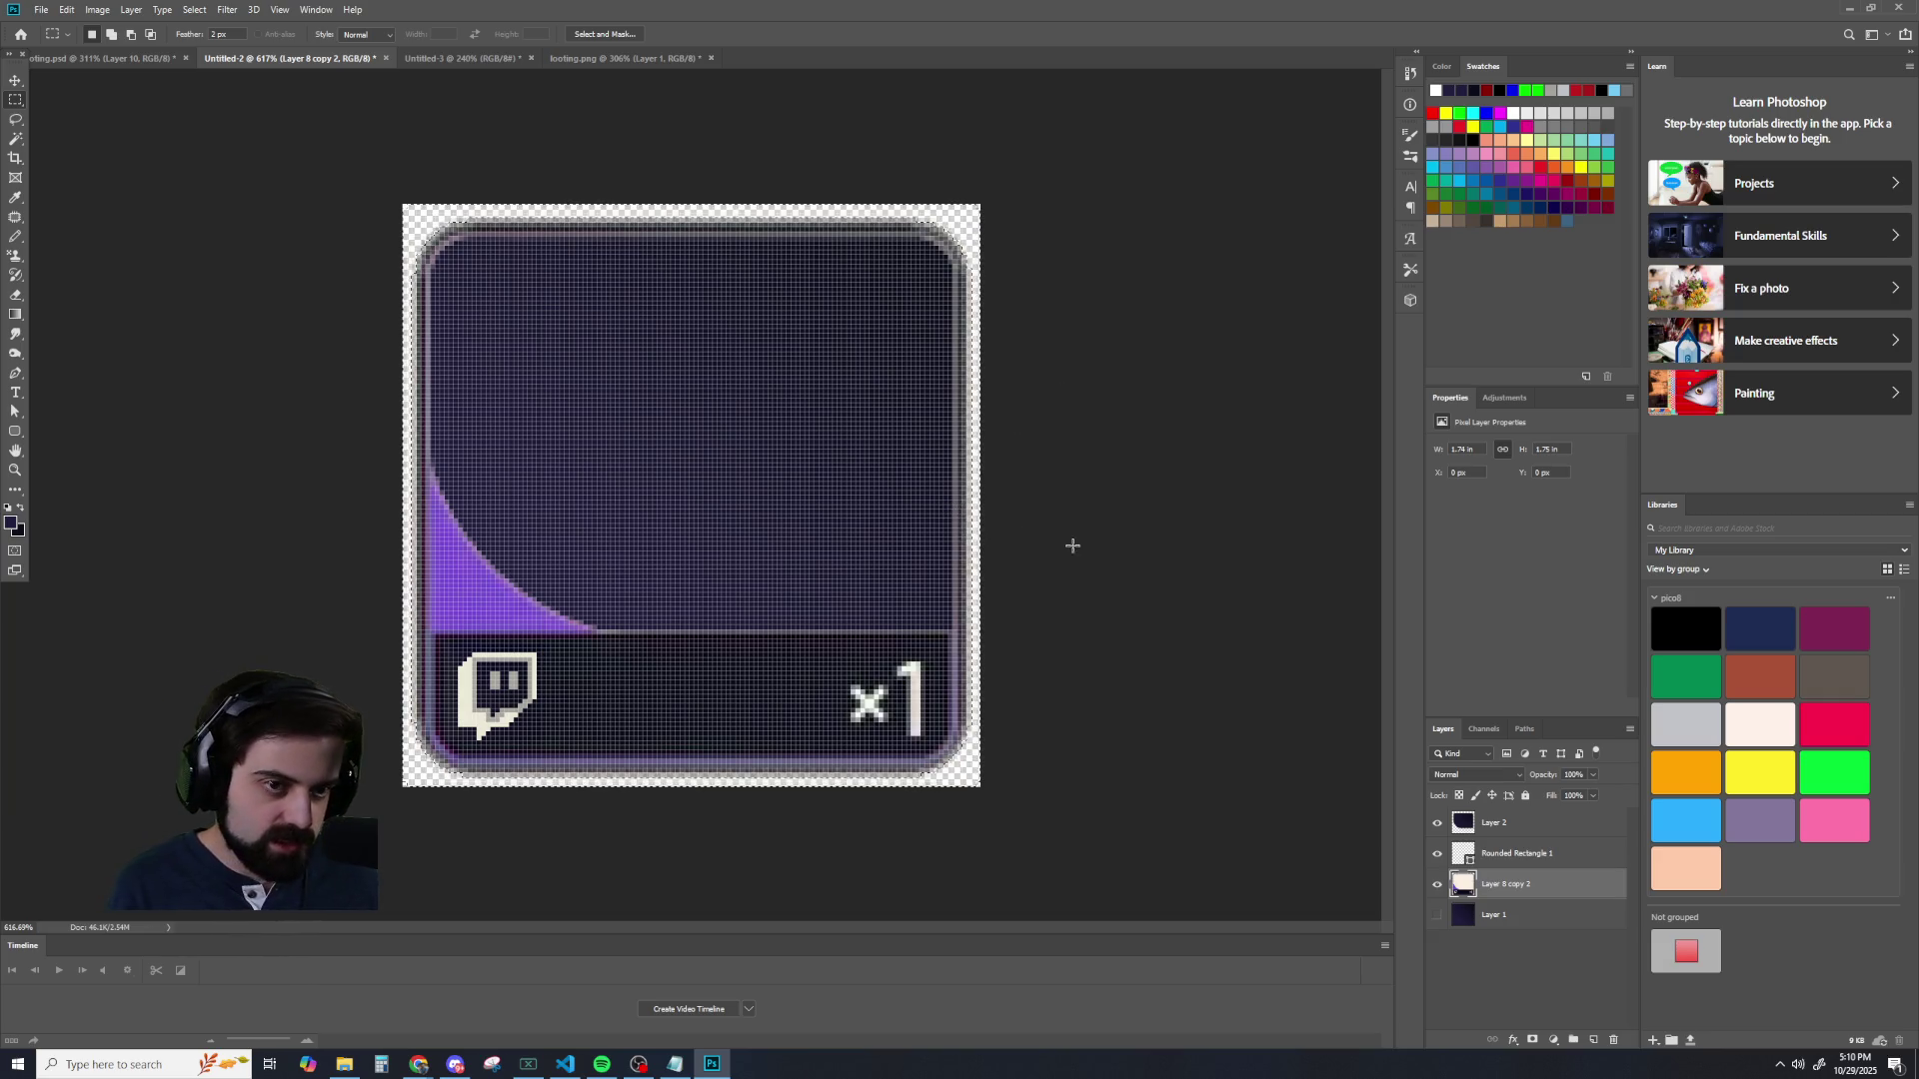
scroll(1068, 544, "up", 5)
scroll(1073, 511, "down", 2)
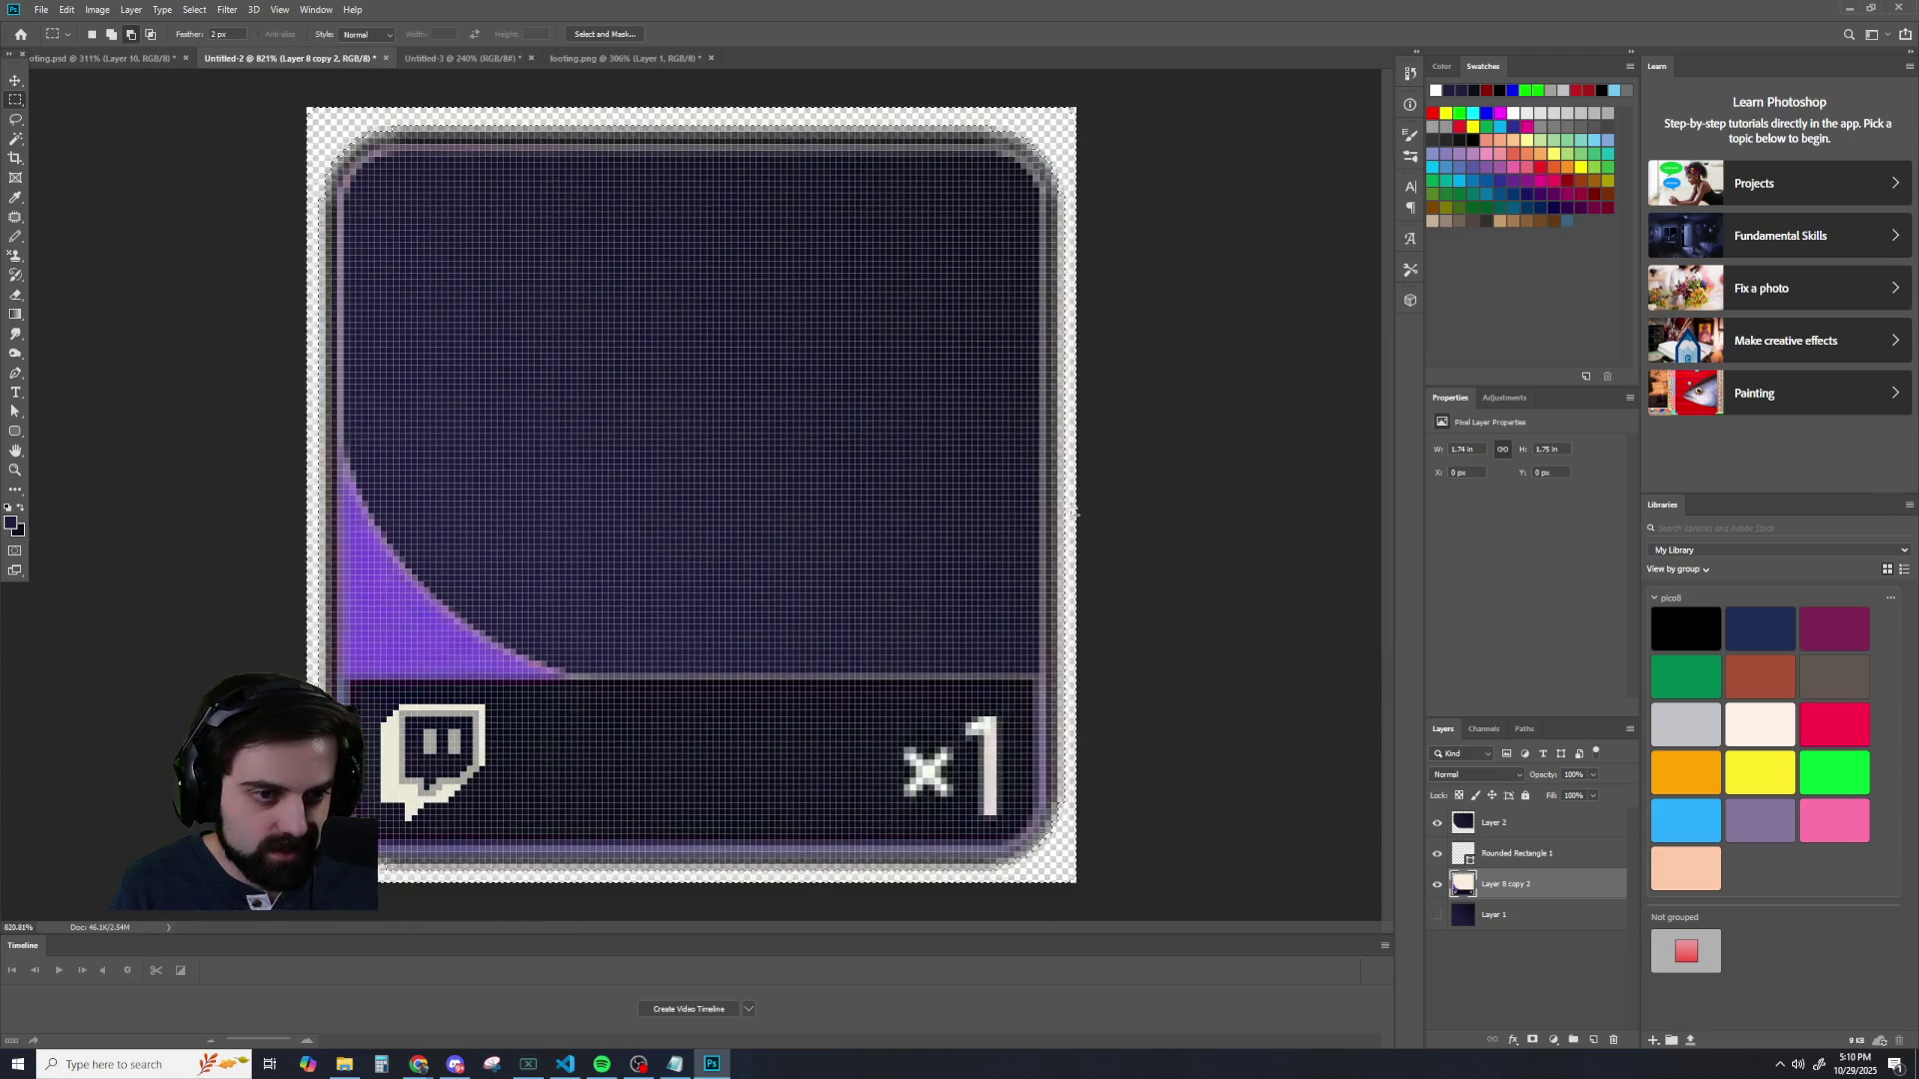
scroll(129, 170, "down", 3)
scroll(132, 183, "down", 3)
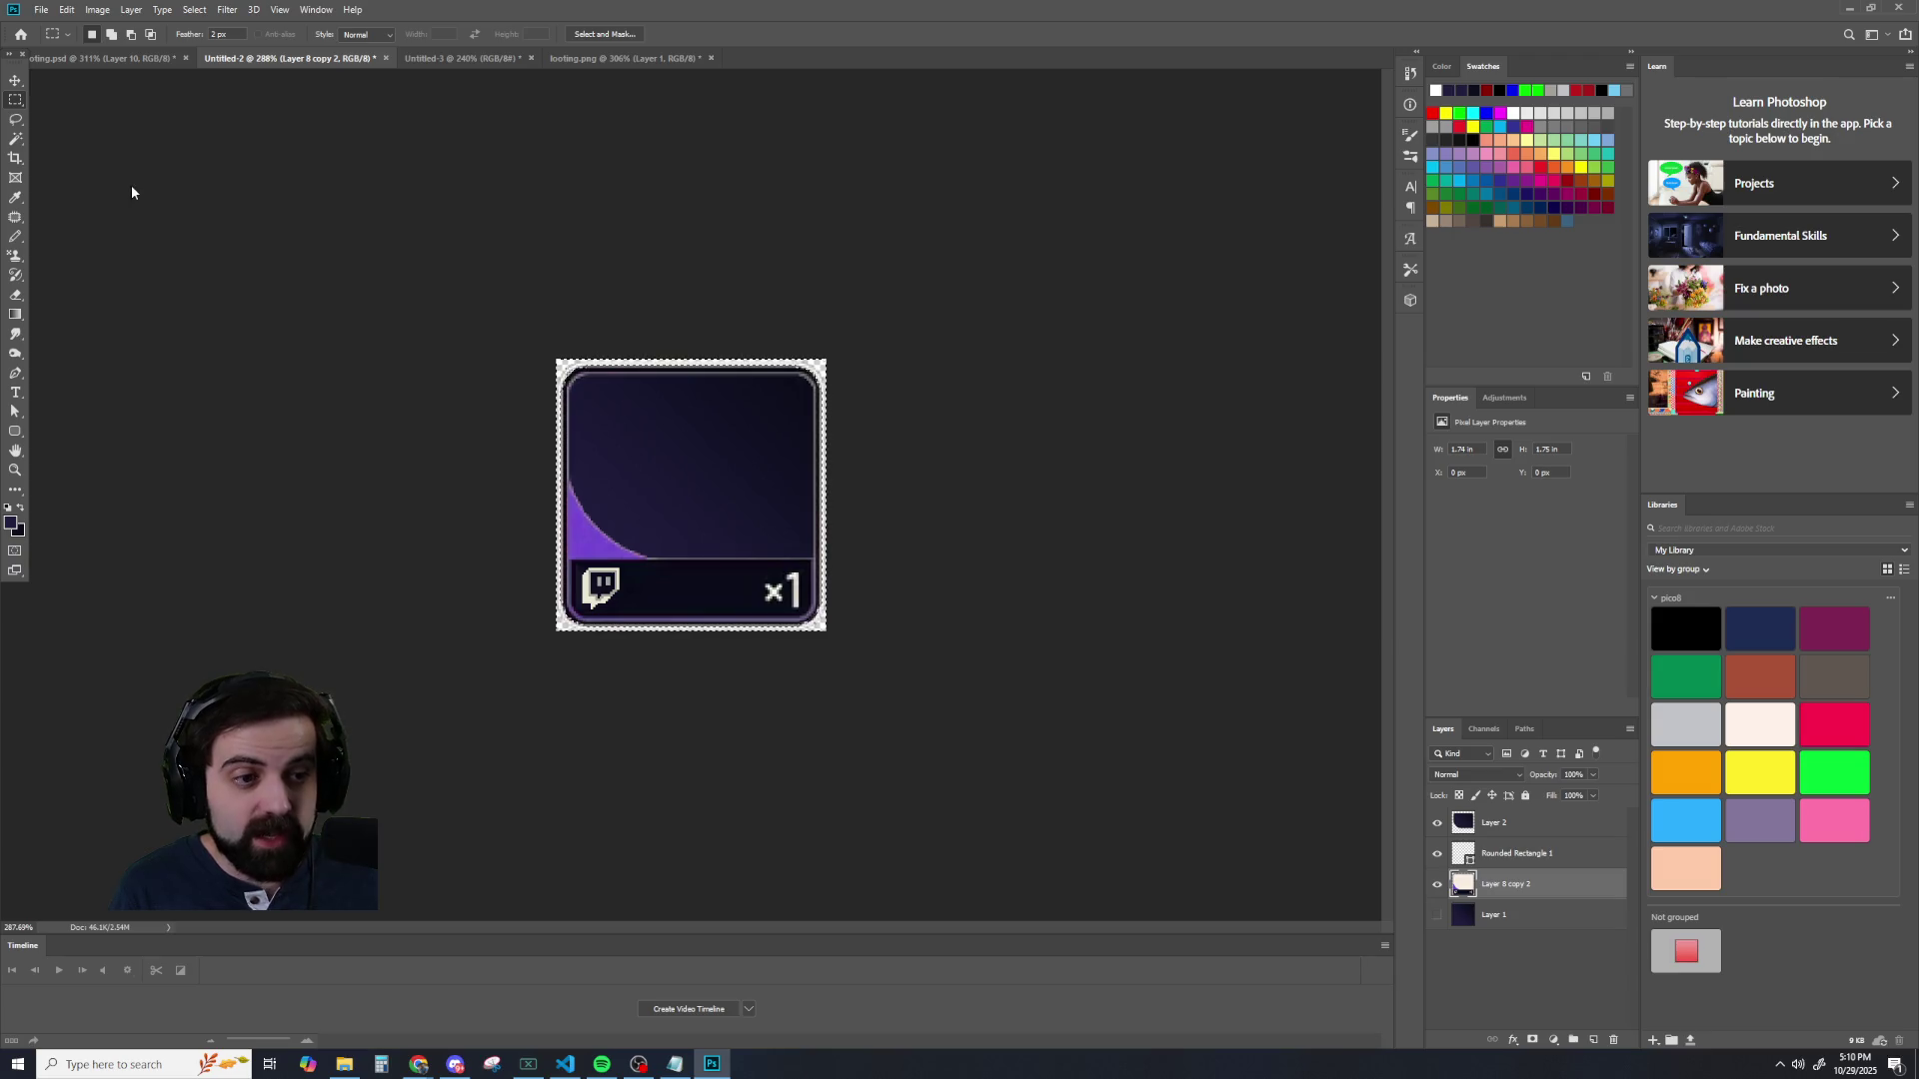
scroll(130, 184, "up", 2)
- Reopen the Select menu and close it again without changes
left_click(195, 10)
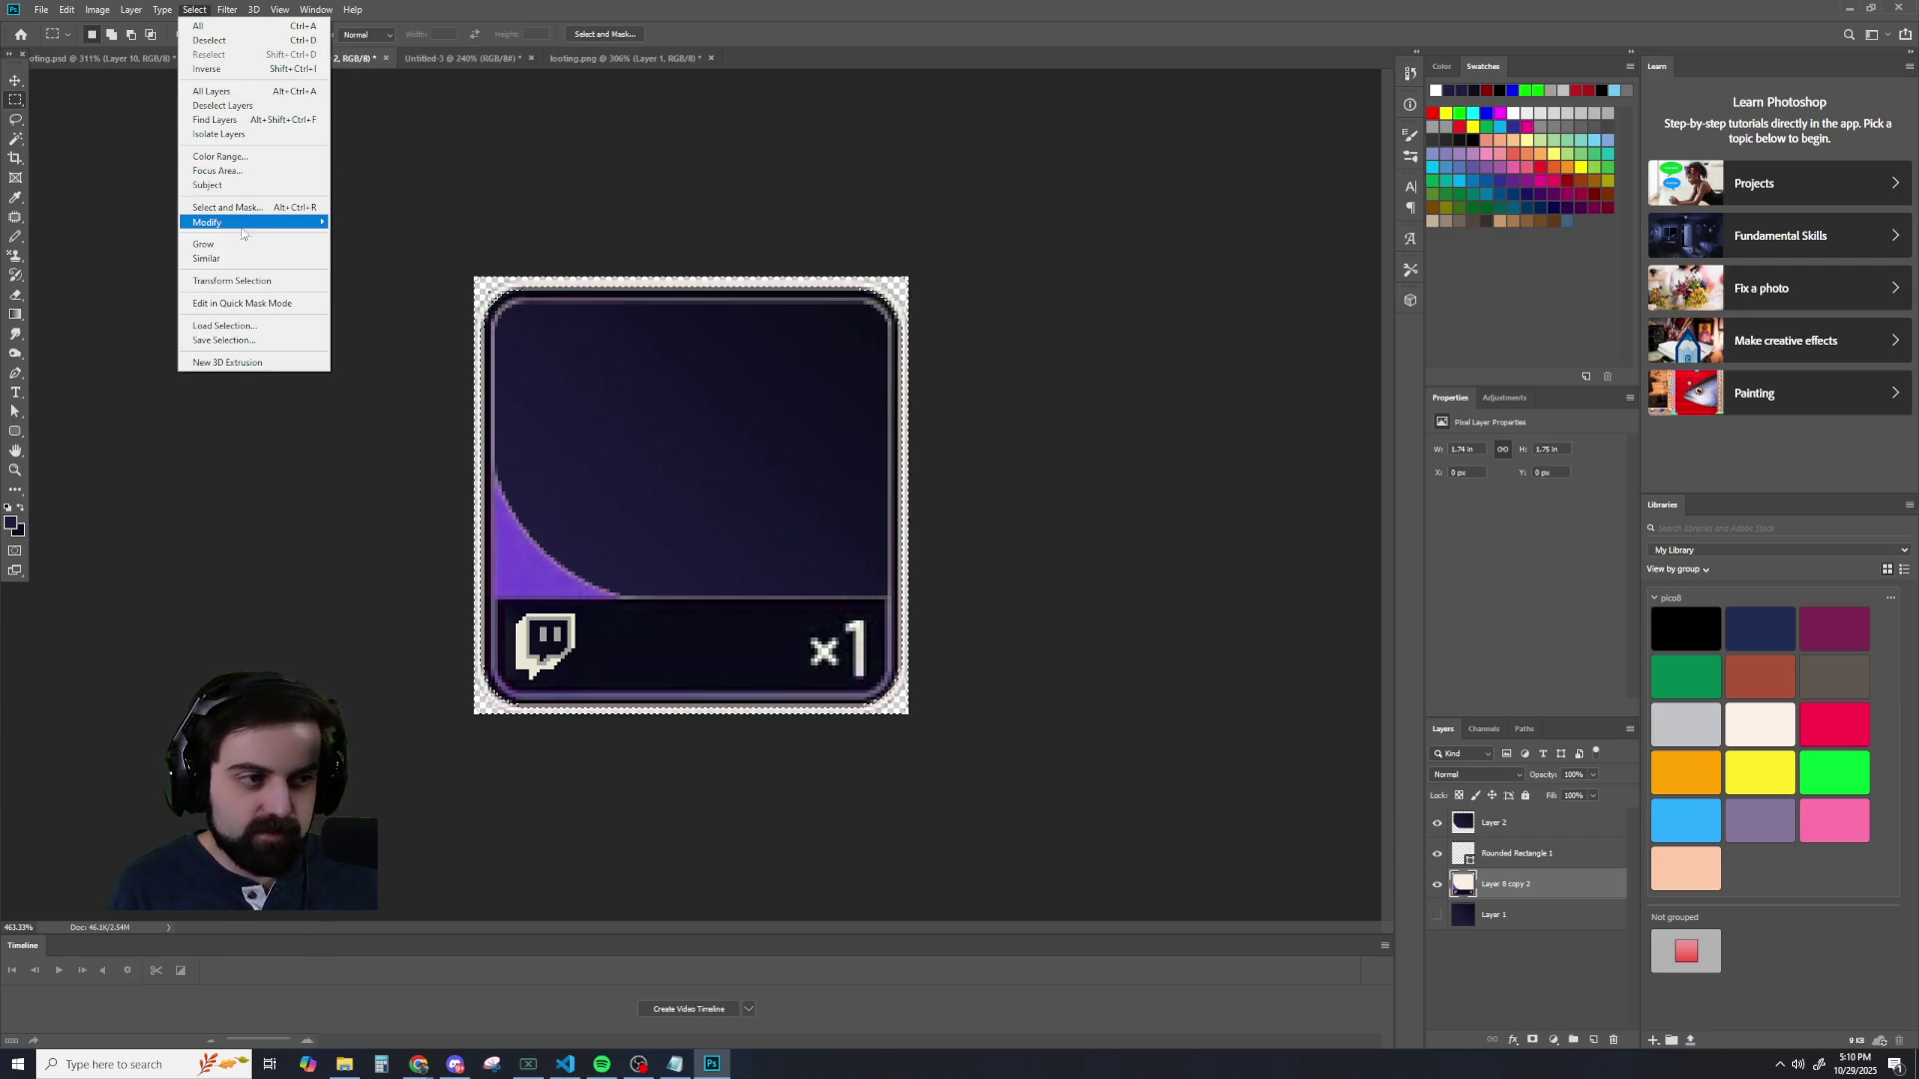
mouse_move(239, 224)
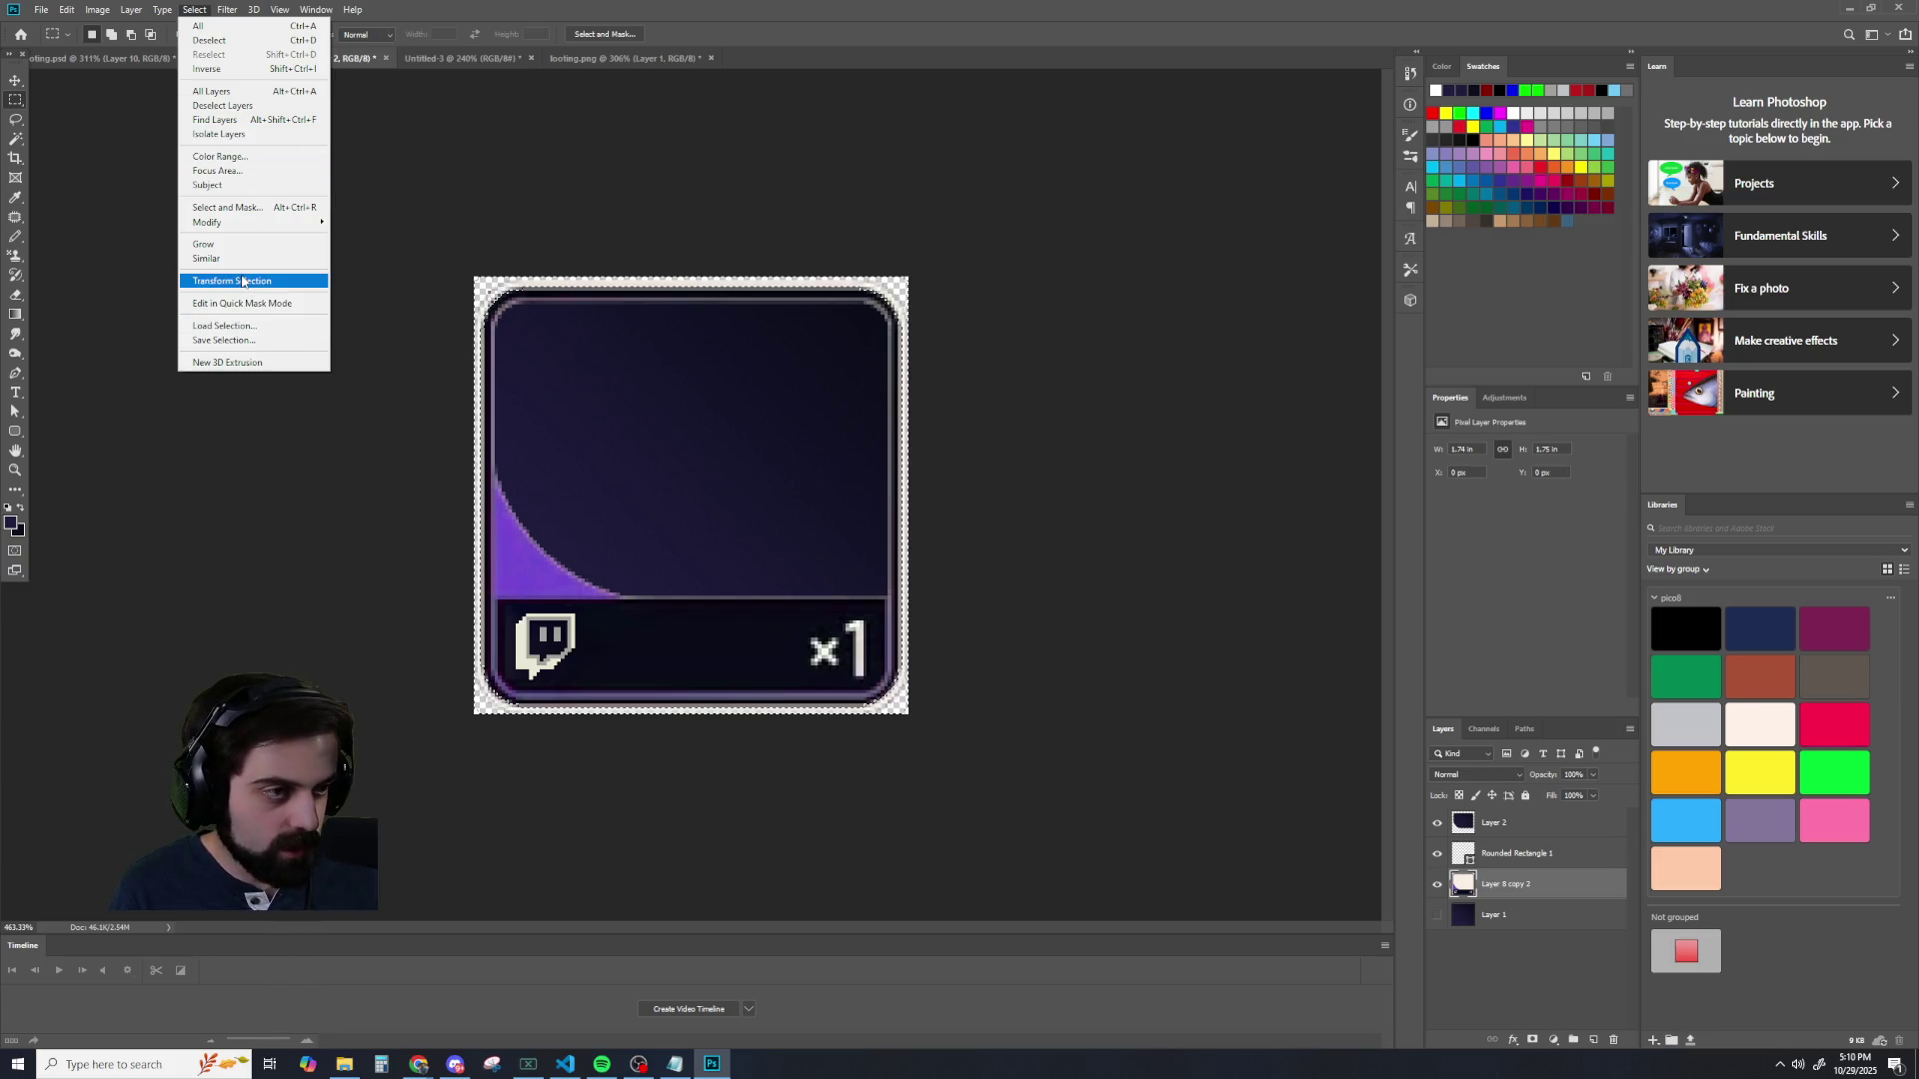
left_click(439, 32)
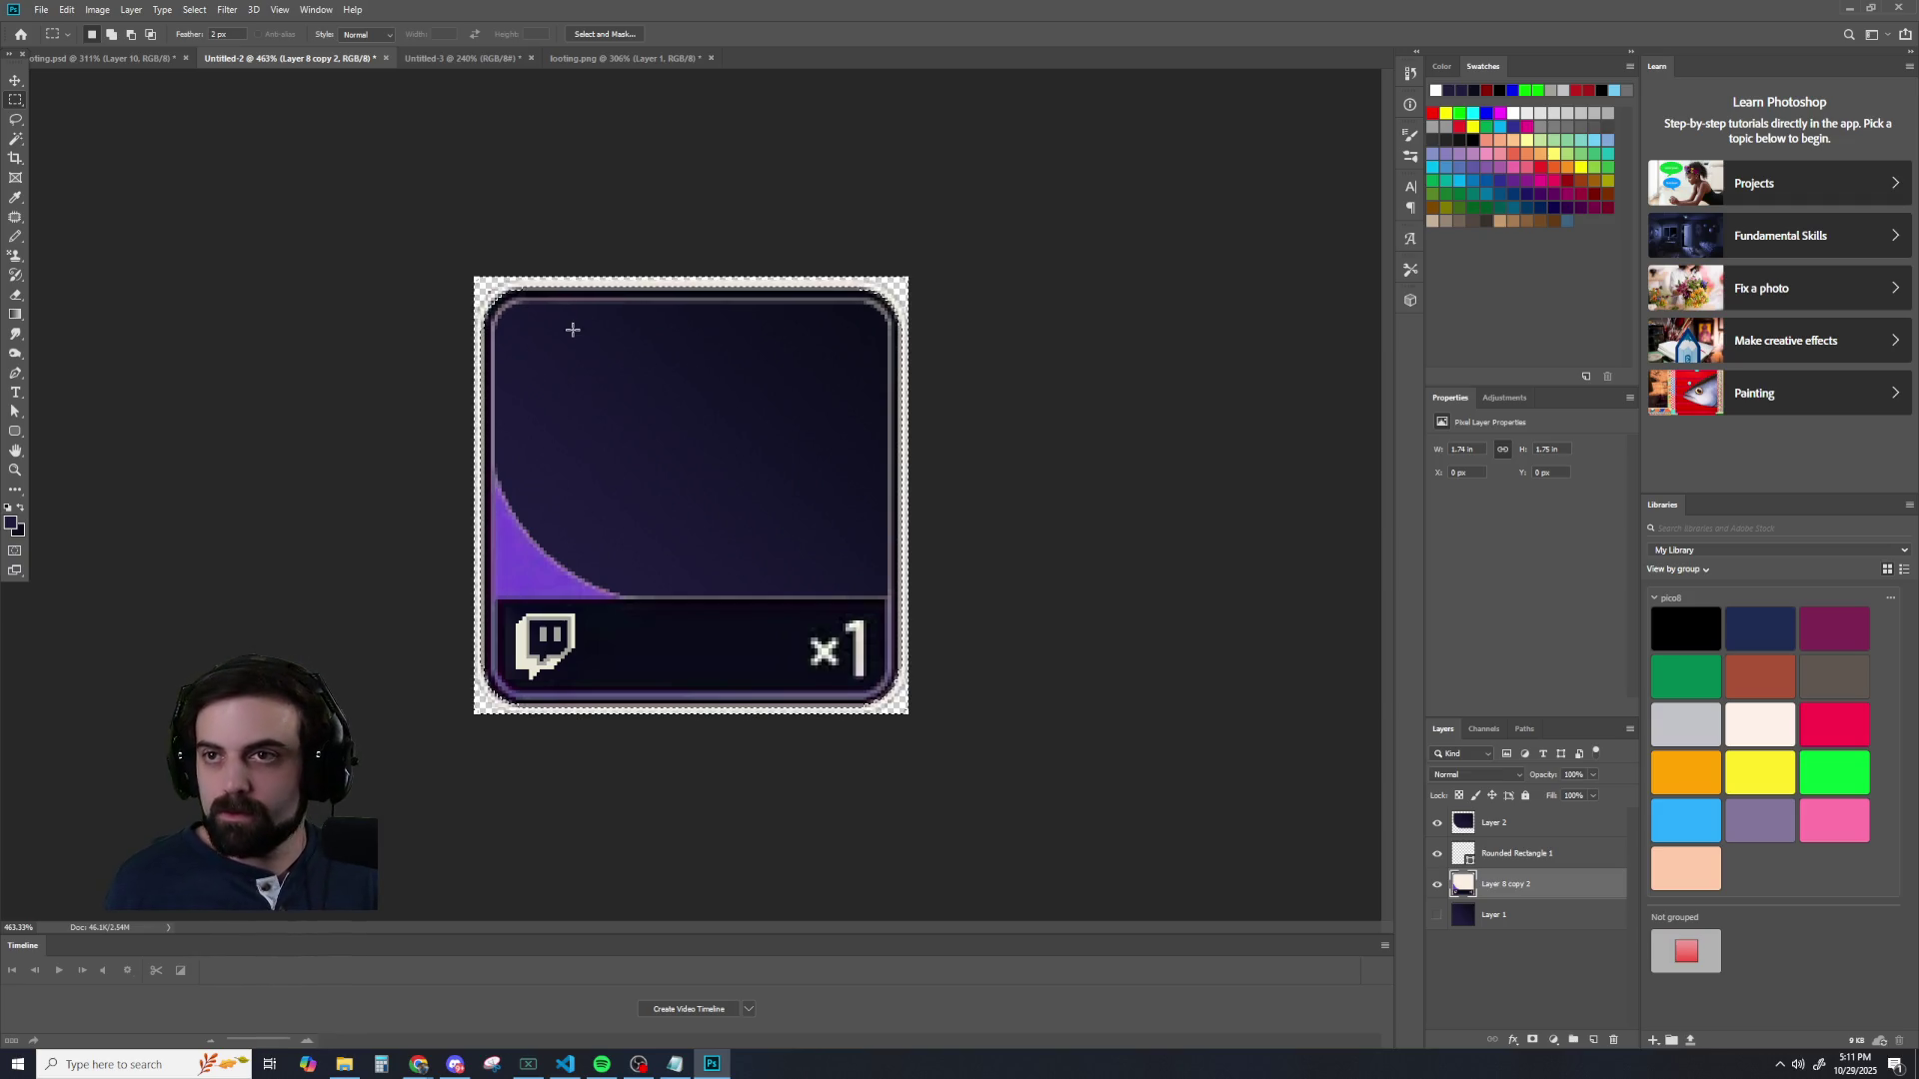
scroll(612, 359, "up", 2)
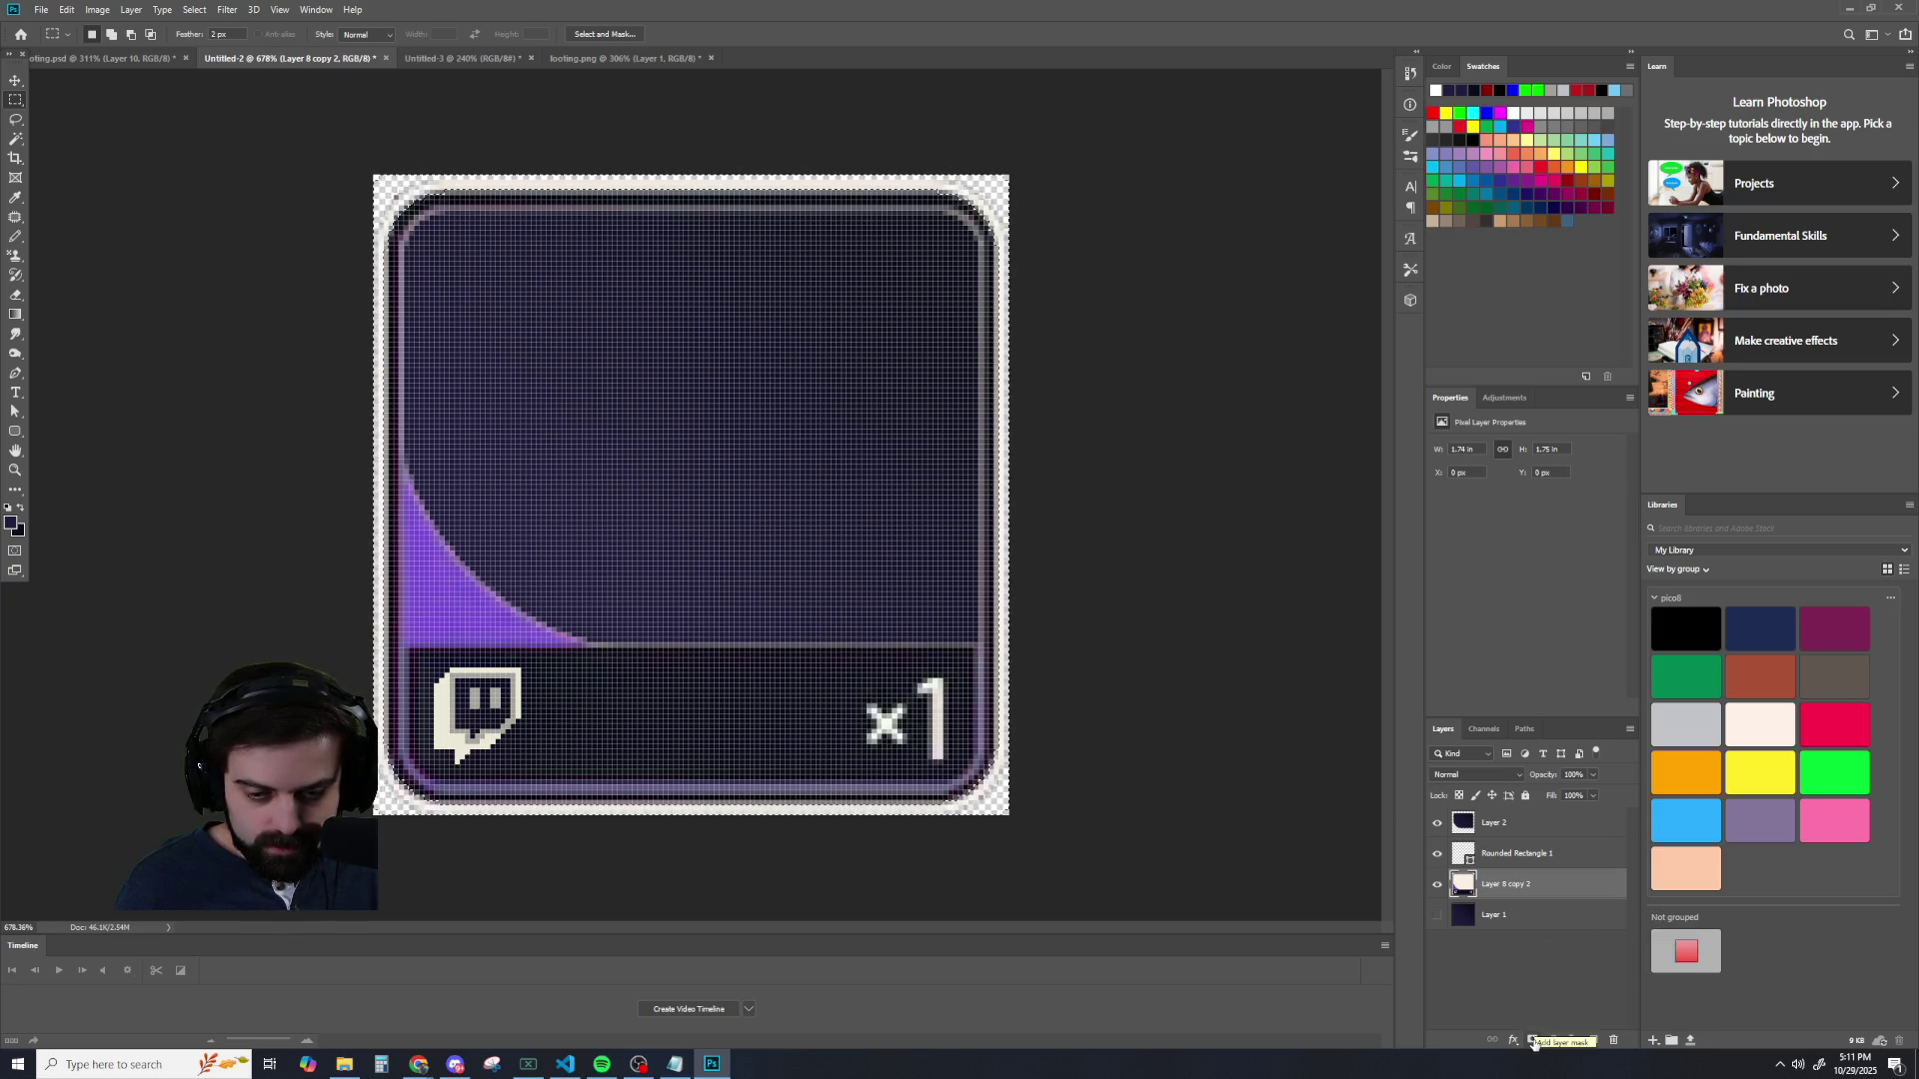
- Open Select and Mask and set the edge Radius to 2 px
left_click(182, 11)
left_click(217, 207)
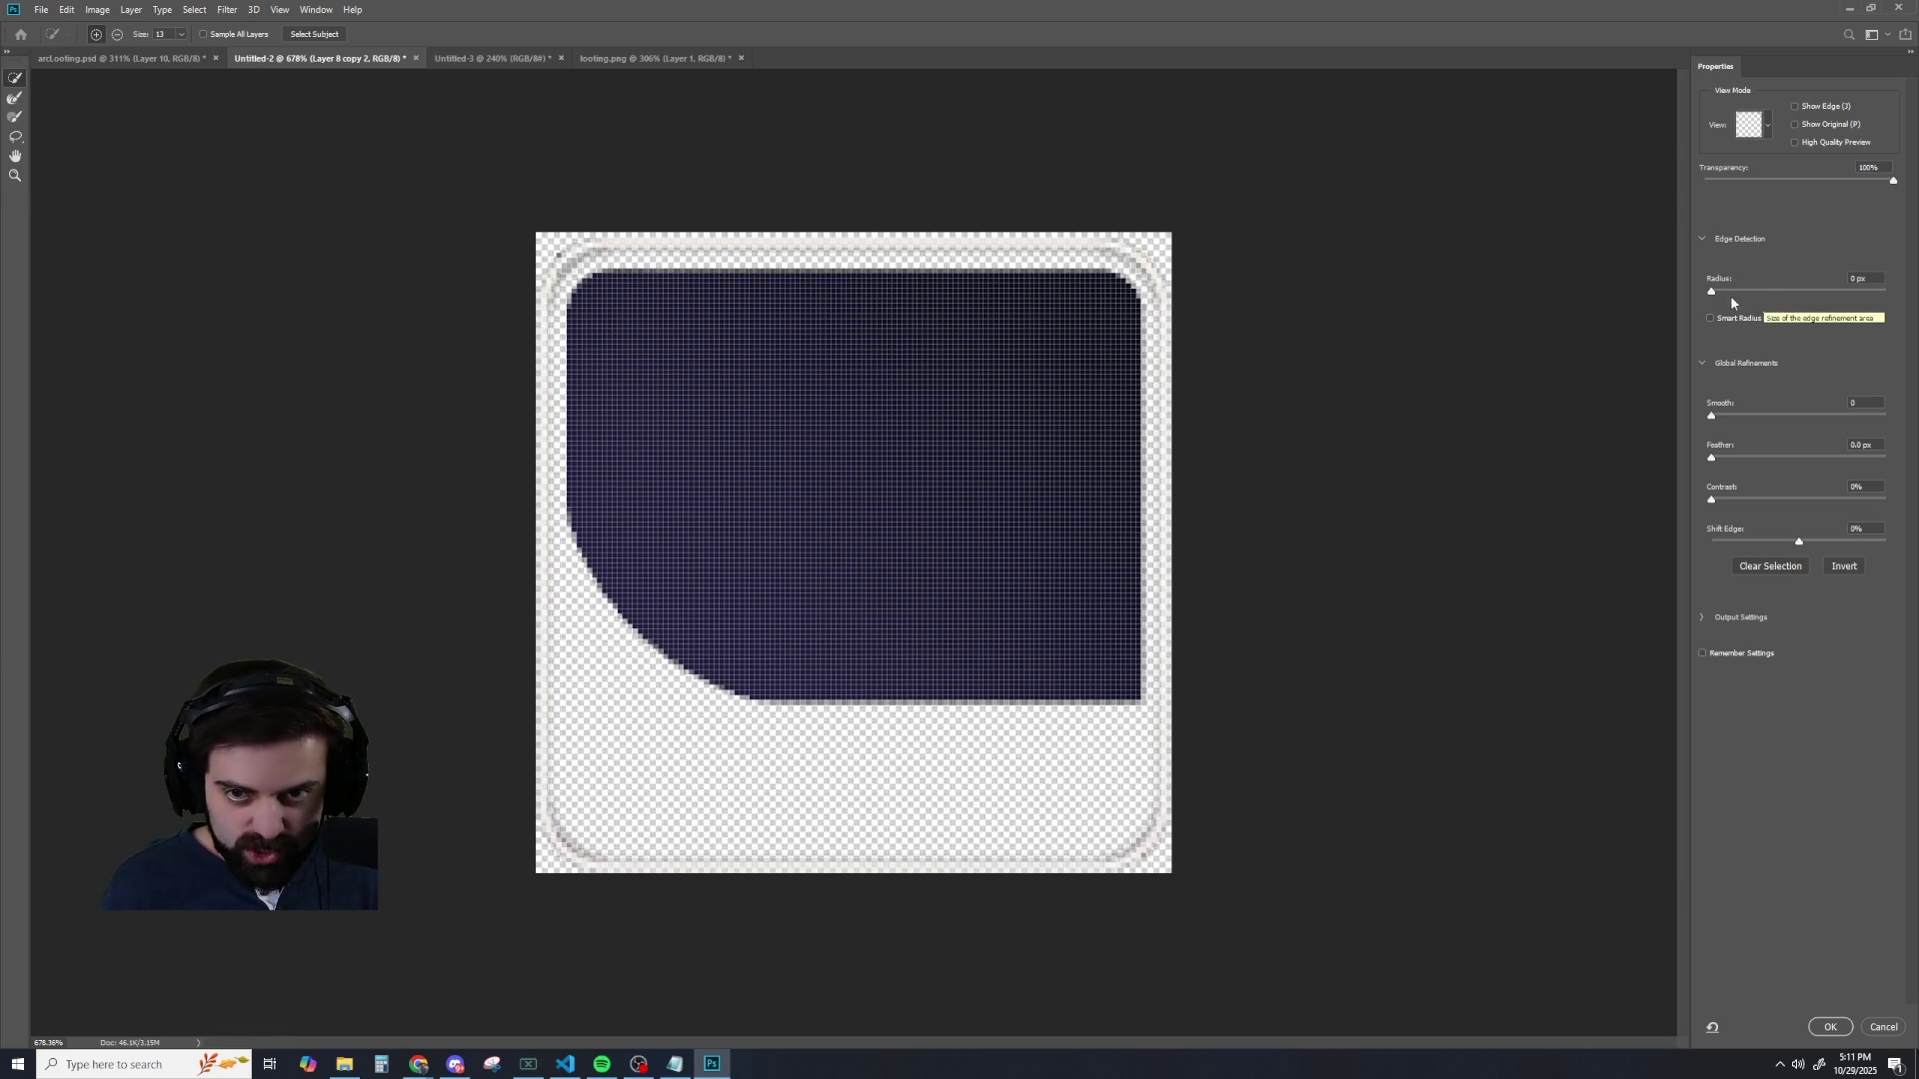
mouse_move(1711, 294)
left_mouse_down()
mouse_move(1777, 292)
mouse_move(1699, 295)
left_mouse_up()
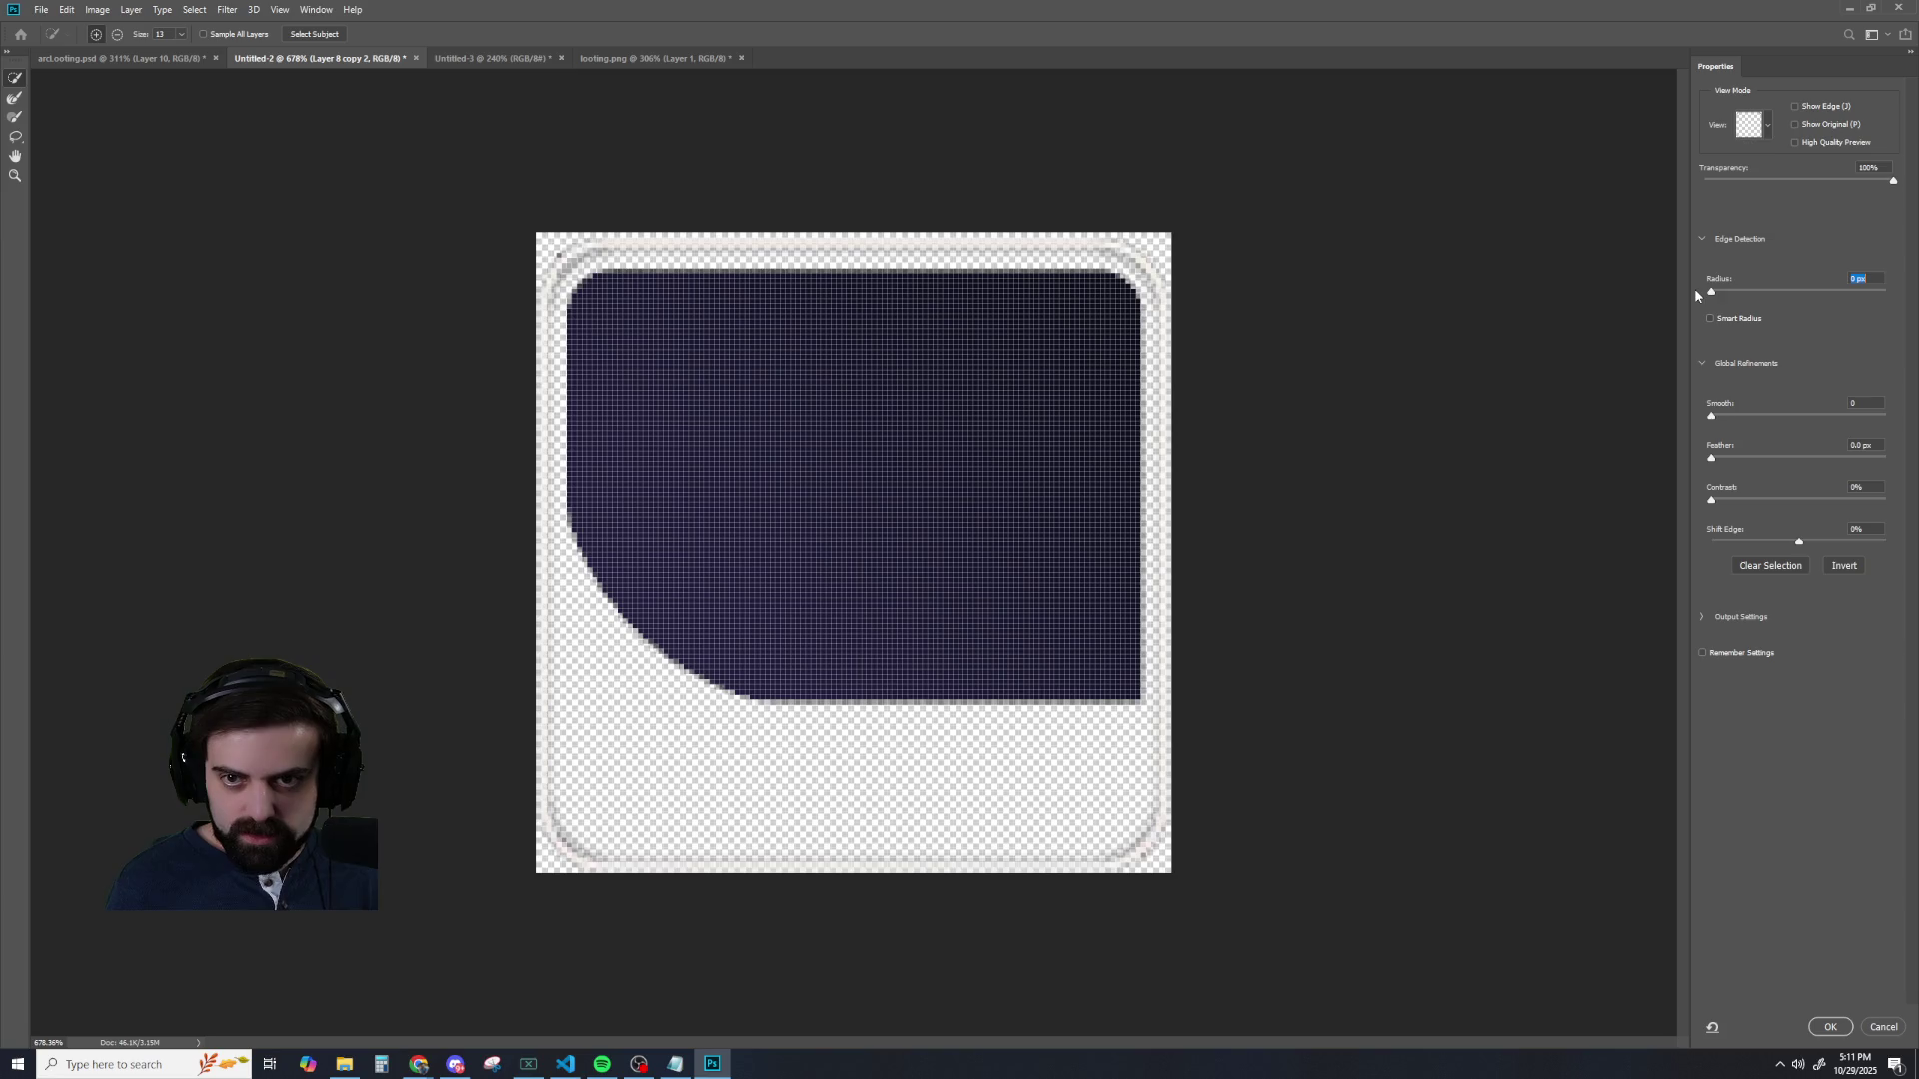
mouse_move(1705, 292)
left_mouse_down()
mouse_move(1730, 294)
mouse_move(1714, 299)
left_mouse_up()
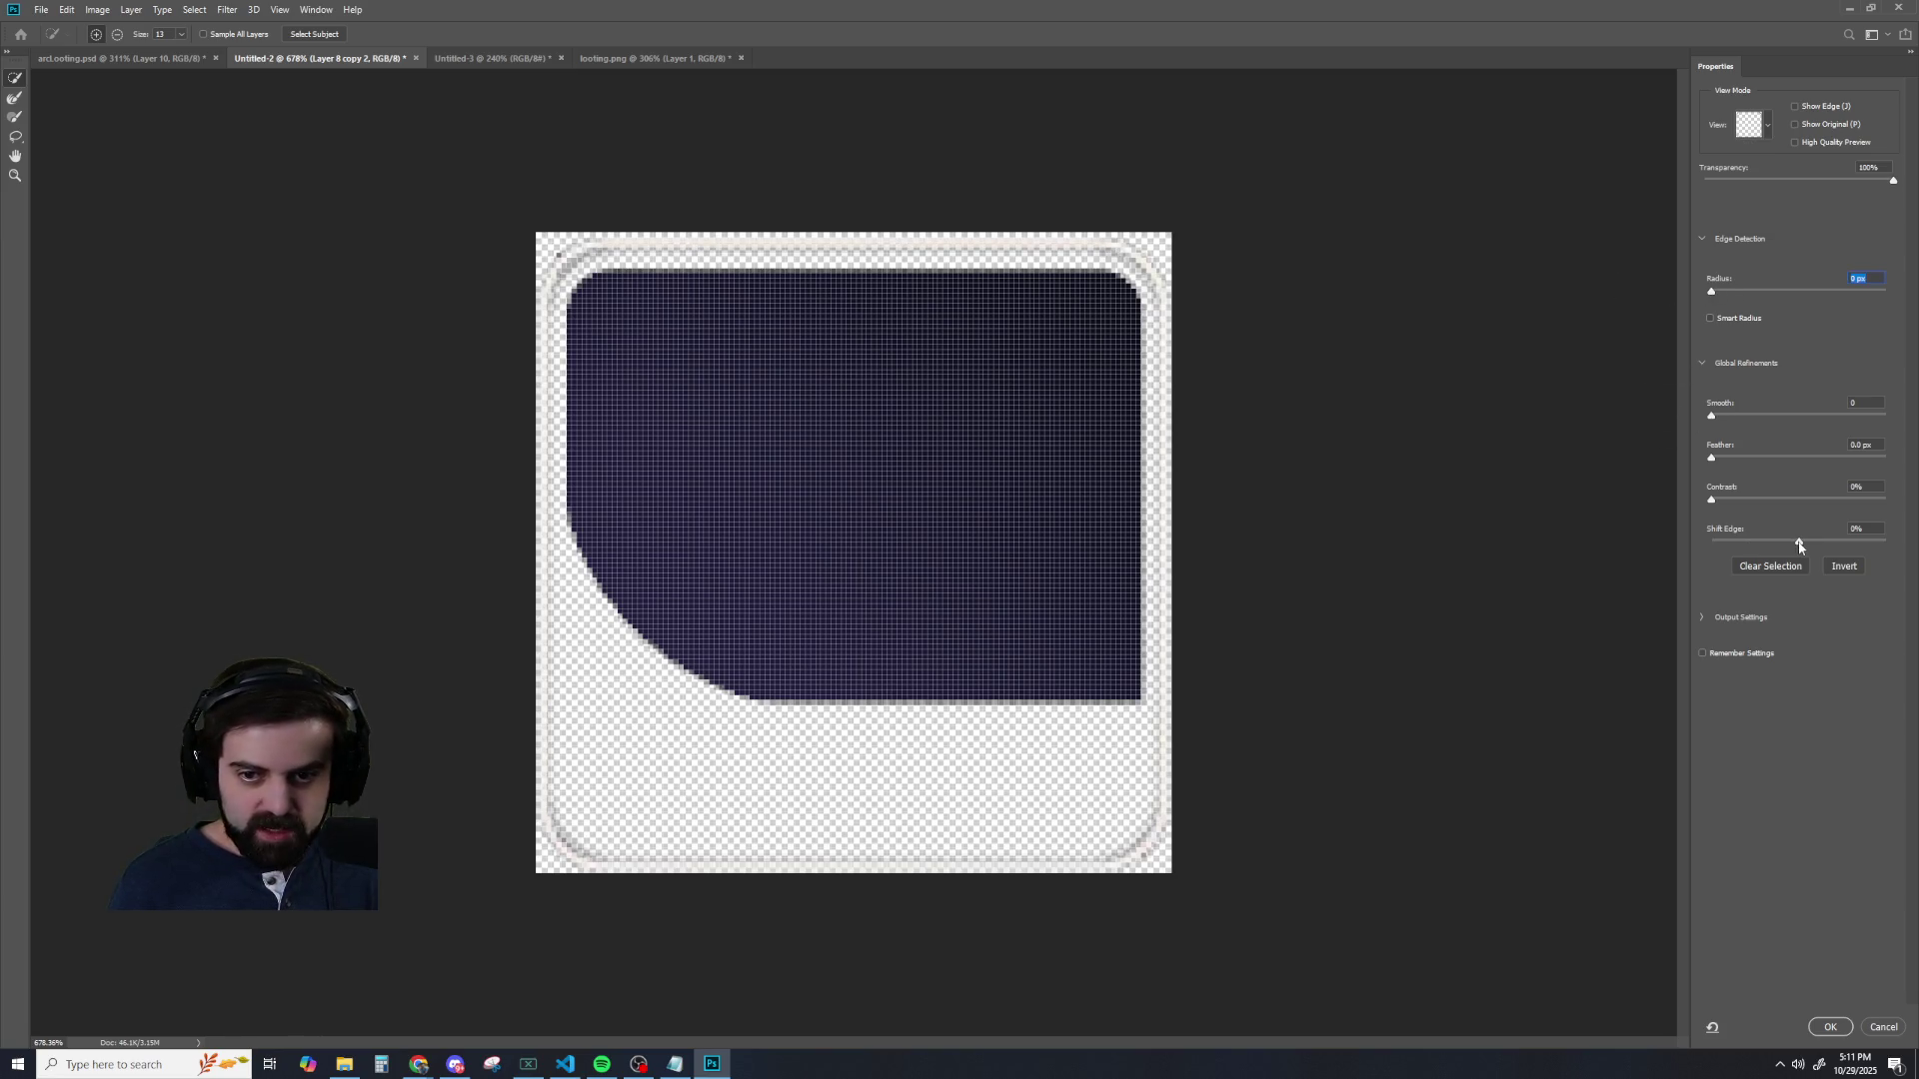
- Test Shift Edge values, settle on a slight inward shift, and apply with OK
left_click_drag(1807, 545, 1757, 535)
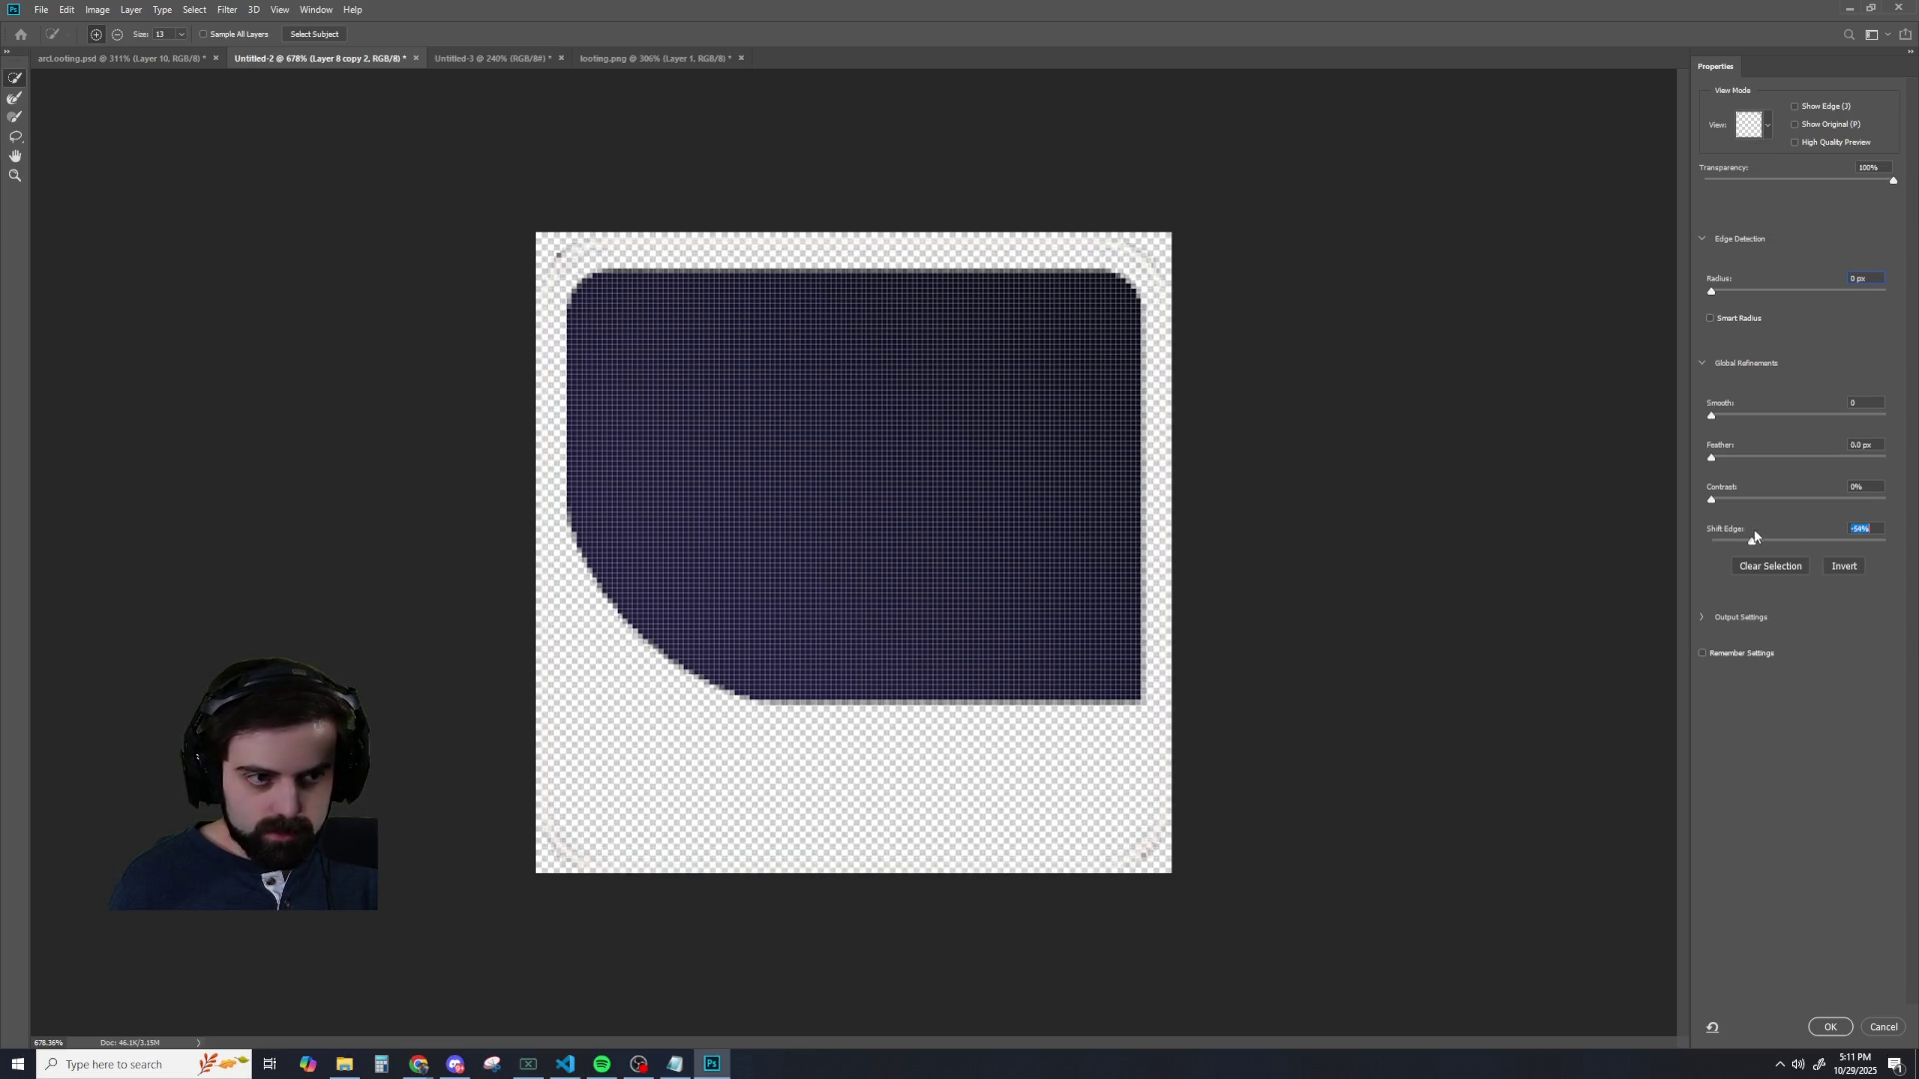
left_click_drag(1783, 532, 1812, 518)
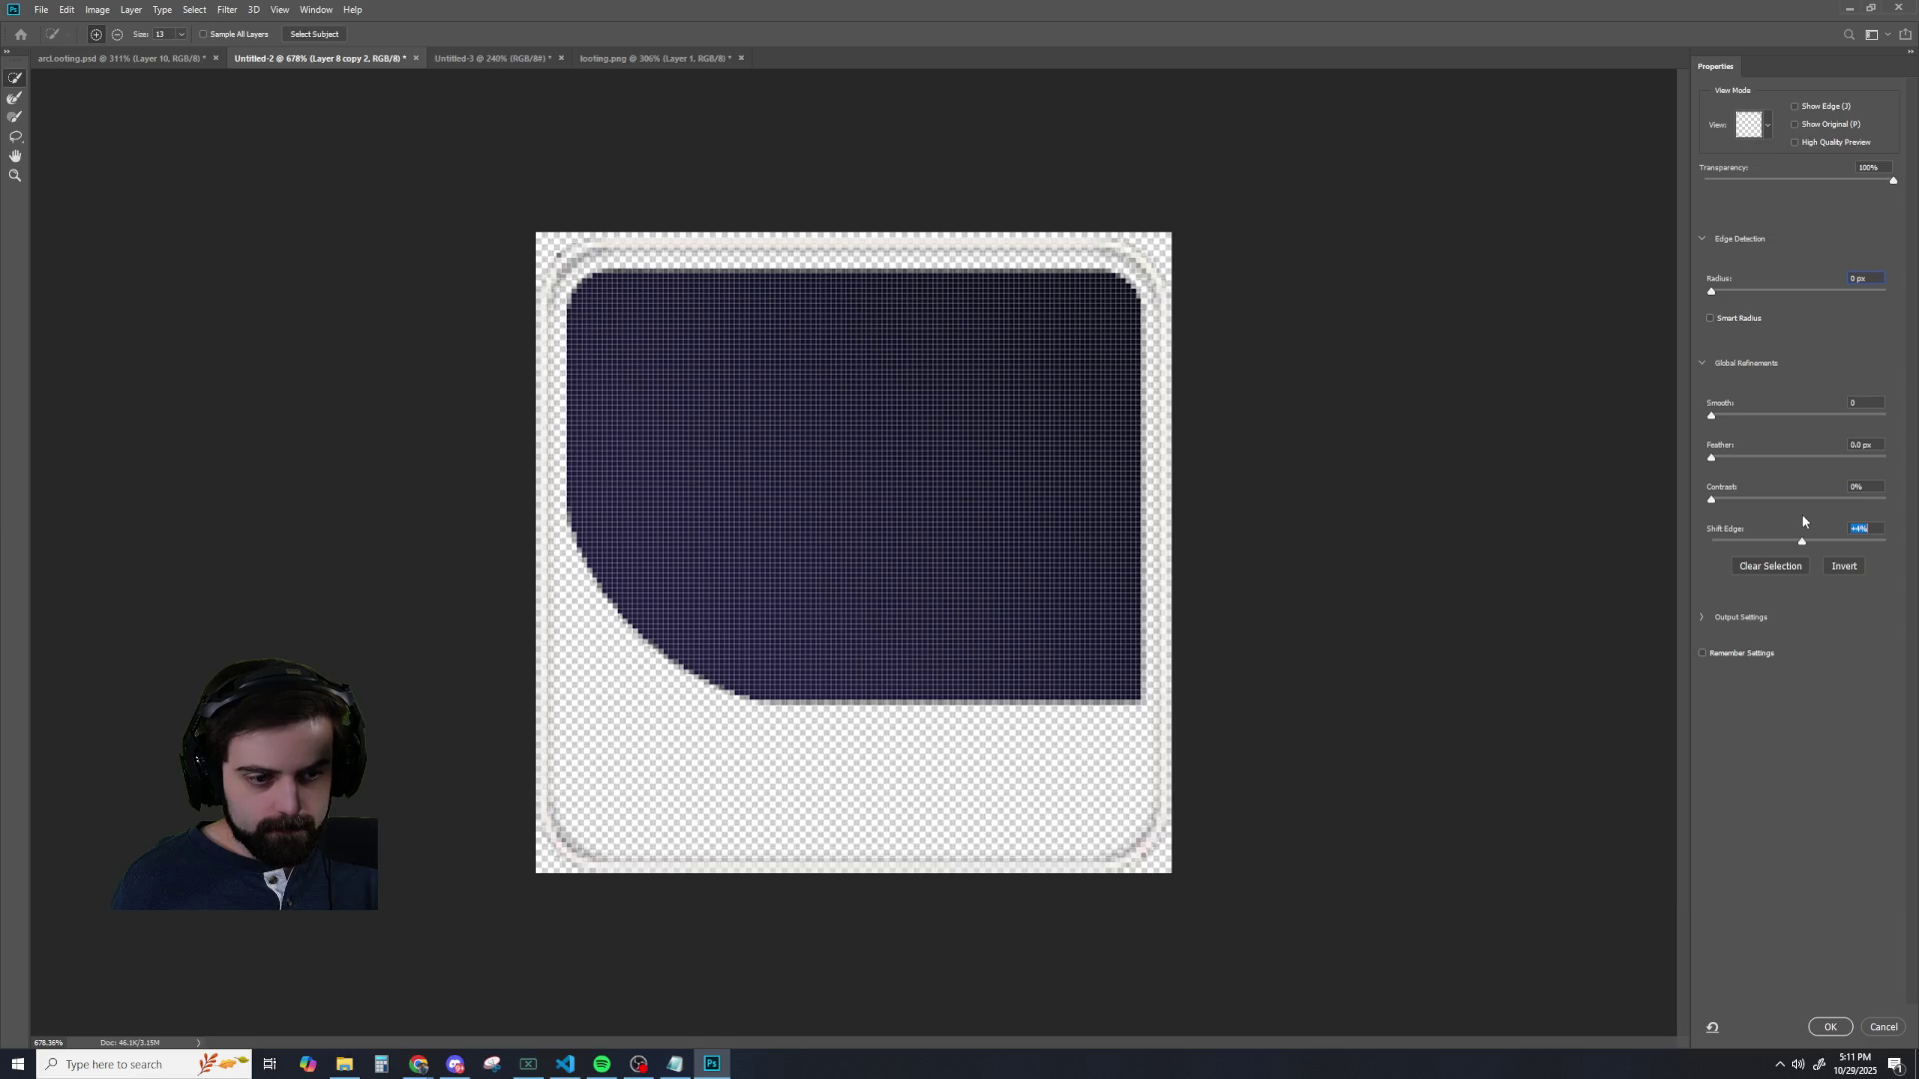
left_click_drag(1804, 521, 1764, 521)
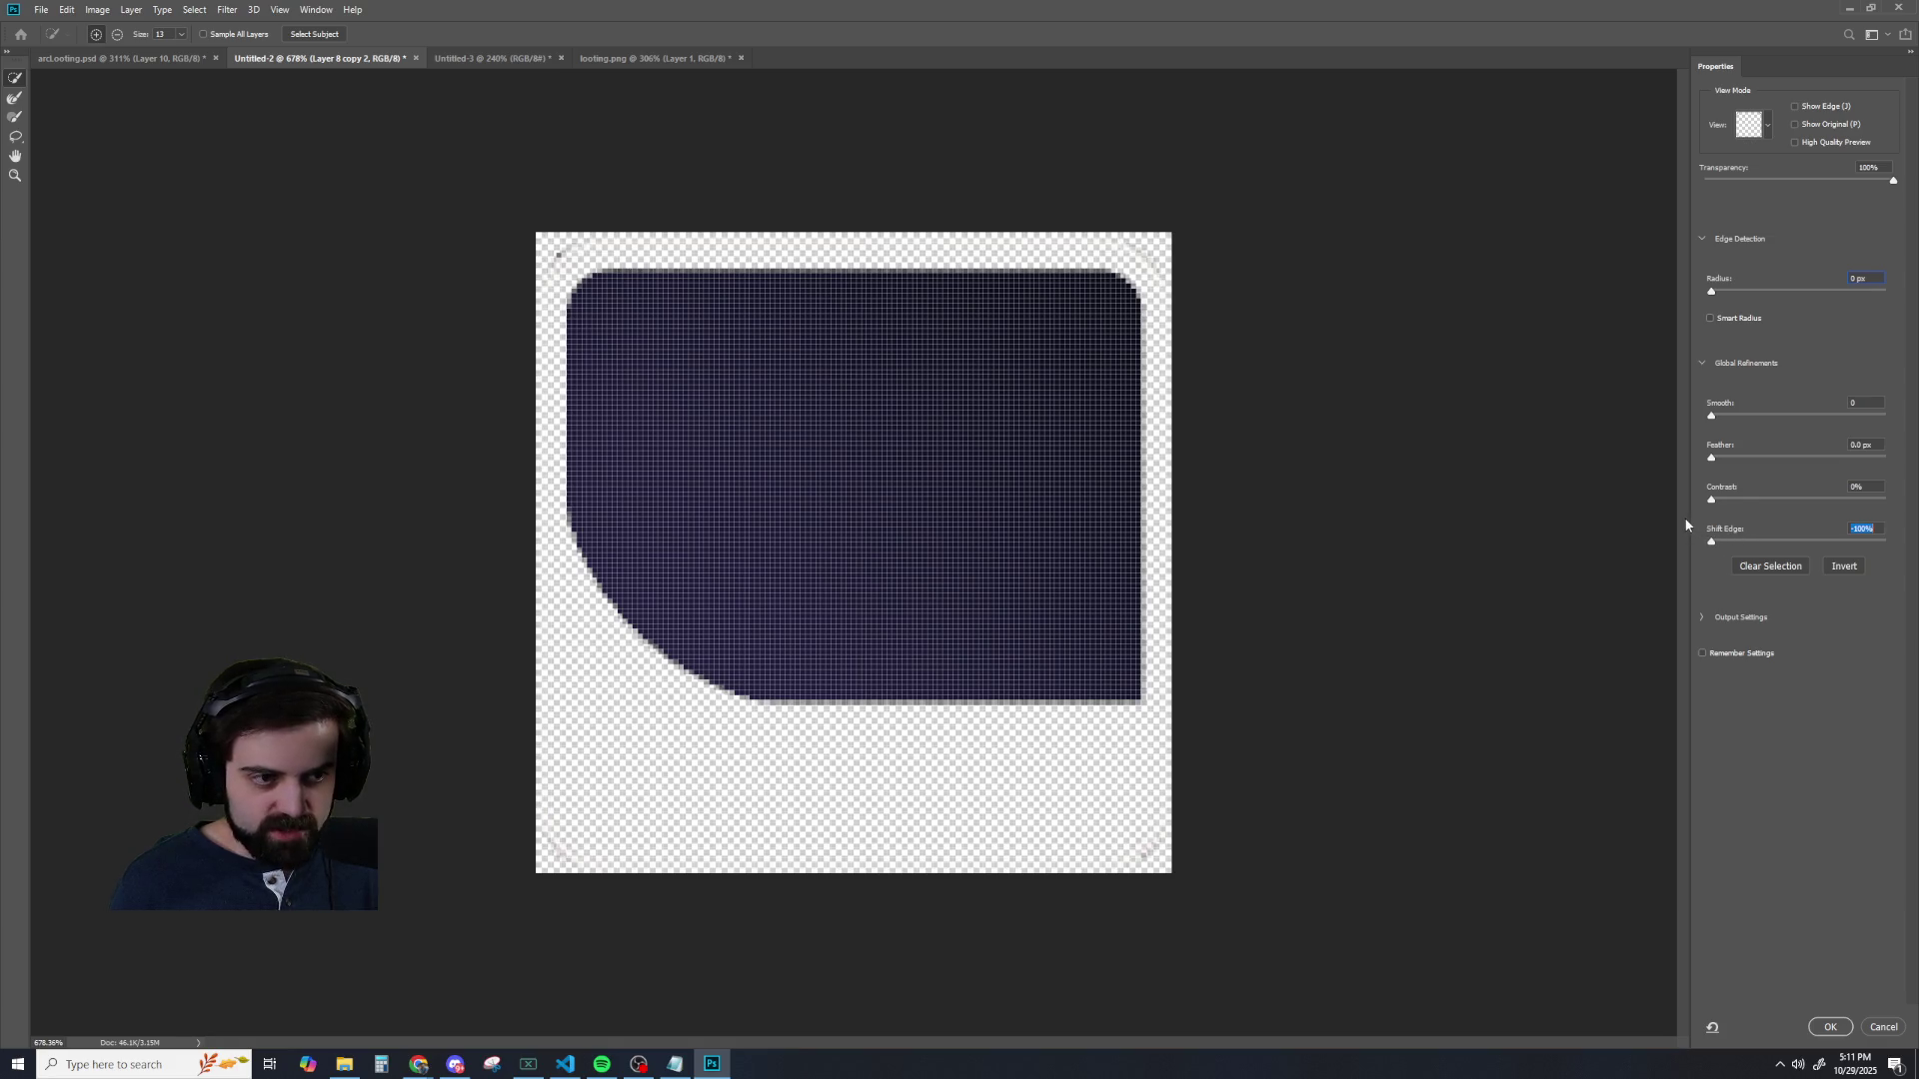
mouse_move(1771, 516)
left_mouse_down()
mouse_move(1863, 508)
mouse_move(1787, 520)
mouse_move(1788, 537)
left_mouse_up()
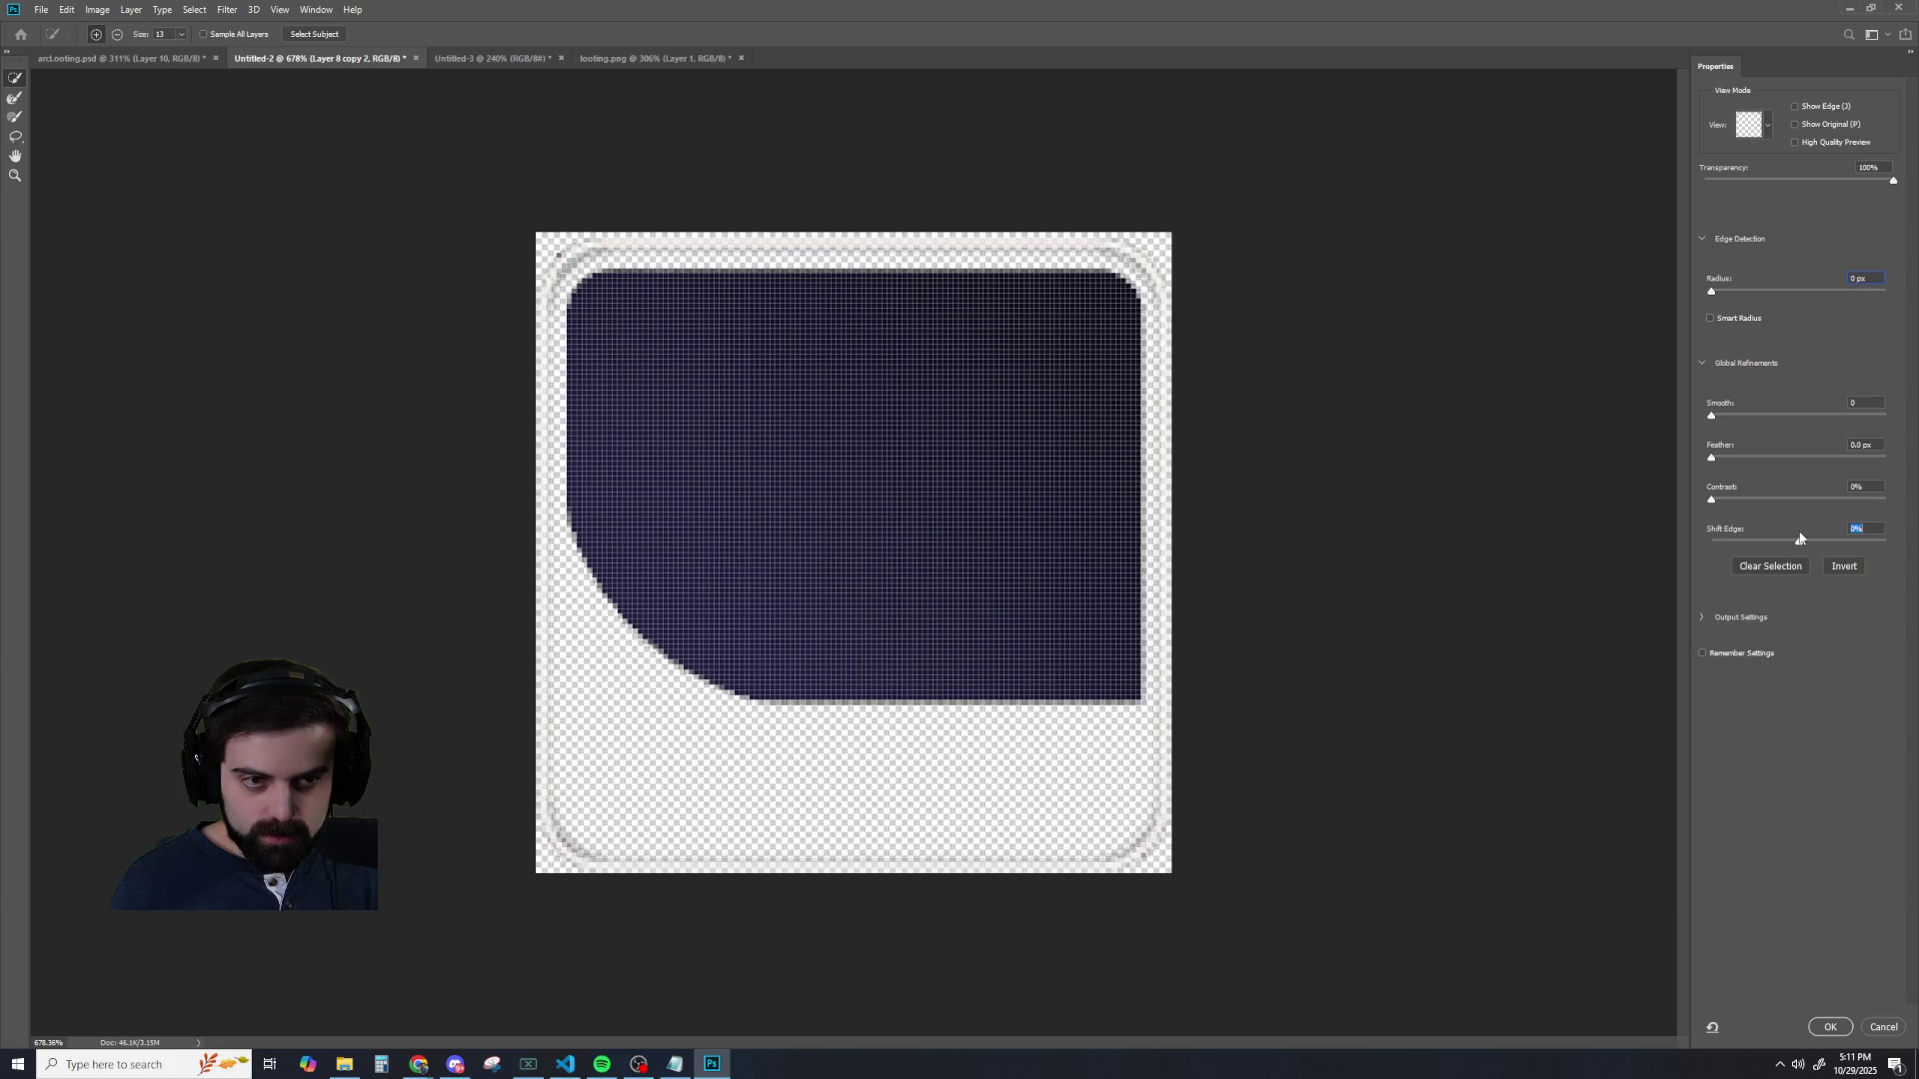
left_click_drag(1817, 540, 1807, 541)
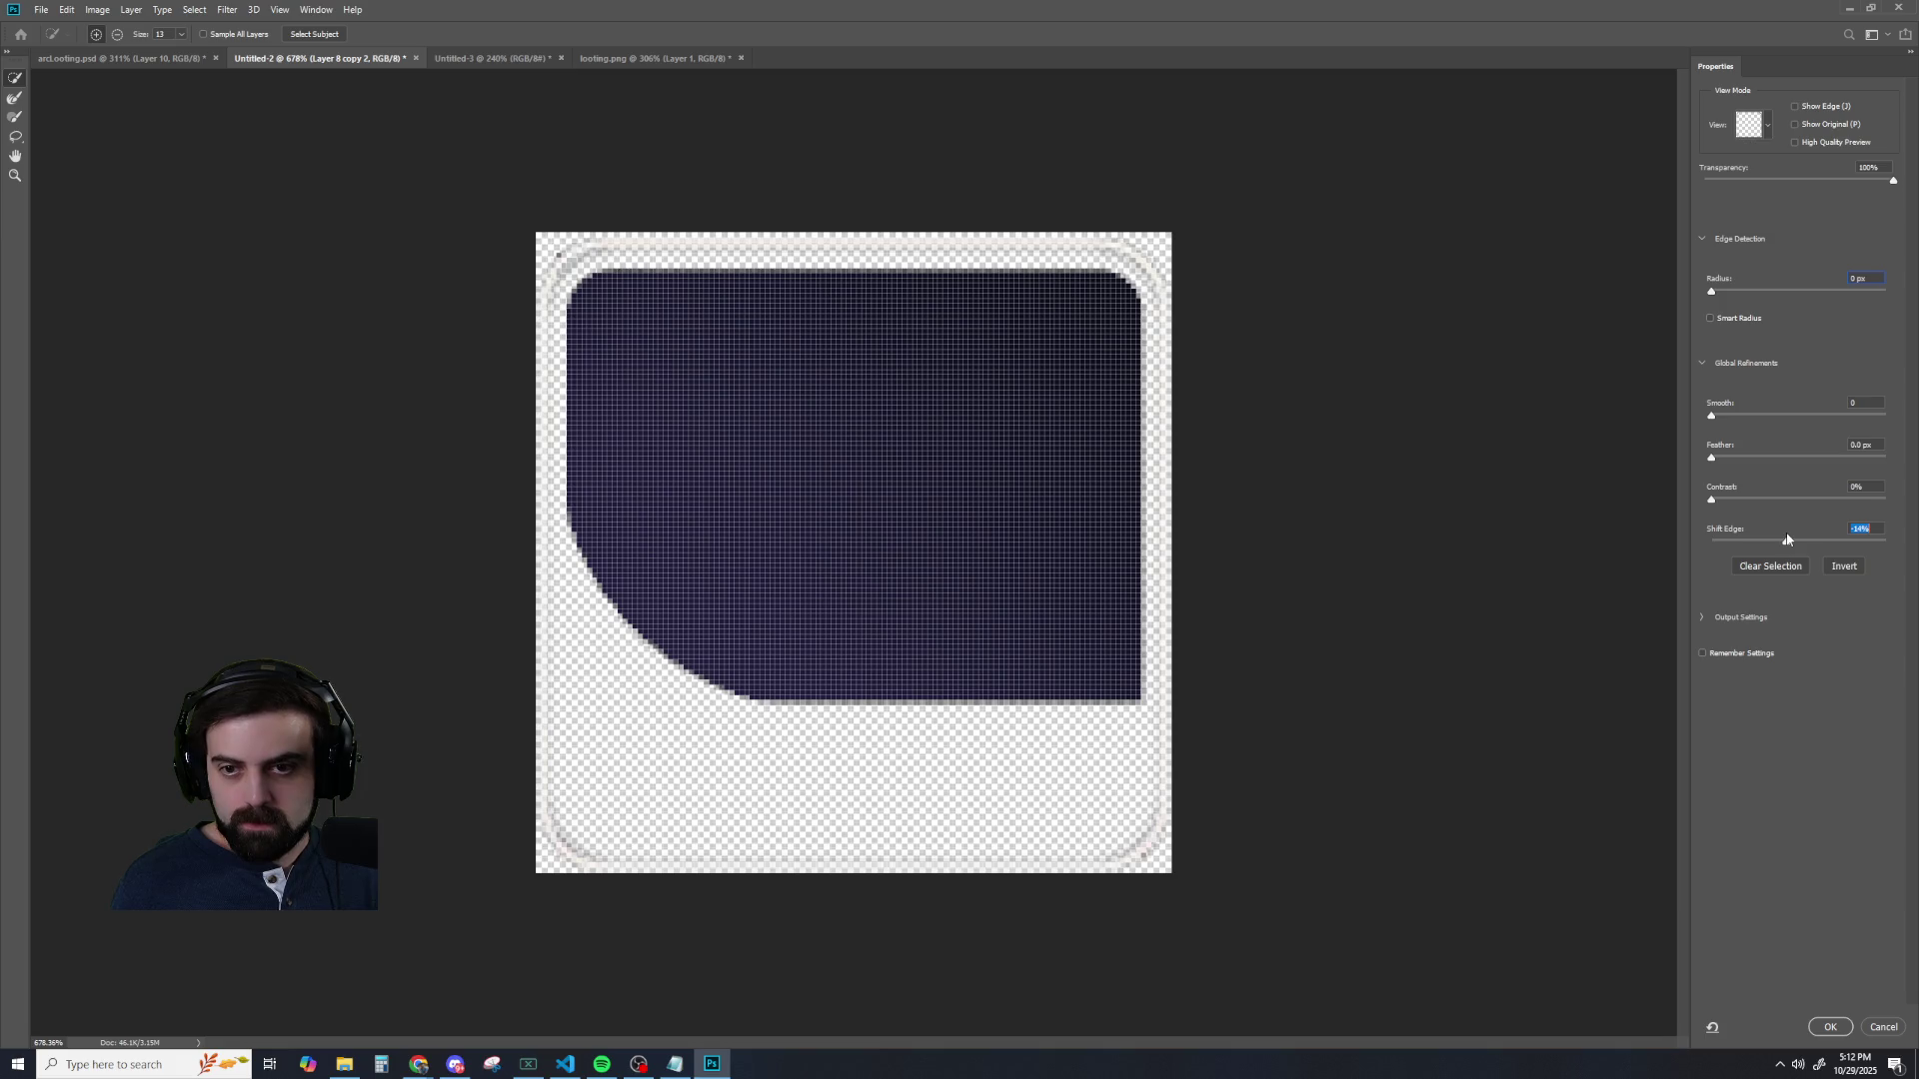
left_click(1828, 1025)
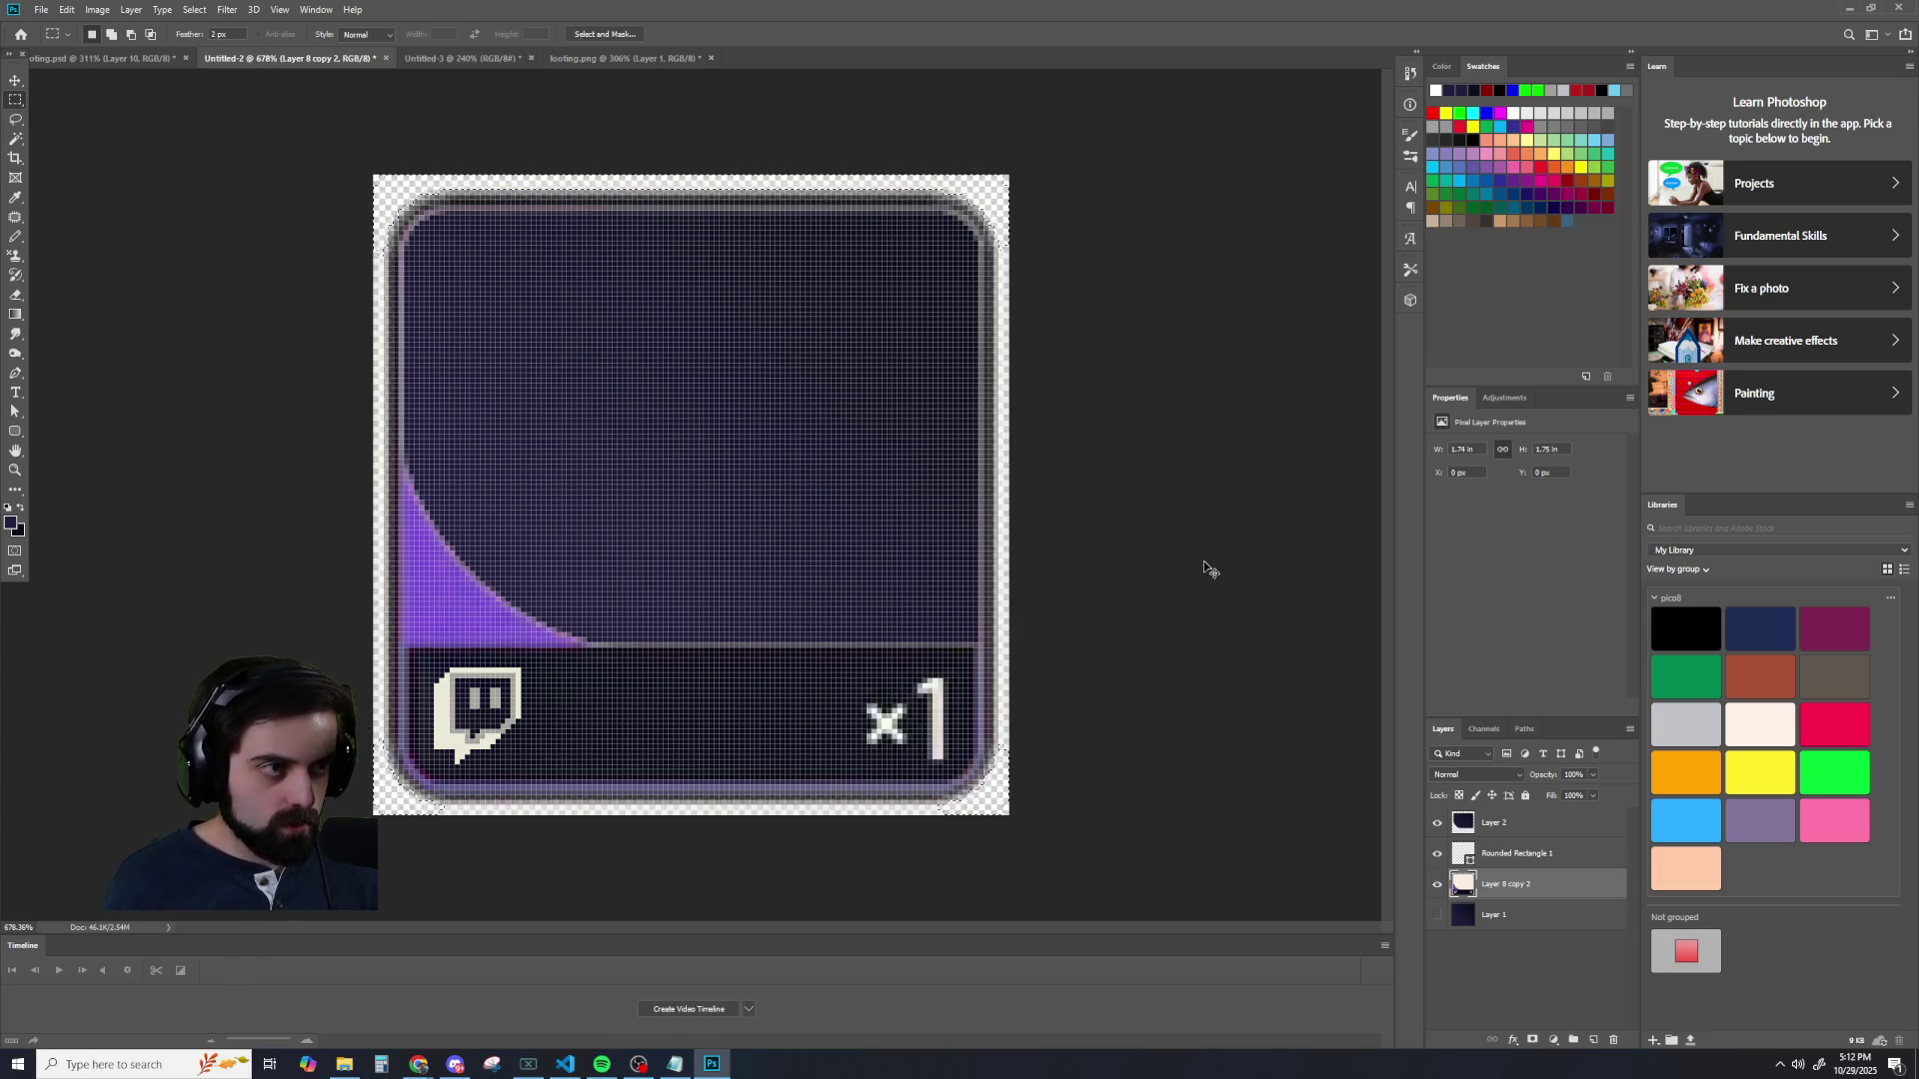
- Undo the Select and Mask refinement from the Edit menu
left_click(65, 10)
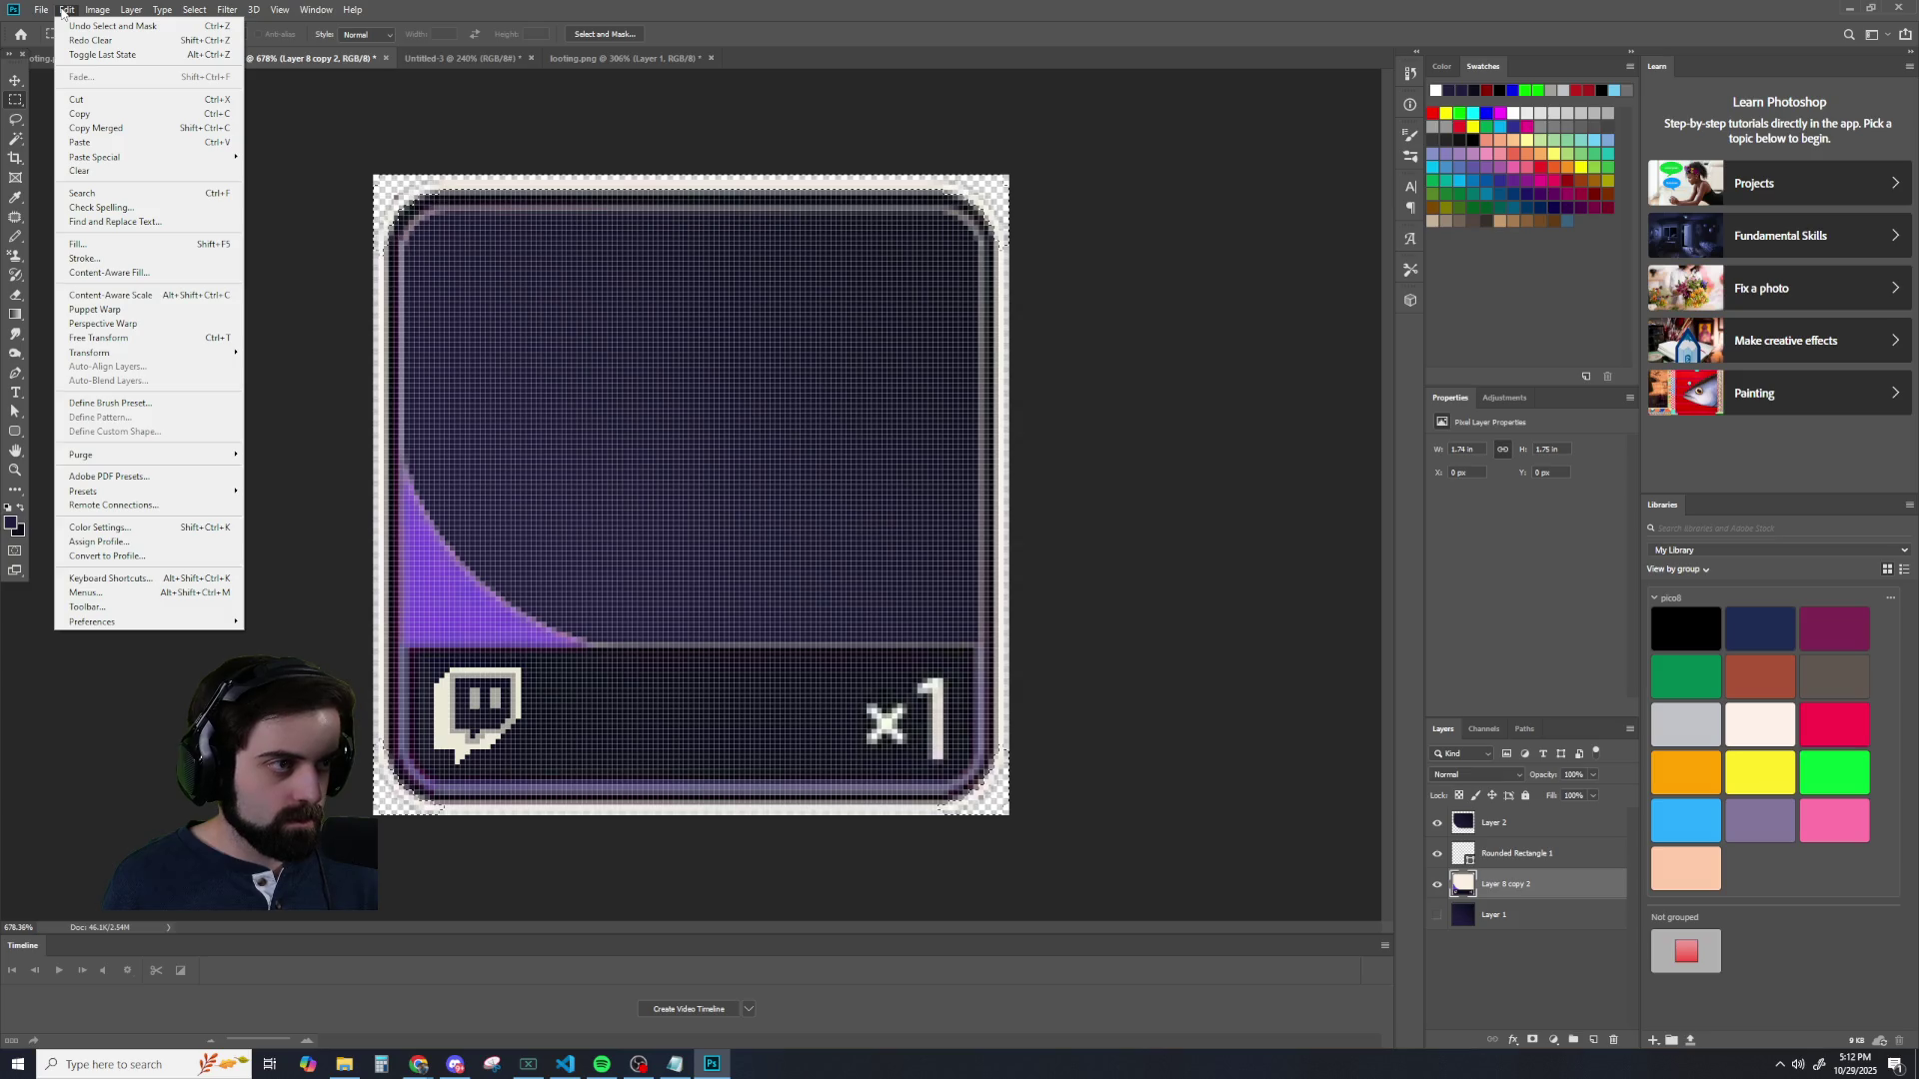
left_click(90, 25)
left_click(67, 10)
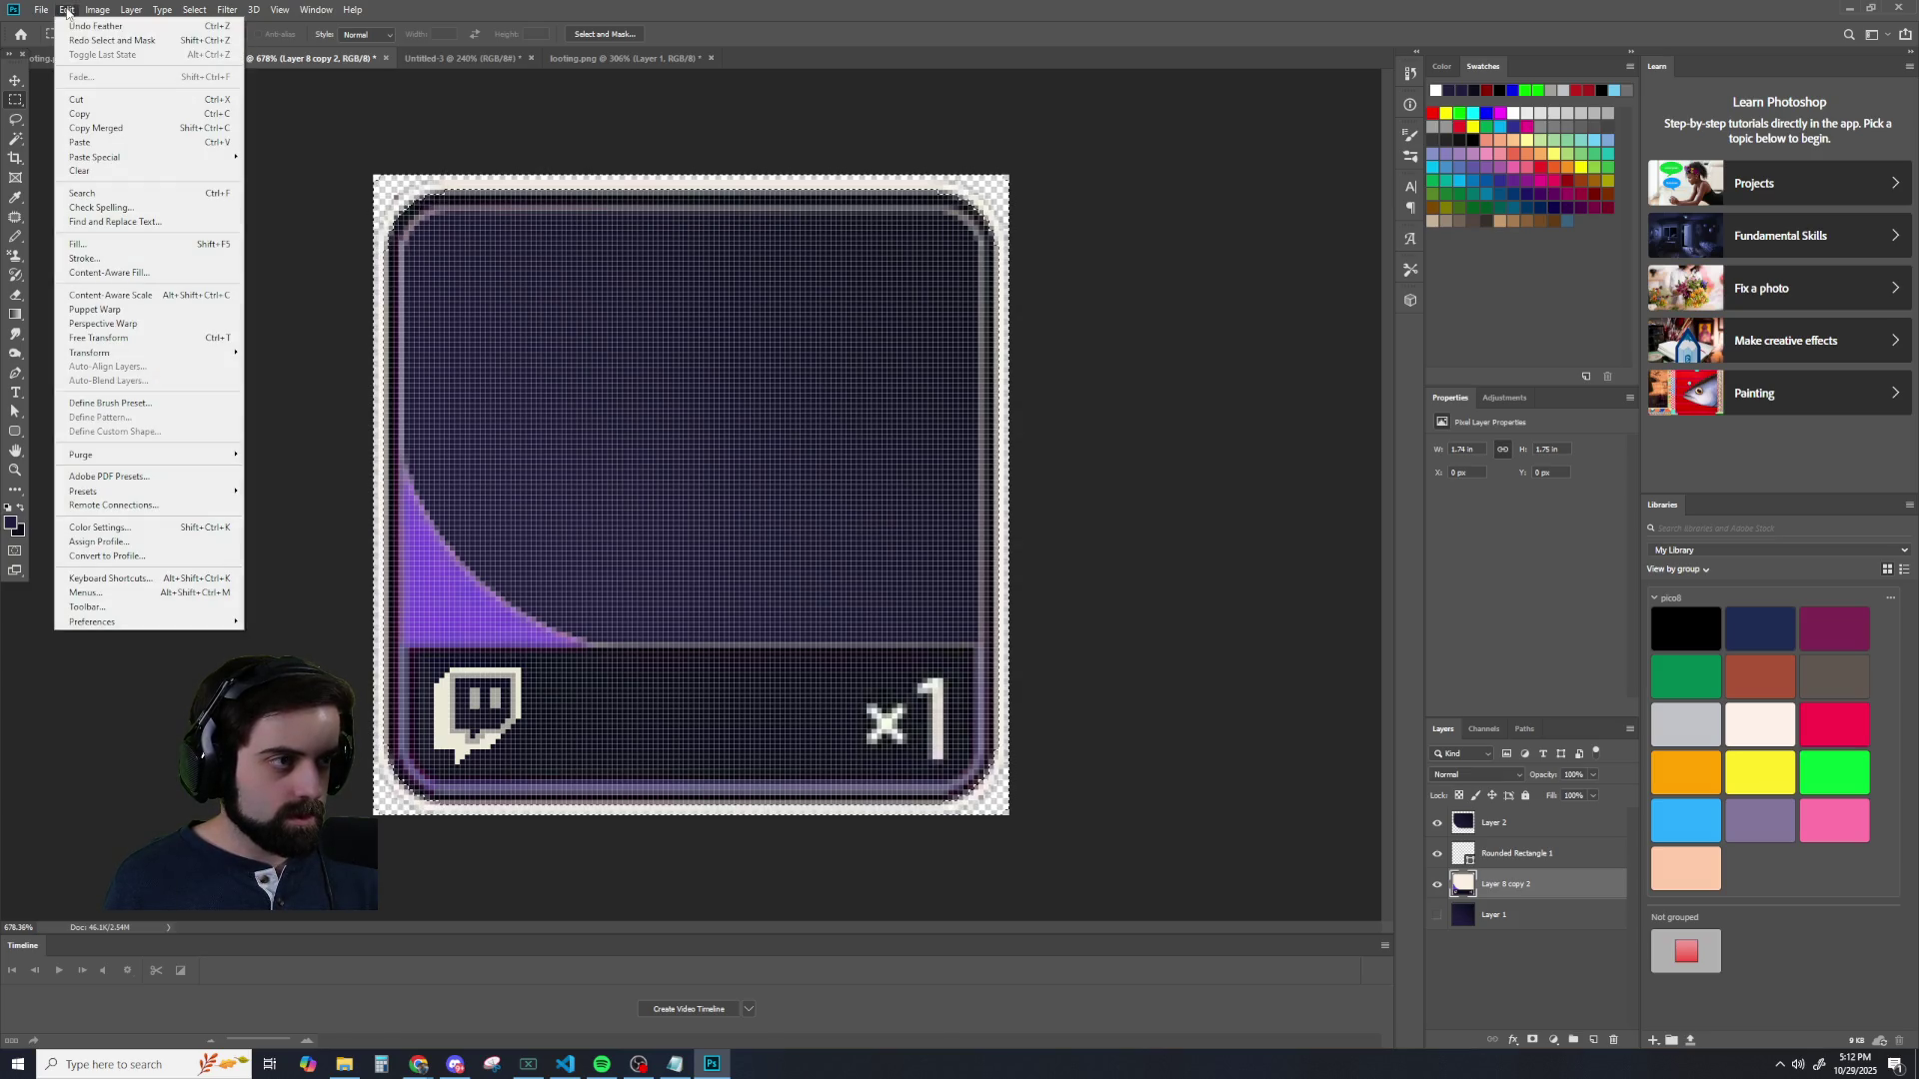
left_click(90, 25)
left_click(66, 10)
- Reopen Select and Mask with Alt+Ctrl+R, accept it, then open it again from the Select menu
key("alt+ctrl+r")
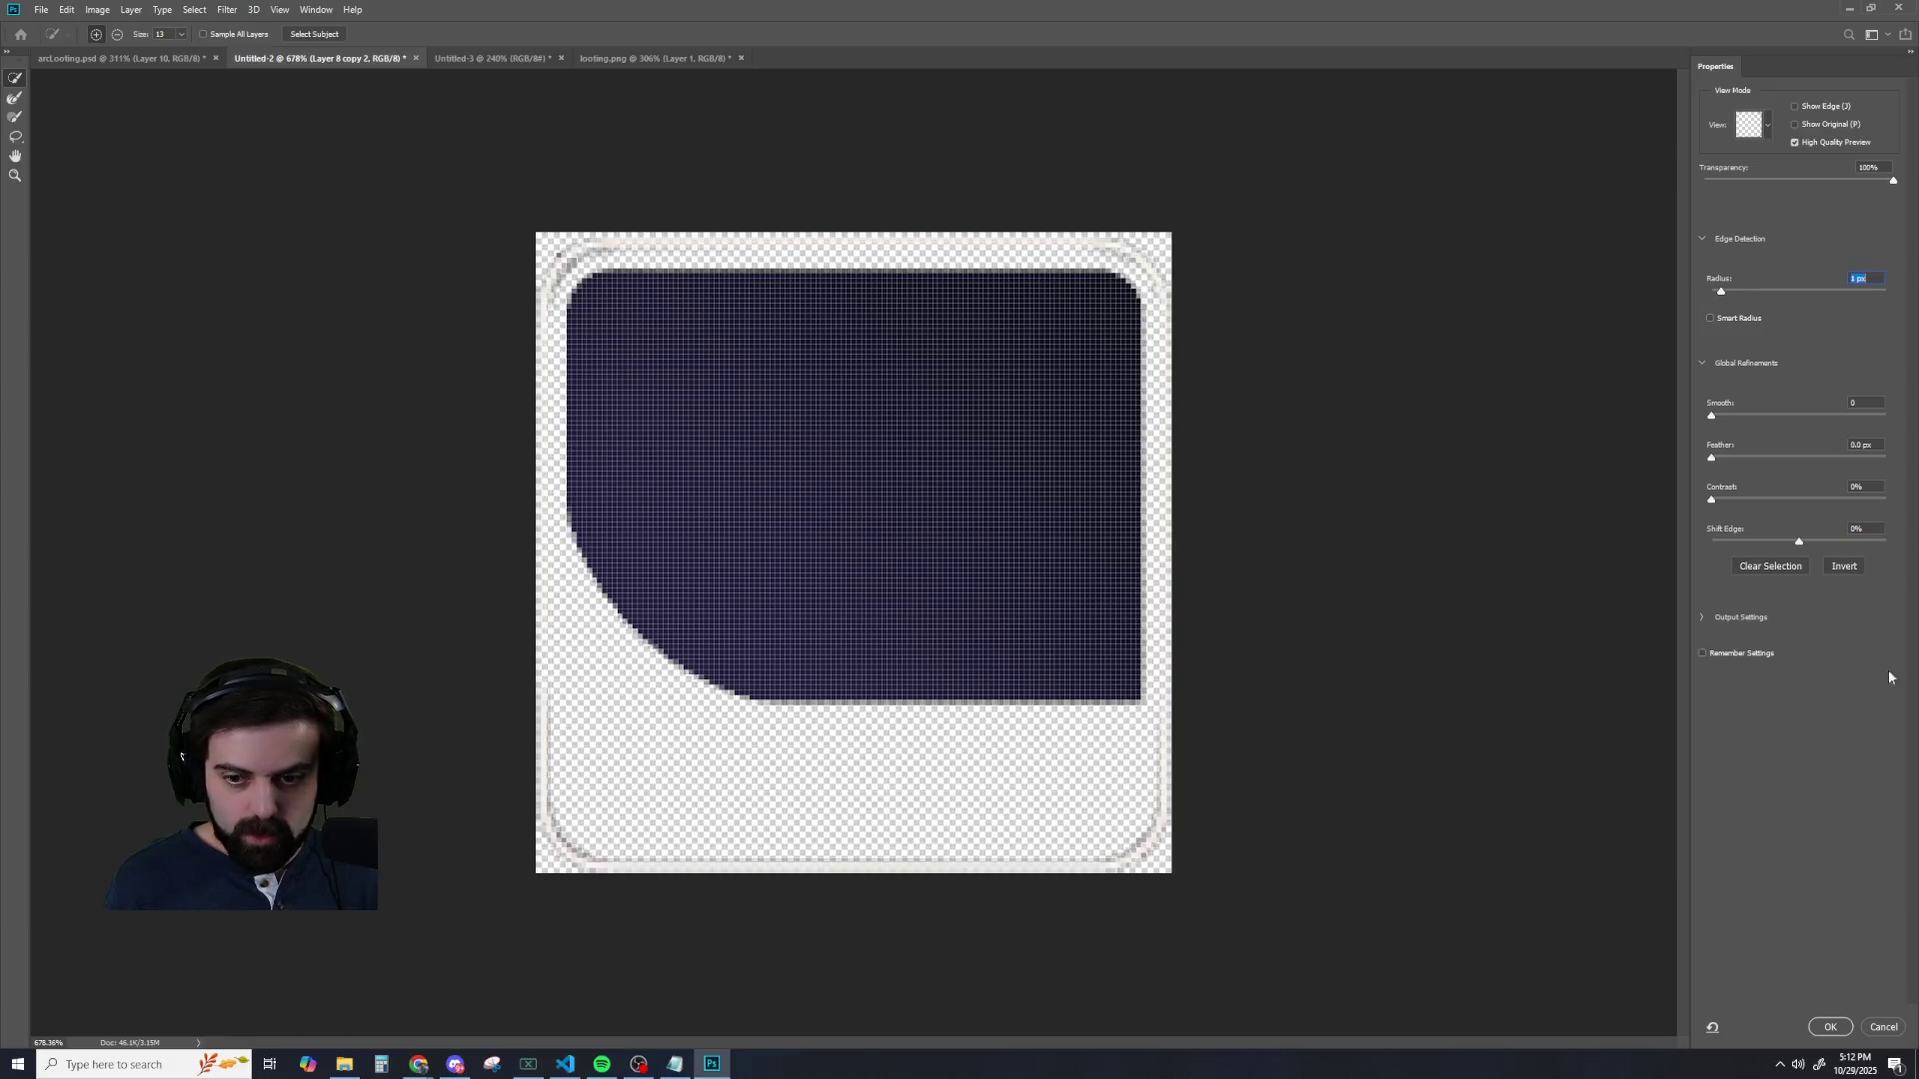
left_click(1825, 1027)
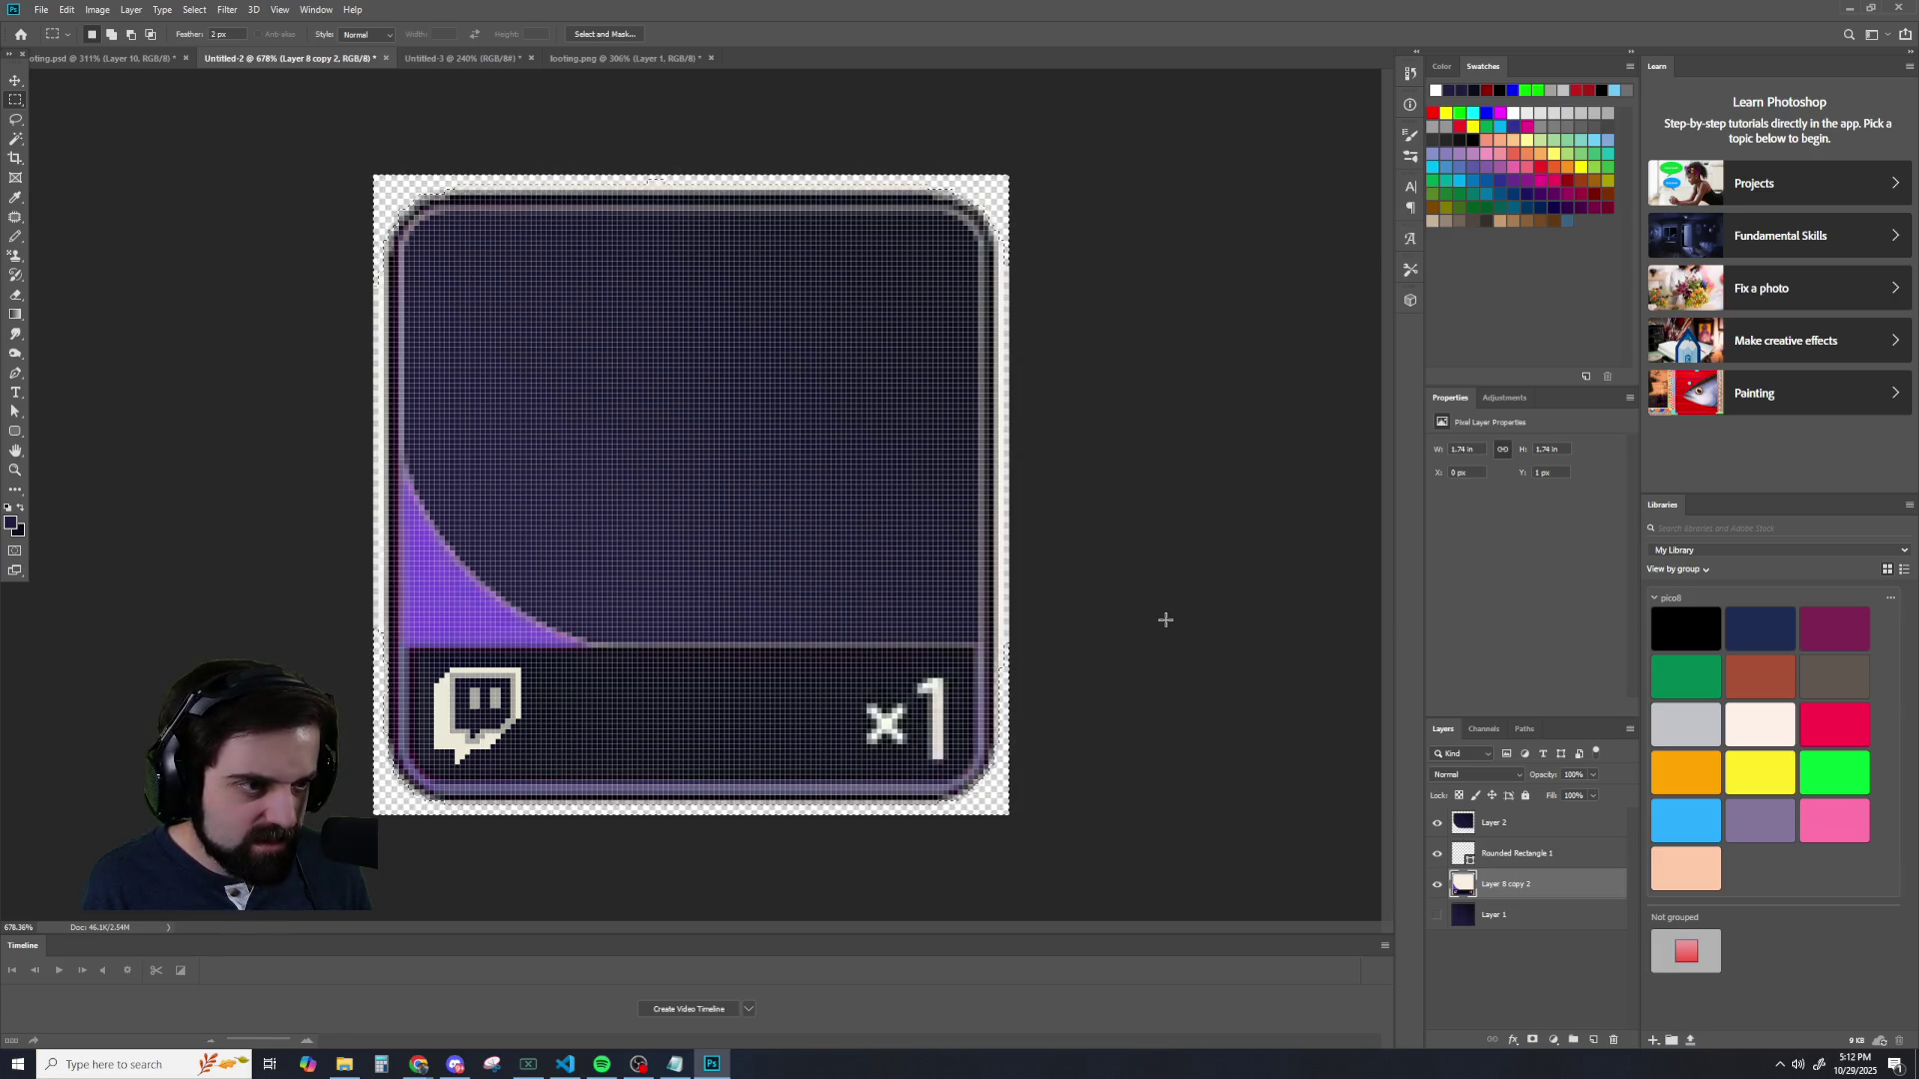
scroll(1165, 620, "down", 5)
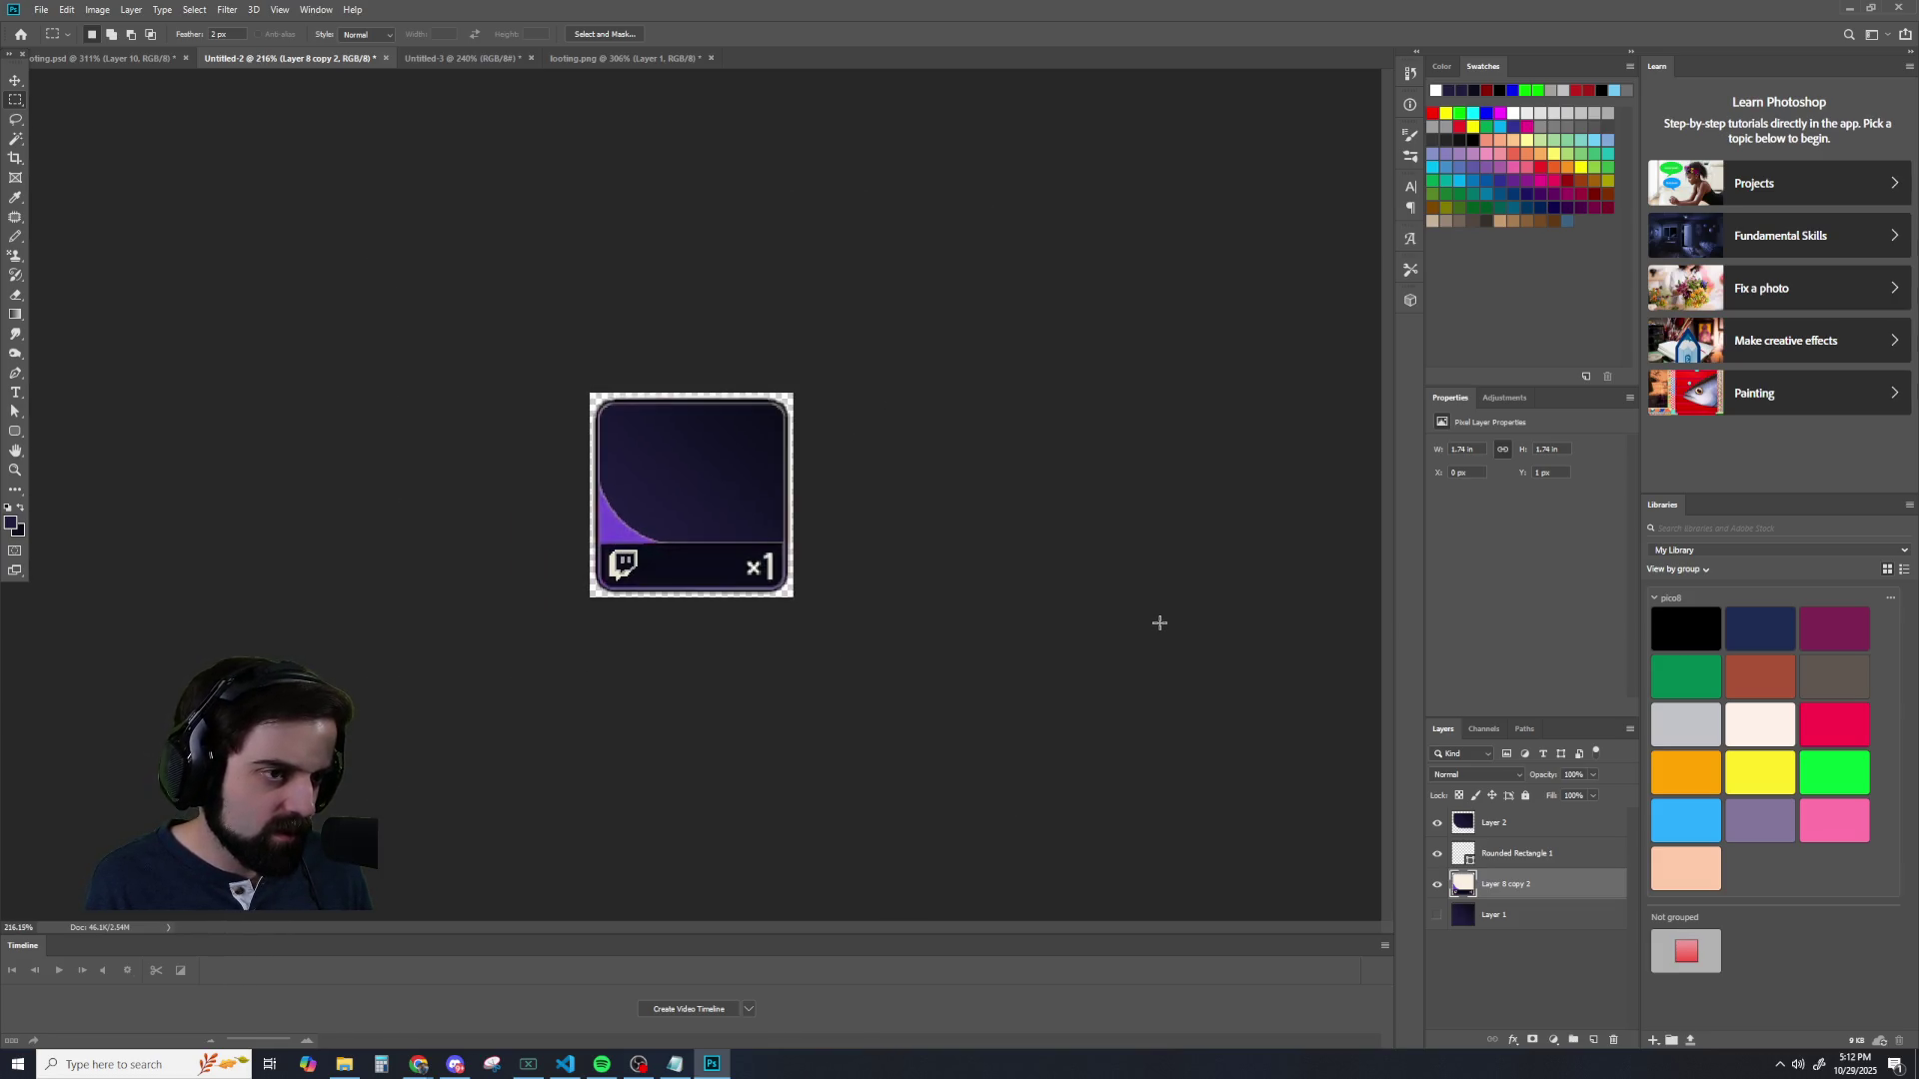
scroll(1159, 623, "up", 5)
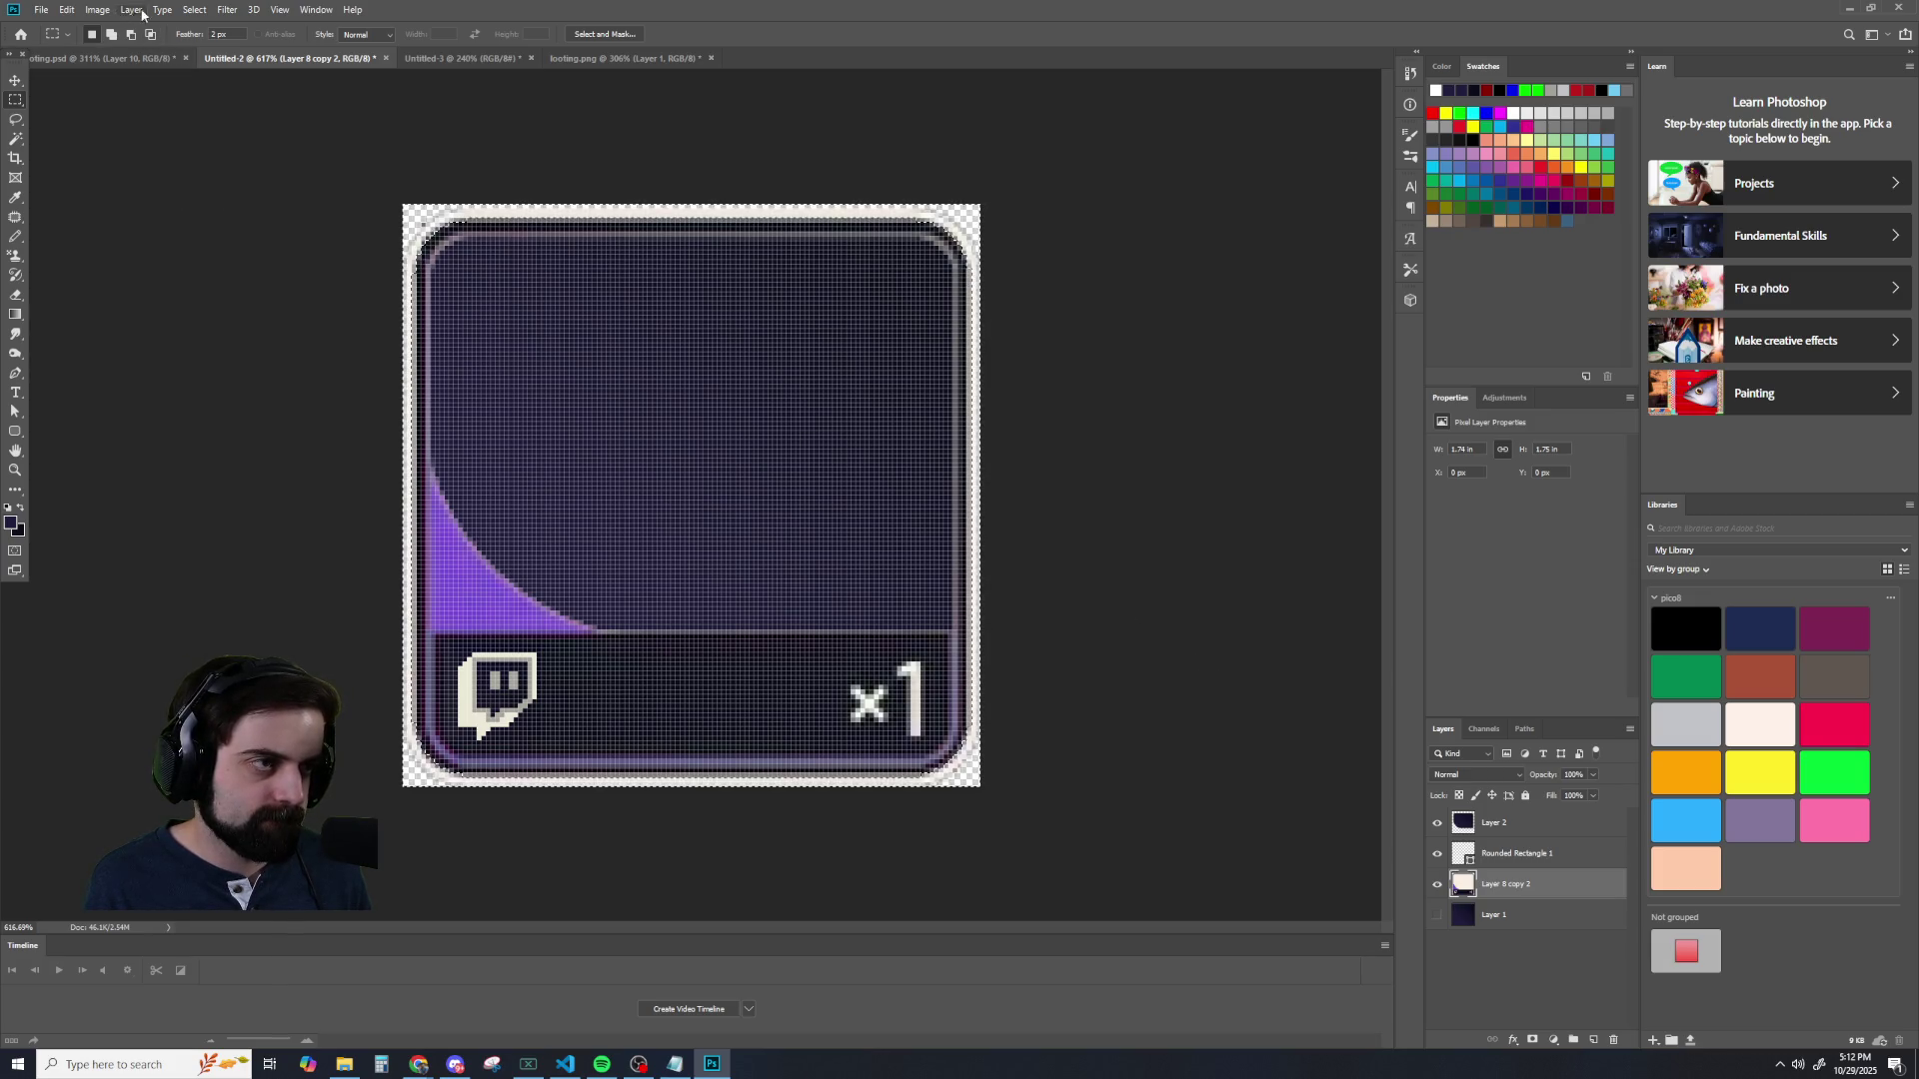
left_click(193, 9)
left_click(227, 210)
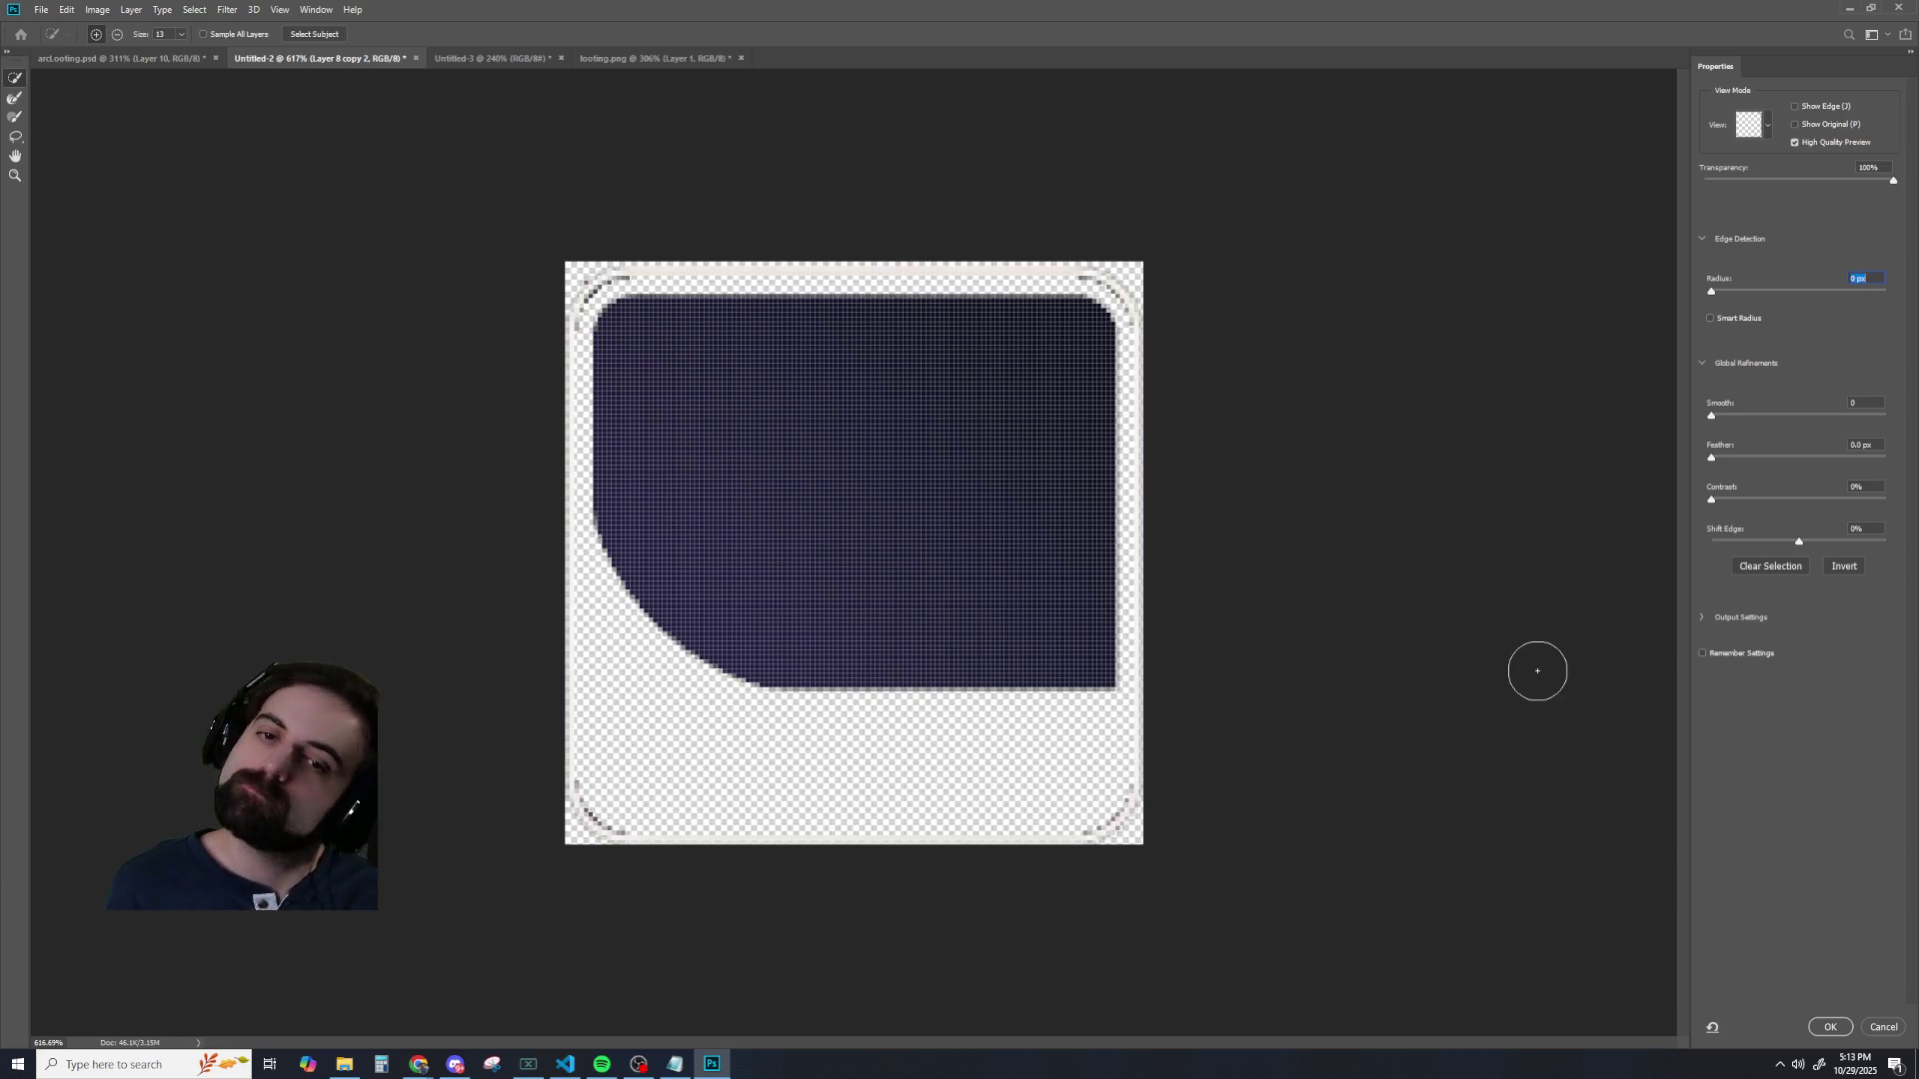
- Set Shift Edge to 0% and Radius to 0 px, then apply the refinement
left_click_drag(1798, 543, 1796, 544)
left_click(1850, 532)
type("-10")
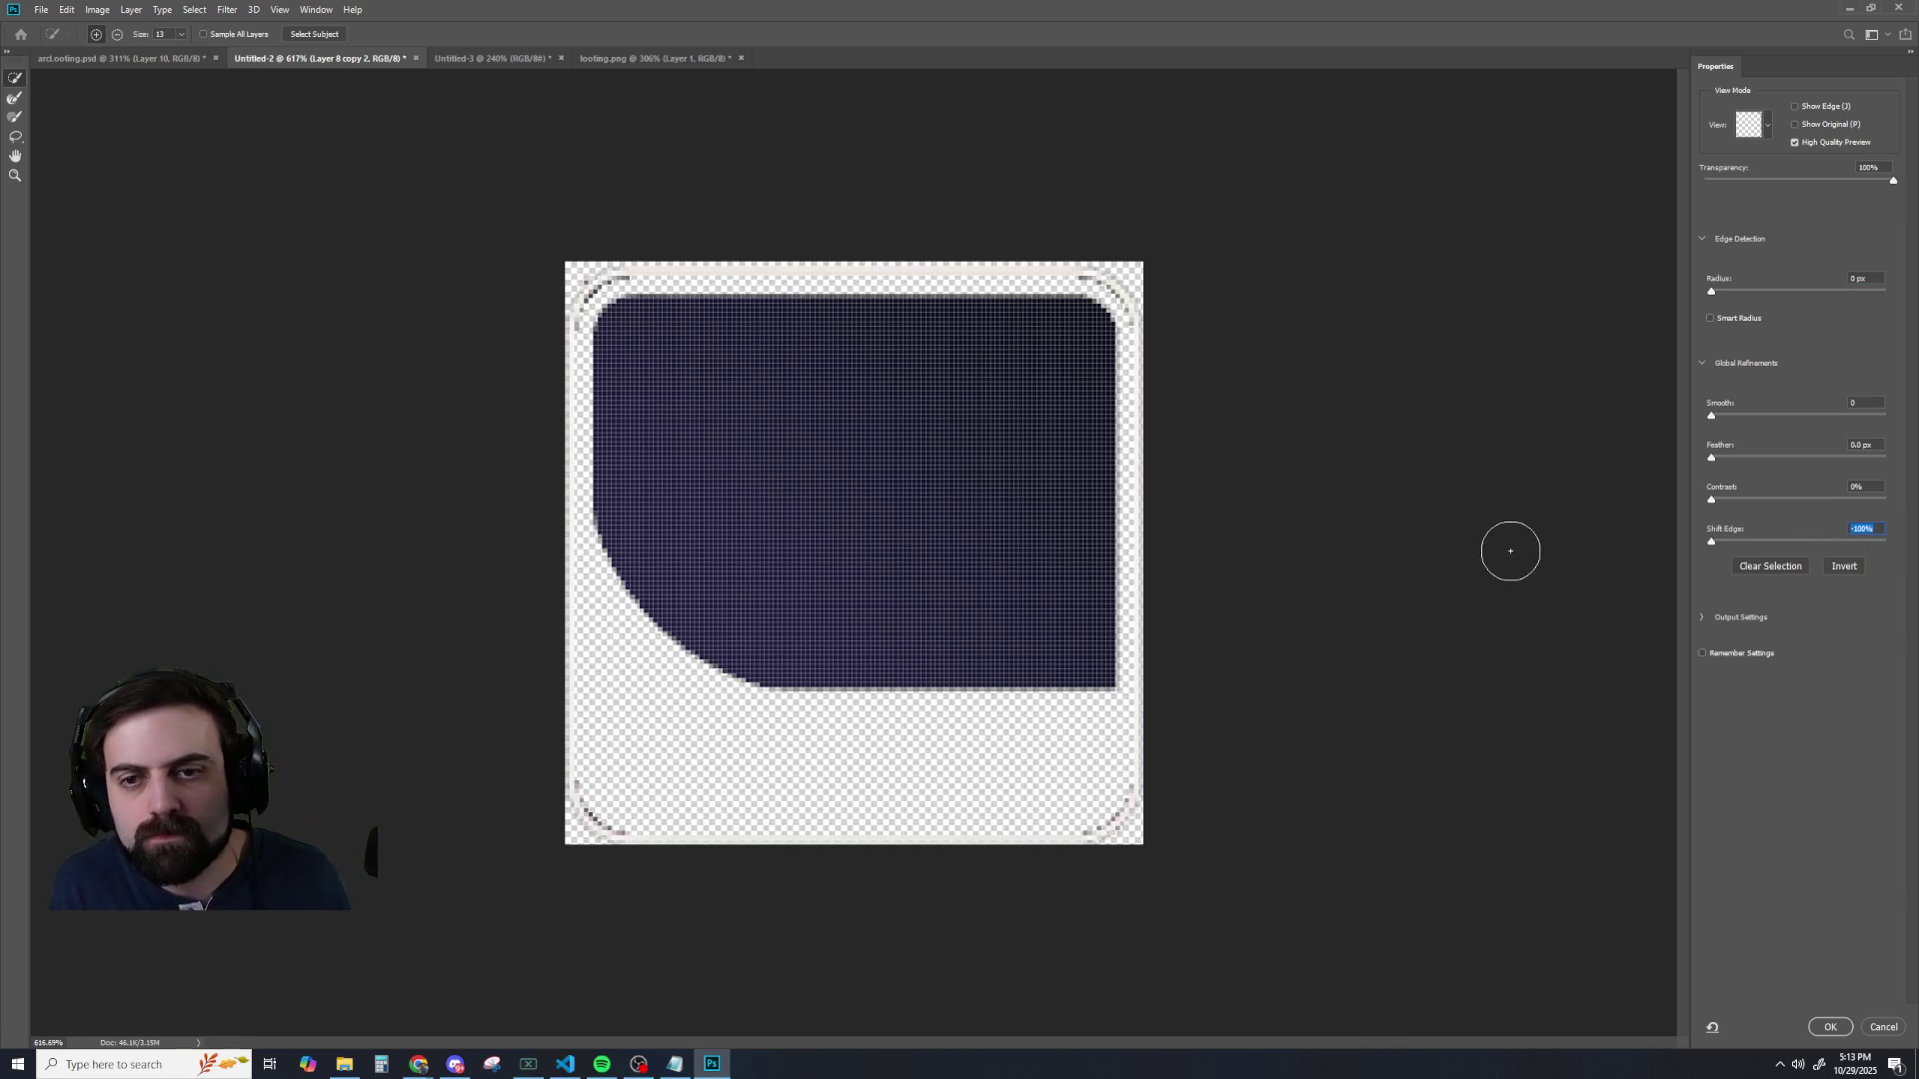
type("0")
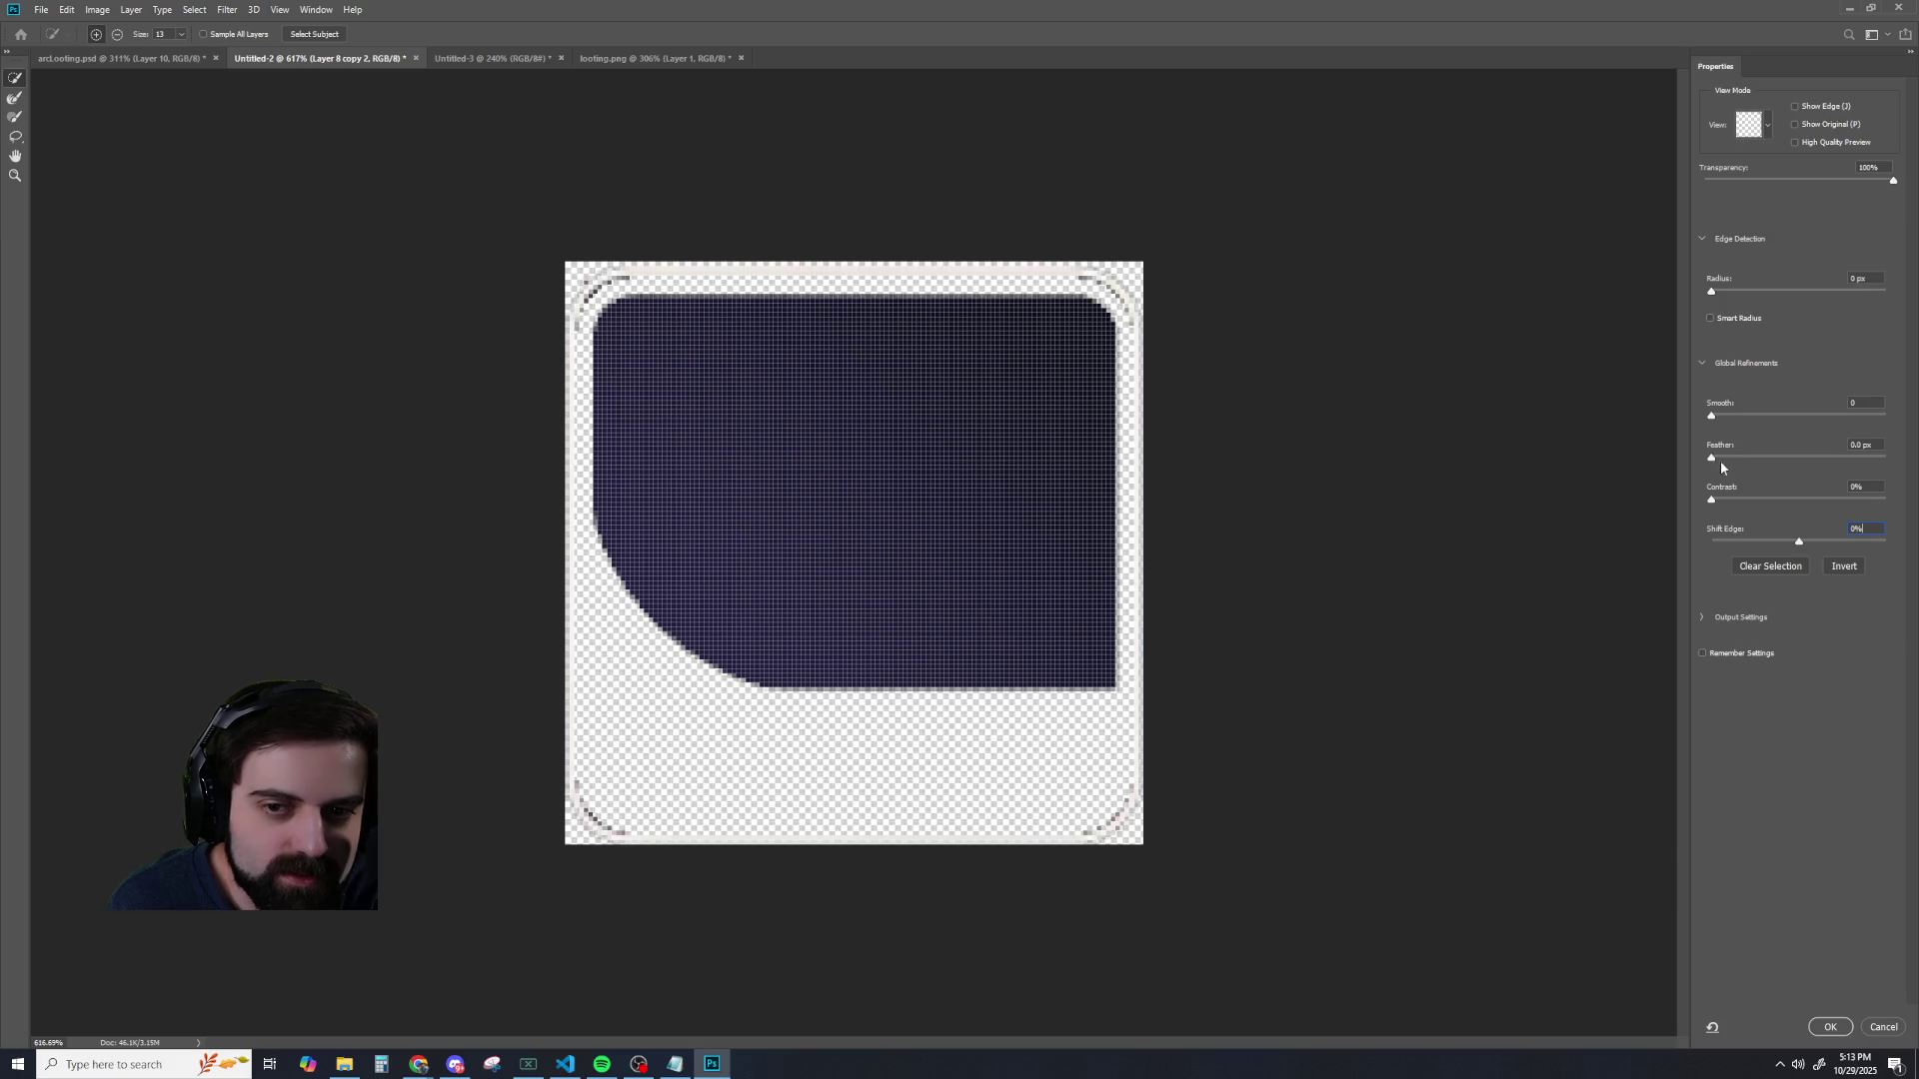
left_click_drag(1720, 292, 1696, 291)
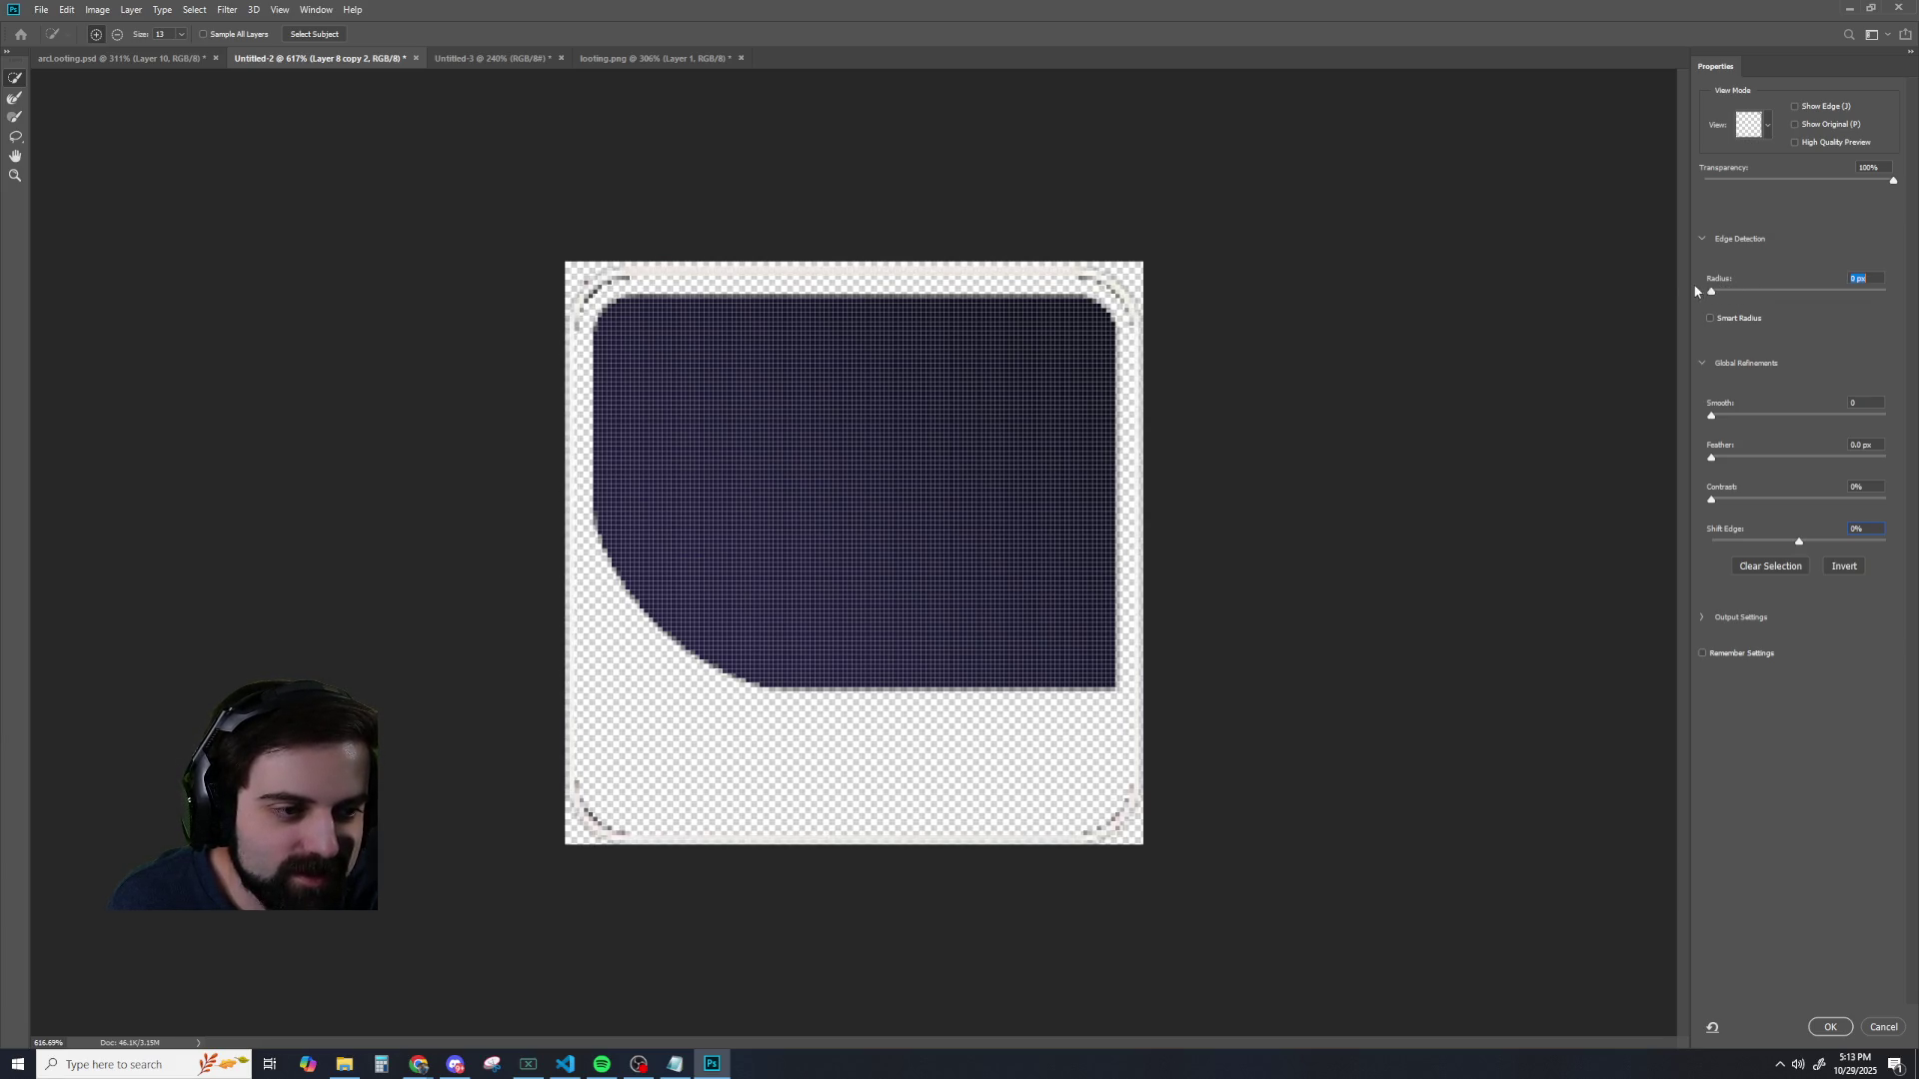
left_click_drag(1721, 293, 1698, 291)
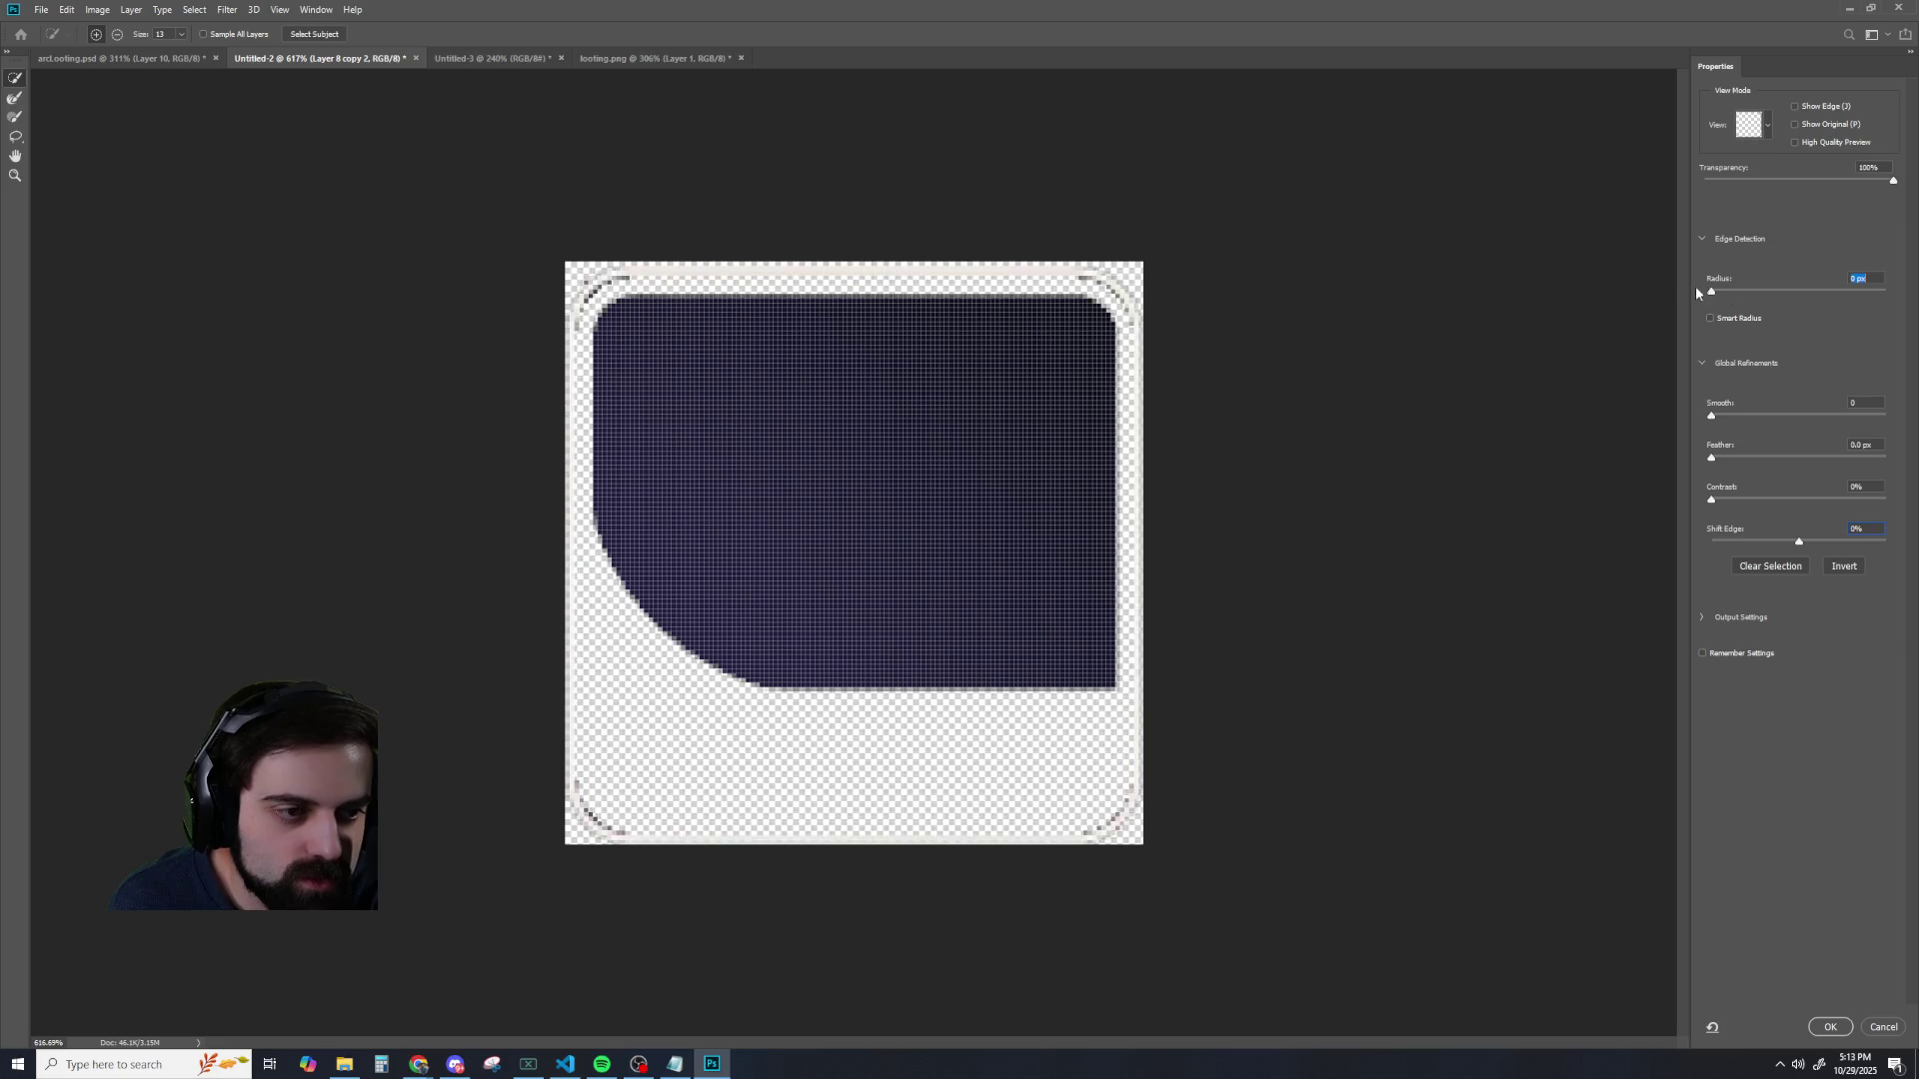
left_click(1882, 1027)
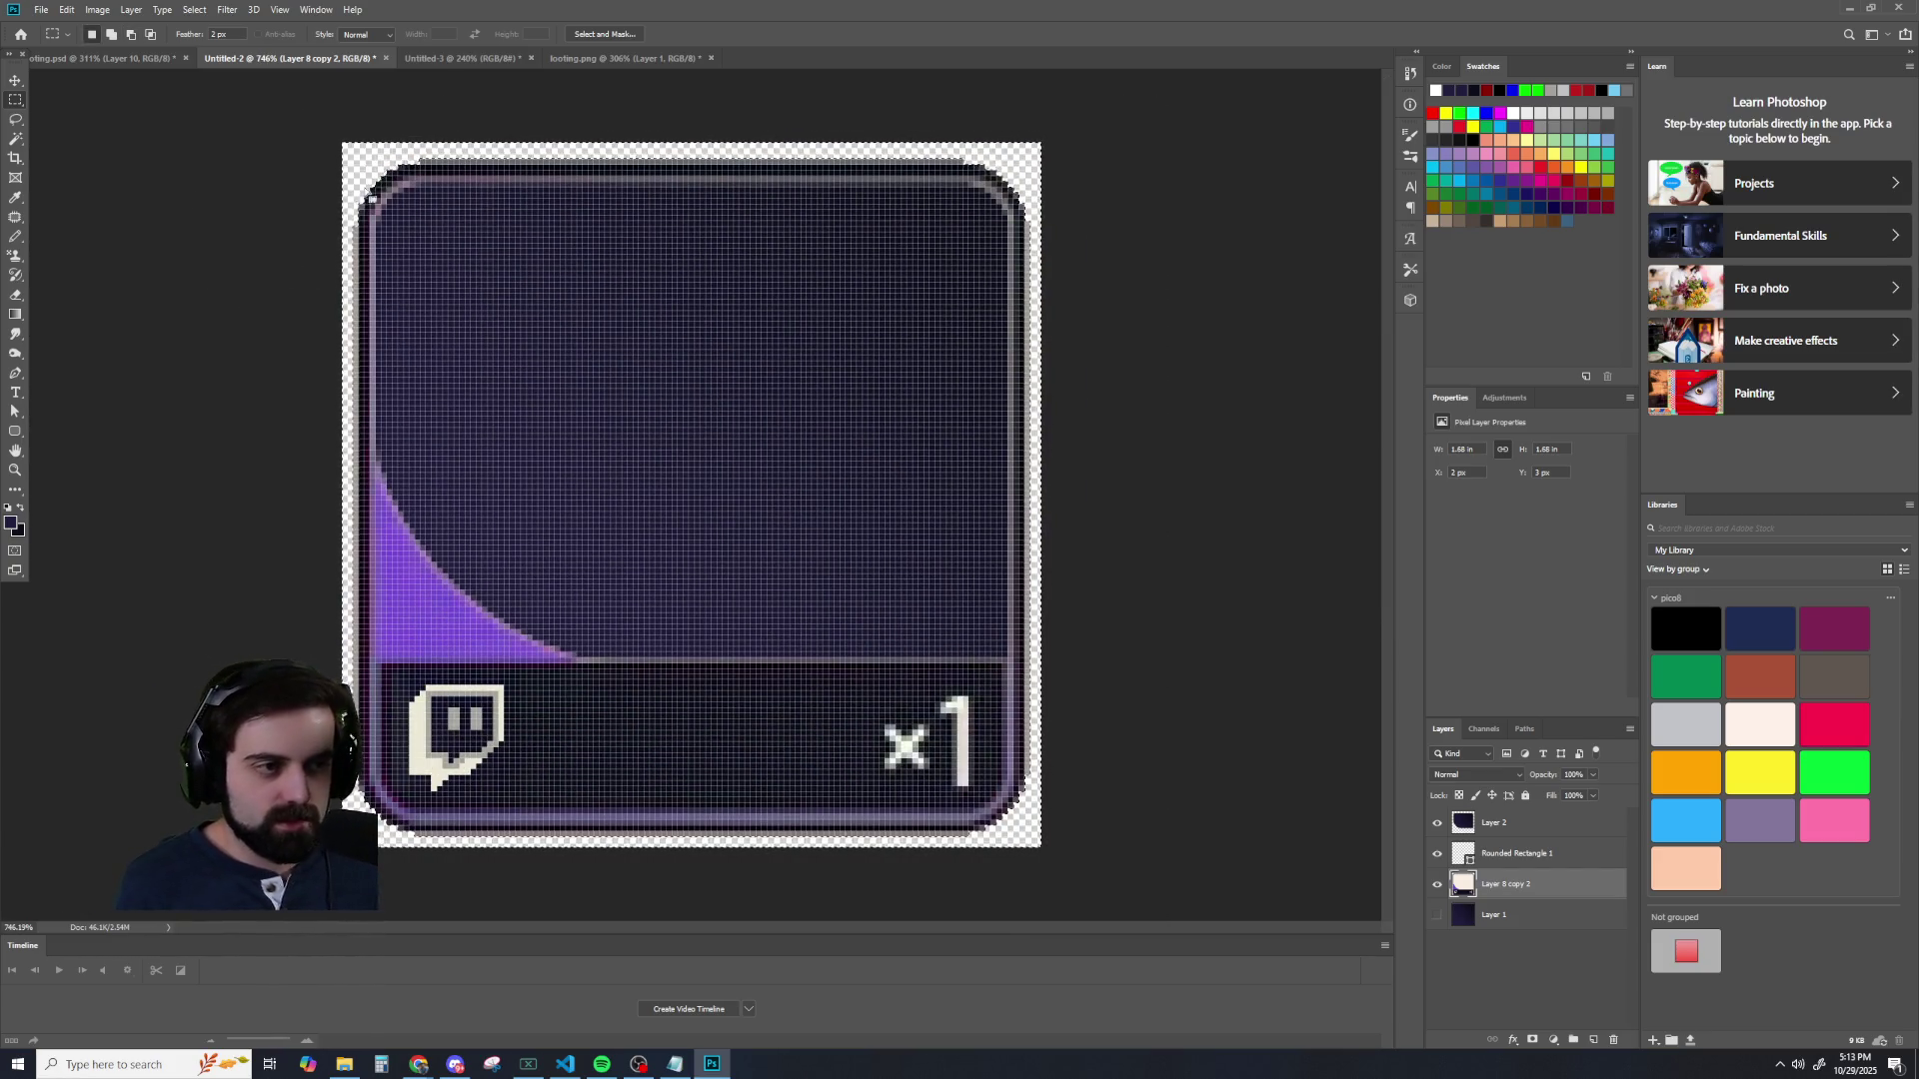
scroll(369, 198, "up", 5)
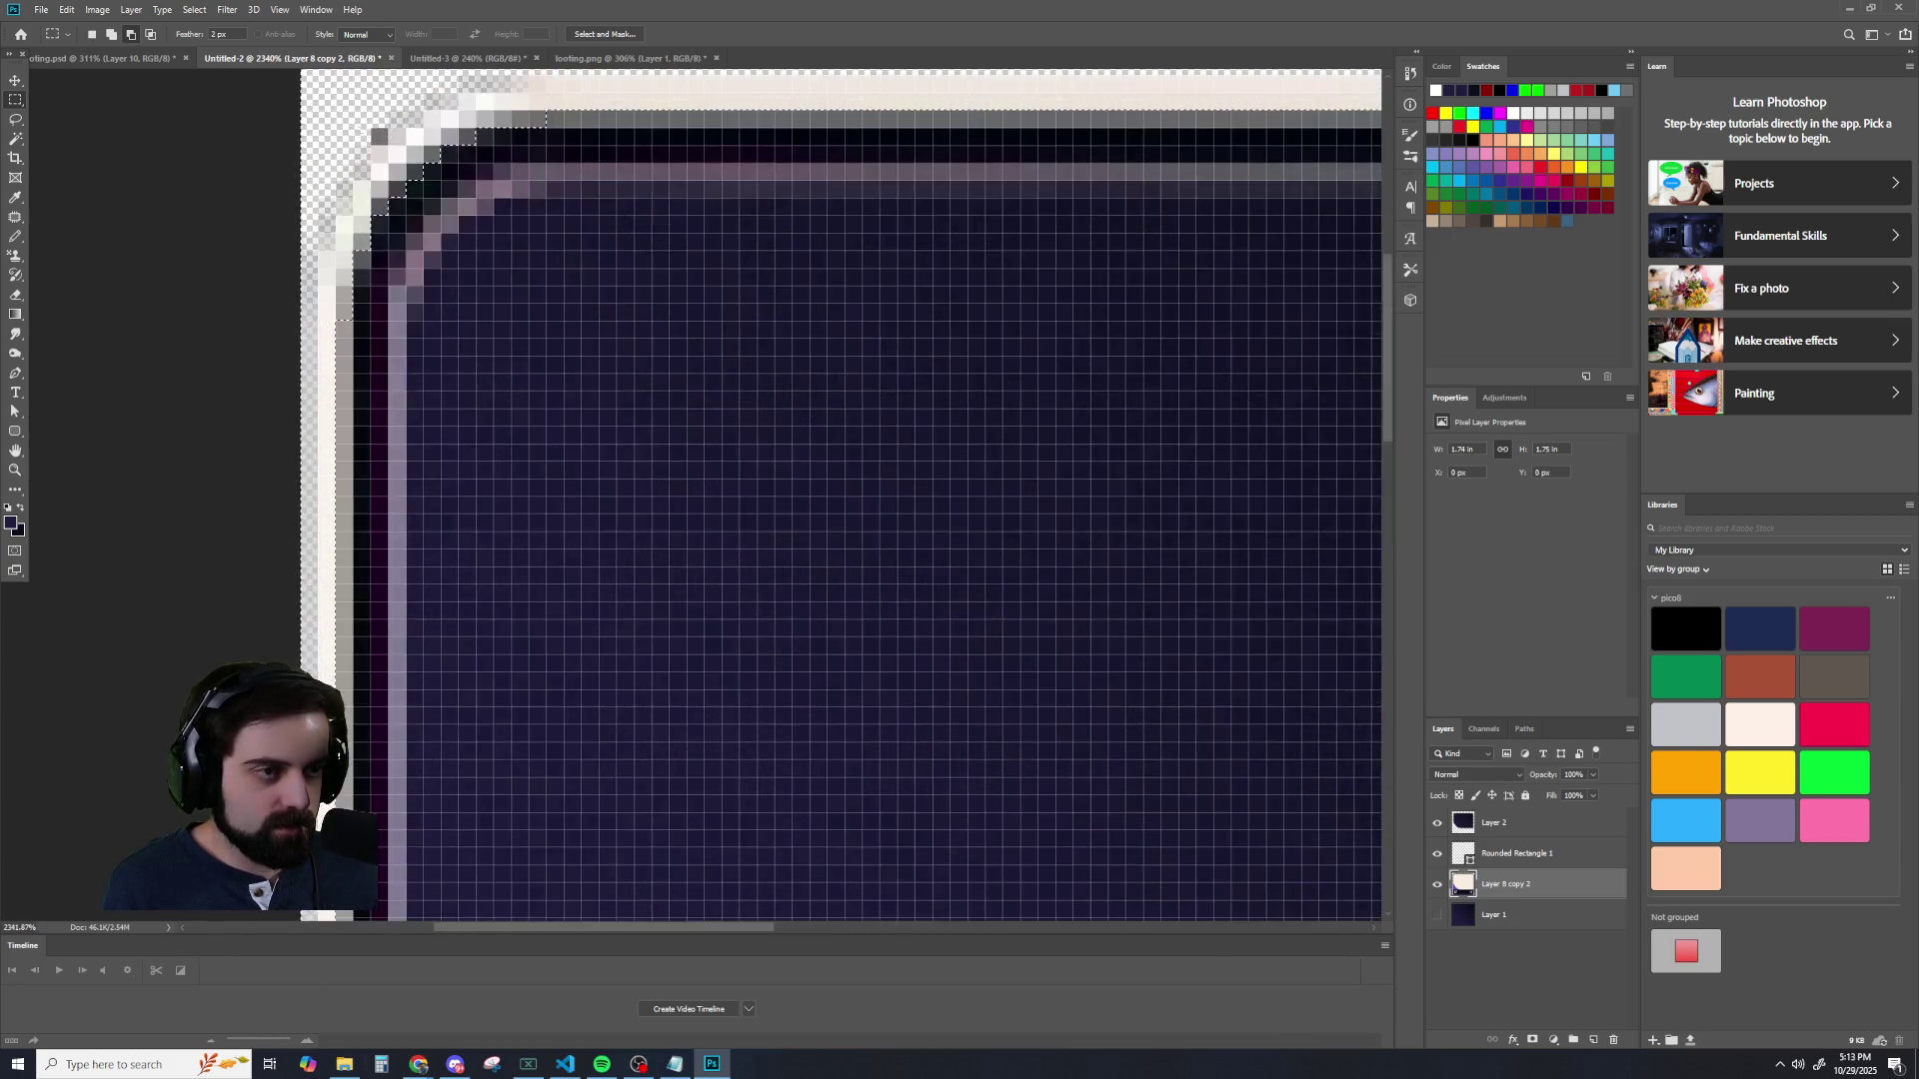
scroll(347, 117, "up", 3)
left_click(15, 118)
mouse_move(379, 276)
left_mouse_down()
mouse_move(384, 238)
mouse_move(453, 189)
mouse_move(508, 202)
left_mouse_up()
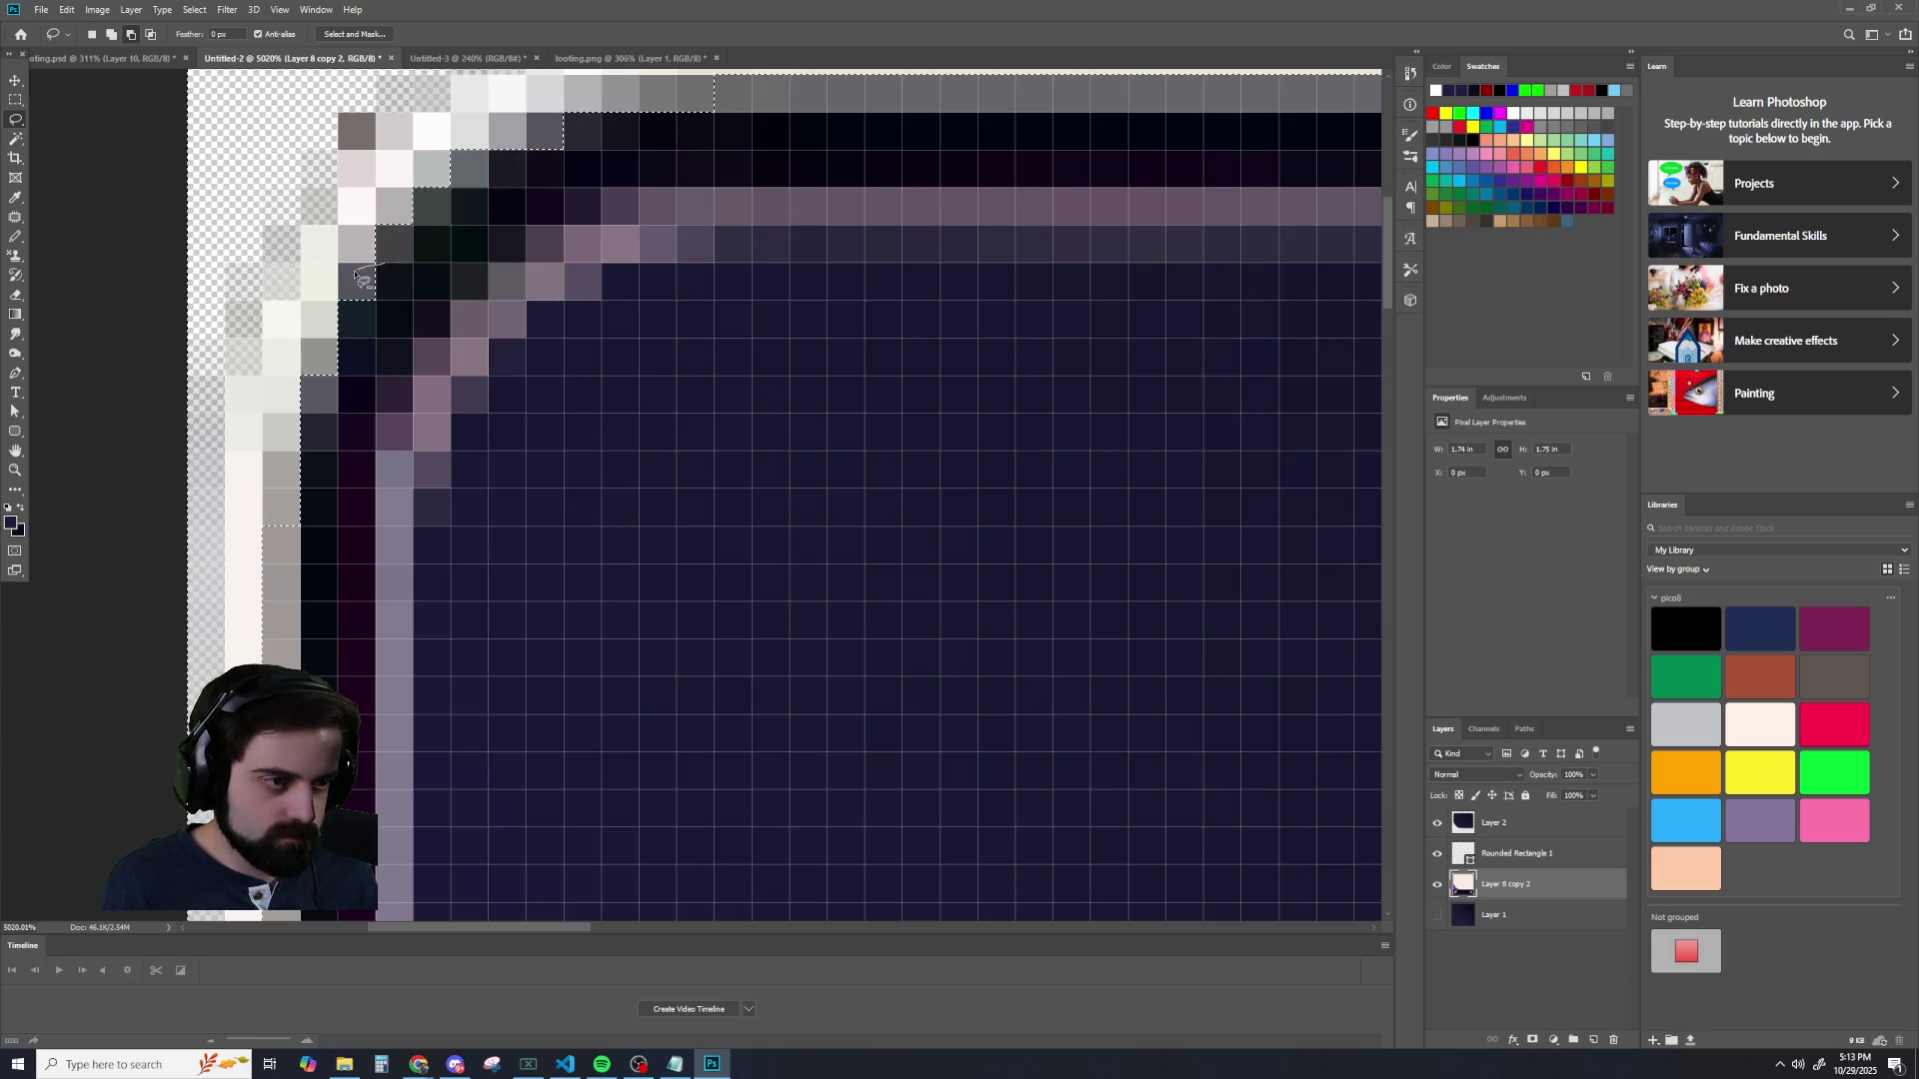
scroll(484, 403, "down", 5)
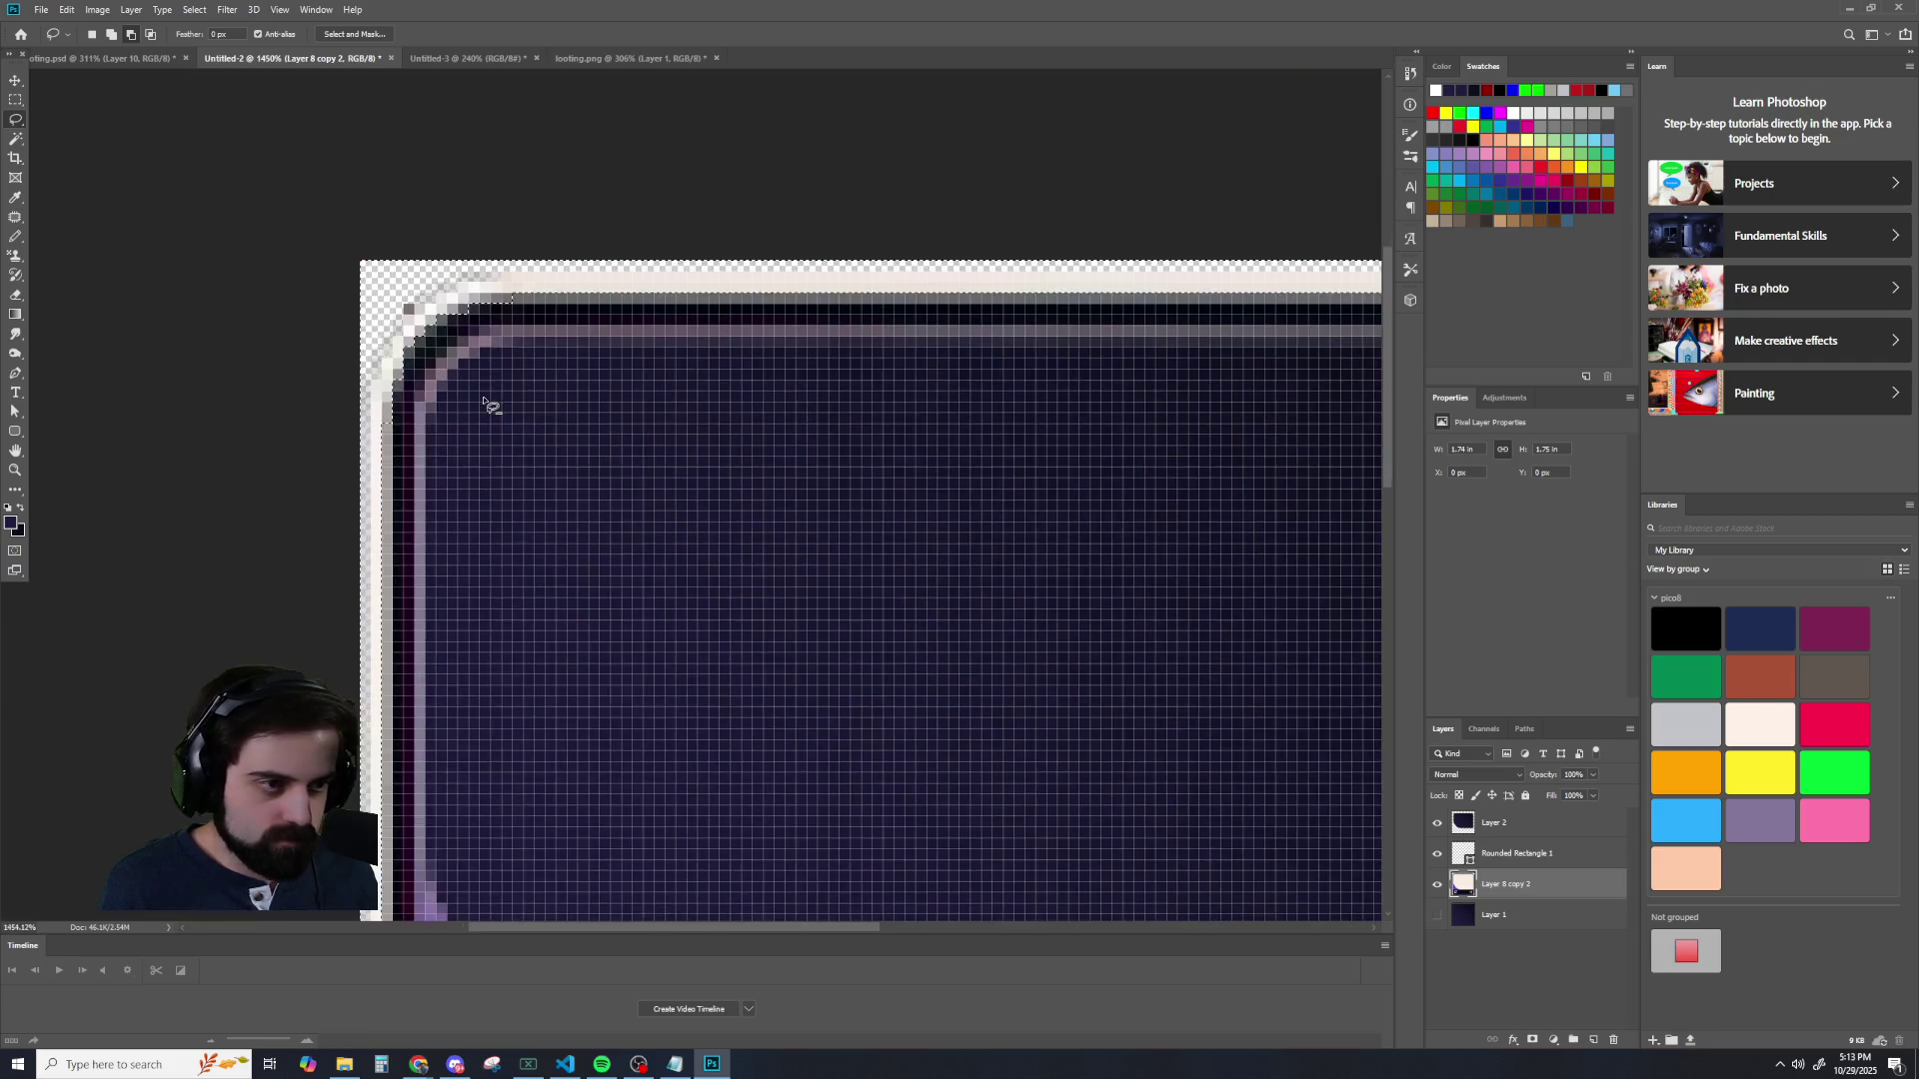
scroll(500, 405, "down", 5)
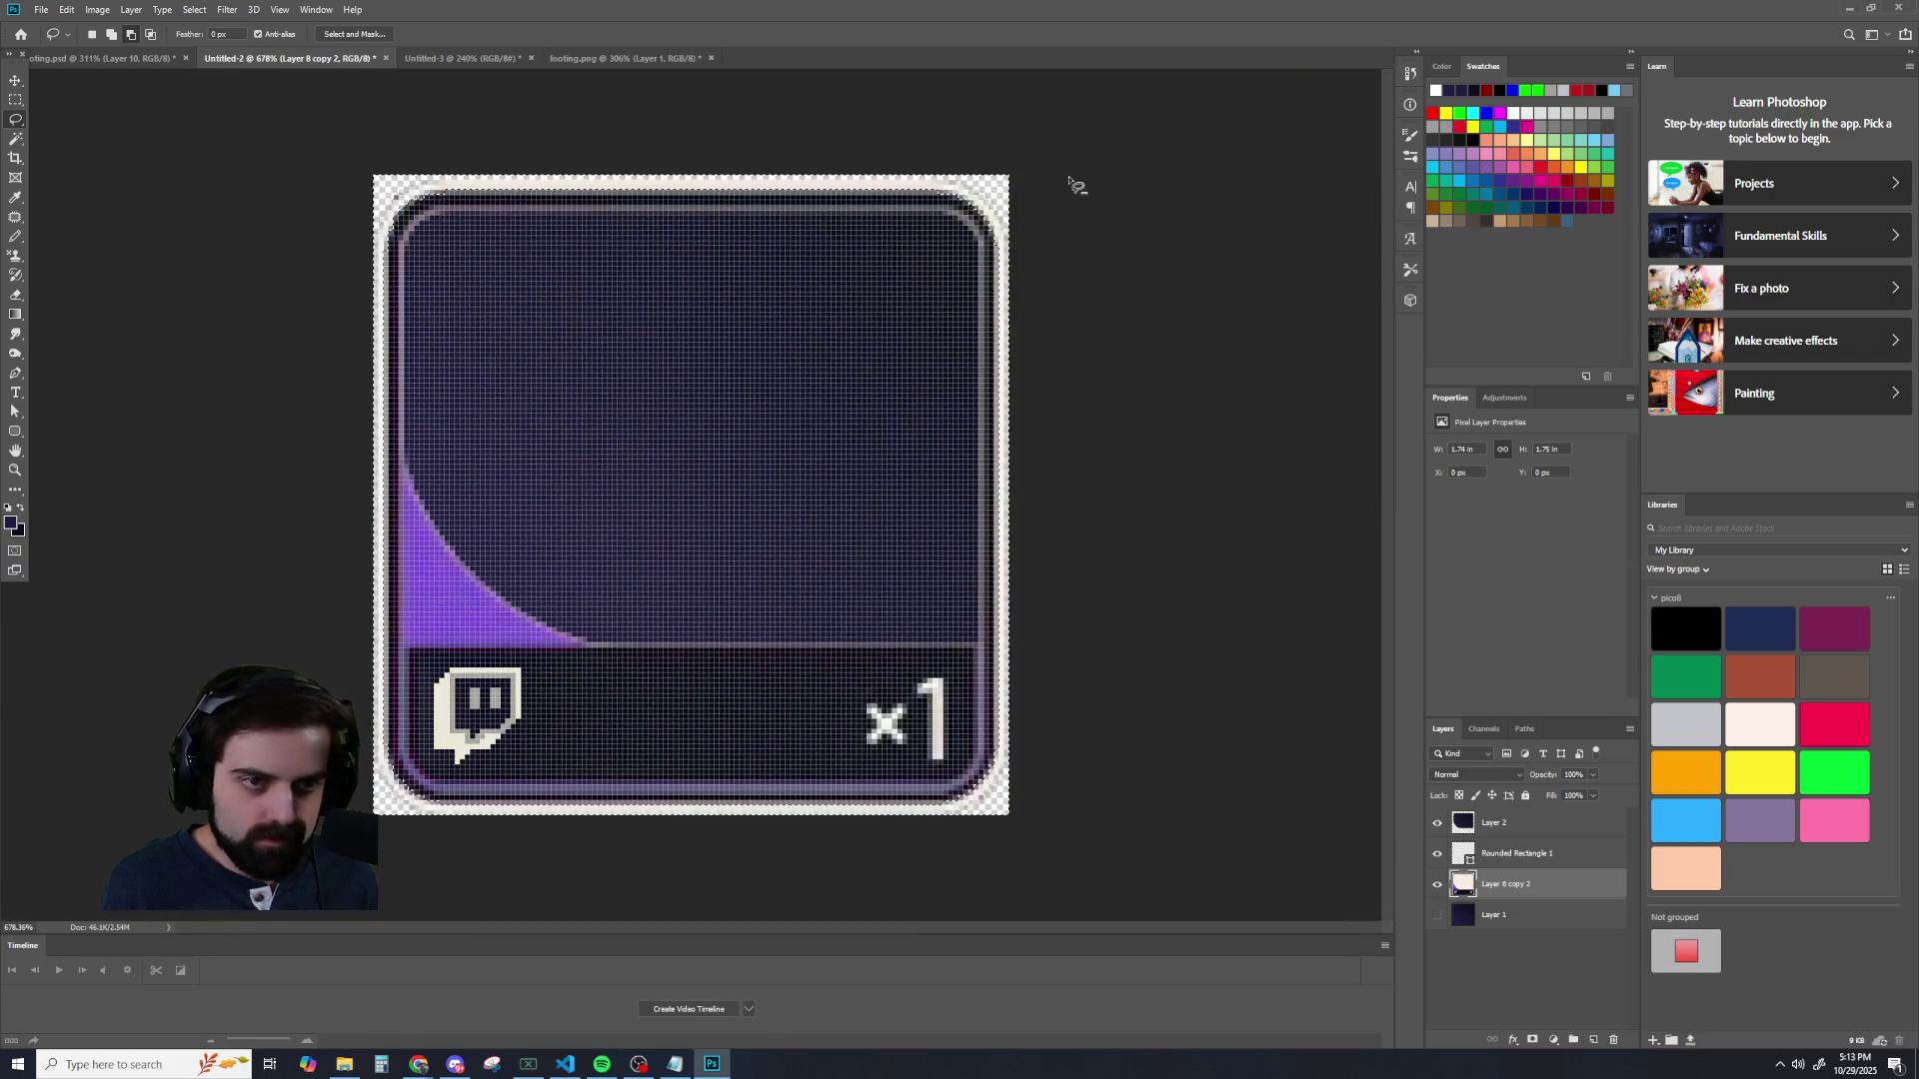
scroll(983, 97, "up", 7)
scroll(983, 96, "up", 2)
scroll(983, 96, "up", 2)
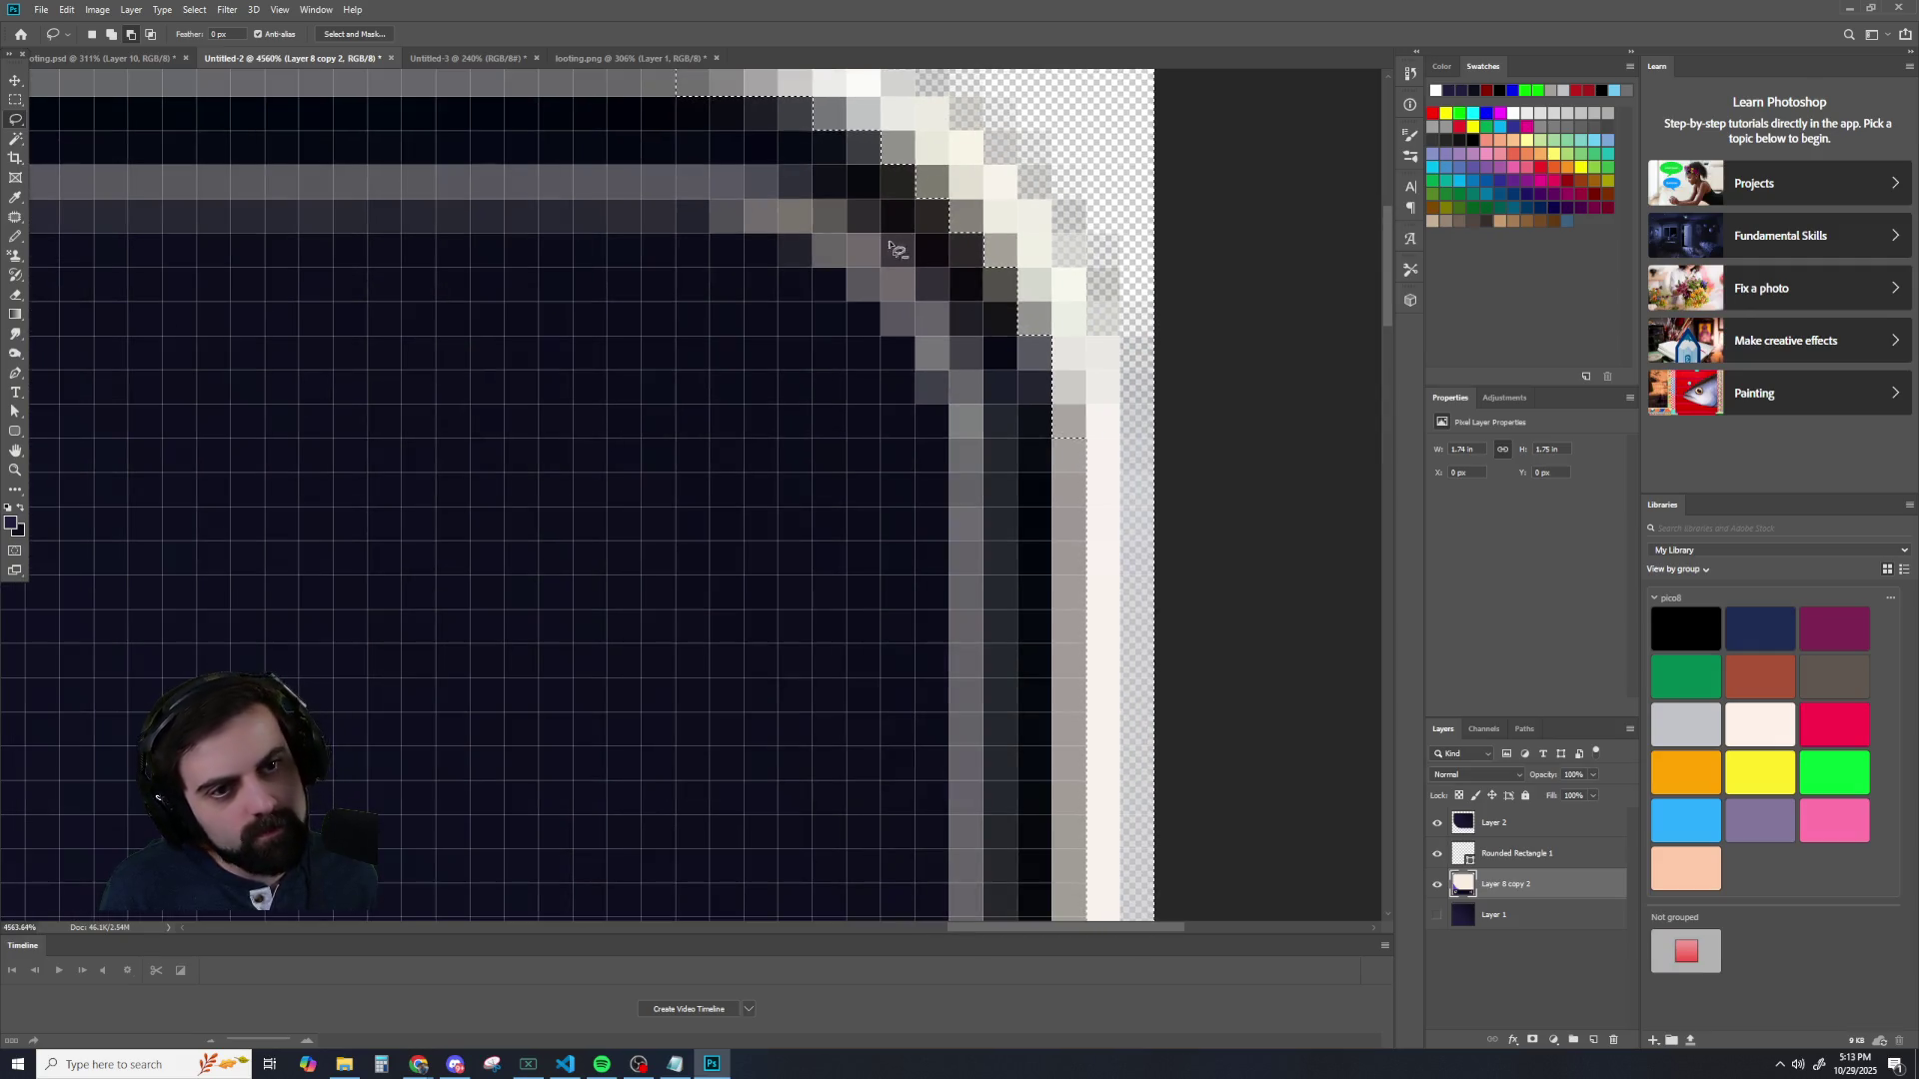
scroll(918, 260, "up", 2)
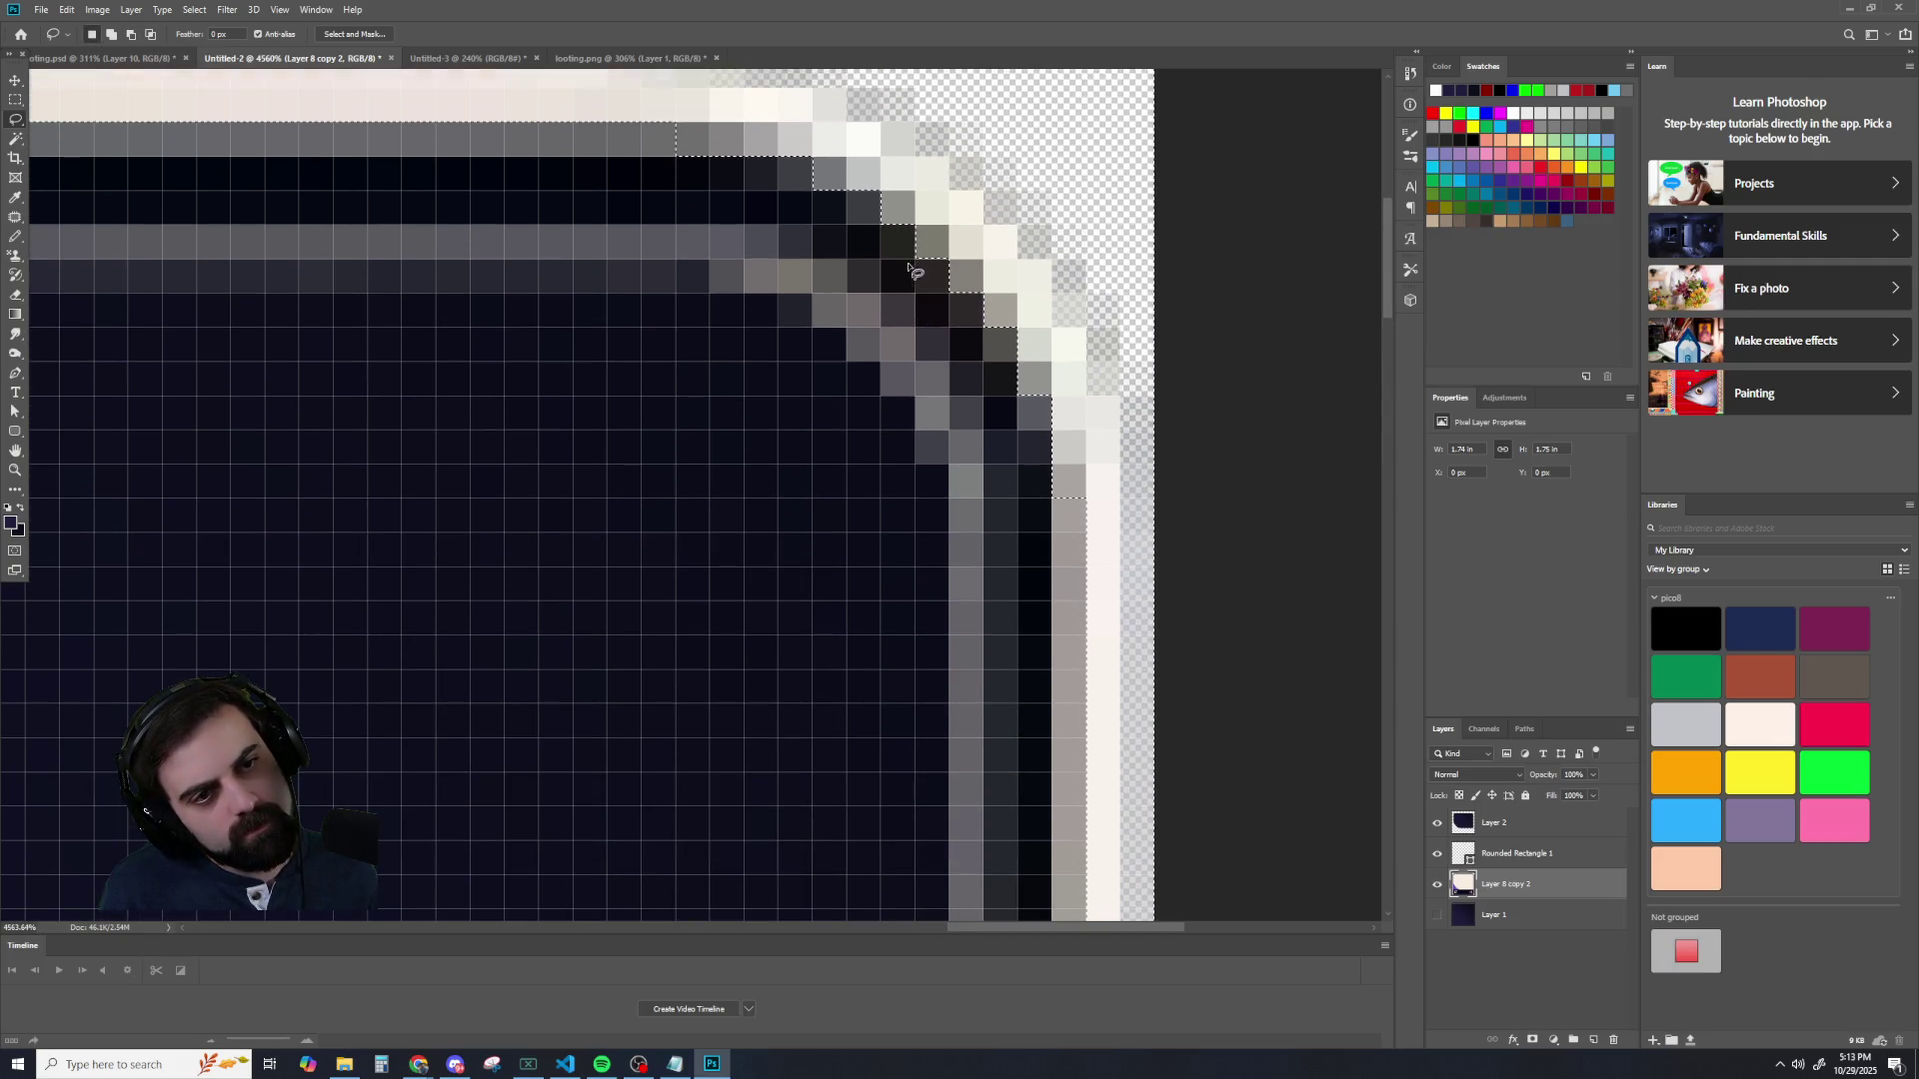
scroll(843, 215, "down", 3)
scroll(673, 205, "down", 3)
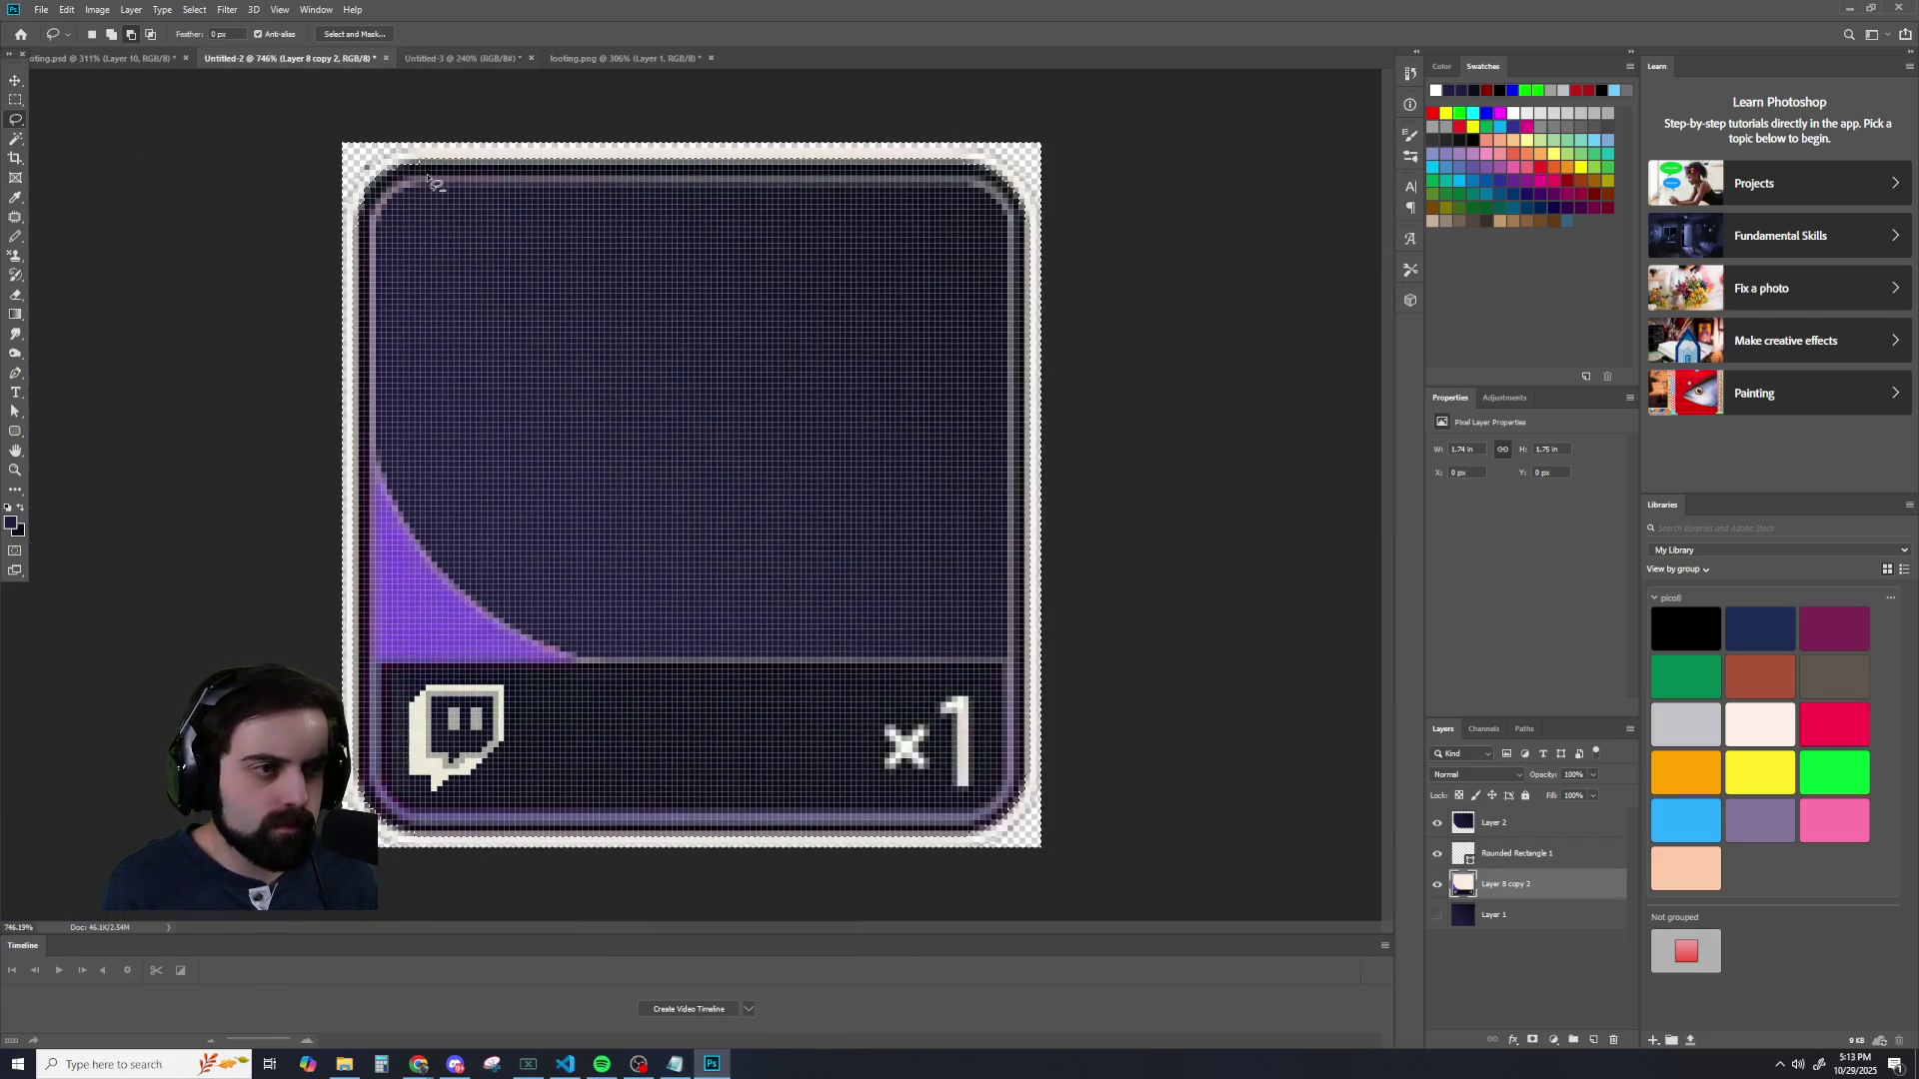
scroll(470, 152, "up", 3)
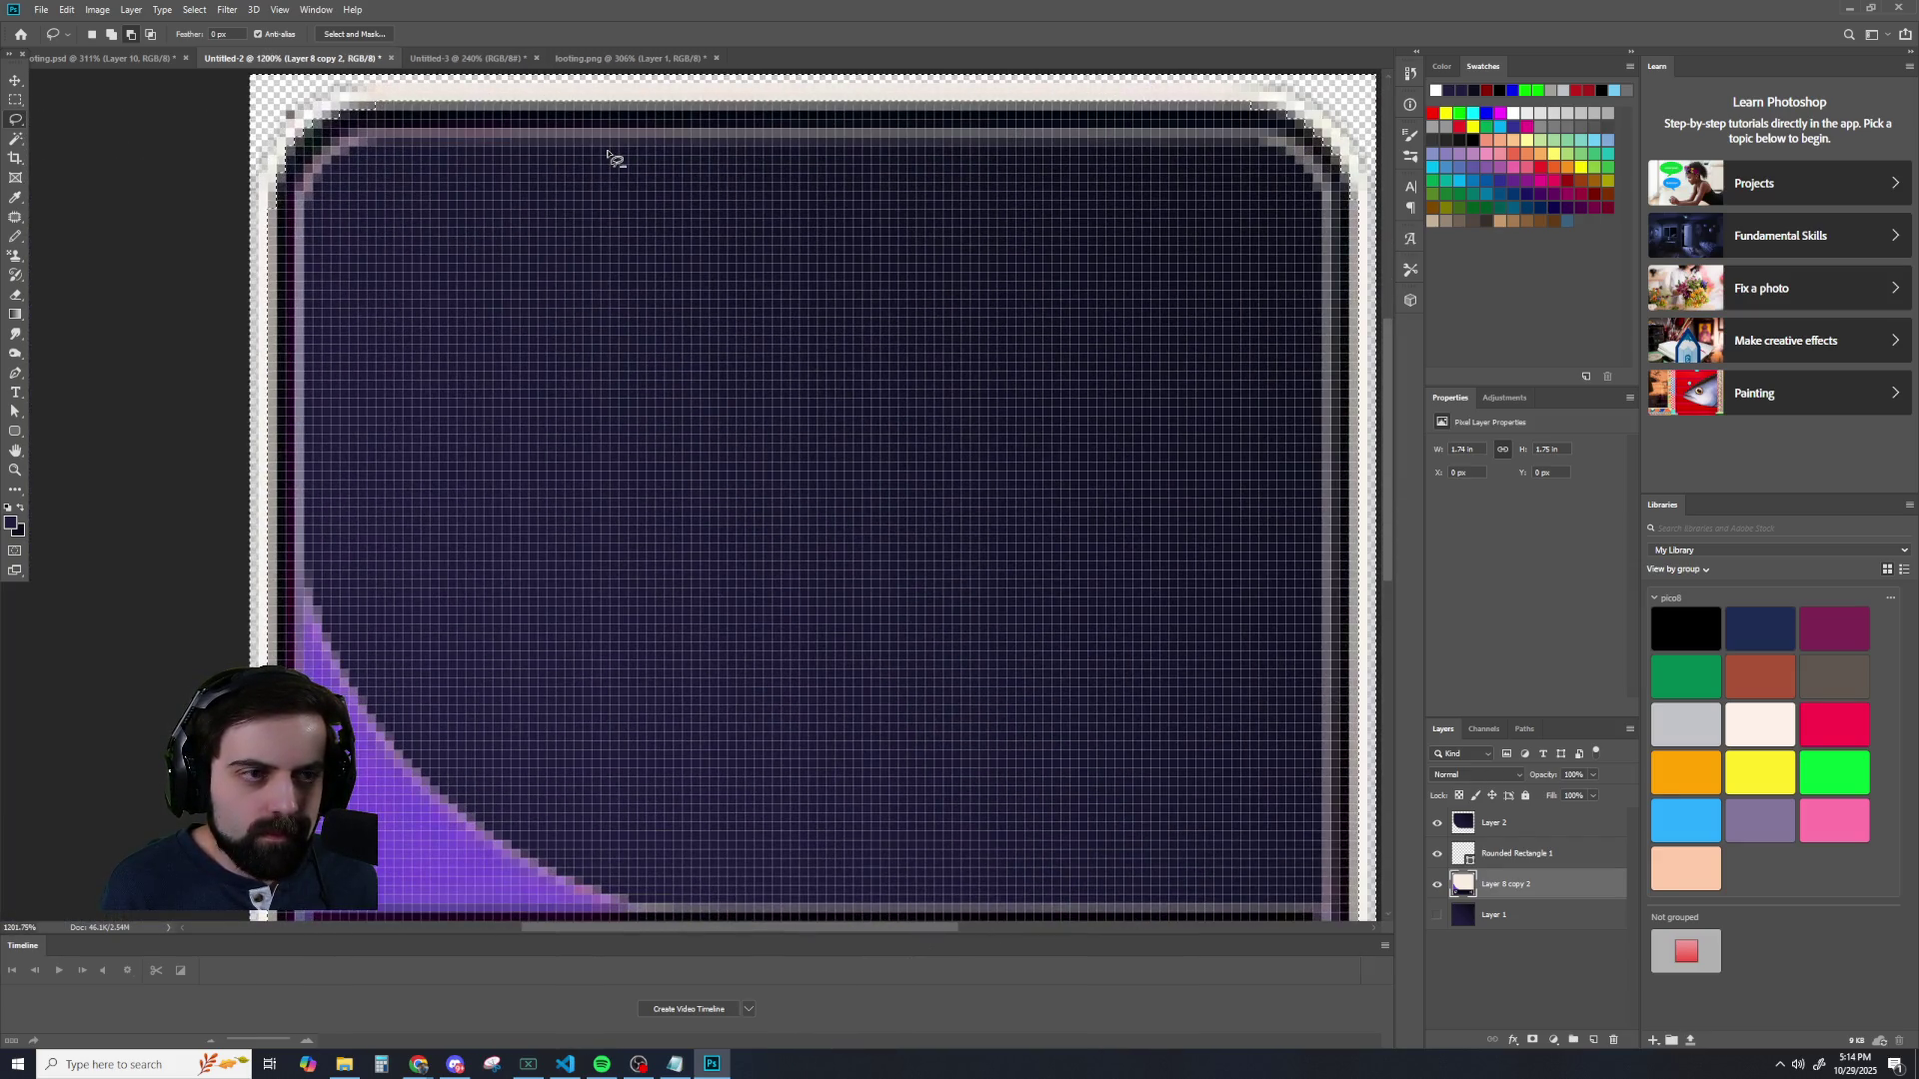
scroll(564, 344, "down", 2)
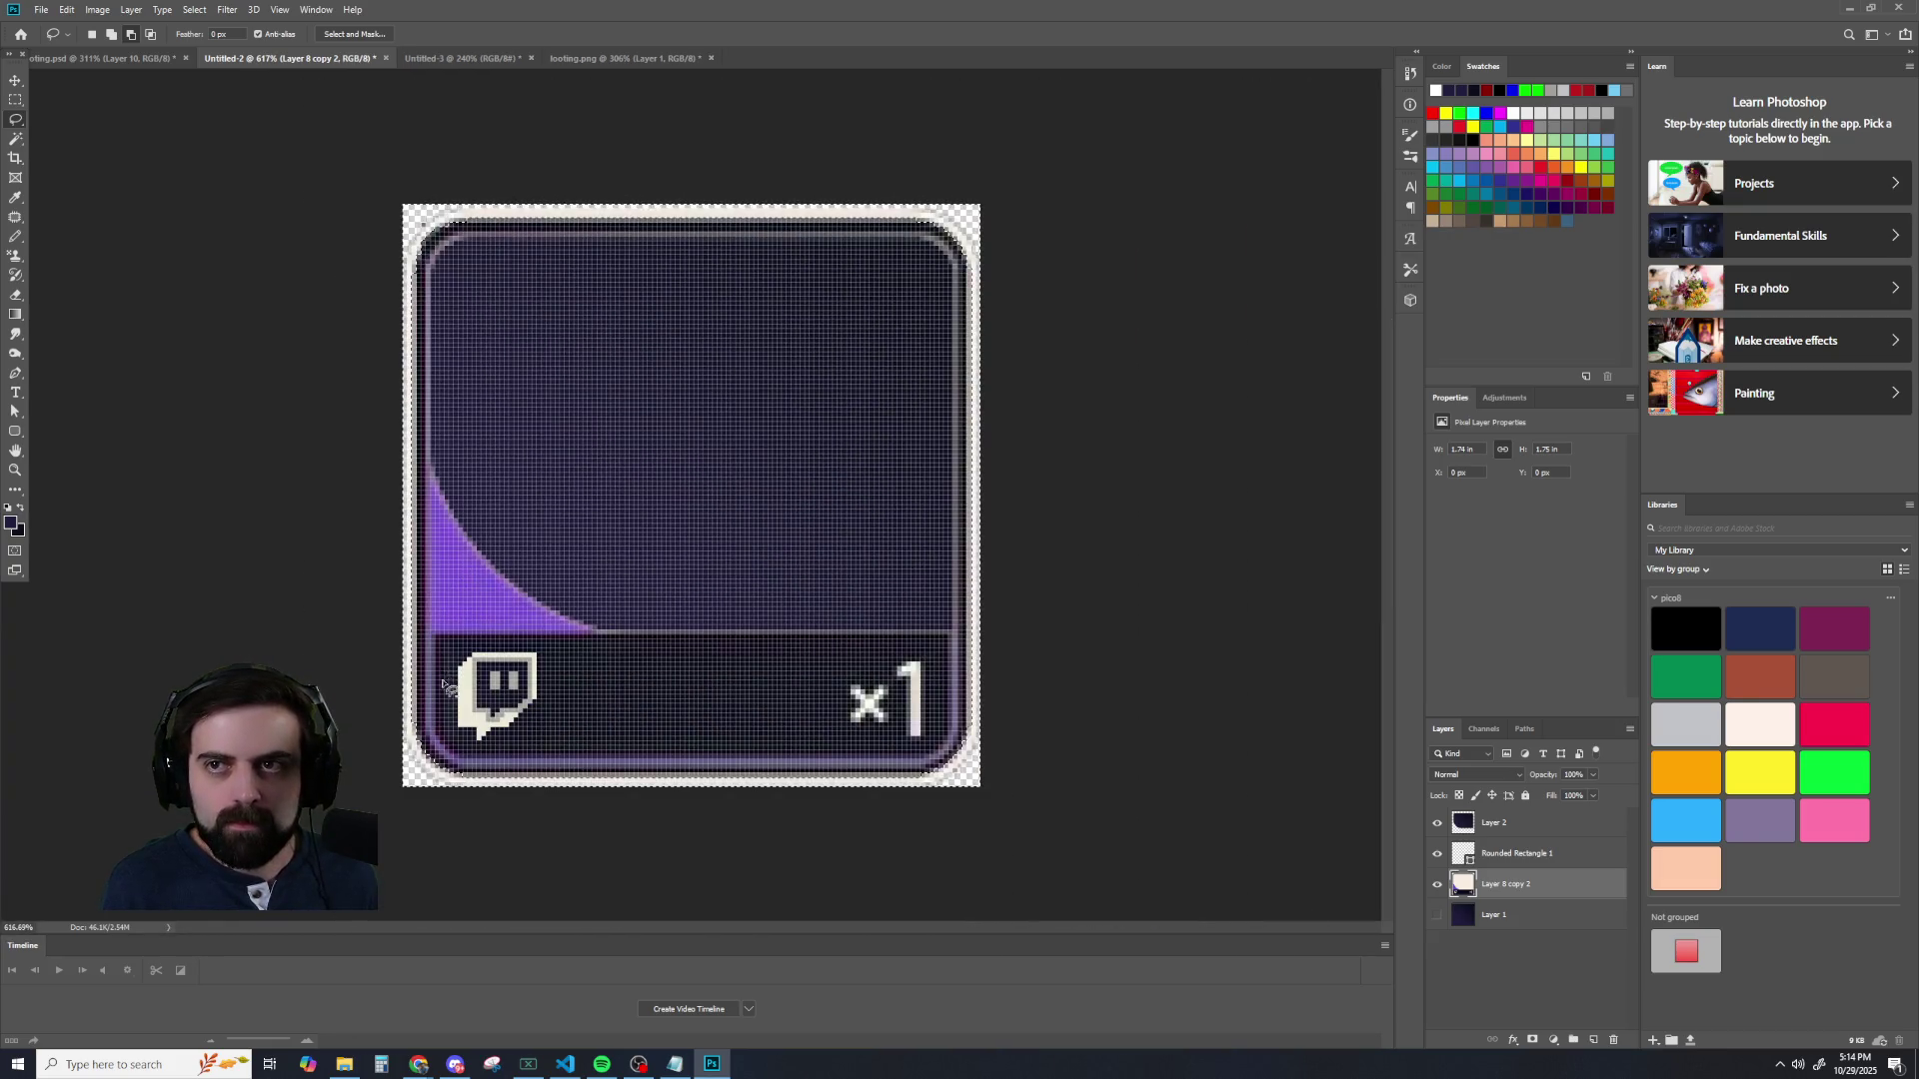
scroll(410, 722, "up", 2)
scroll(399, 714, "up", 4)
scroll(360, 700, "up", 4)
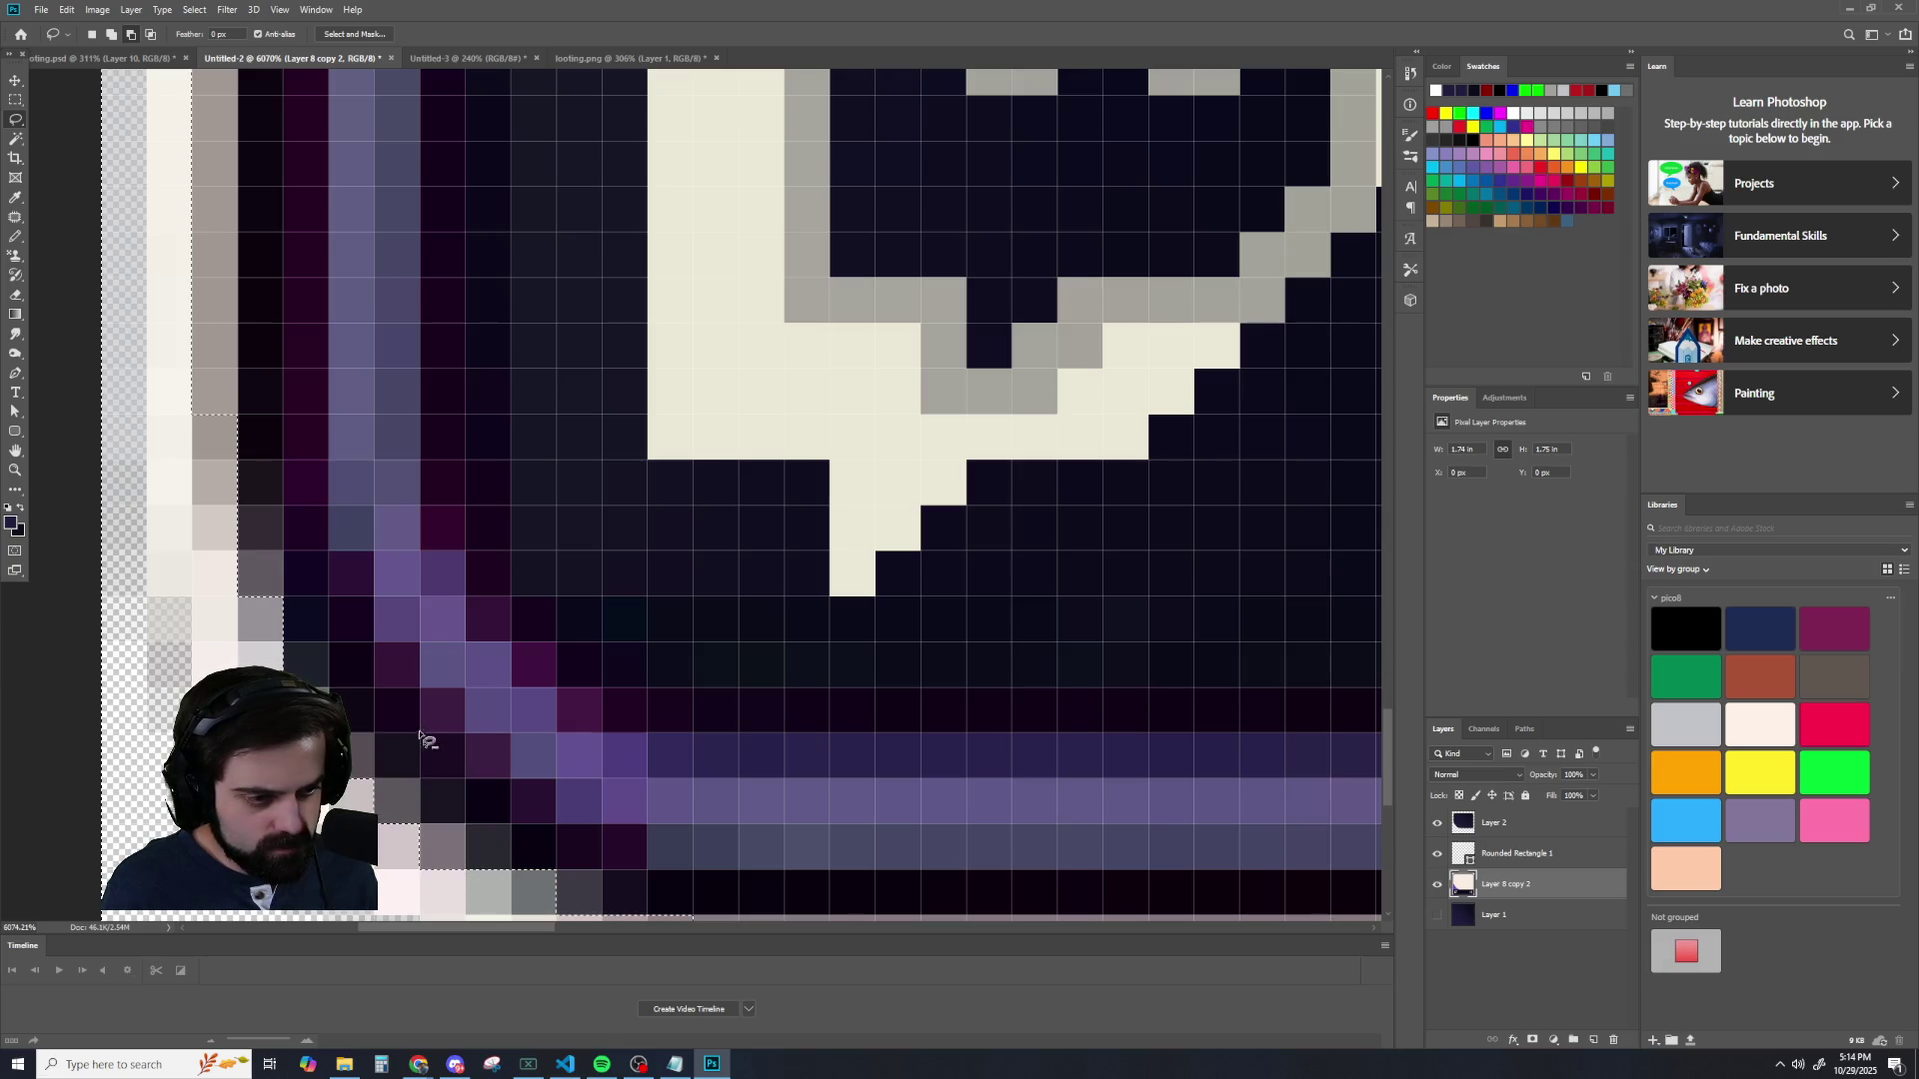
scroll(420, 739, "down", 3)
scroll(617, 800, "down", 3)
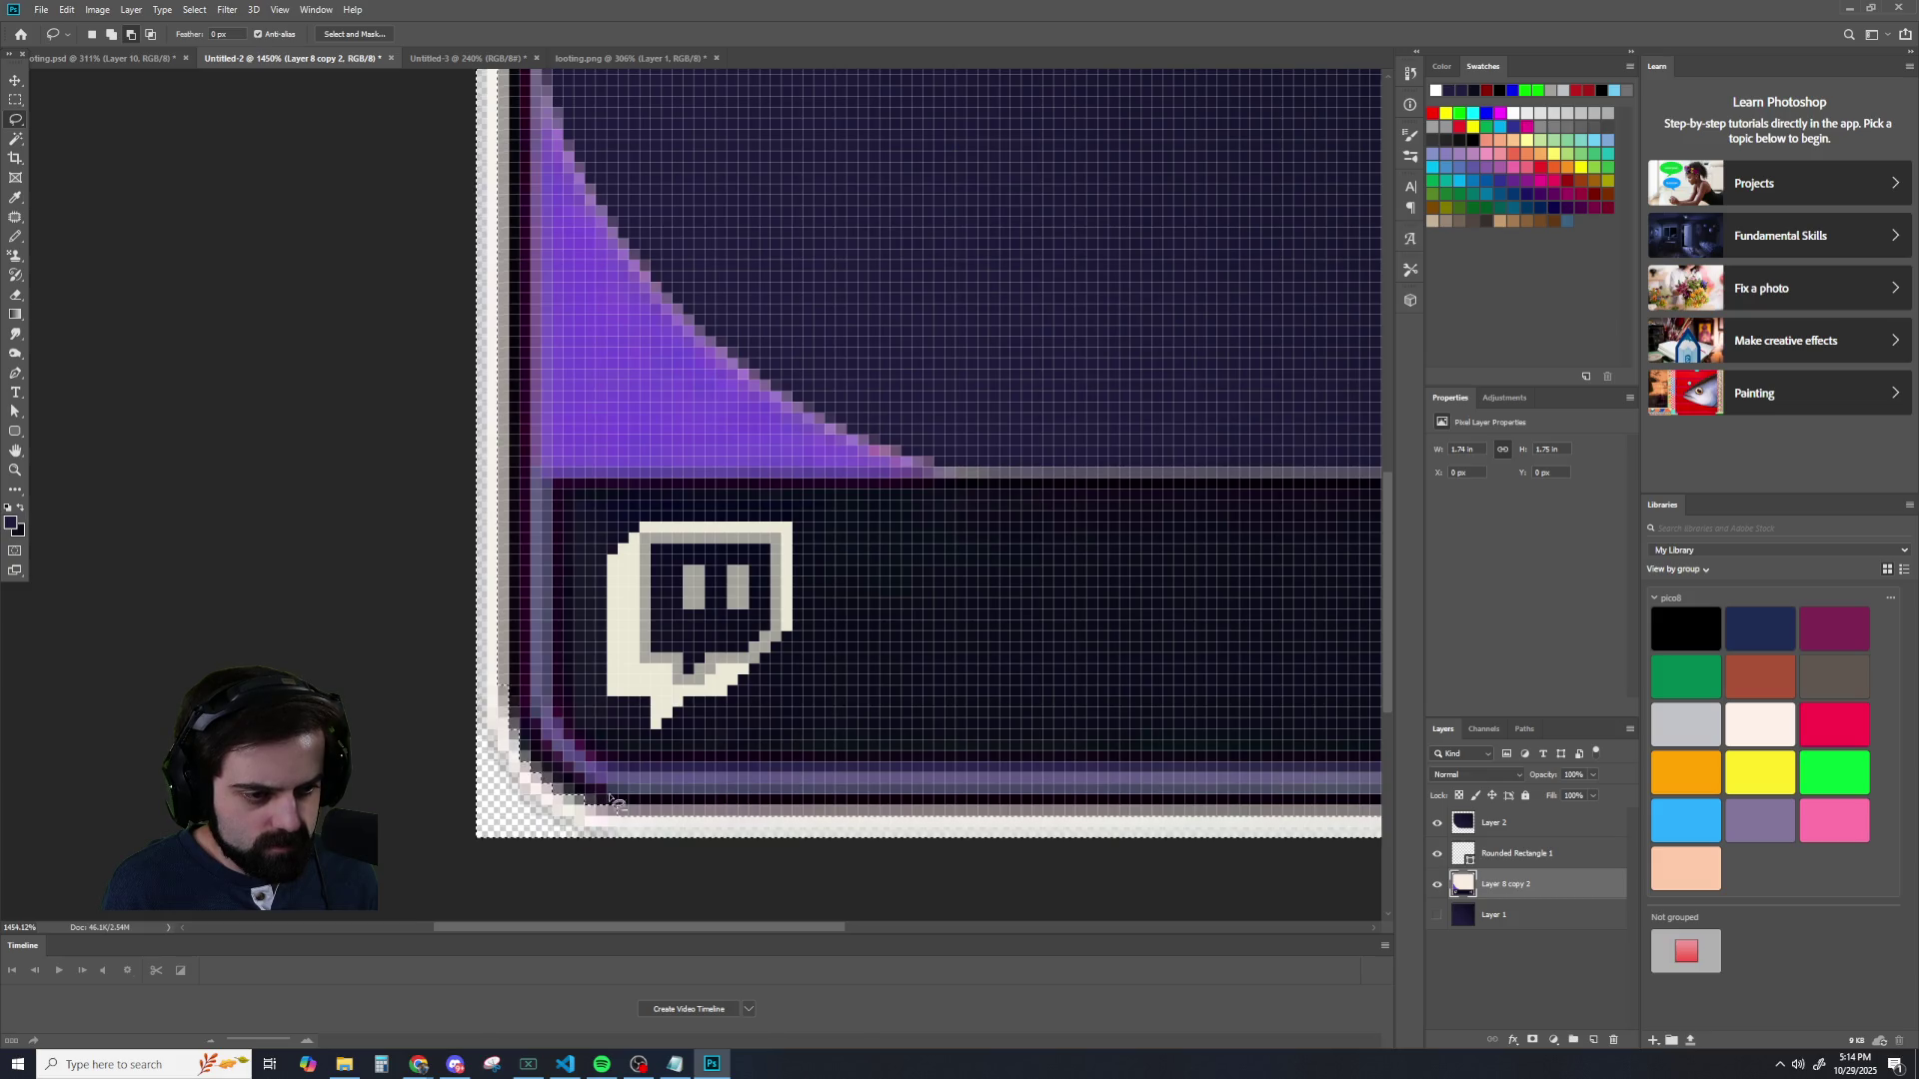
scroll(617, 799, "up", 2)
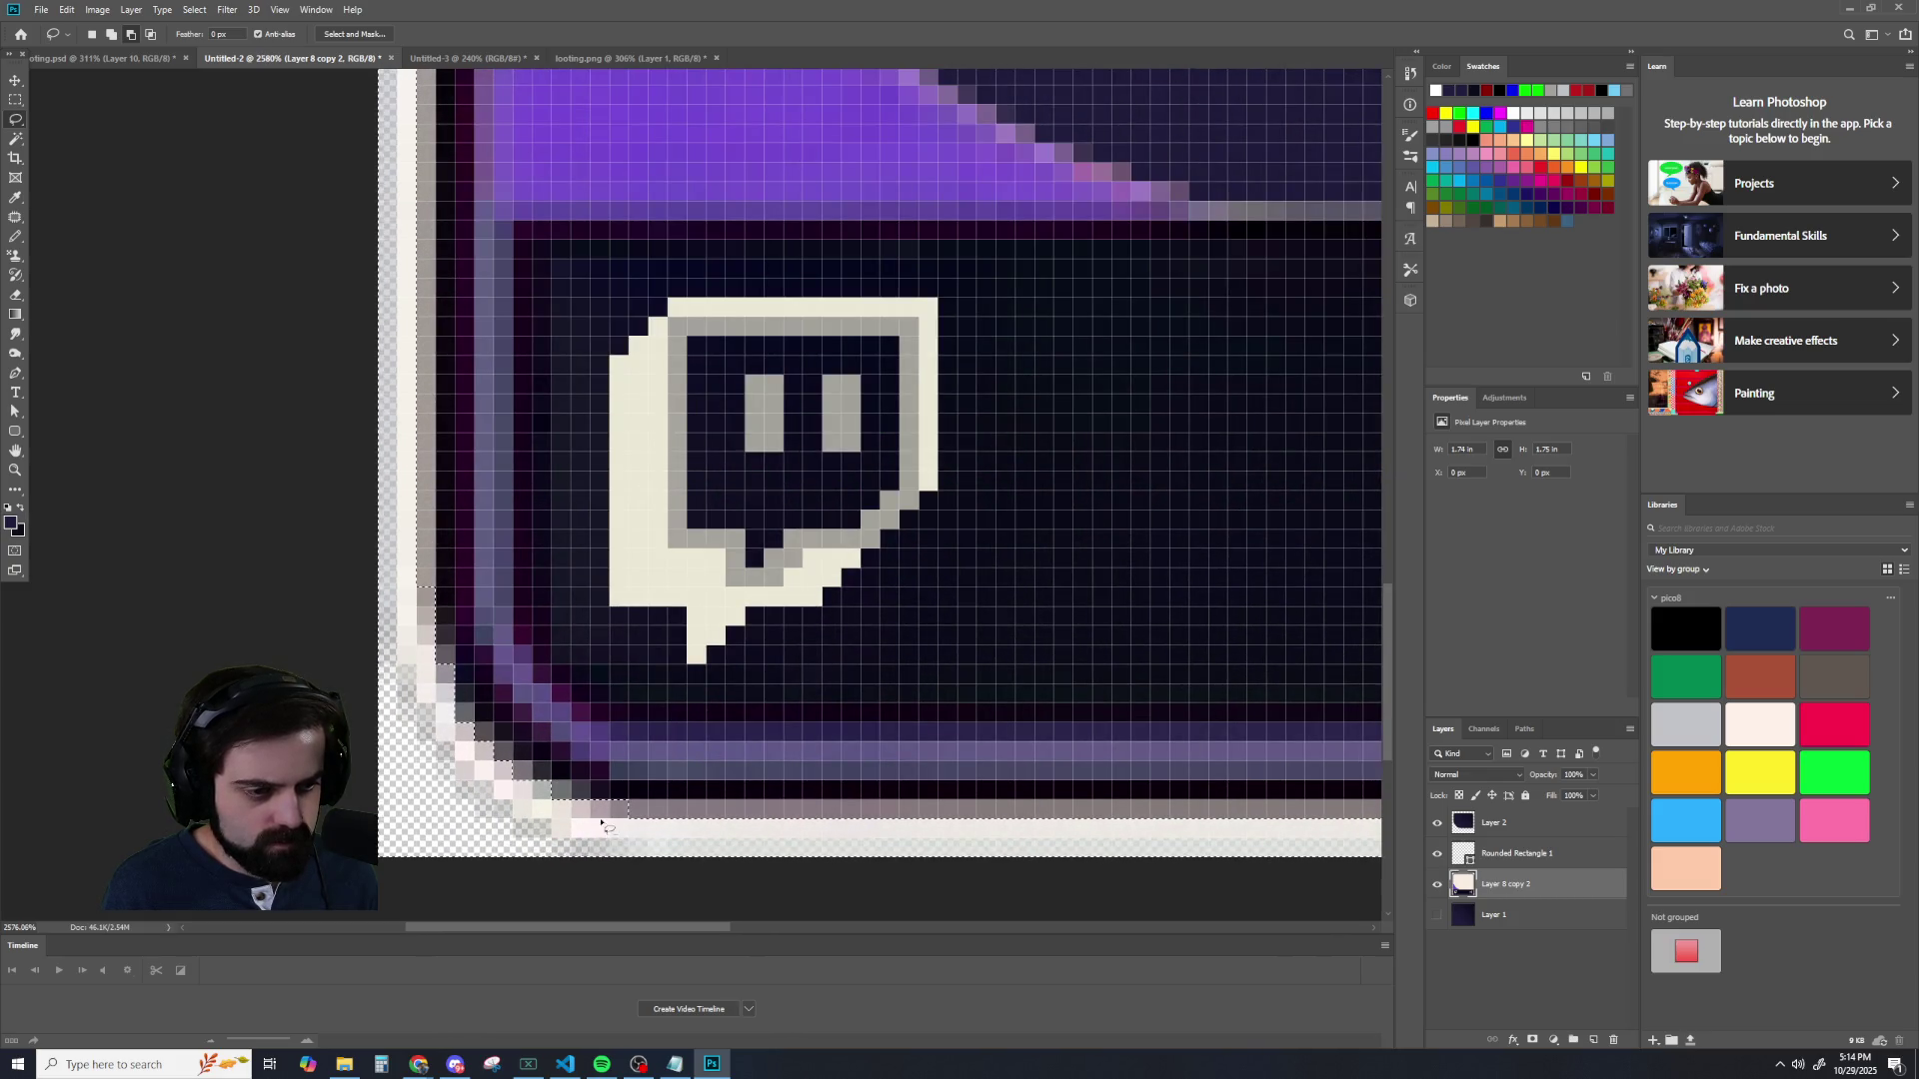
scroll(595, 789, "down", 2)
scroll(815, 735, "down", 3)
scroll(815, 735, "up", 2)
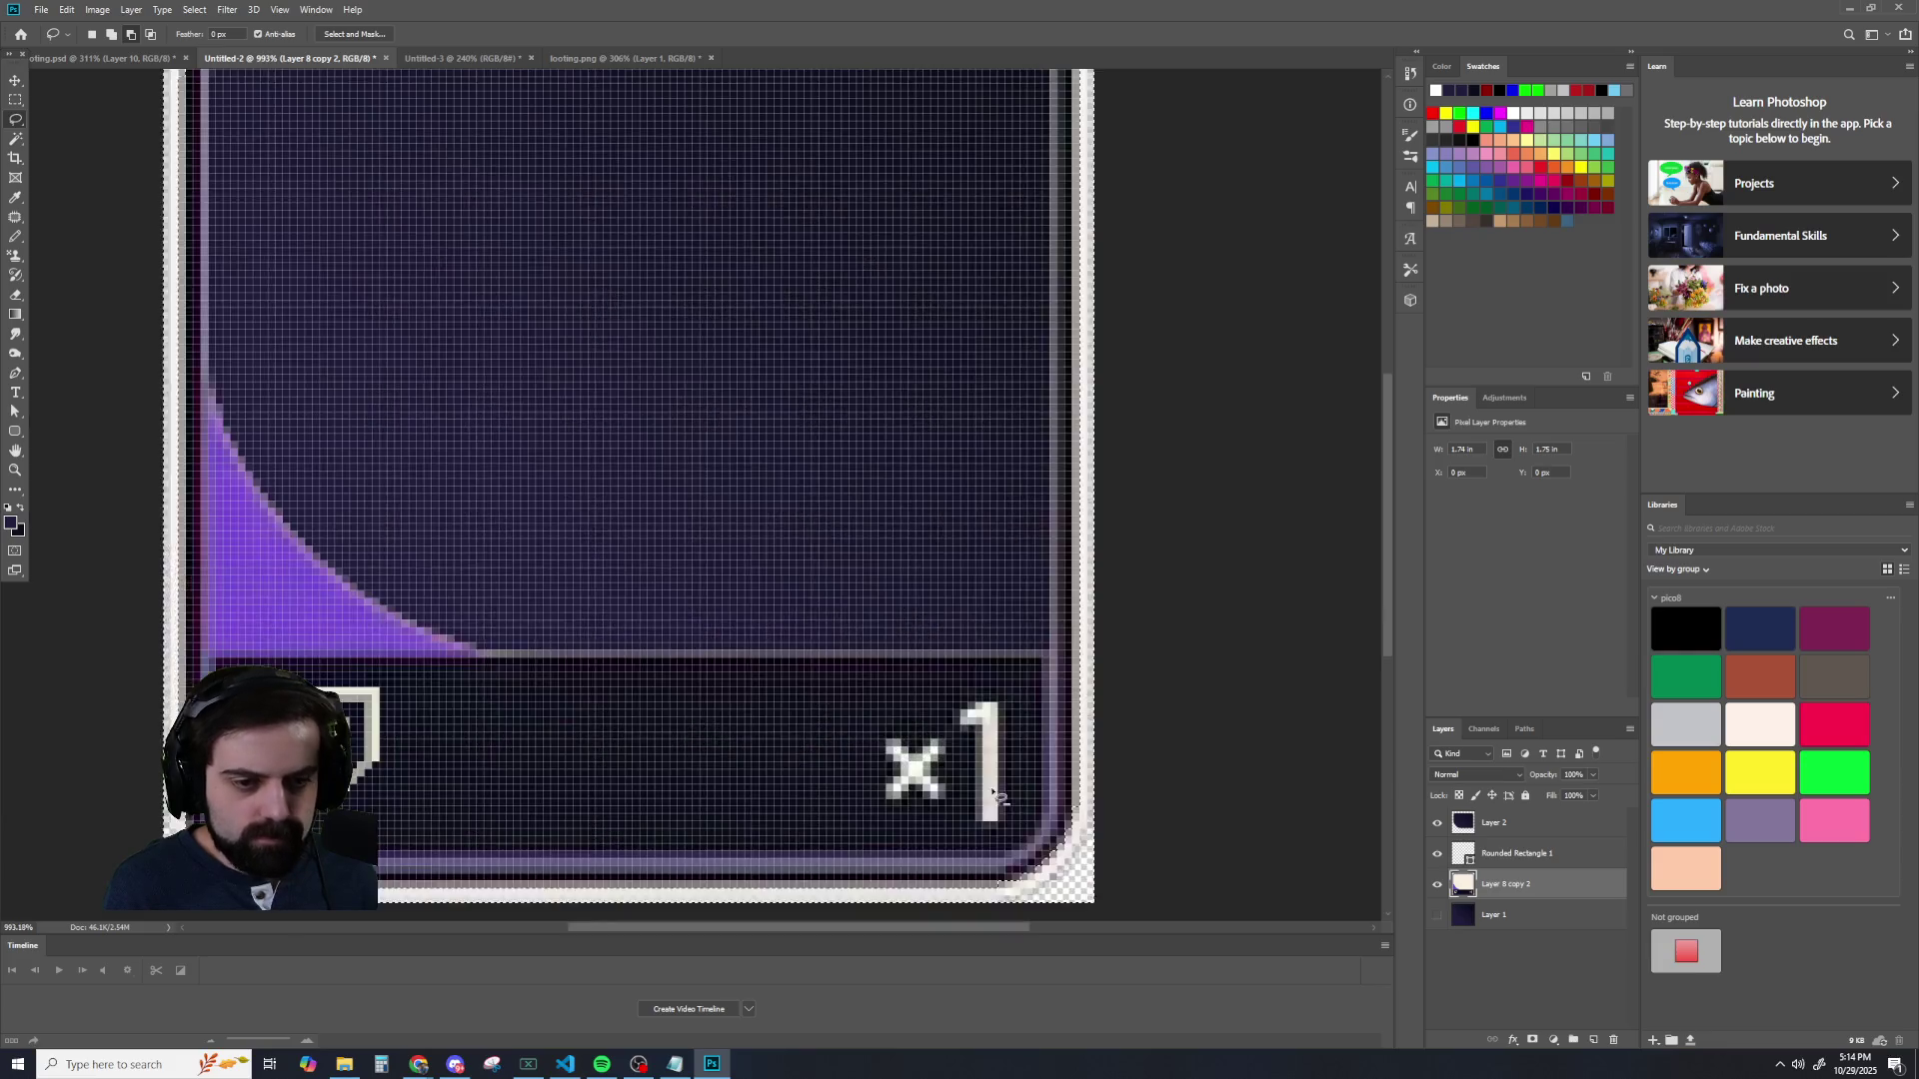
scroll(880, 800, "up", 2)
scroll(949, 859, "up", 2)
scroll(944, 844, "down", 1)
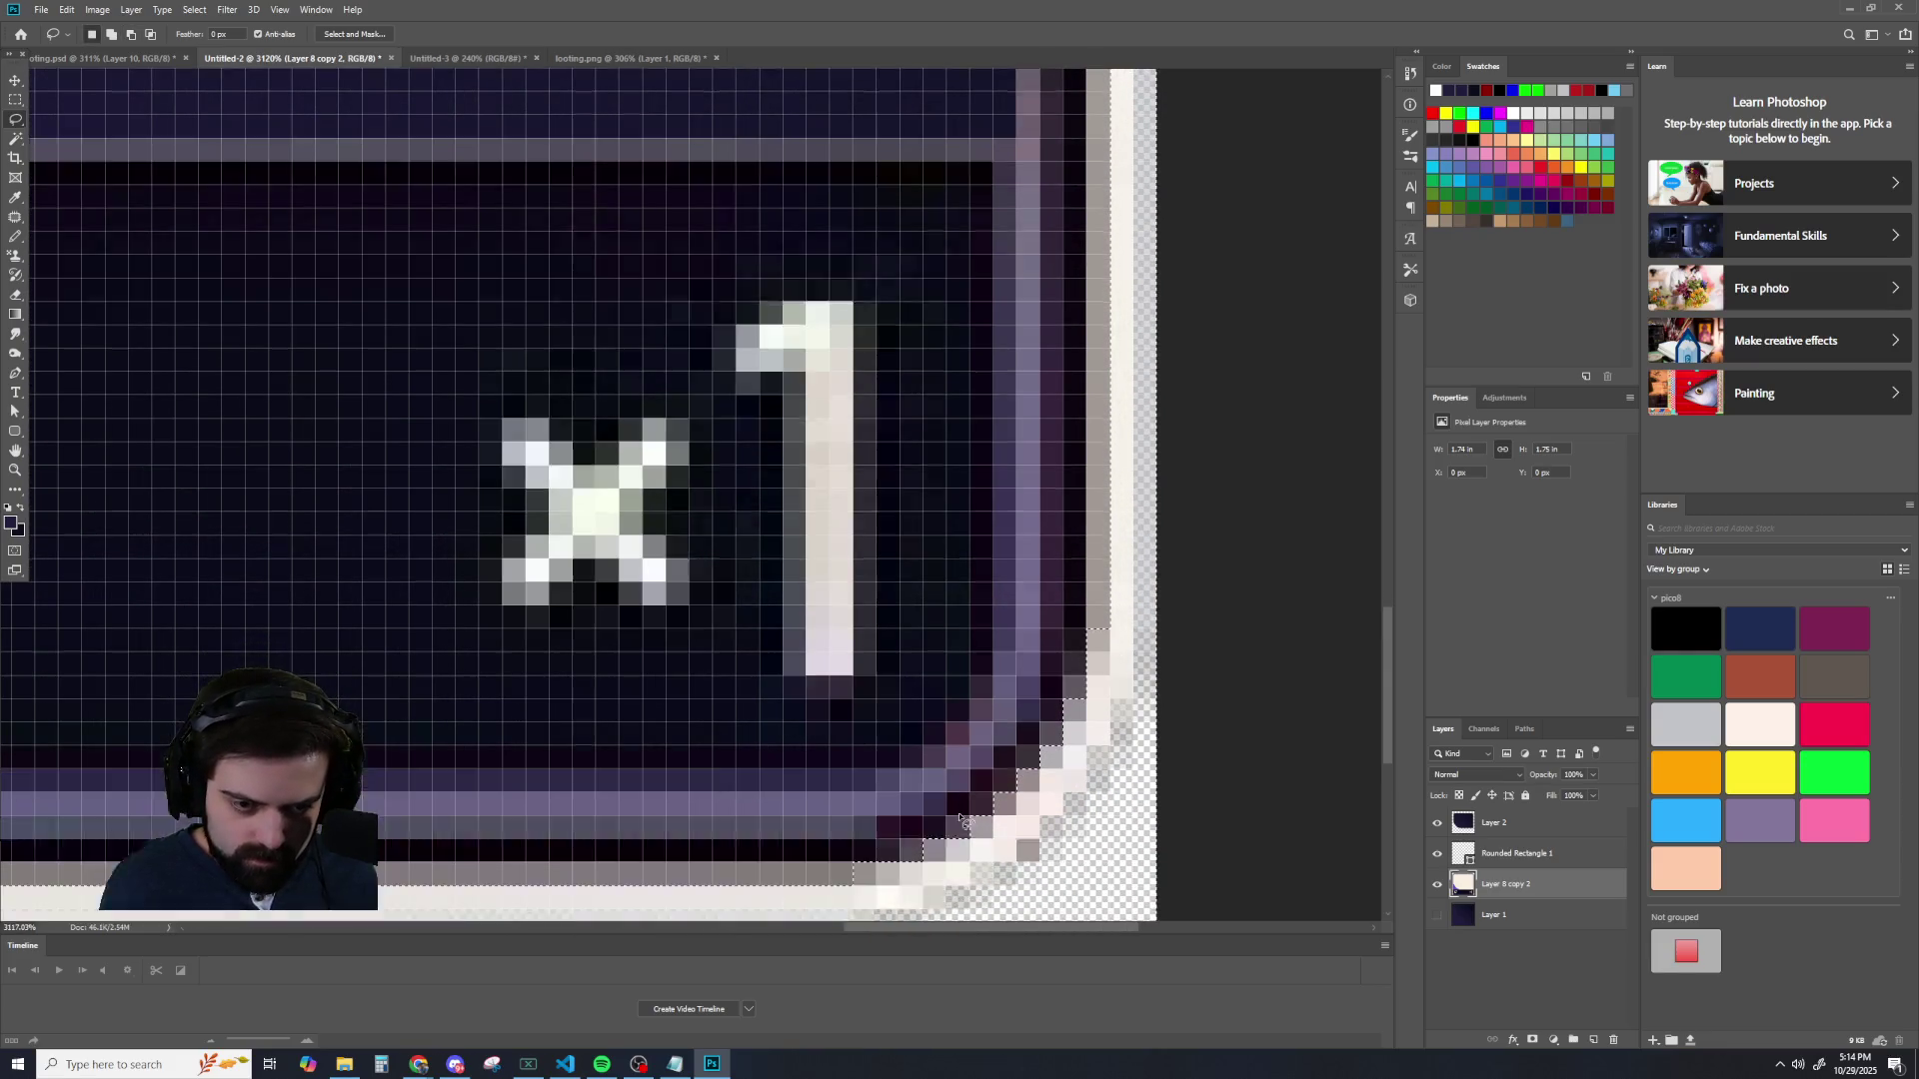
scroll(935, 814, "down", 2)
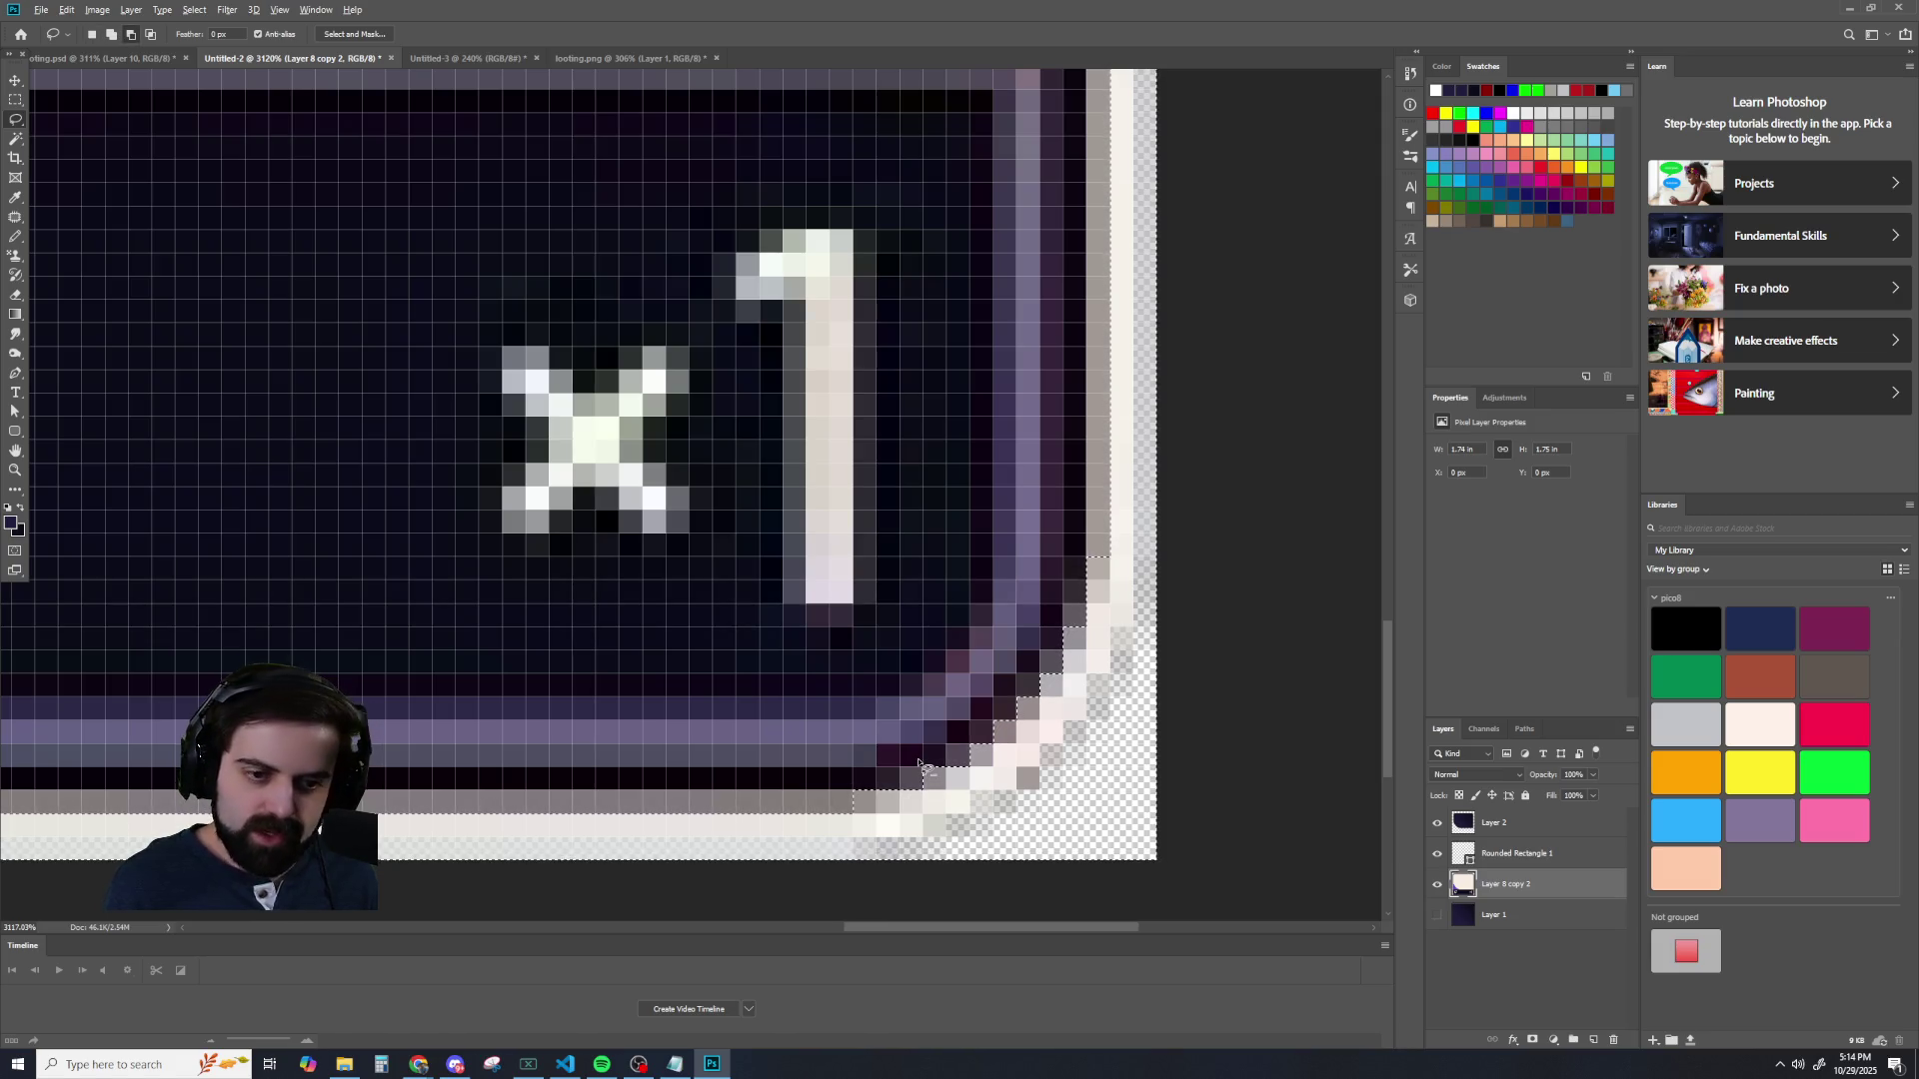
scroll(656, 643, "down", 5)
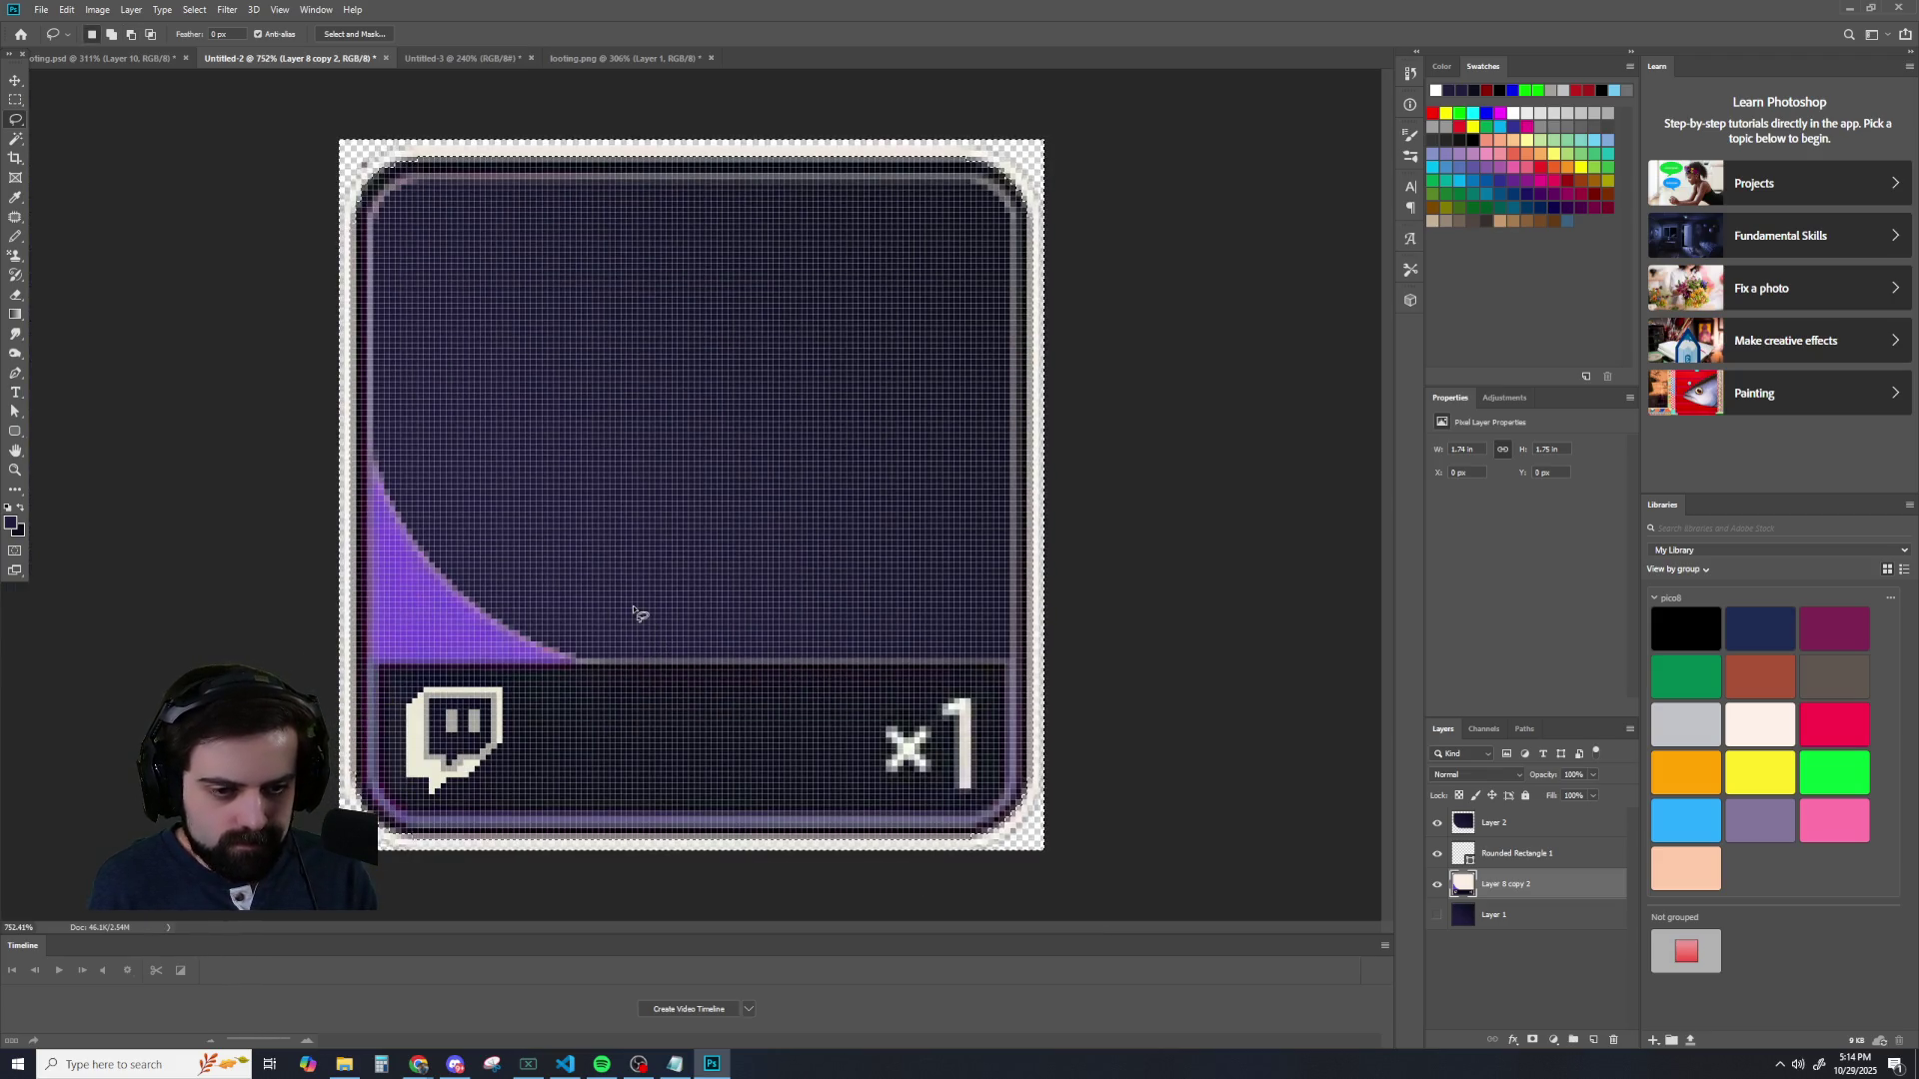
- Erase the white outer border and toggle Layer 1's visibility to compare the corners
key("Delete")
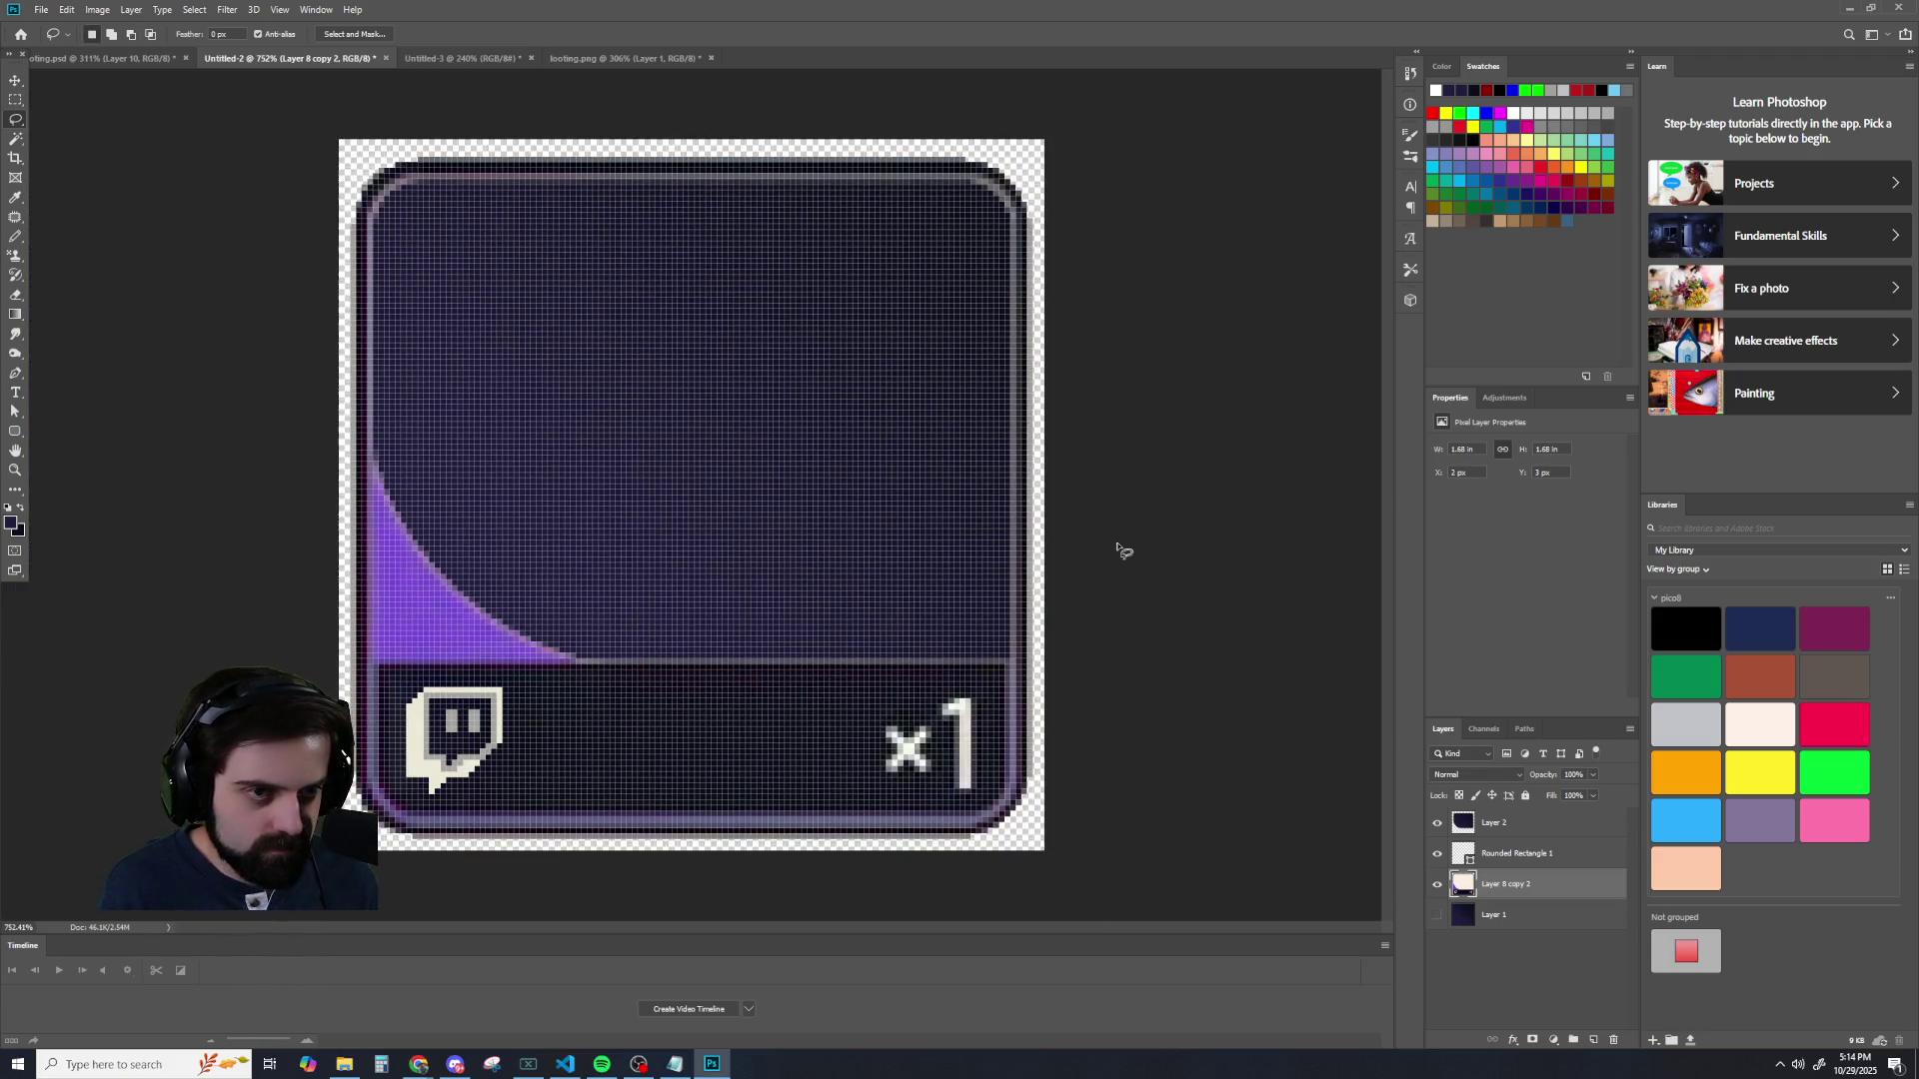
scroll(1124, 555, "down", 3)
scroll(1123, 563, "down", 2)
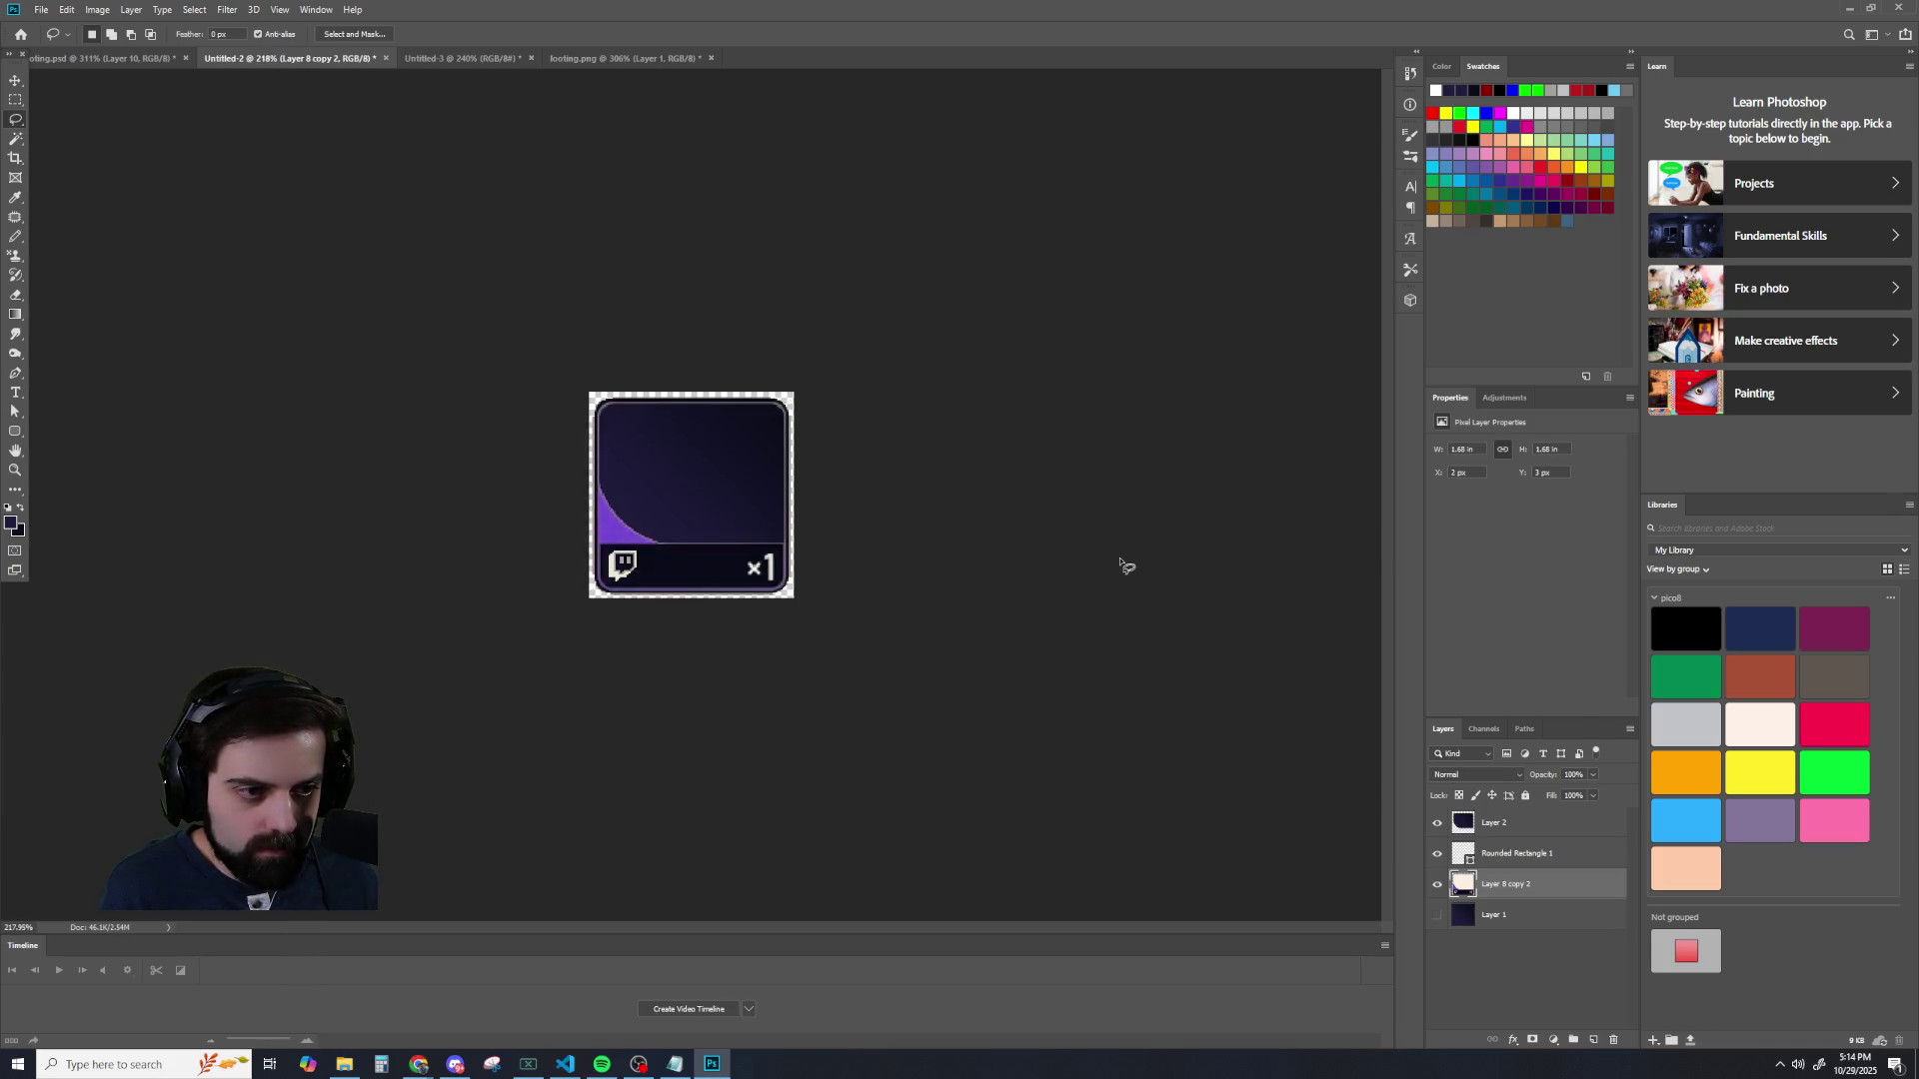
scroll(1123, 564, "up", 2)
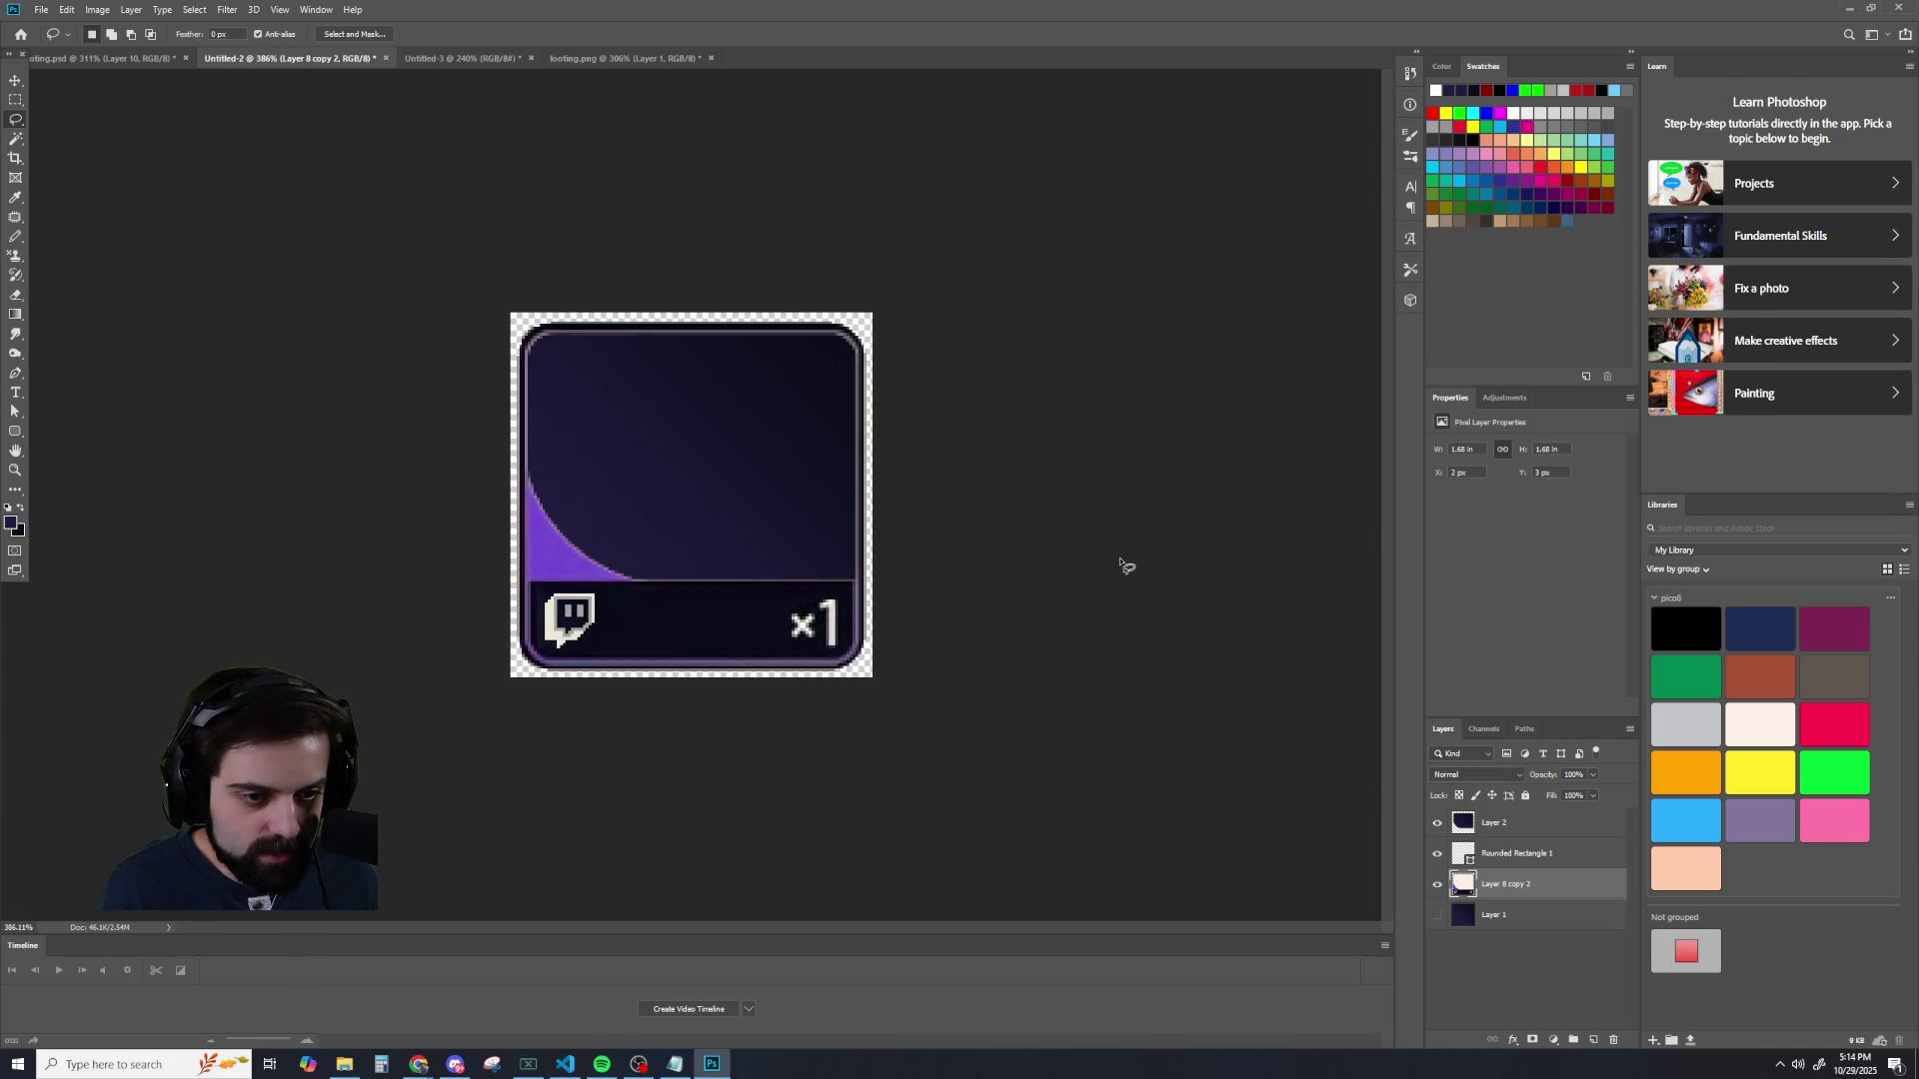
scroll(1124, 565, "up", 2)
scroll(1124, 566, "down", 3)
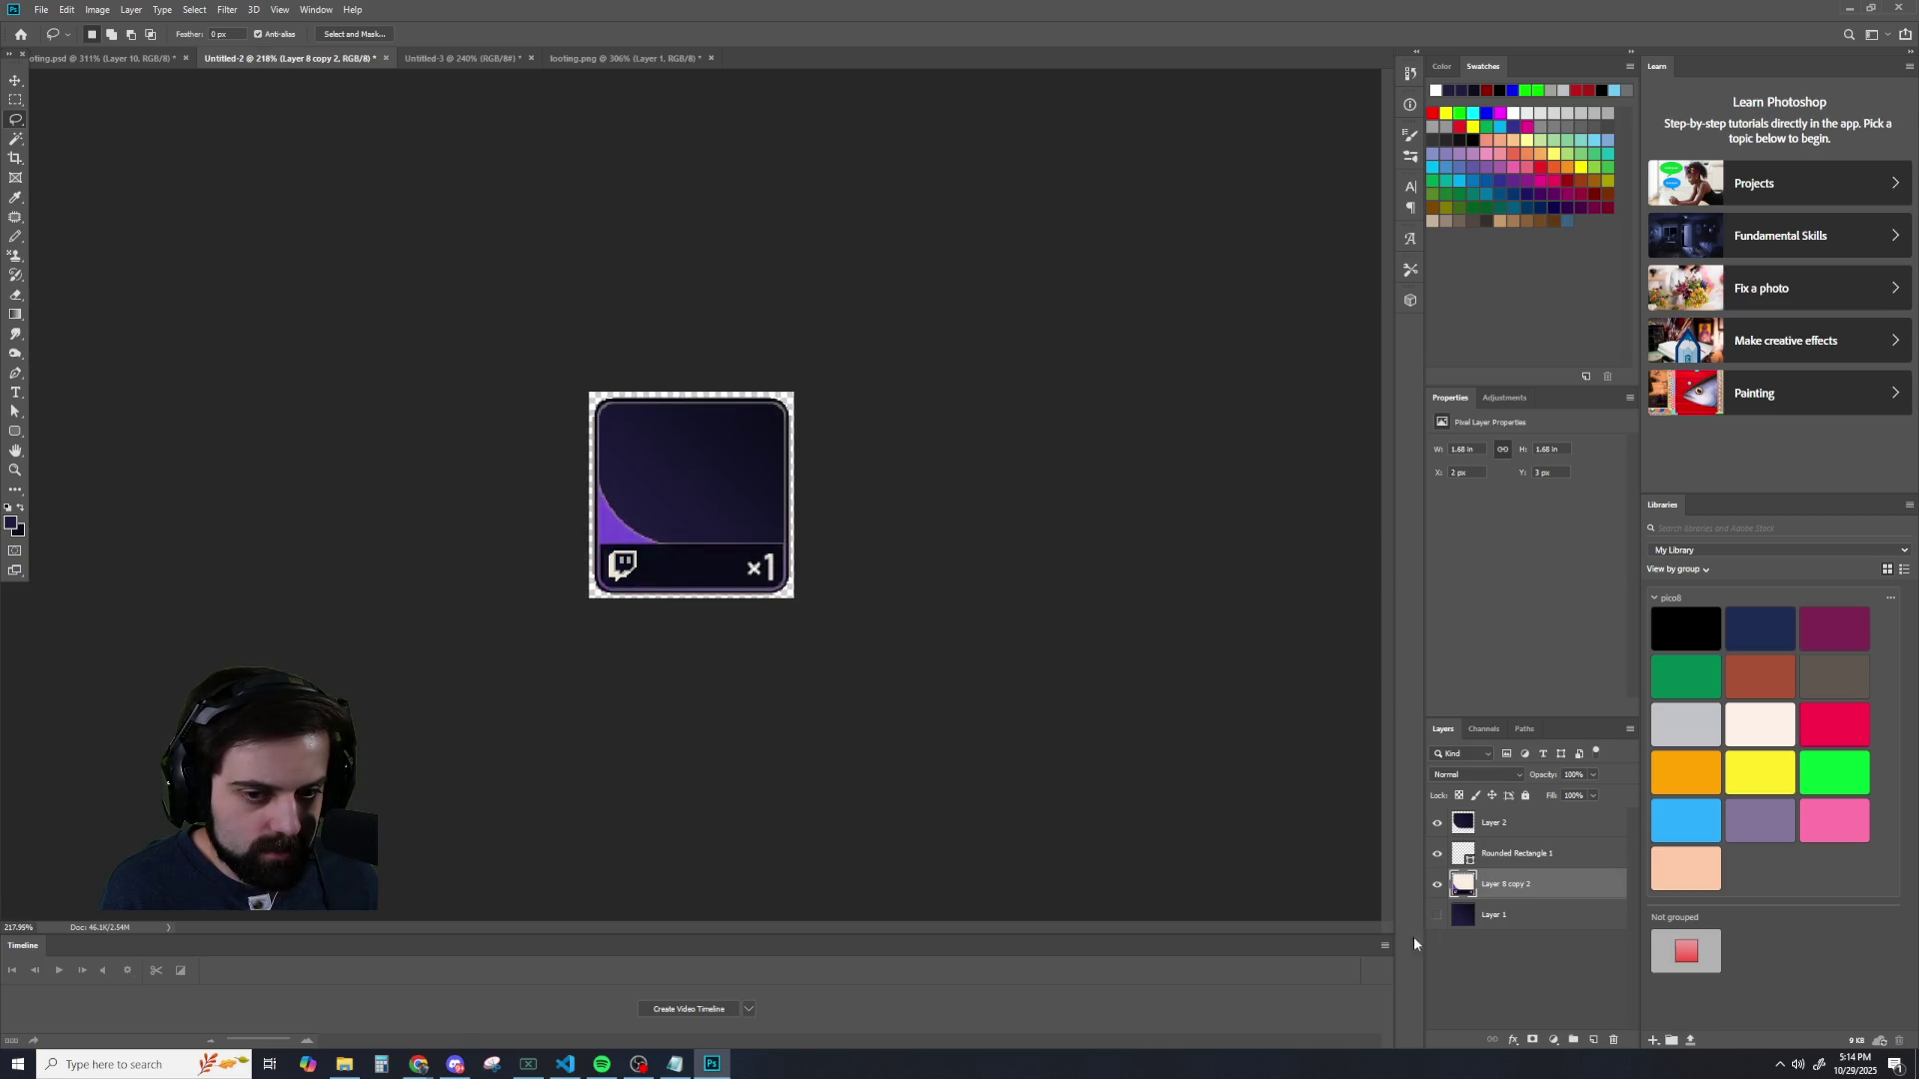
left_click(1437, 918)
left_click(1437, 917)
left_click(1437, 918)
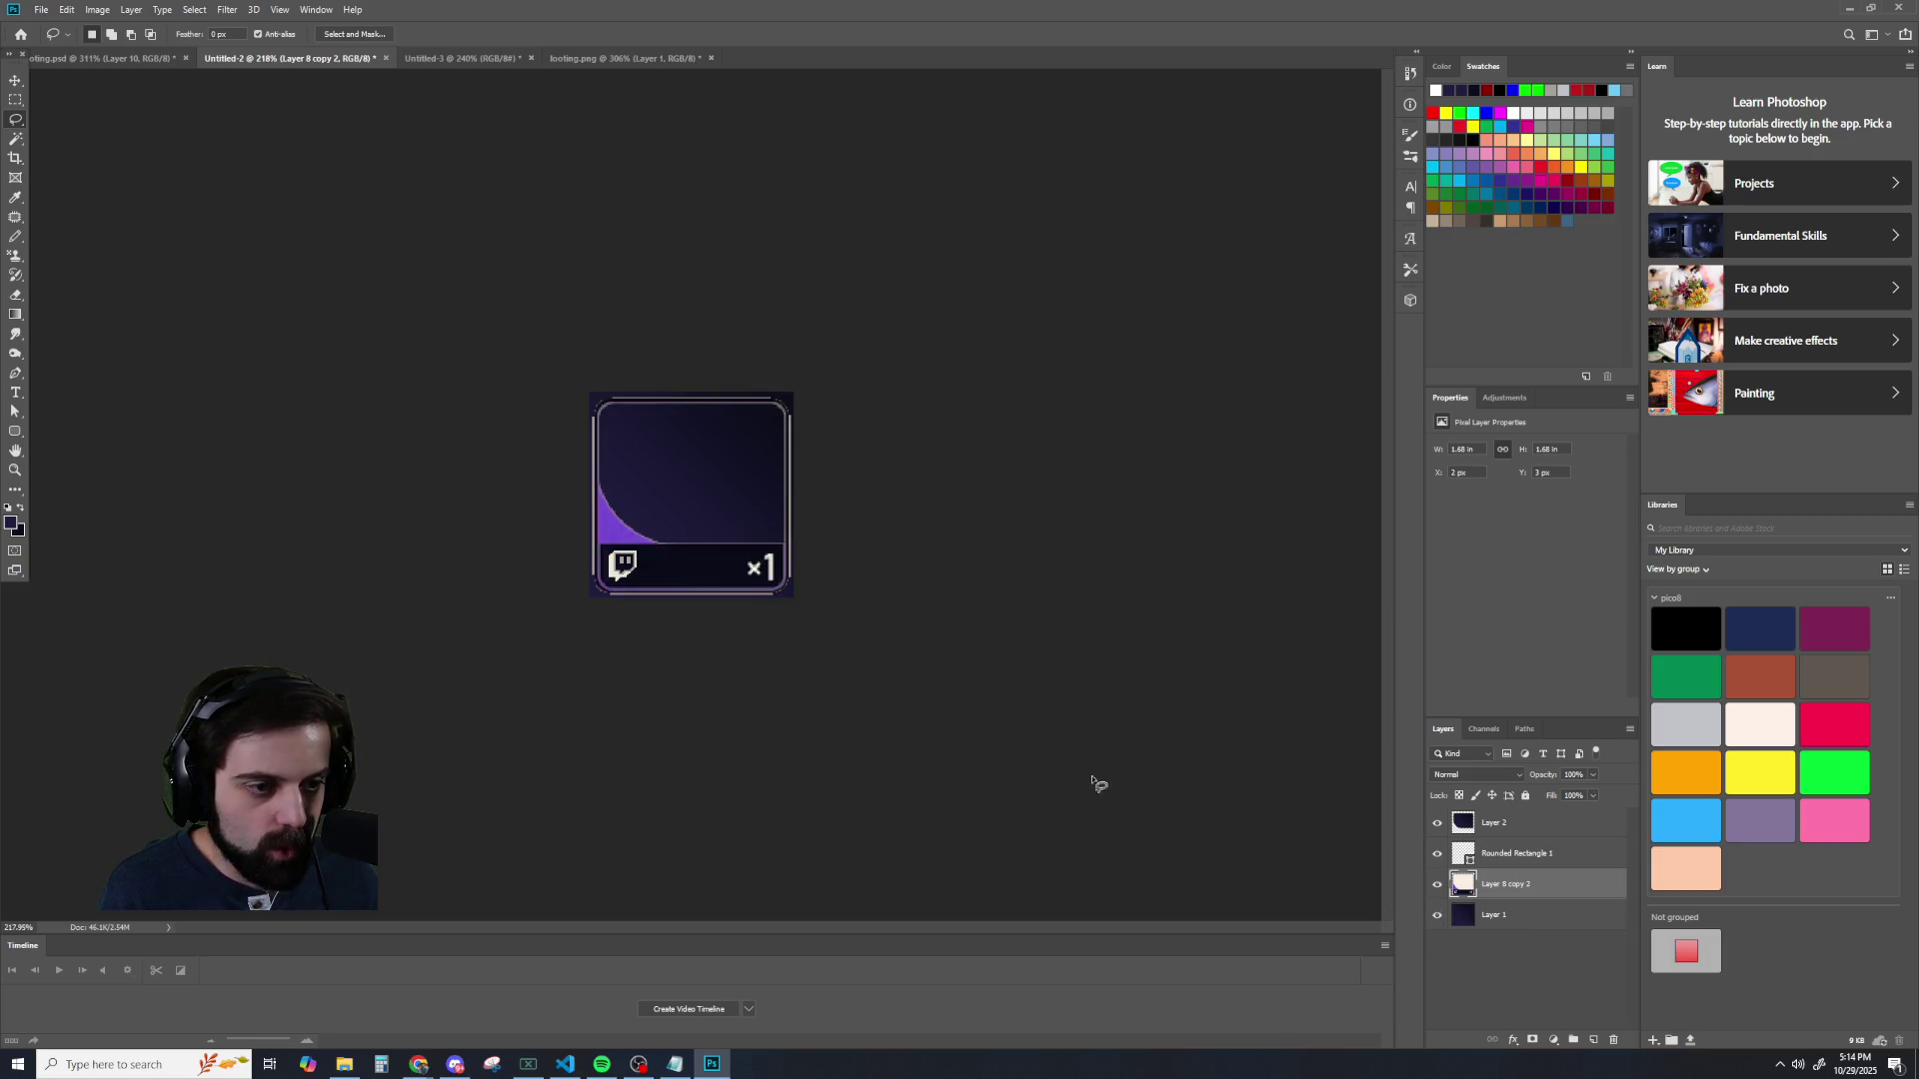
scroll(770, 614, "up", 3)
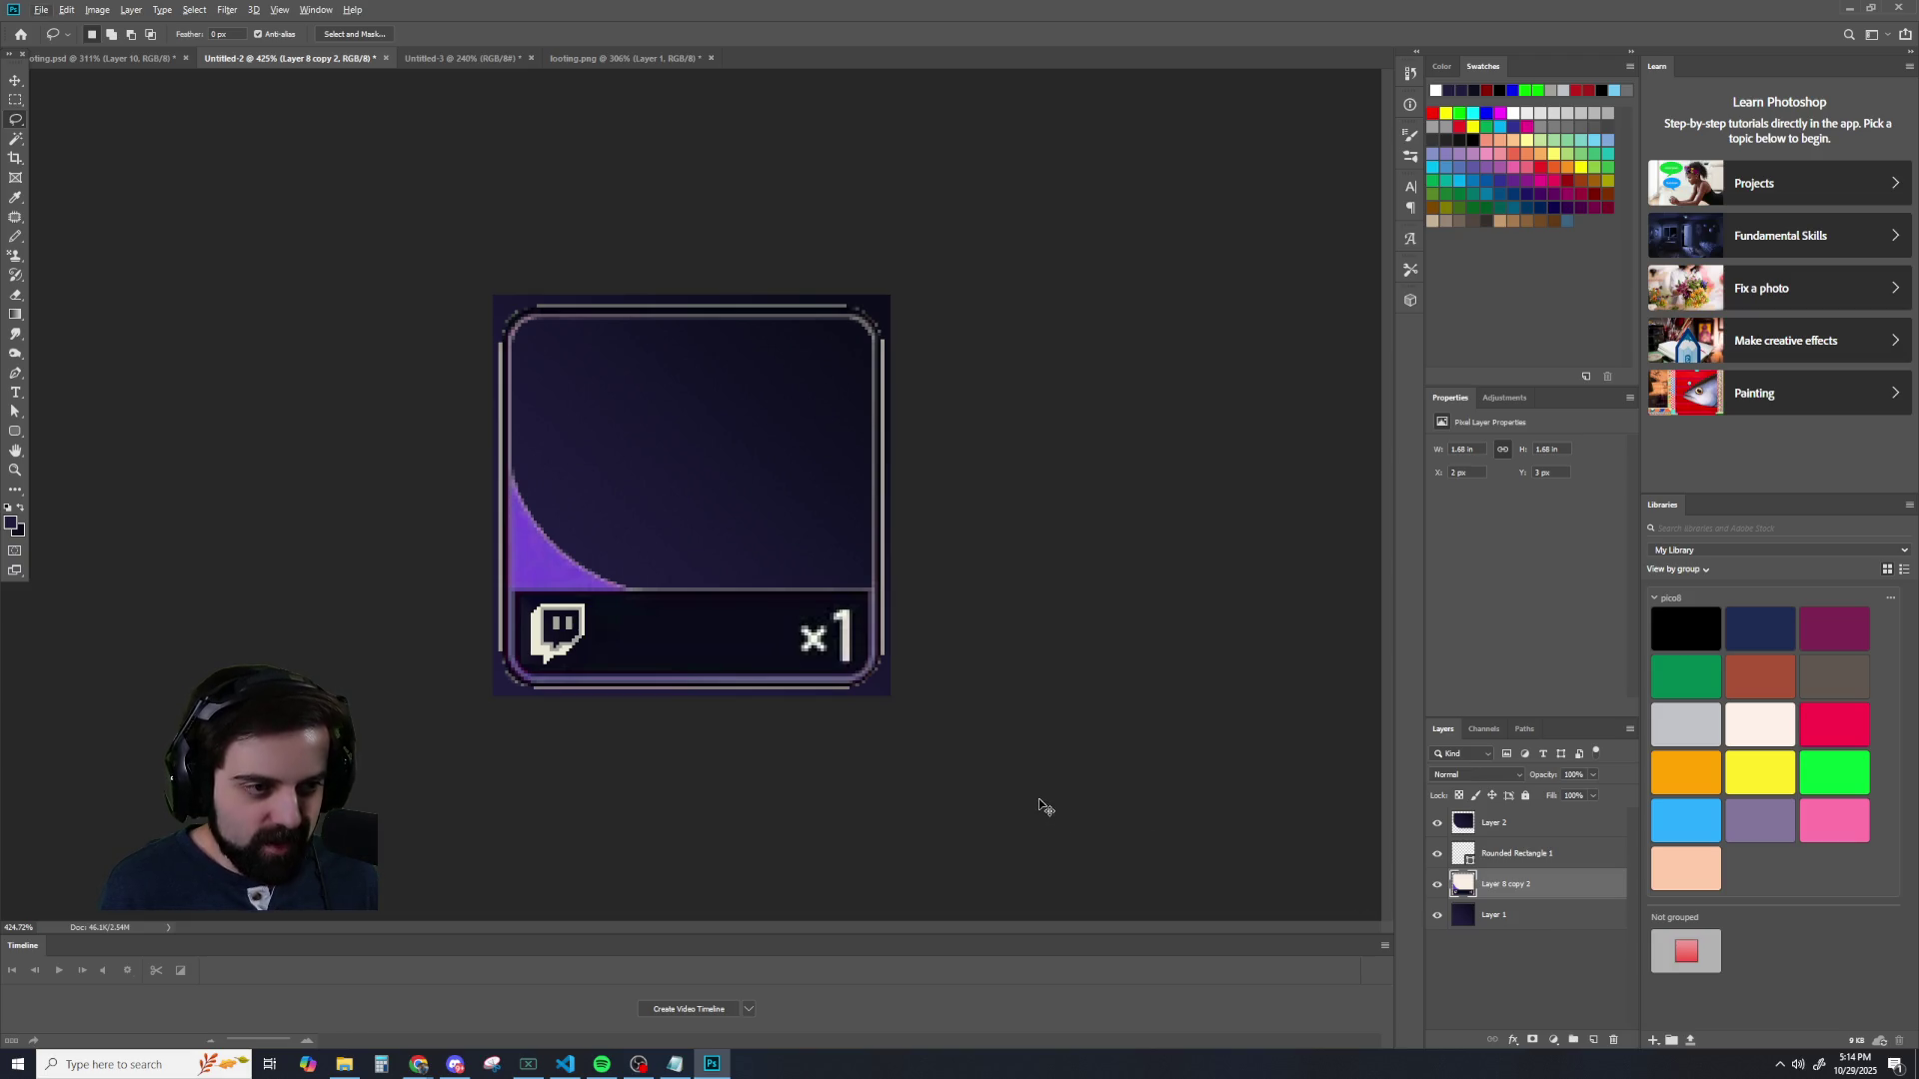
left_click(1437, 915)
- Step back through history to restore the white rim with Layer 1 visible
key("ctrl+z")
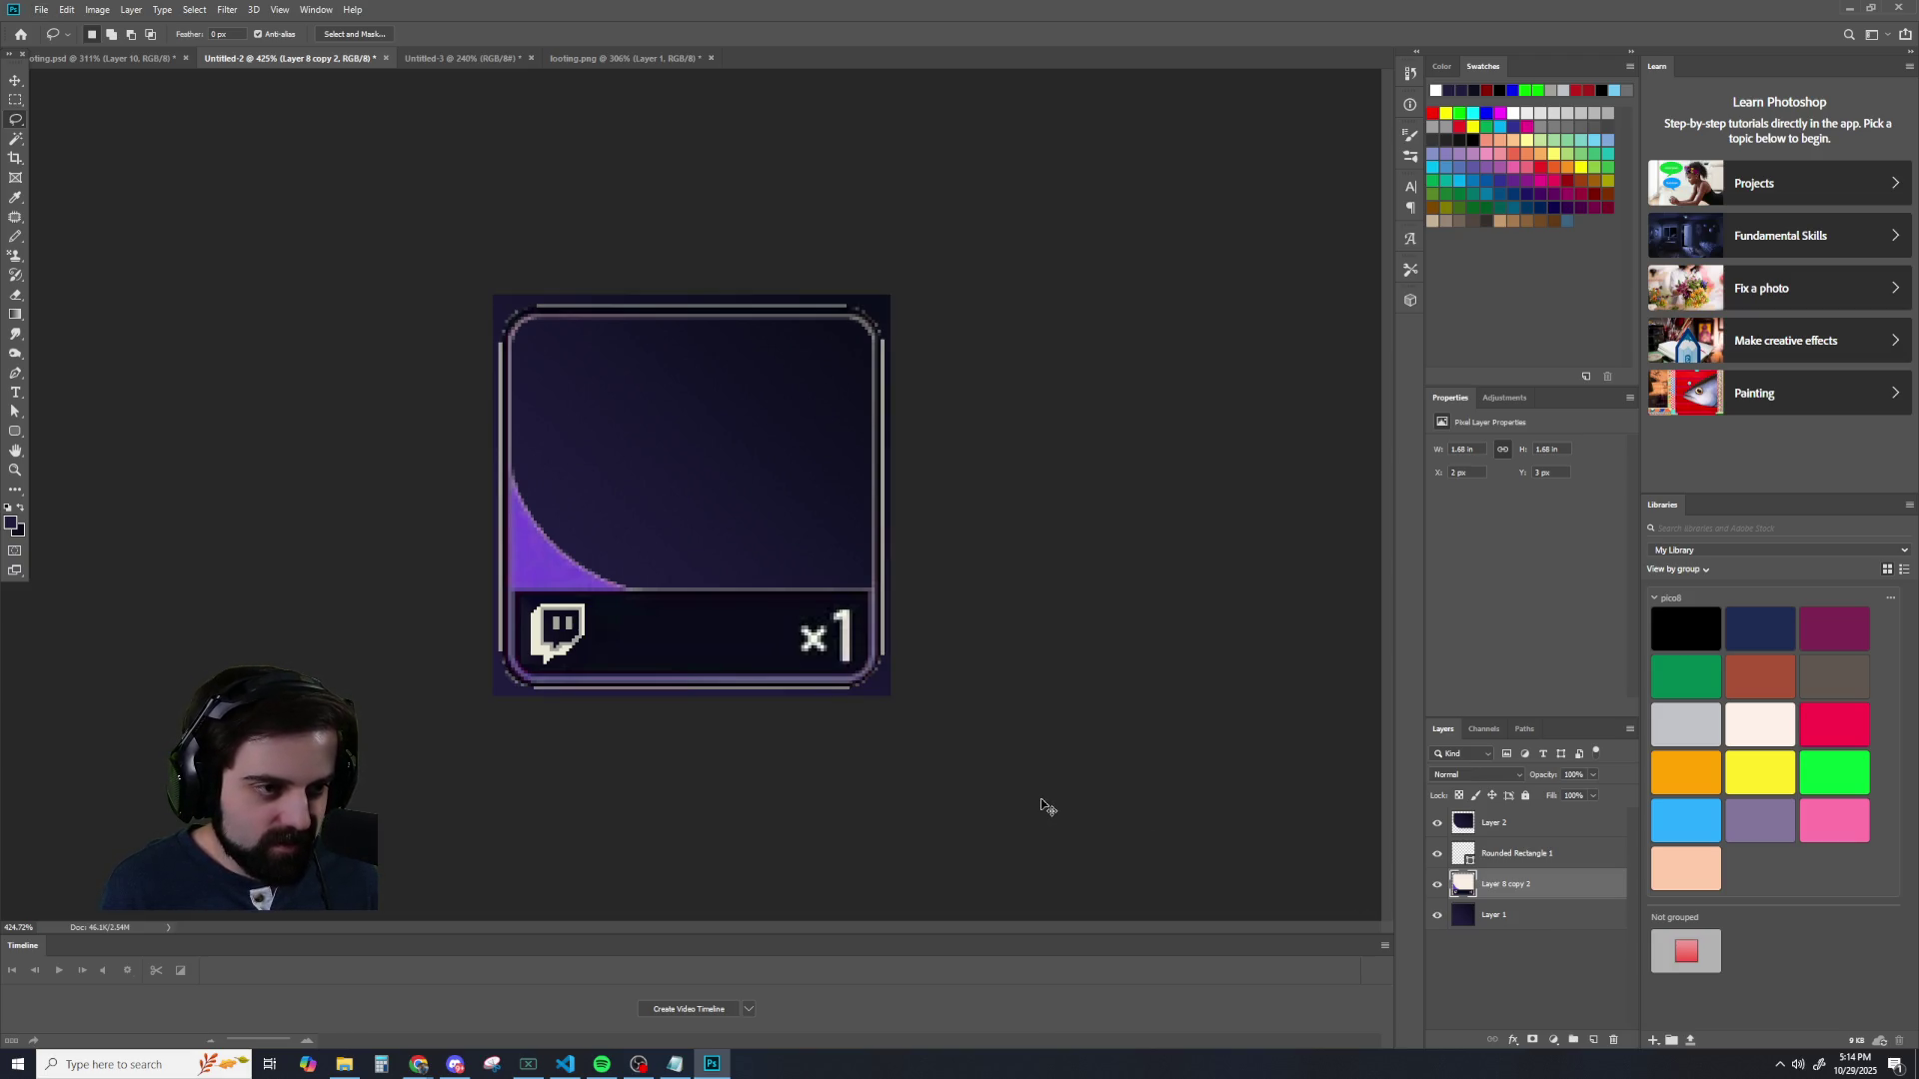
key("ctrl+shift+z")
key("ctrl+a")
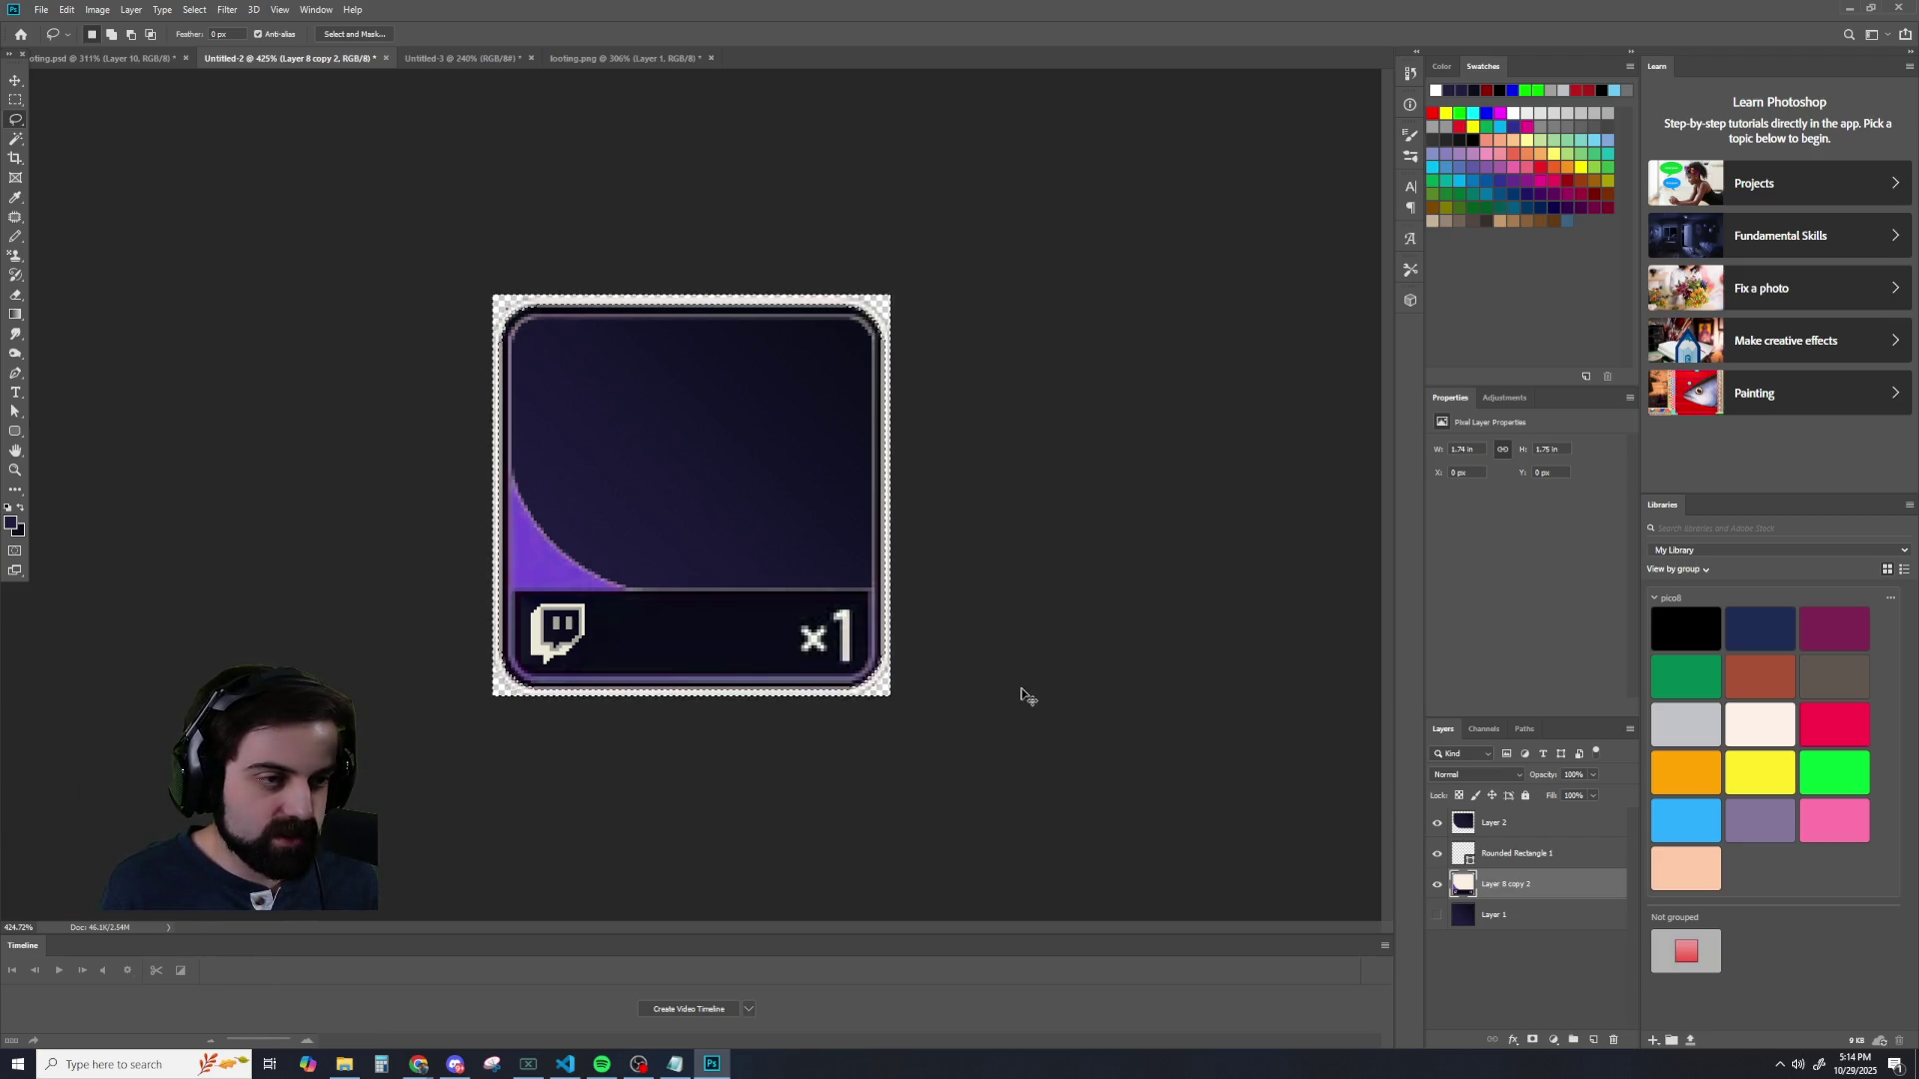
key("ctrl+z")
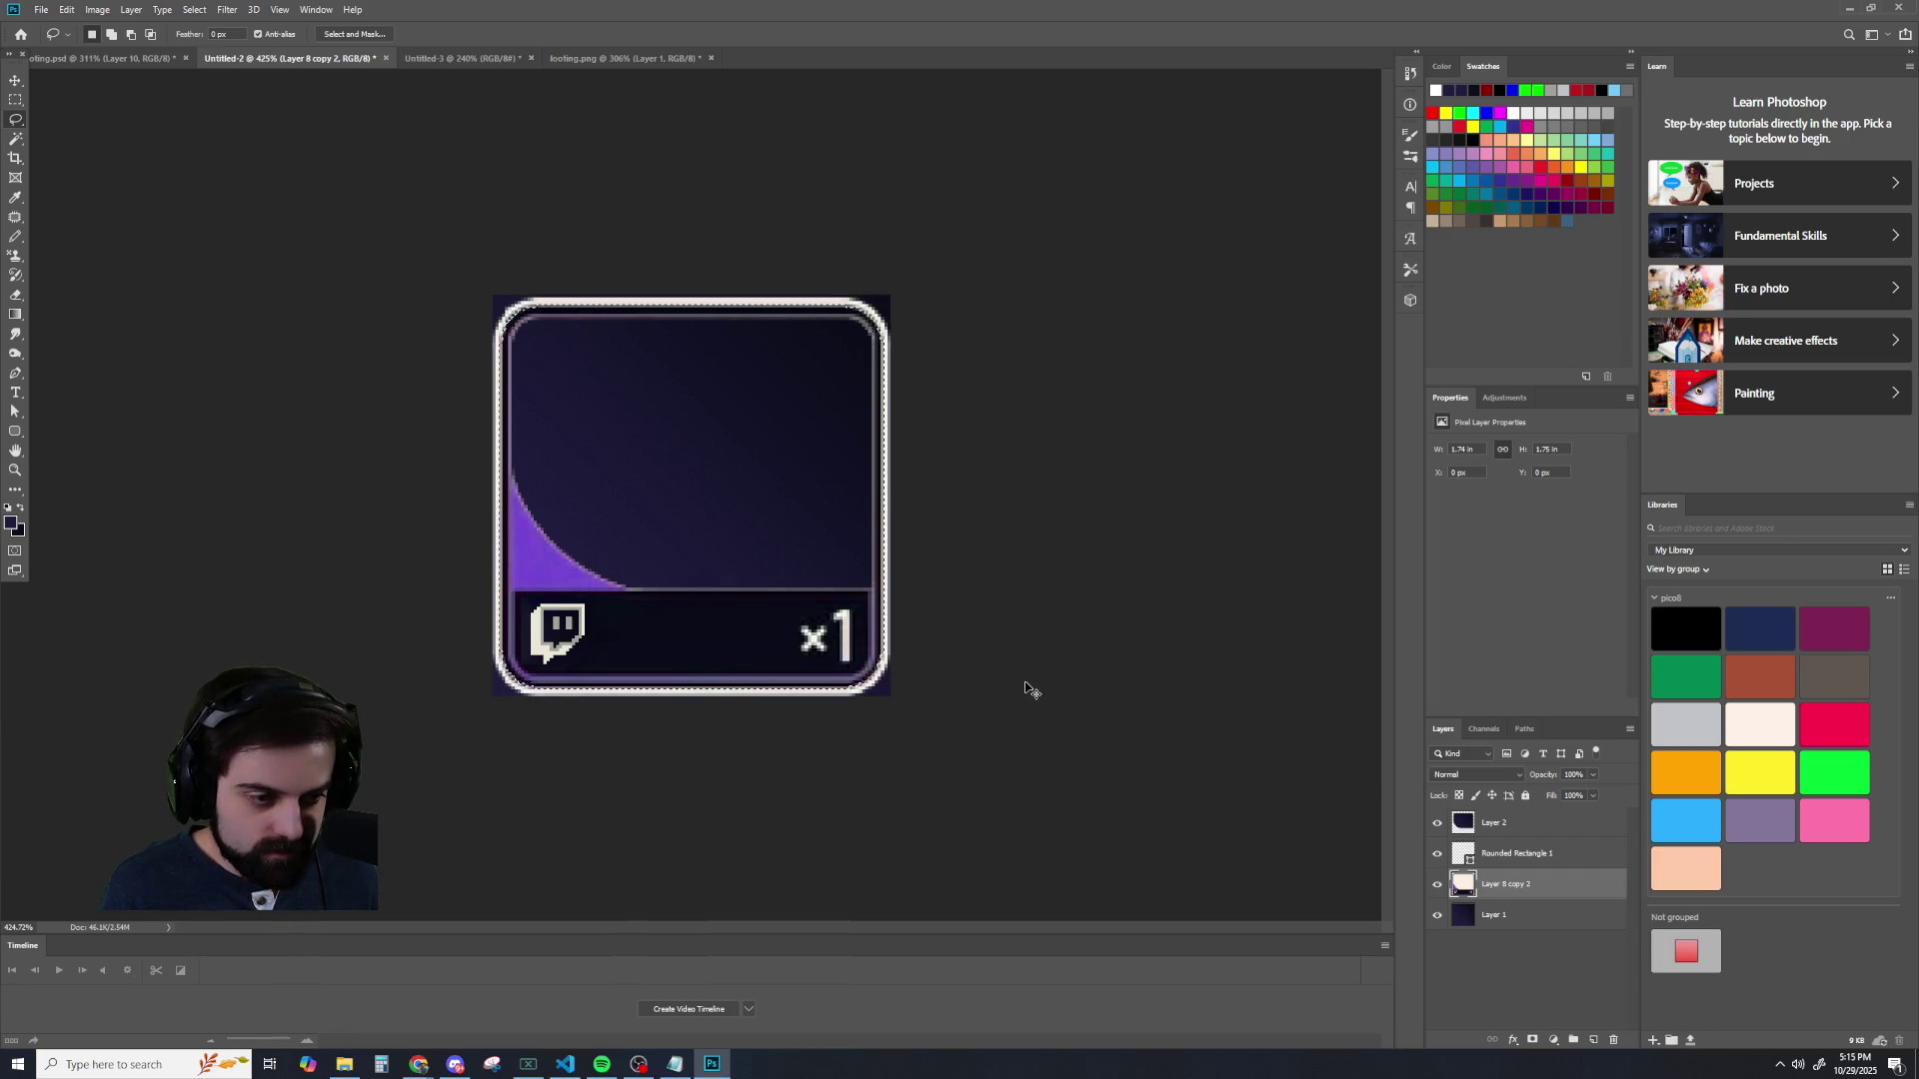
scroll(1048, 677, "up", 5)
scroll(1045, 682, "down", 4)
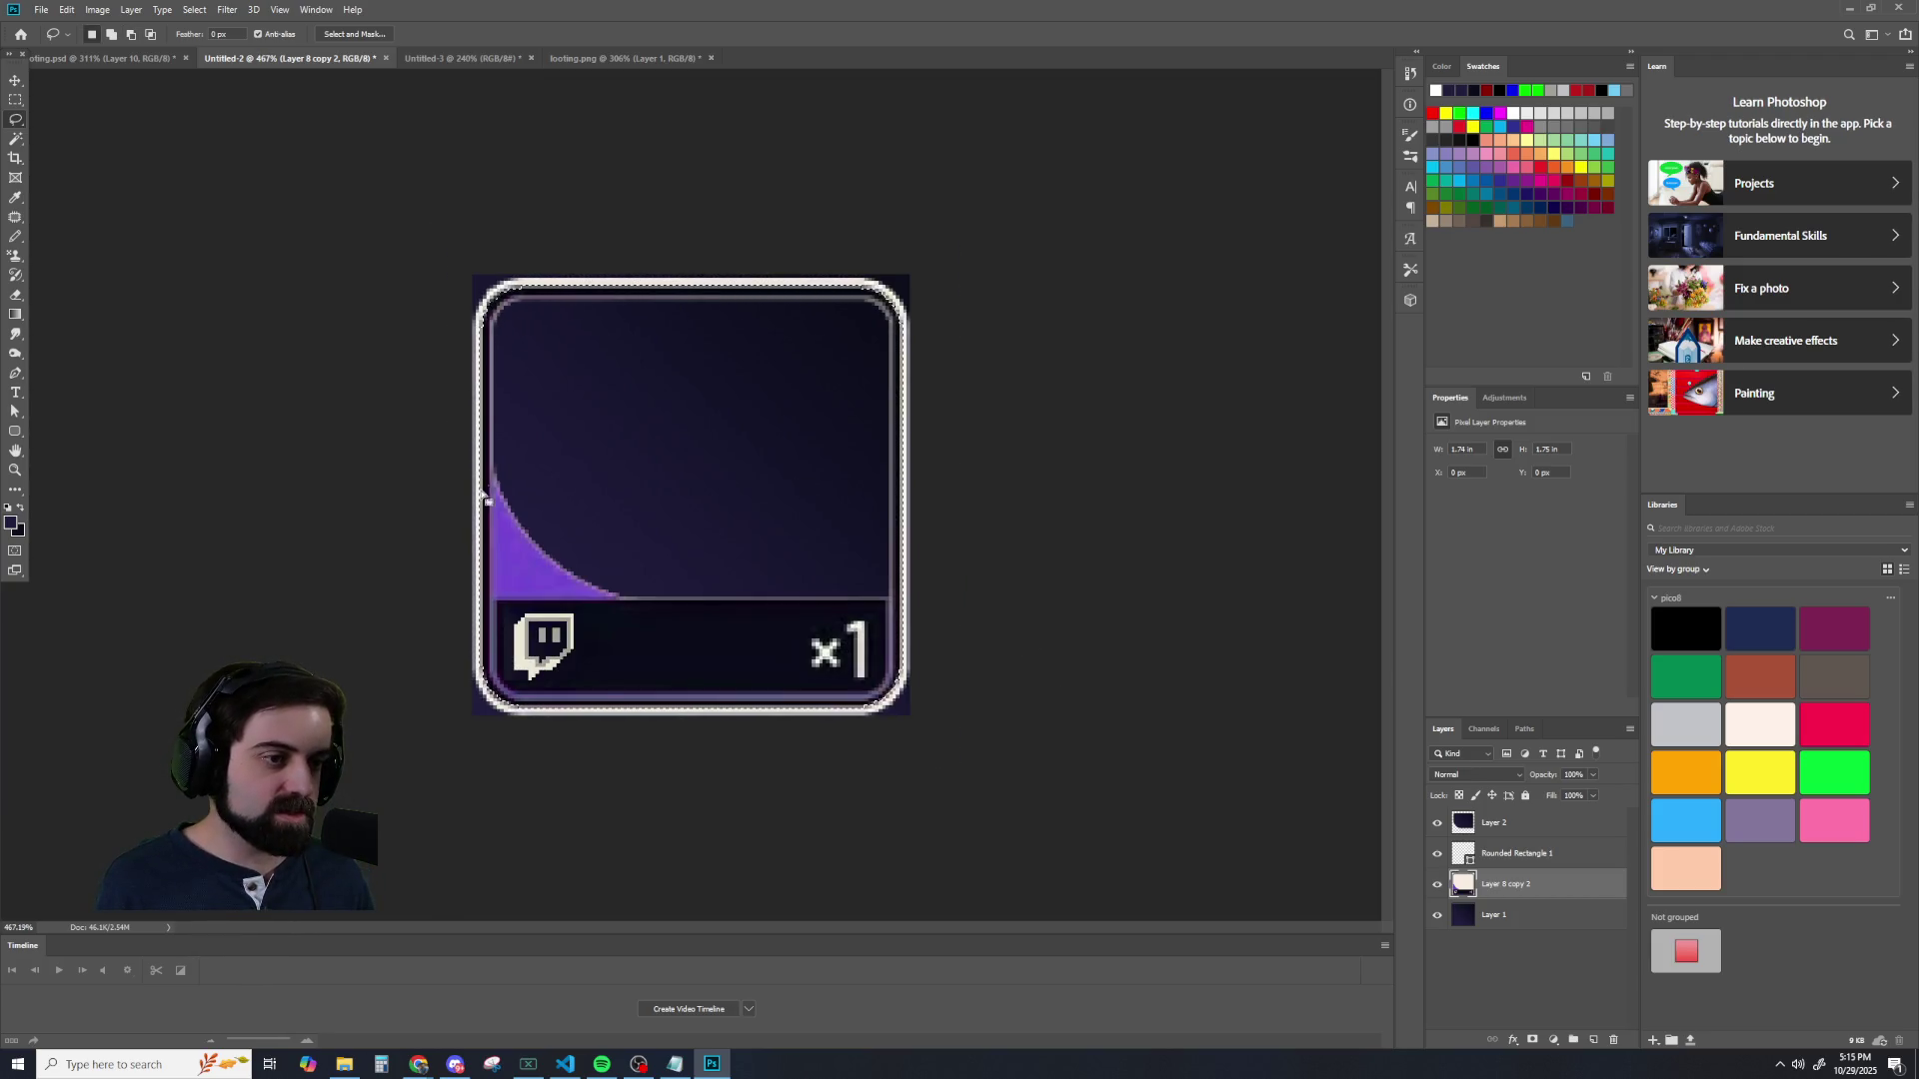
- Contract the card selection by 2 pixels via Select > Modify > Contract
key("v")
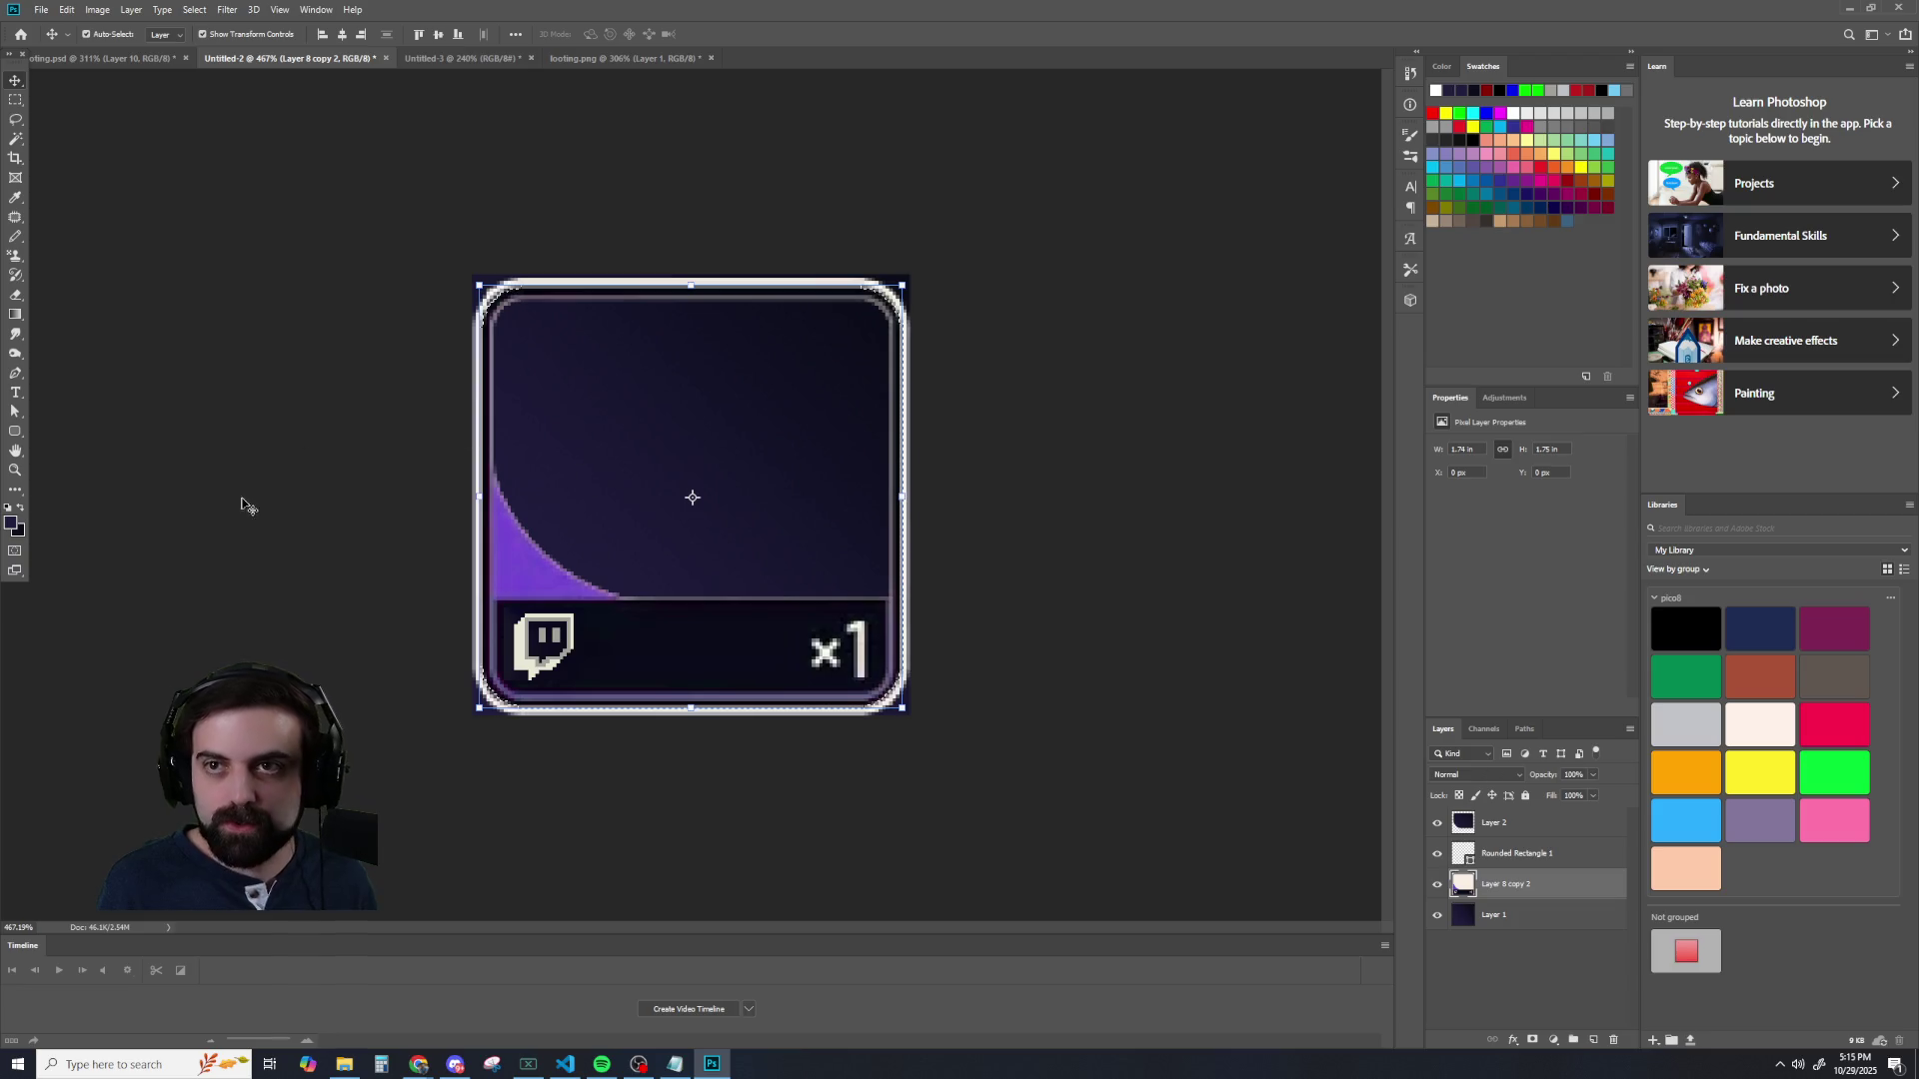
left_click(205, 11)
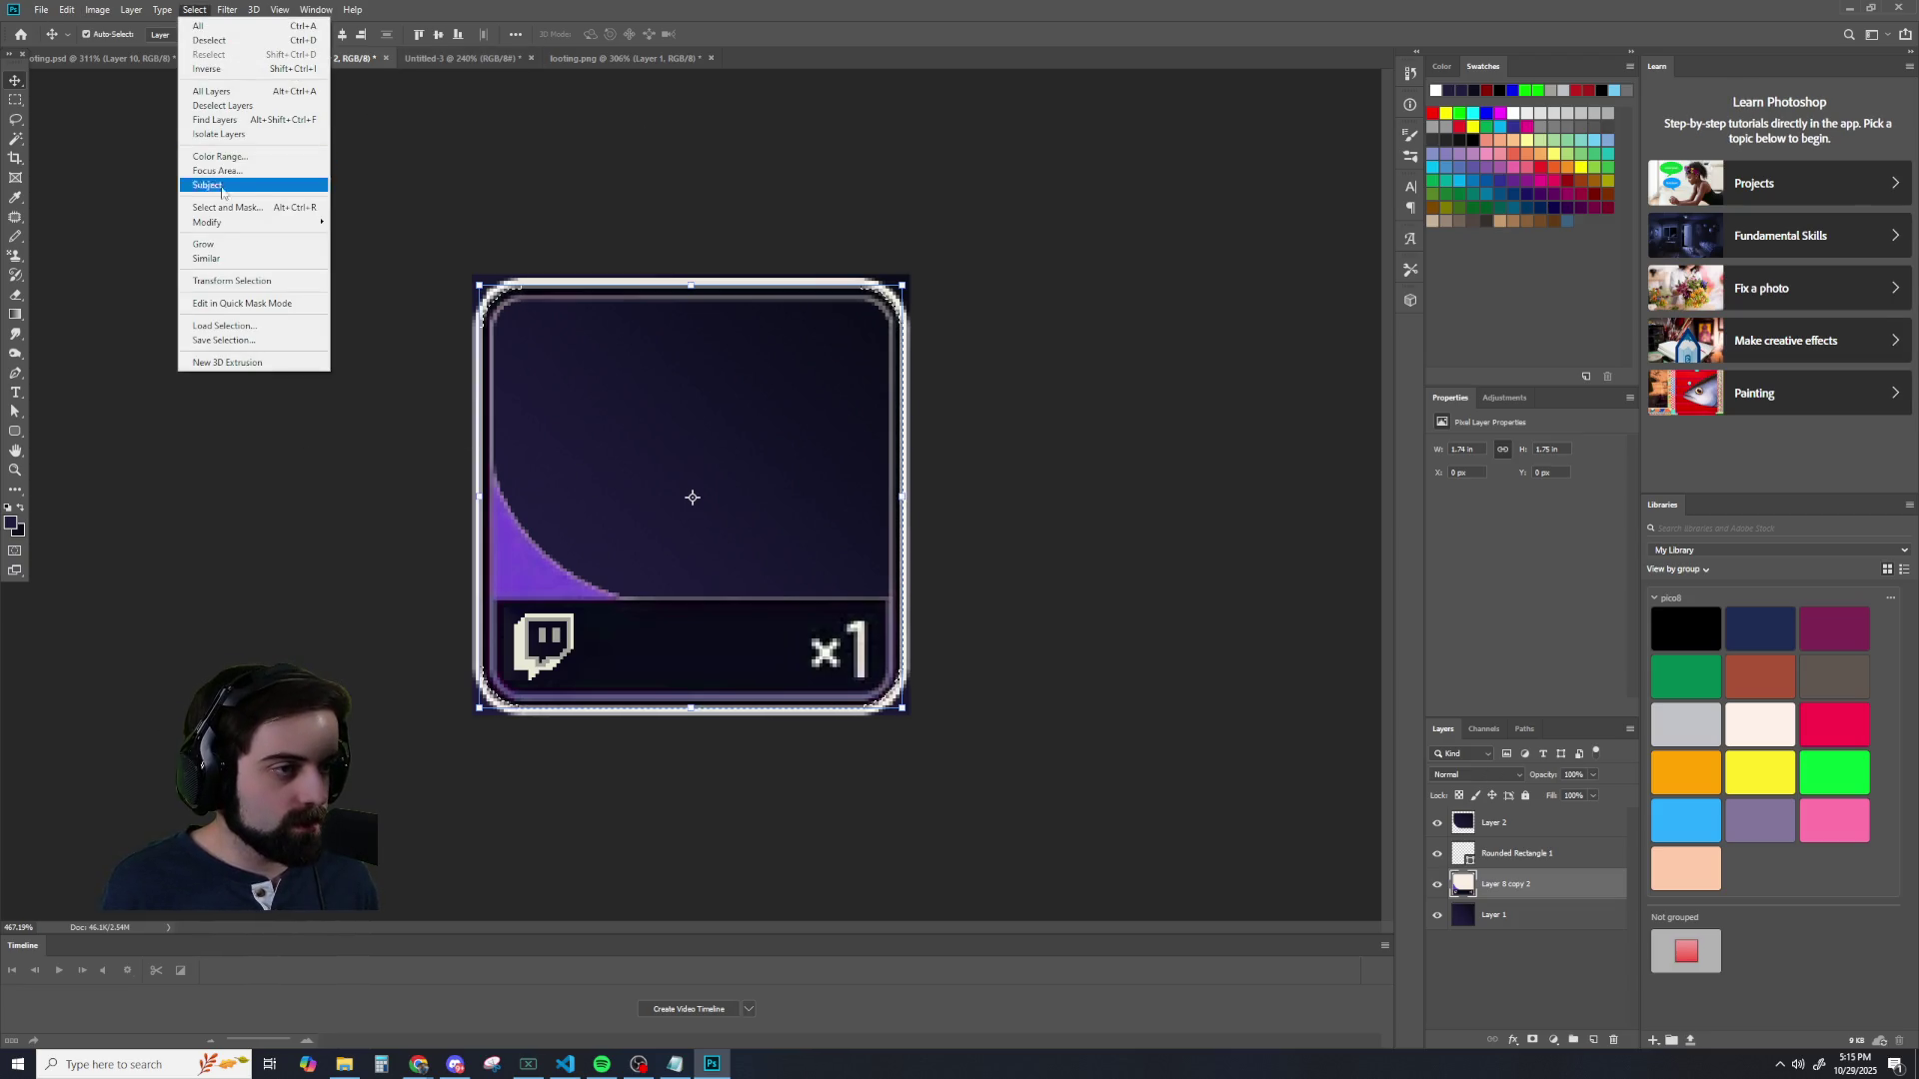
mouse_move(295, 222)
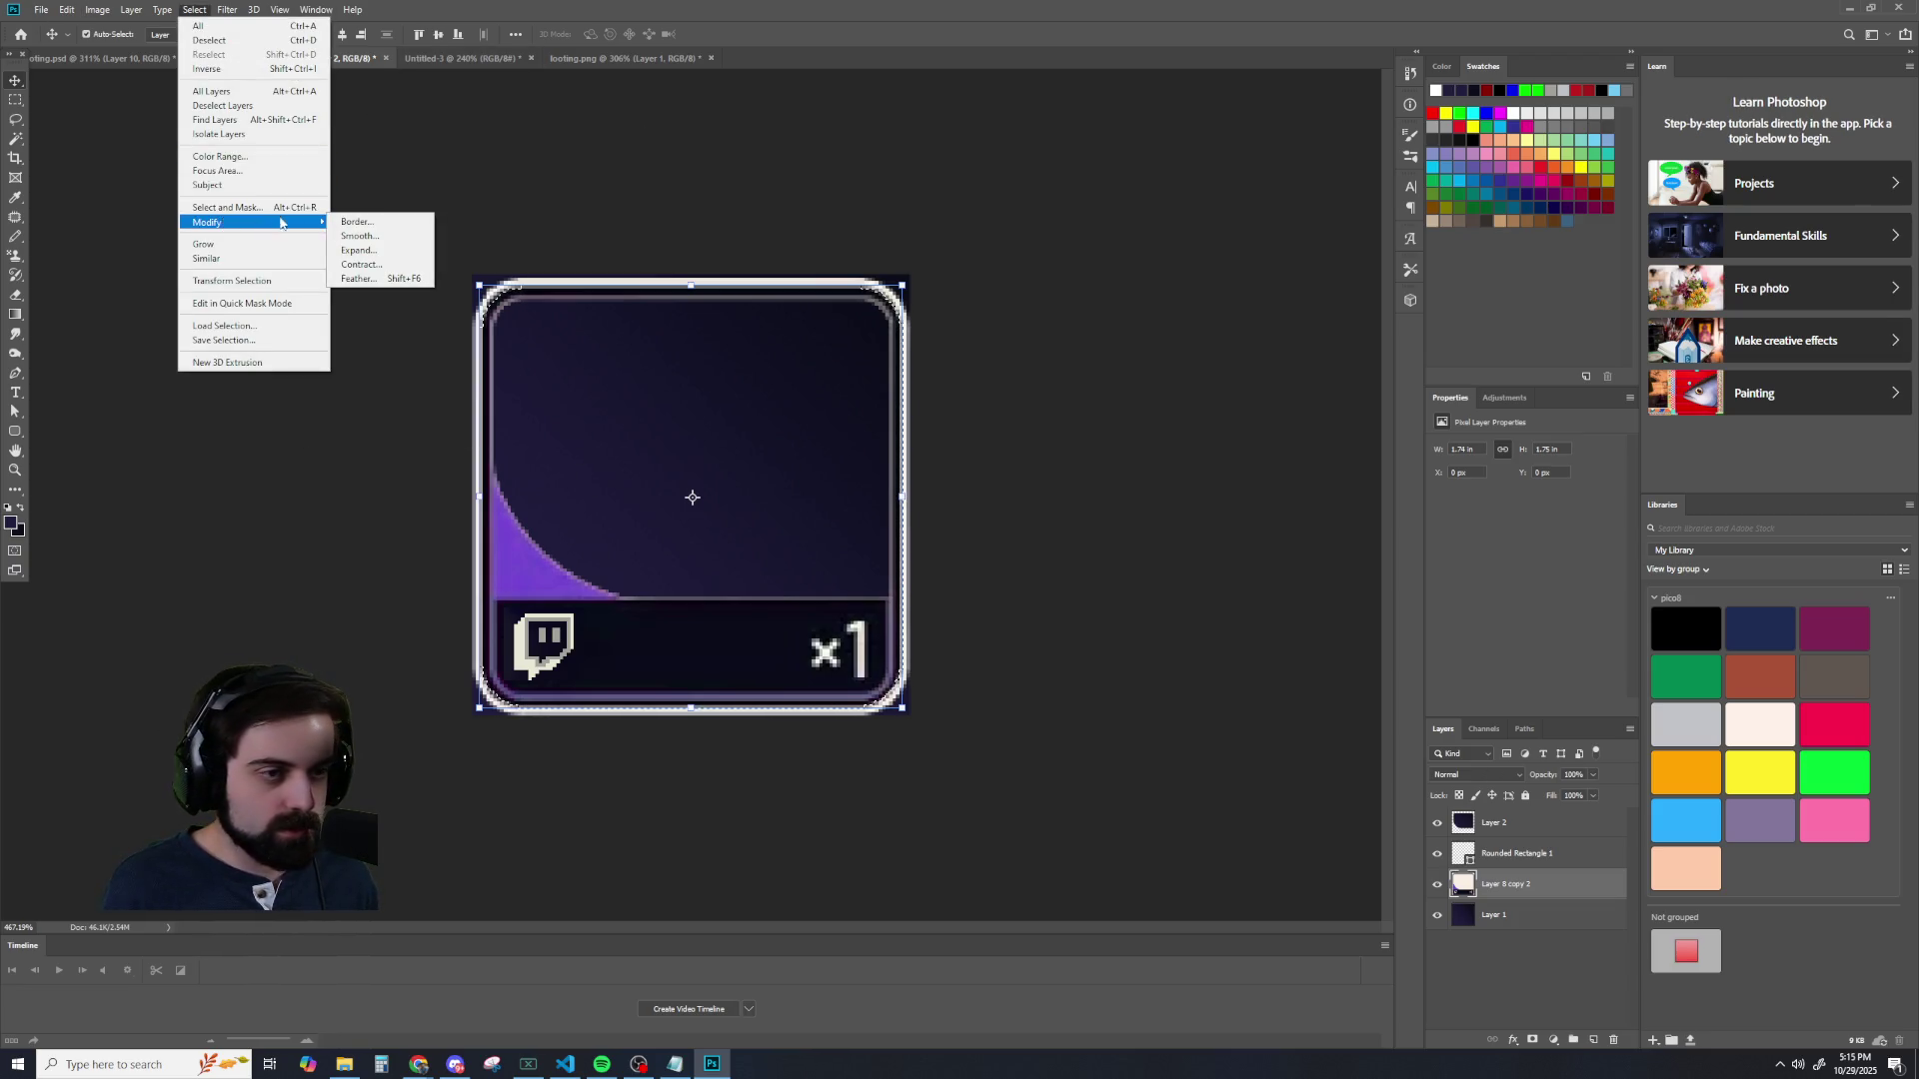
left_click(355, 264)
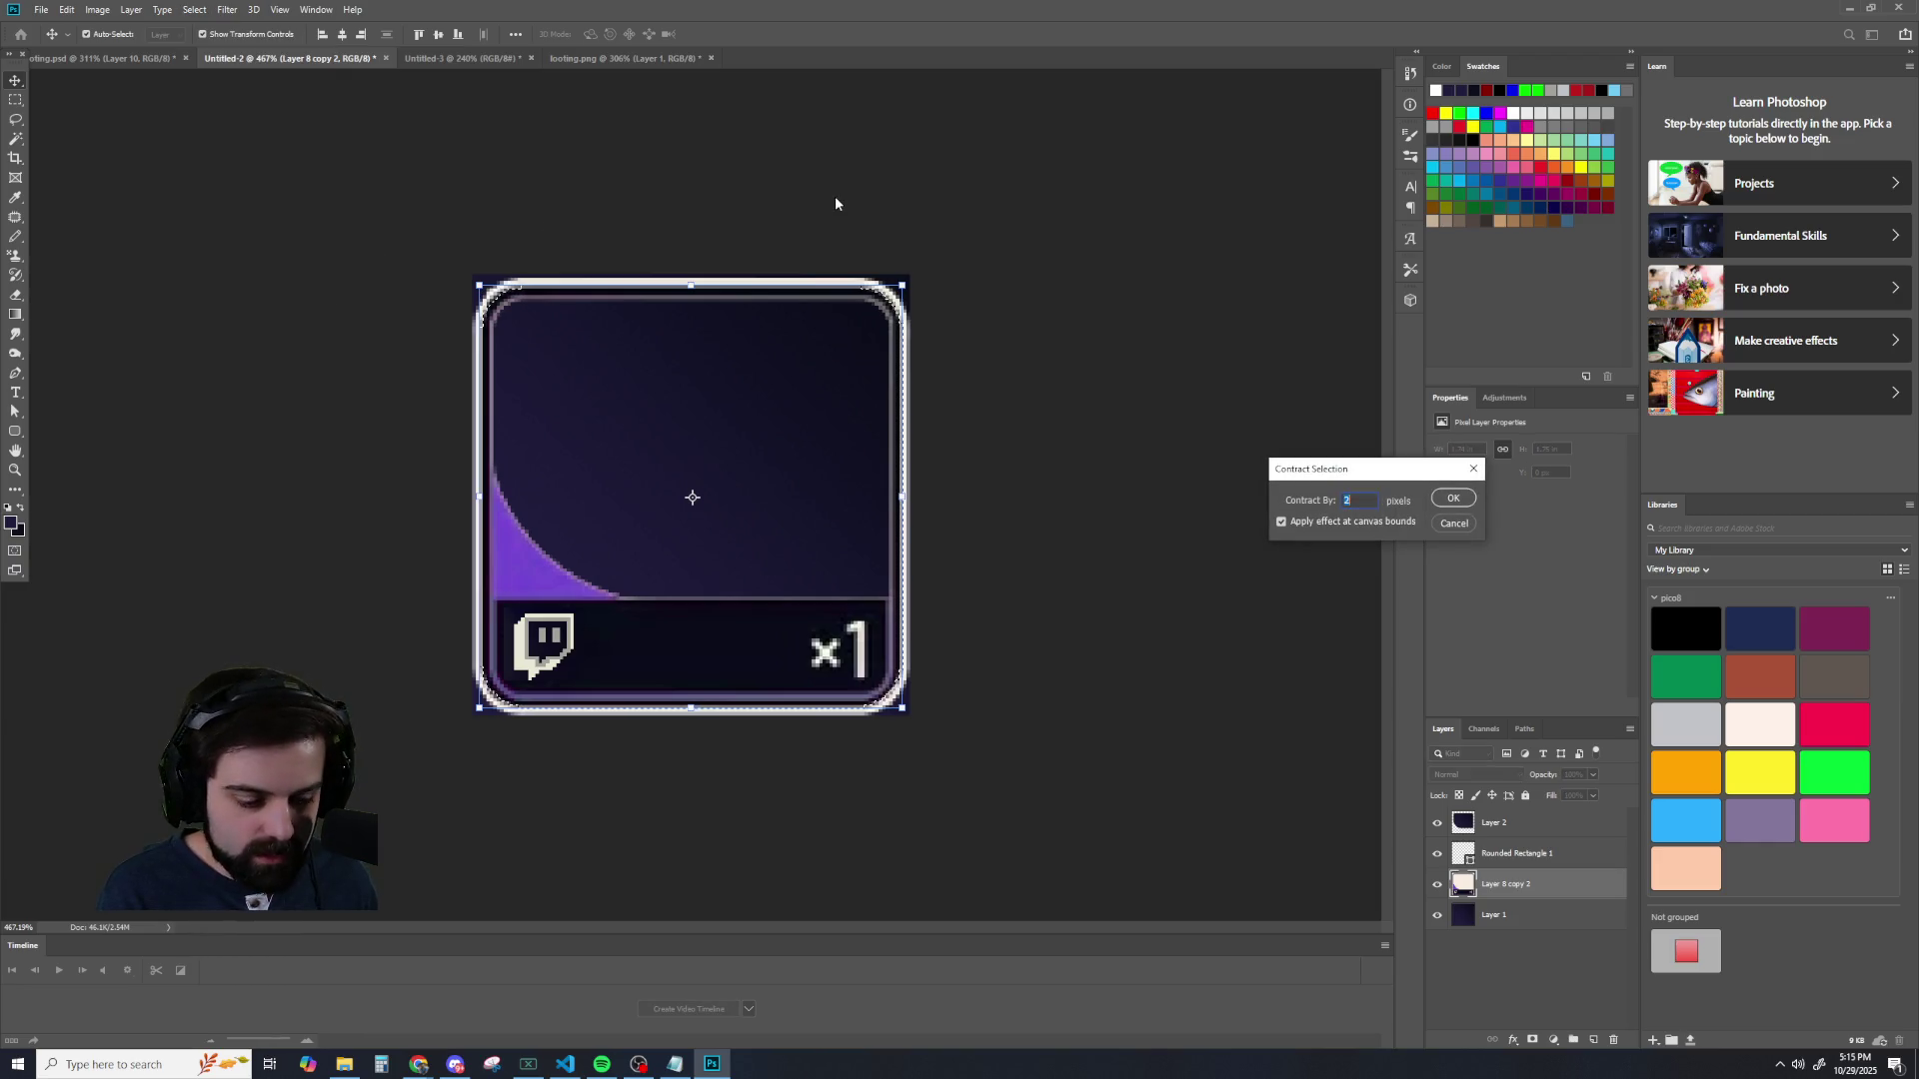
key("Return")
scroll(712, 320, "up", 5)
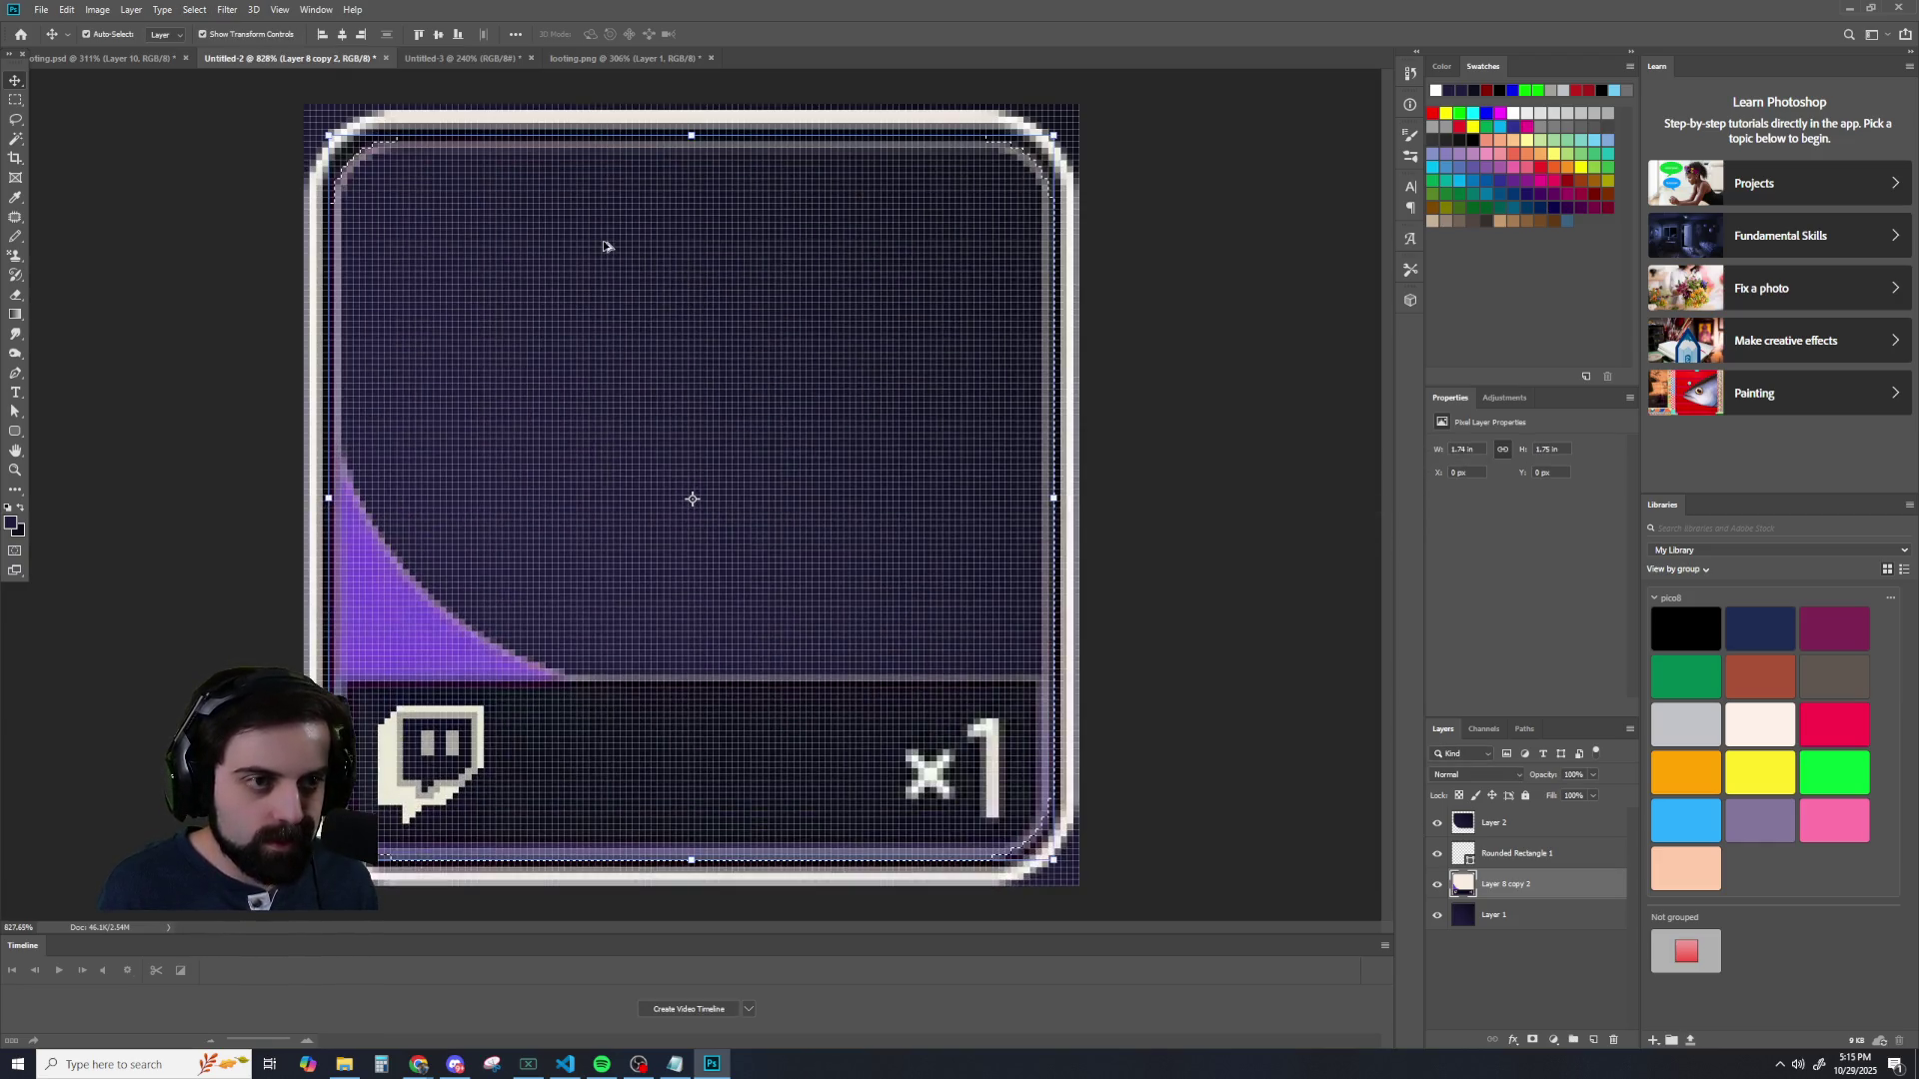
scroll(948, 390, "down", 2)
scroll(1128, 431, "down", 3)
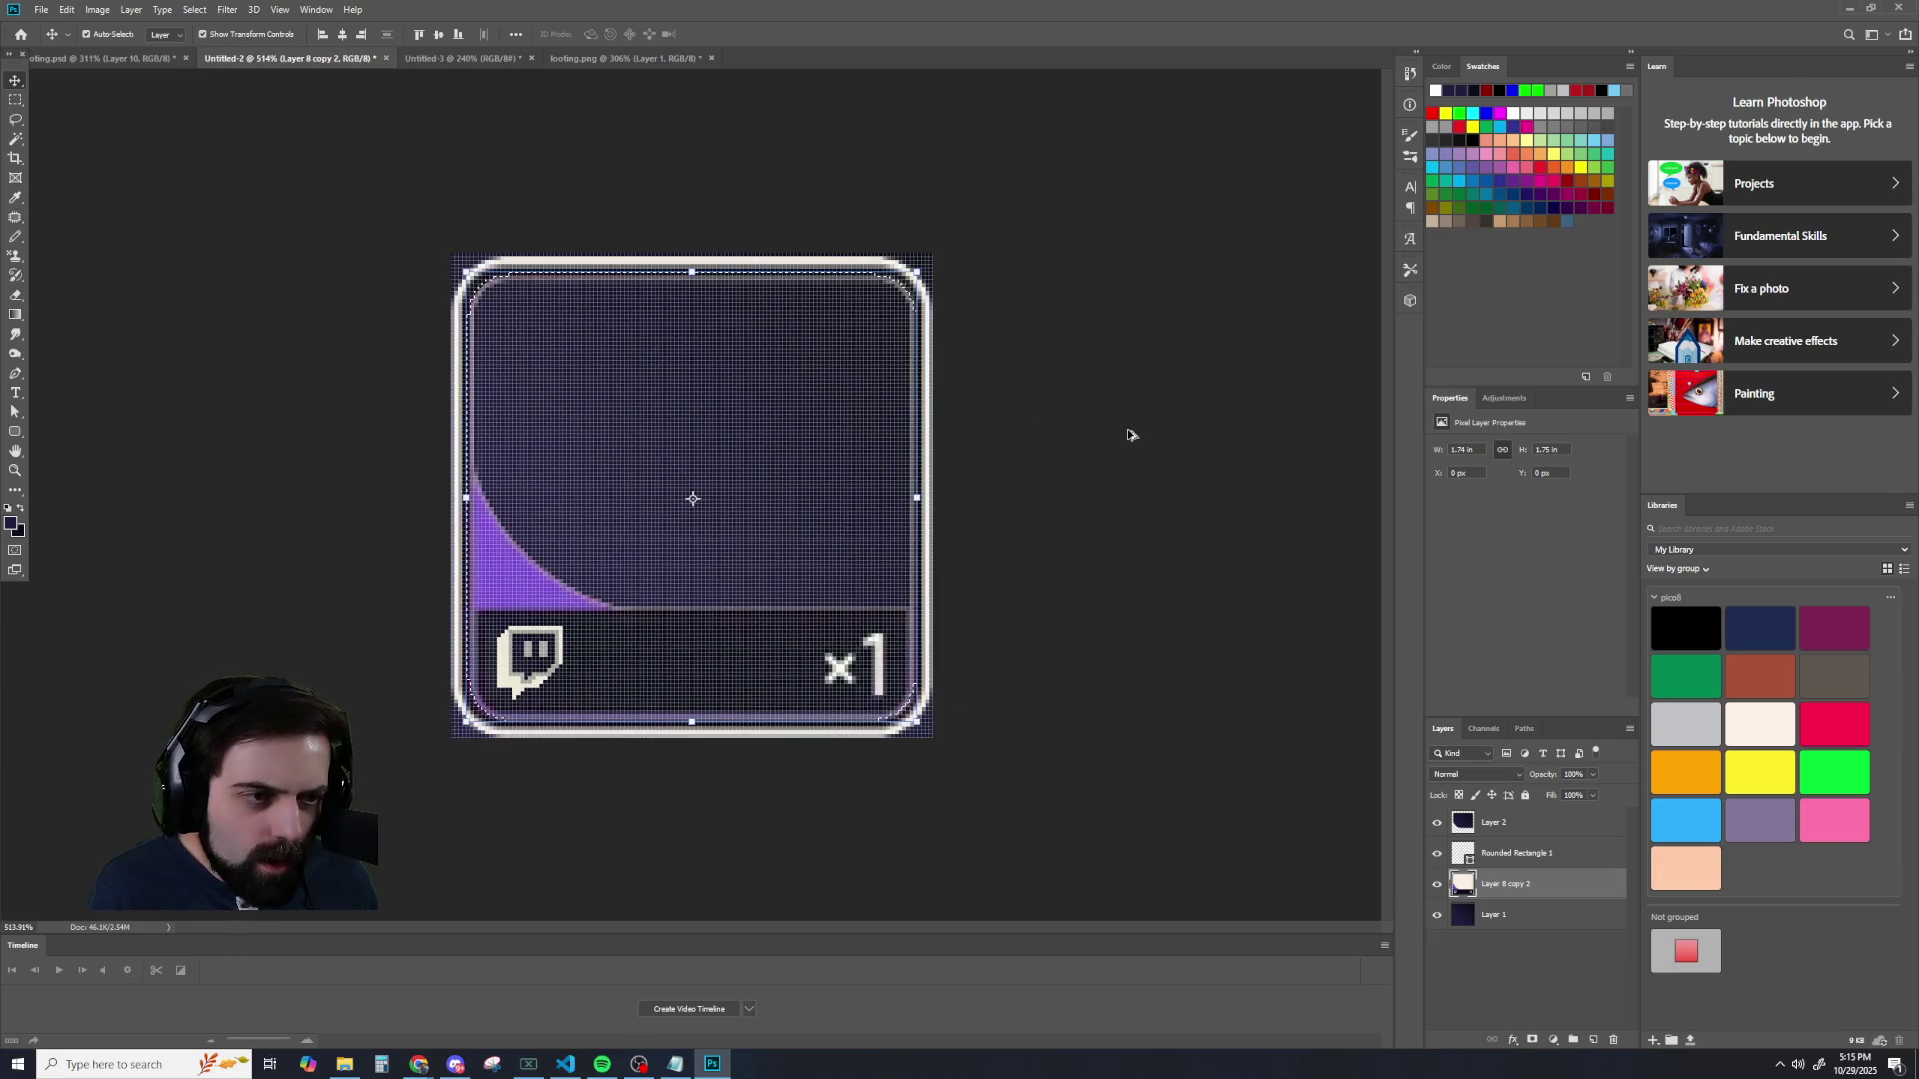
scroll(676, 471, "up", 3)
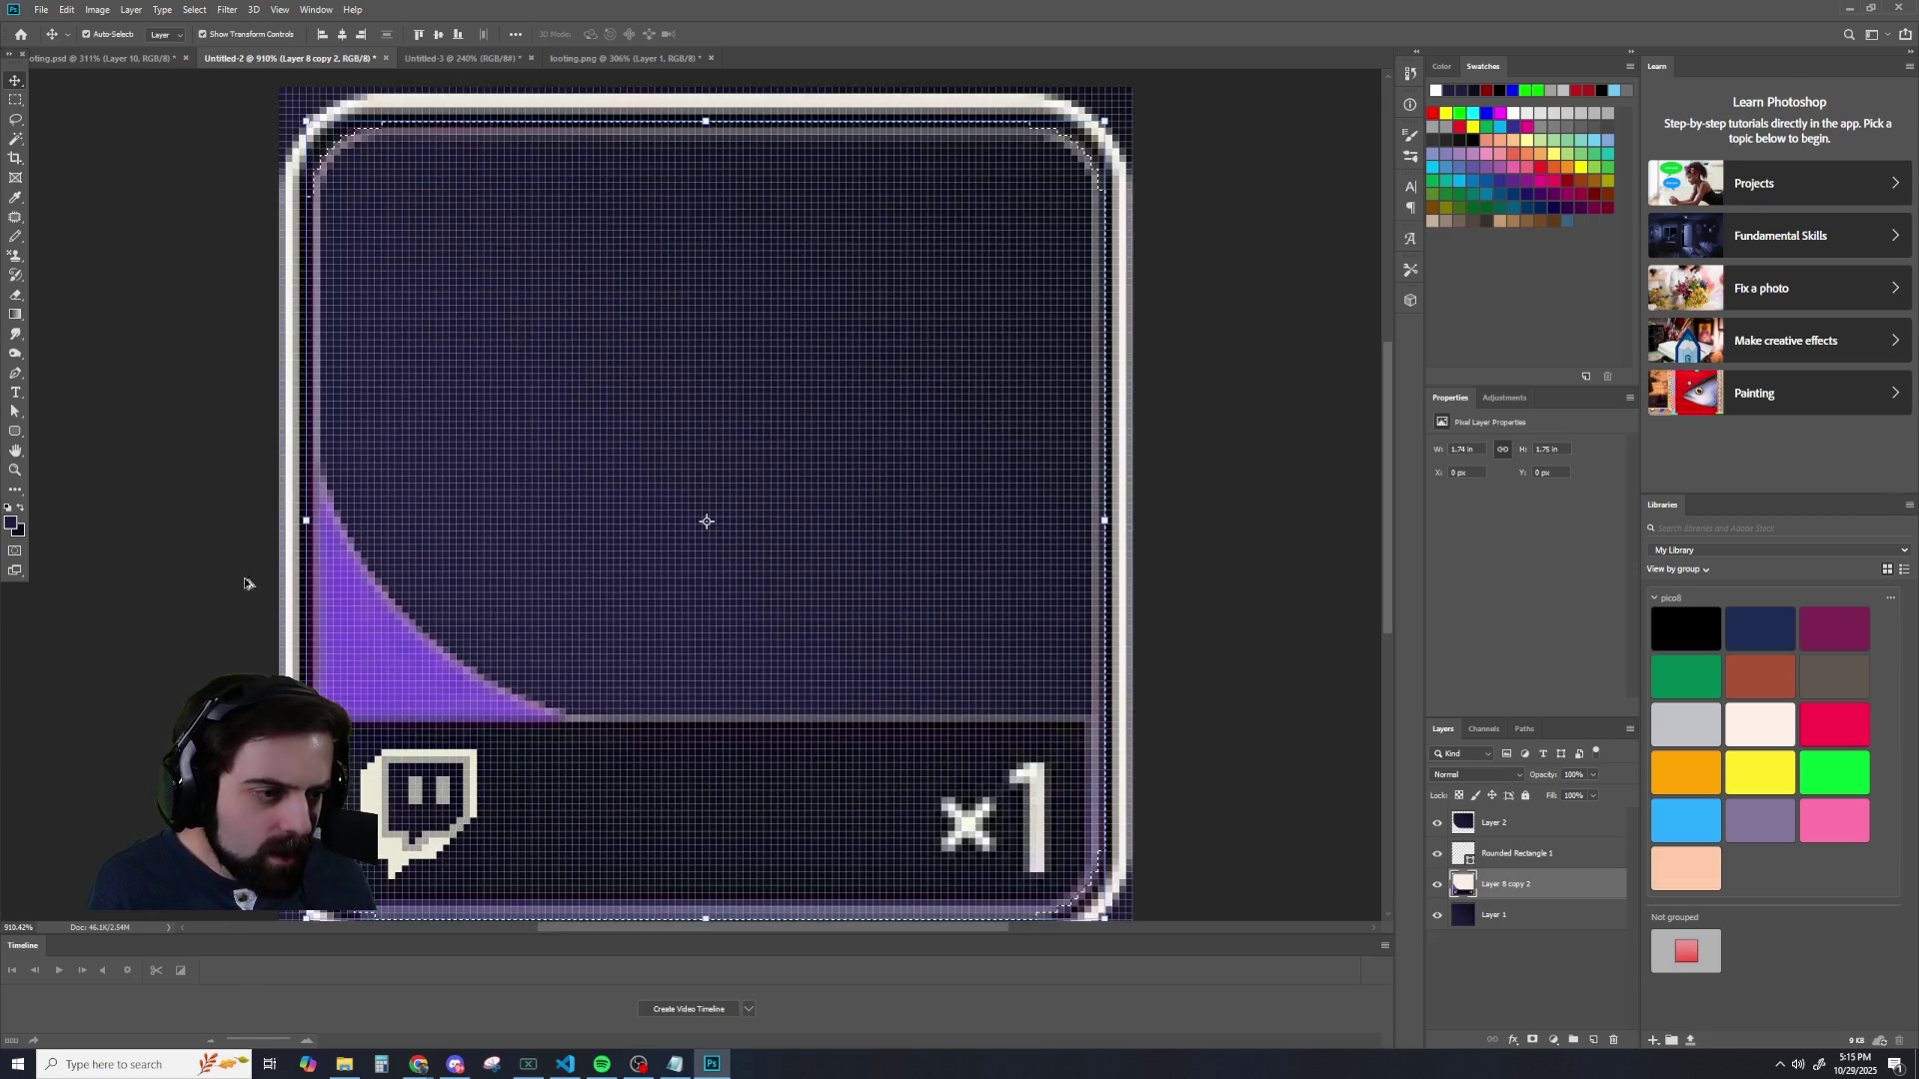
scroll(500, 256, "down", 2)
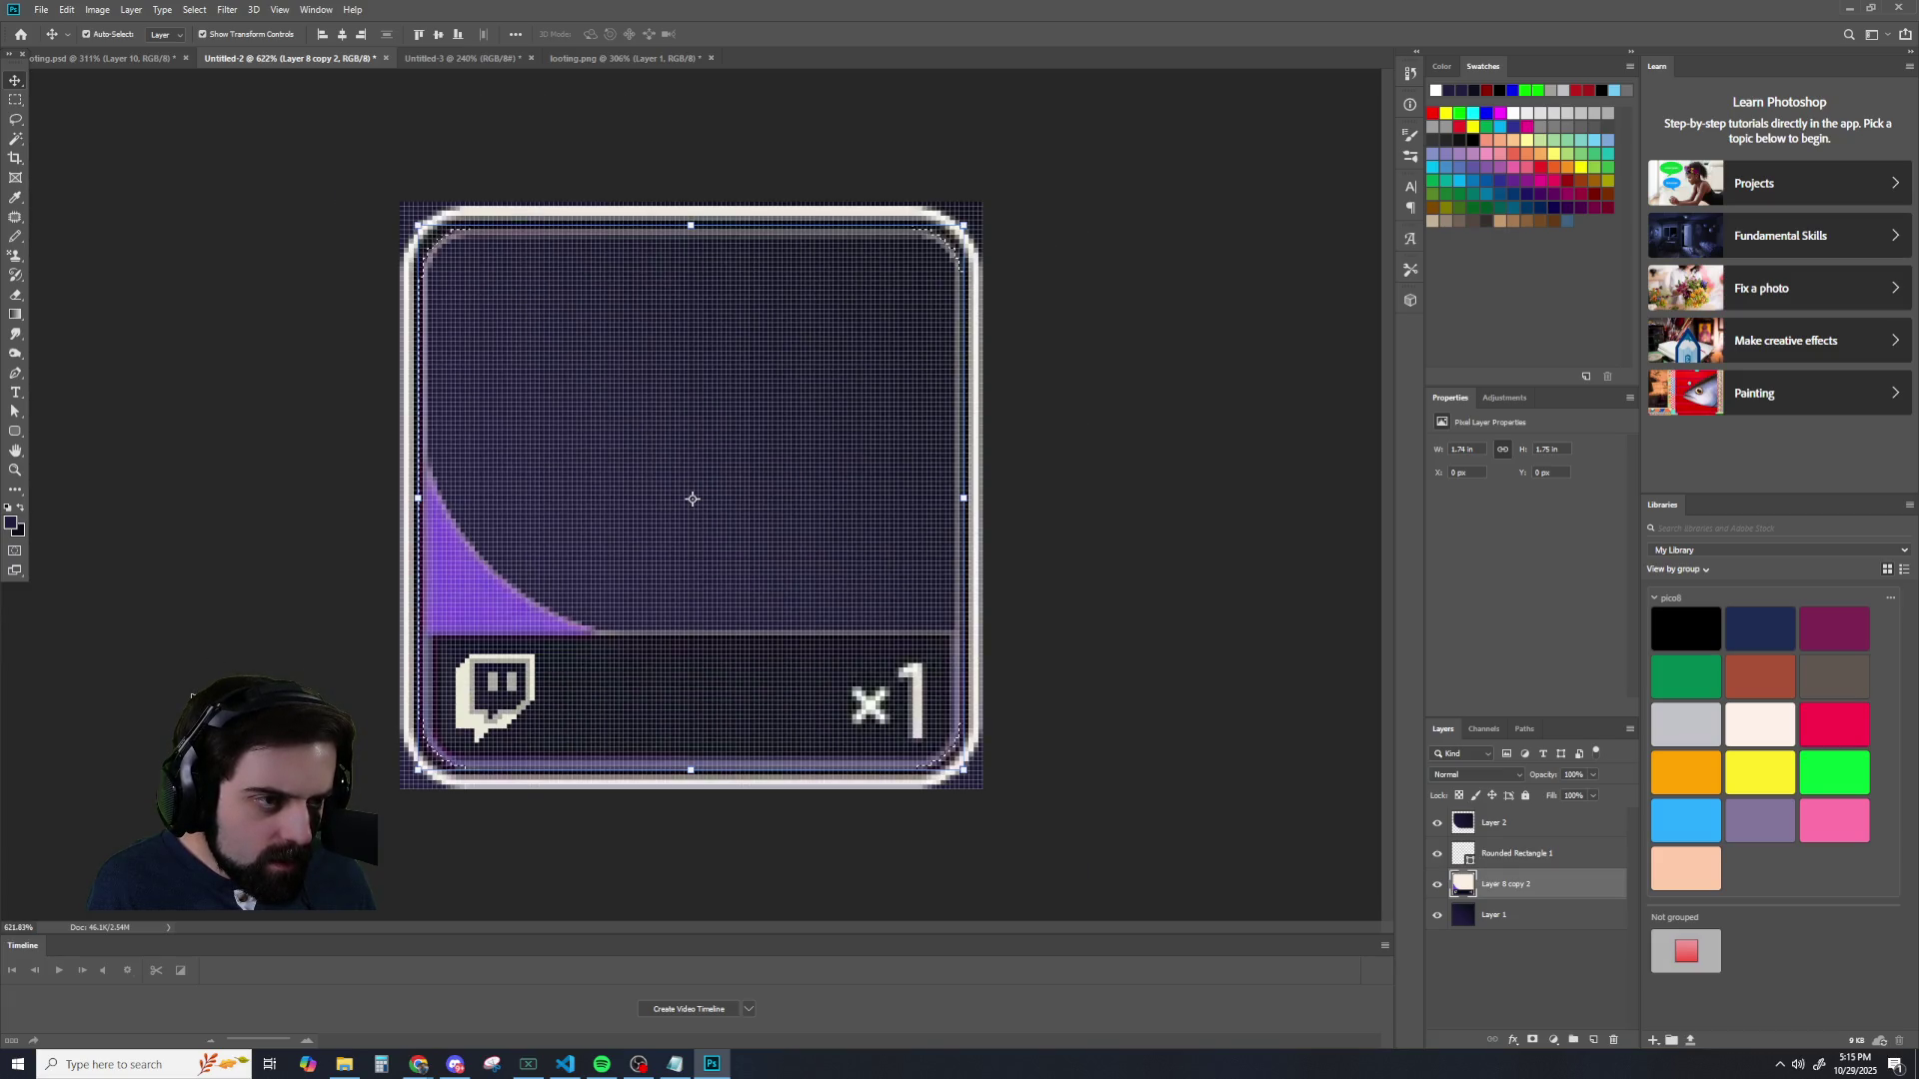
scroll(330, 300, "up", 3)
scroll(361, 185, "up", 1)
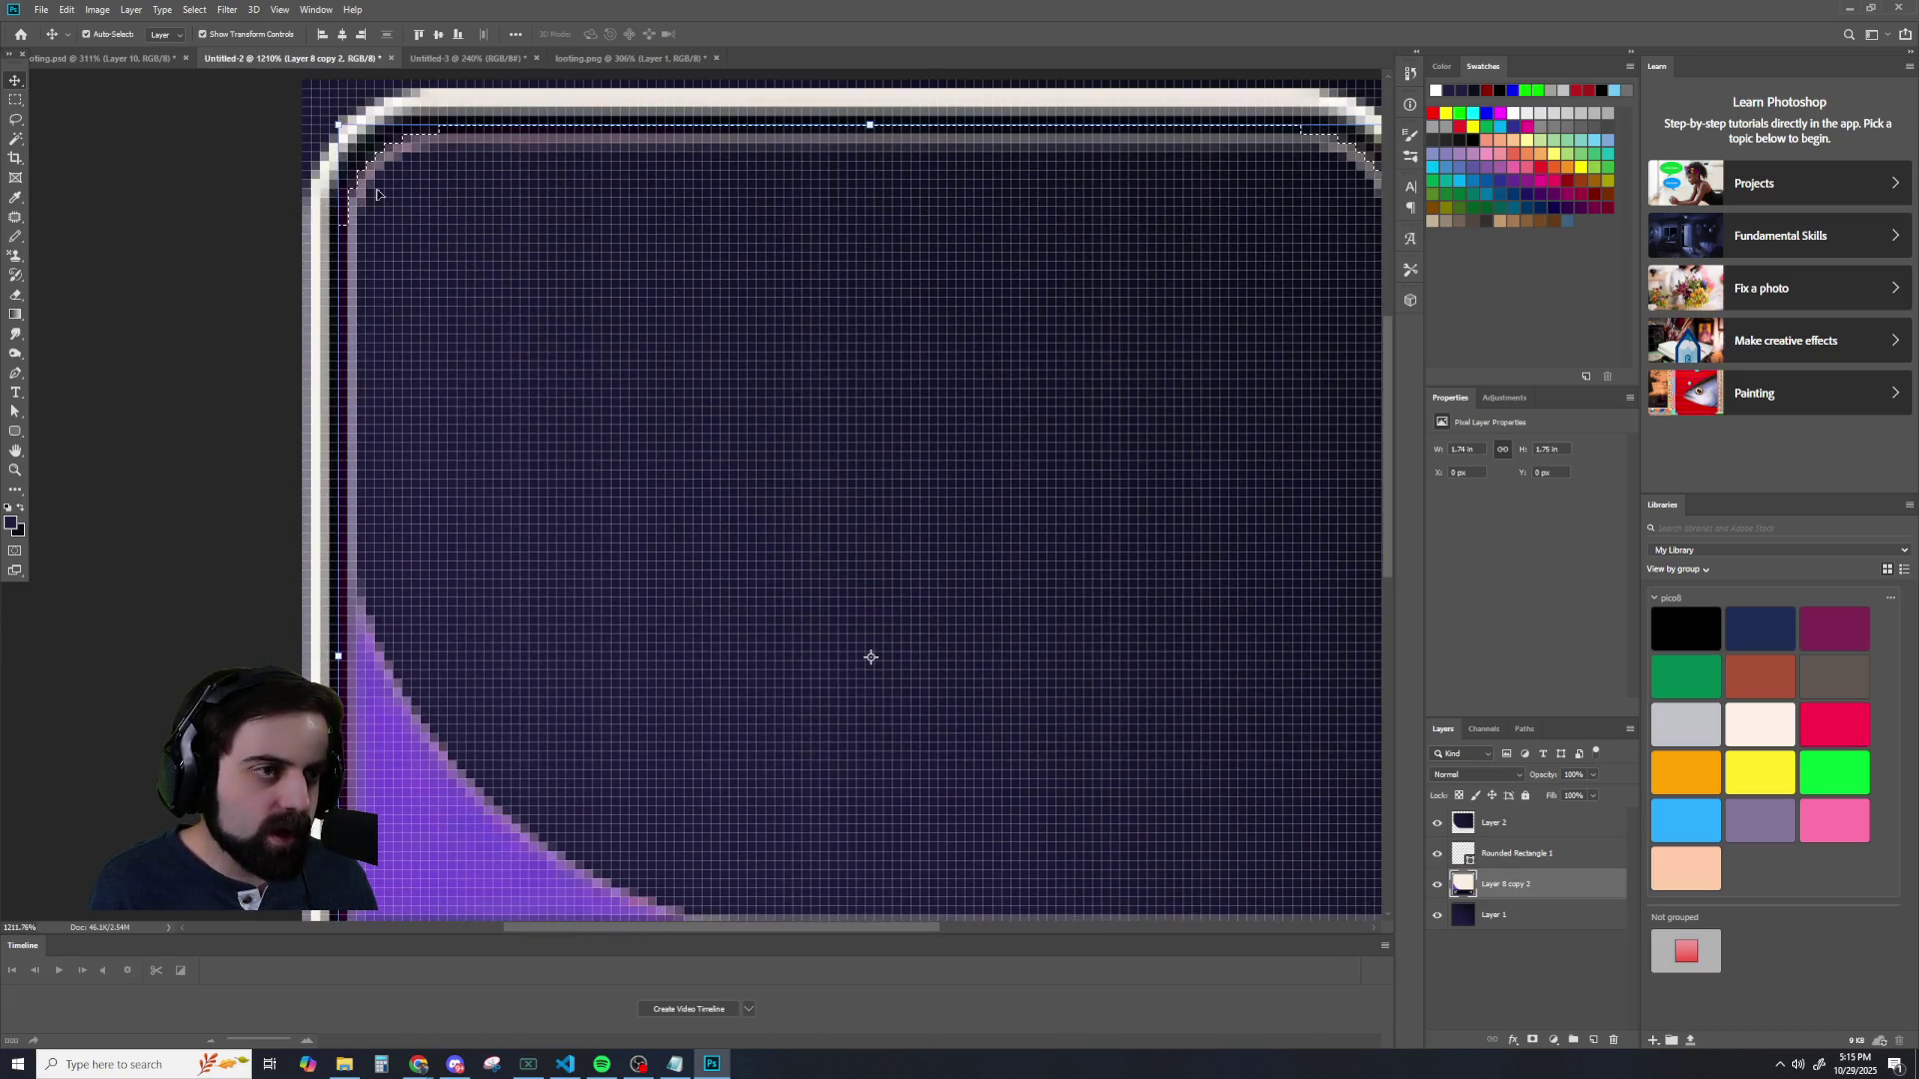
left_click(15, 100)
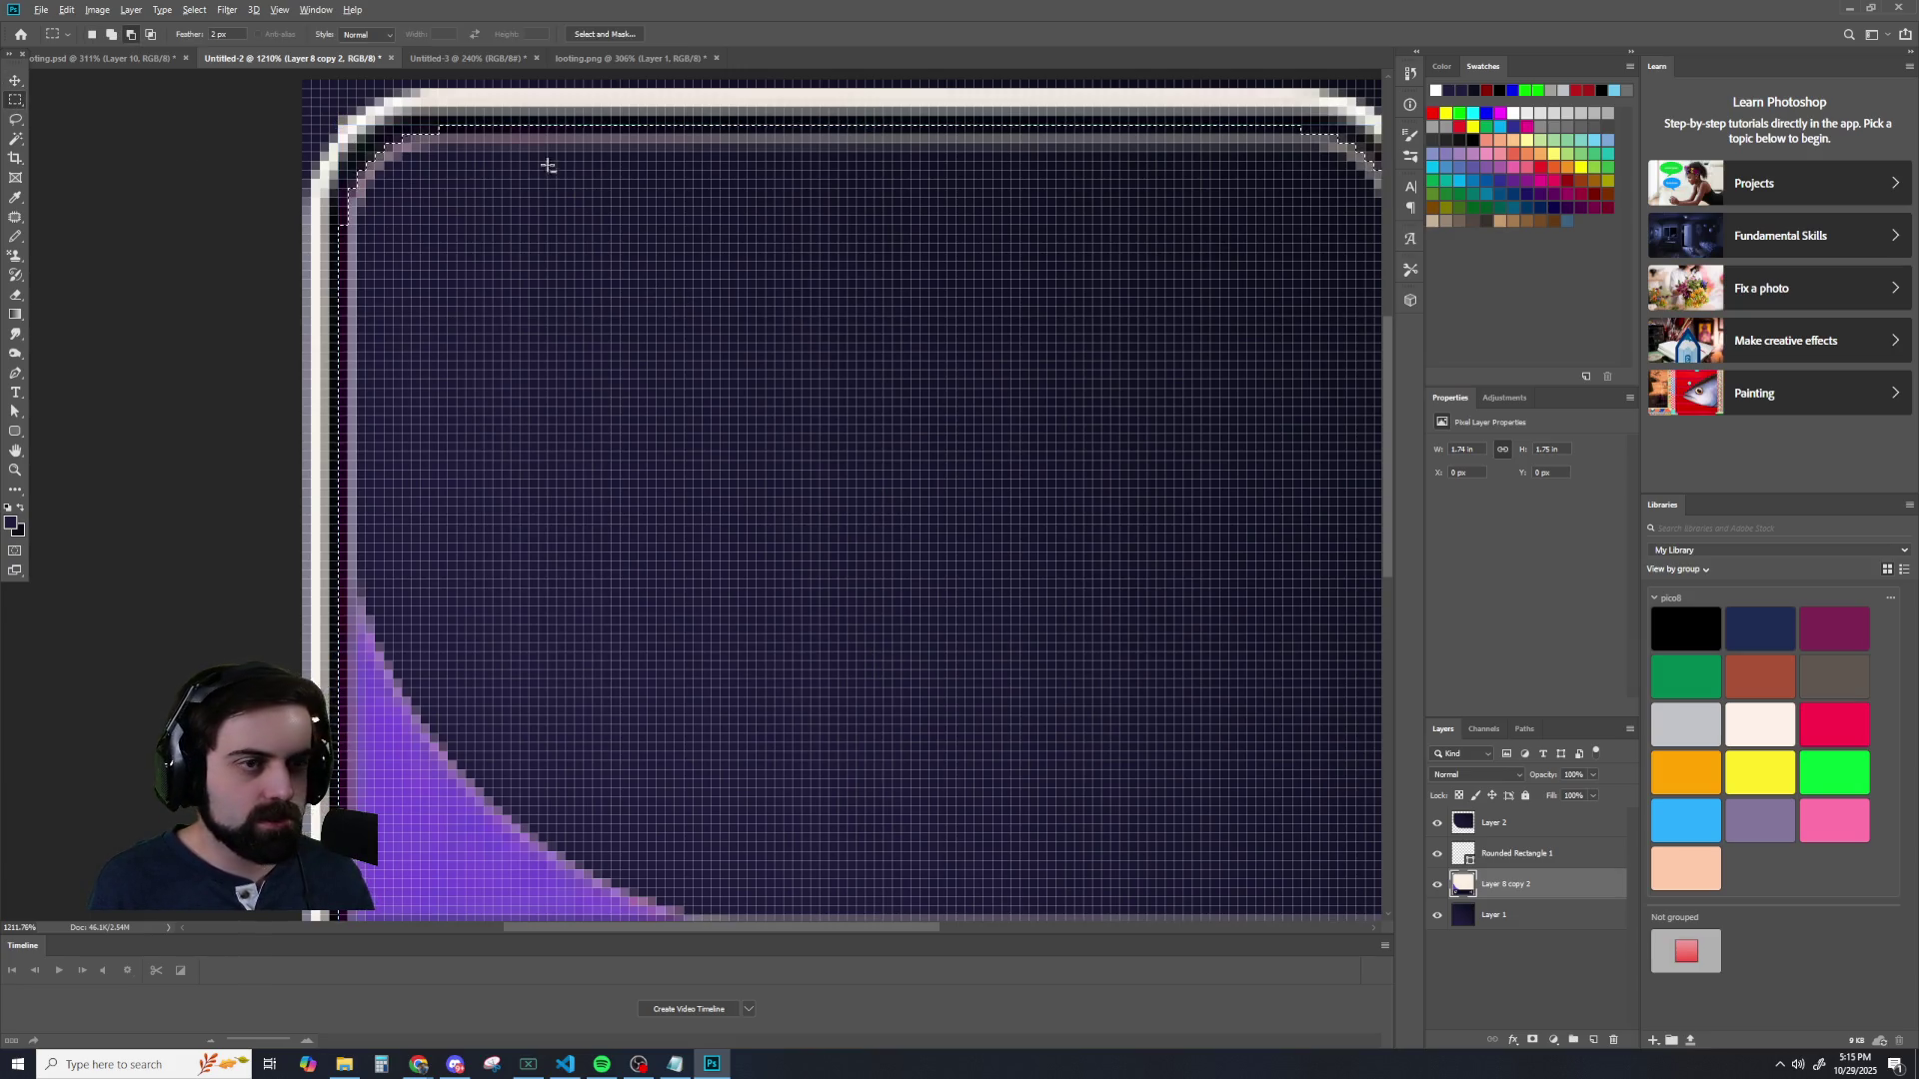
- Add thin marquee strips along the card's top, left, right and bottom edges to the selection
scroll(536, 163, "down", 1)
left_click_drag(426, 100, 1194, 145)
scroll(378, 150, "down", 1)
left_click_drag(378, 150, 388, 877)
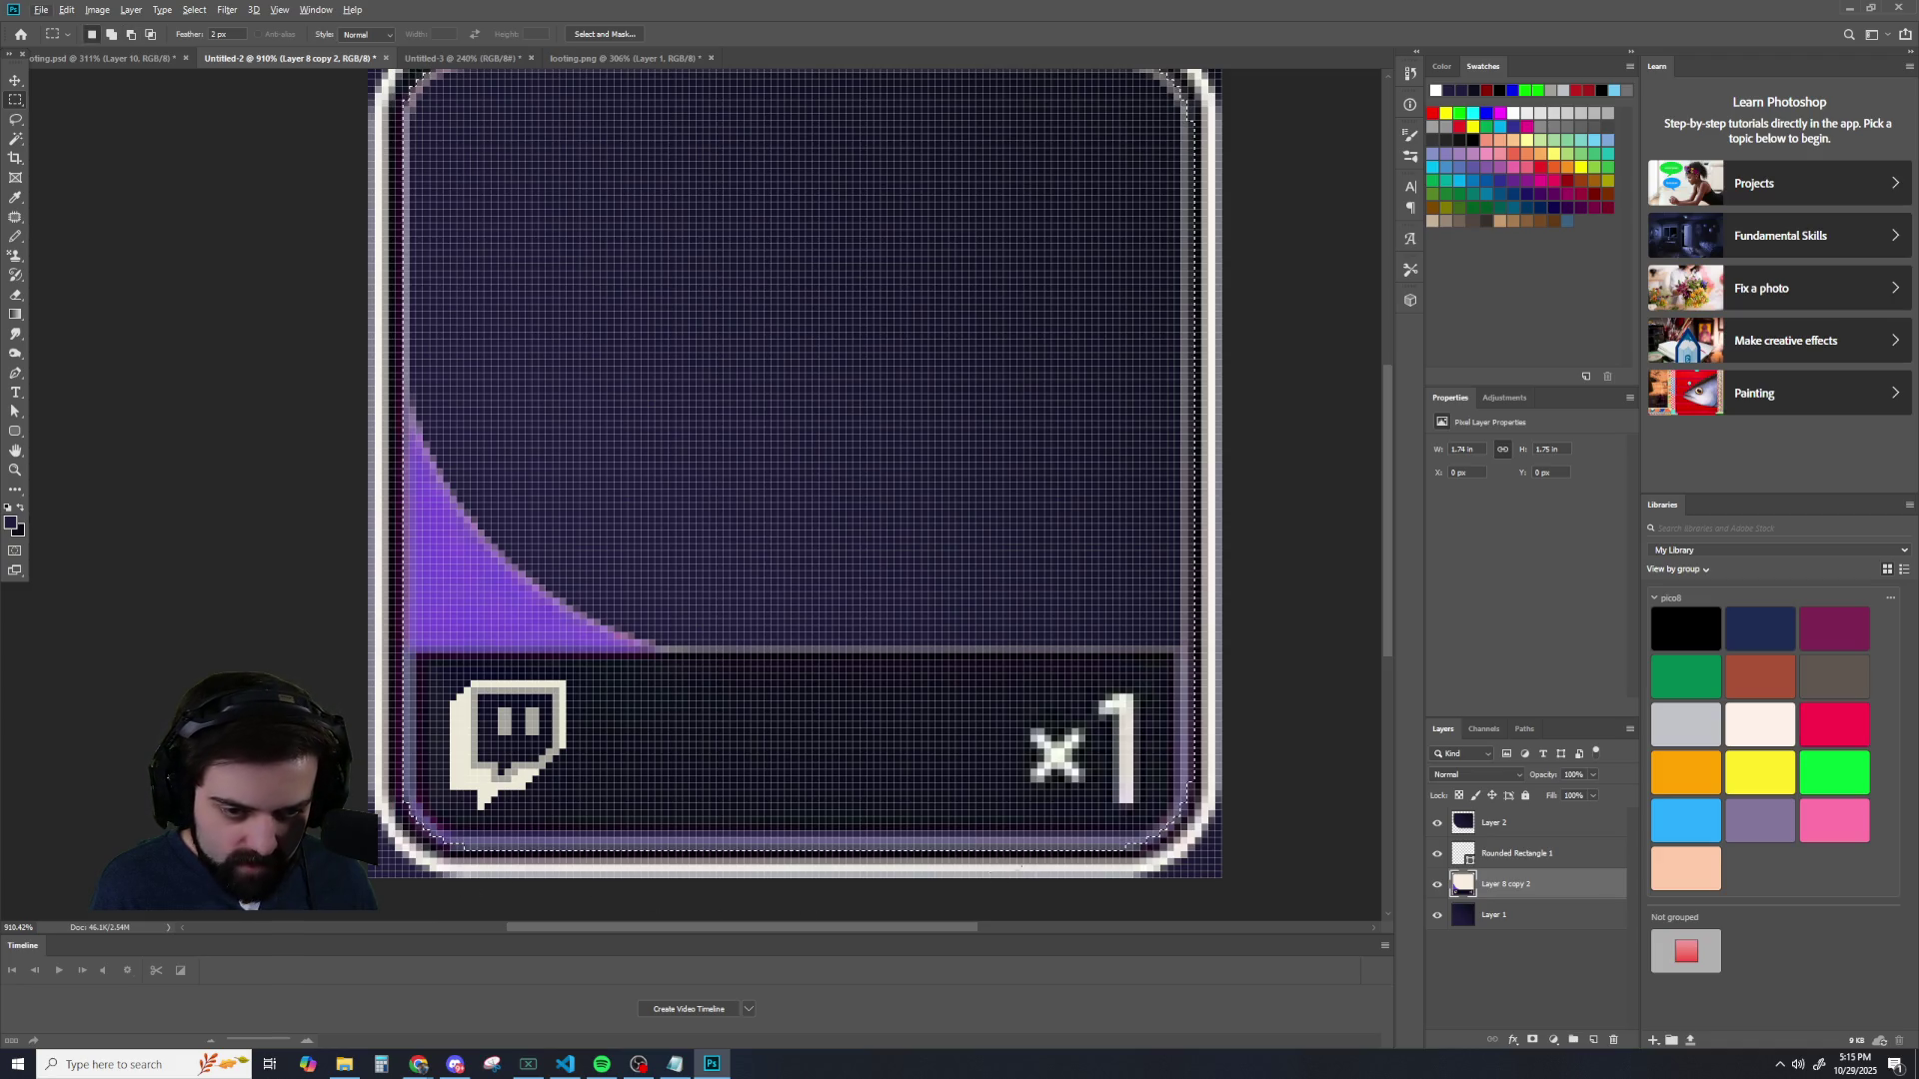
scroll(1278, 741, "up", 1)
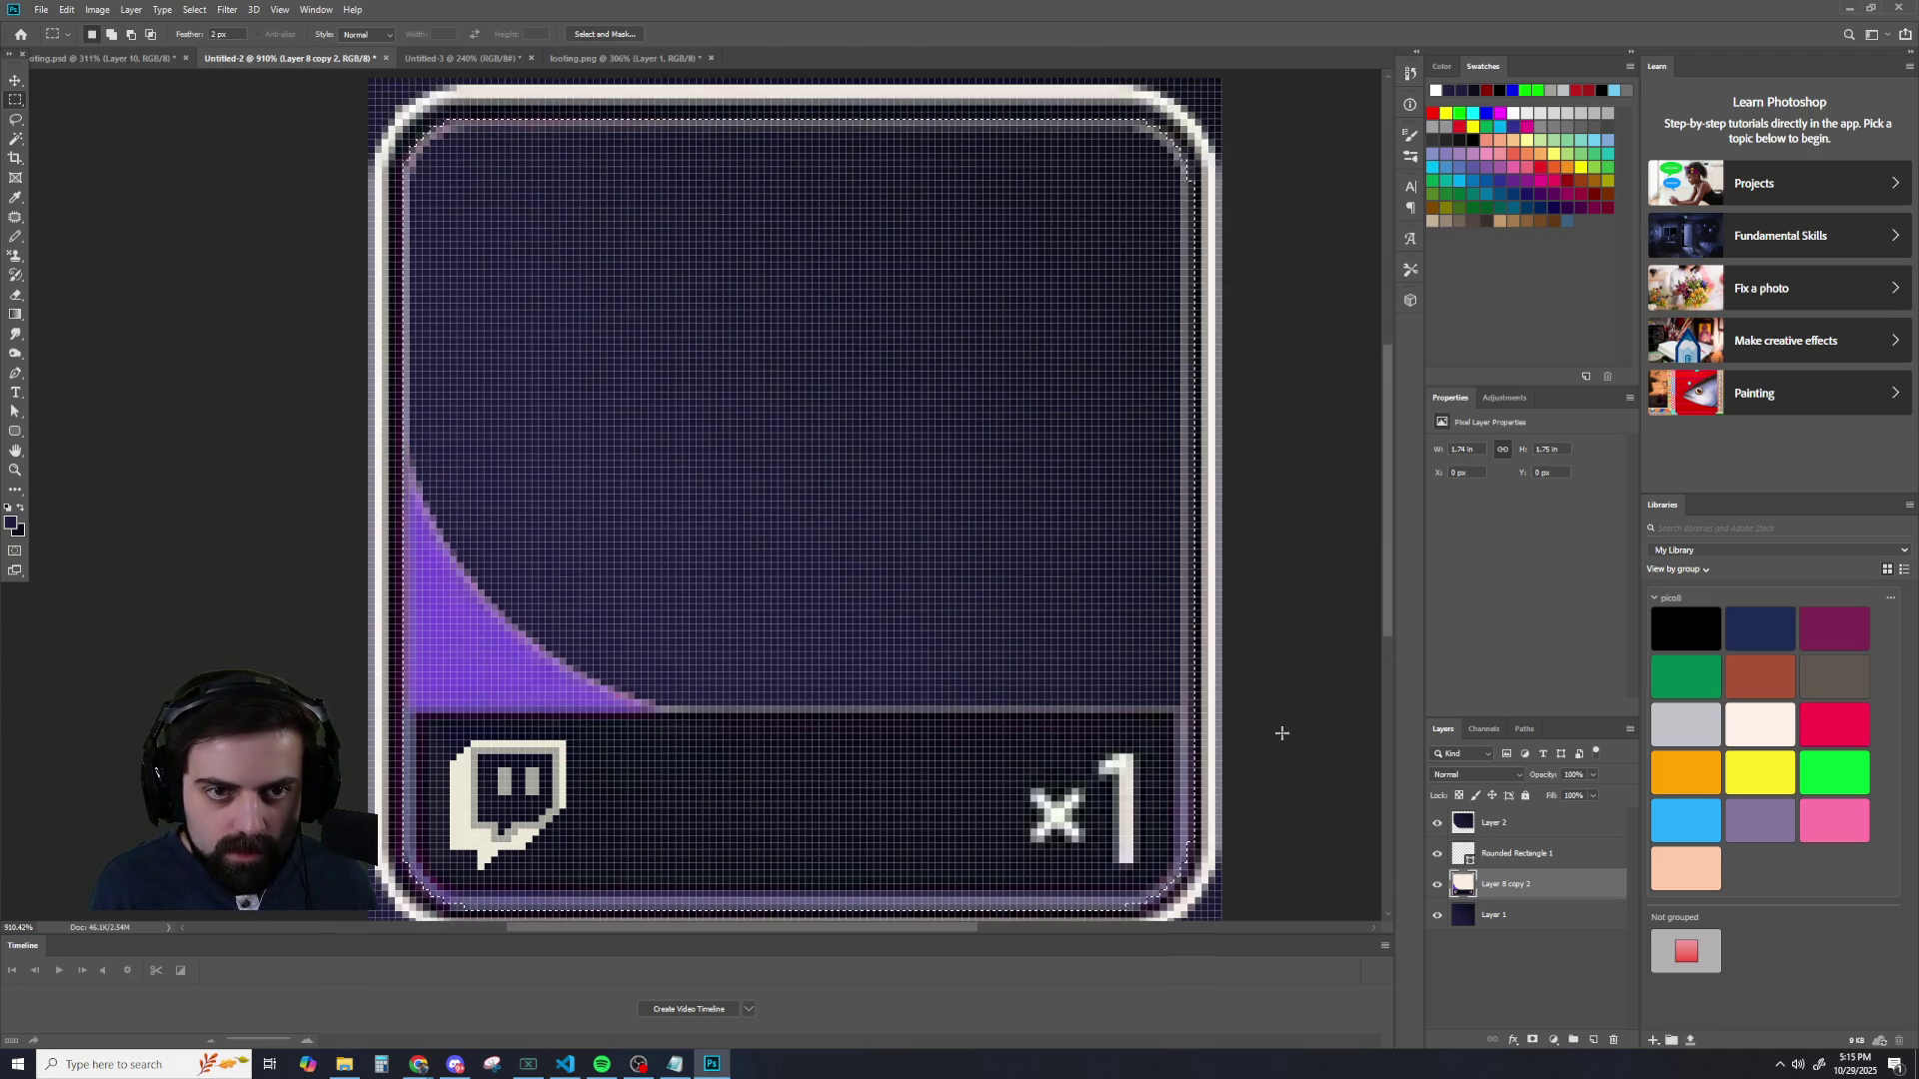
scroll(1279, 734, "down", 2)
scroll(1280, 729, "up", 1)
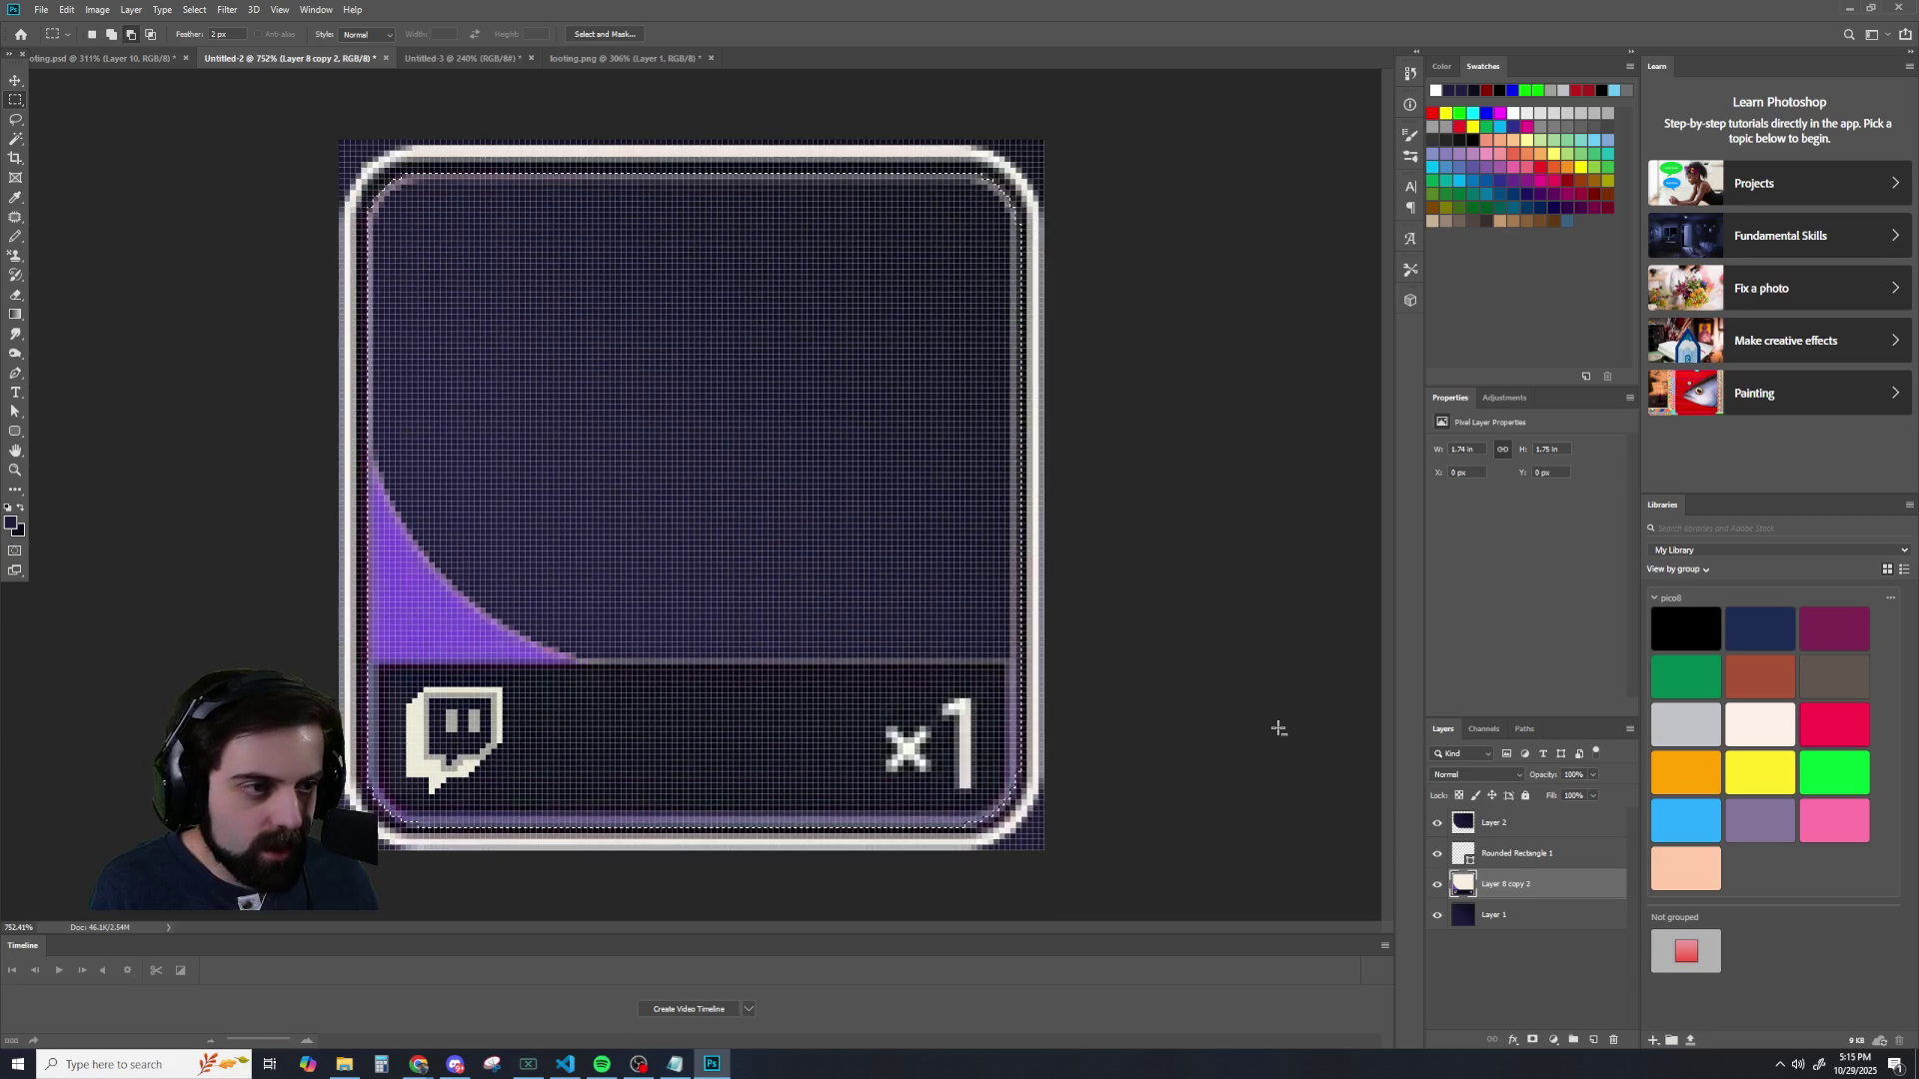
mouse_move(1100, 595)
left_mouse_down()
mouse_move(1004, 743)
mouse_move(1030, 830)
left_mouse_up()
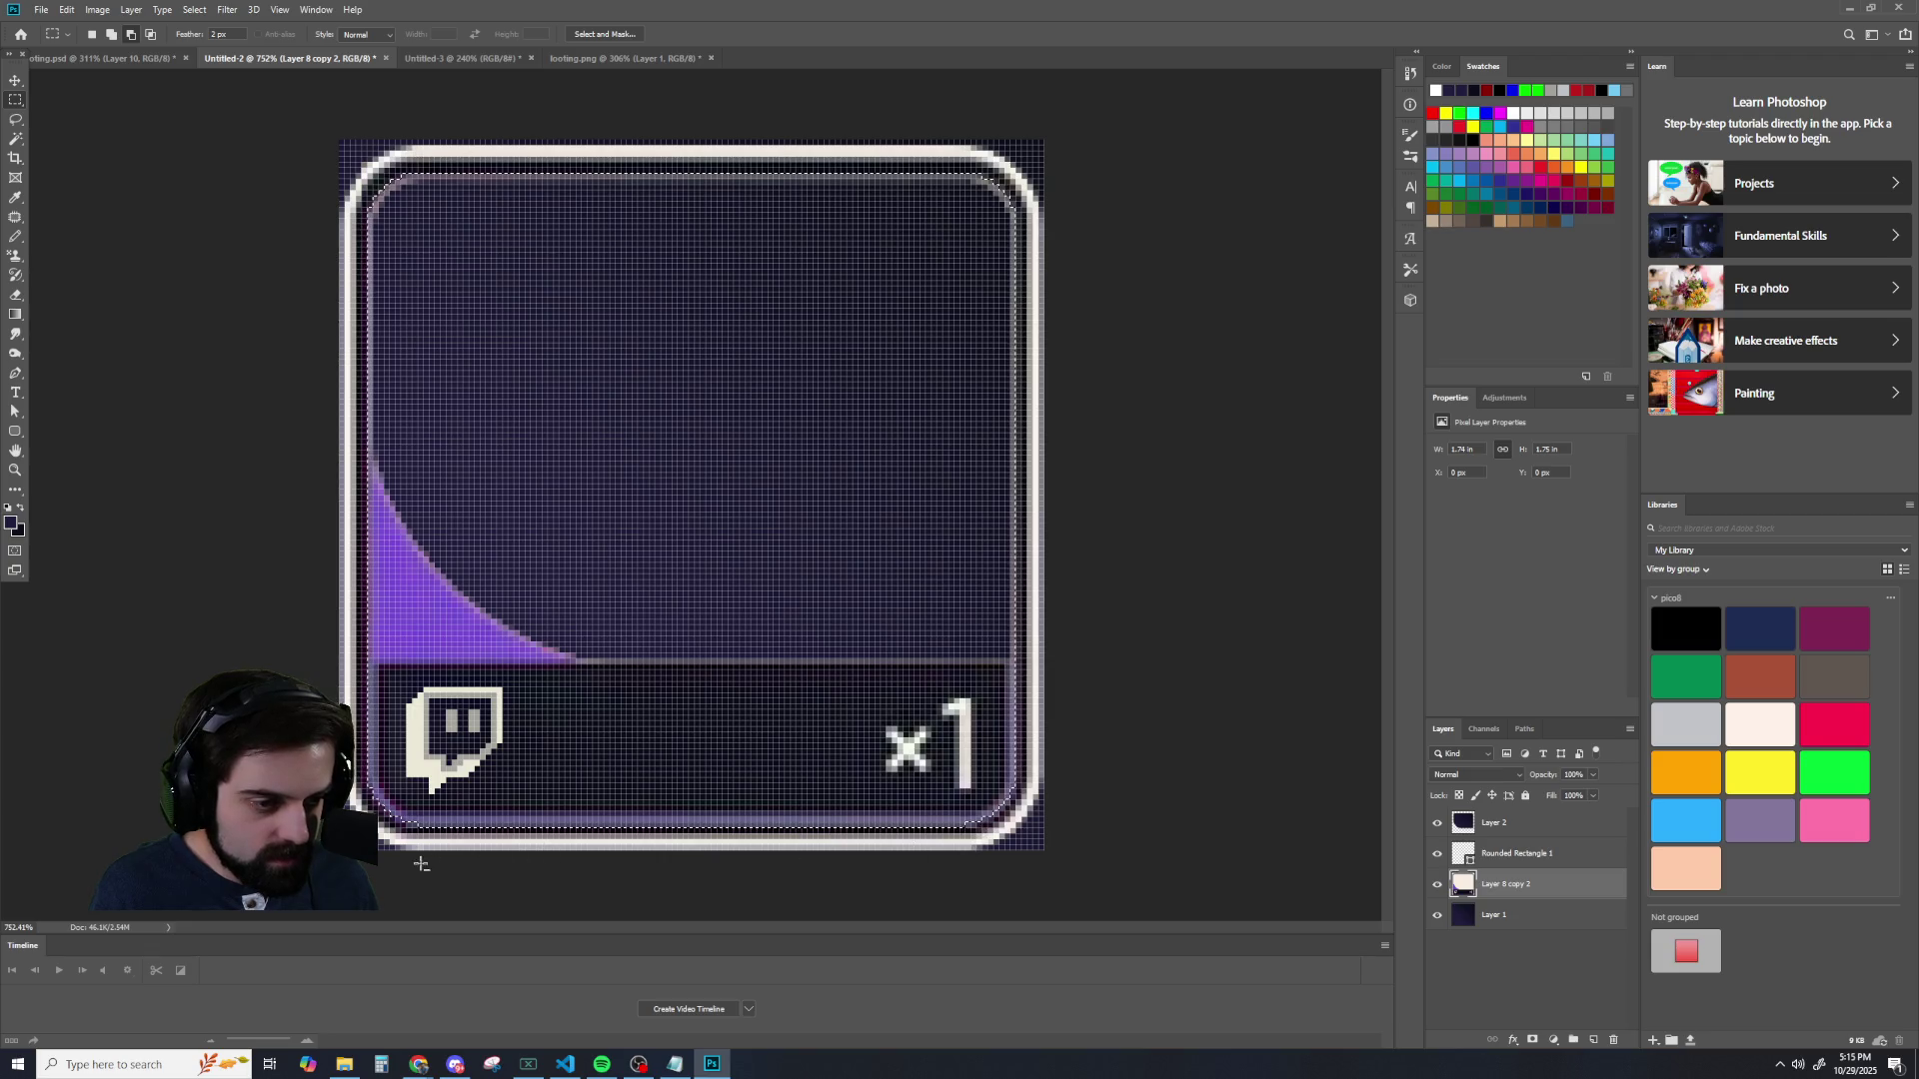
left_click_drag(384, 869, 1059, 820)
scroll(999, 823, "down", 3)
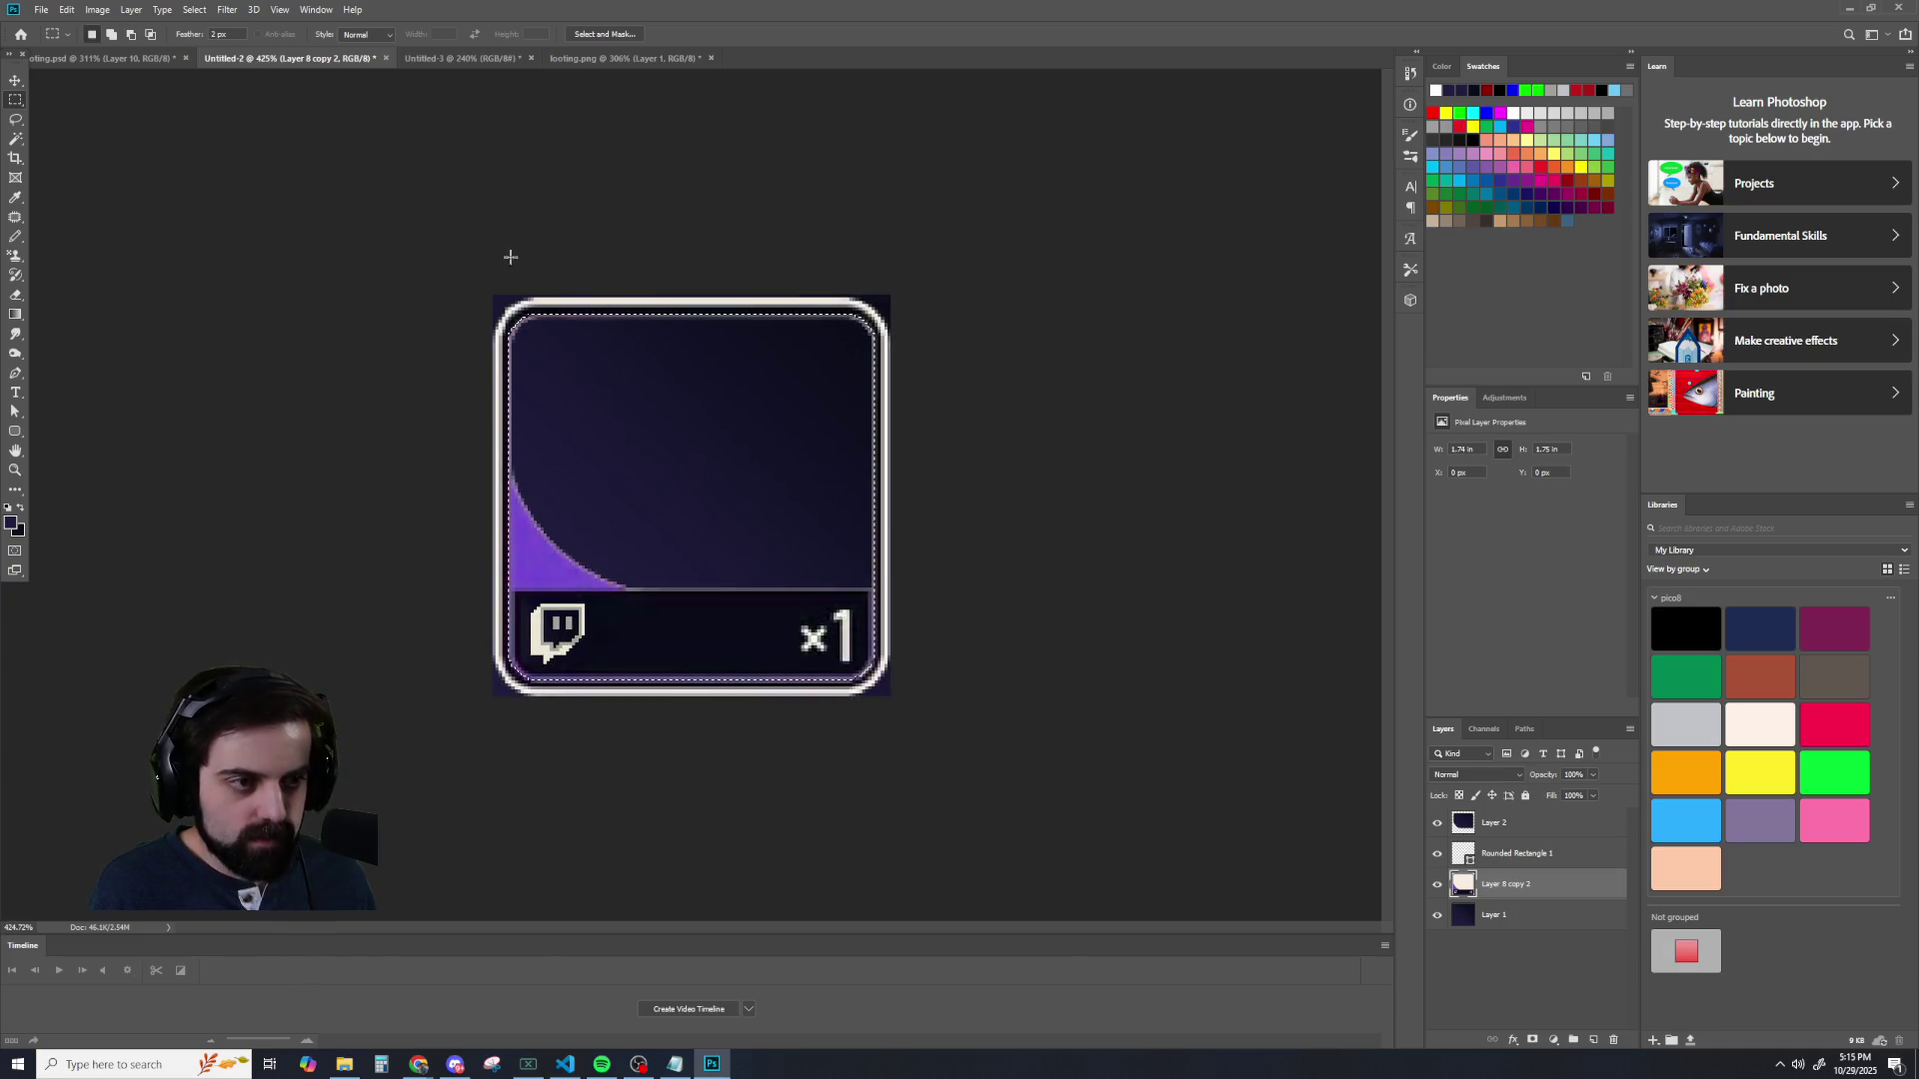
left_click(194, 10)
- Invert the selection, clear the white pixels outside the rounded card, and deselect
left_click(213, 72)
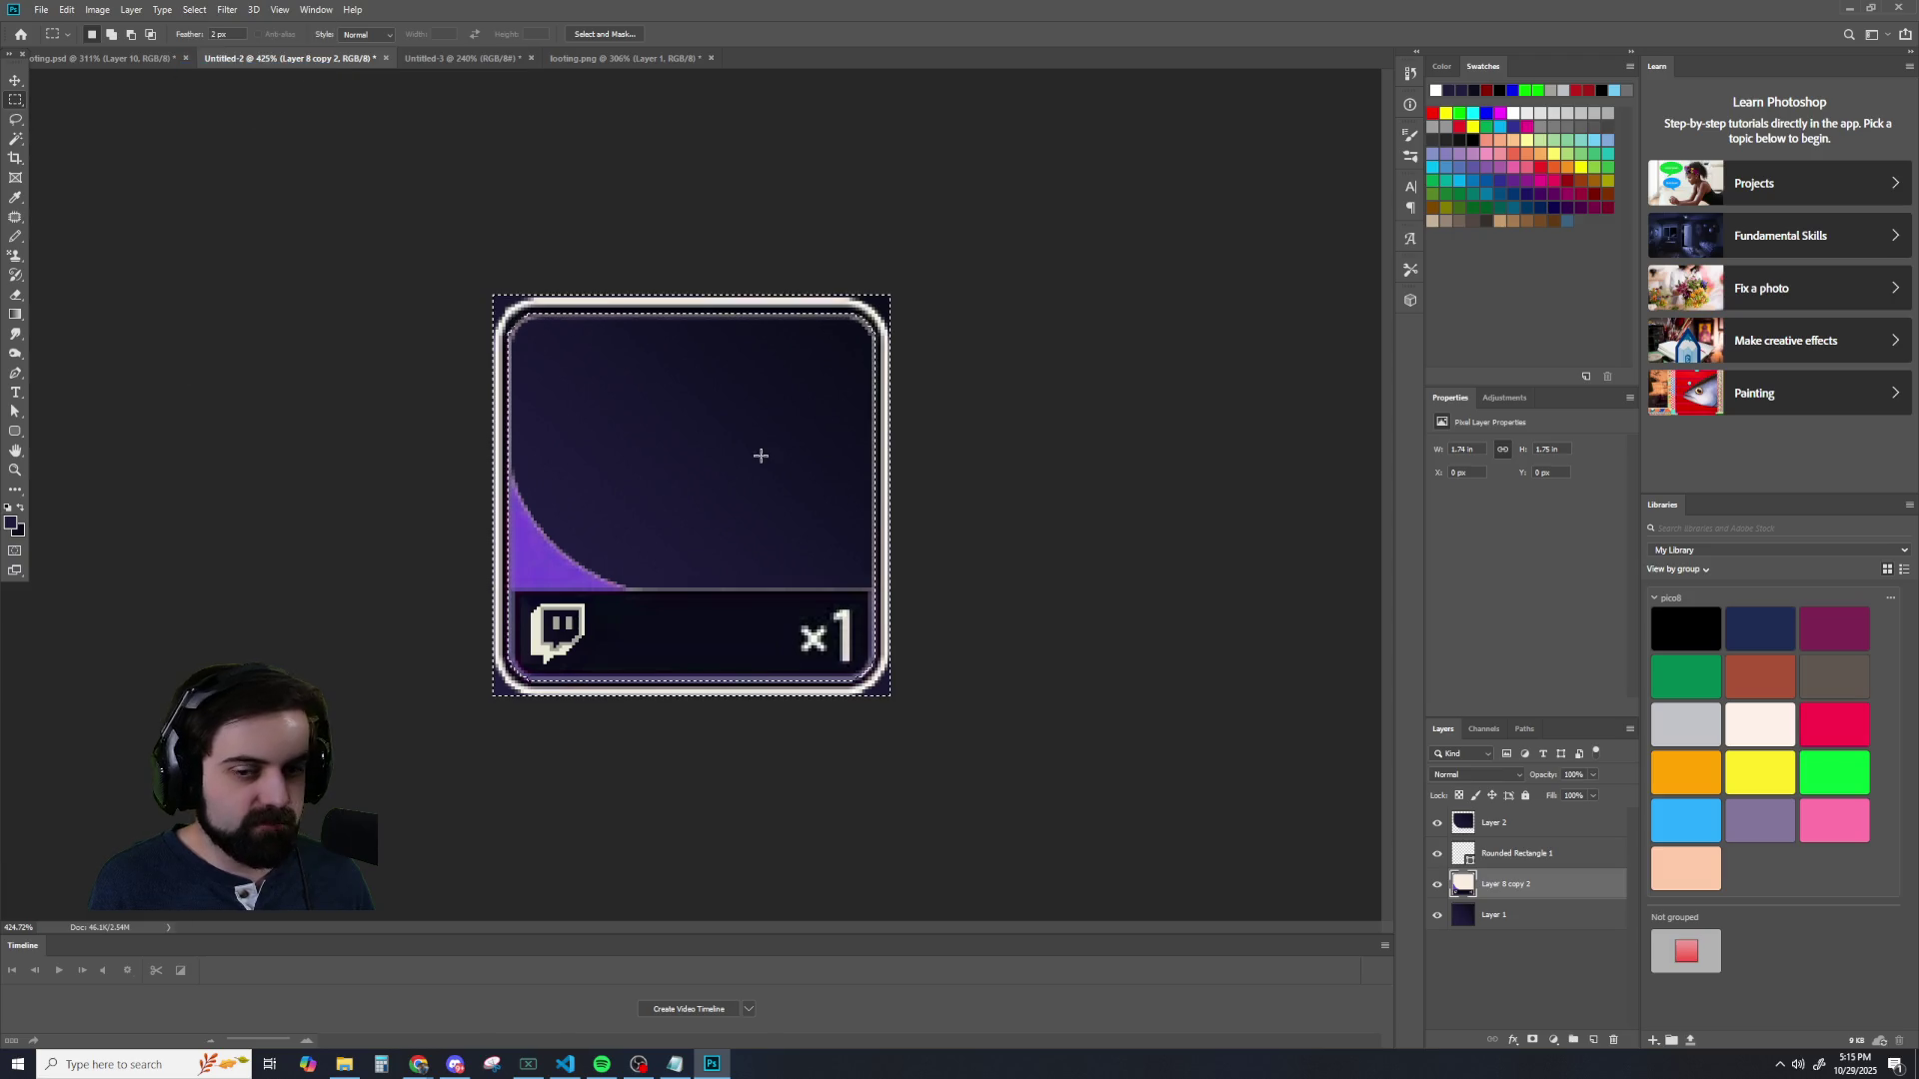
key("Delete")
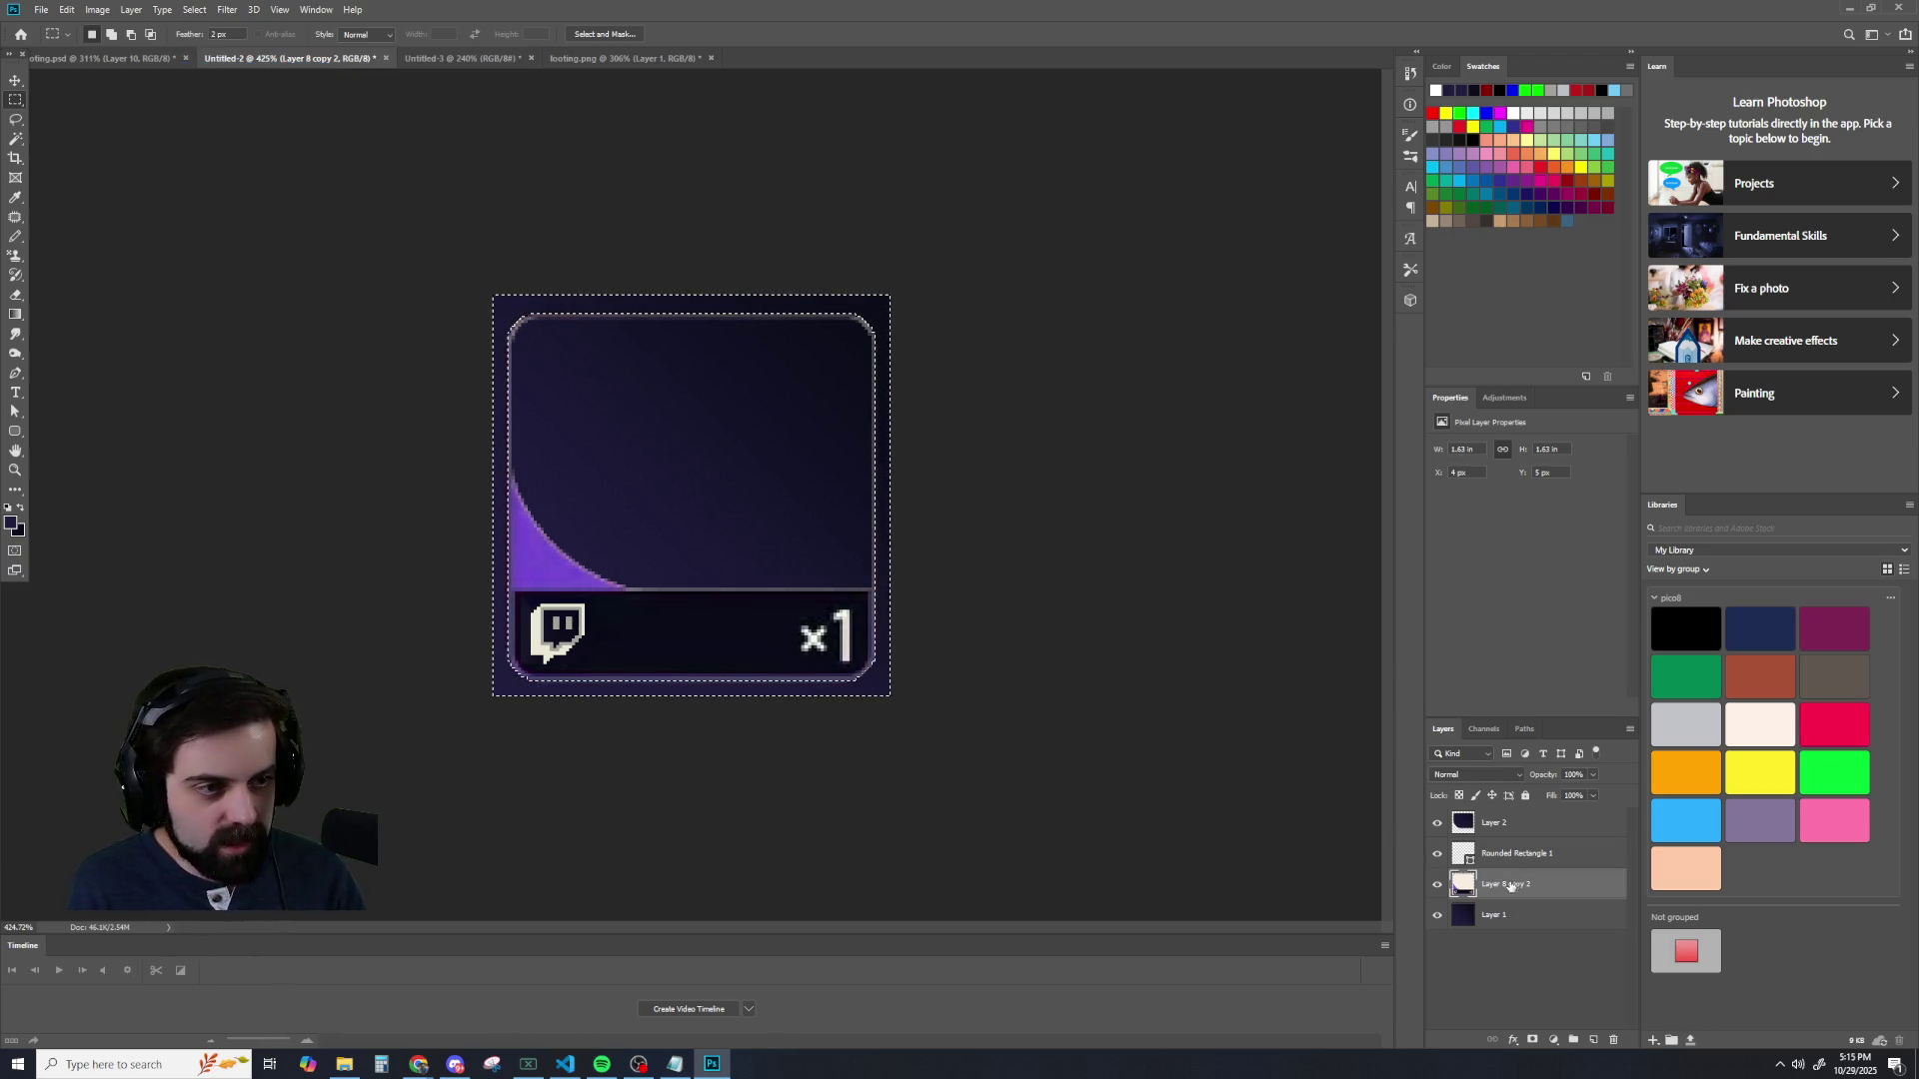
key("ctrl+d")
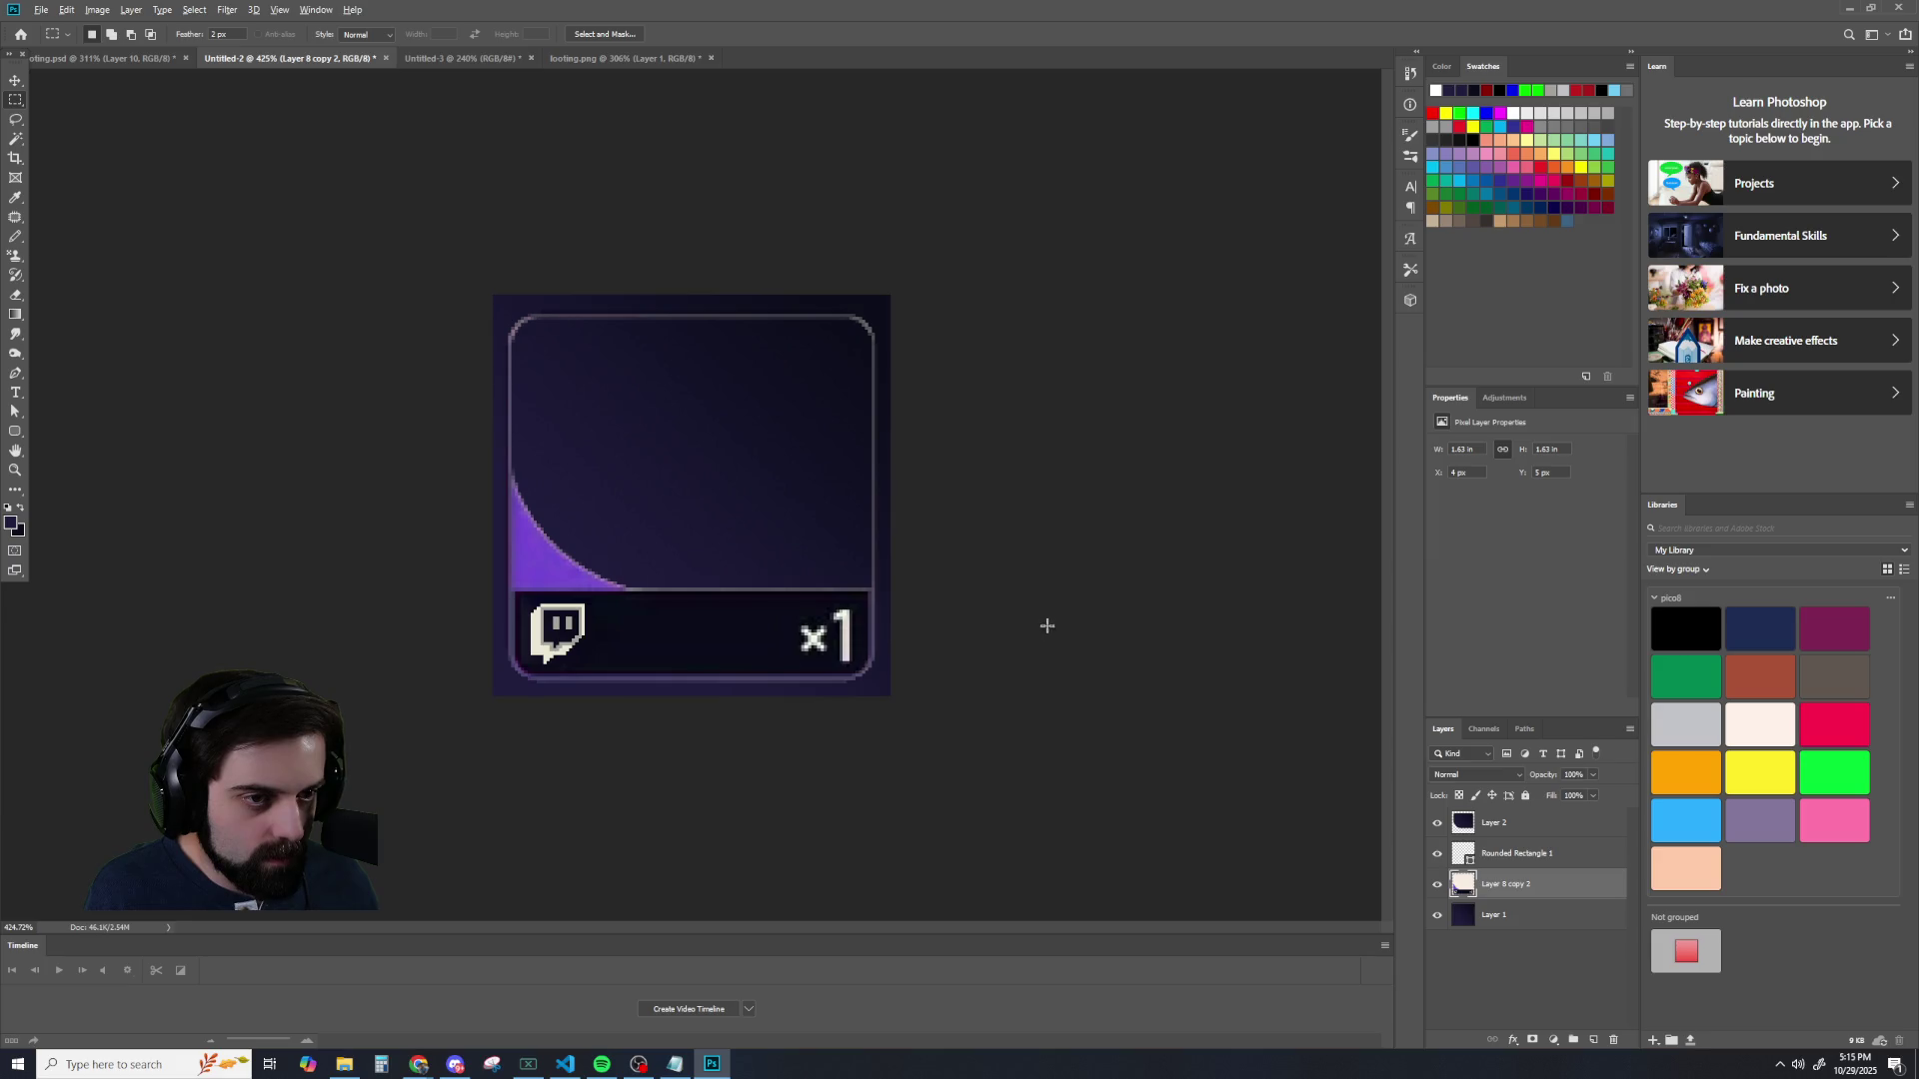
scroll(1030, 600, "down", 2)
scroll(1005, 572, "down", 2)
scroll(992, 574, "up", 1)
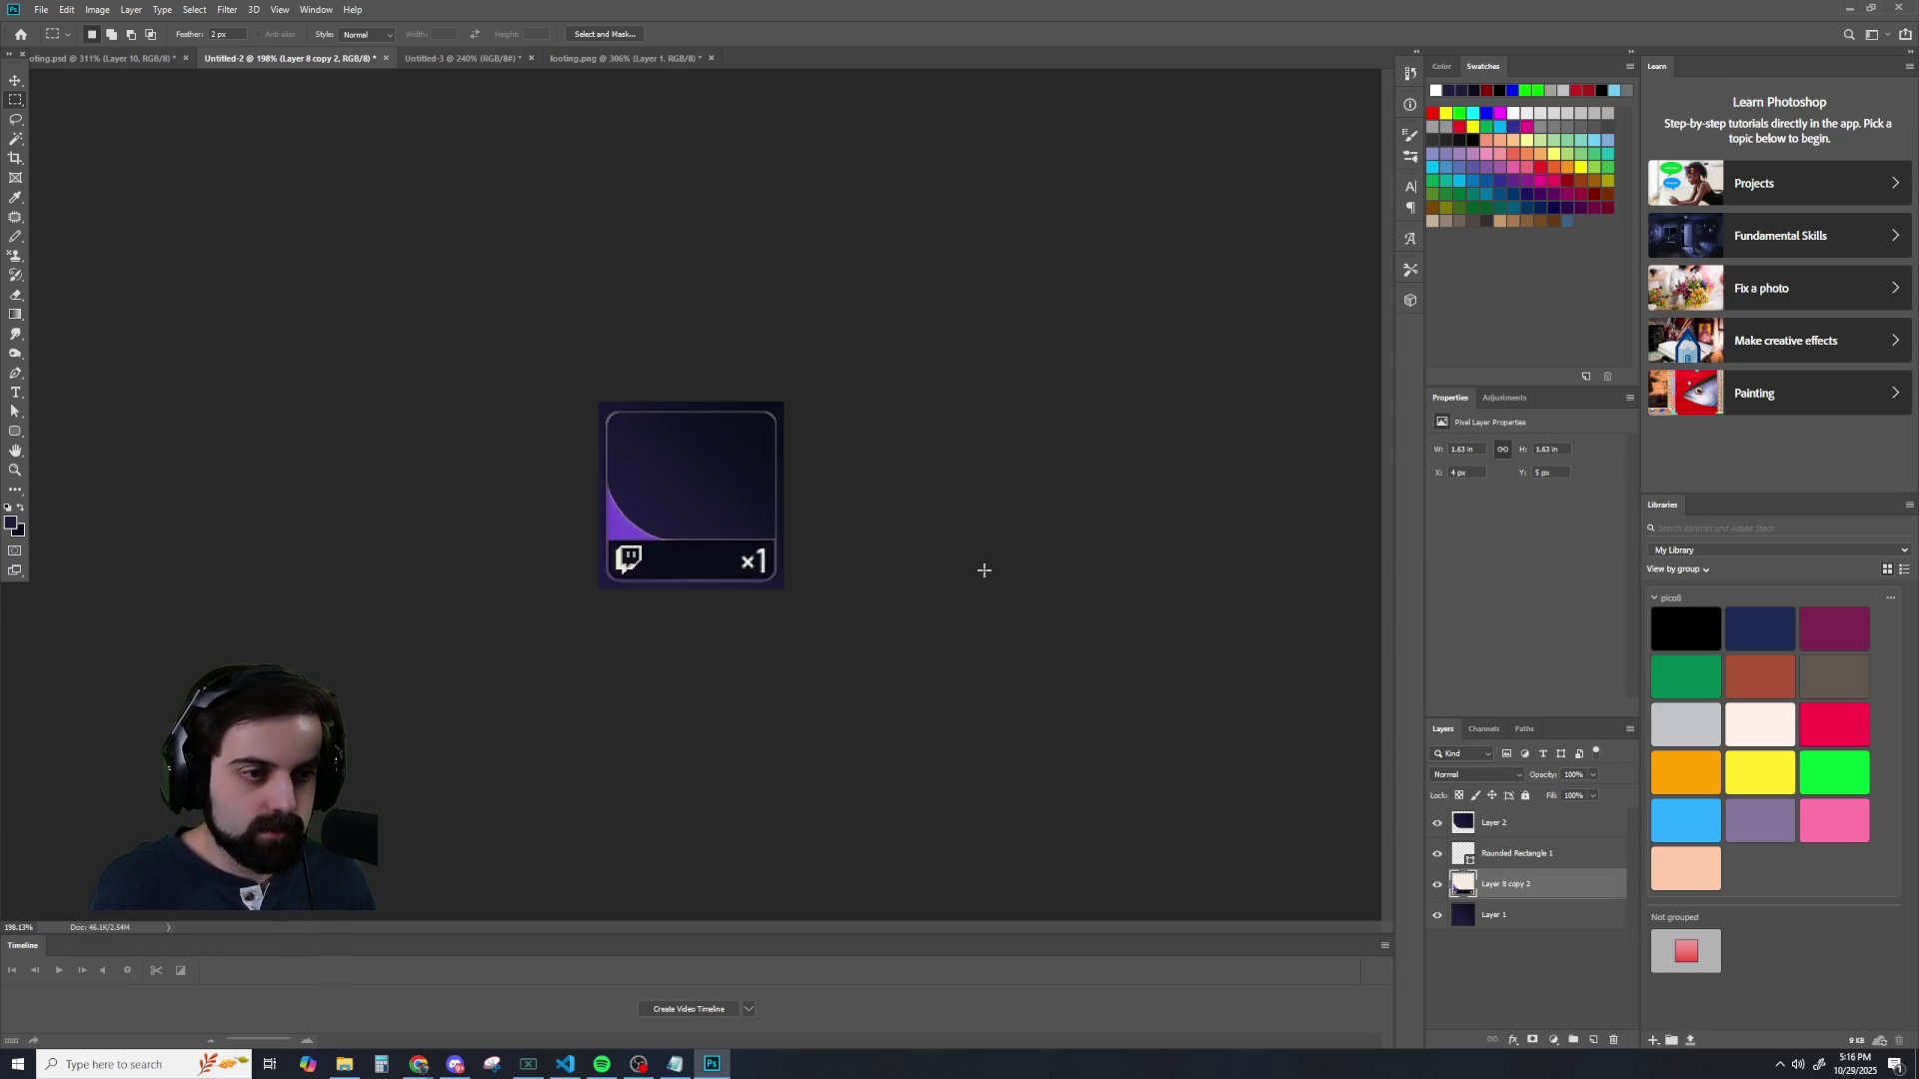
scroll(983, 570, "up", 2)
scroll(984, 569, "down", 1)
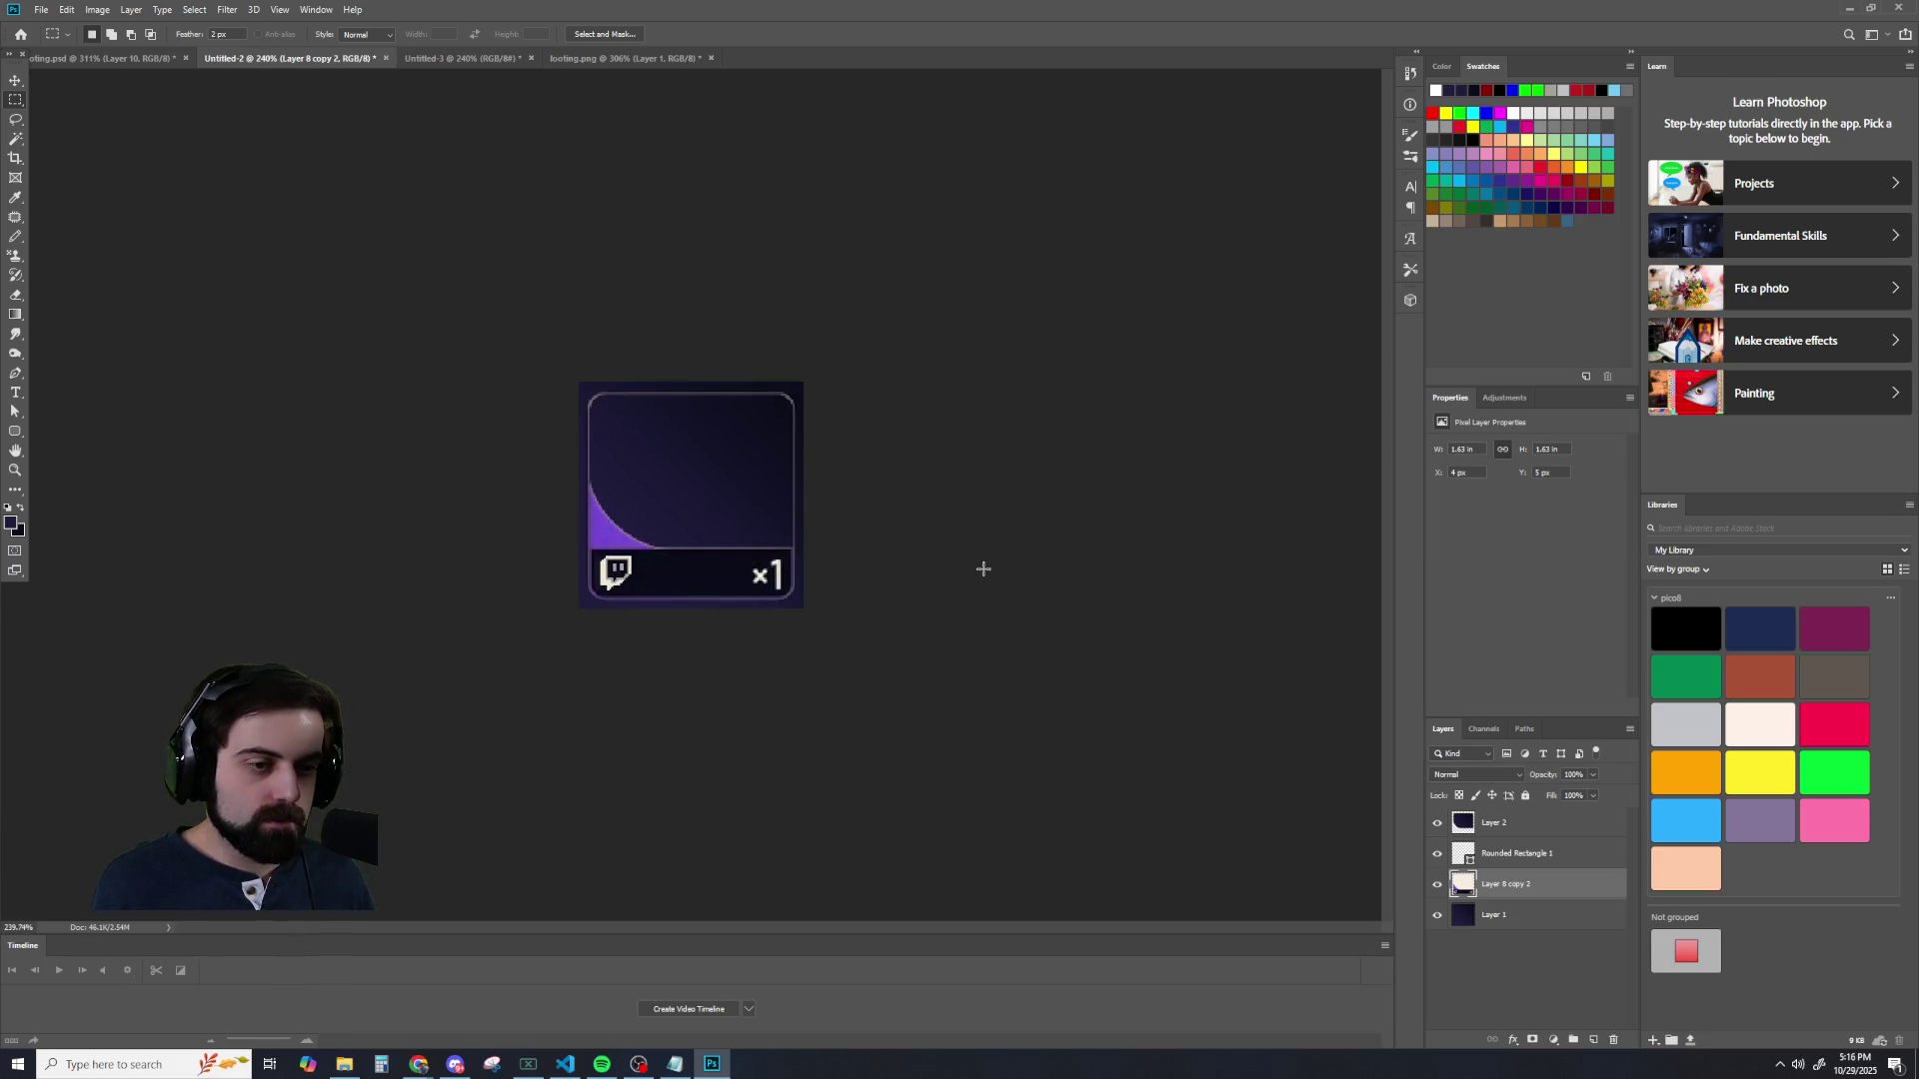
- Toggle Layer 1 off to check the corners, then undo and redo the recent changes
left_click(1438, 916)
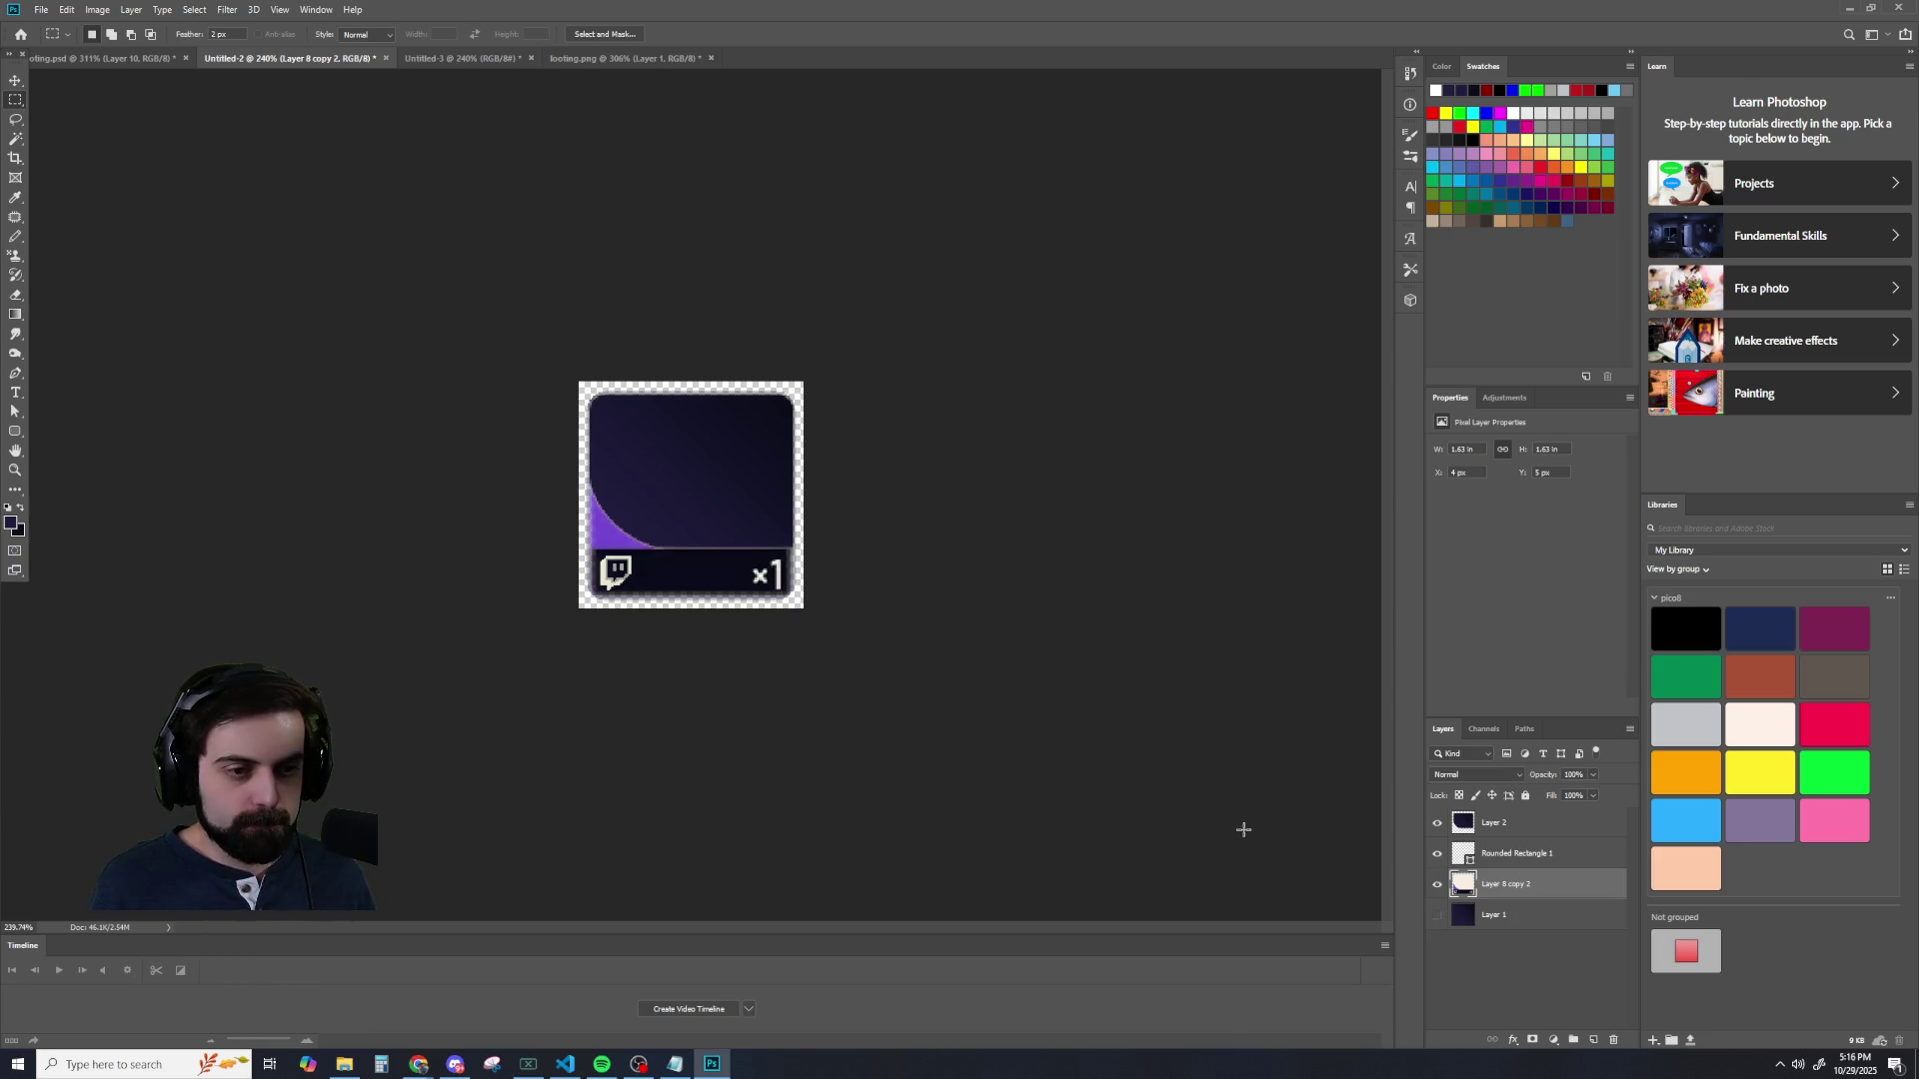
left_click(1437, 916)
left_click(1436, 917)
scroll(727, 672, "up", 4)
key("ctrl+z")
key("ctrl+z")
key("ctrl+z")
key("ctrl+z")
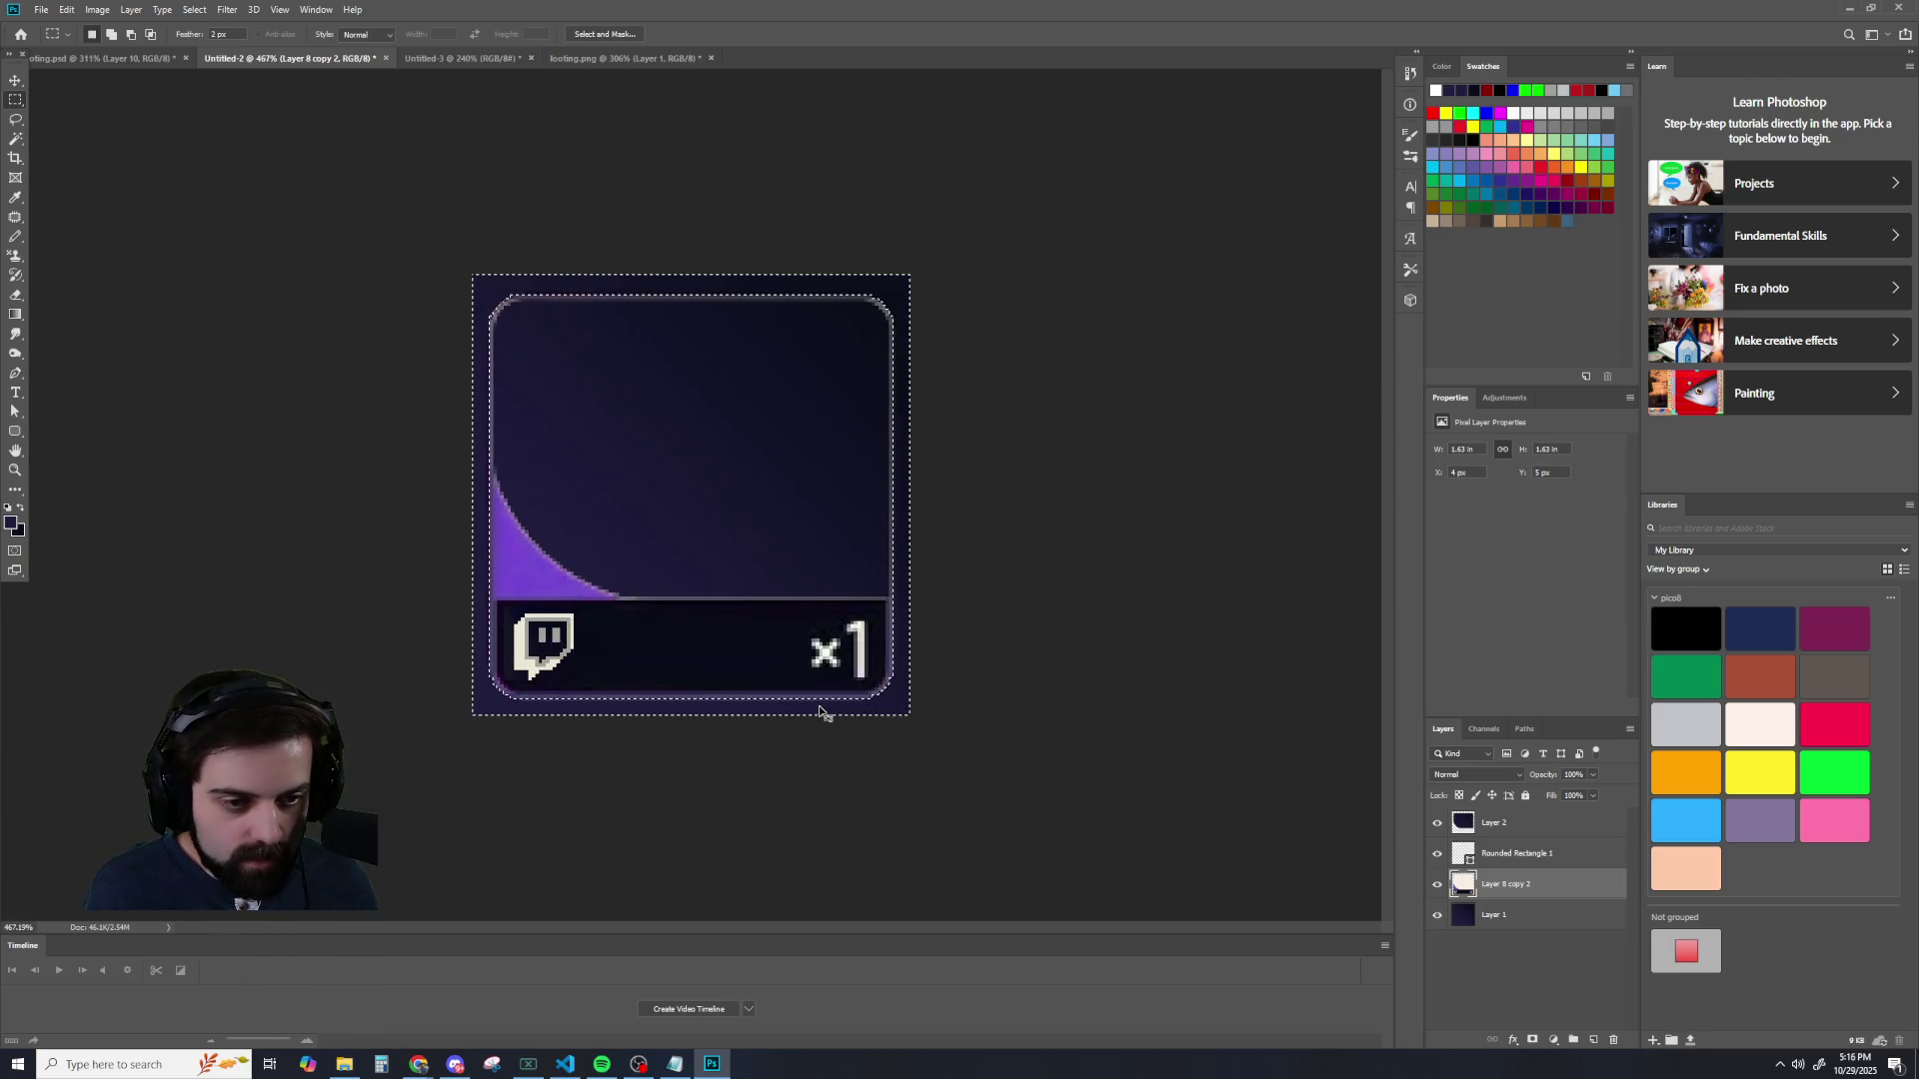
key("ctrl+shift+z")
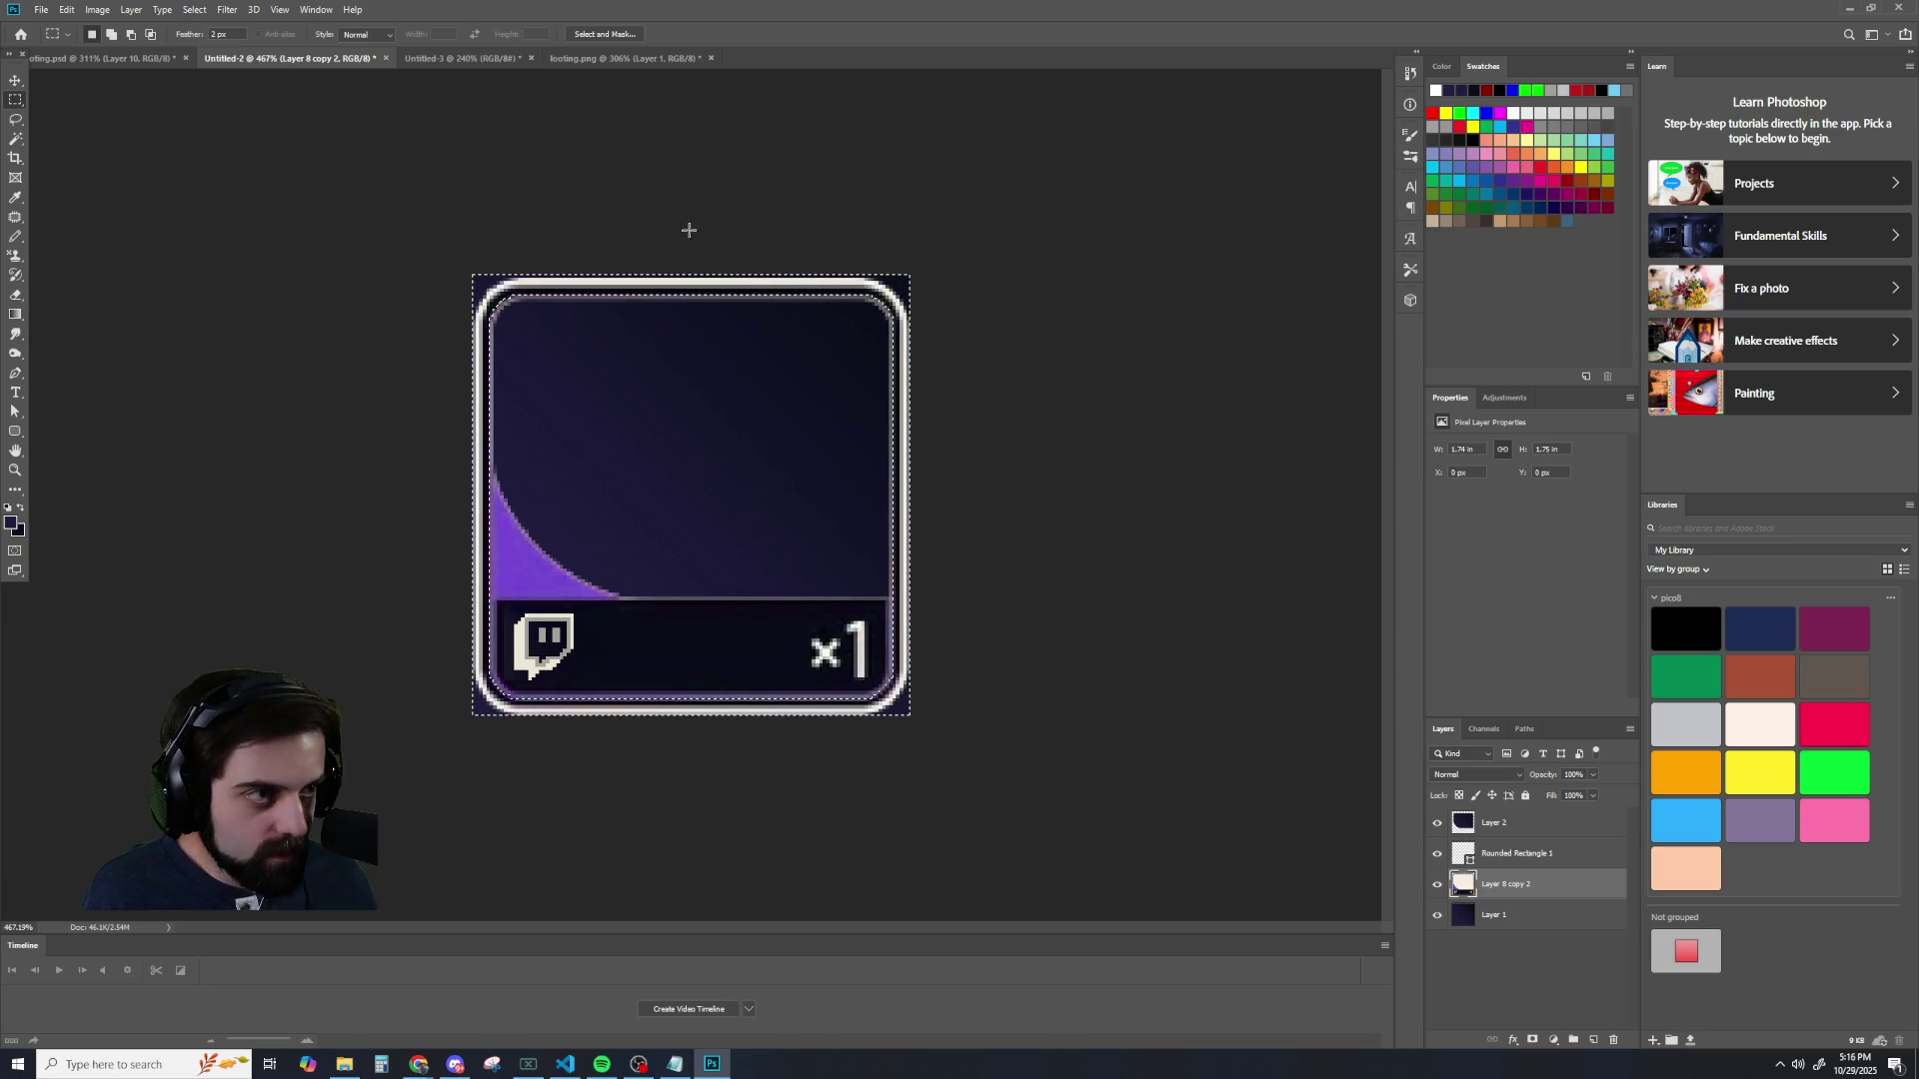
- Set the Rectangular Marquee's Feather to 0 px in the options bar
type("0")
key("Return")
left_click(273, 226)
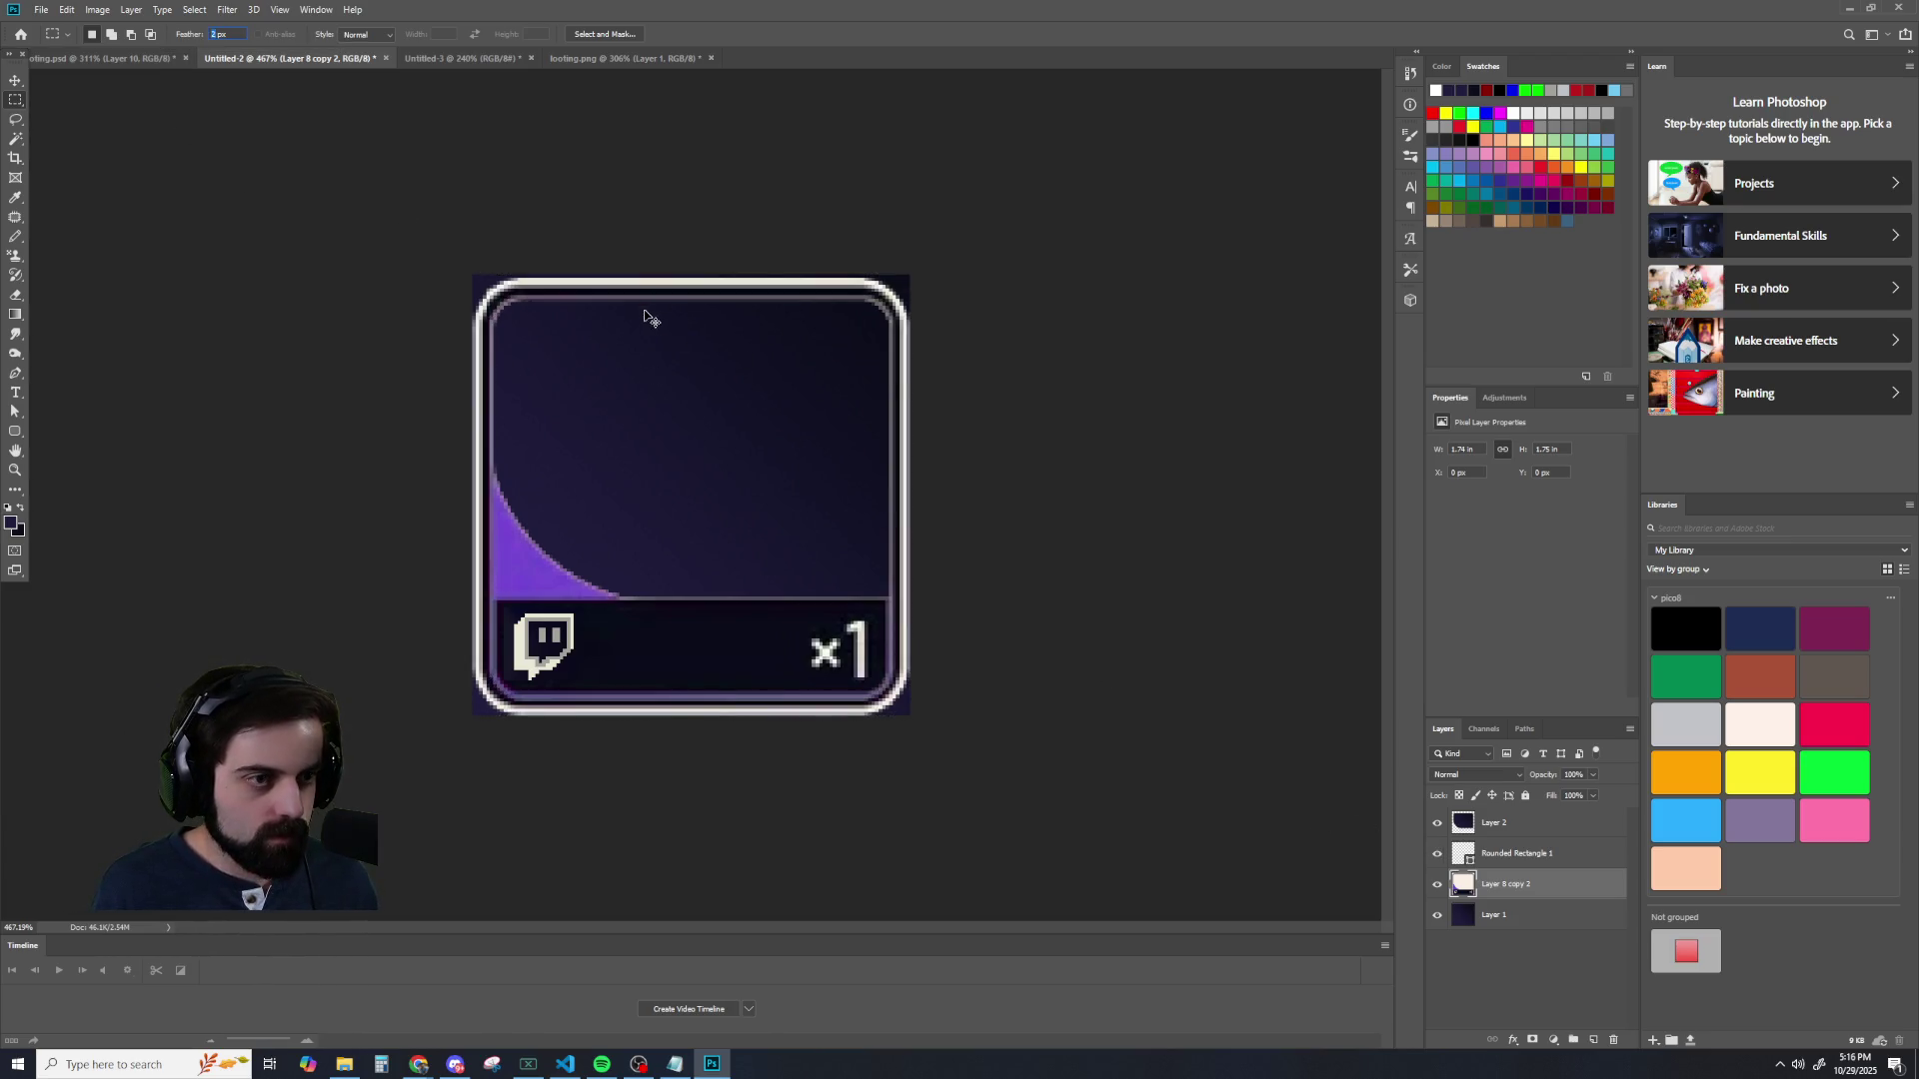
left_click(17, 82)
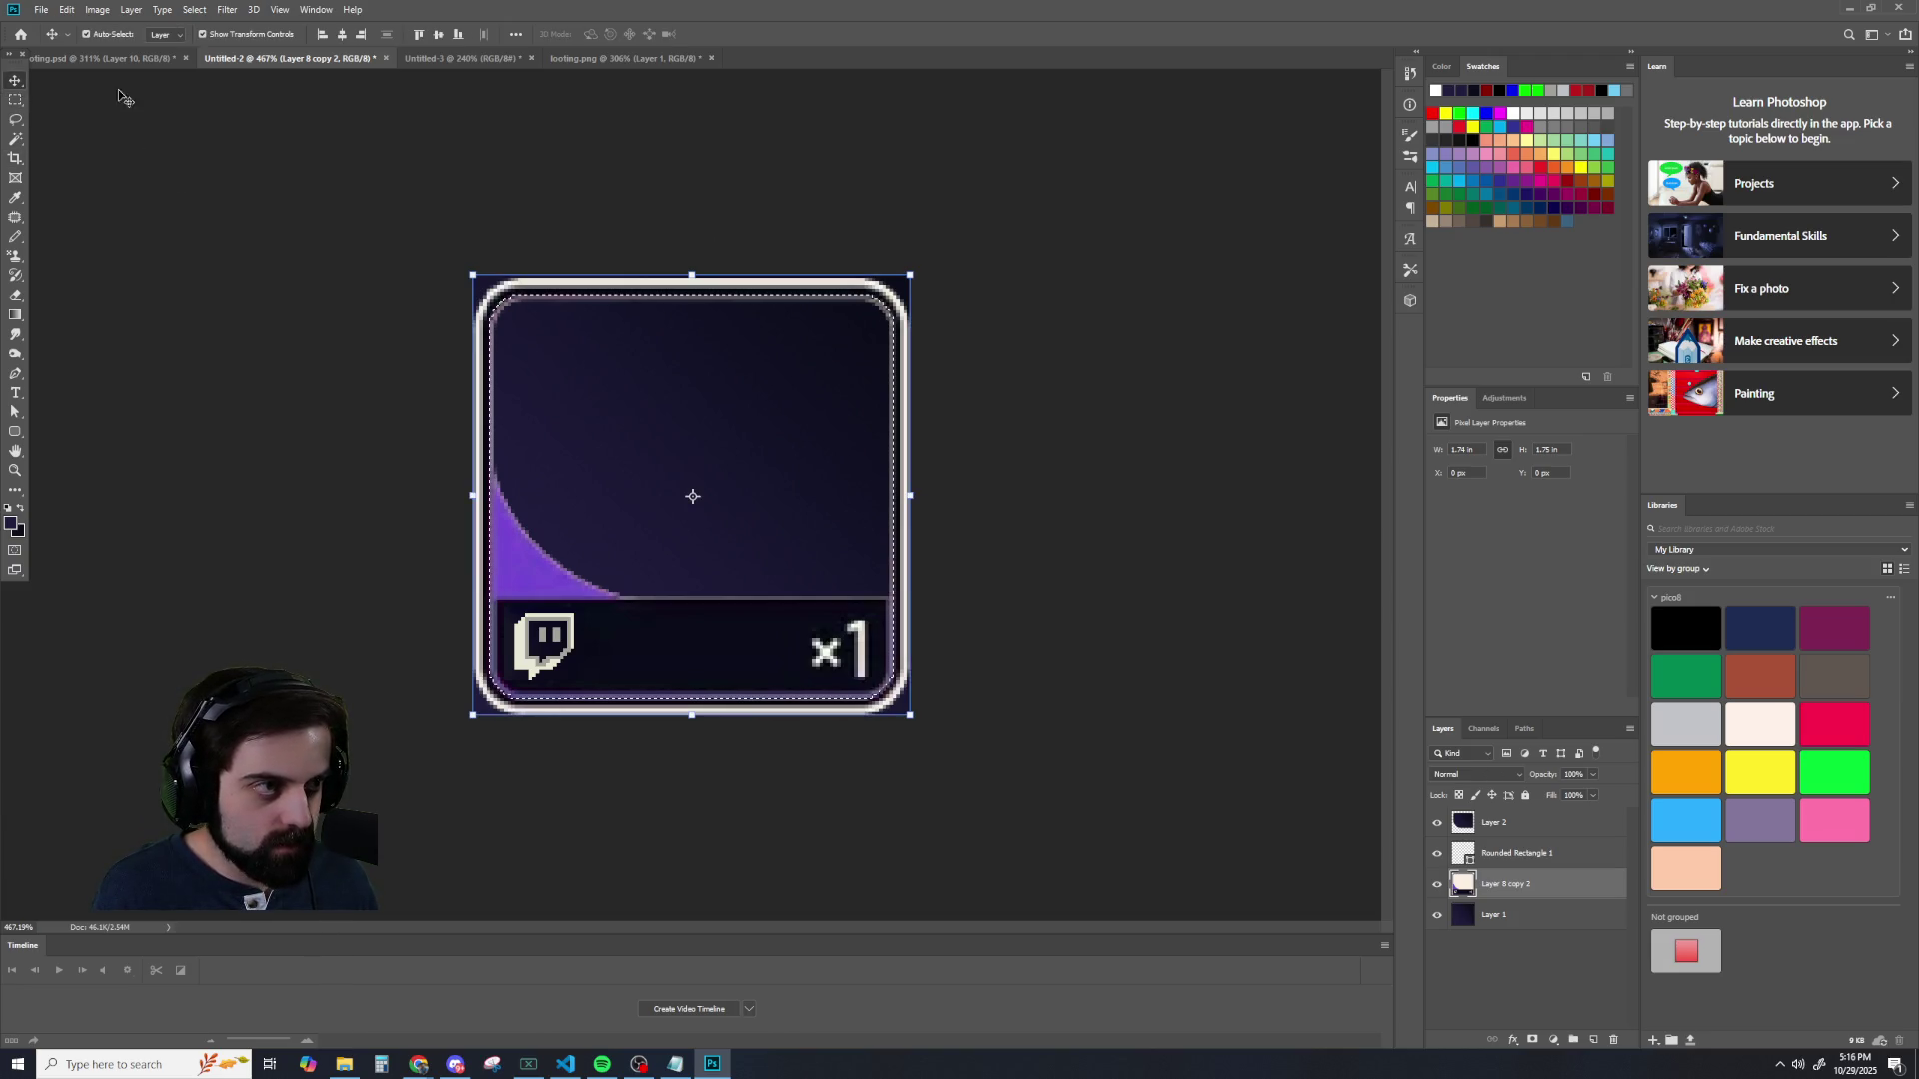
left_click(12, 101)
- Hide Layer 1, test-delete the outer border, then undo the deletion
left_click(1465, 915, "ctrl")
left_click(1437, 915)
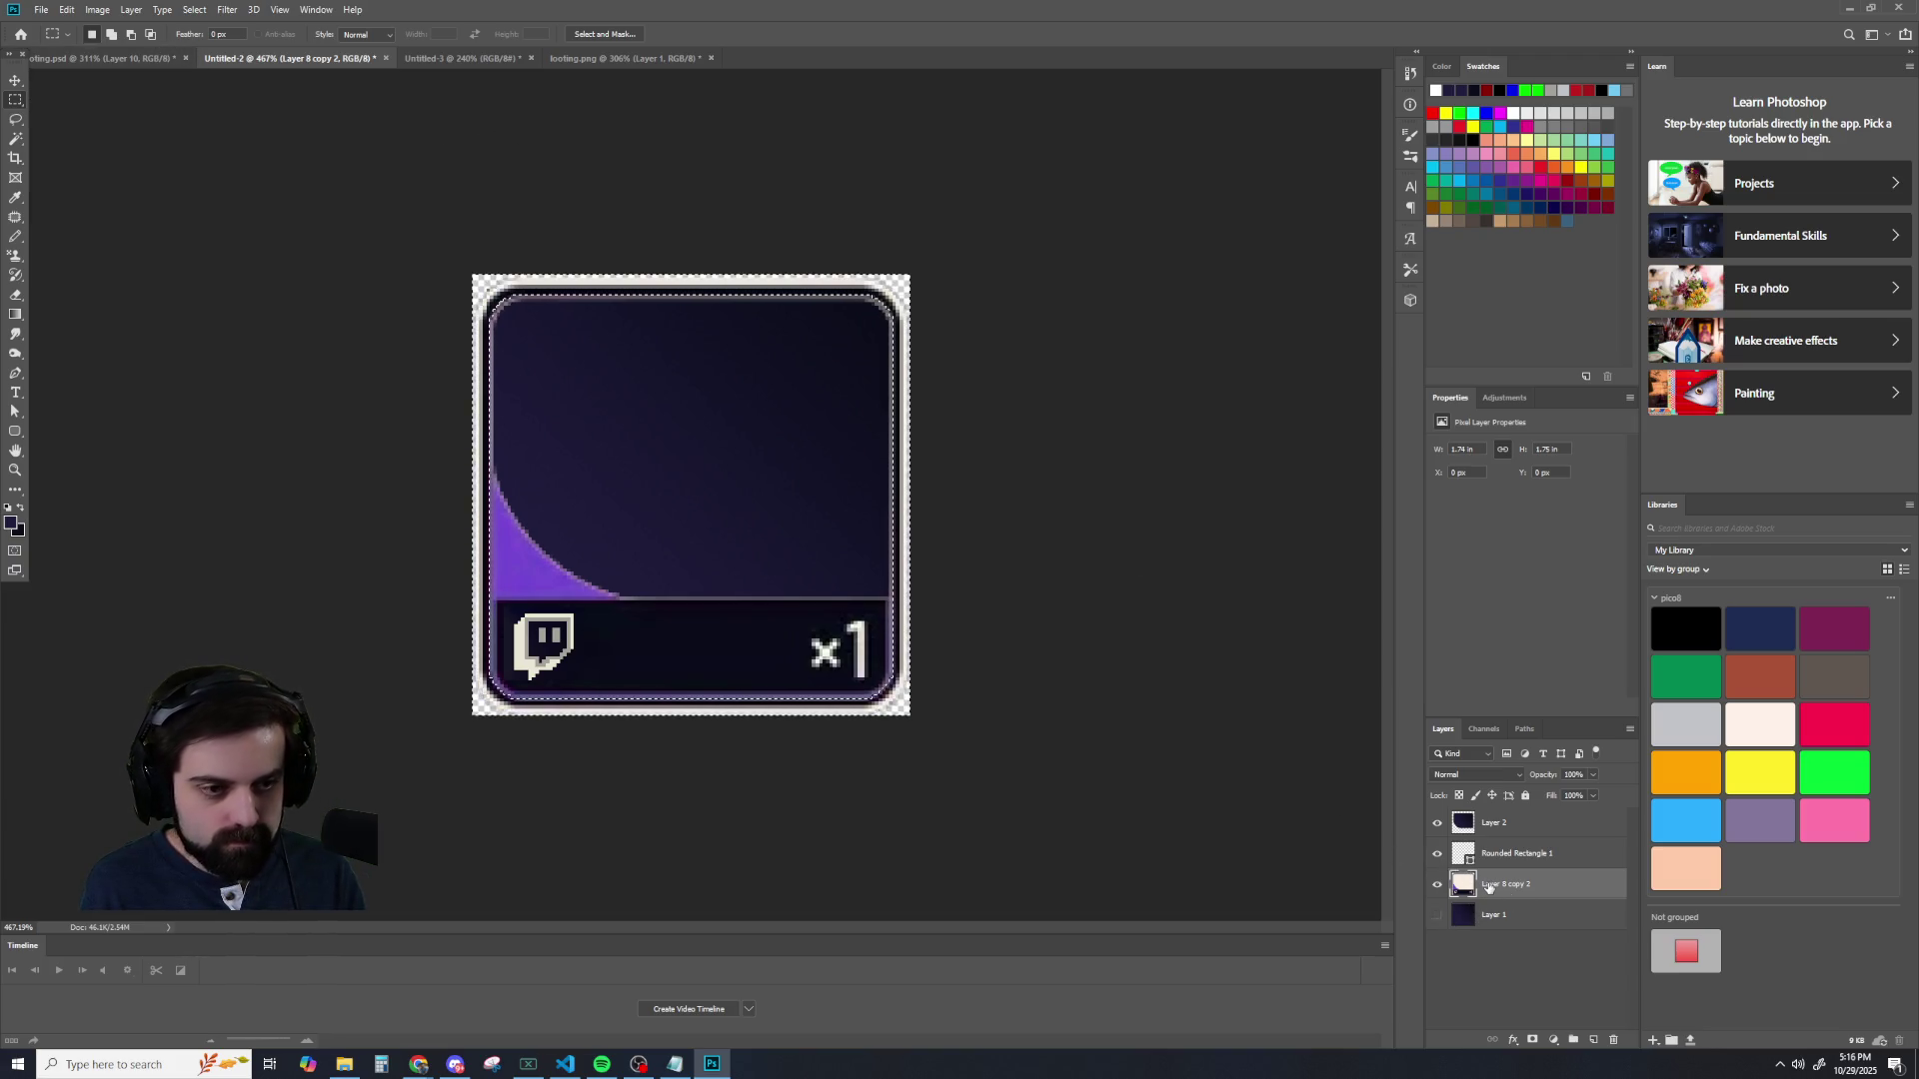
key("Delete")
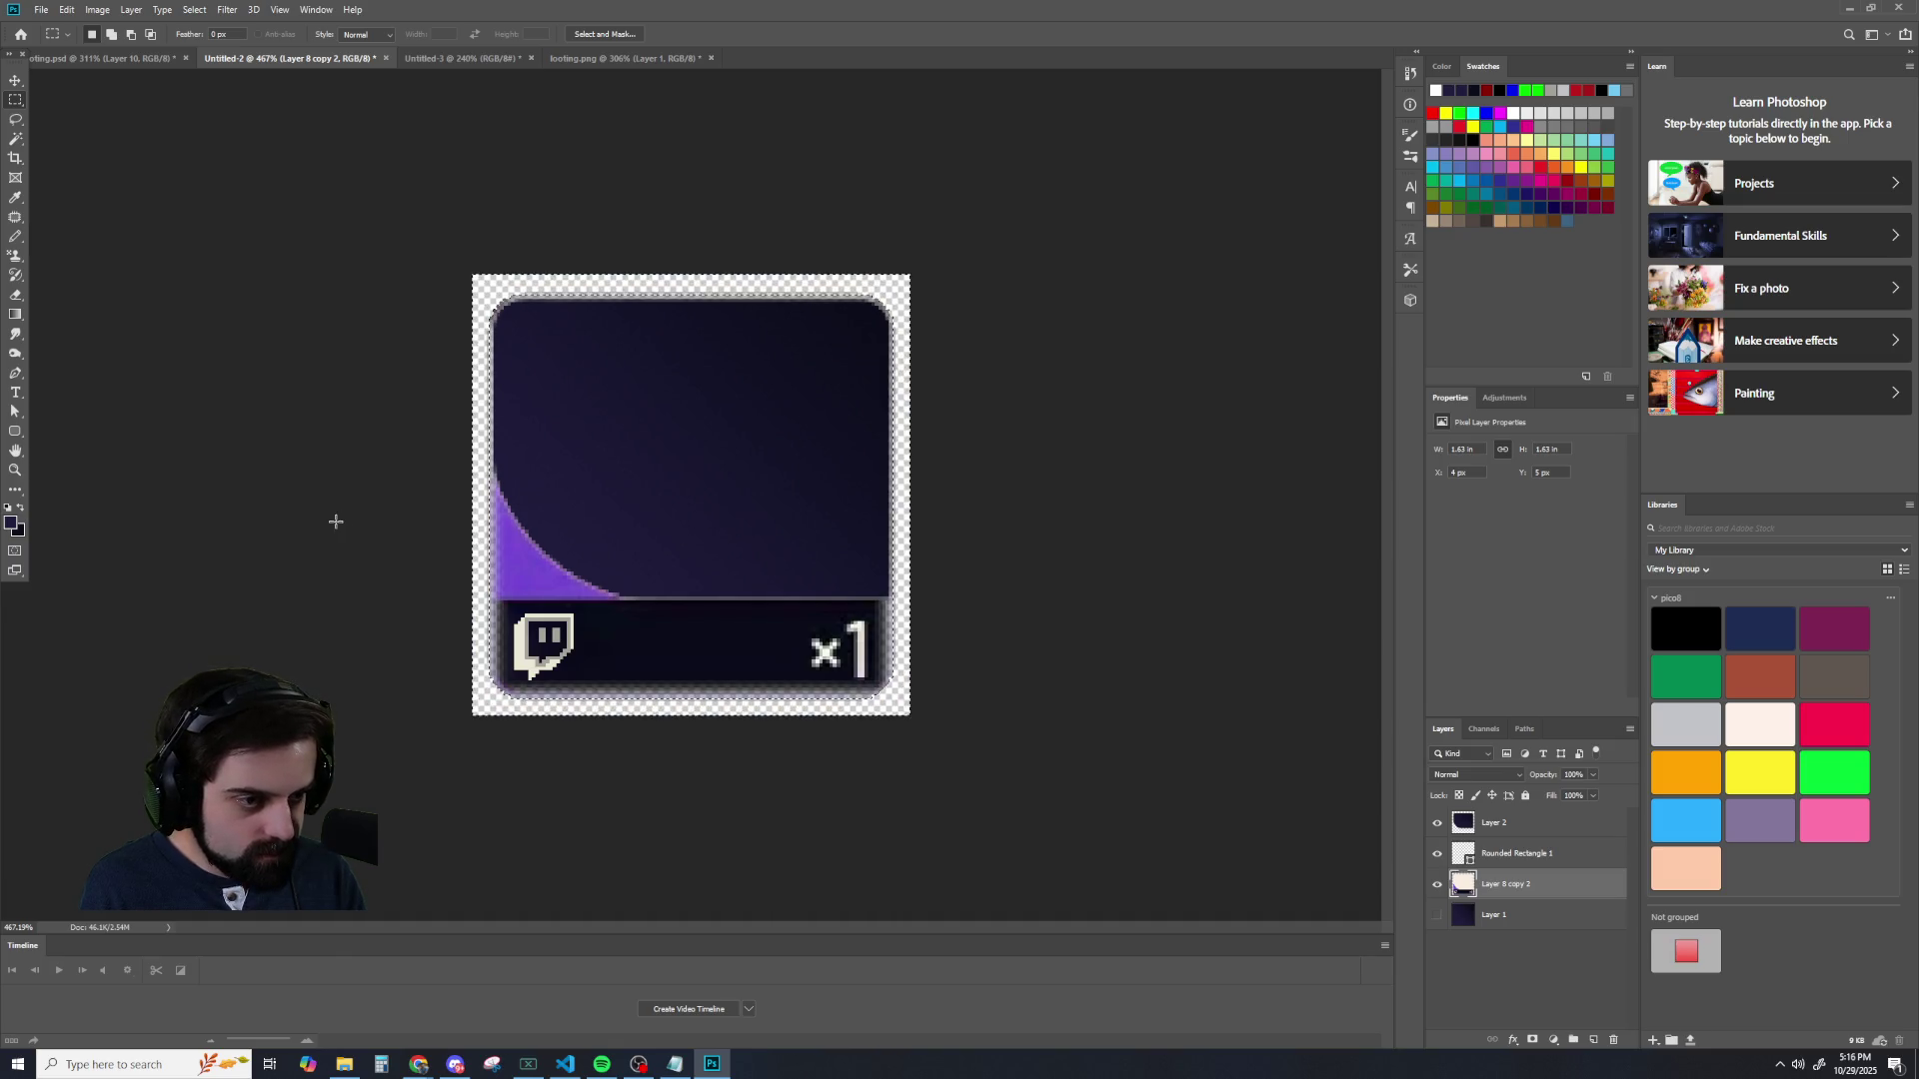
key("ctrl+z")
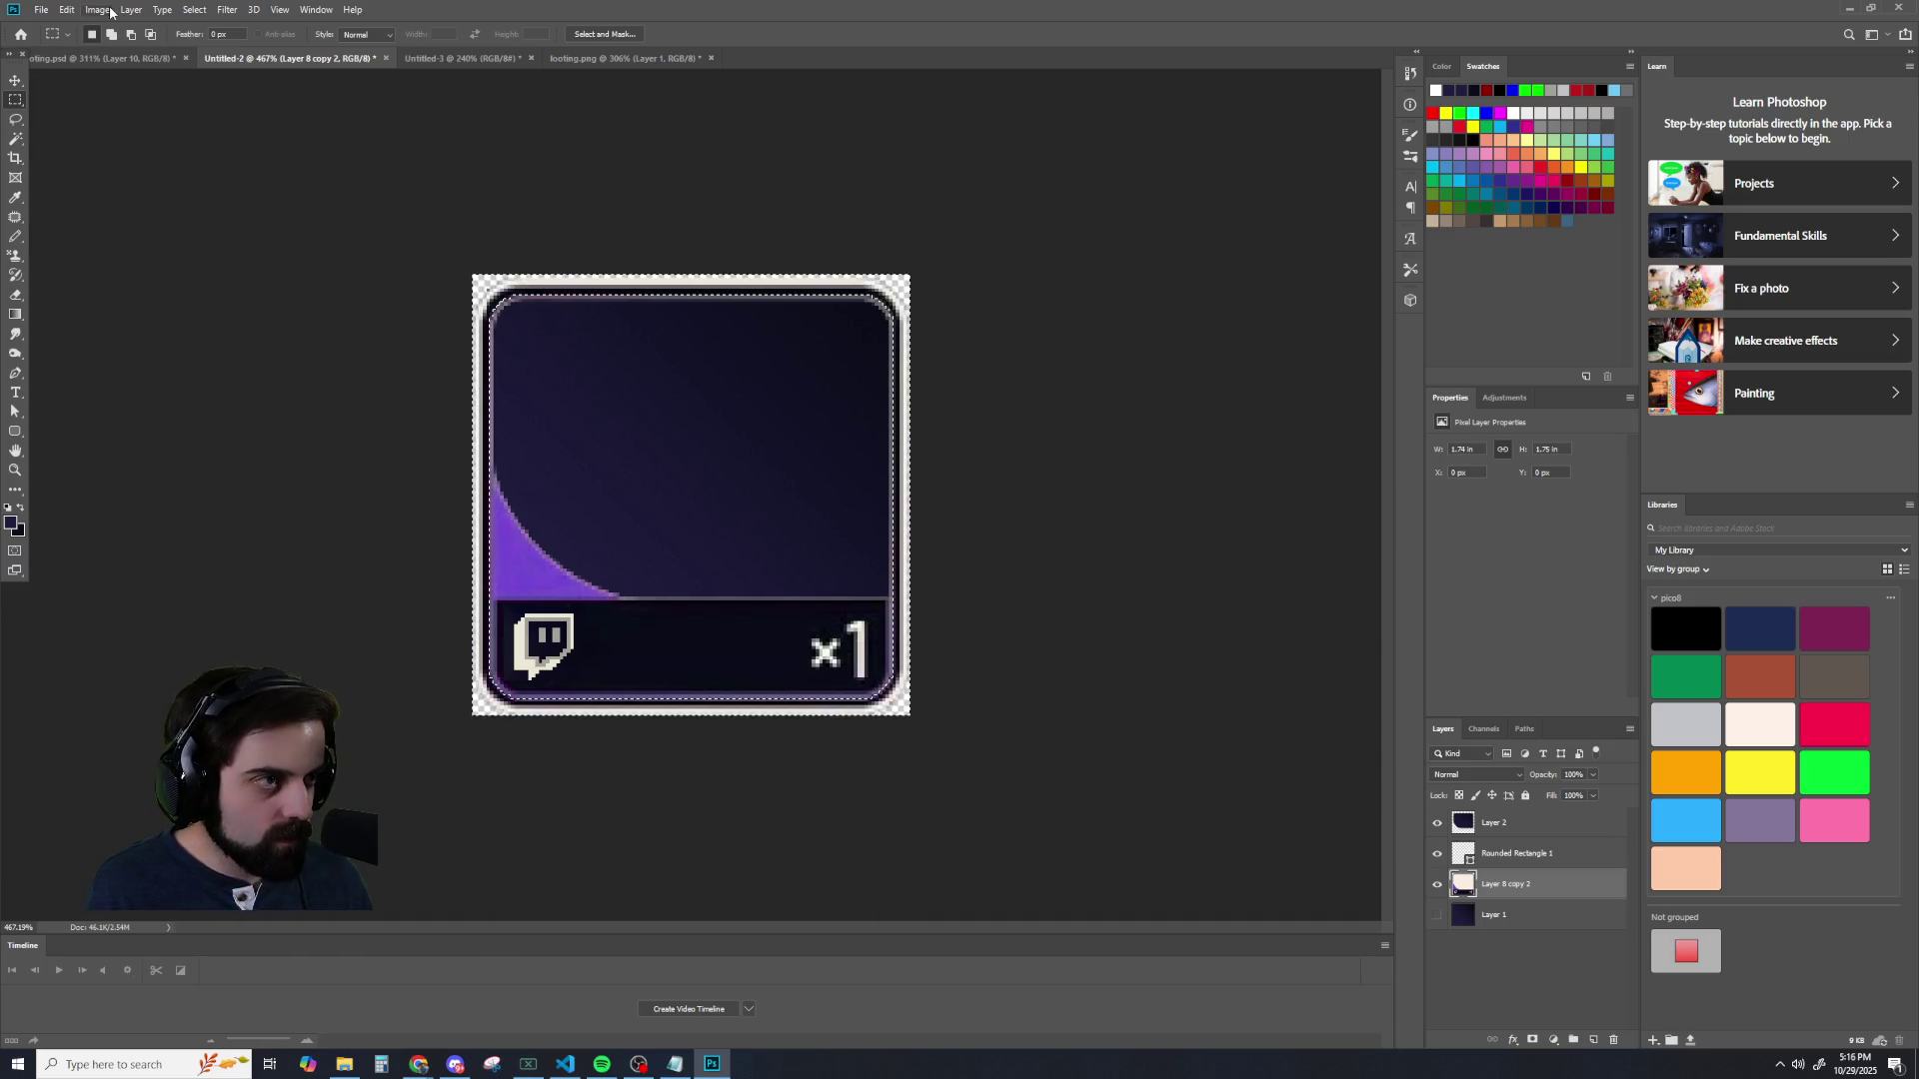
- Try a zero-radius feather on the selection, then cancel after the out-of-range warning
left_click(194, 9)
mouse_move(250, 222)
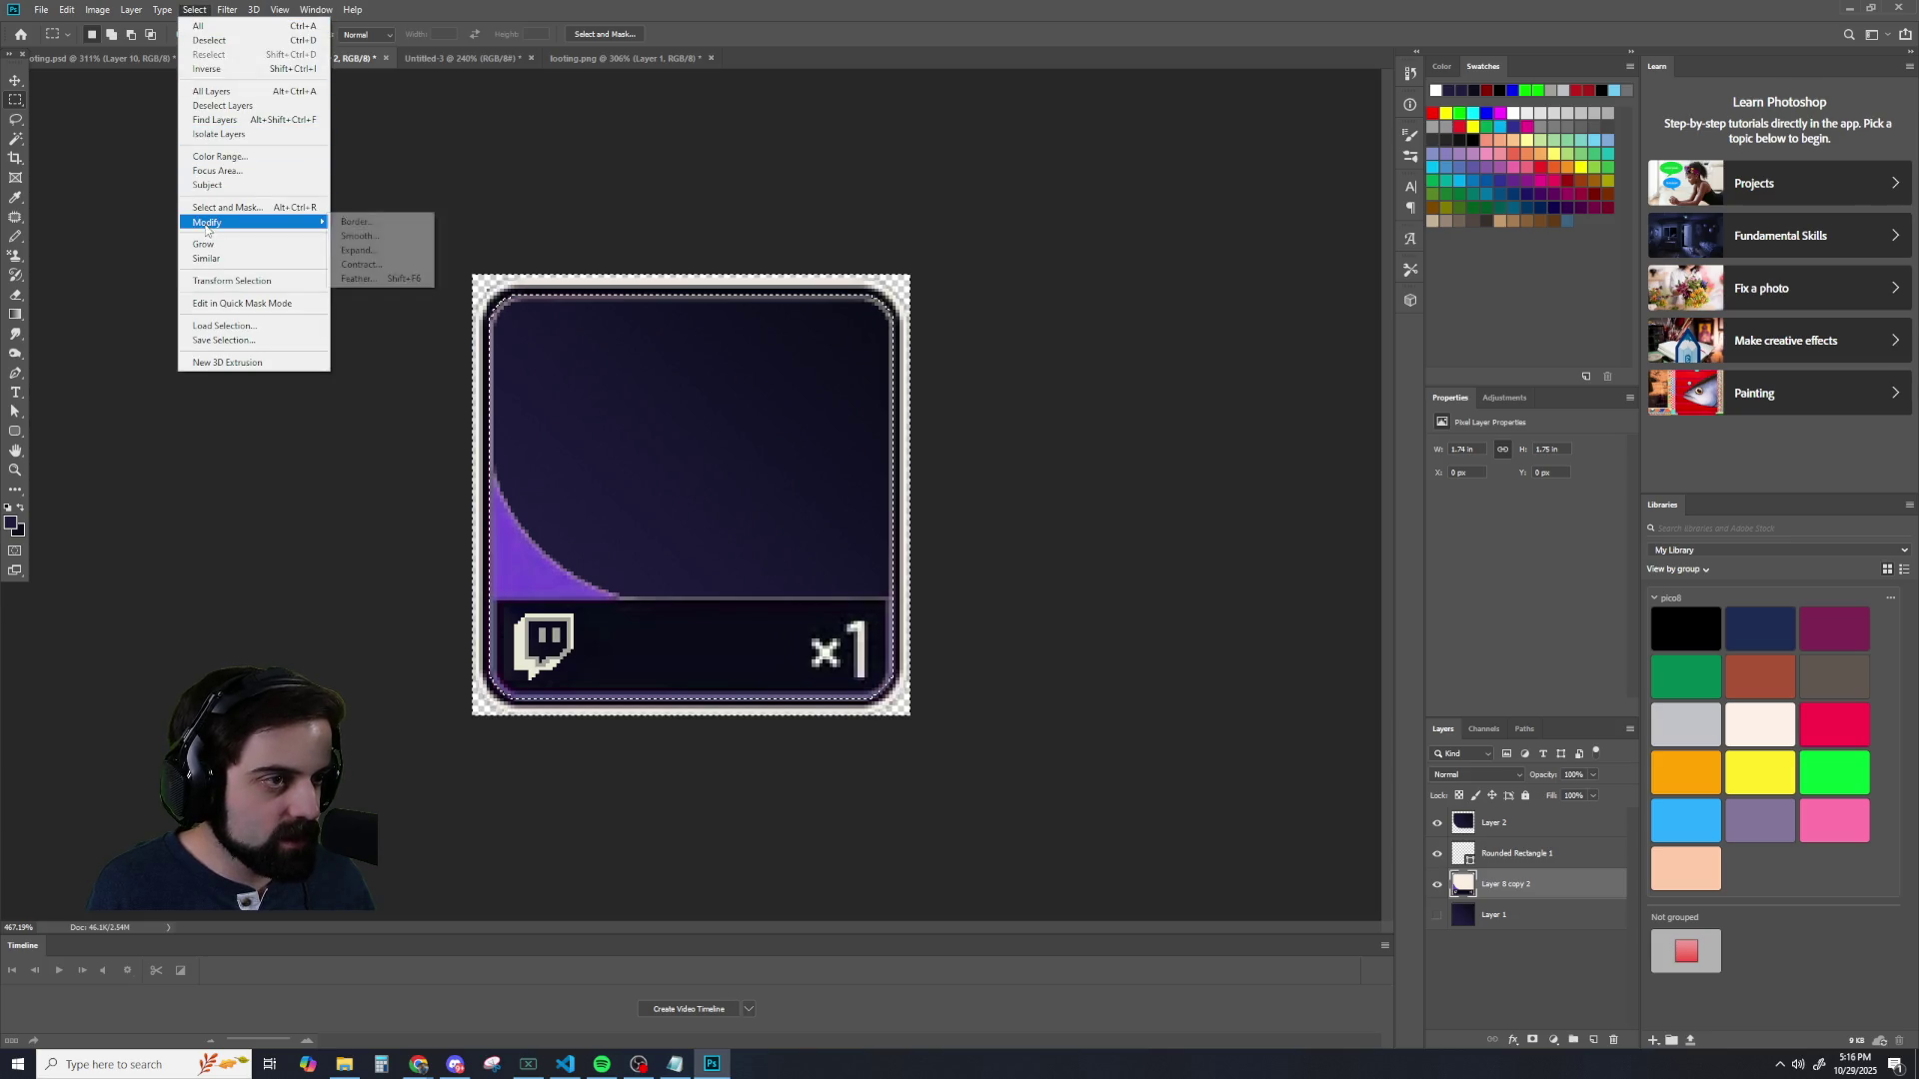
left_click(358, 278)
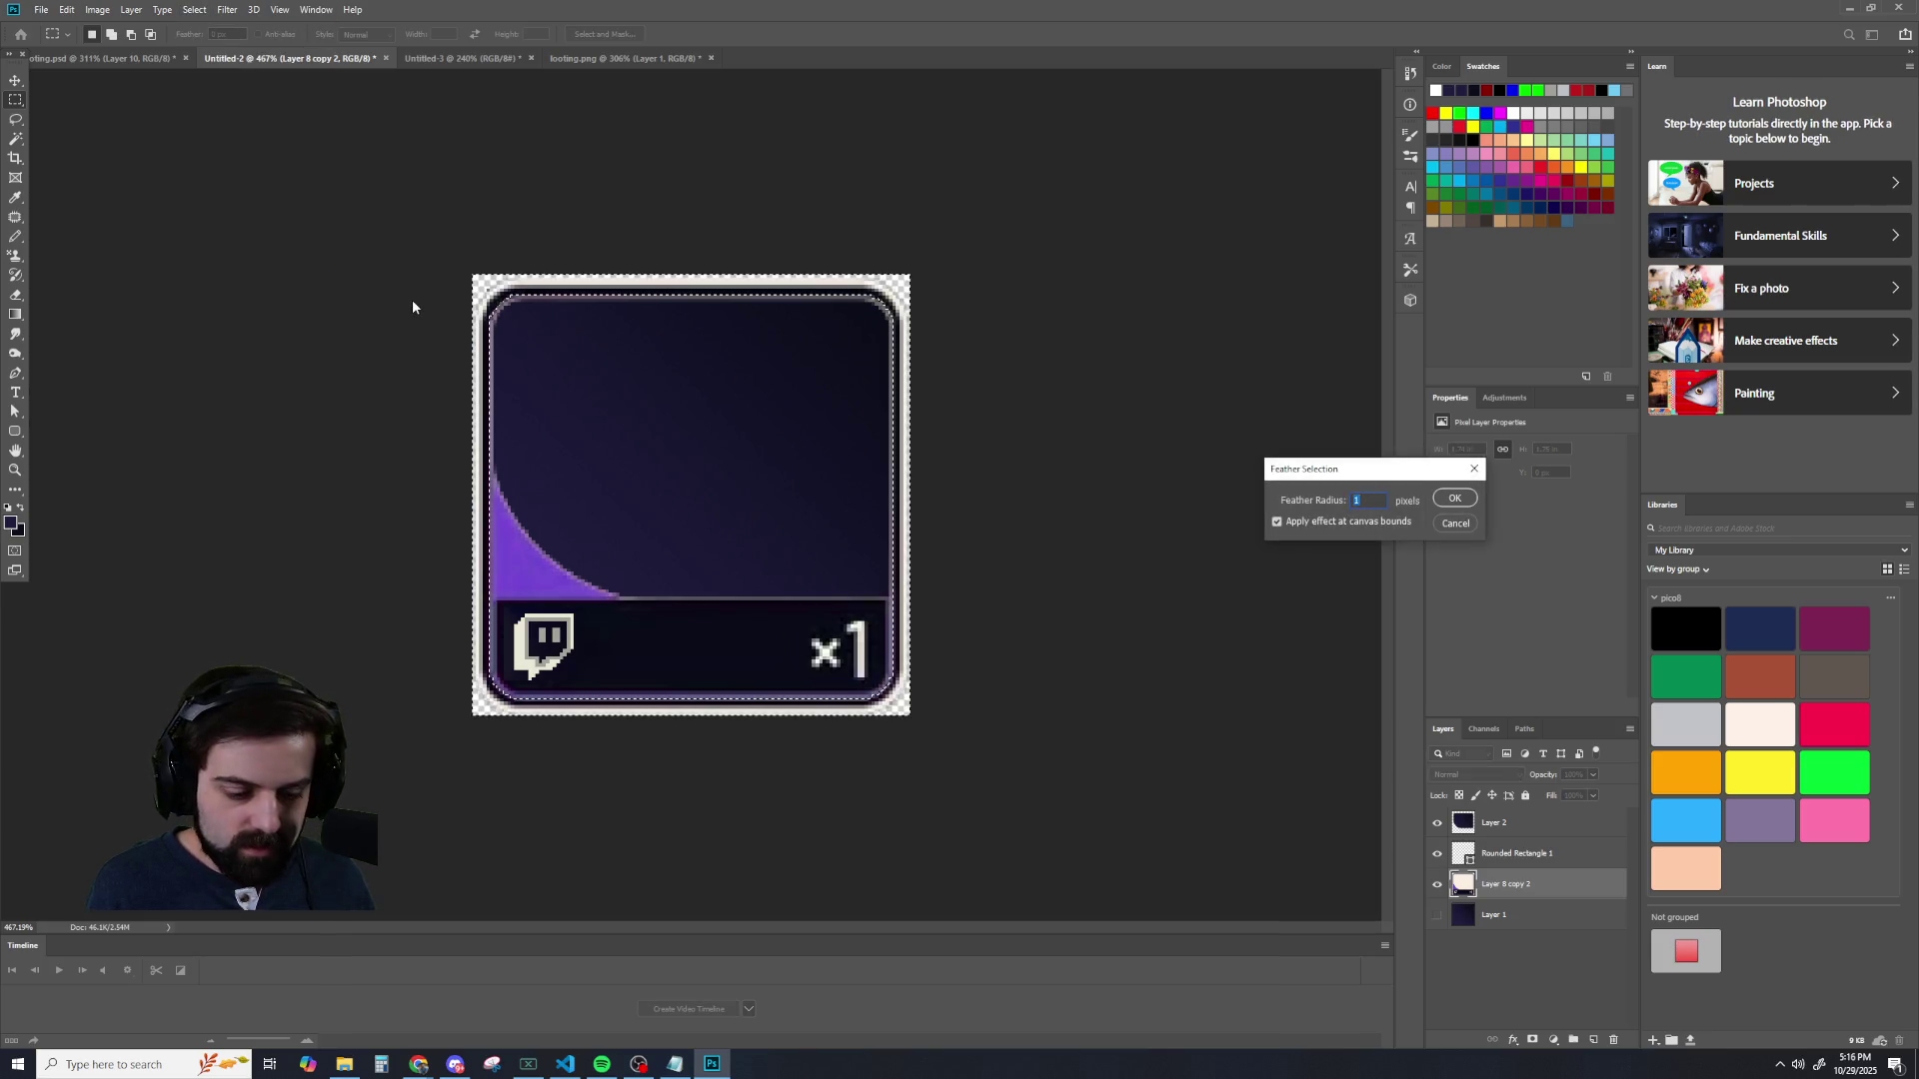
key("Return")
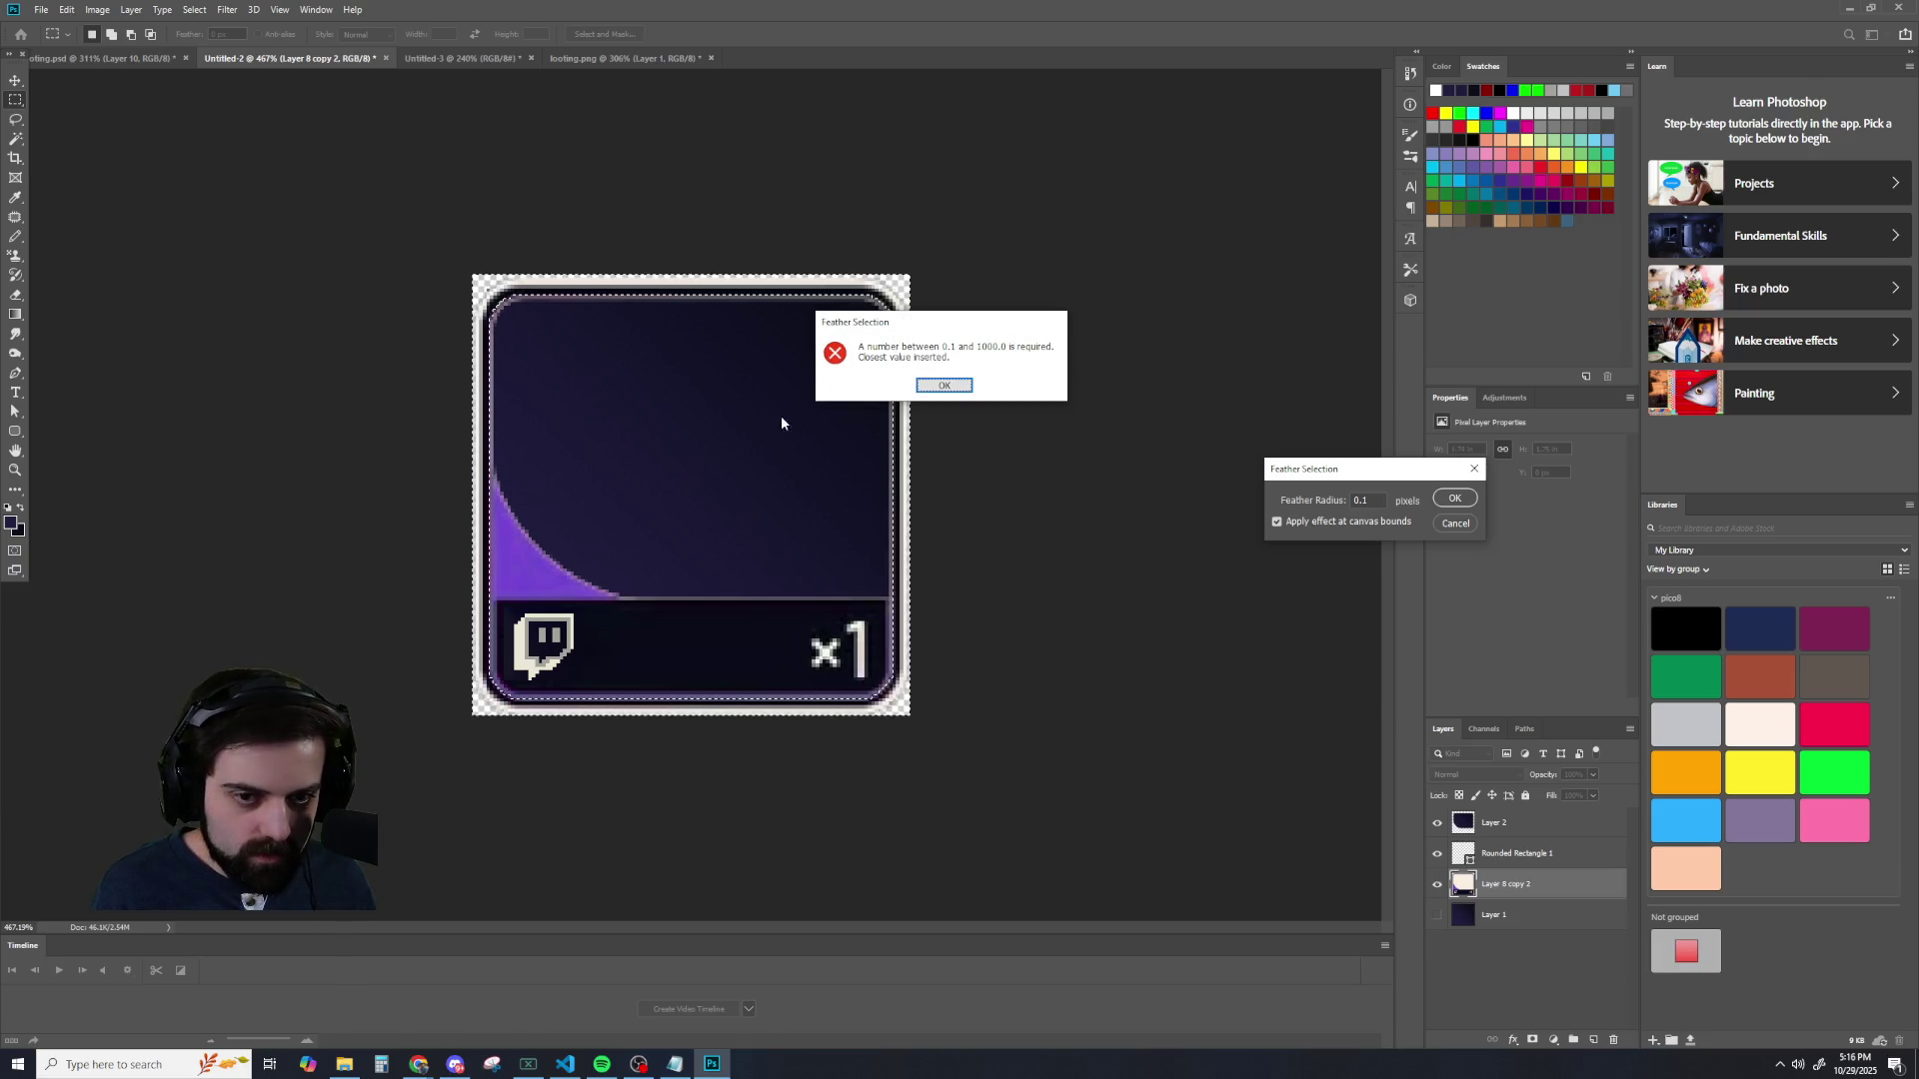
key("Return")
left_click(1454, 524)
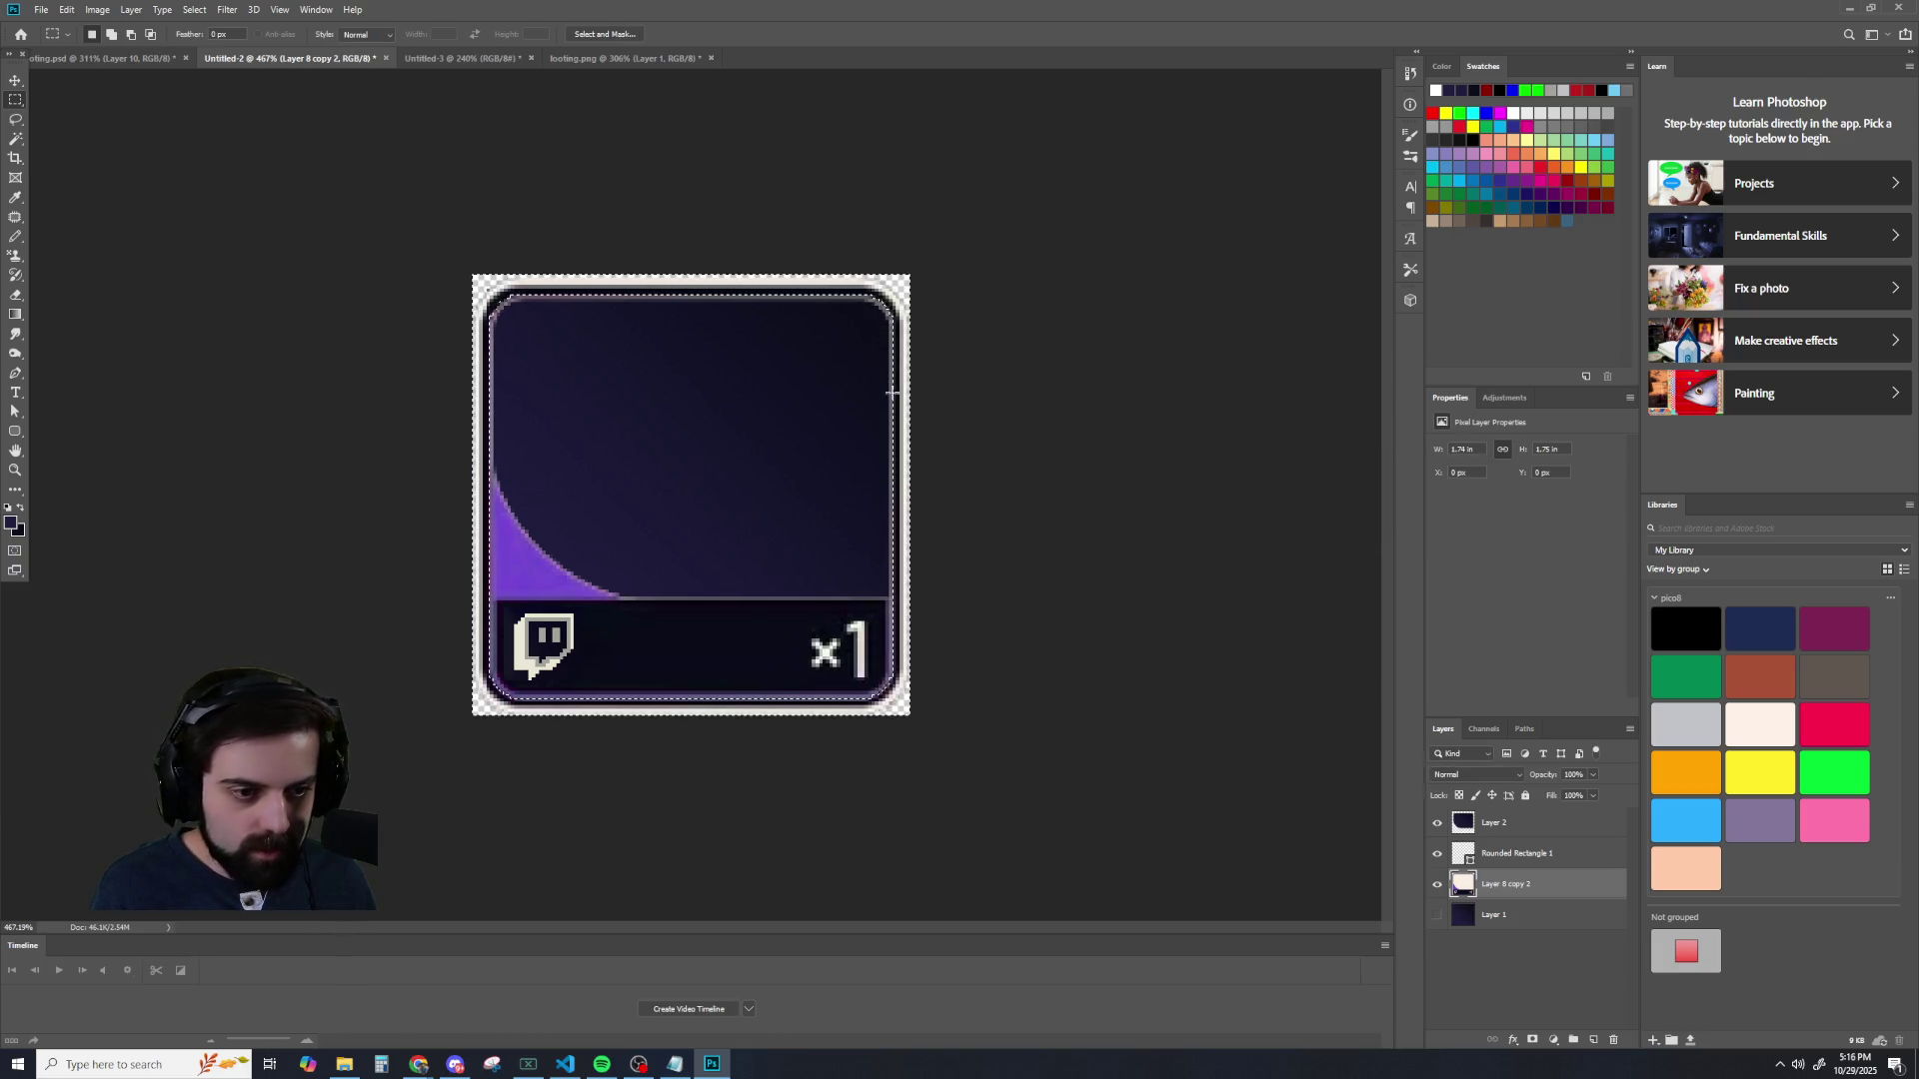
- Undo the layer visibility change so the dark Layer 1 background shows again
left_click(67, 10)
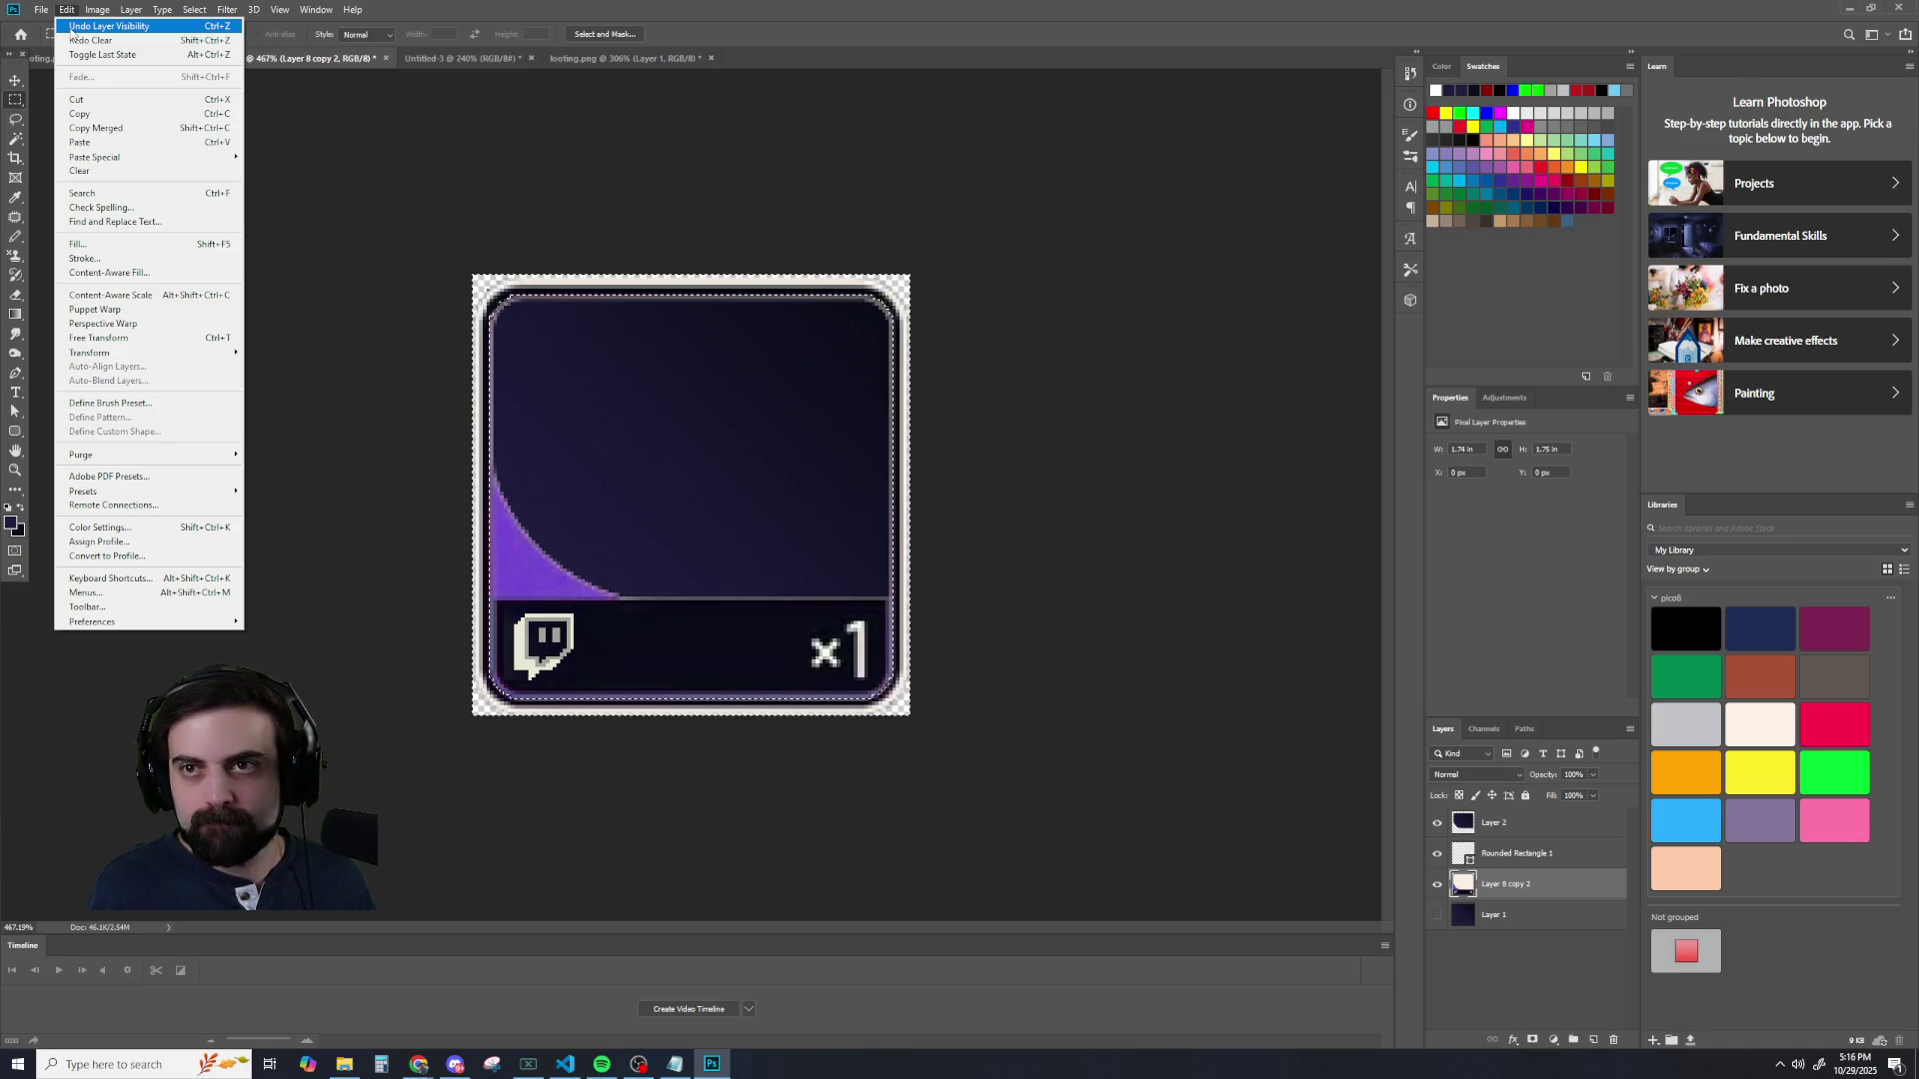
left_click(72, 27)
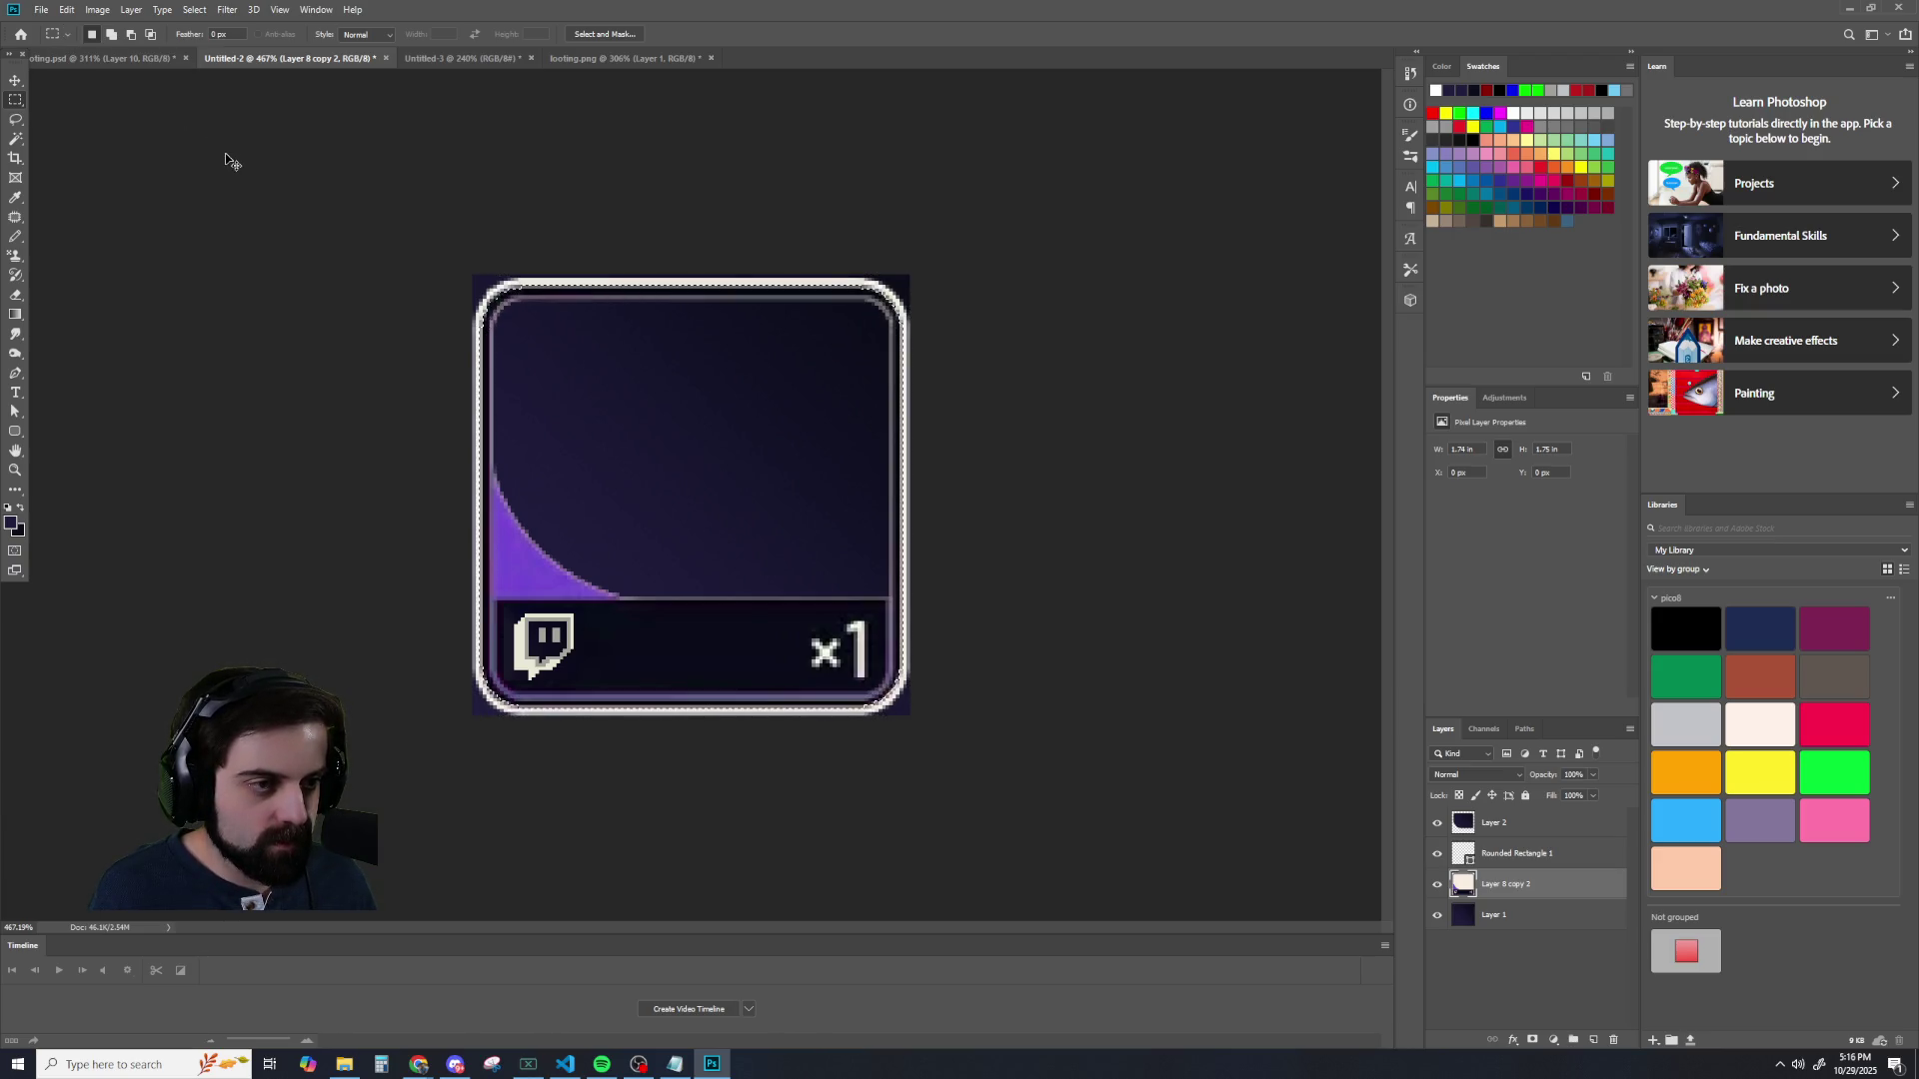
left_click(66, 9)
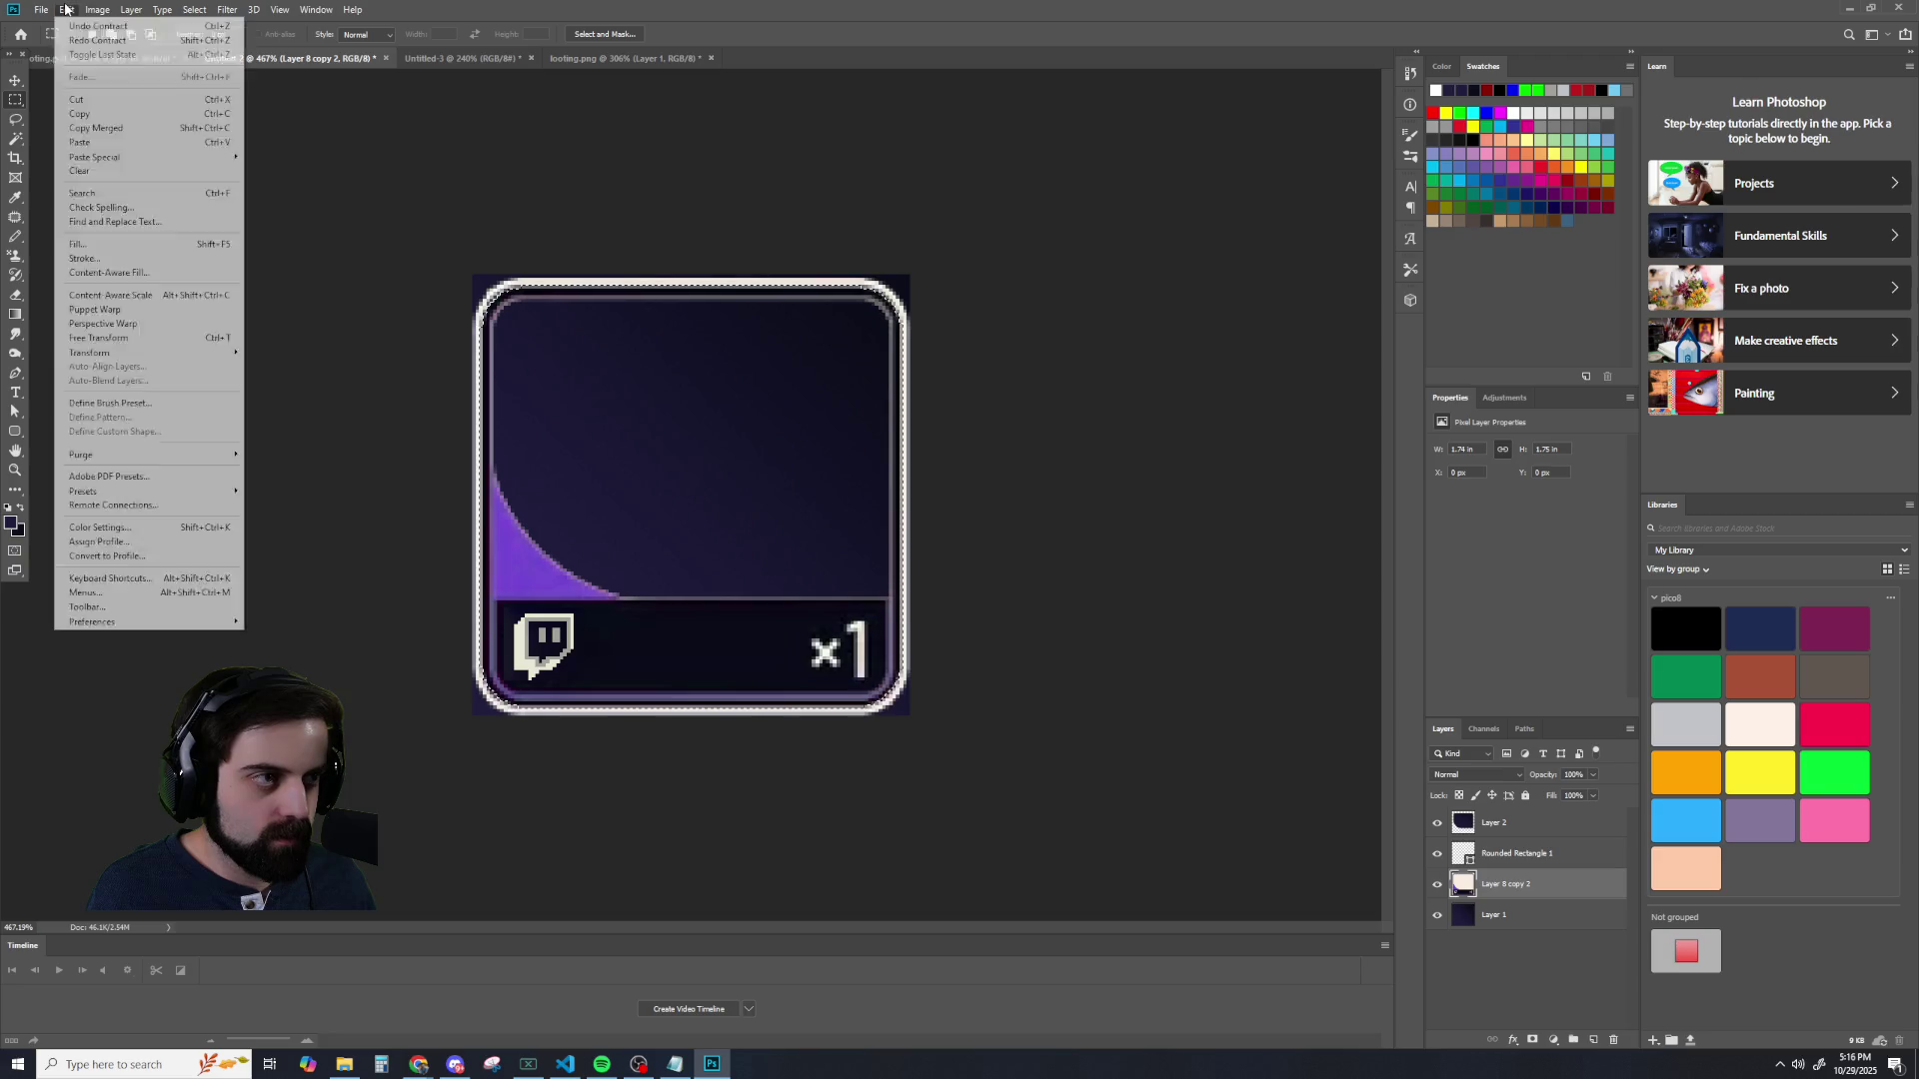
left_click(66, 9)
left_click(97, 9)
left_click(450, 17)
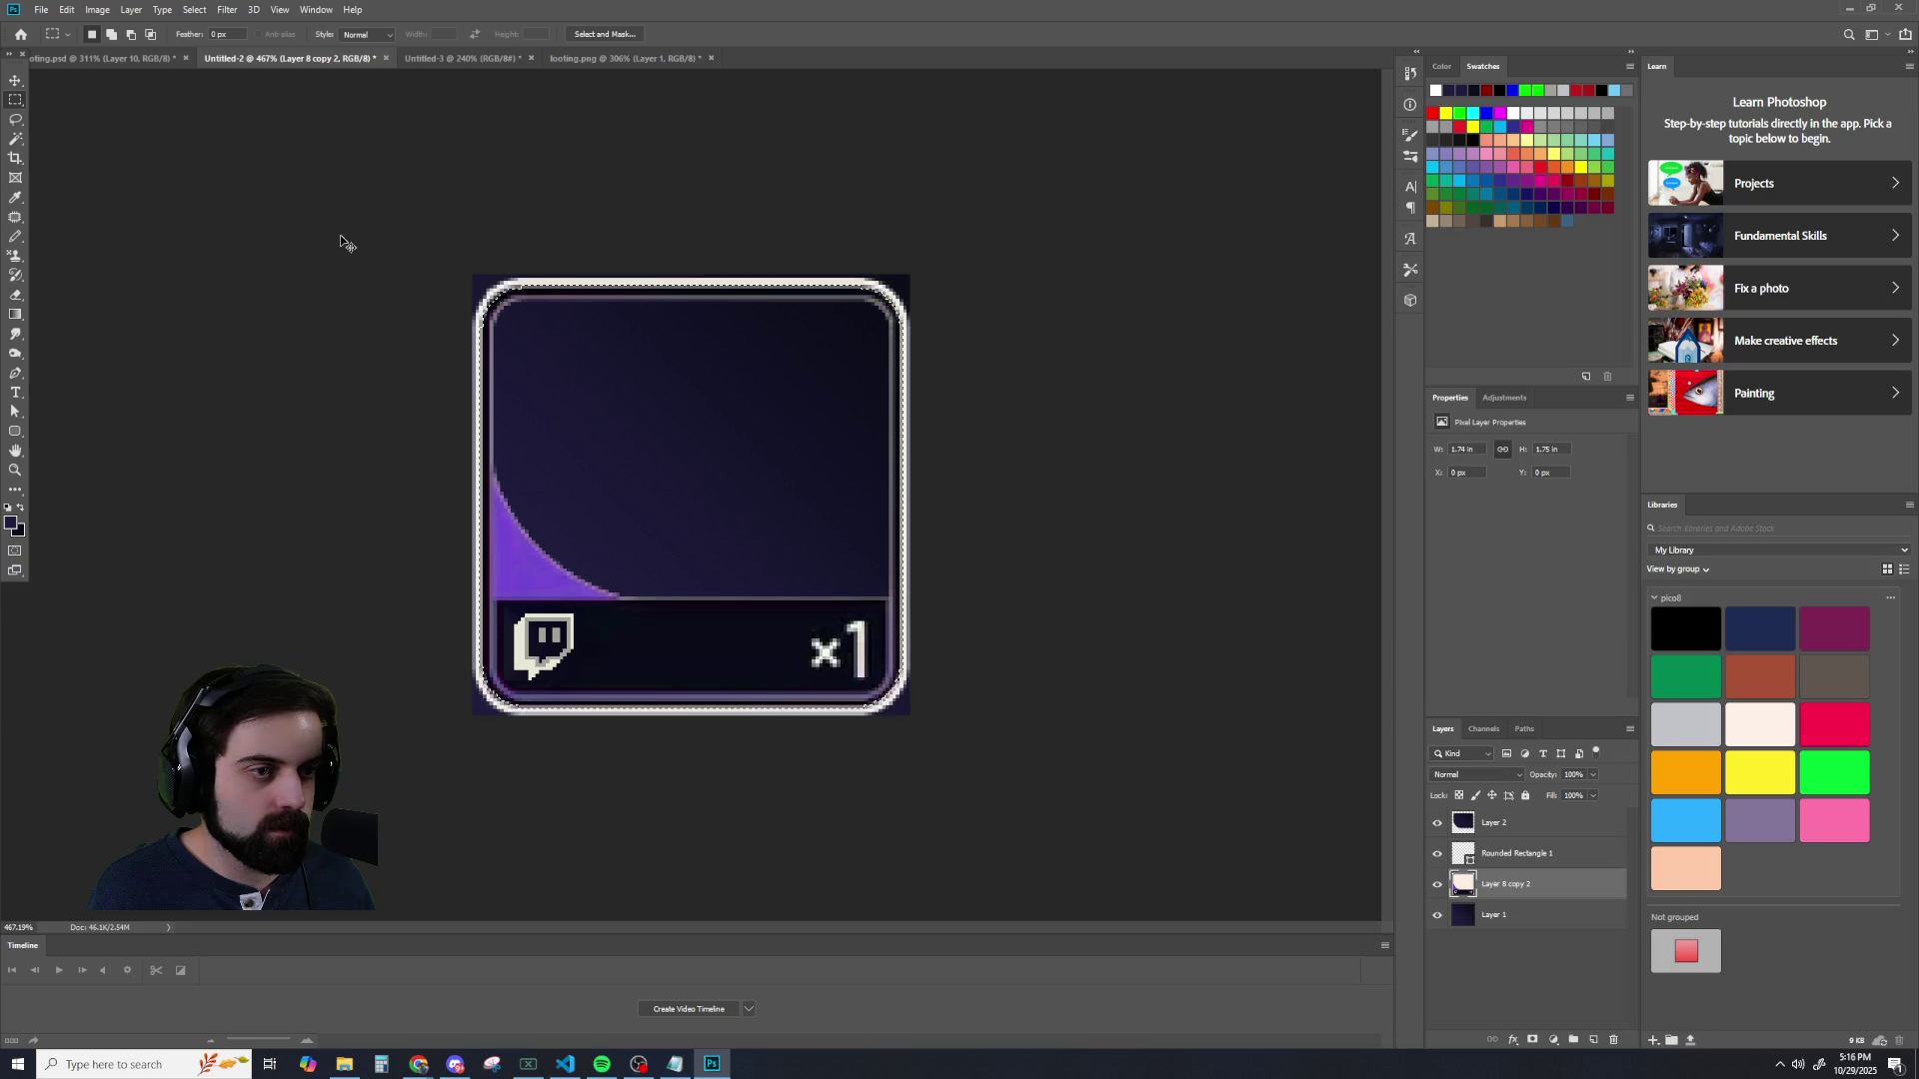
- Select the whole canvas, then hide and reshow the card frame layer to inspect the corners
key("ctrl+a")
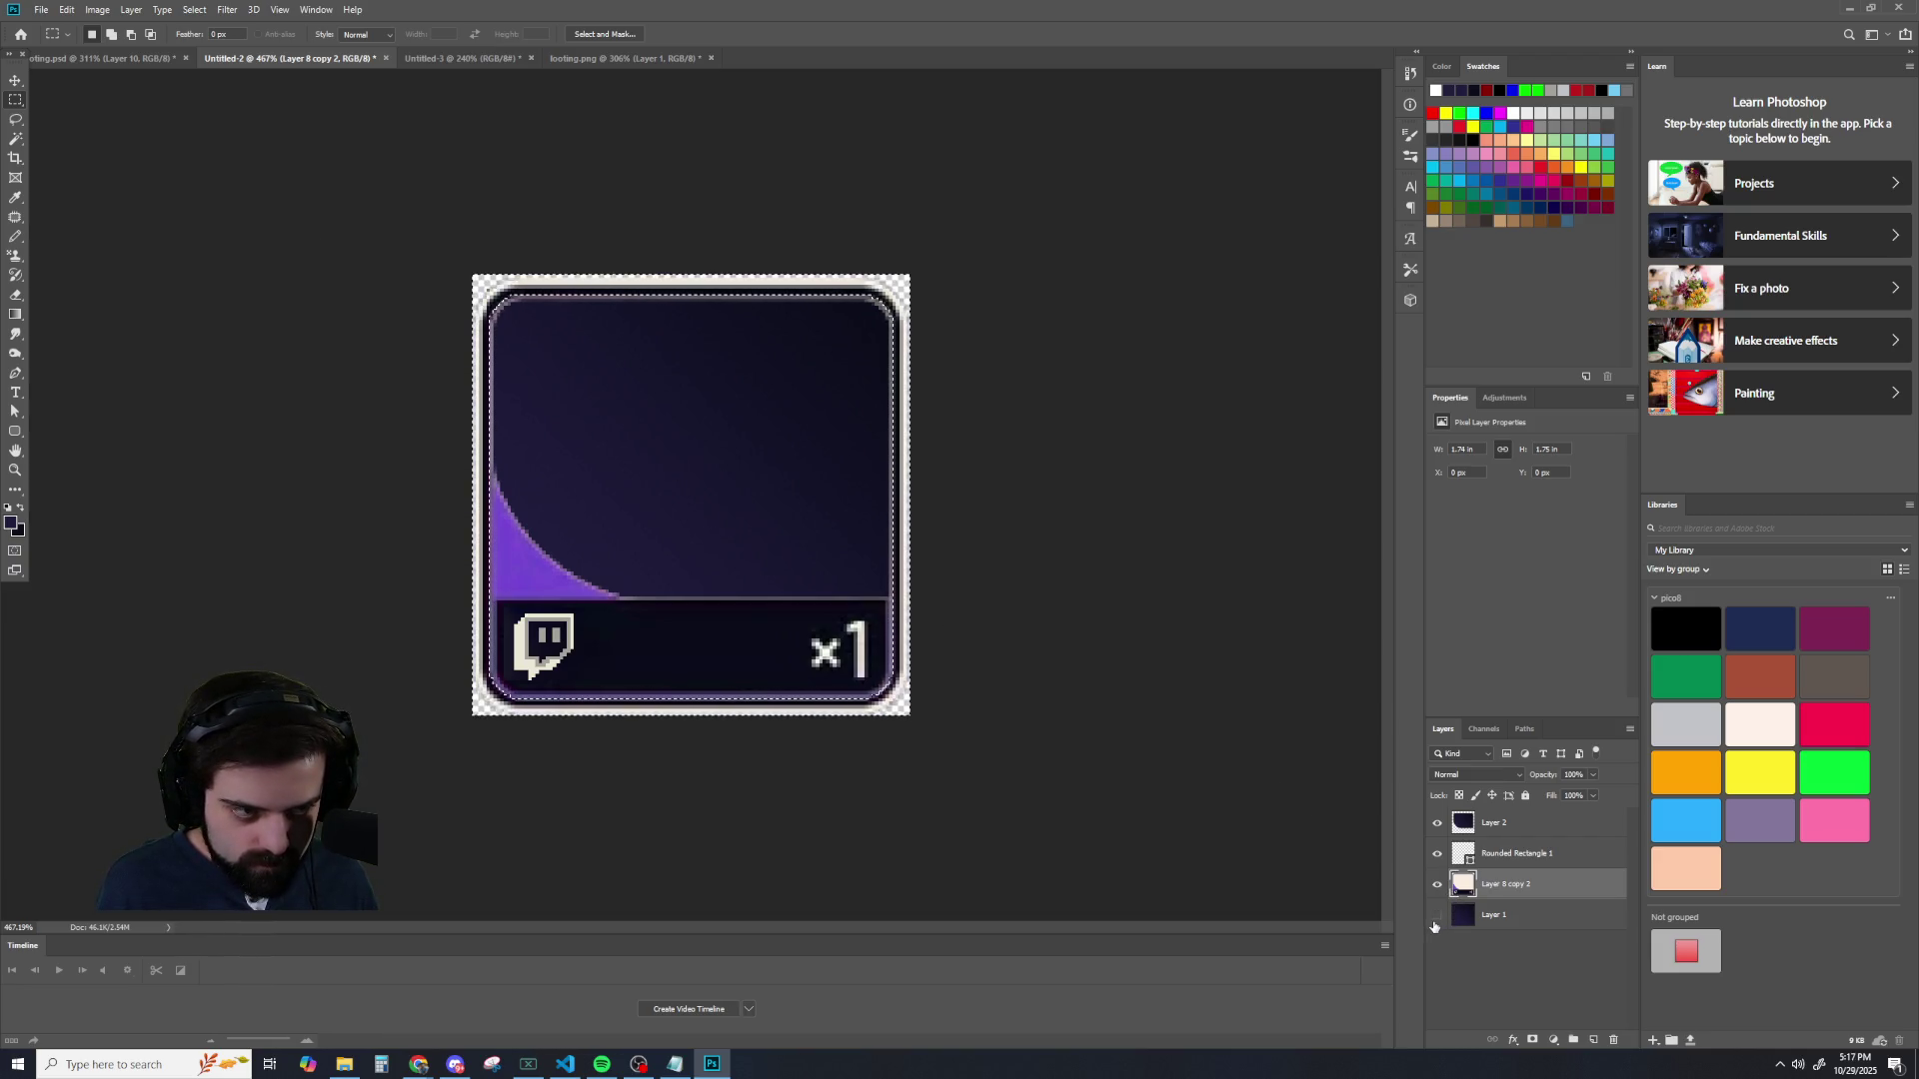
left_click(1441, 893)
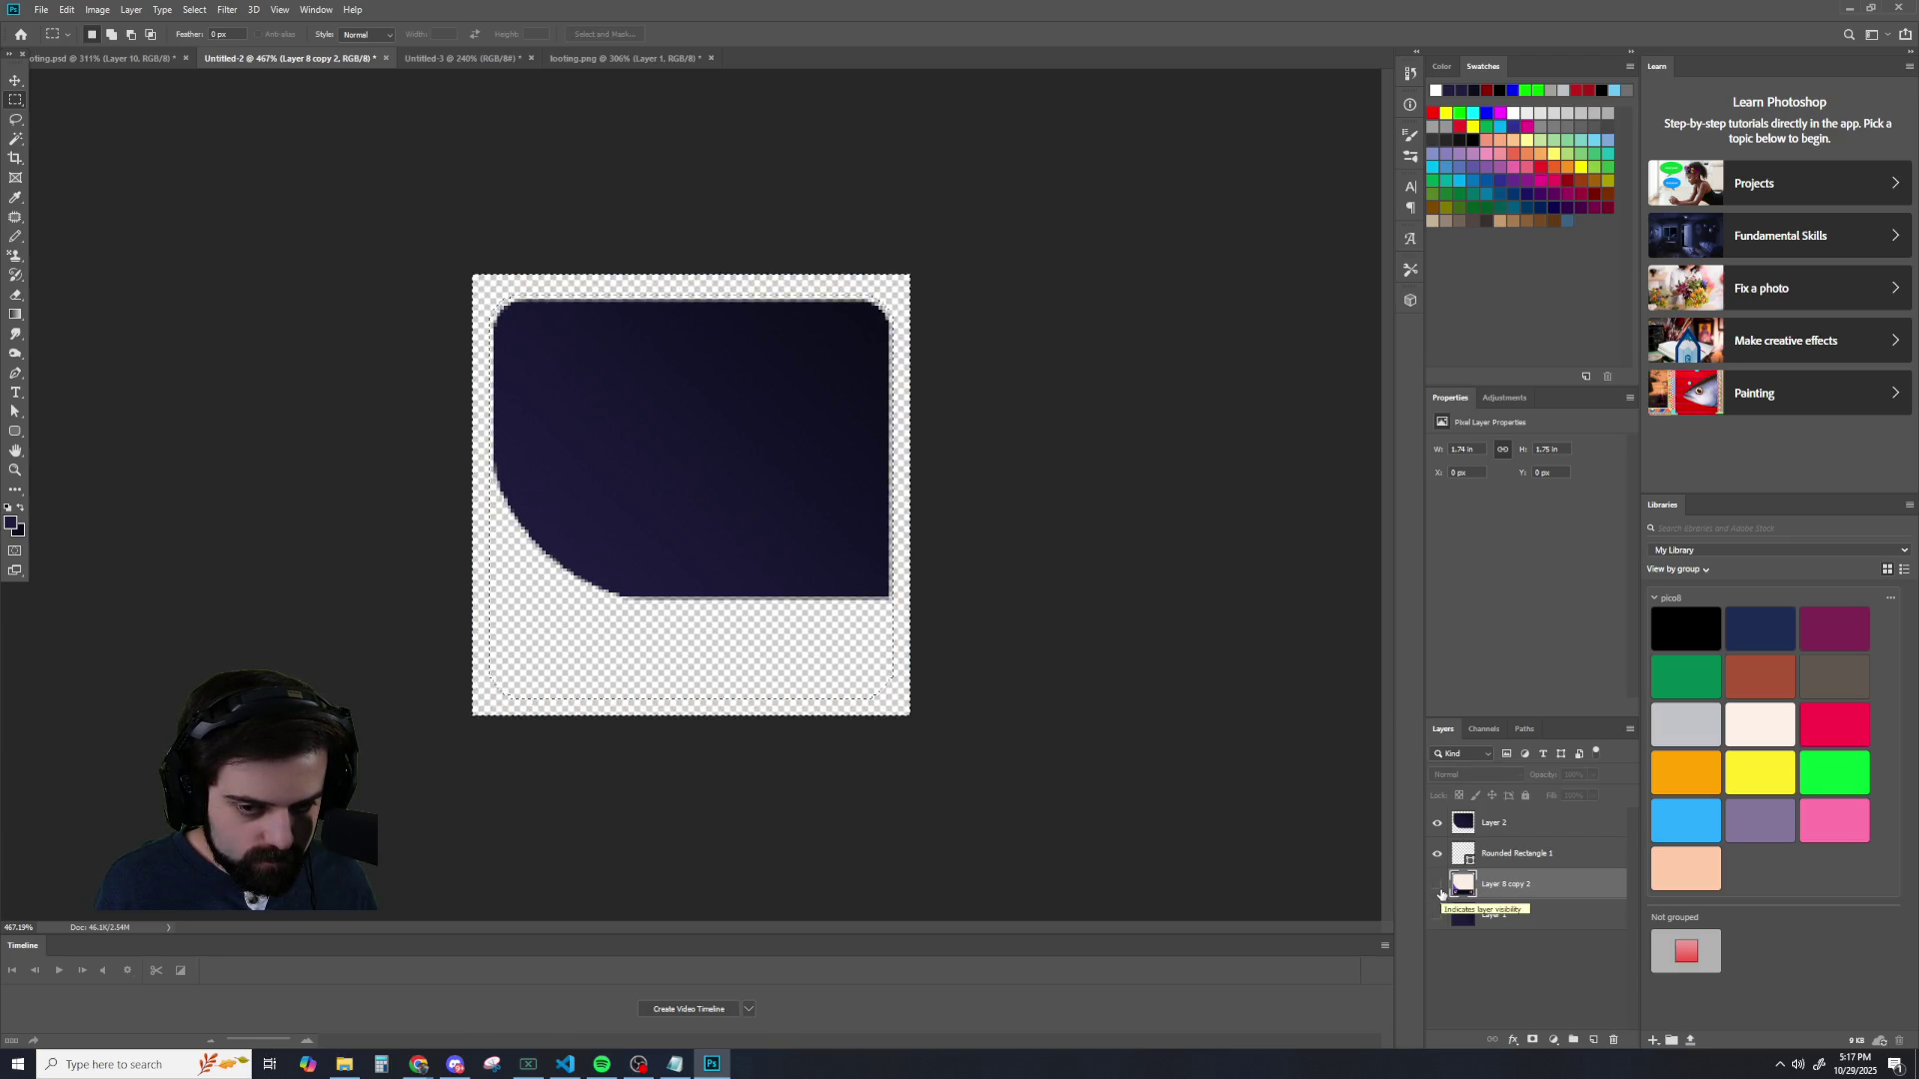
left_click(1441, 893)
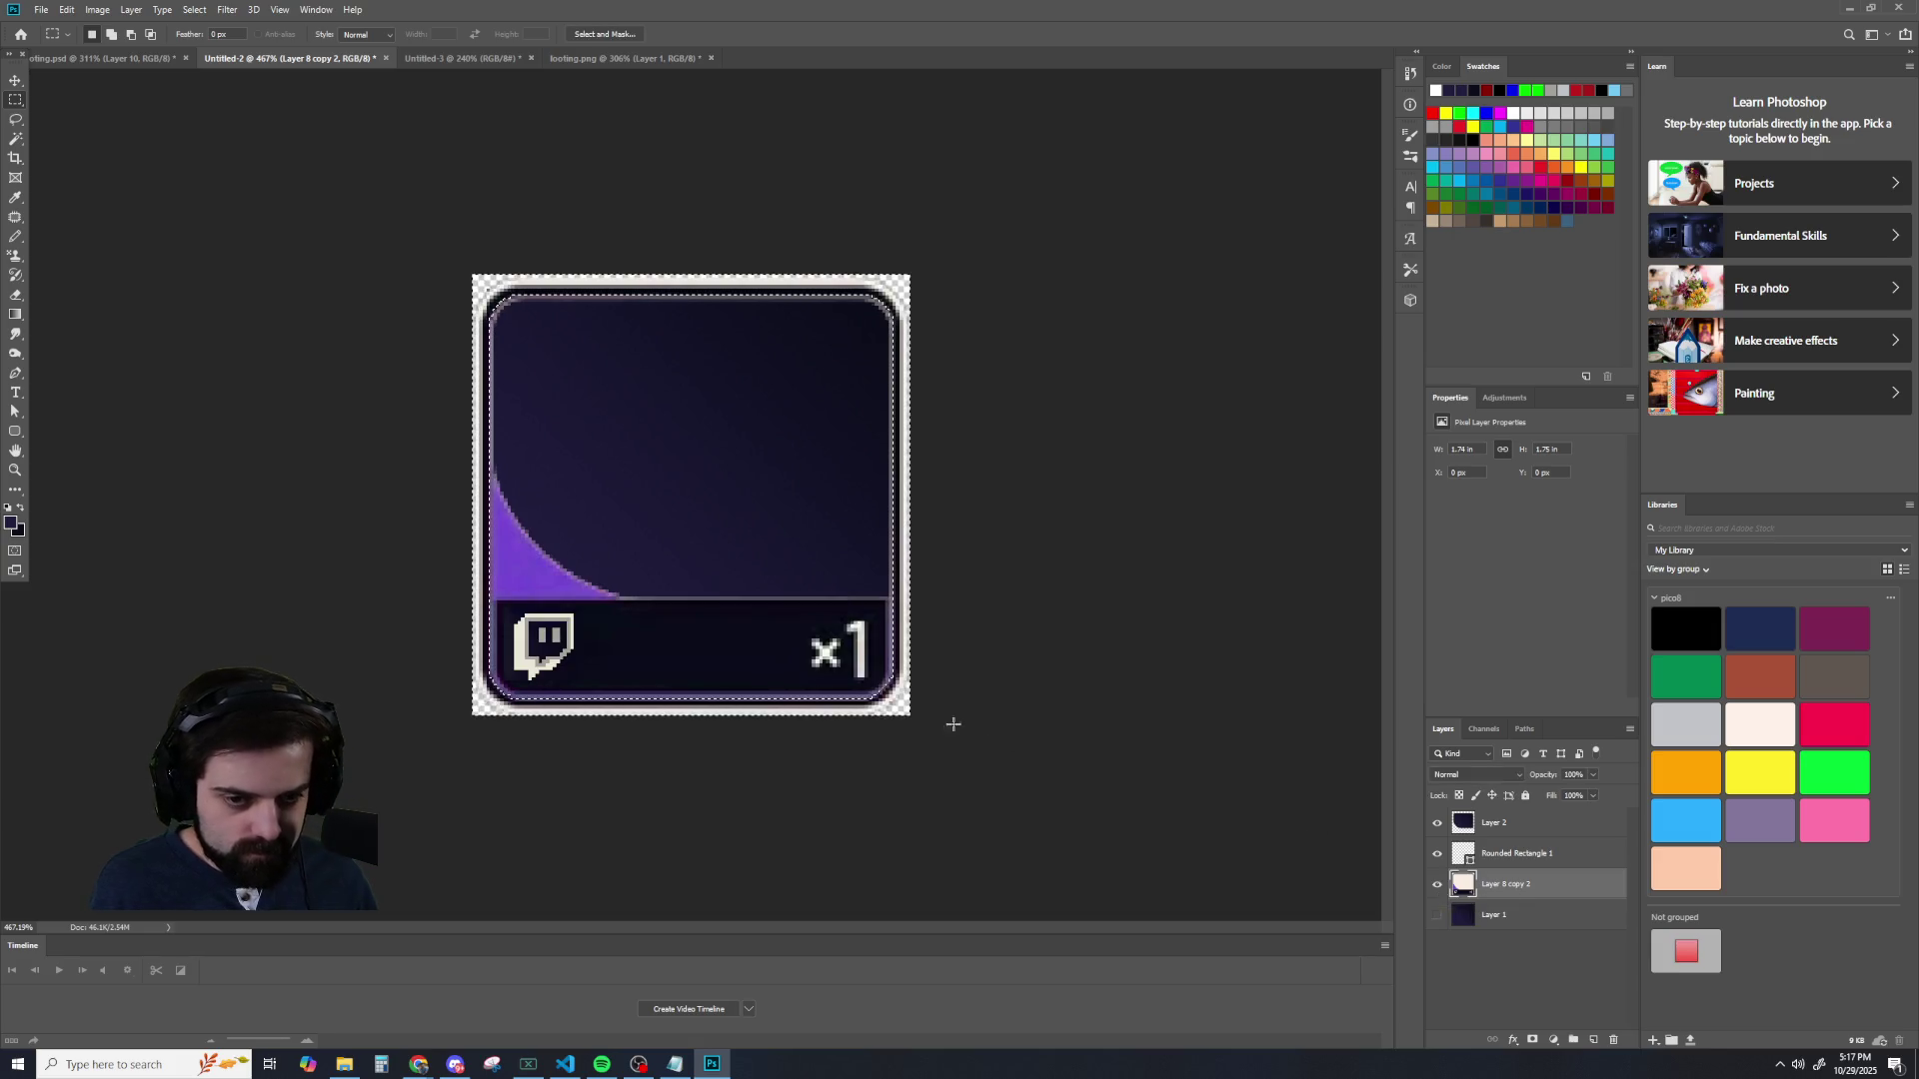
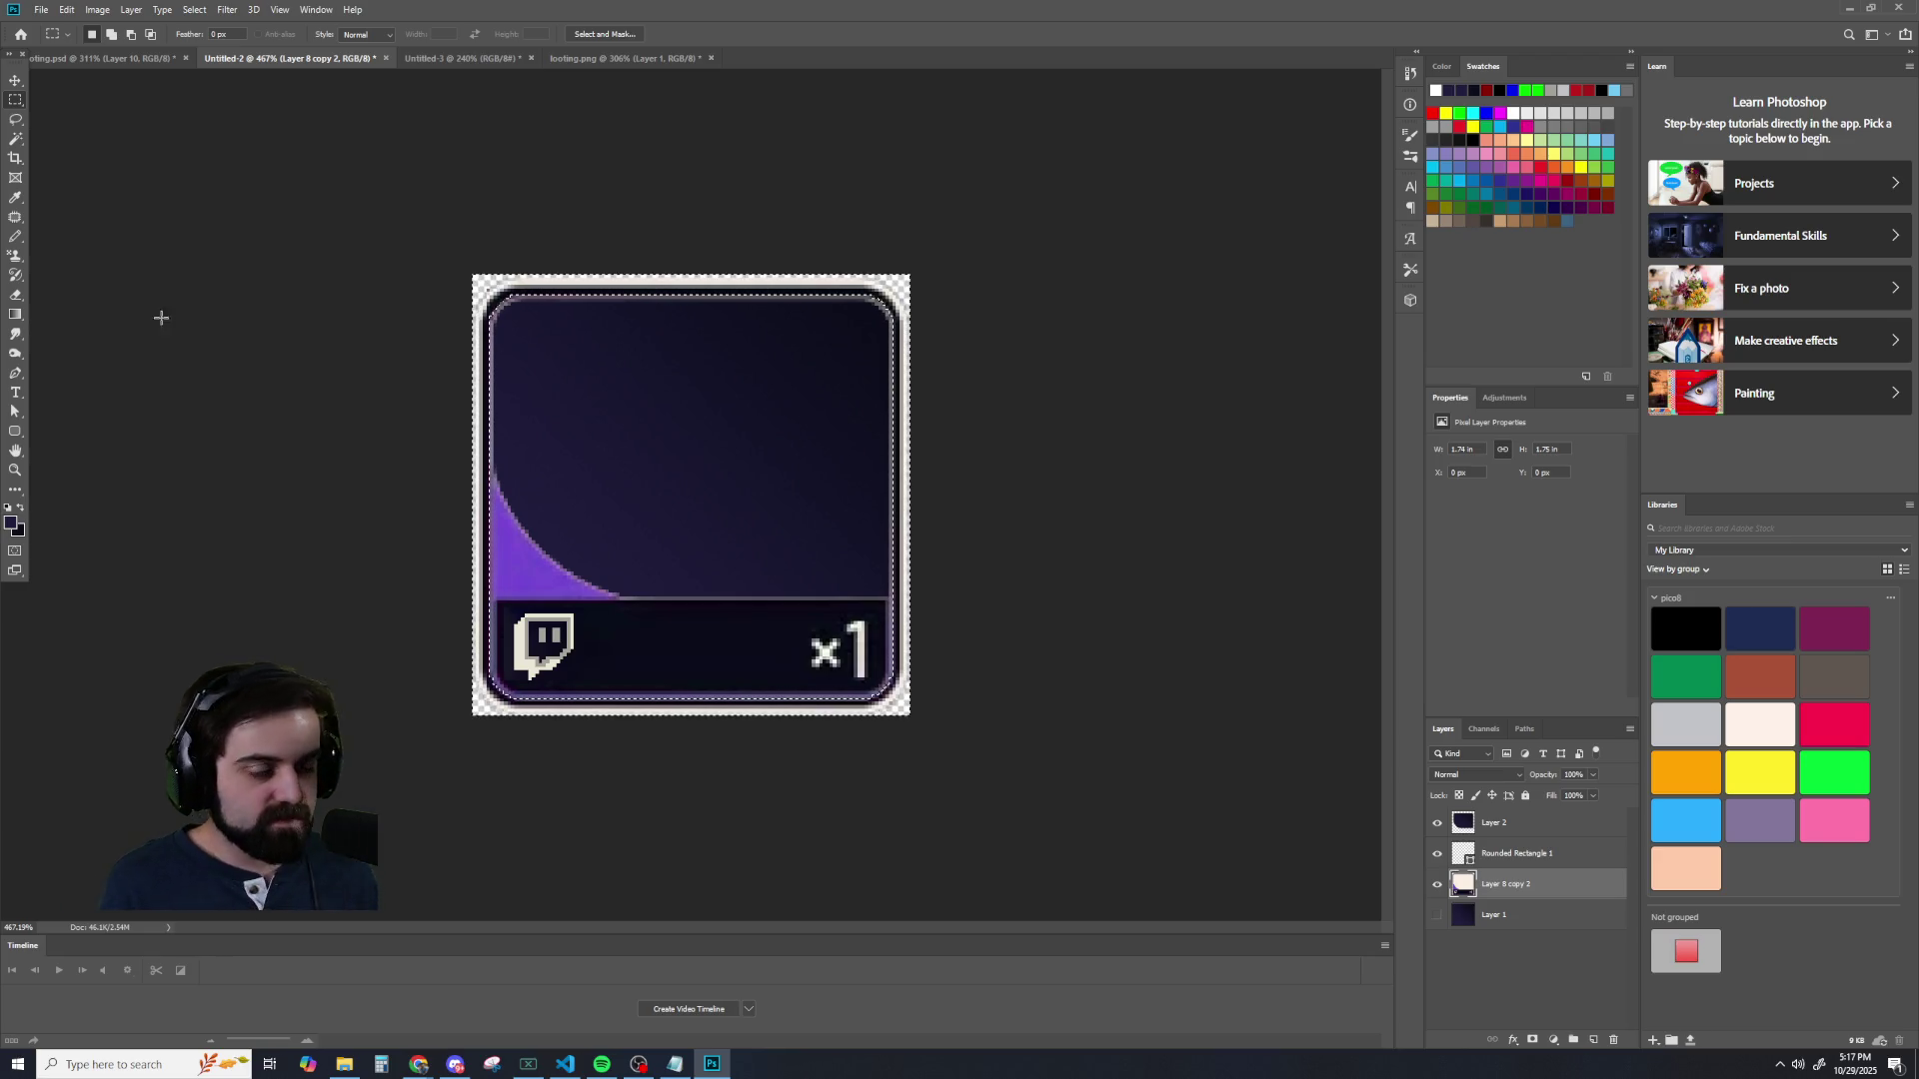
- Add a new layer and paint-bucket fill the area around the rounded card black
left_click(1592, 1041)
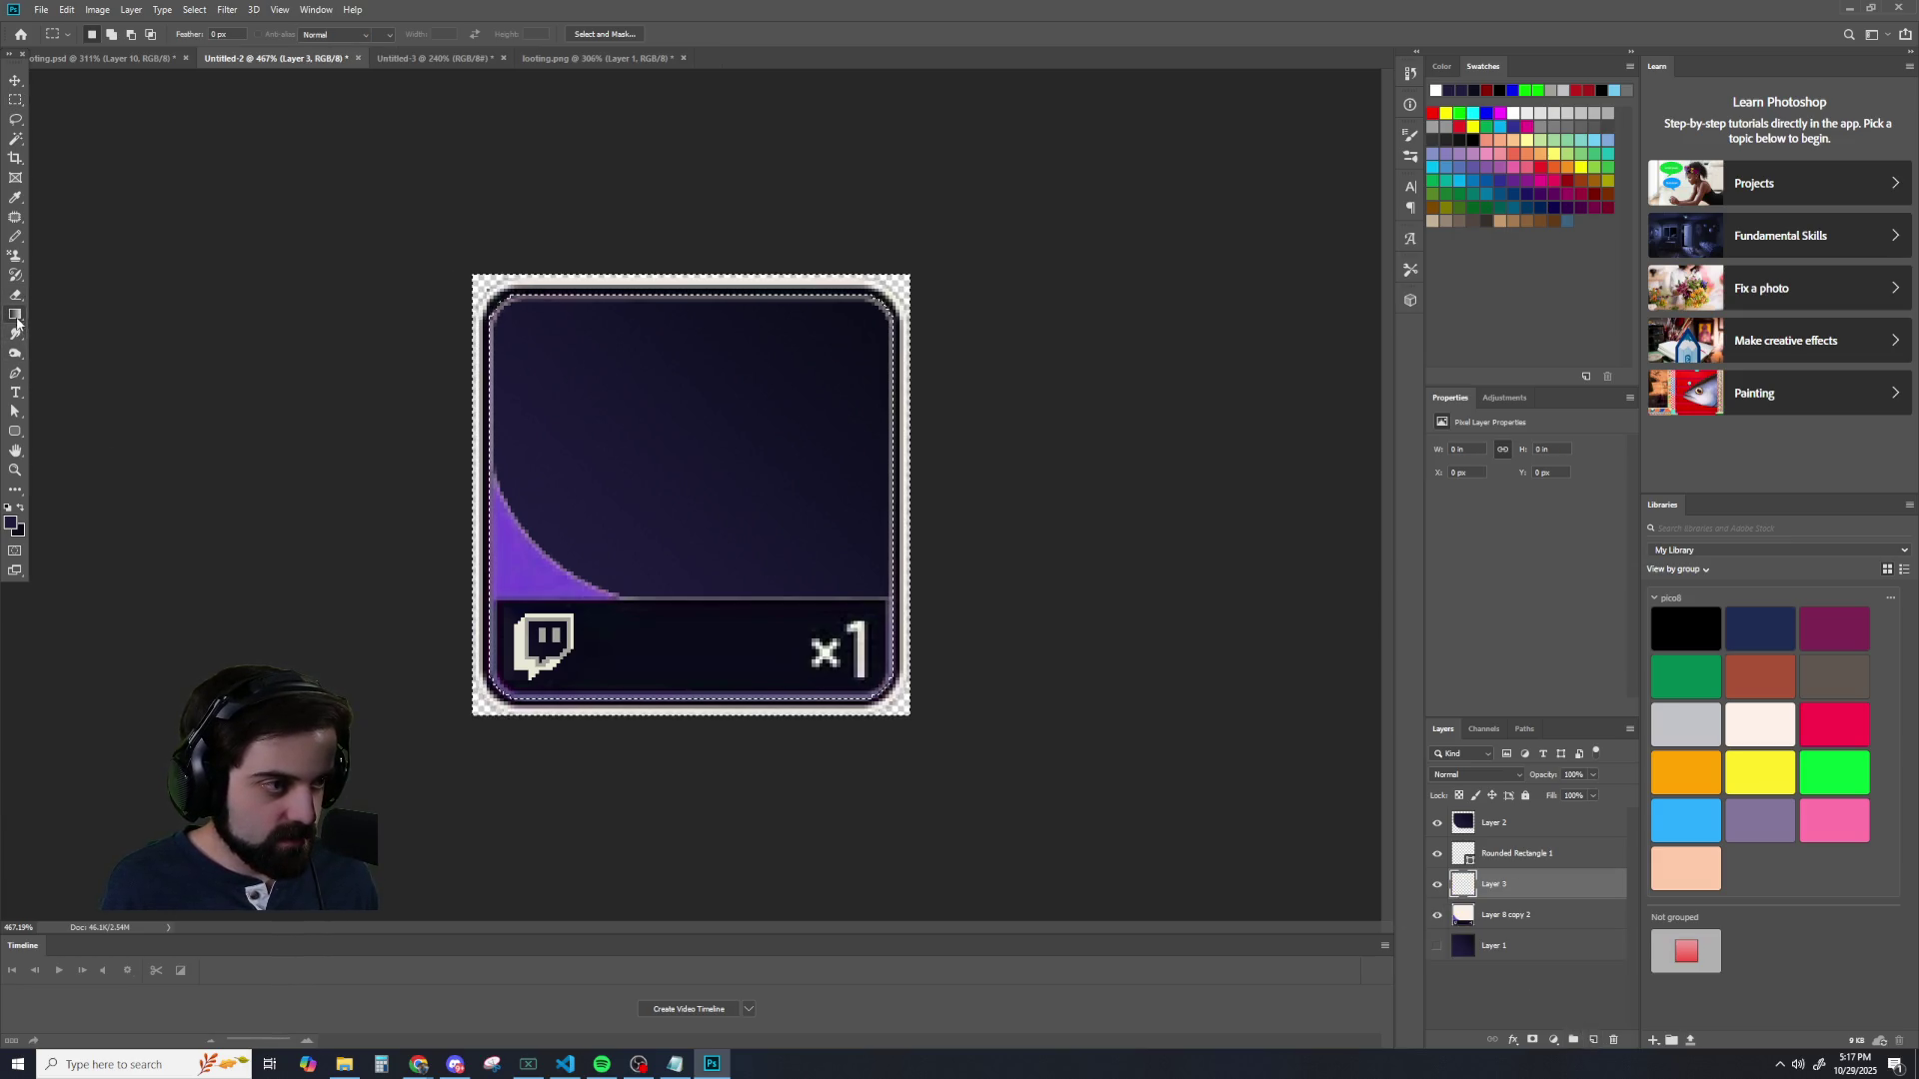
mouse_move(17, 322)
left_mouse_down()
mouse_move(81, 311)
mouse_move(103, 335)
left_mouse_up()
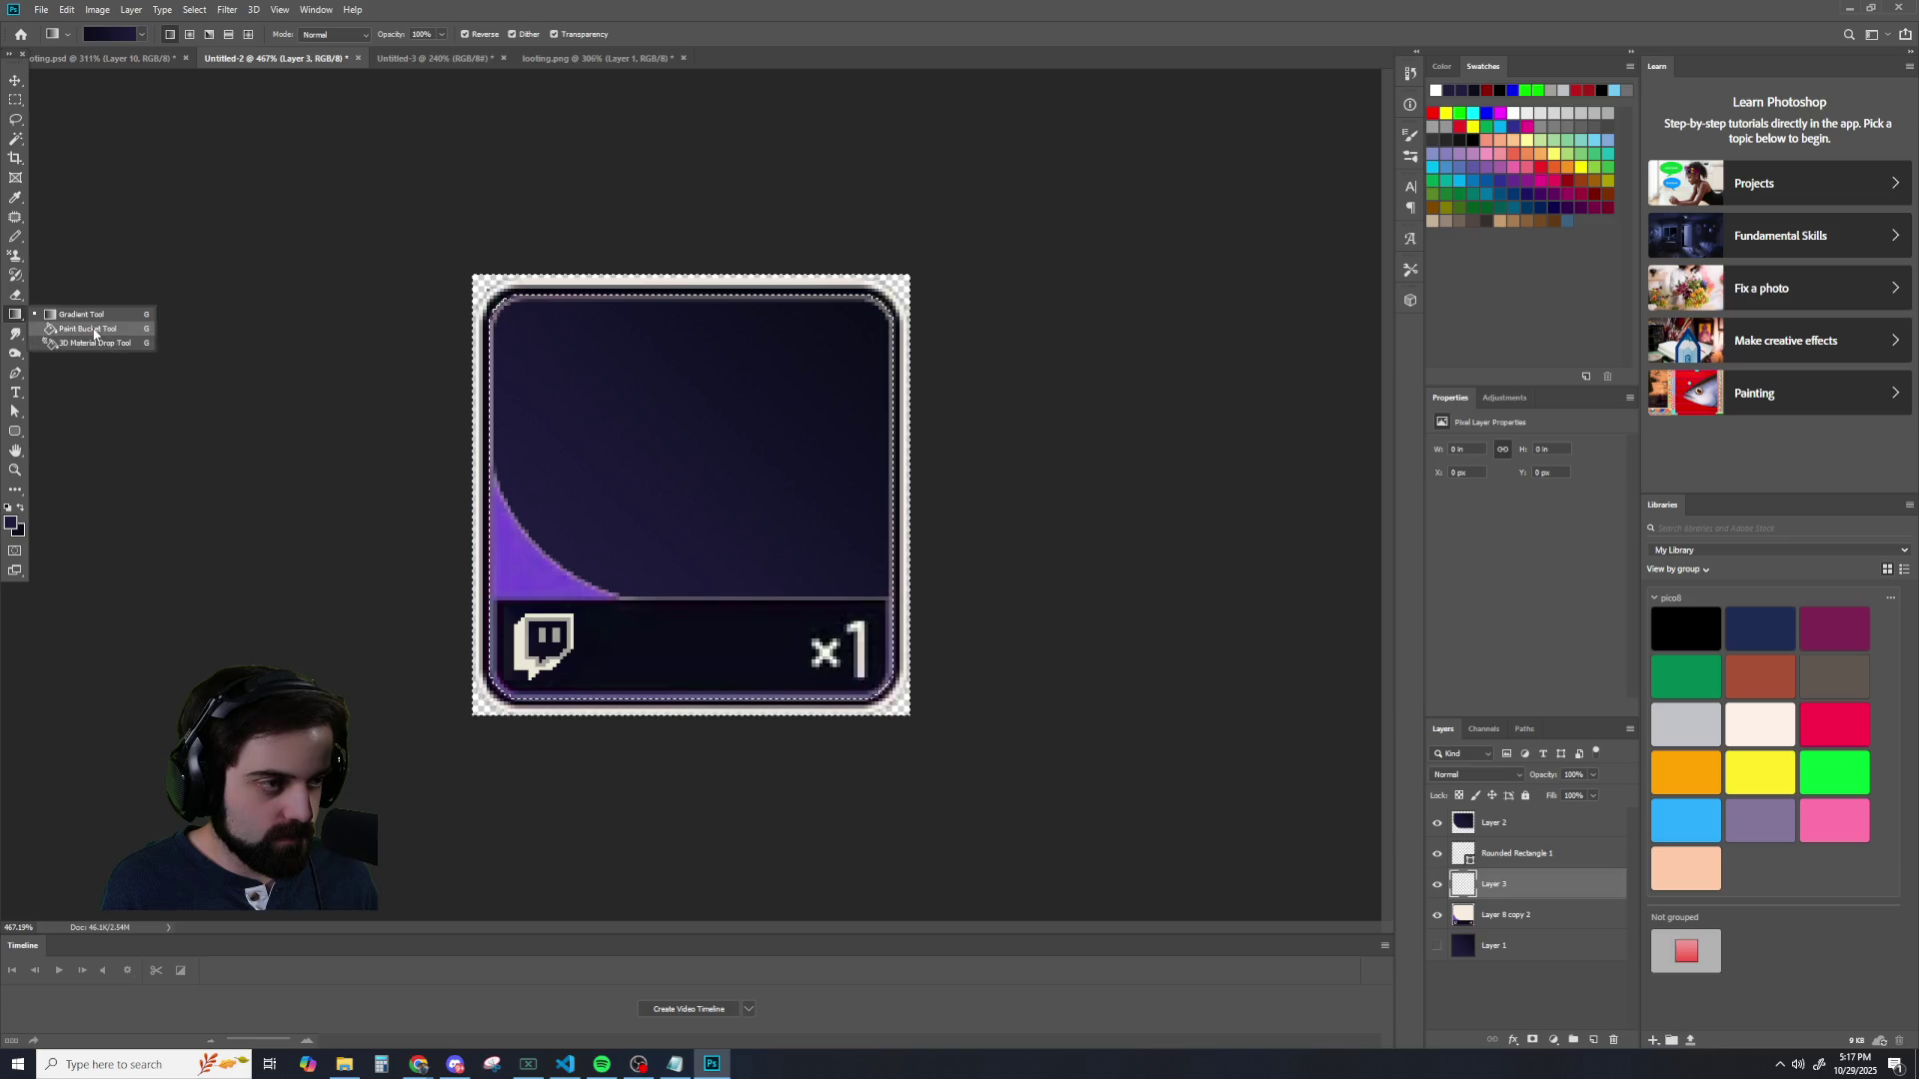
left_click(8, 511)
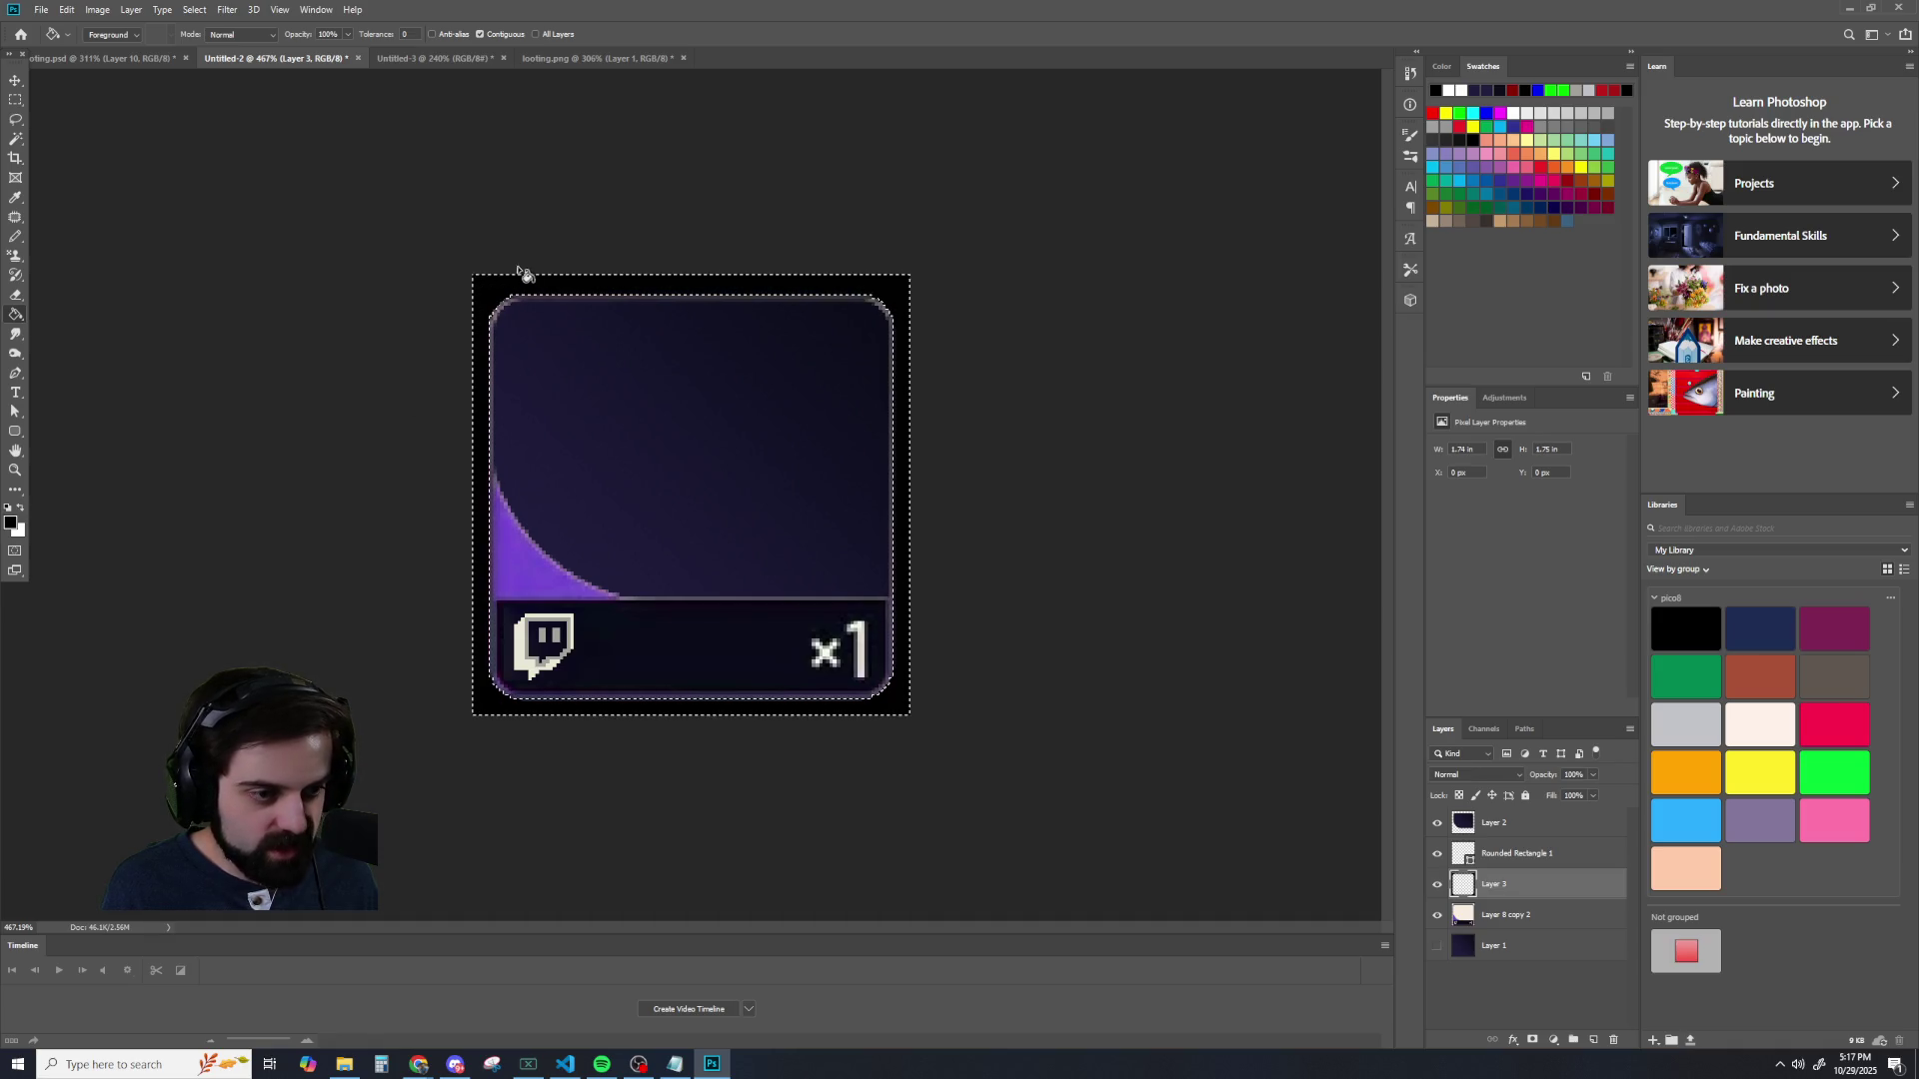
key("m")
left_click(136, 131)
left_click(15, 139)
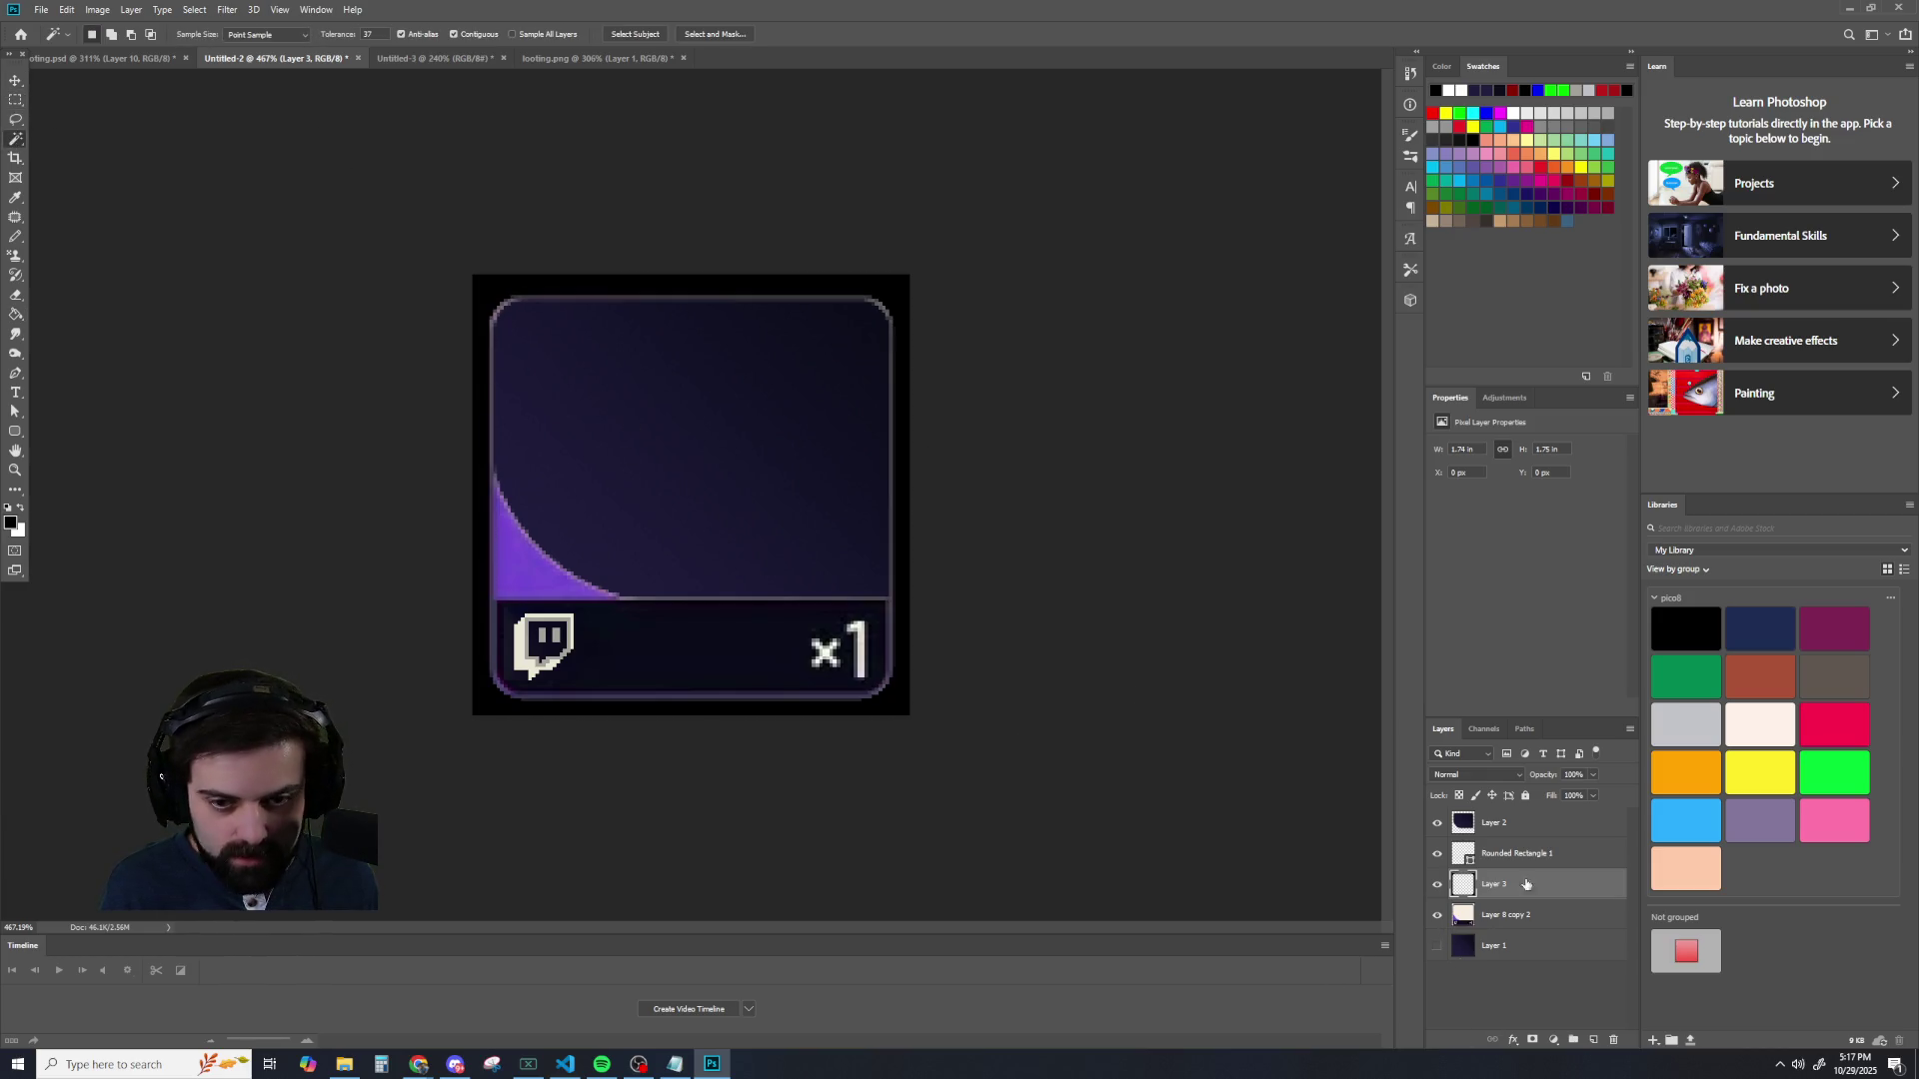
- Hide Layer 8 copy 2 and Layer 2, then test Magic Wand selections at tolerance 0 and 182
left_click(1437, 916)
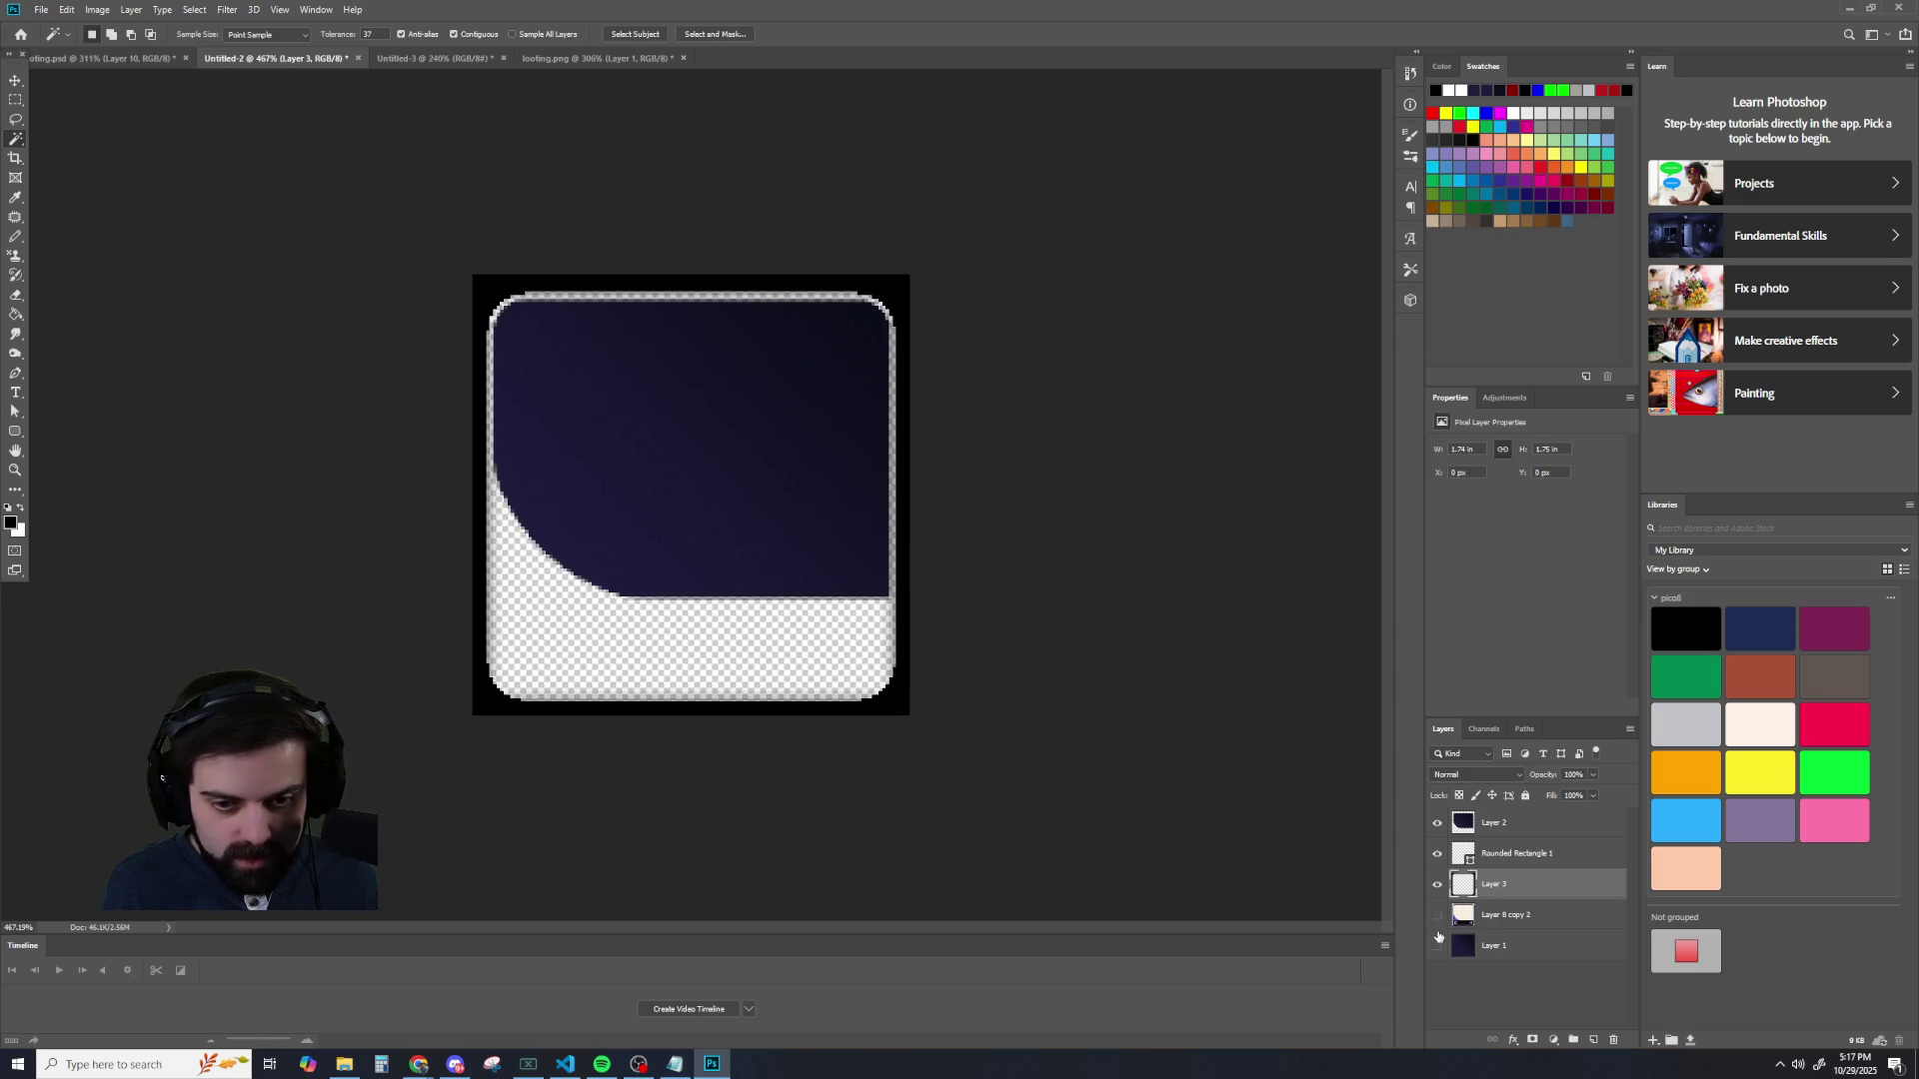
left_click(1441, 822)
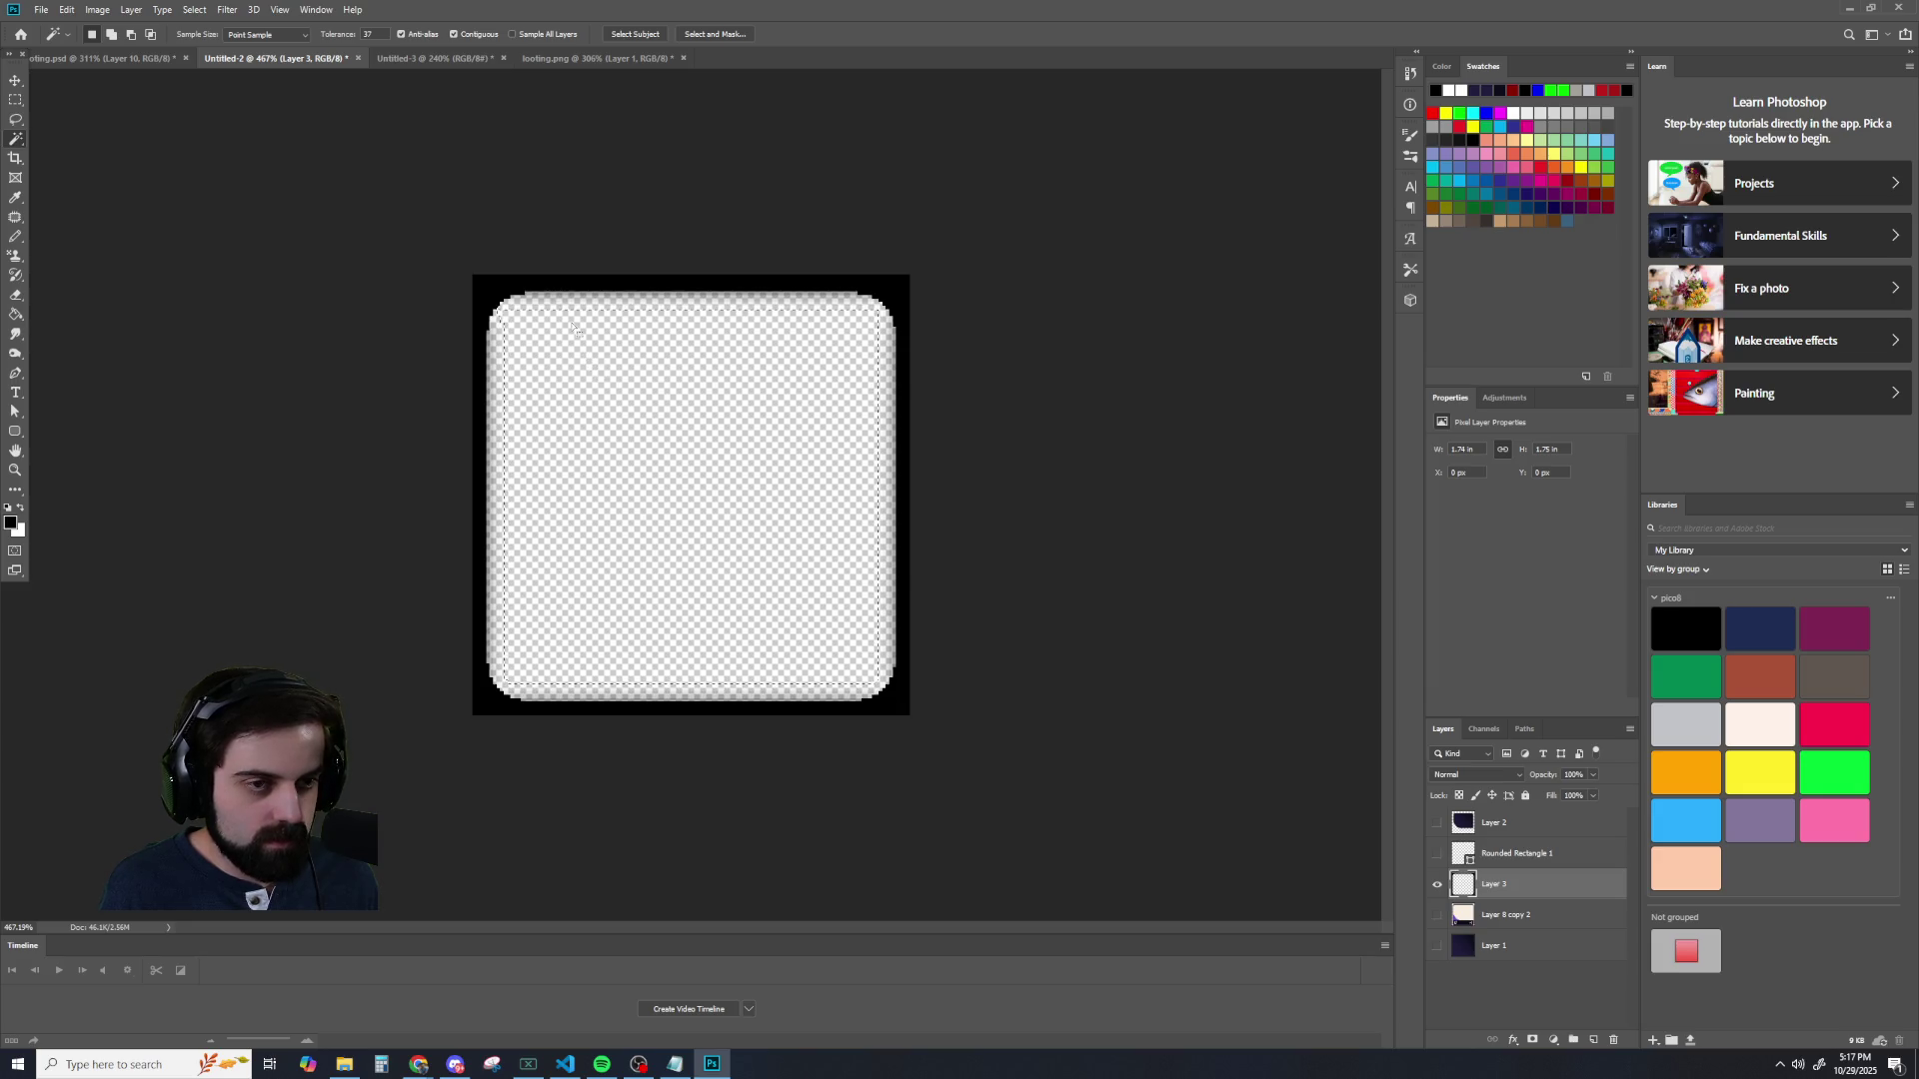
scroll(530, 285, "up", 2)
scroll(441, 223, "down", 2)
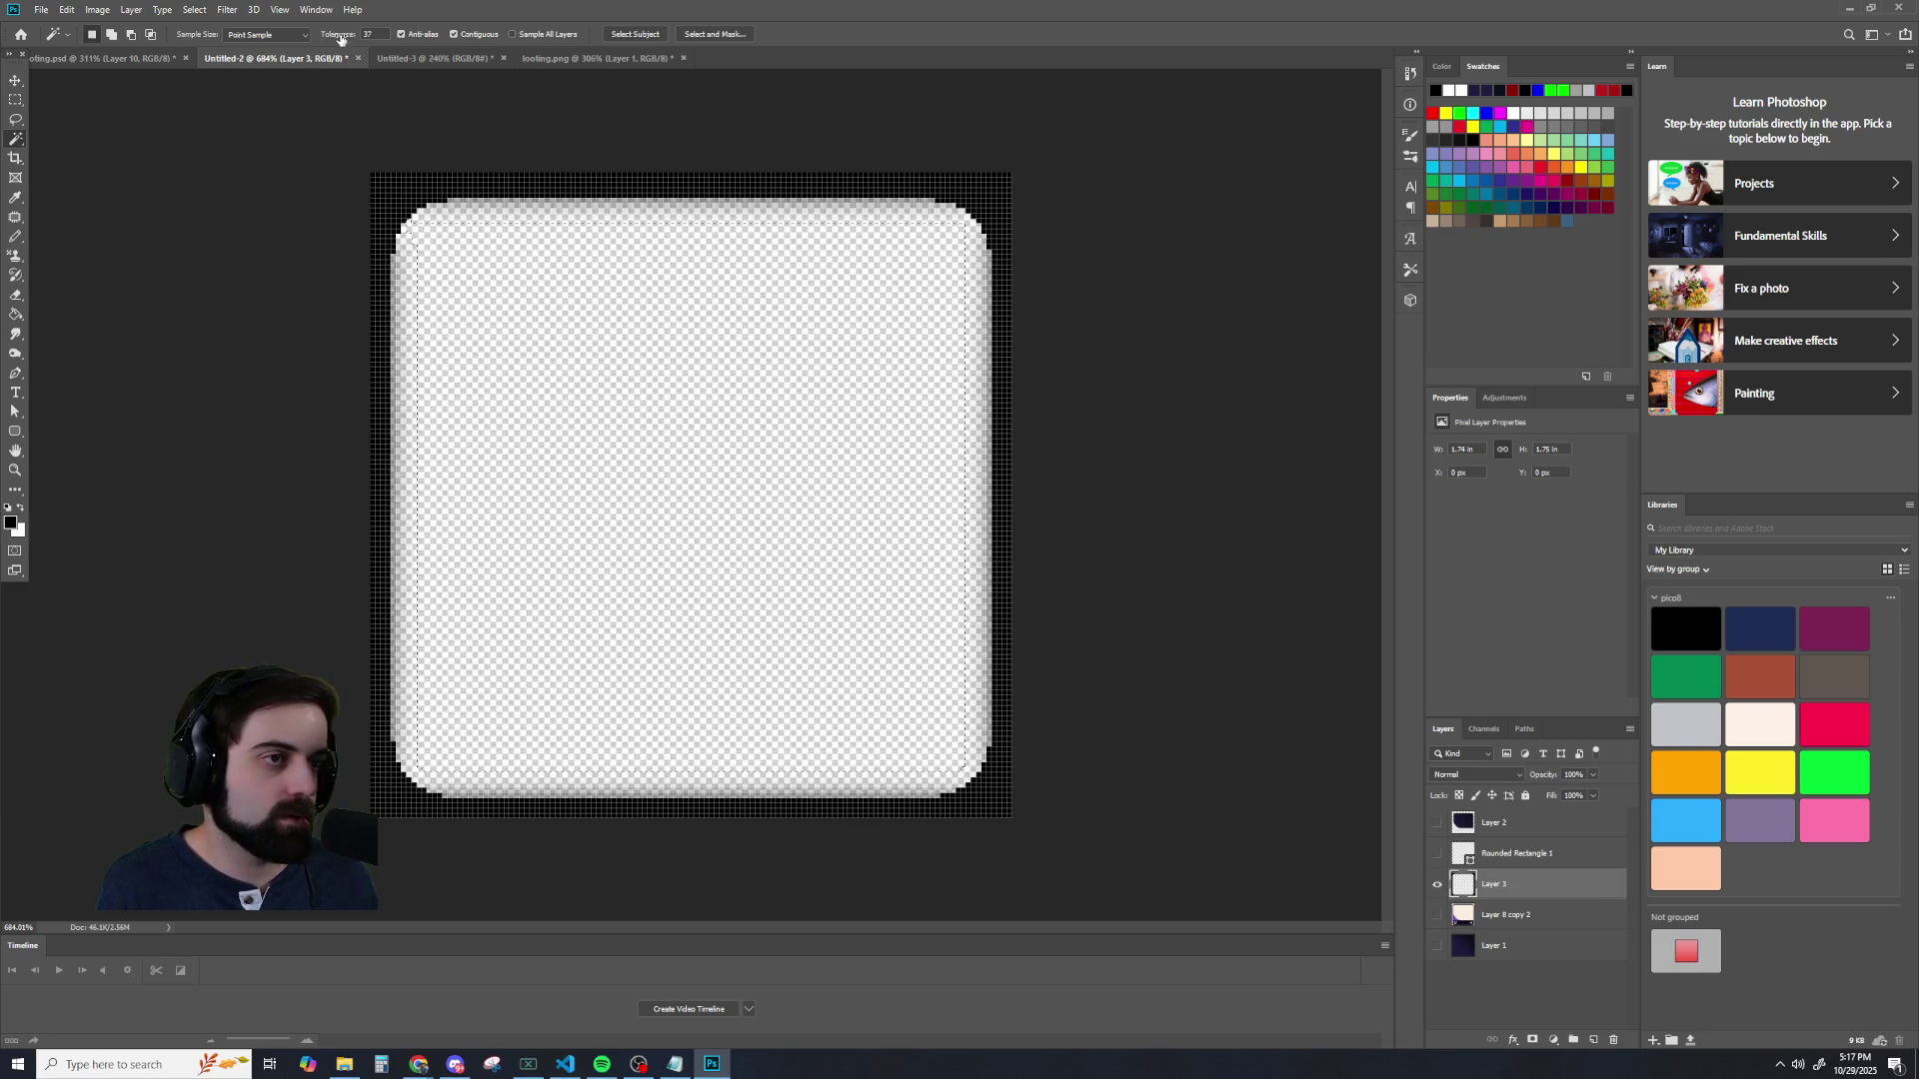
left_click_drag(343, 34, 194, 32)
left_click(415, 342)
left_click(503, 356)
mouse_move(338, 34)
left_mouse_down()
mouse_move(499, 38)
mouse_move(557, 244)
left_mouse_up()
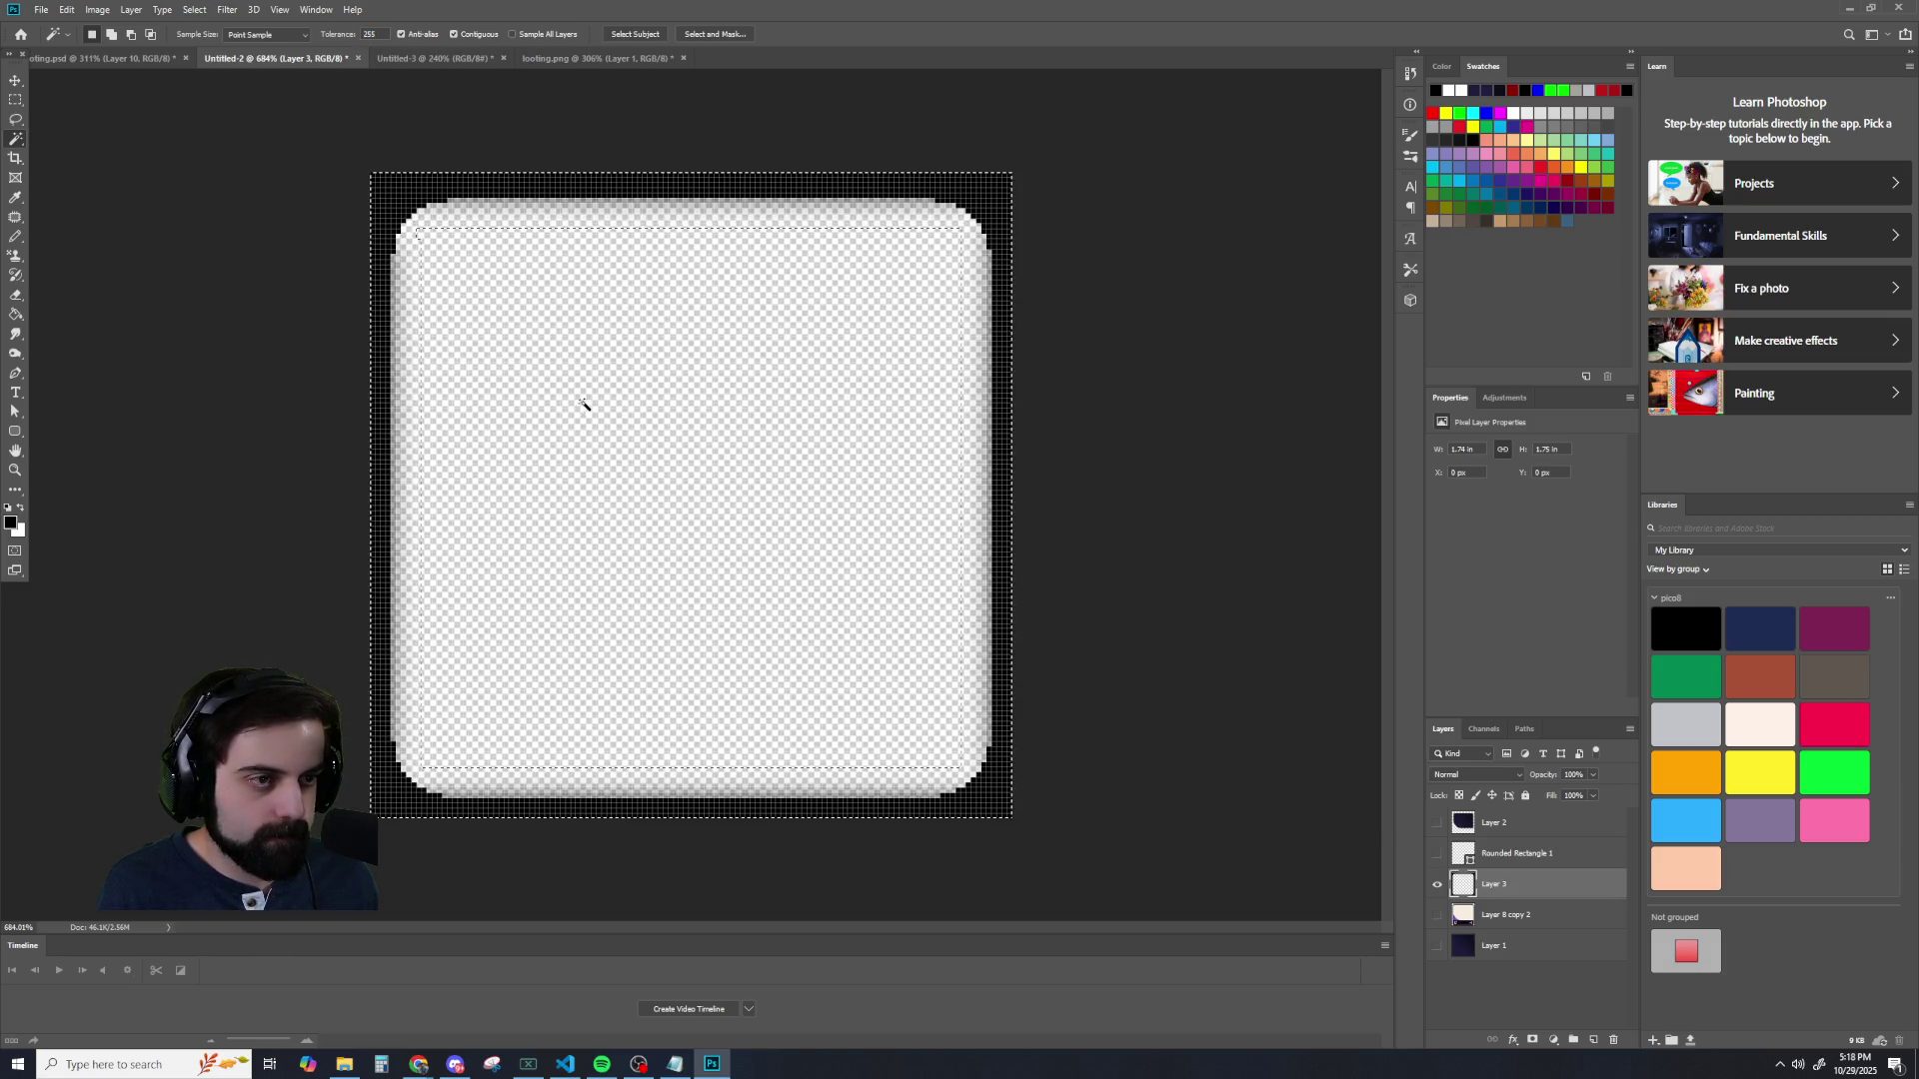
- Drop the selection, try deleting, and dismiss the no-pixels-selected warning
key("m")
left_click(234, 205)
key("Delete")
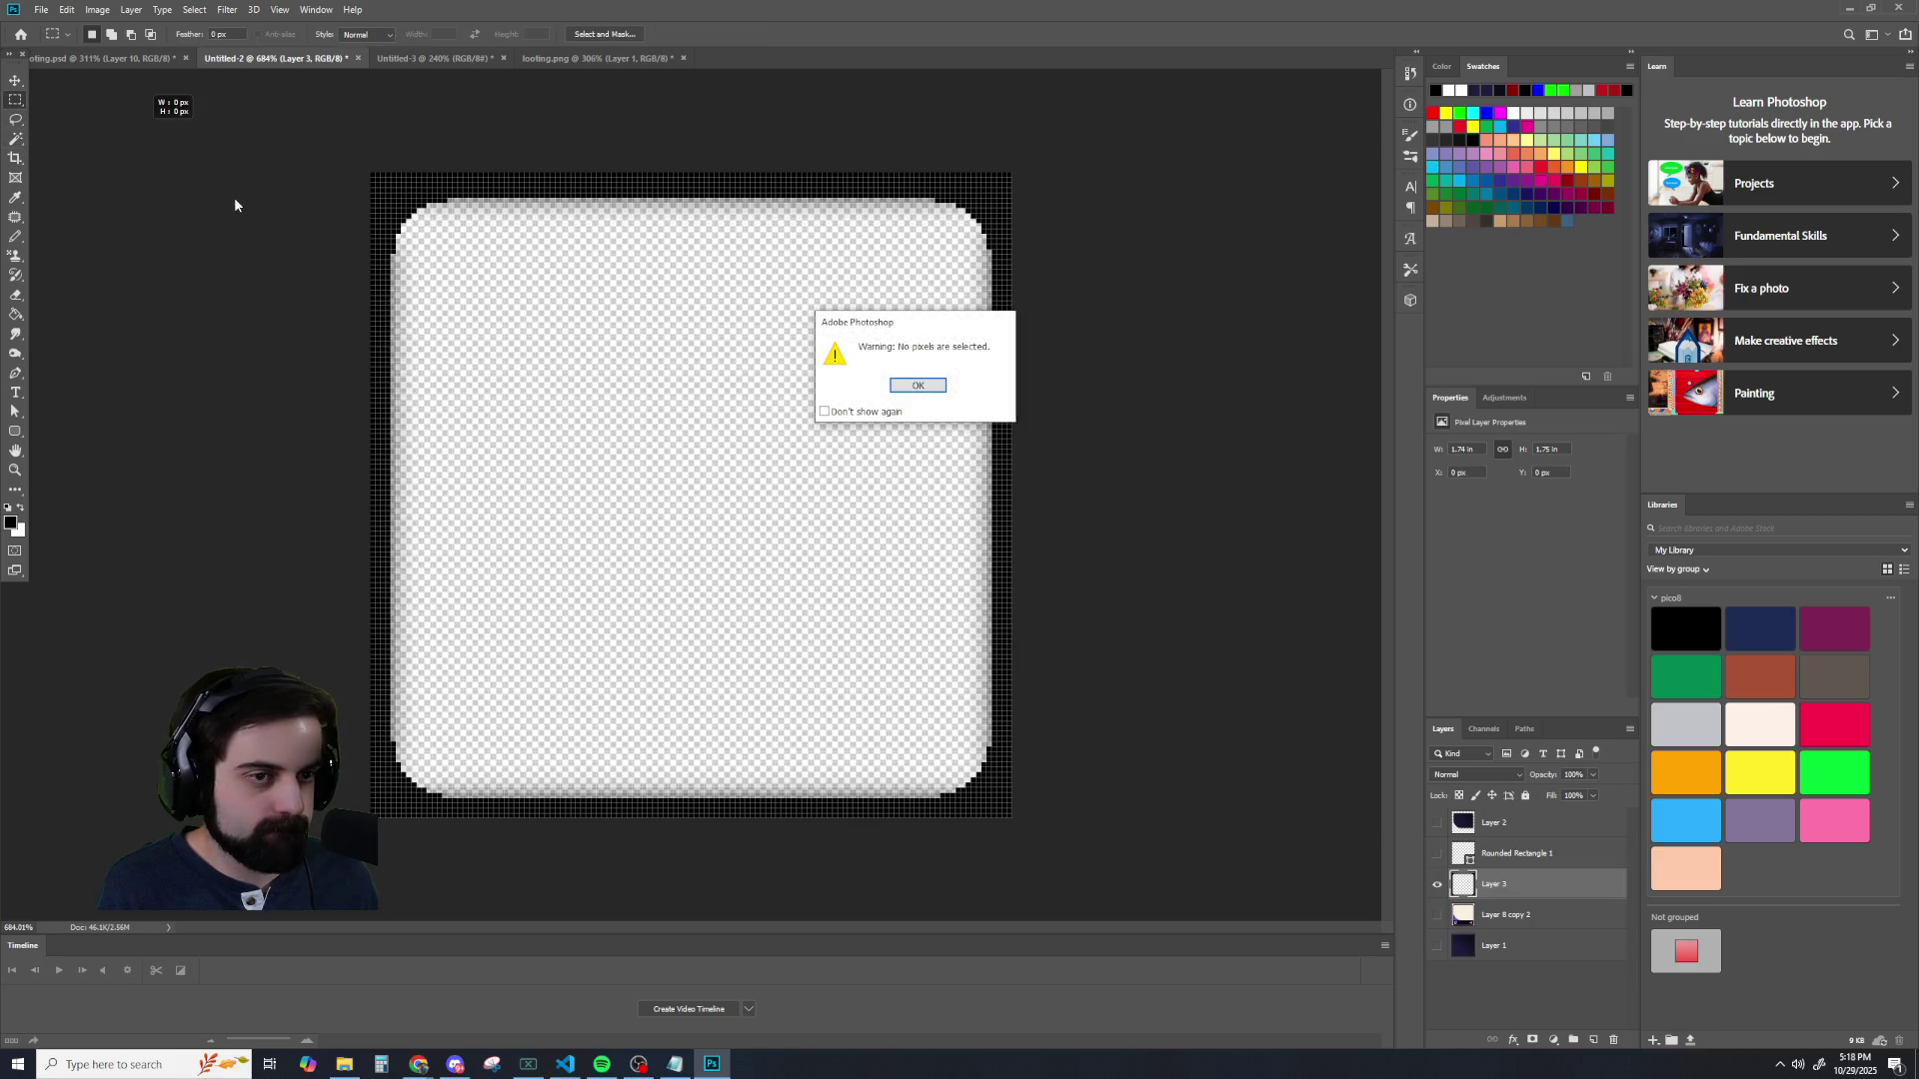
key("Return")
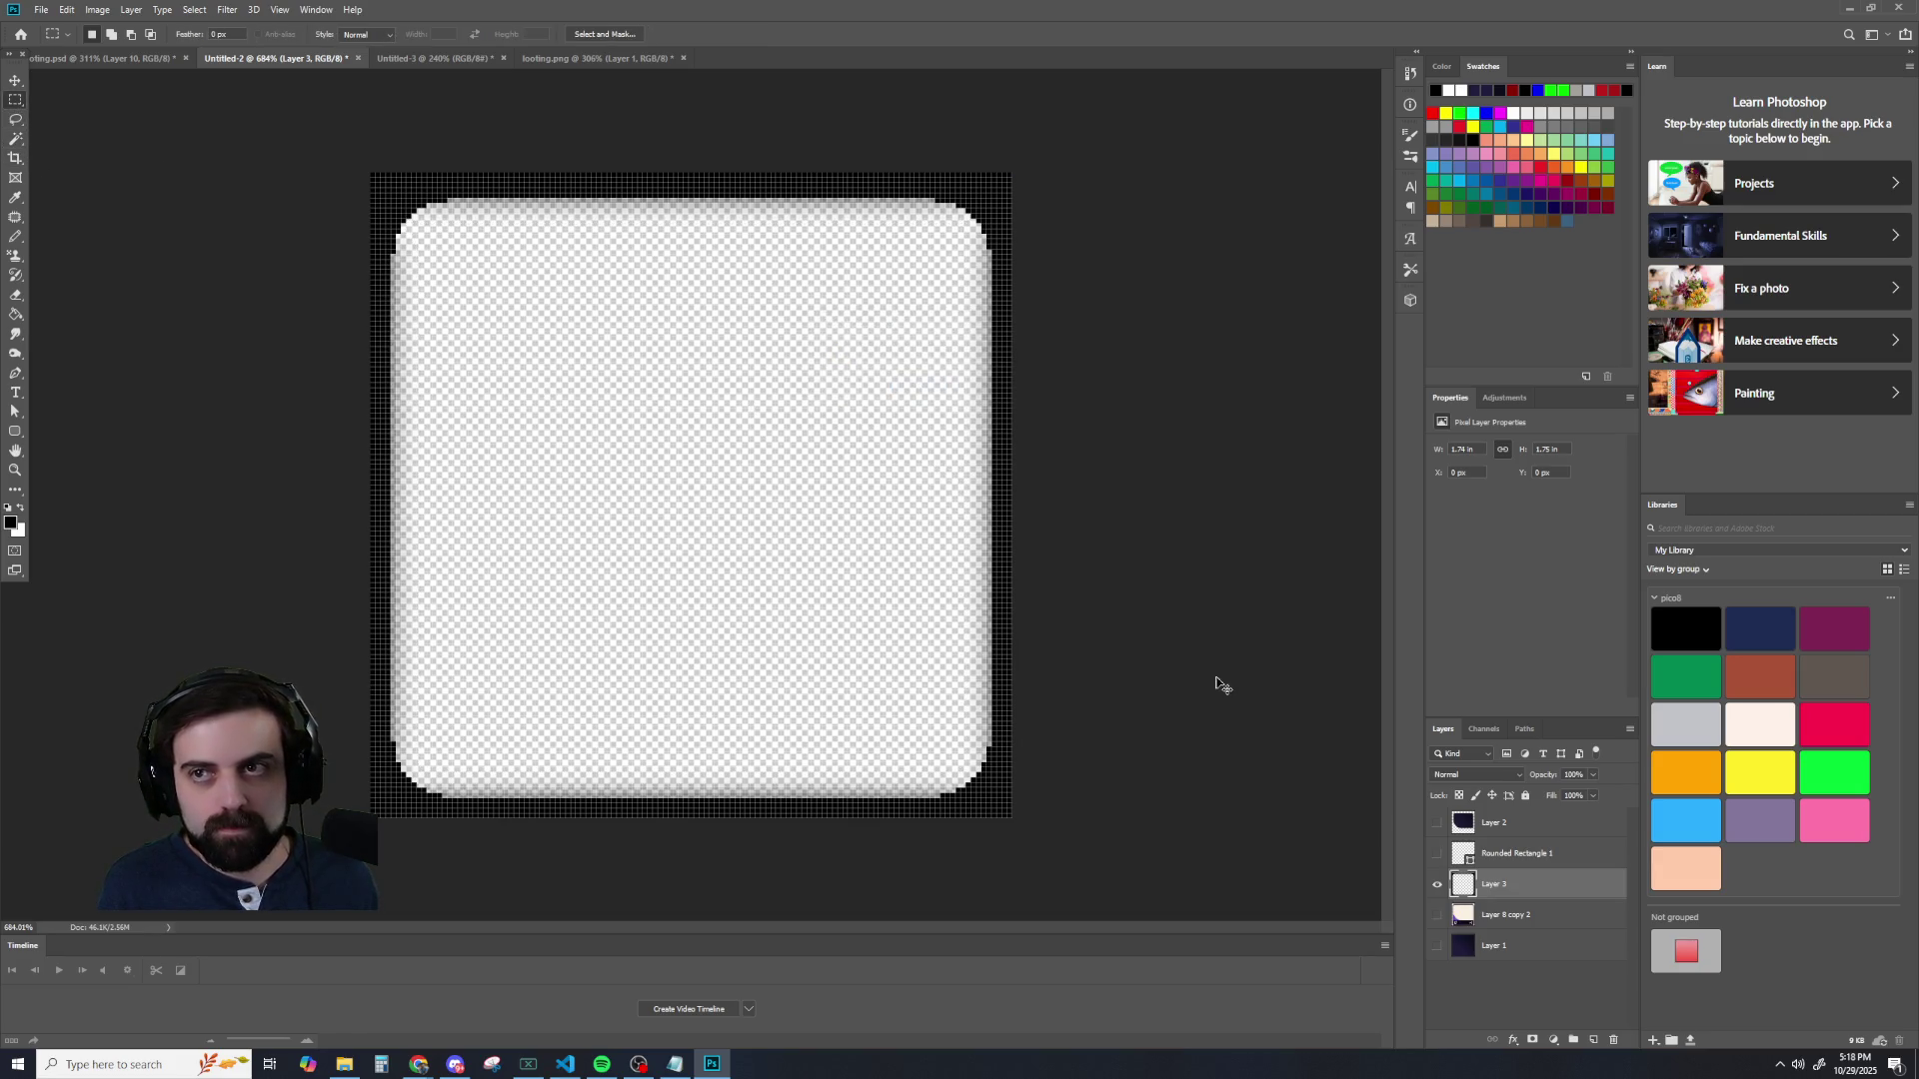
- Restore the previous selection, hide the card and fill layers, and invert it to the inner square
key("ctrl+shift+d")
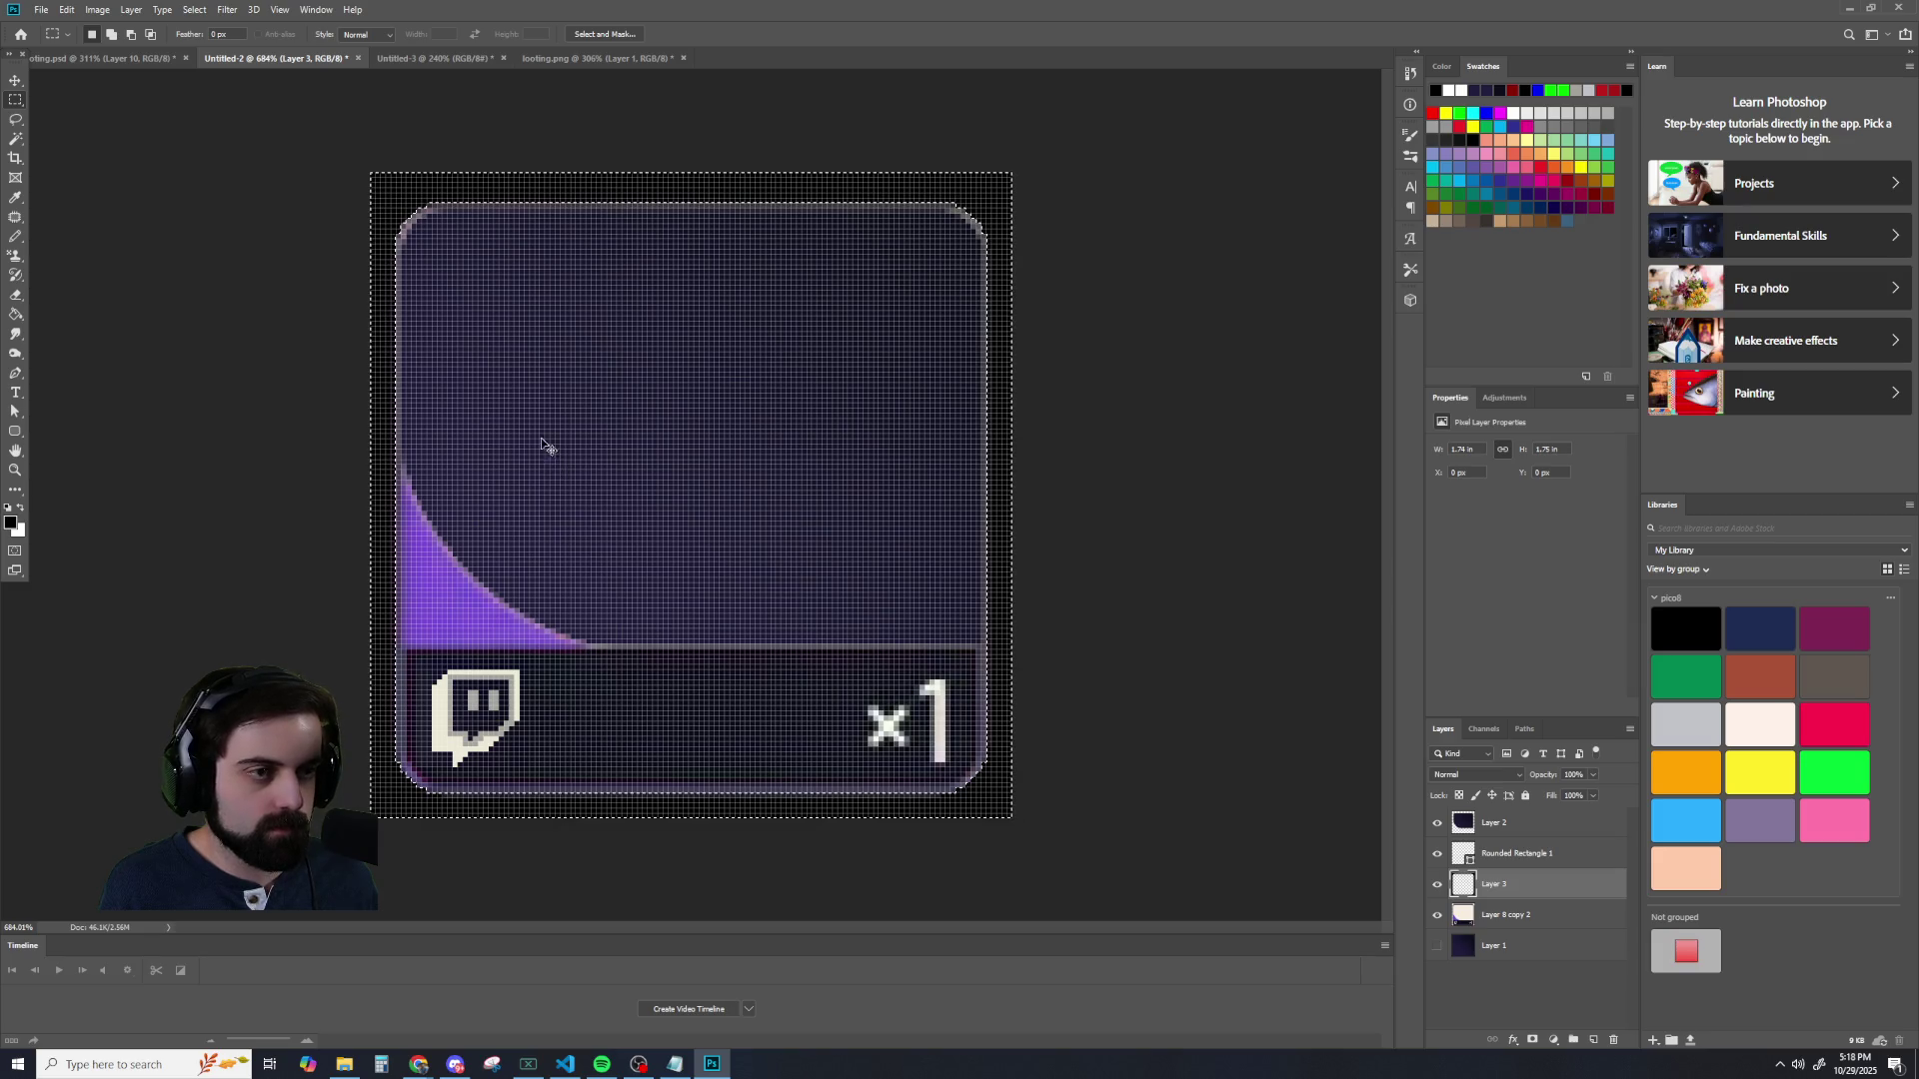
left_click(1439, 916)
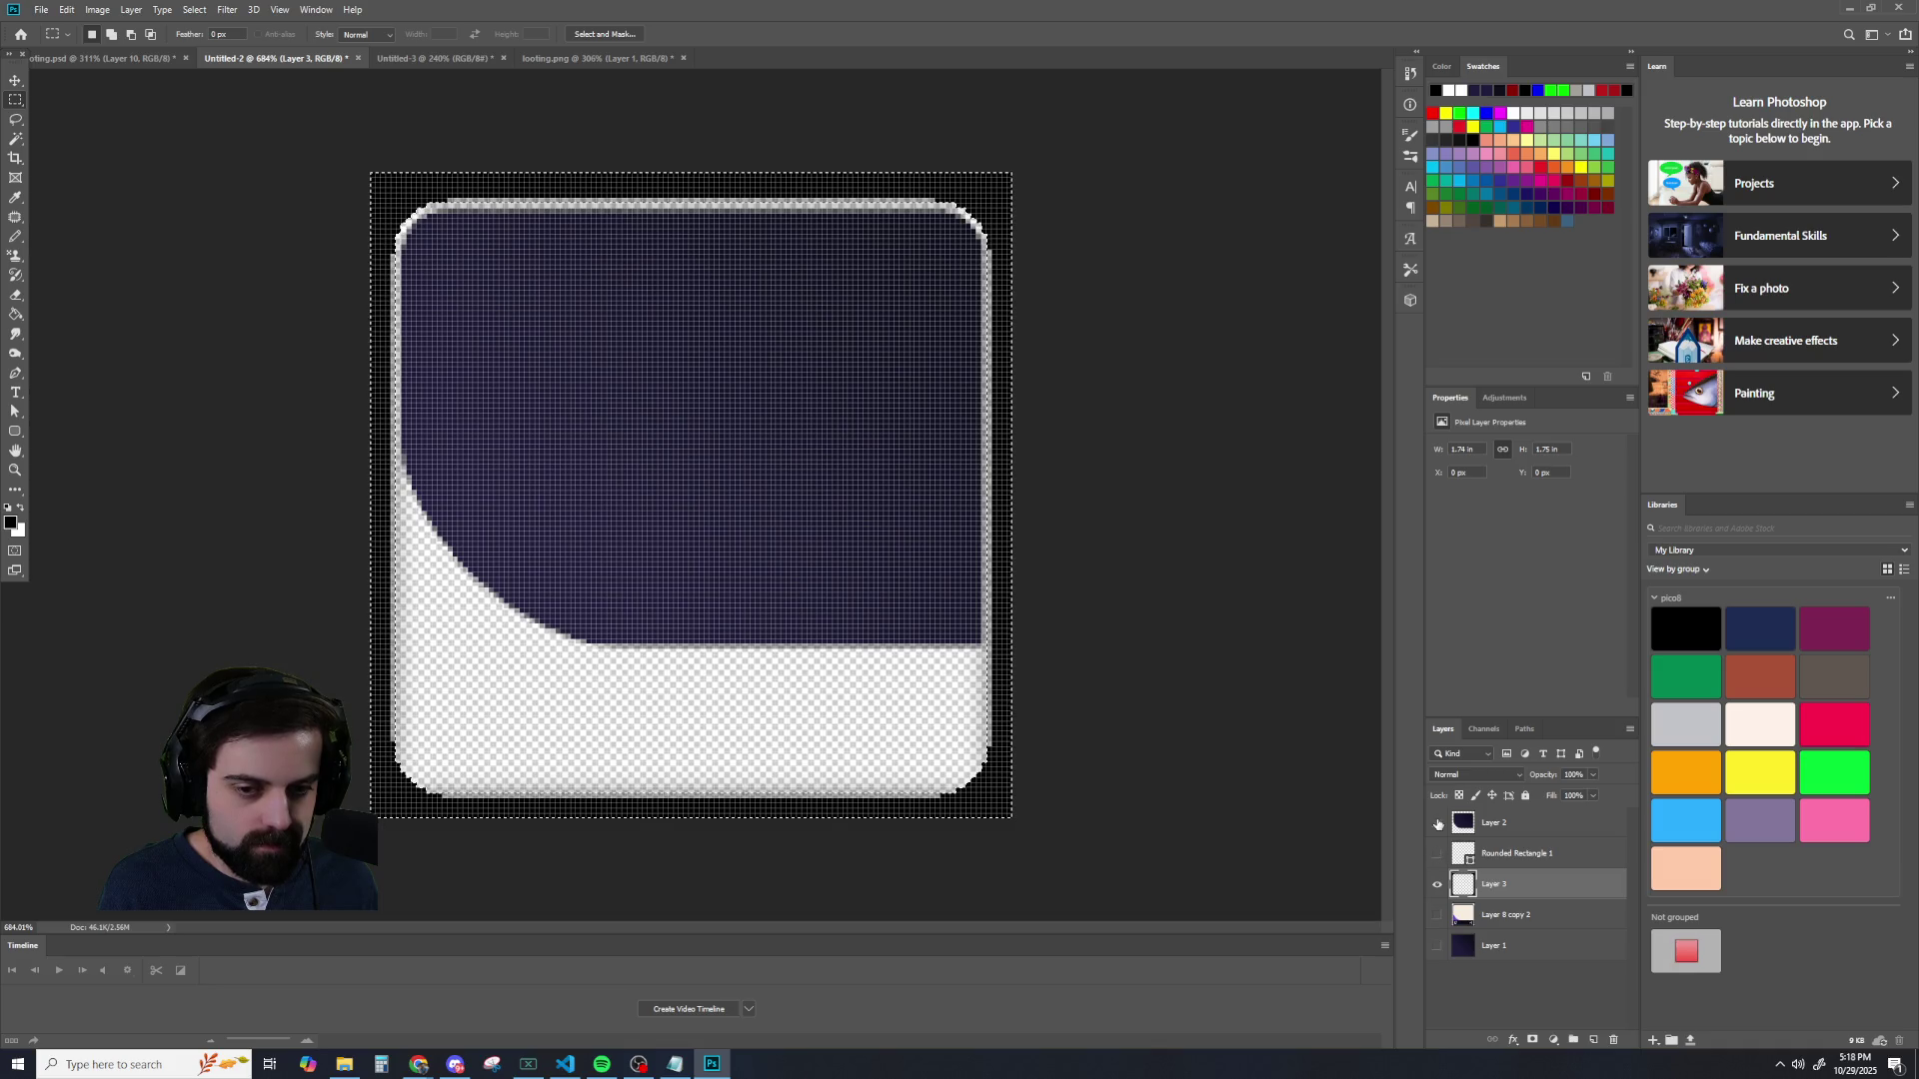
left_click(1437, 885, "alt")
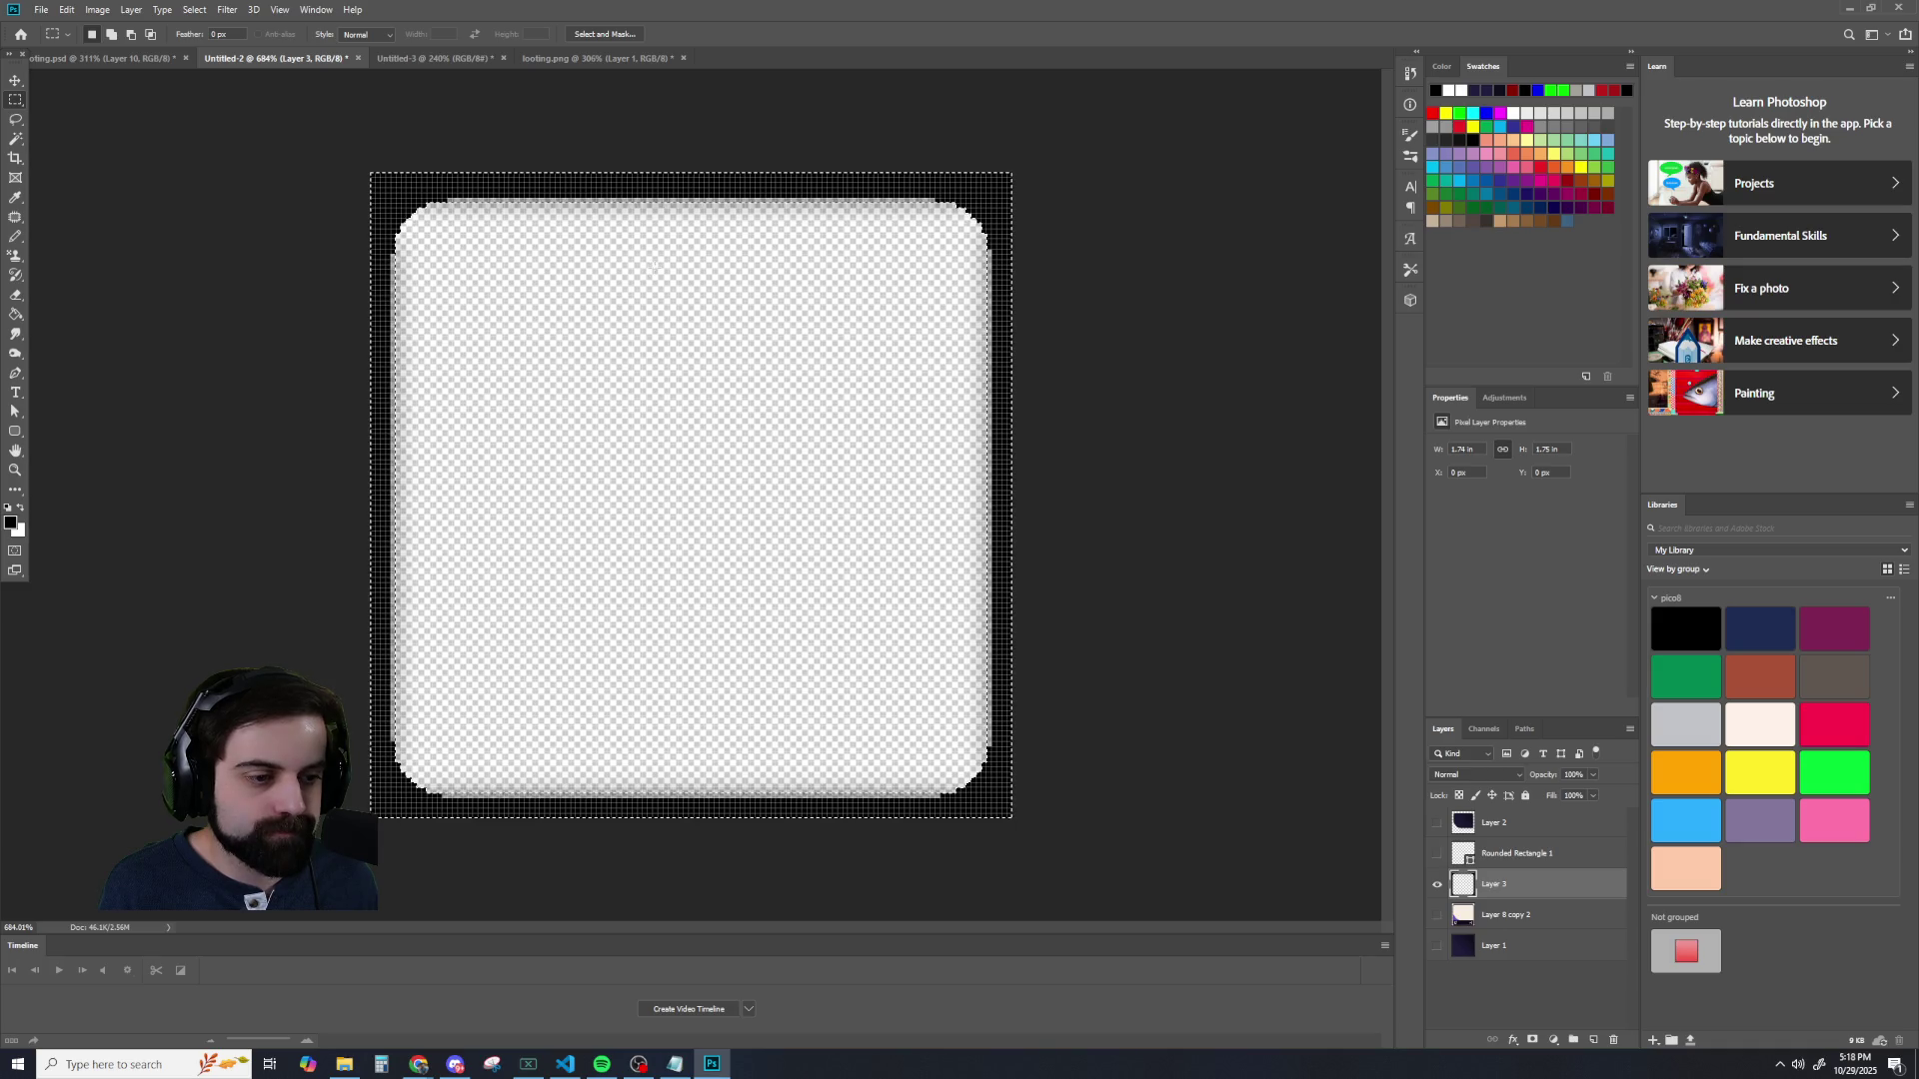
left_click(194, 9)
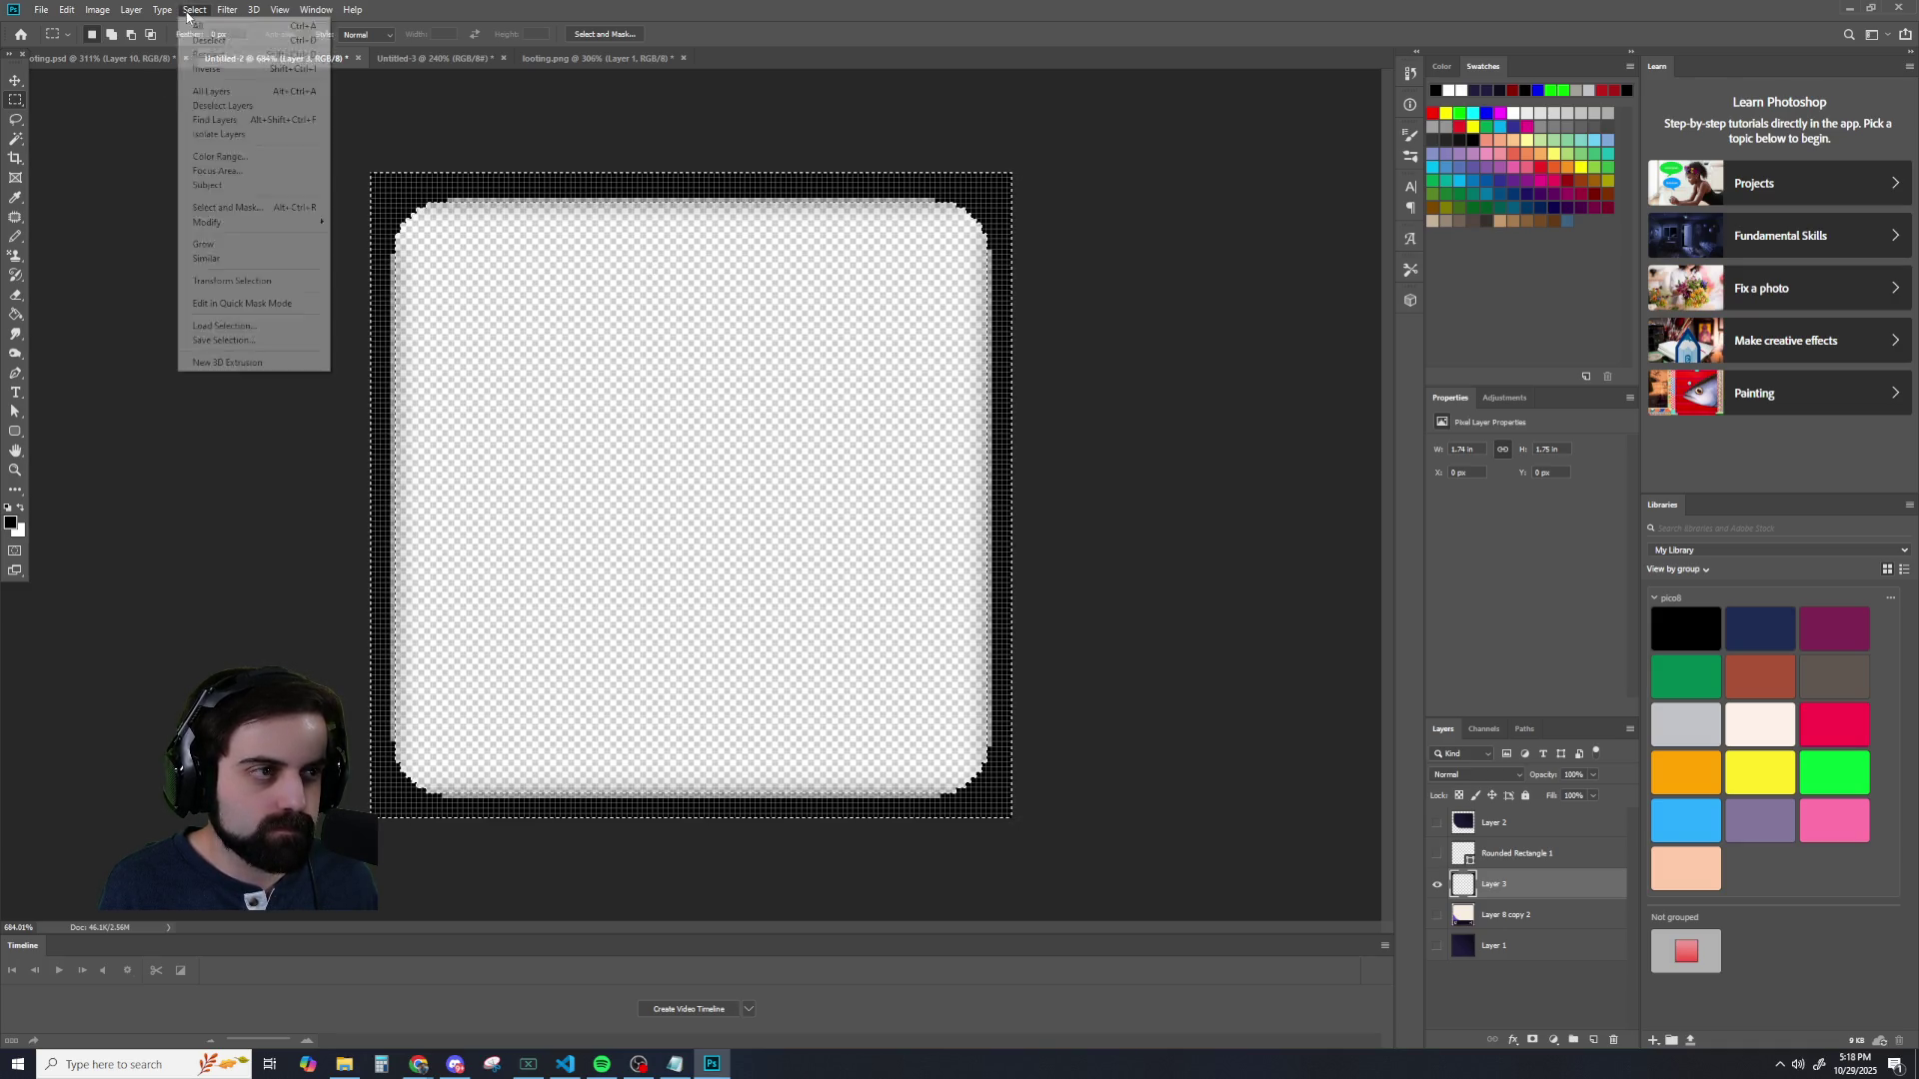
left_click(192, 69)
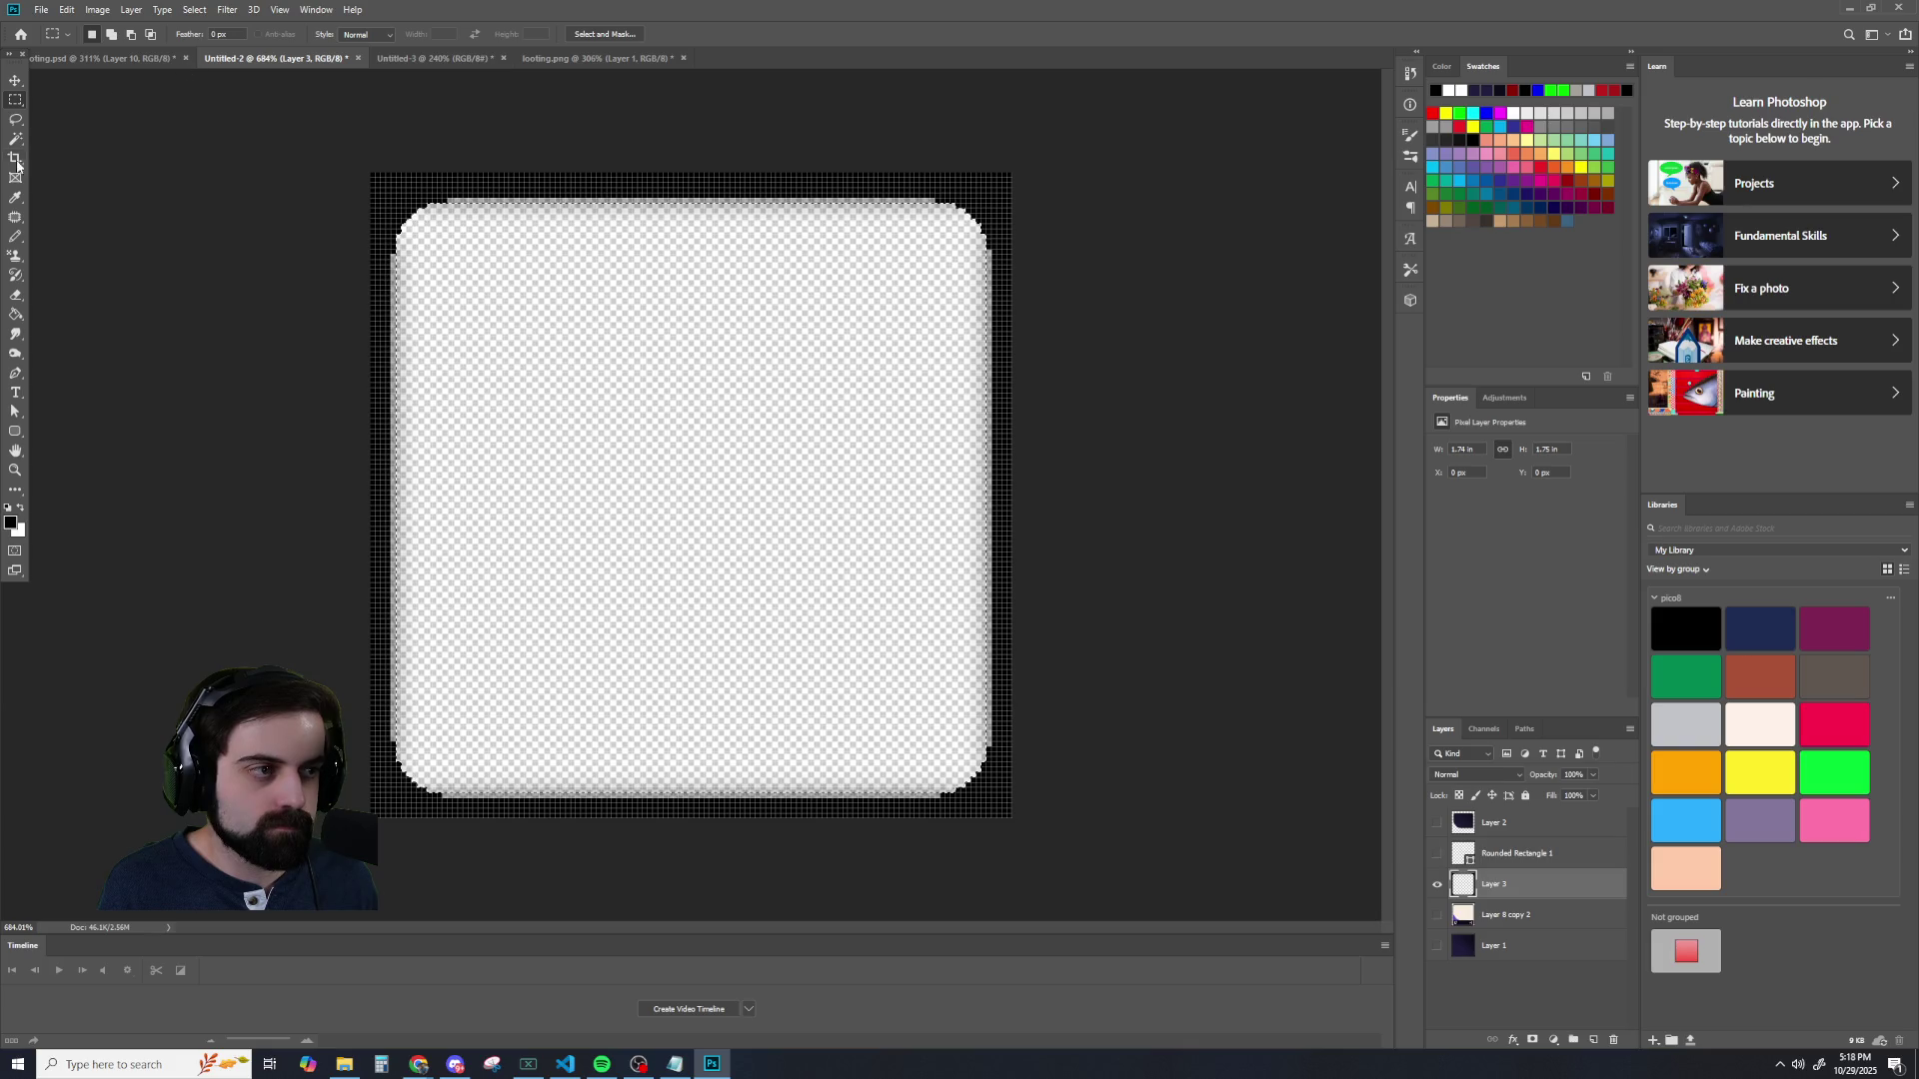
- Erase the soft fringe inside the frame, then magic-wand select the black border
left_click(16, 298)
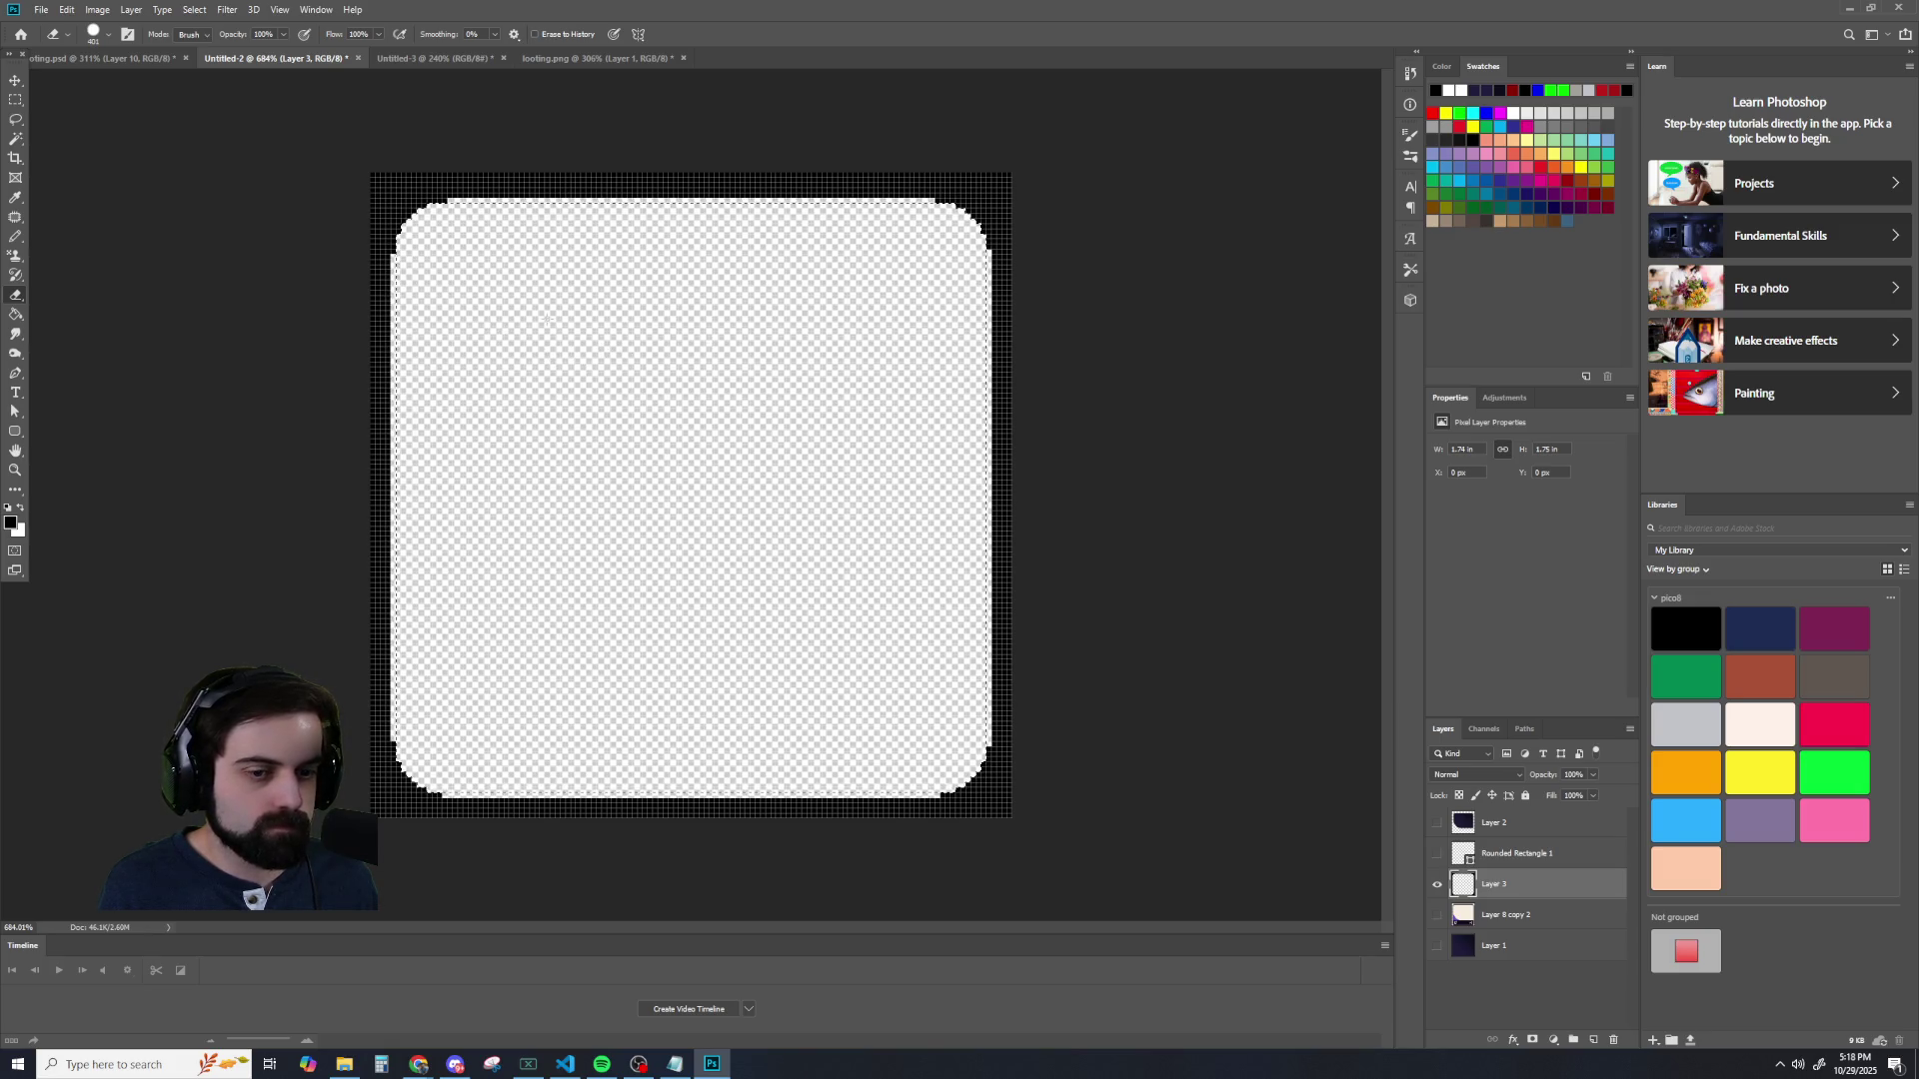
left_click(16, 141)
left_click(394, 192)
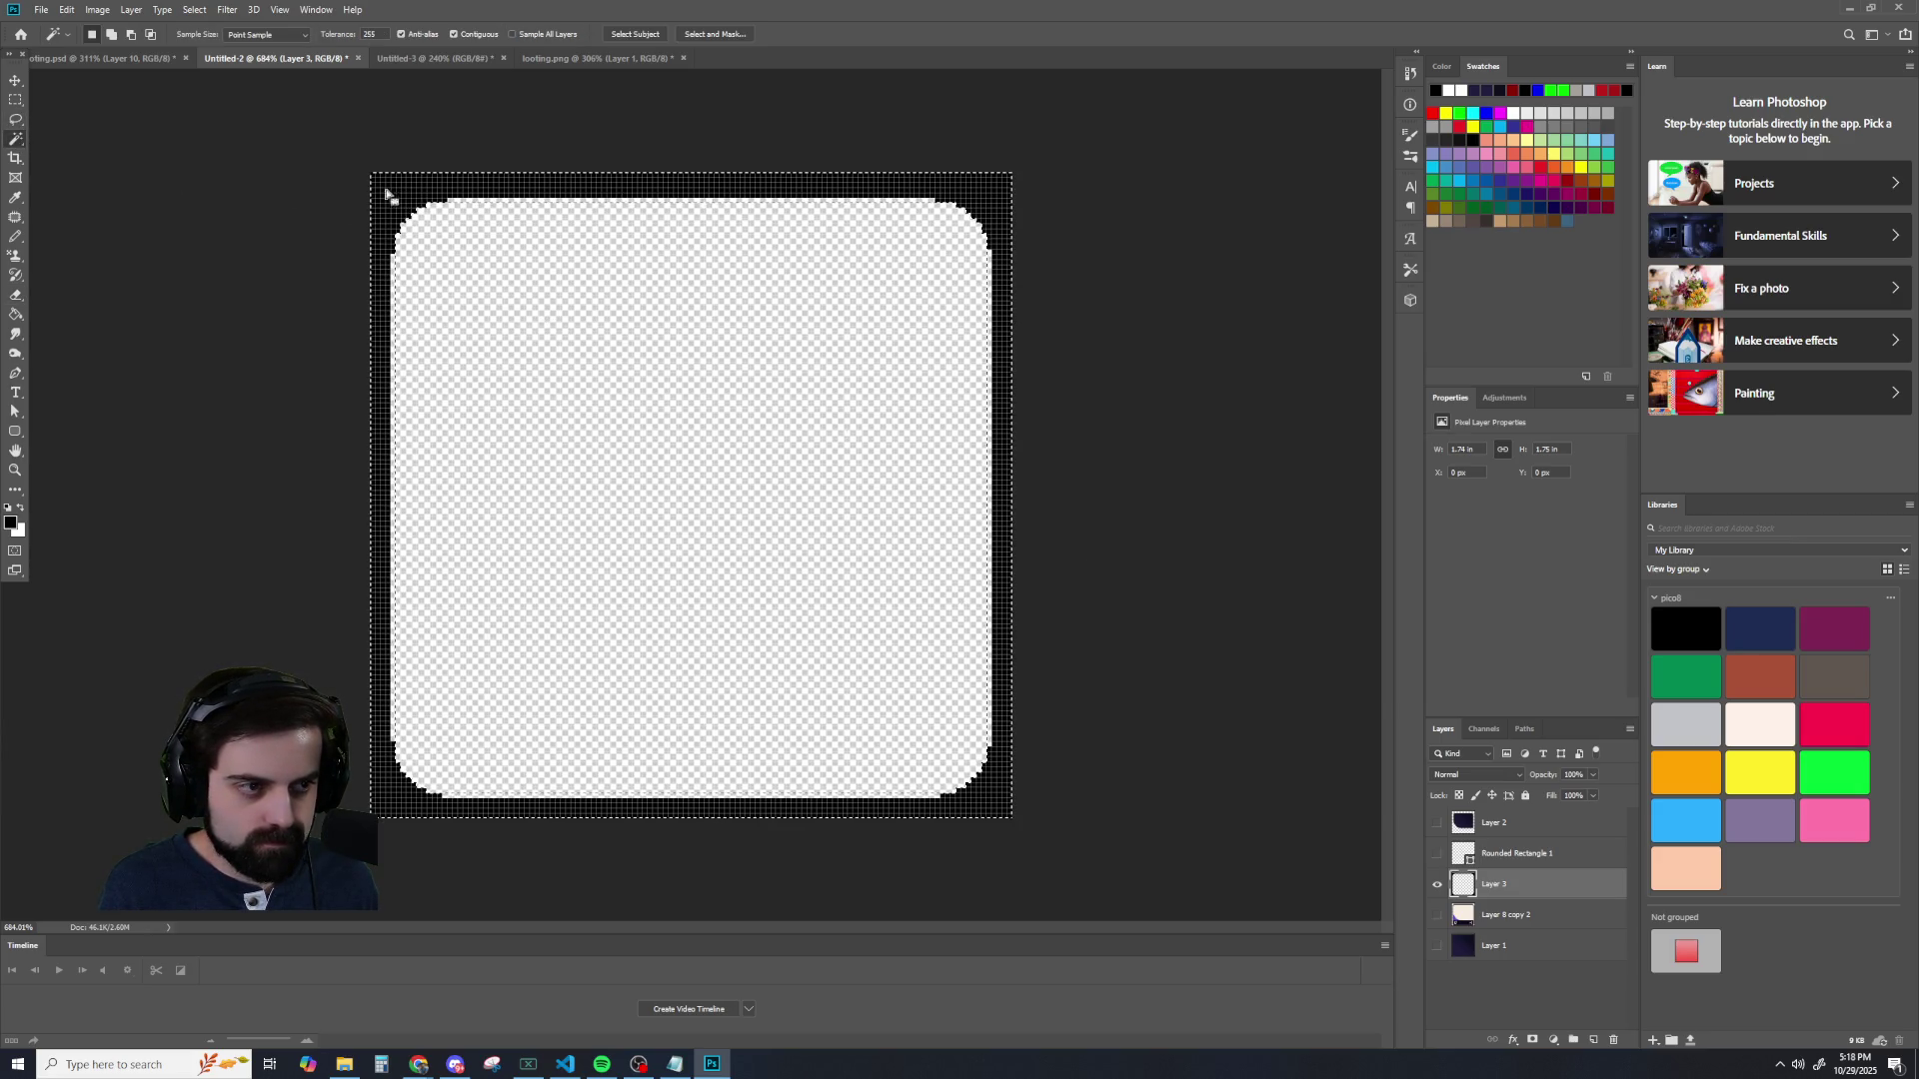
left_click(15, 80)
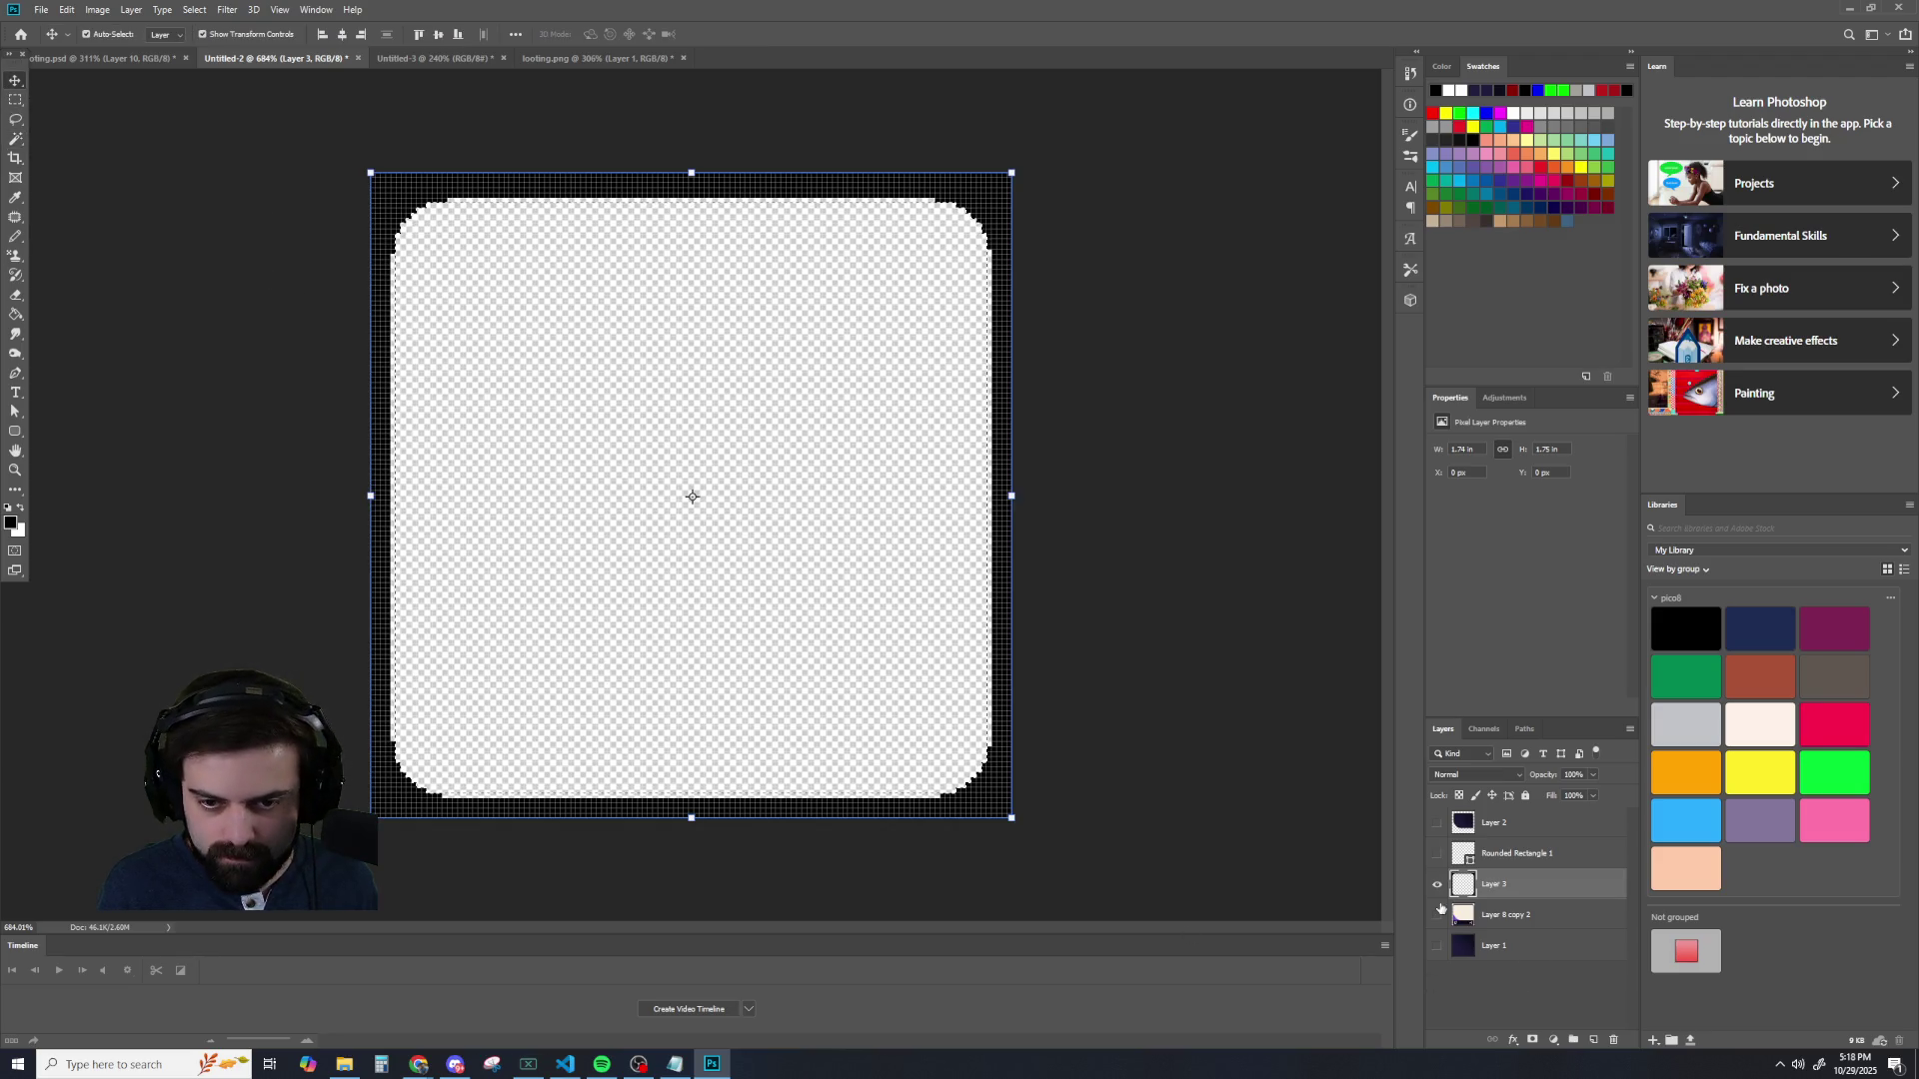
- Show Layer 8 copy 2 and Layer 2, hide Layer 3, and move Layer 8 copy 2 under Layer 2
left_click(1438, 914)
left_click(1517, 916)
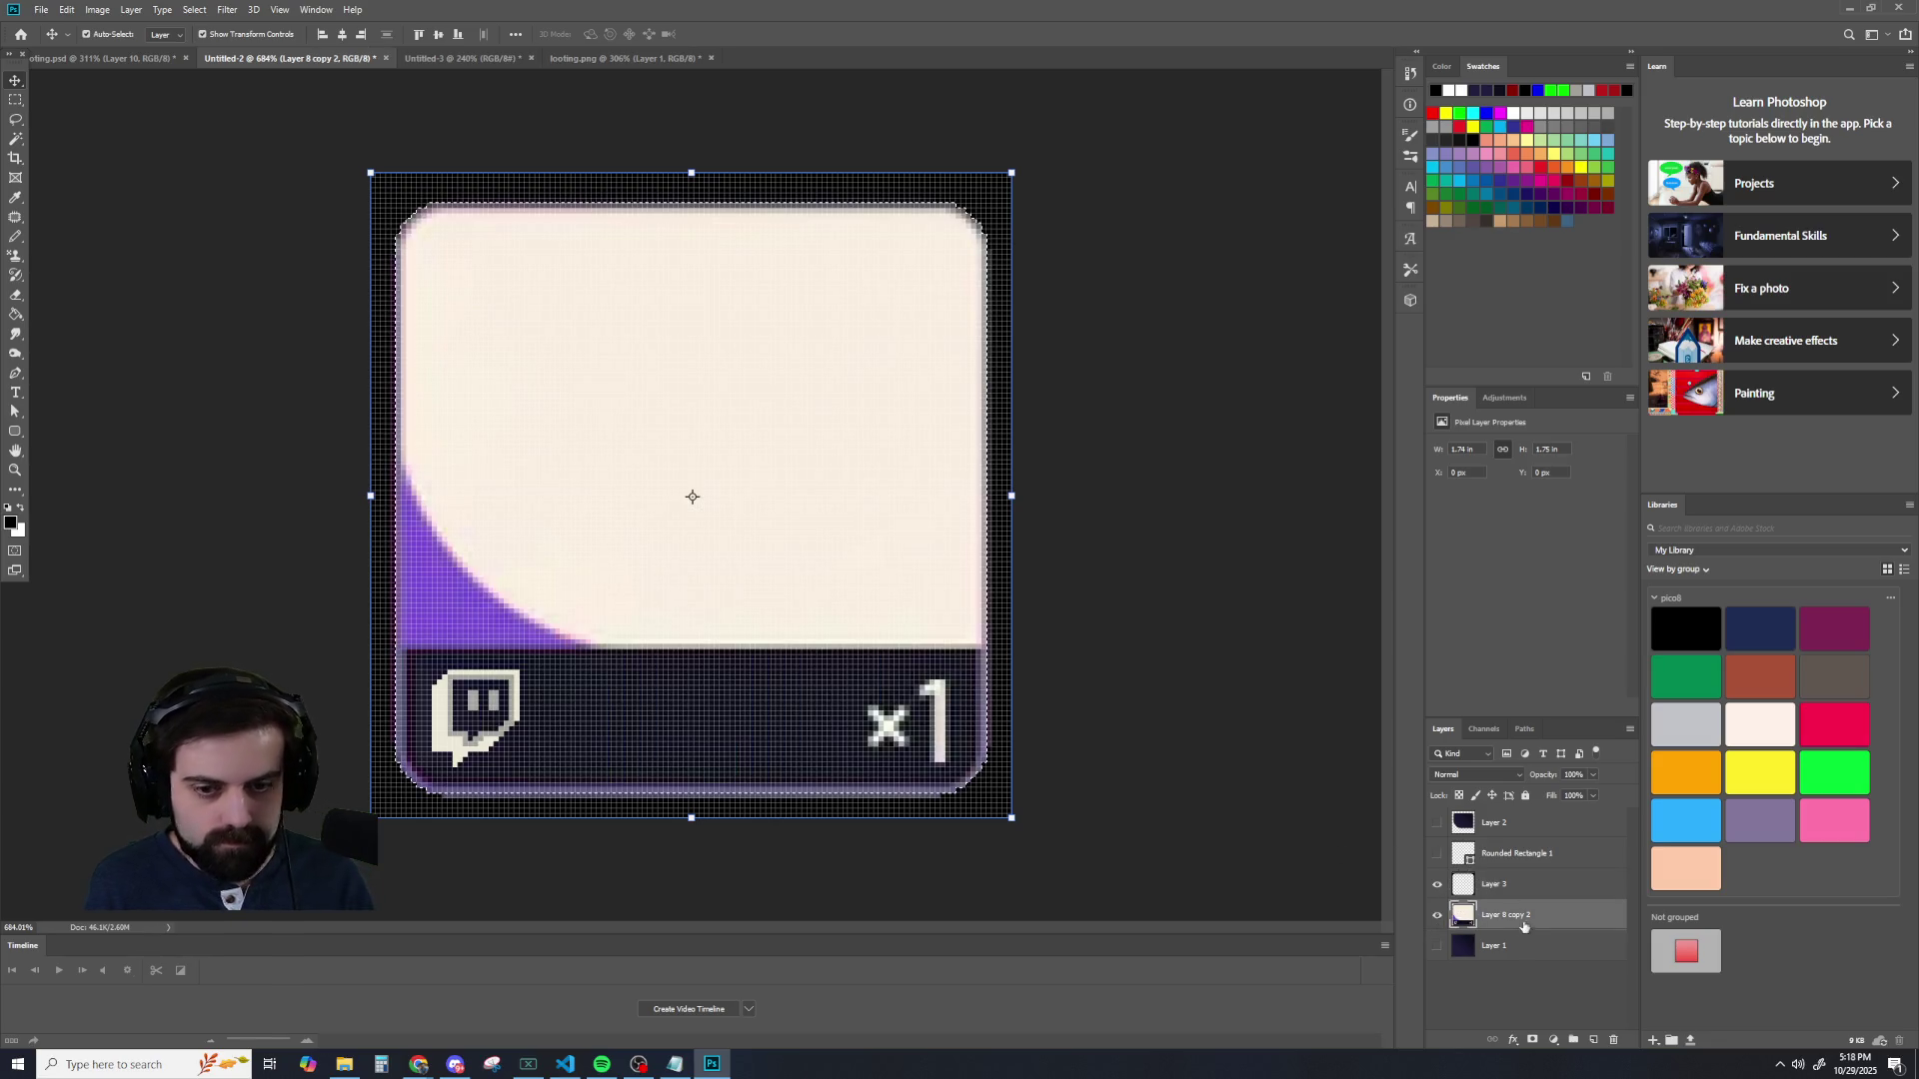
left_click(1438, 883)
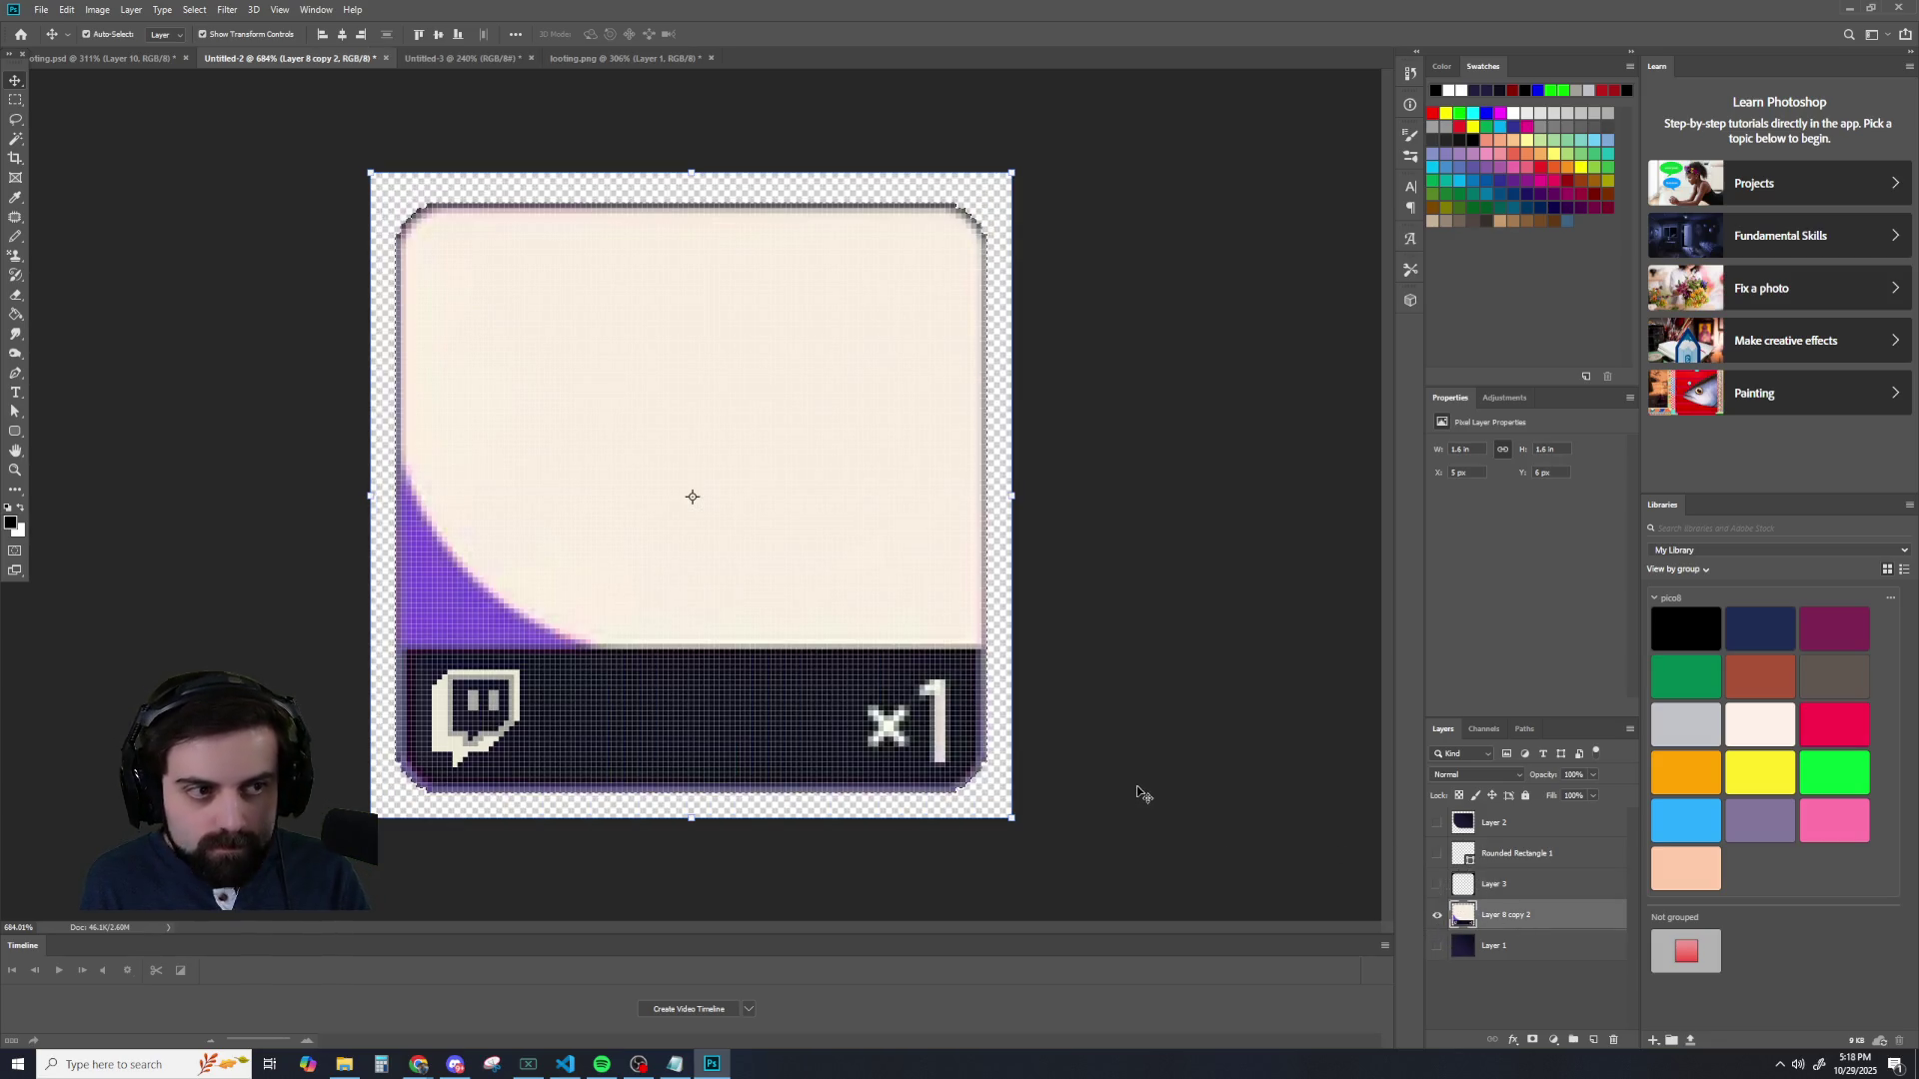
scroll(910, 597, "down", 3)
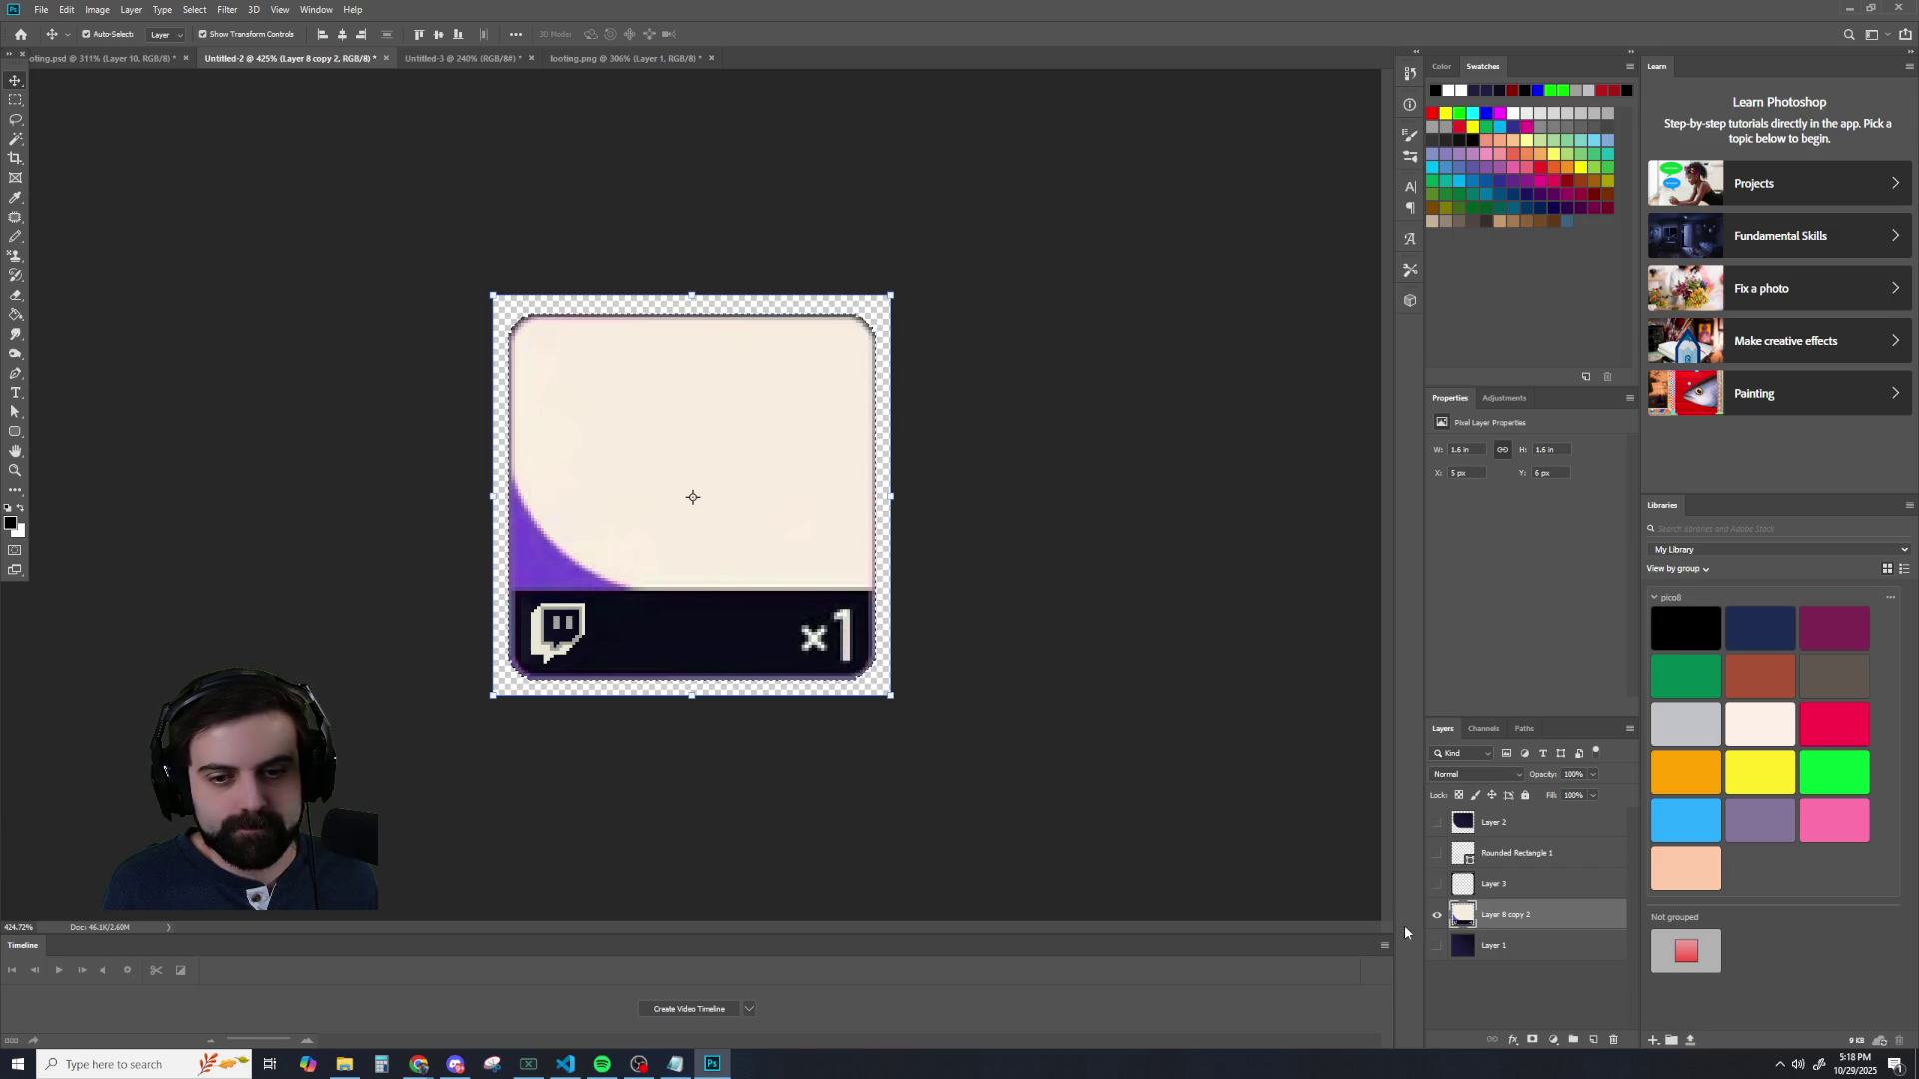
left_click(1437, 822)
scroll(1019, 740, "down", 1)
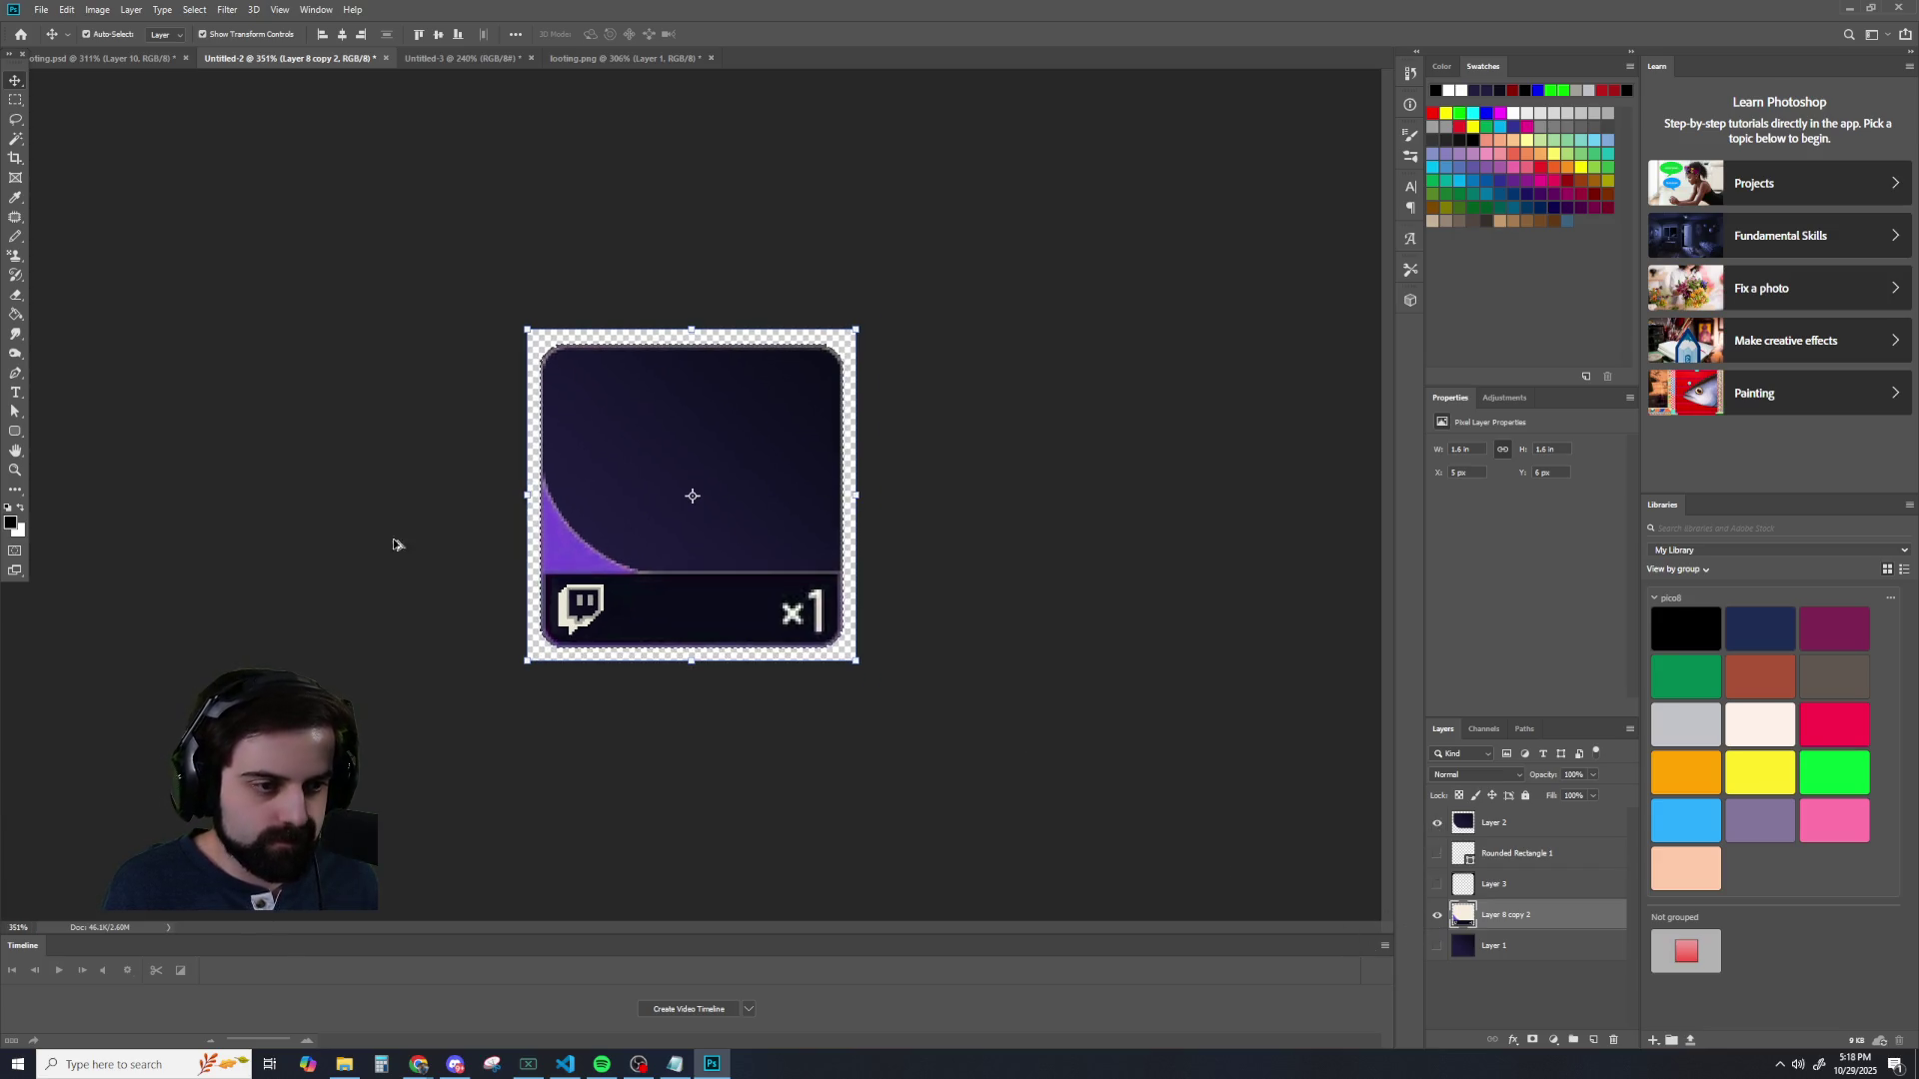
left_click(20, 101)
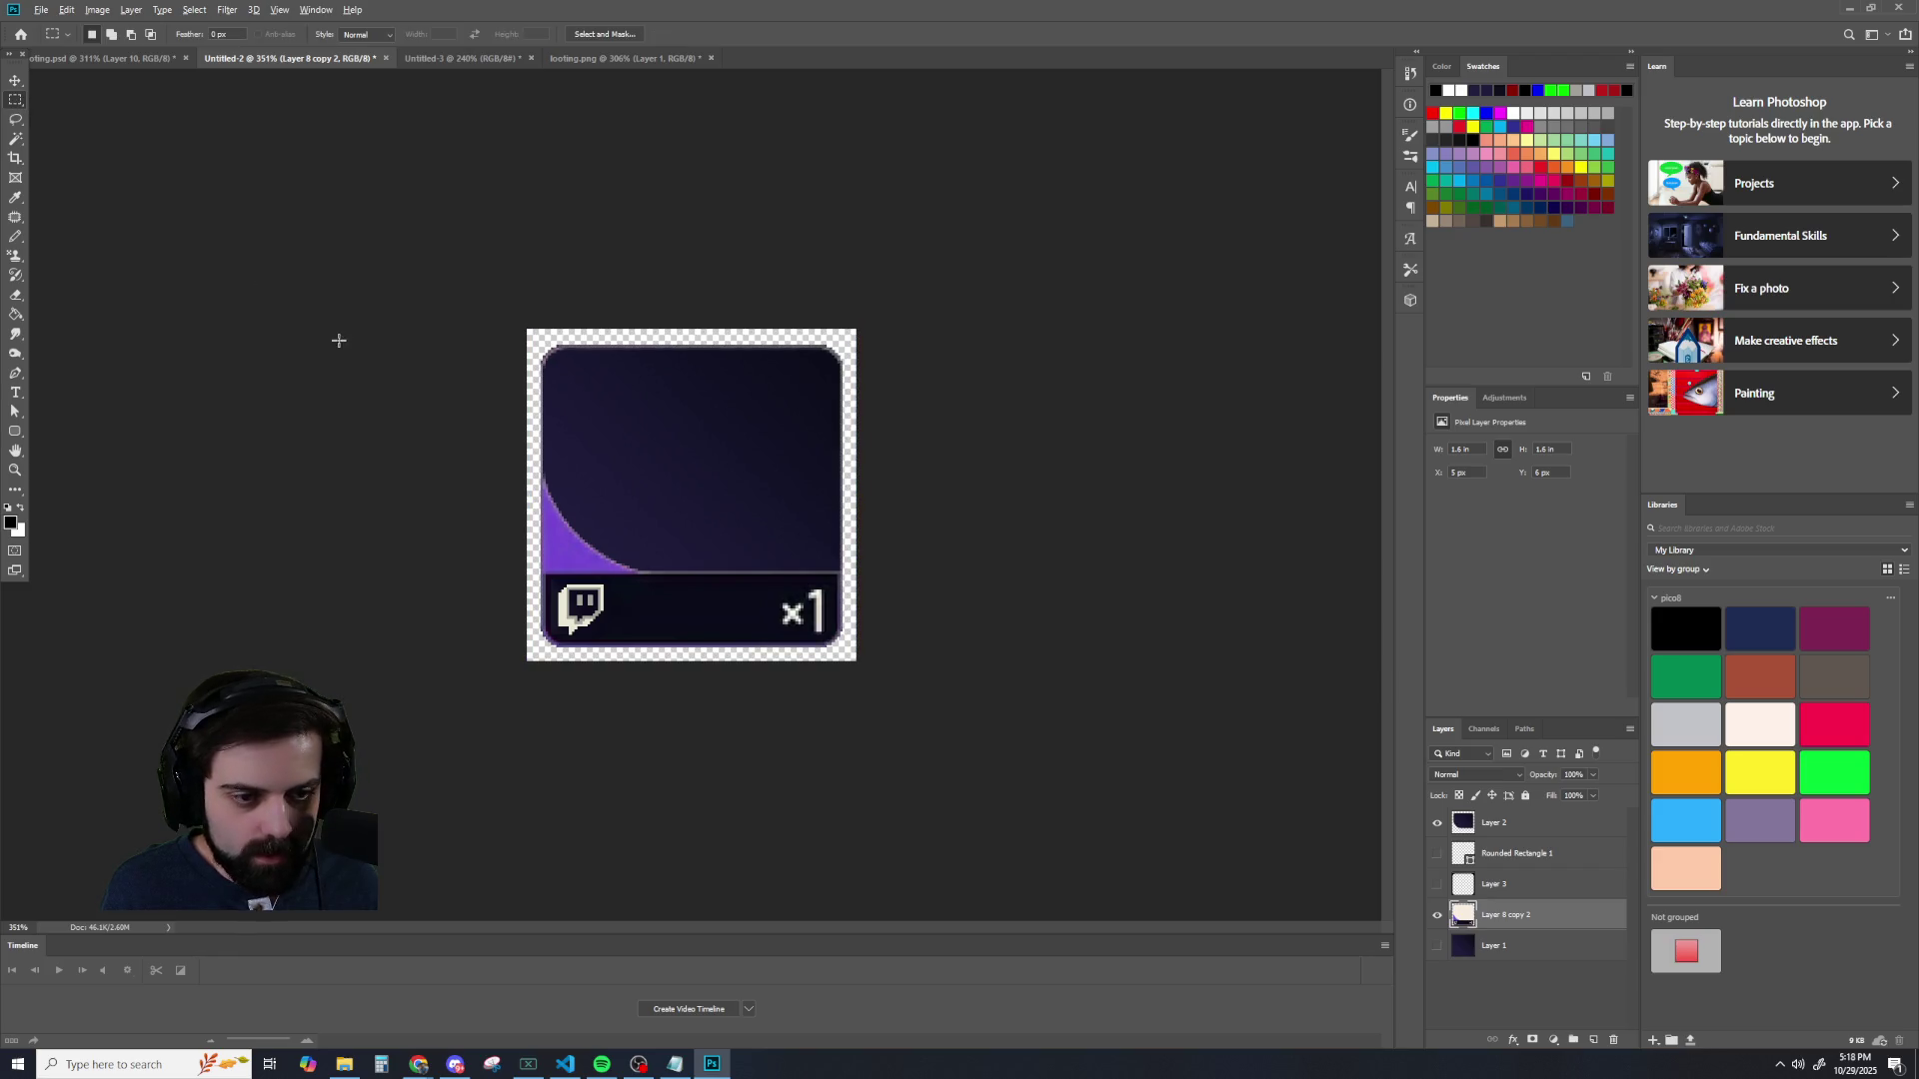
scroll(340, 335, "down", 2)
scroll(315, 310, "down", 1)
scroll(334, 313, "up", 2)
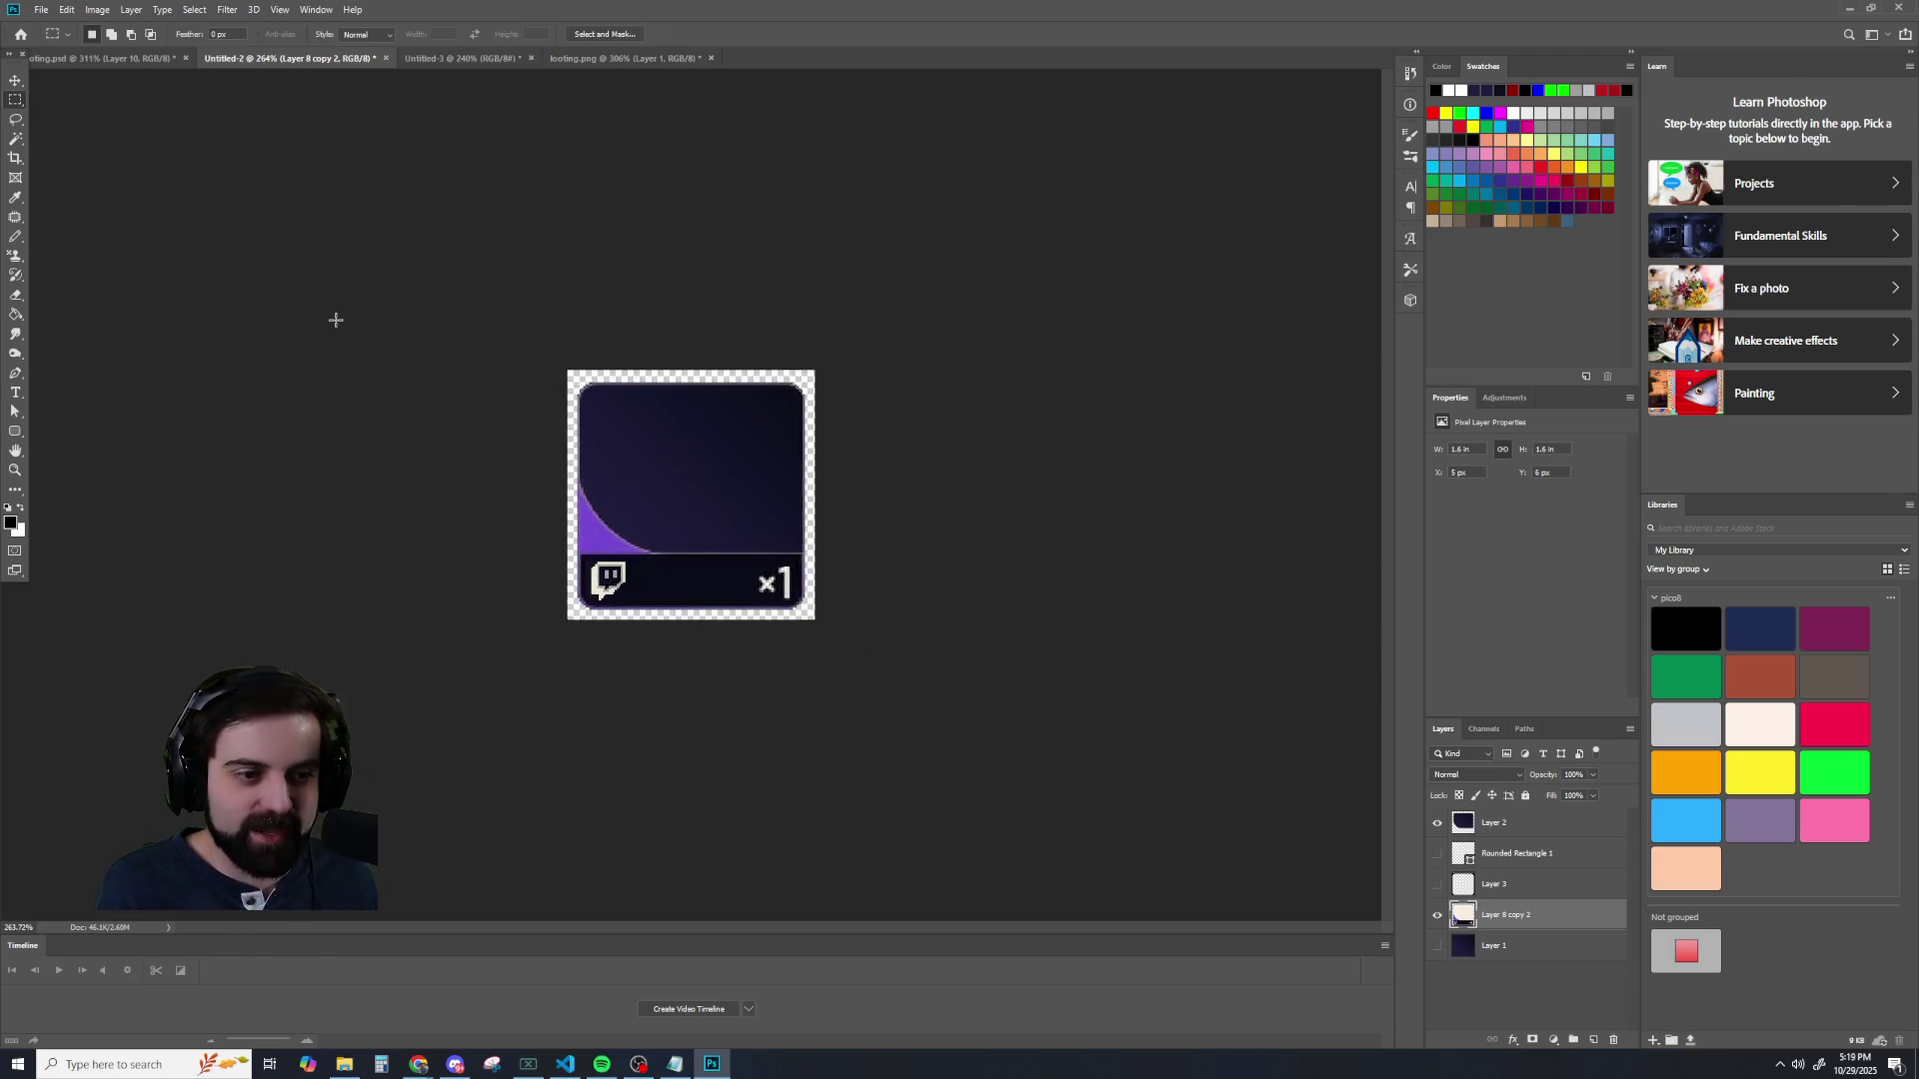
scroll(327, 326, "up", 1)
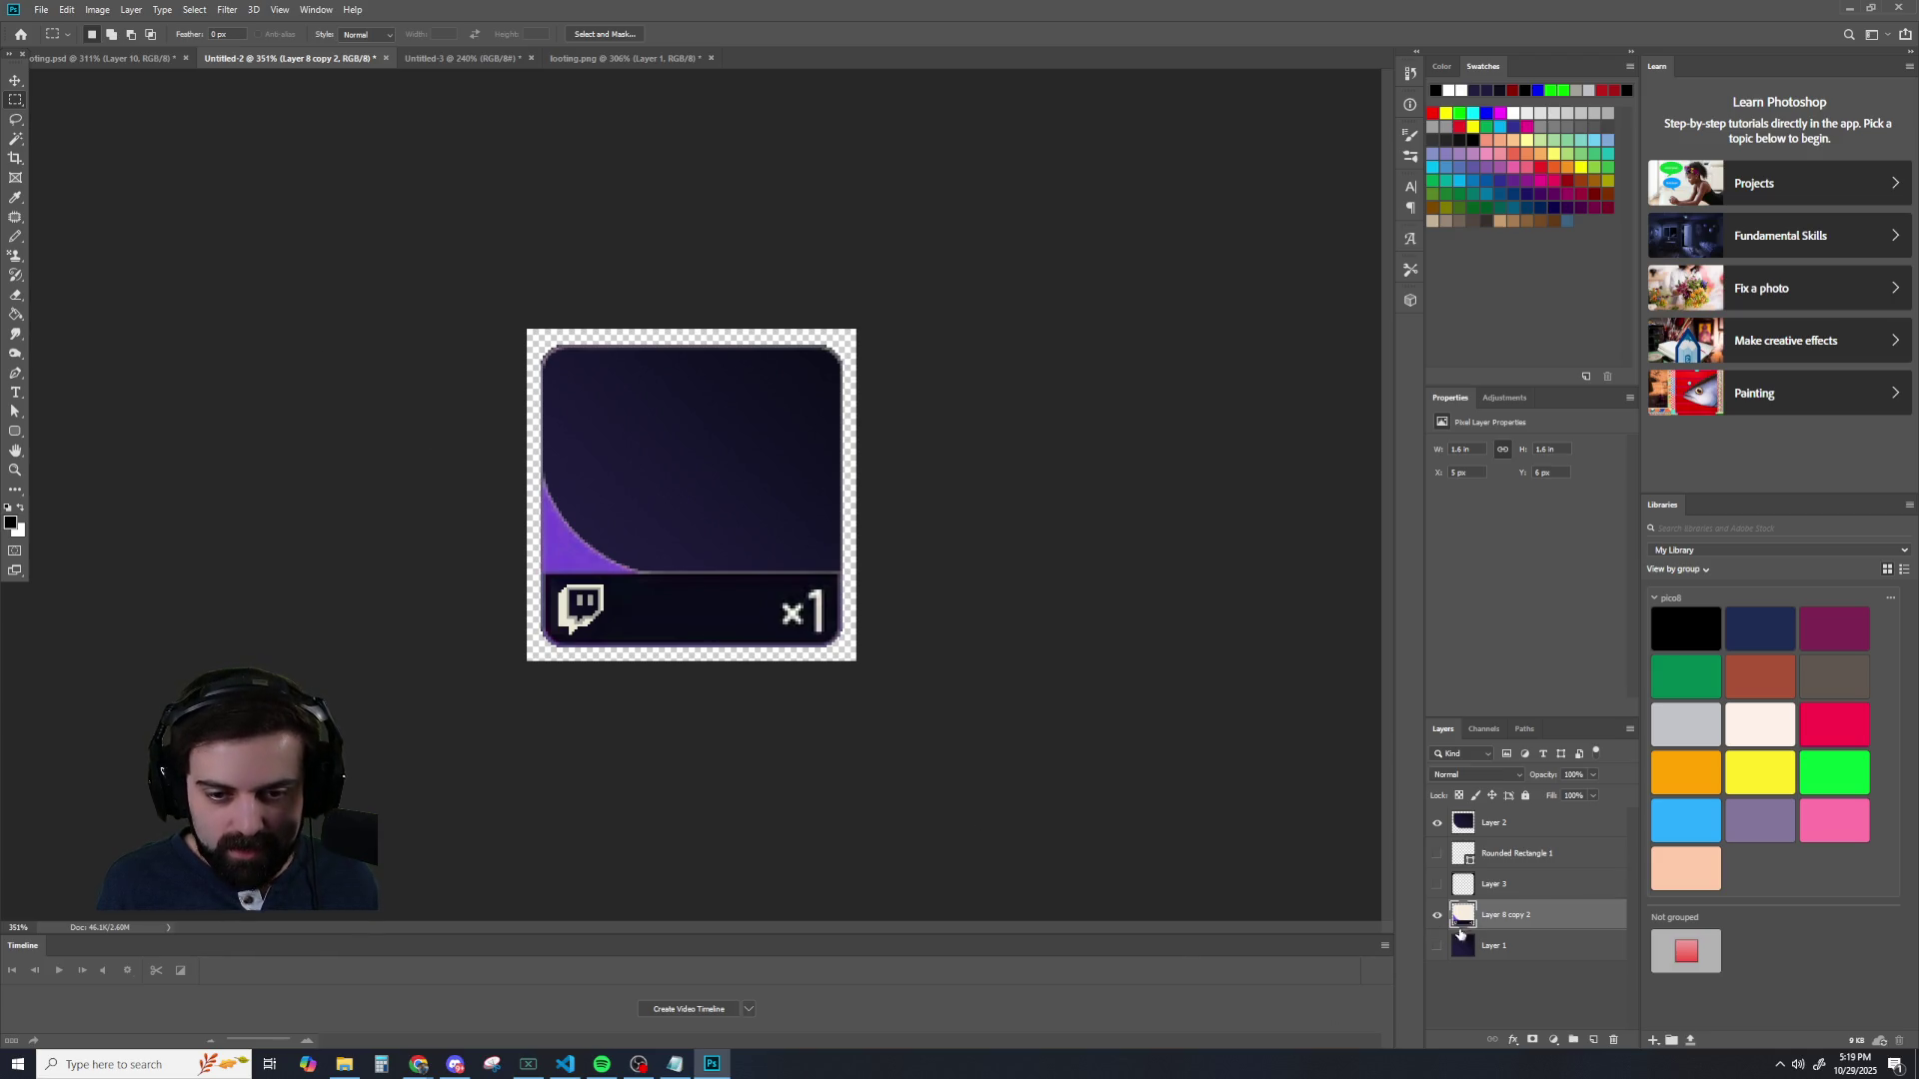
left_click_drag(1497, 924, 1501, 853)
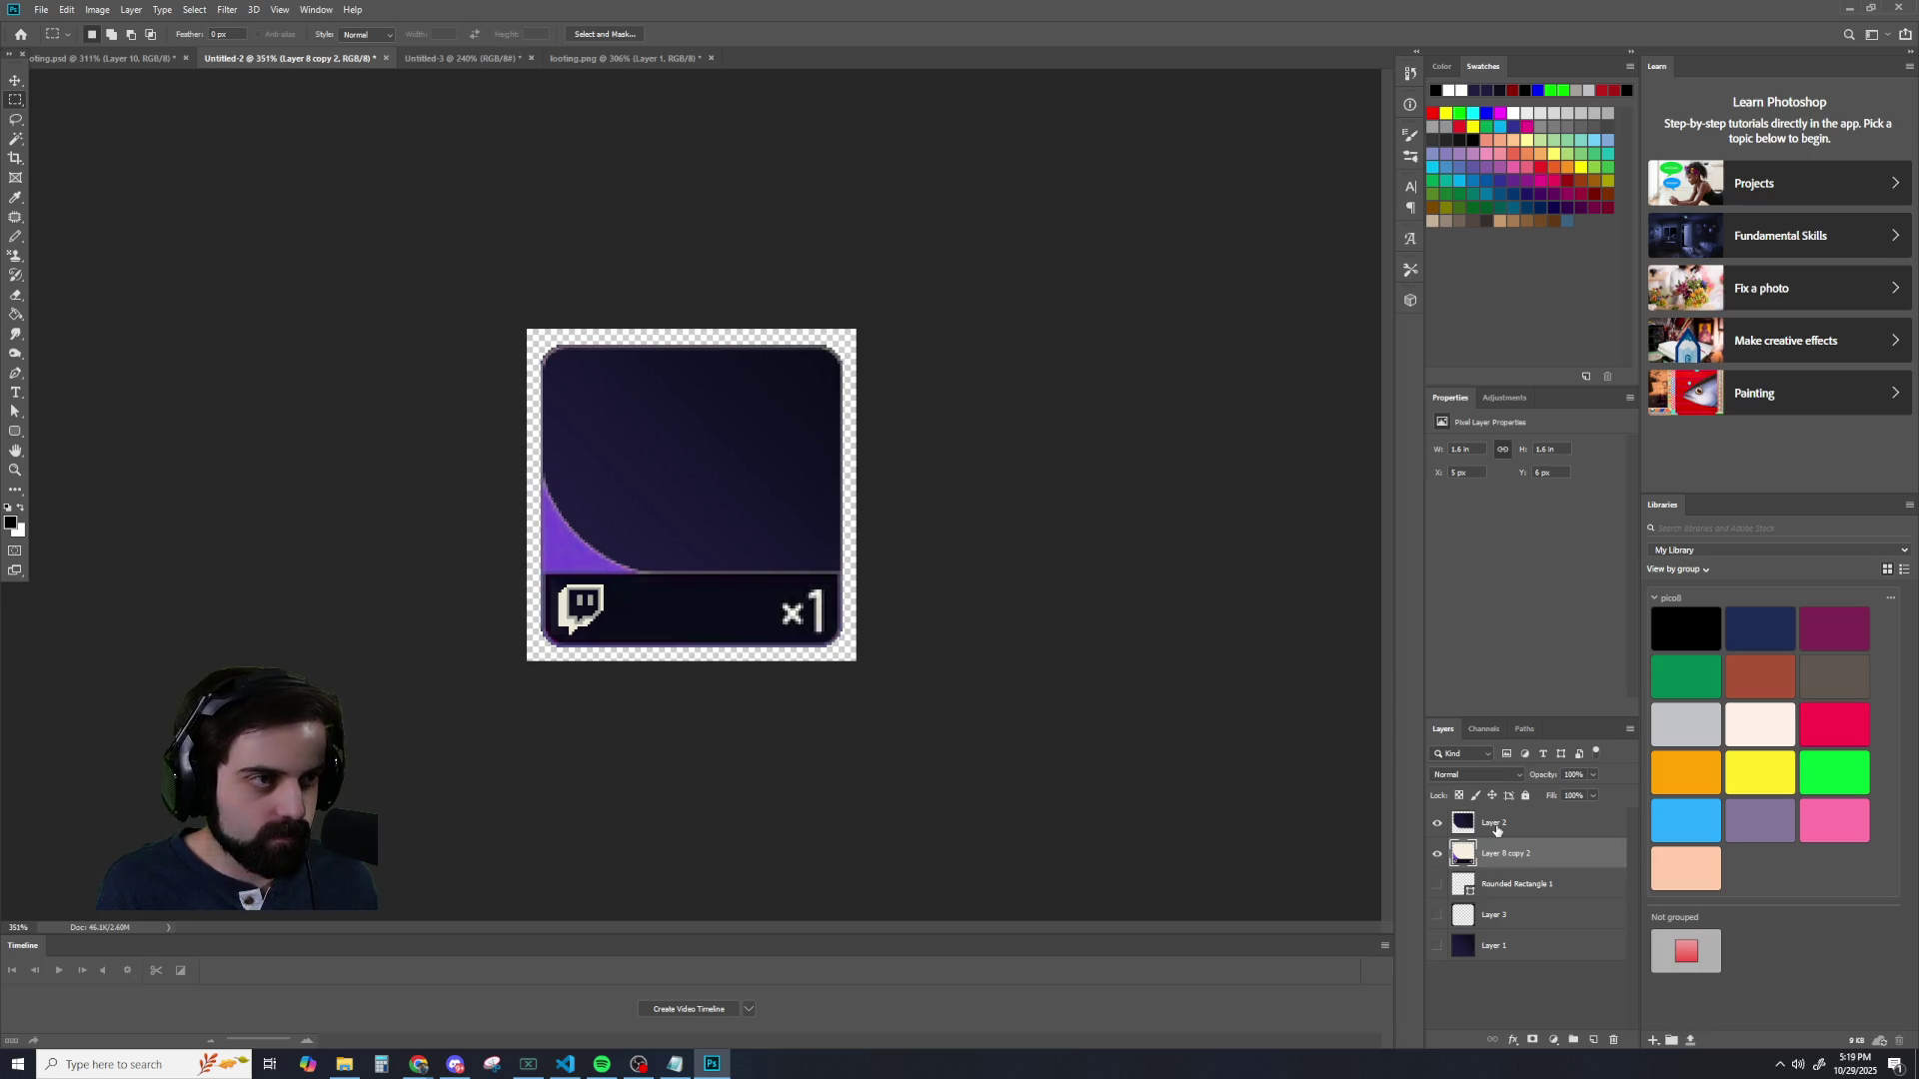
- Duplicate the Layer 8 copy 2 card artwork layer
left_click(1497, 825, "shift")
right_click(1494, 830)
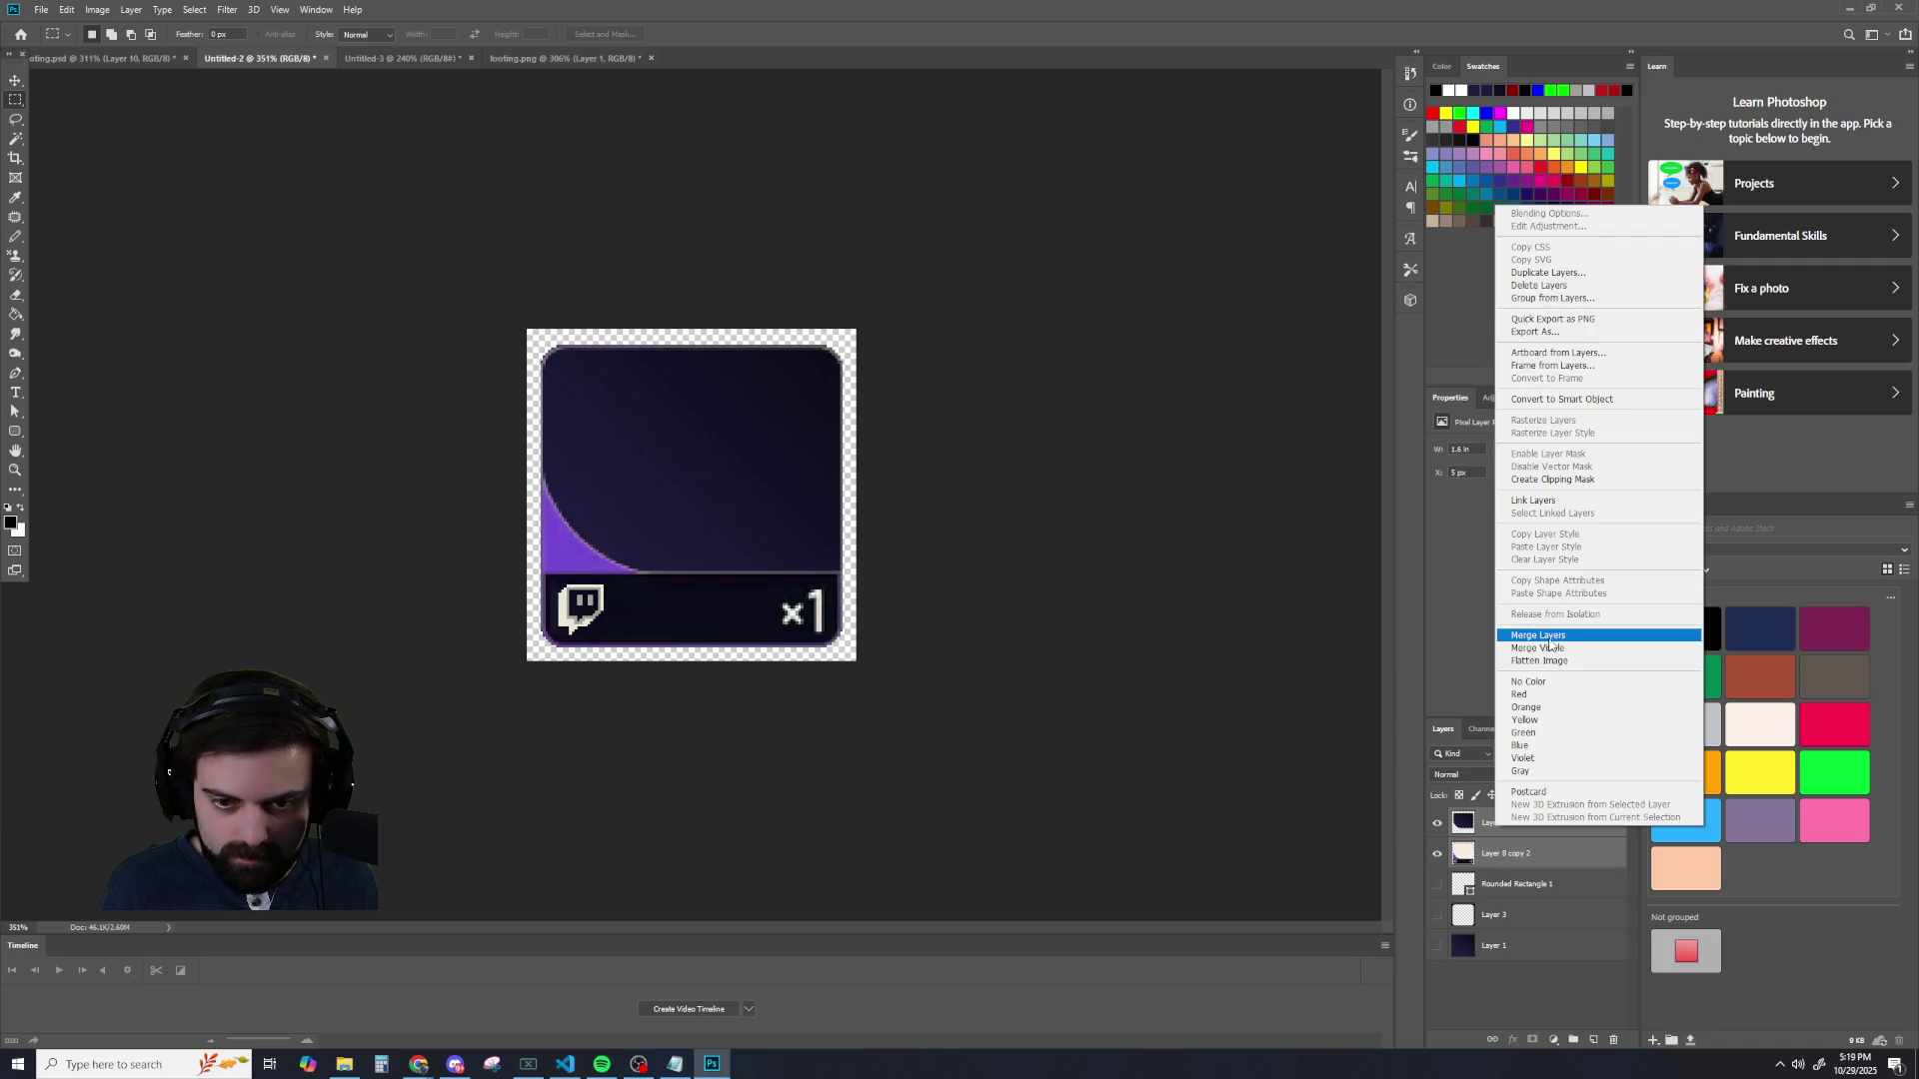
right_click(1491, 856)
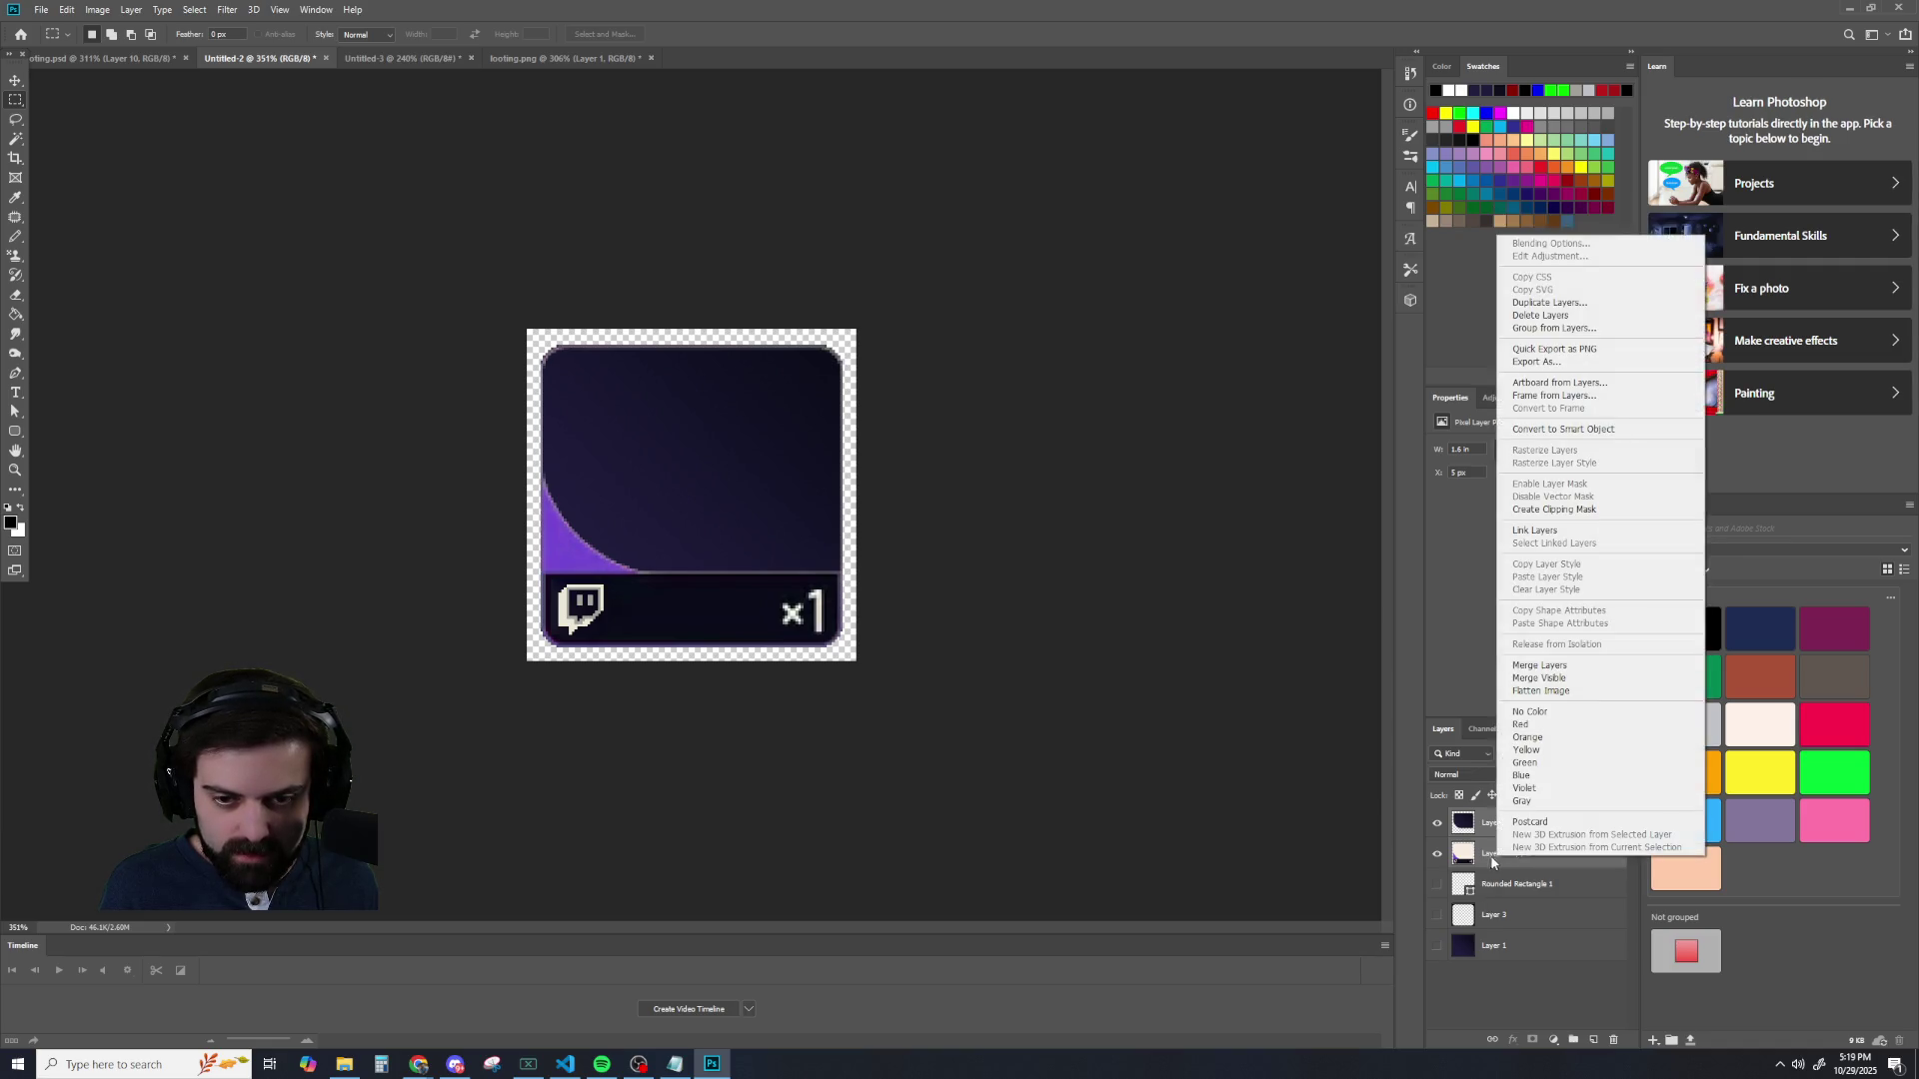
left_click(1491, 856)
left_click(1497, 855)
right_click(1496, 858)
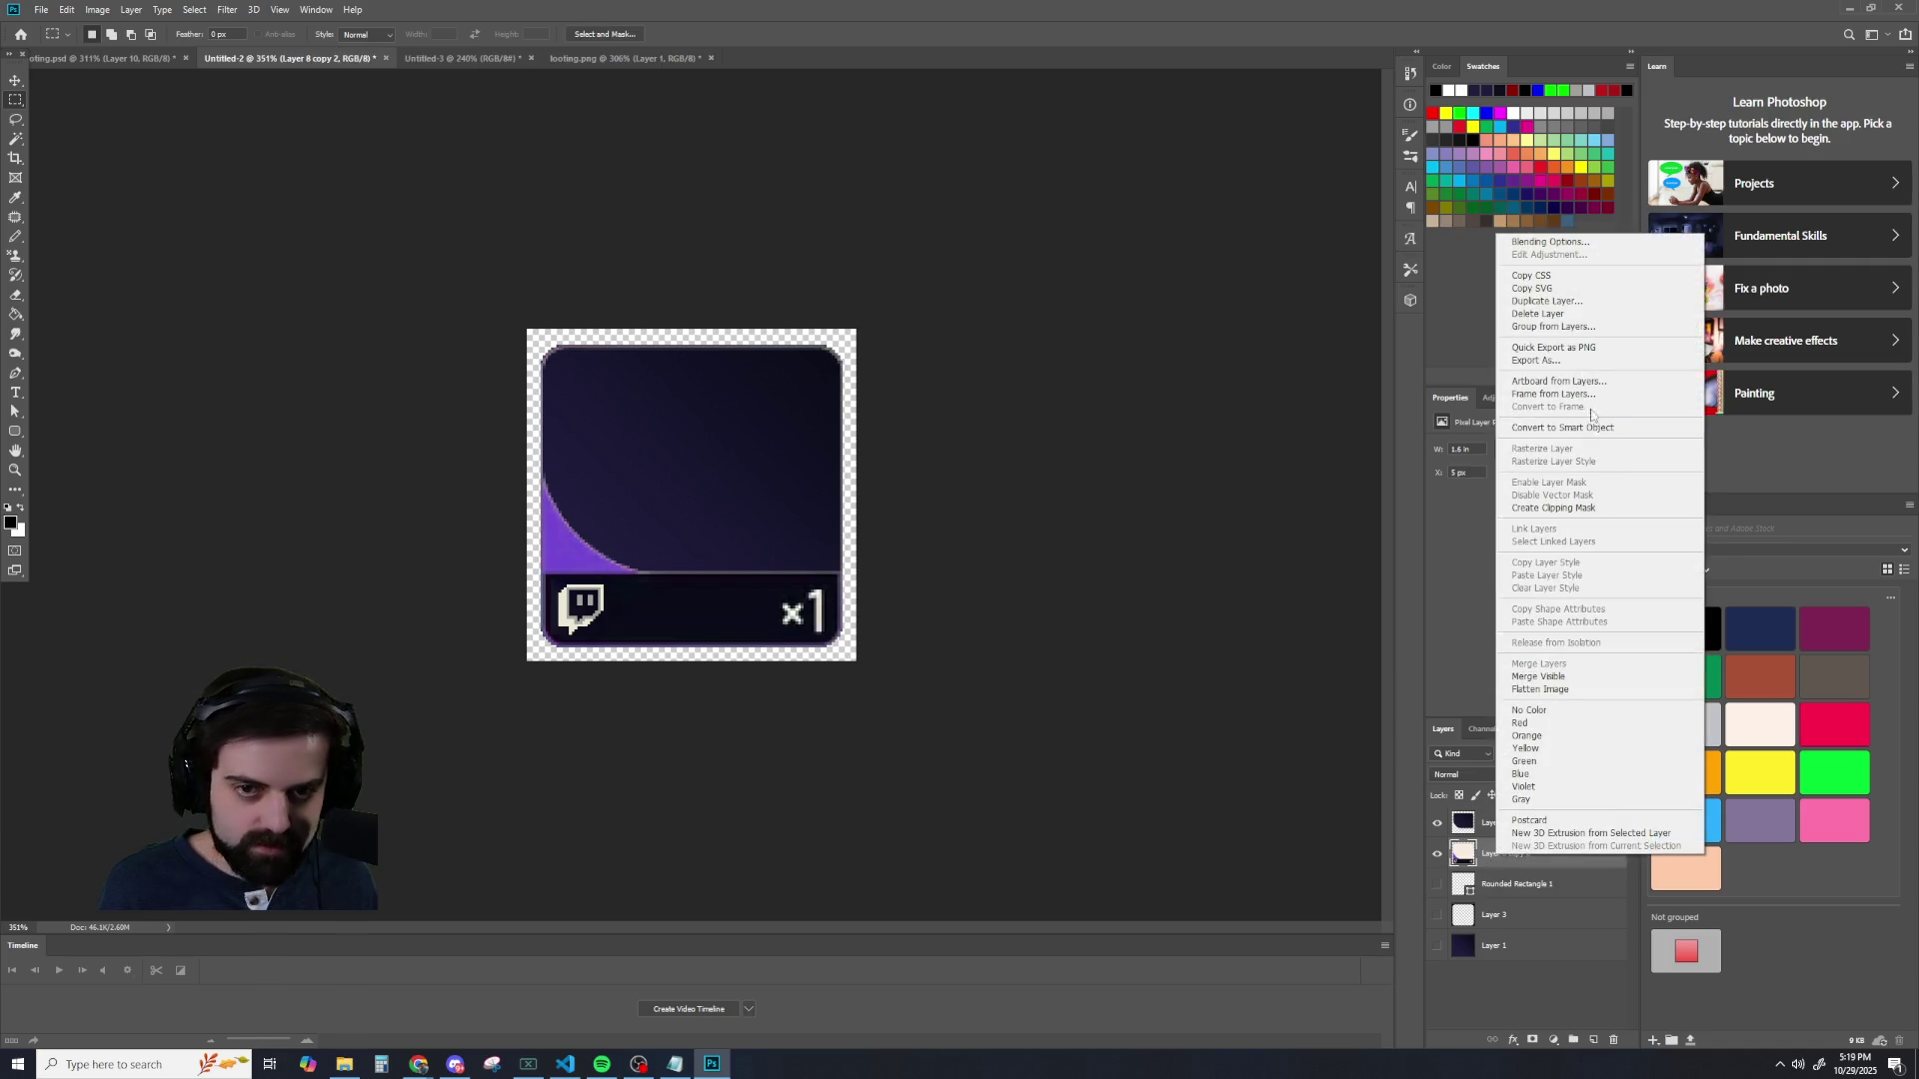
left_click(1539, 303)
left_click(1480, 459)
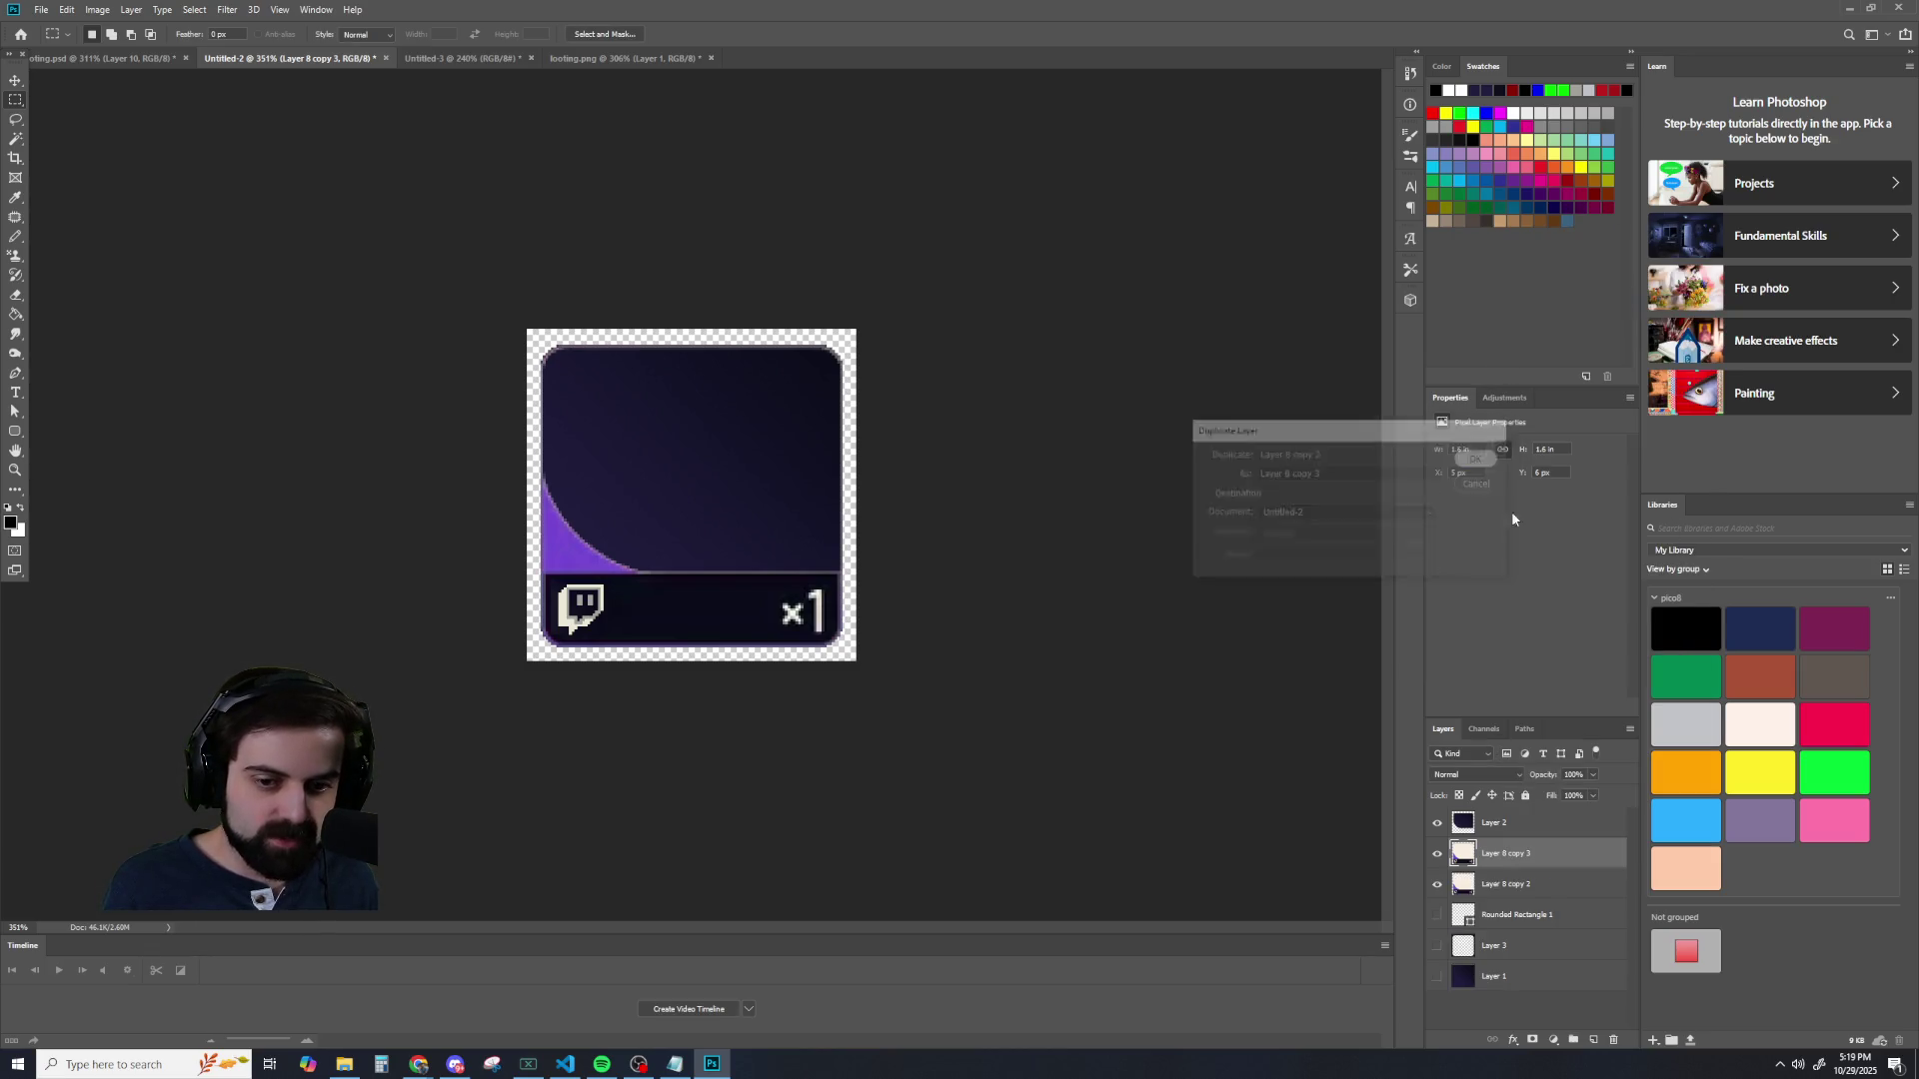
- Duplicate Layer 2 as a backup copy
left_click(1491, 824, "ctrl")
left_click(1492, 825)
right_click(1491, 826)
left_click(1539, 264)
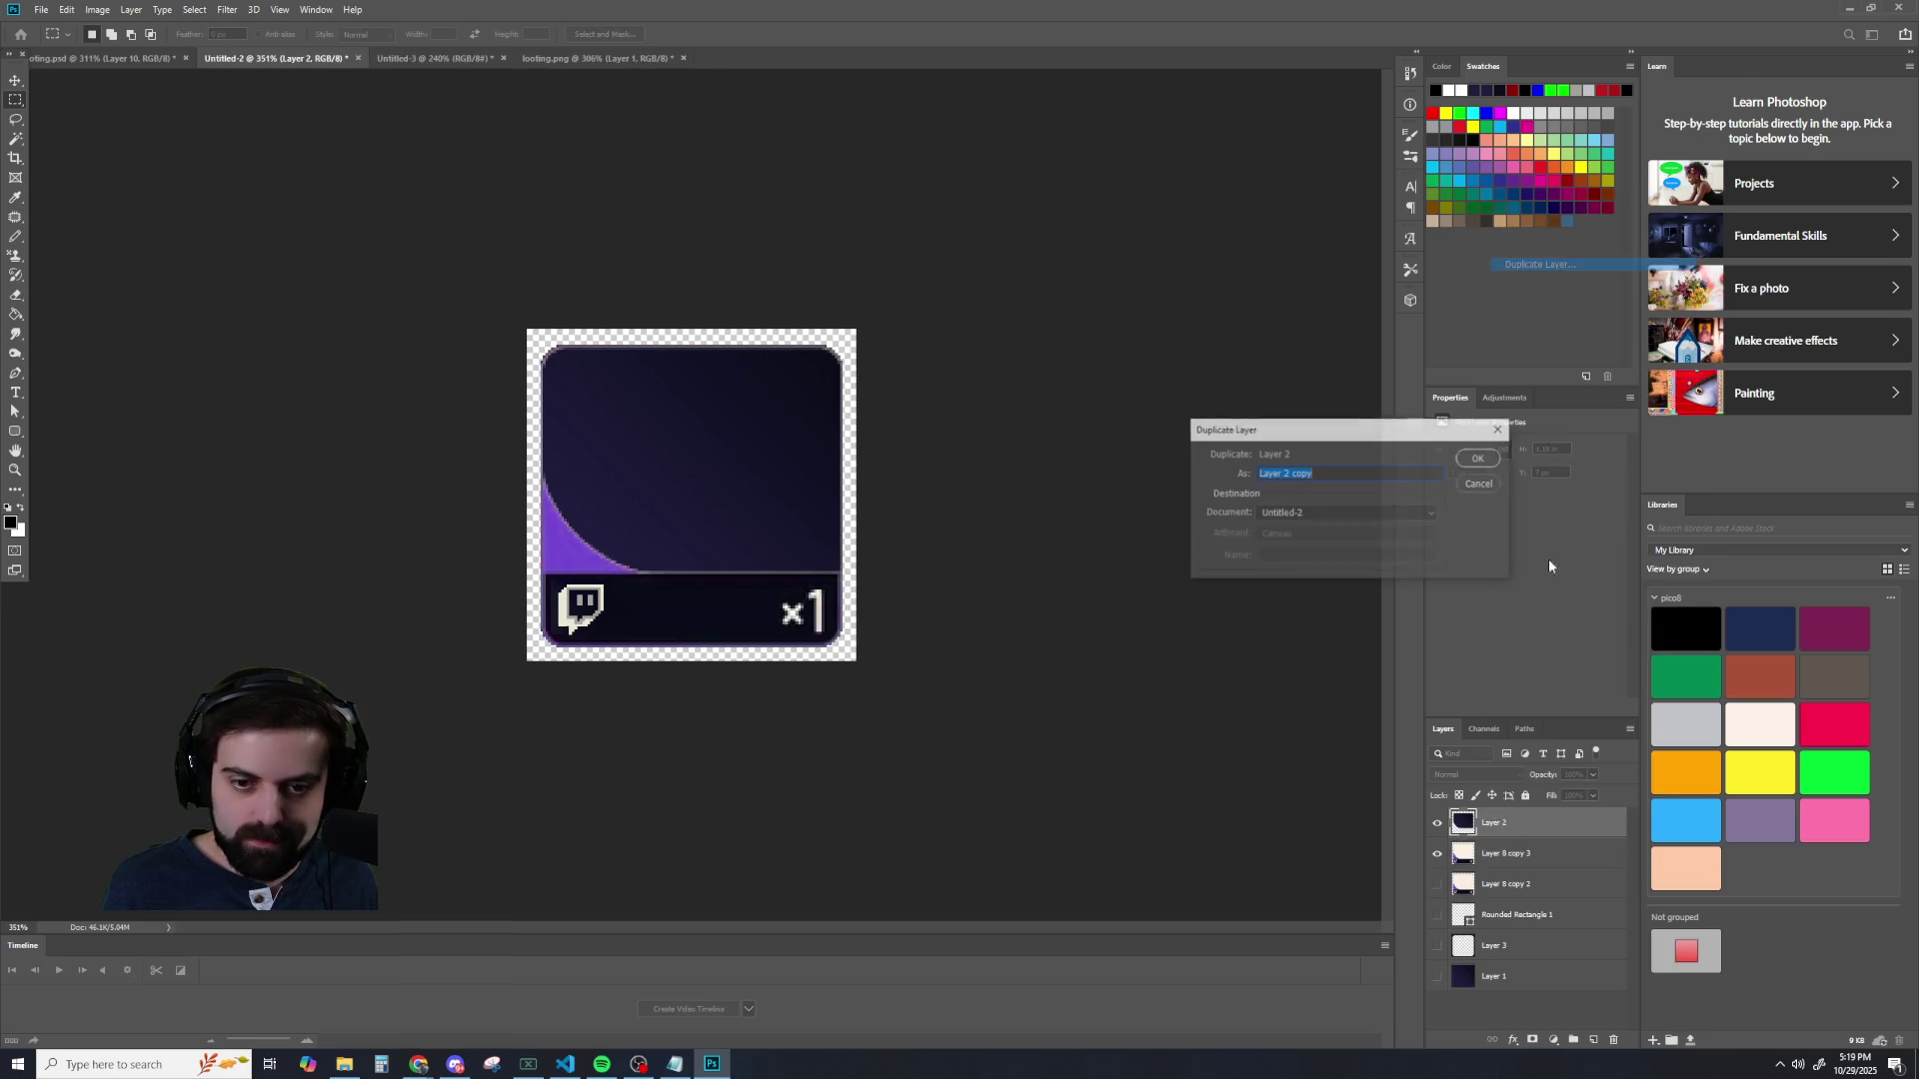
left_click(1477, 458)
- Merge Layer 8 copy 3 into Layer 2 and hide the Layer 2 copy backup
left_click(1497, 855)
left_click(1499, 886, "ctrl")
right_click(1499, 897)
left_click(1524, 700)
left_click(1439, 826)
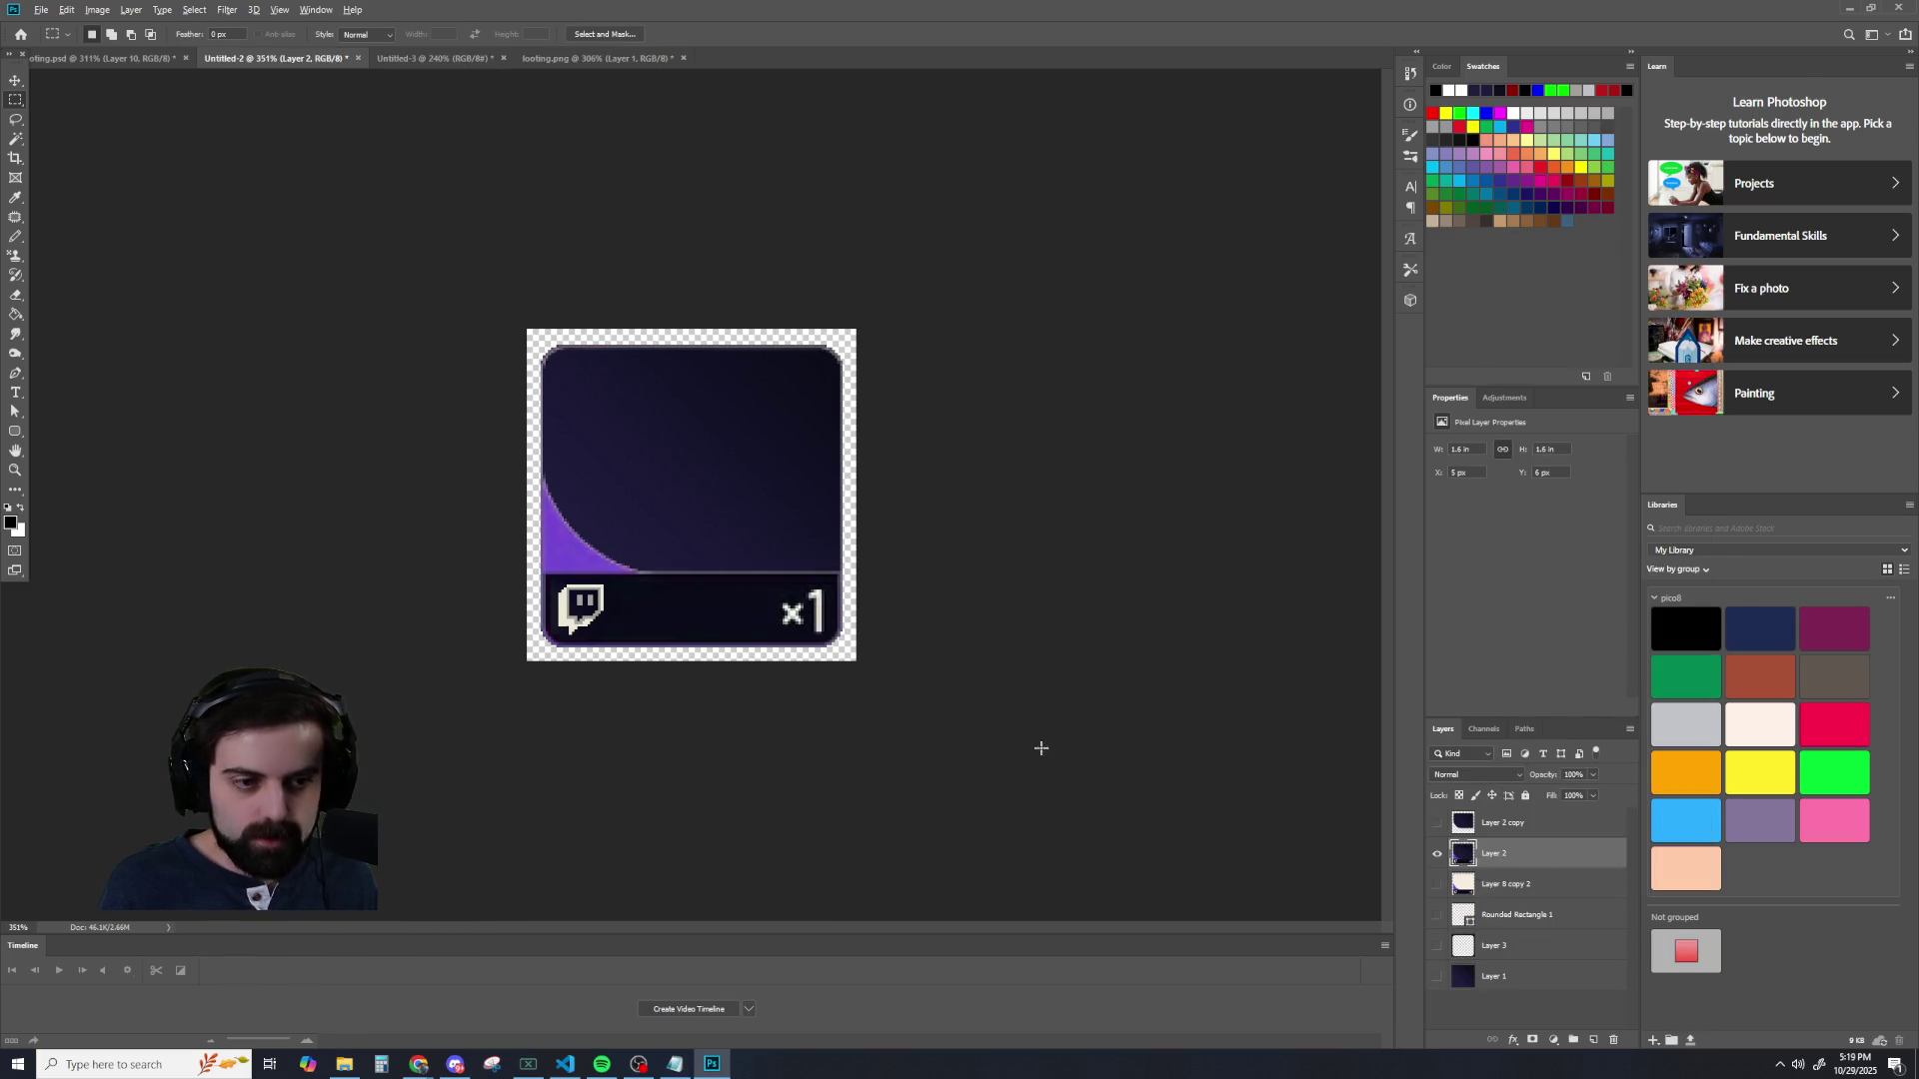
scroll(1044, 750, "down", 5)
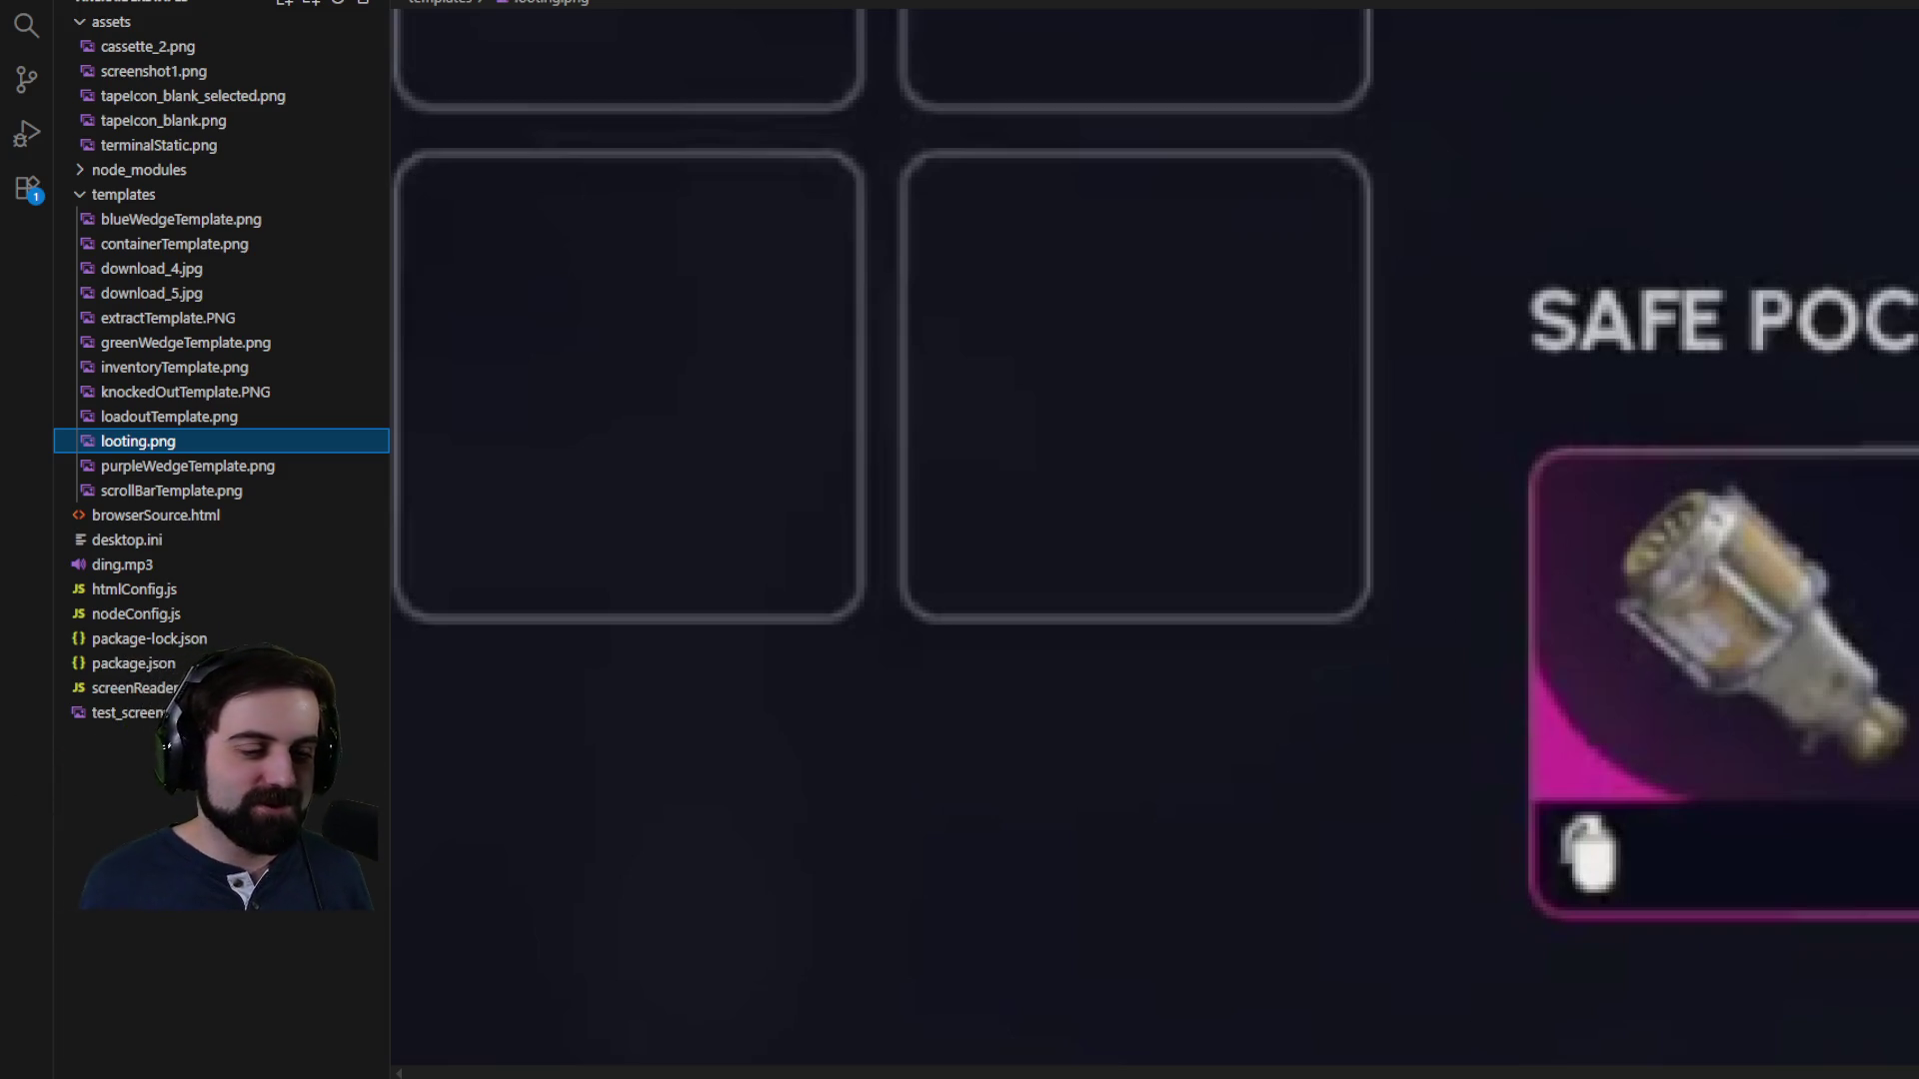
- Switch from VS Code back to Photoshop
key("alt+Tab")
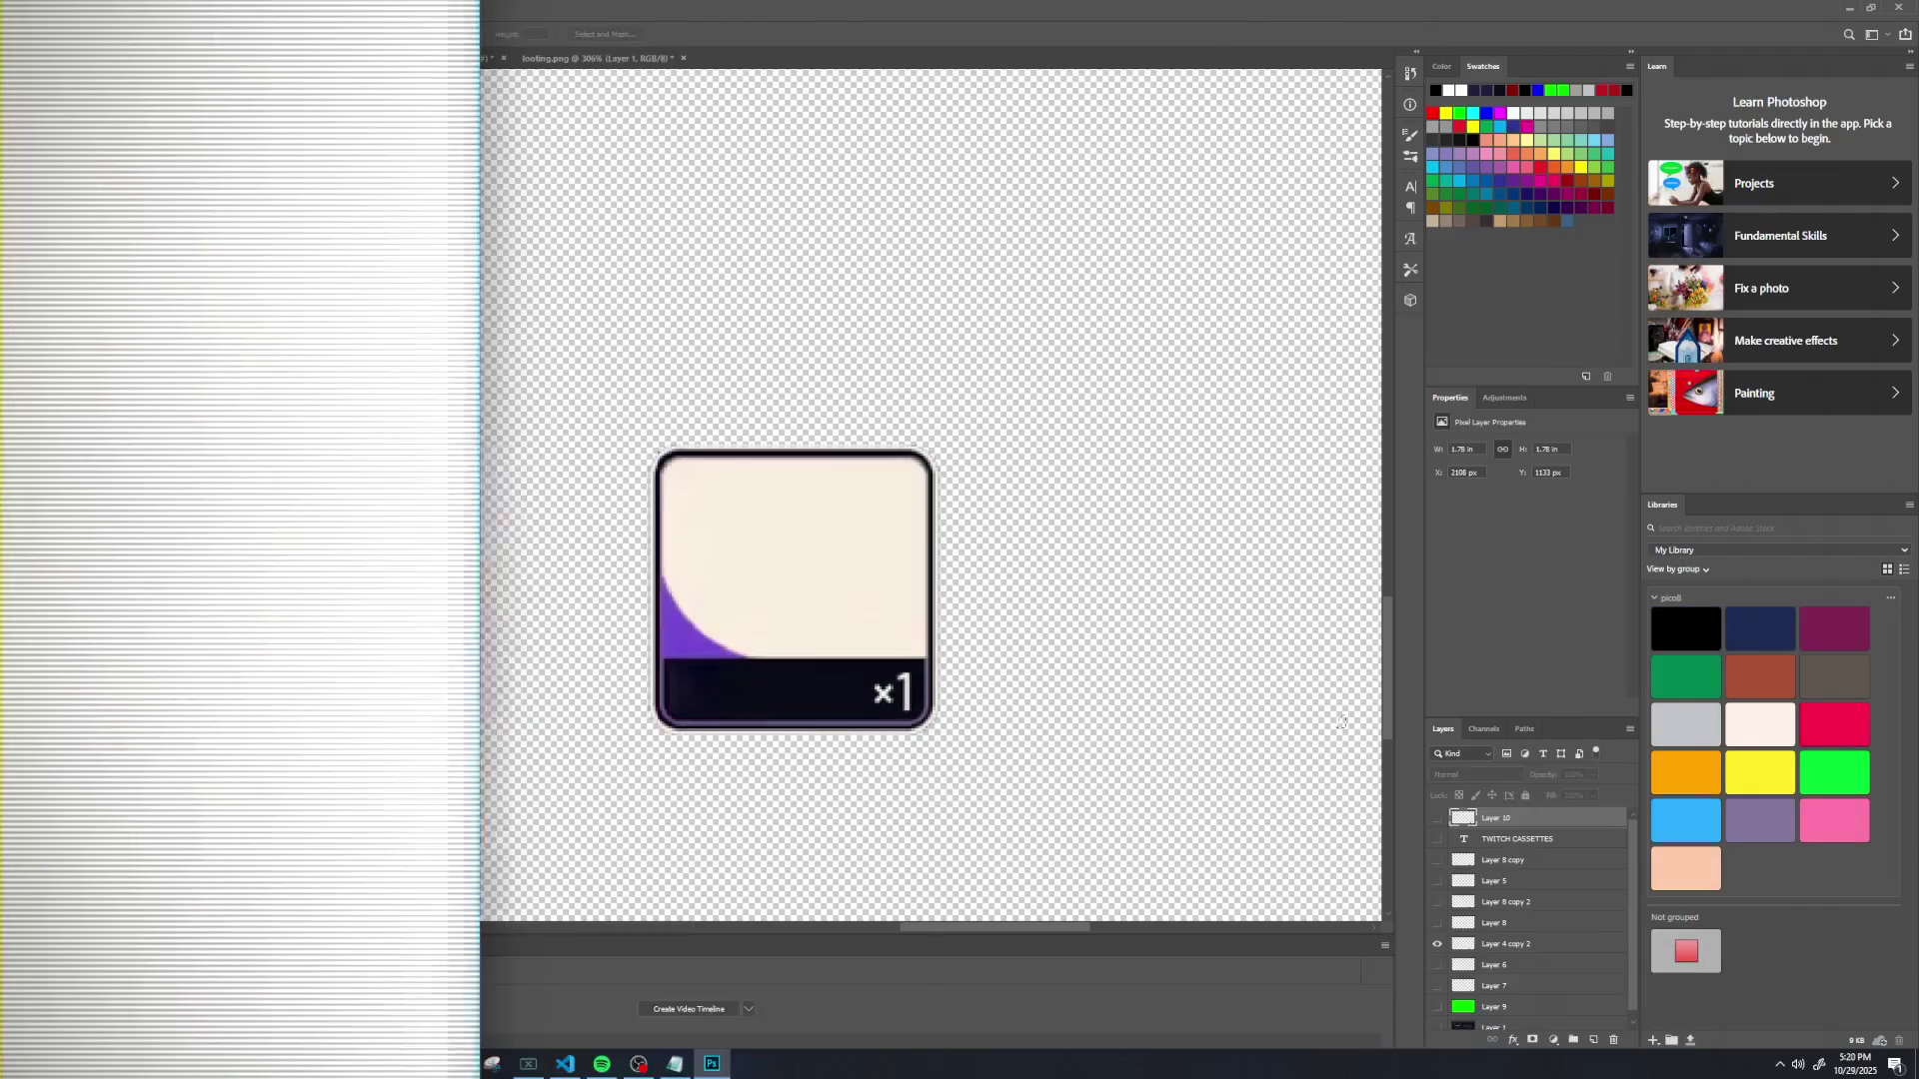
- Cycle through the Untitled-2, Untitled-3 and looting.png documents, then return to looting.psd
left_click(445, 64)
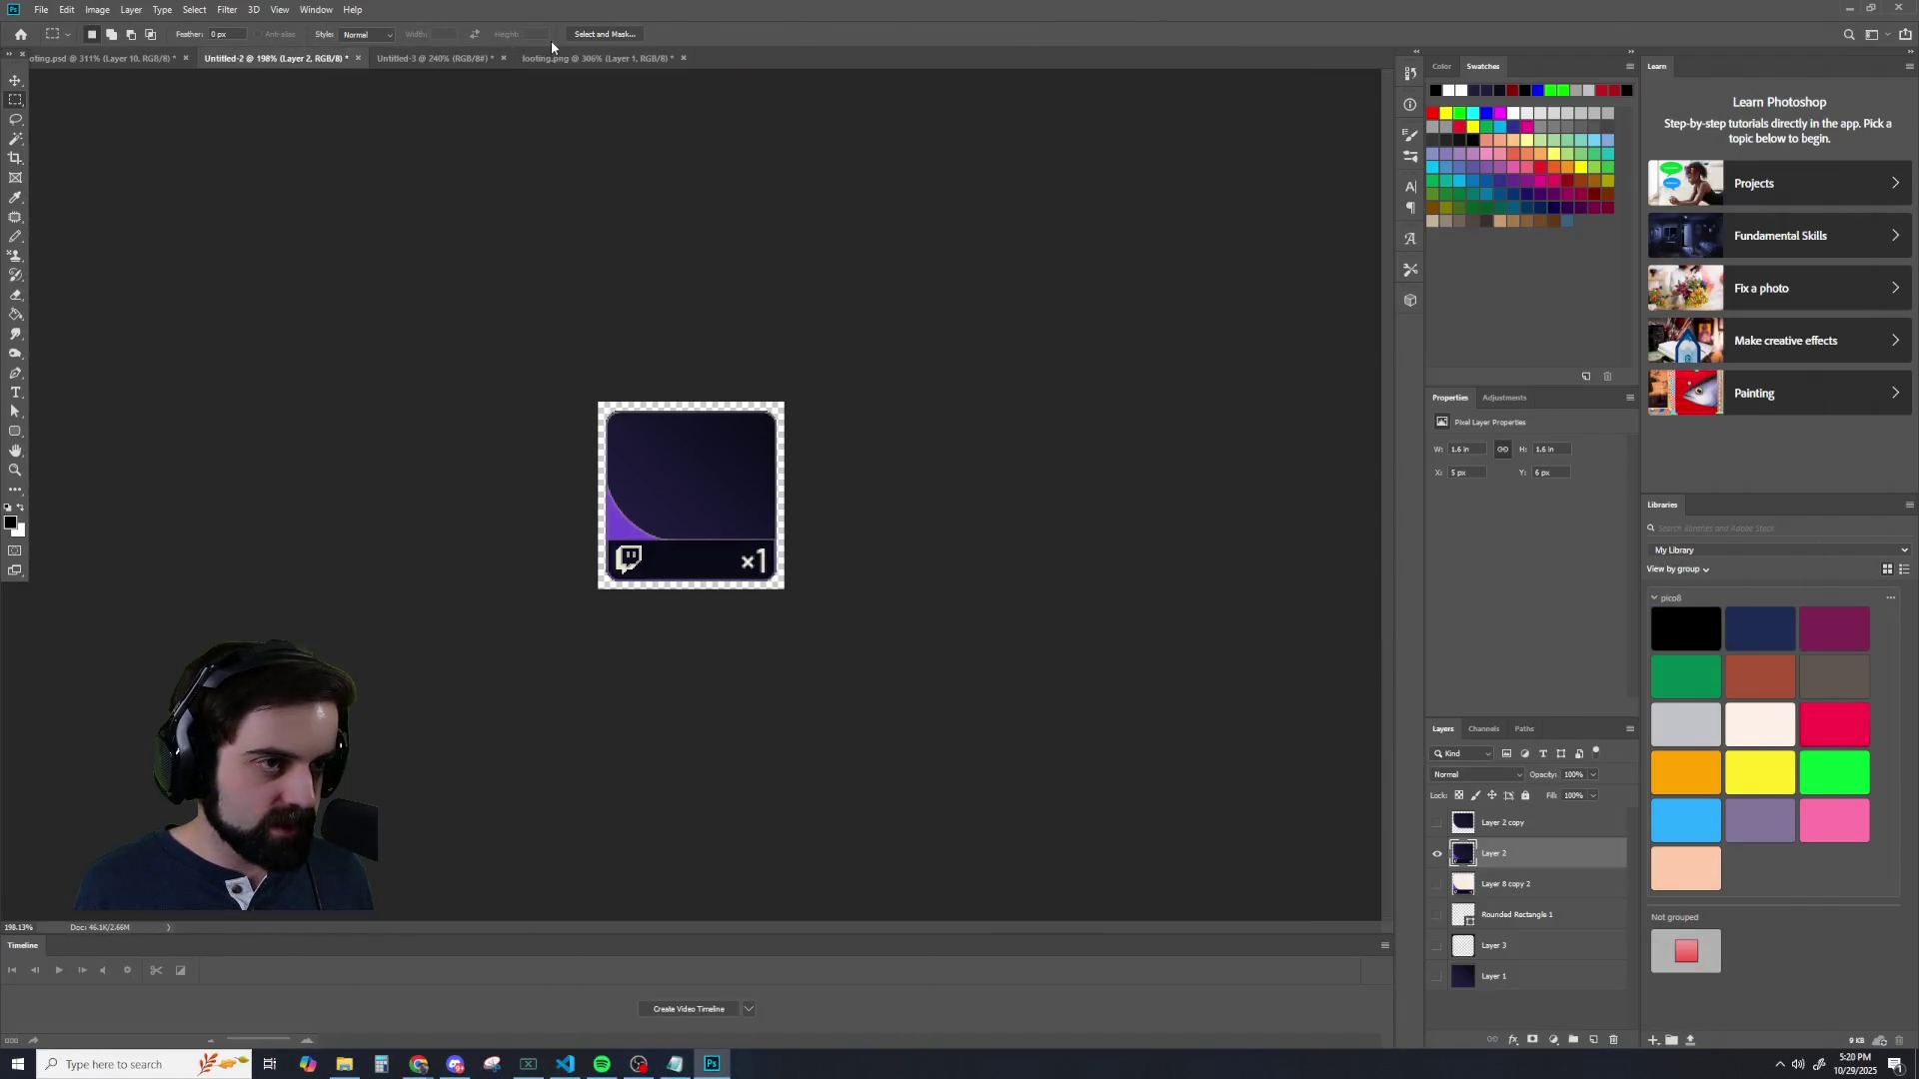
left_click(557, 58)
left_click(110, 62)
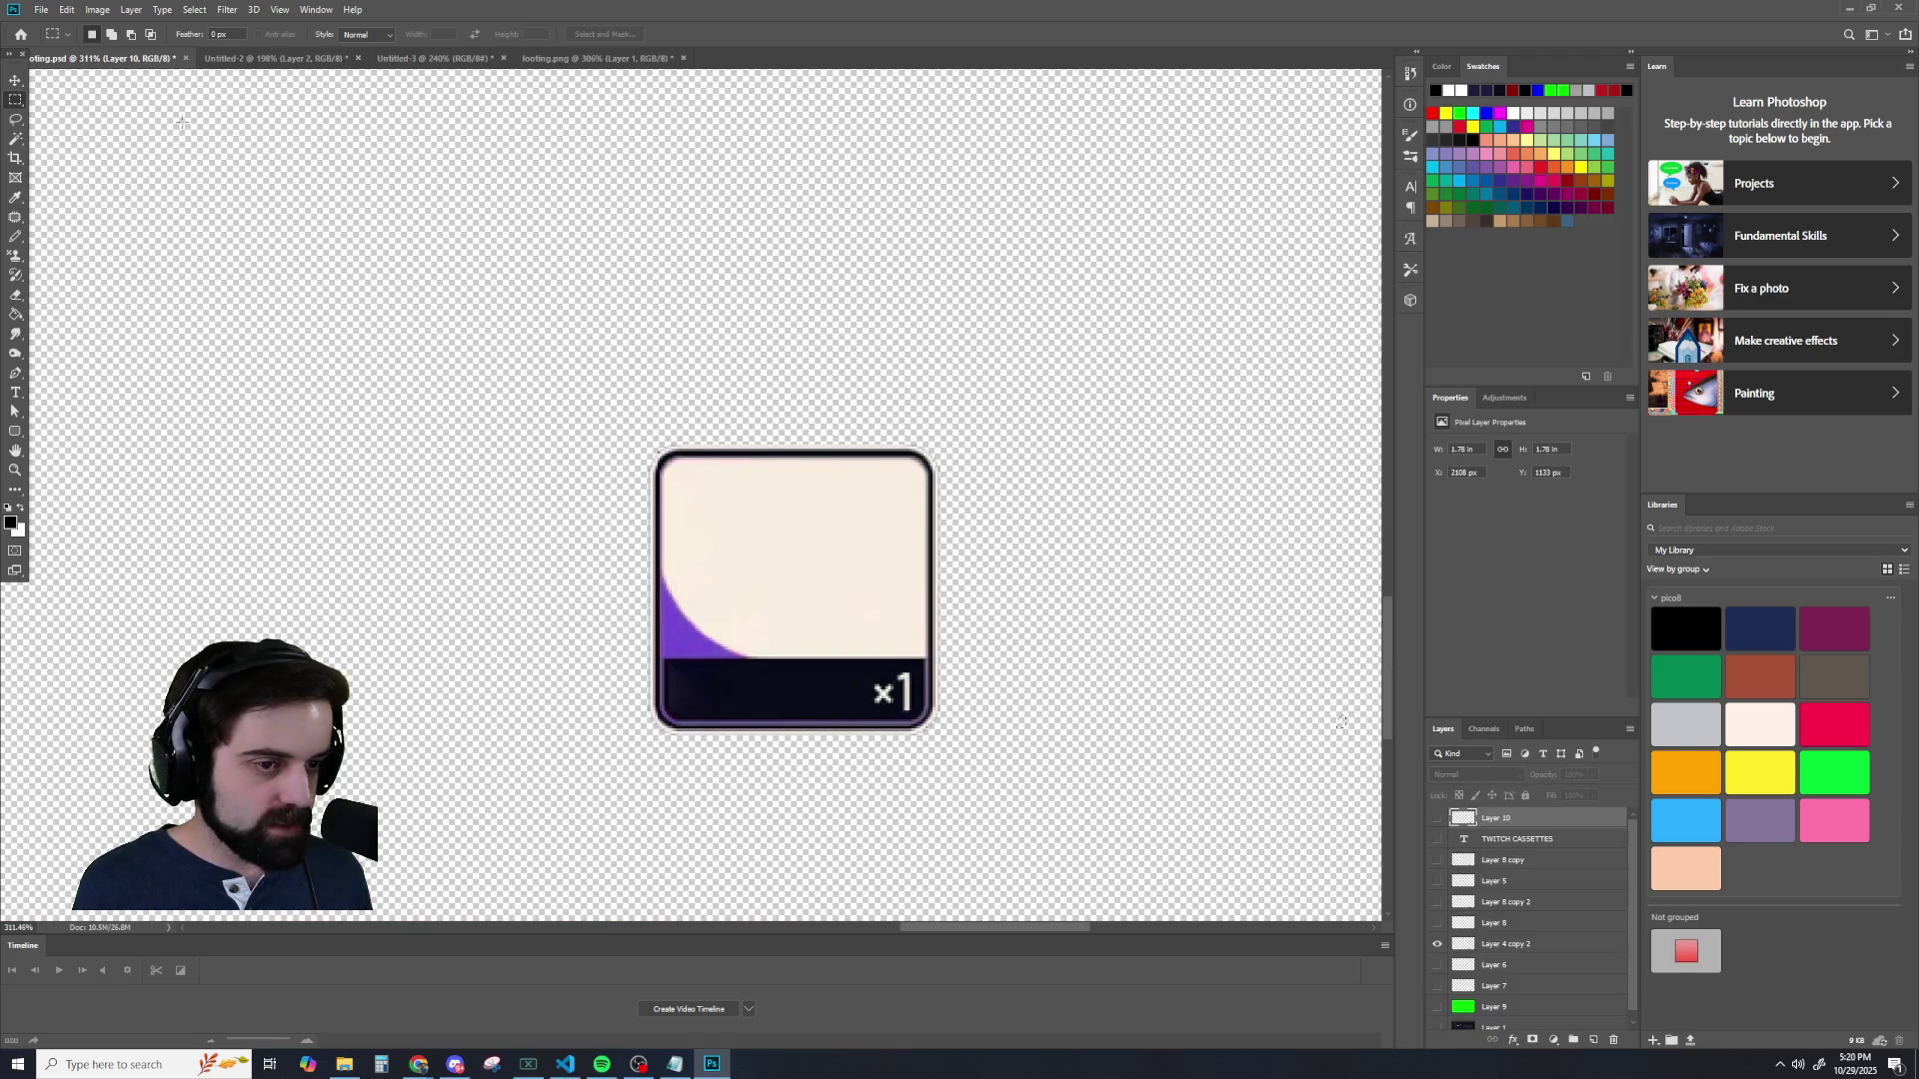
left_click(275, 58)
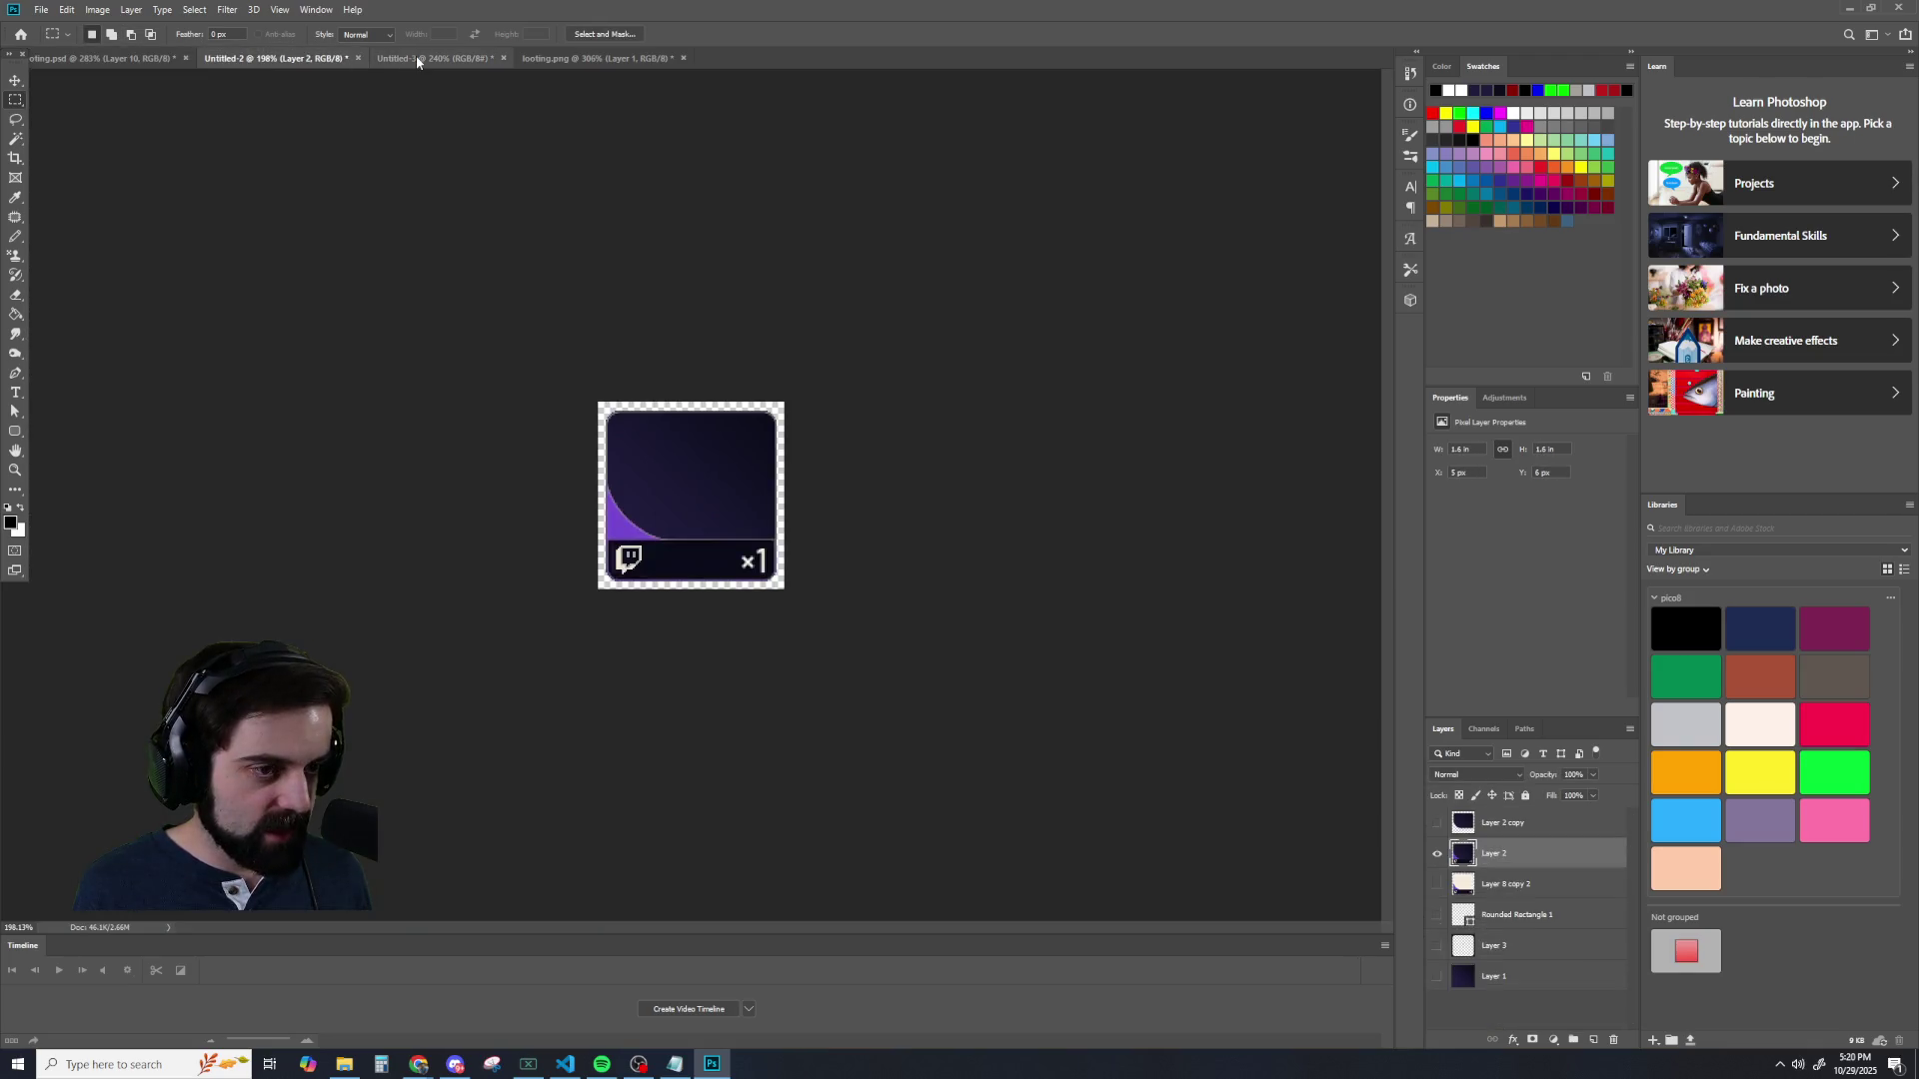
left_click(425, 58)
scroll(519, 458, "down", 5)
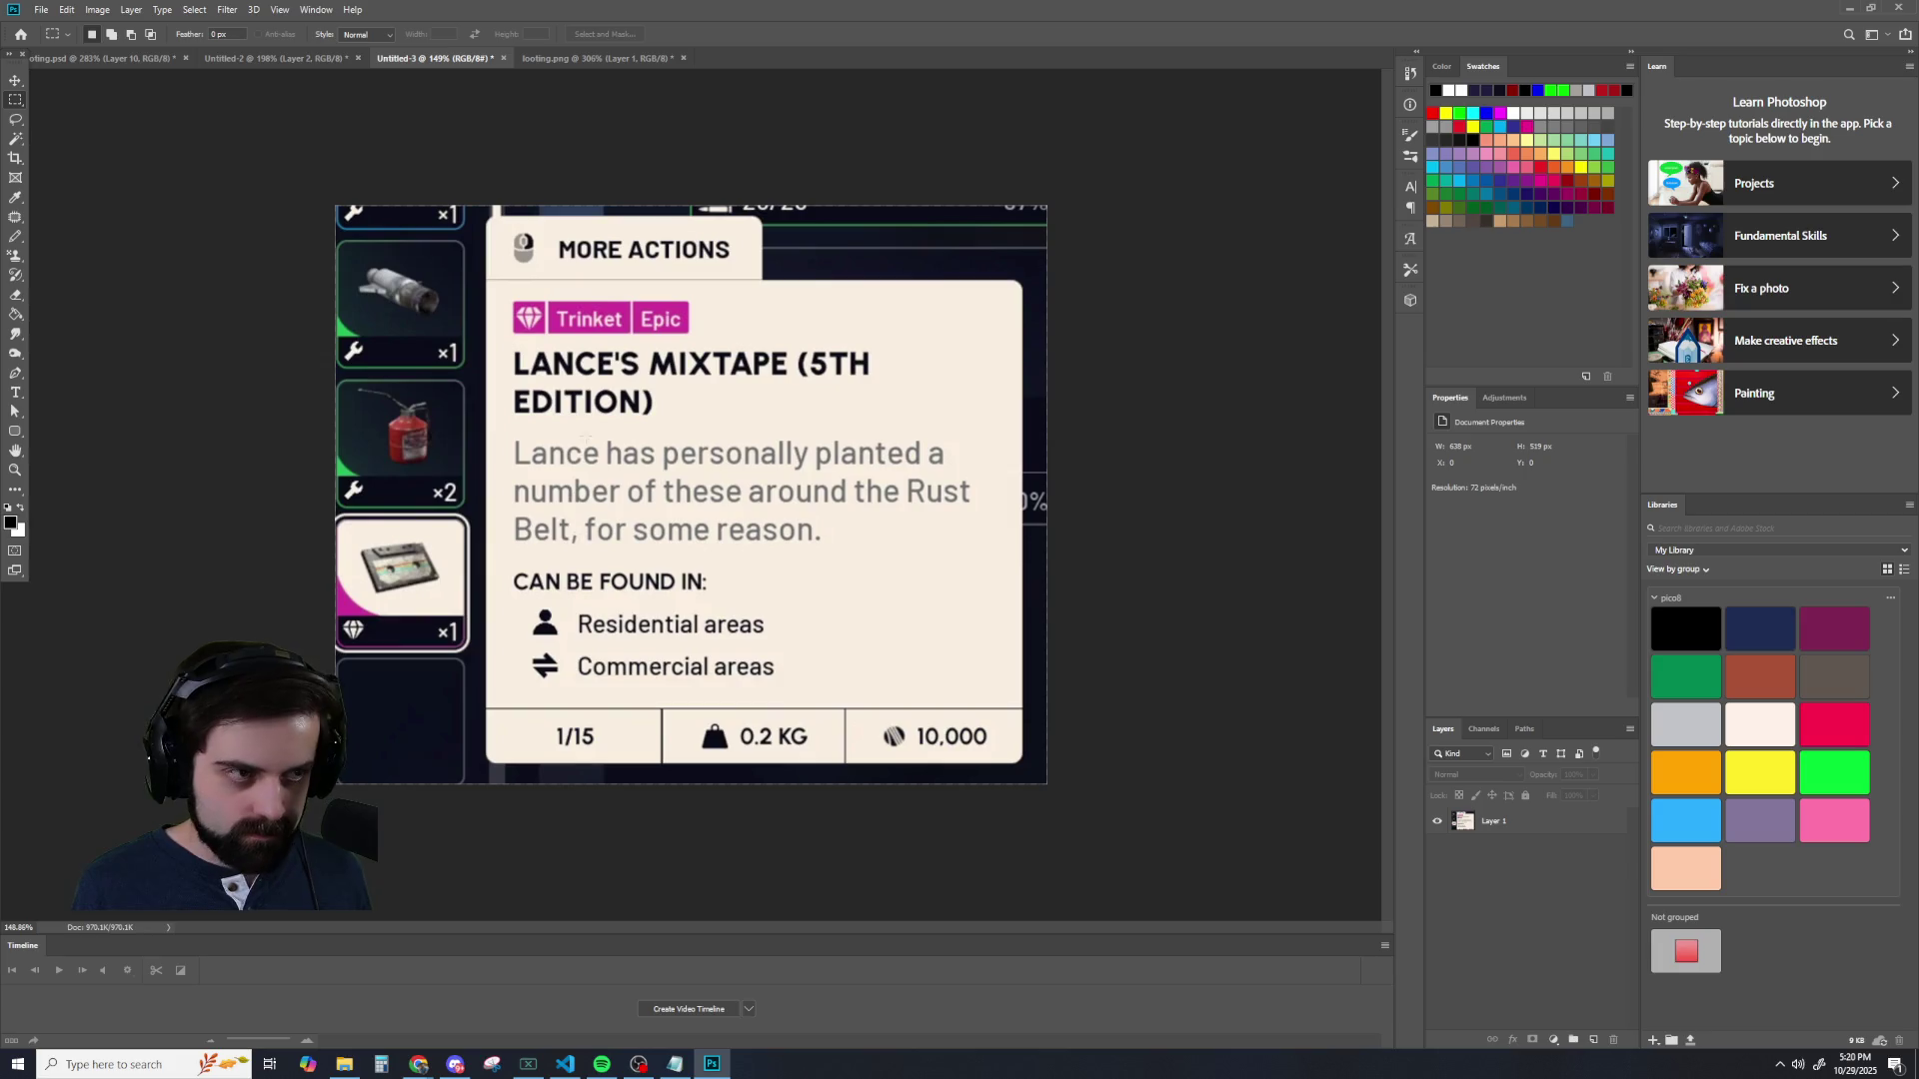
left_click(556, 60)
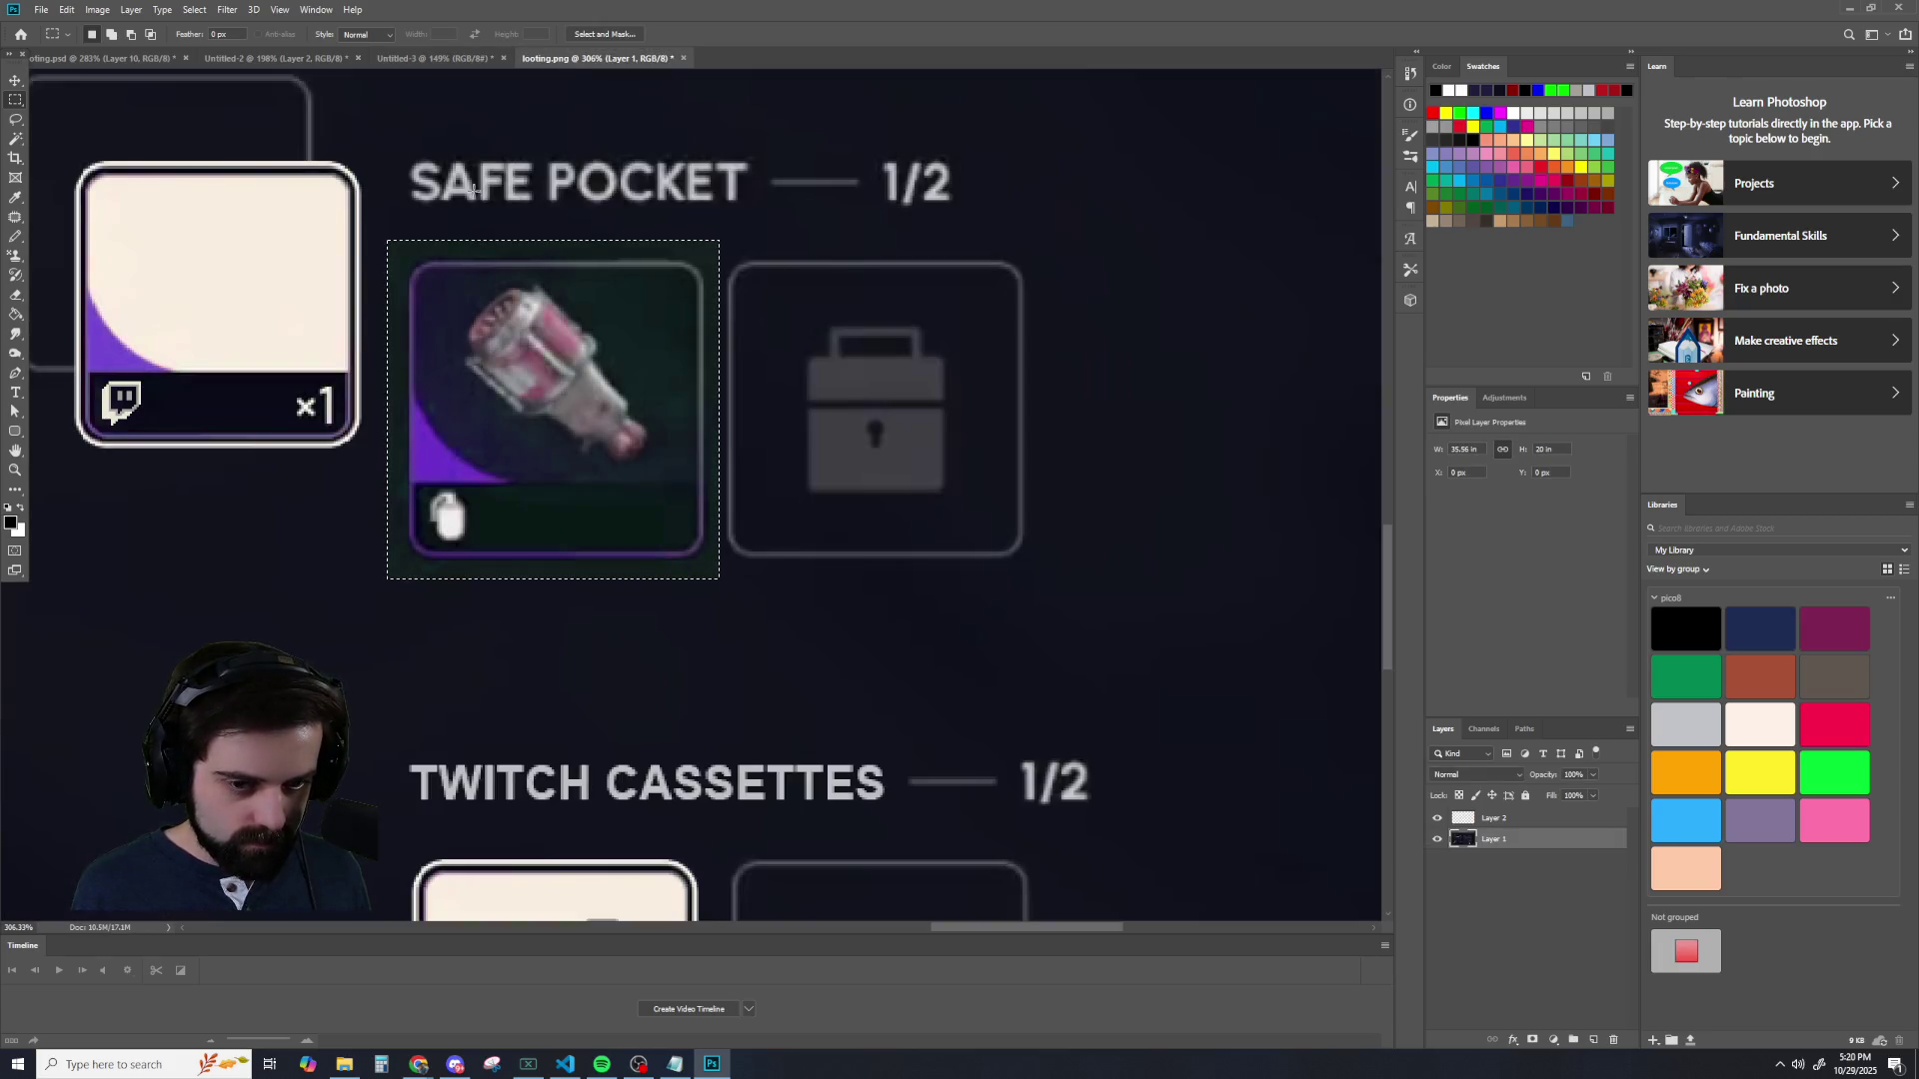
left_click(124, 57)
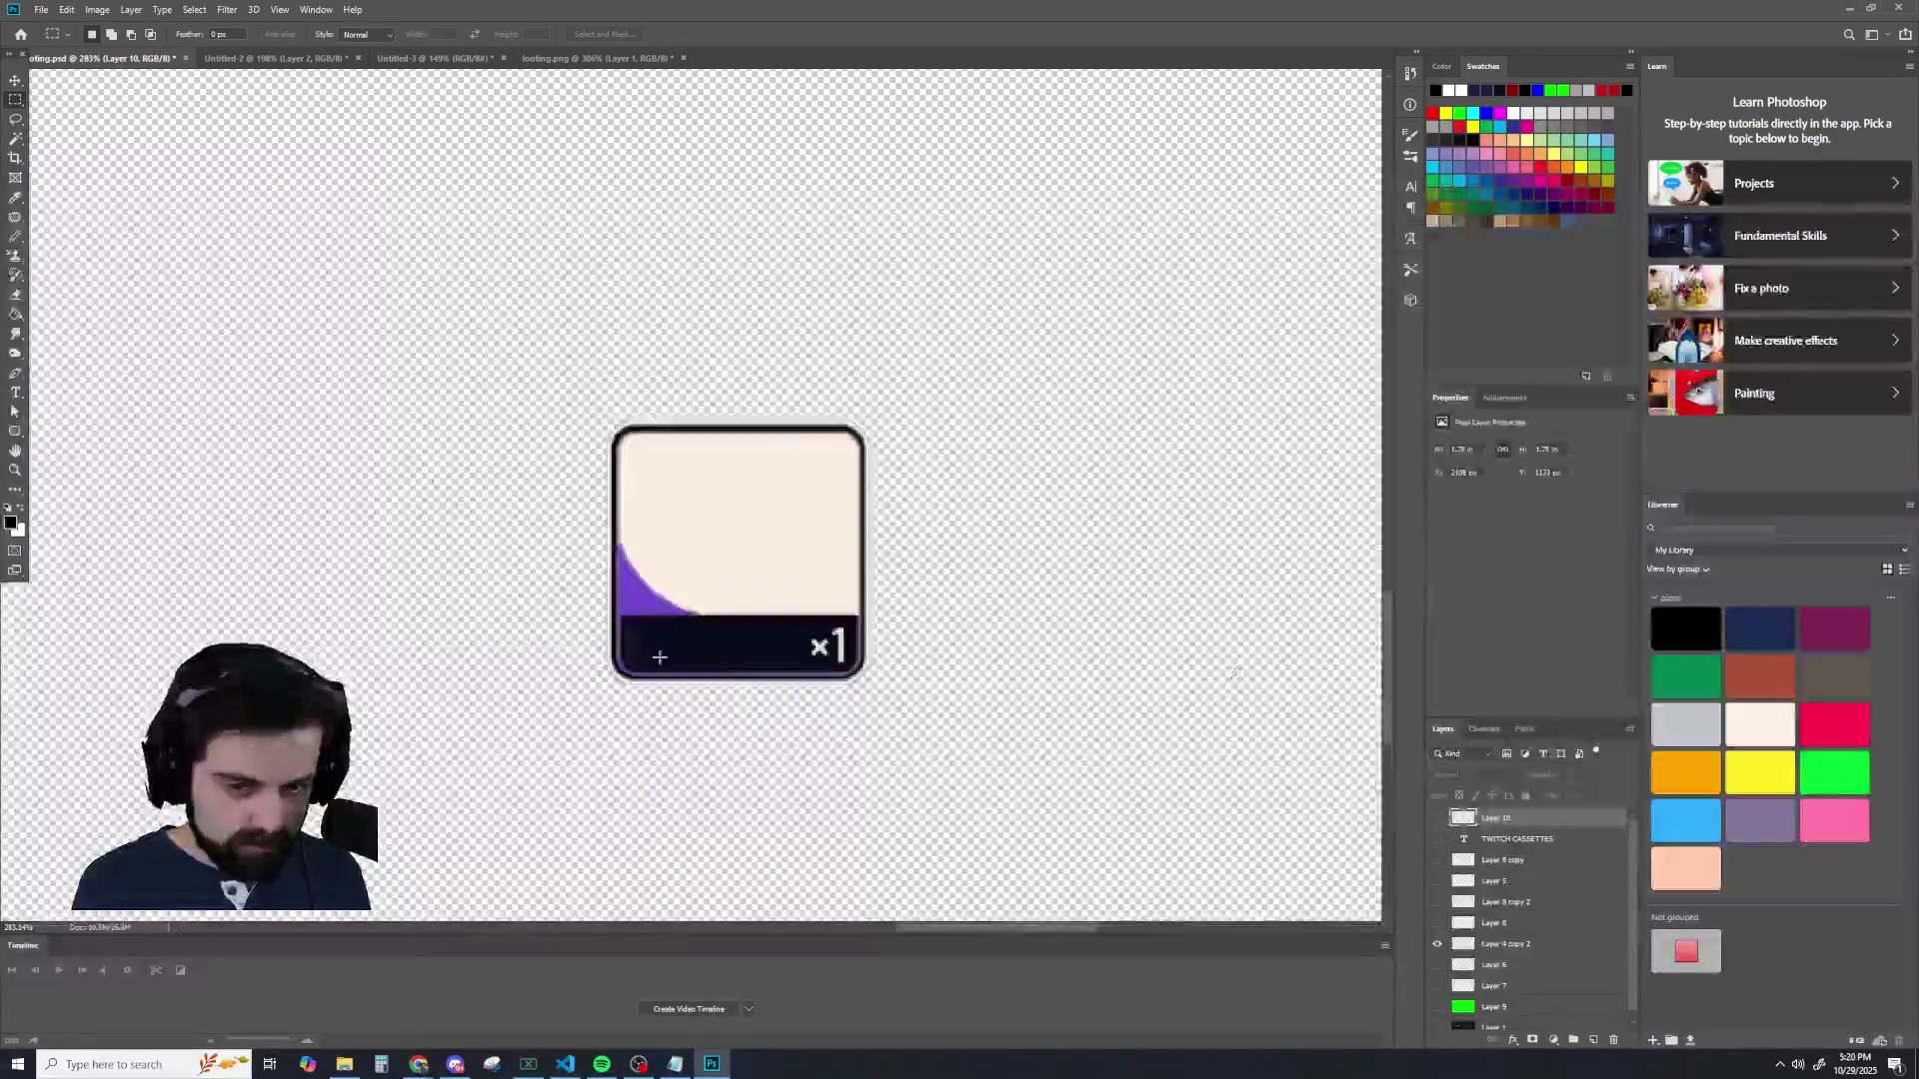
- Show the cassette image layer and the dark padlock card layer
scroll(1236, 673, "down", 5)
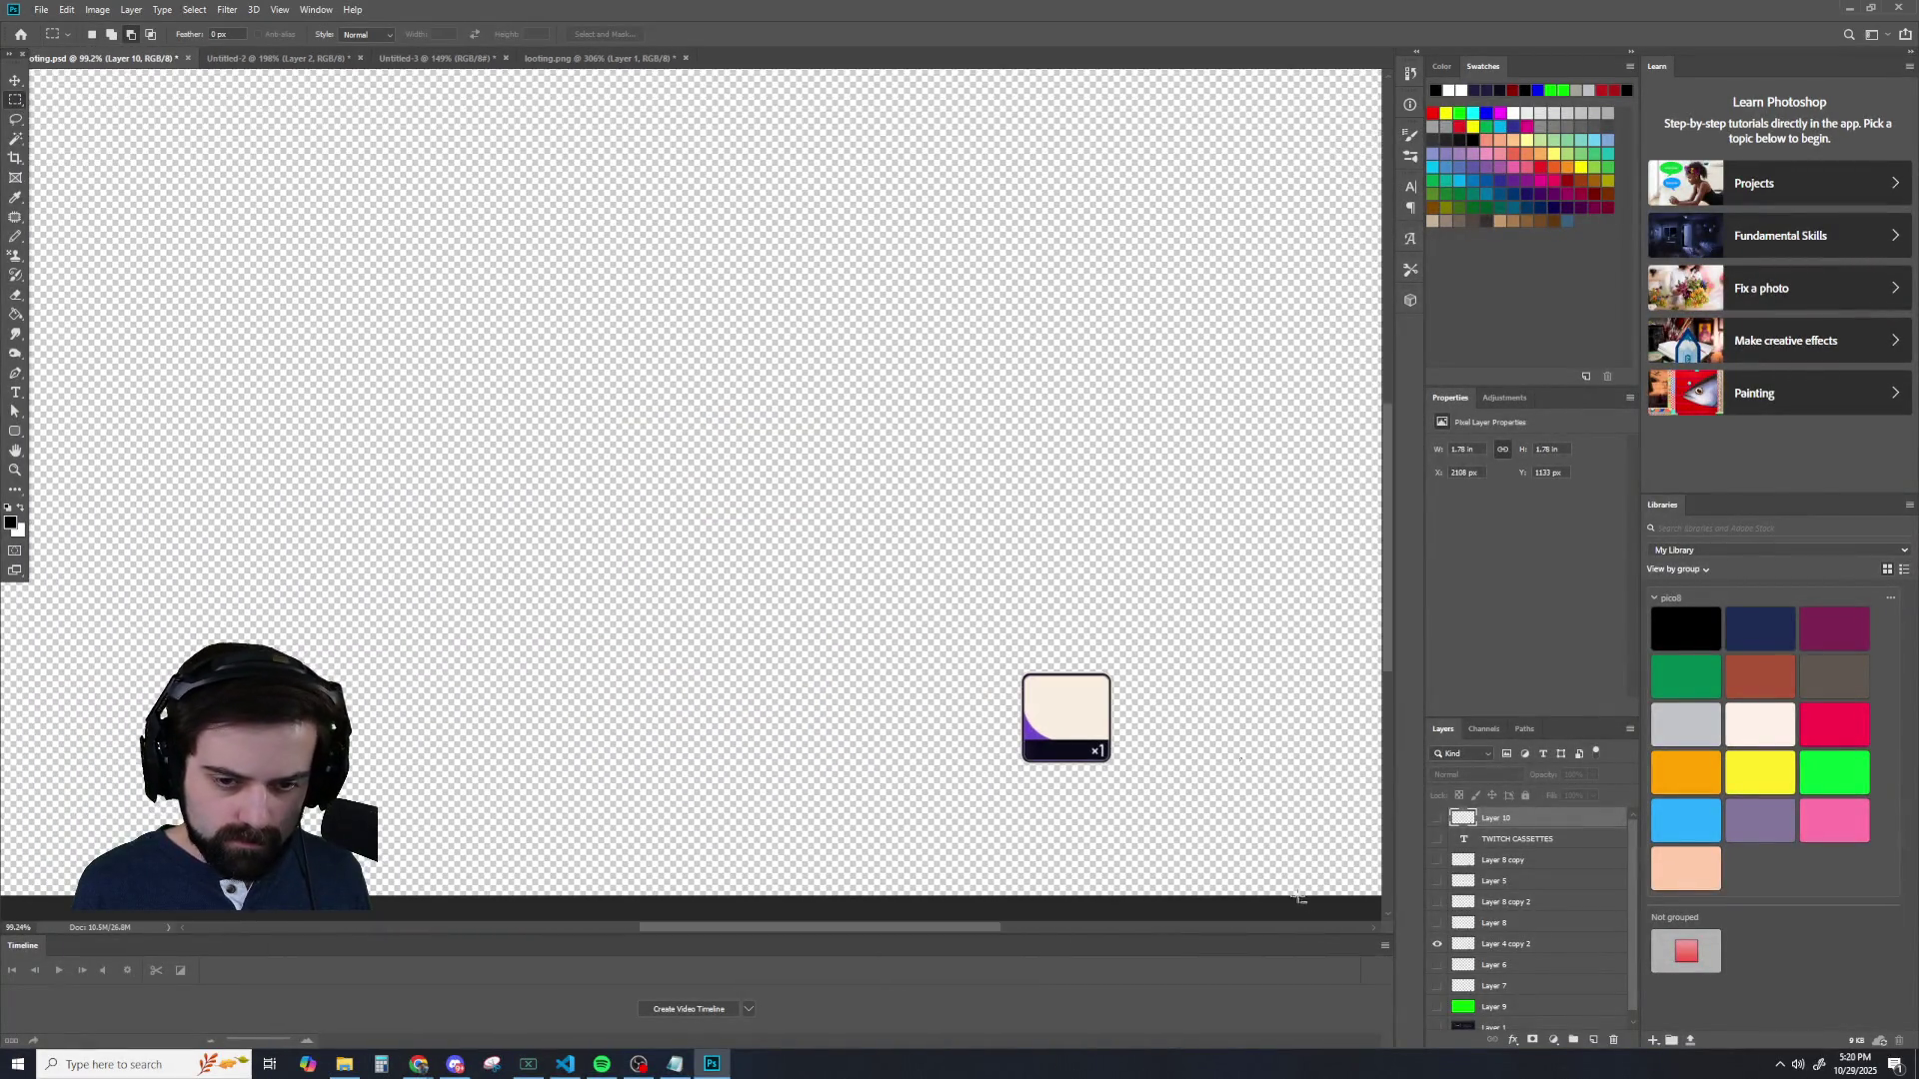
left_click(1438, 860)
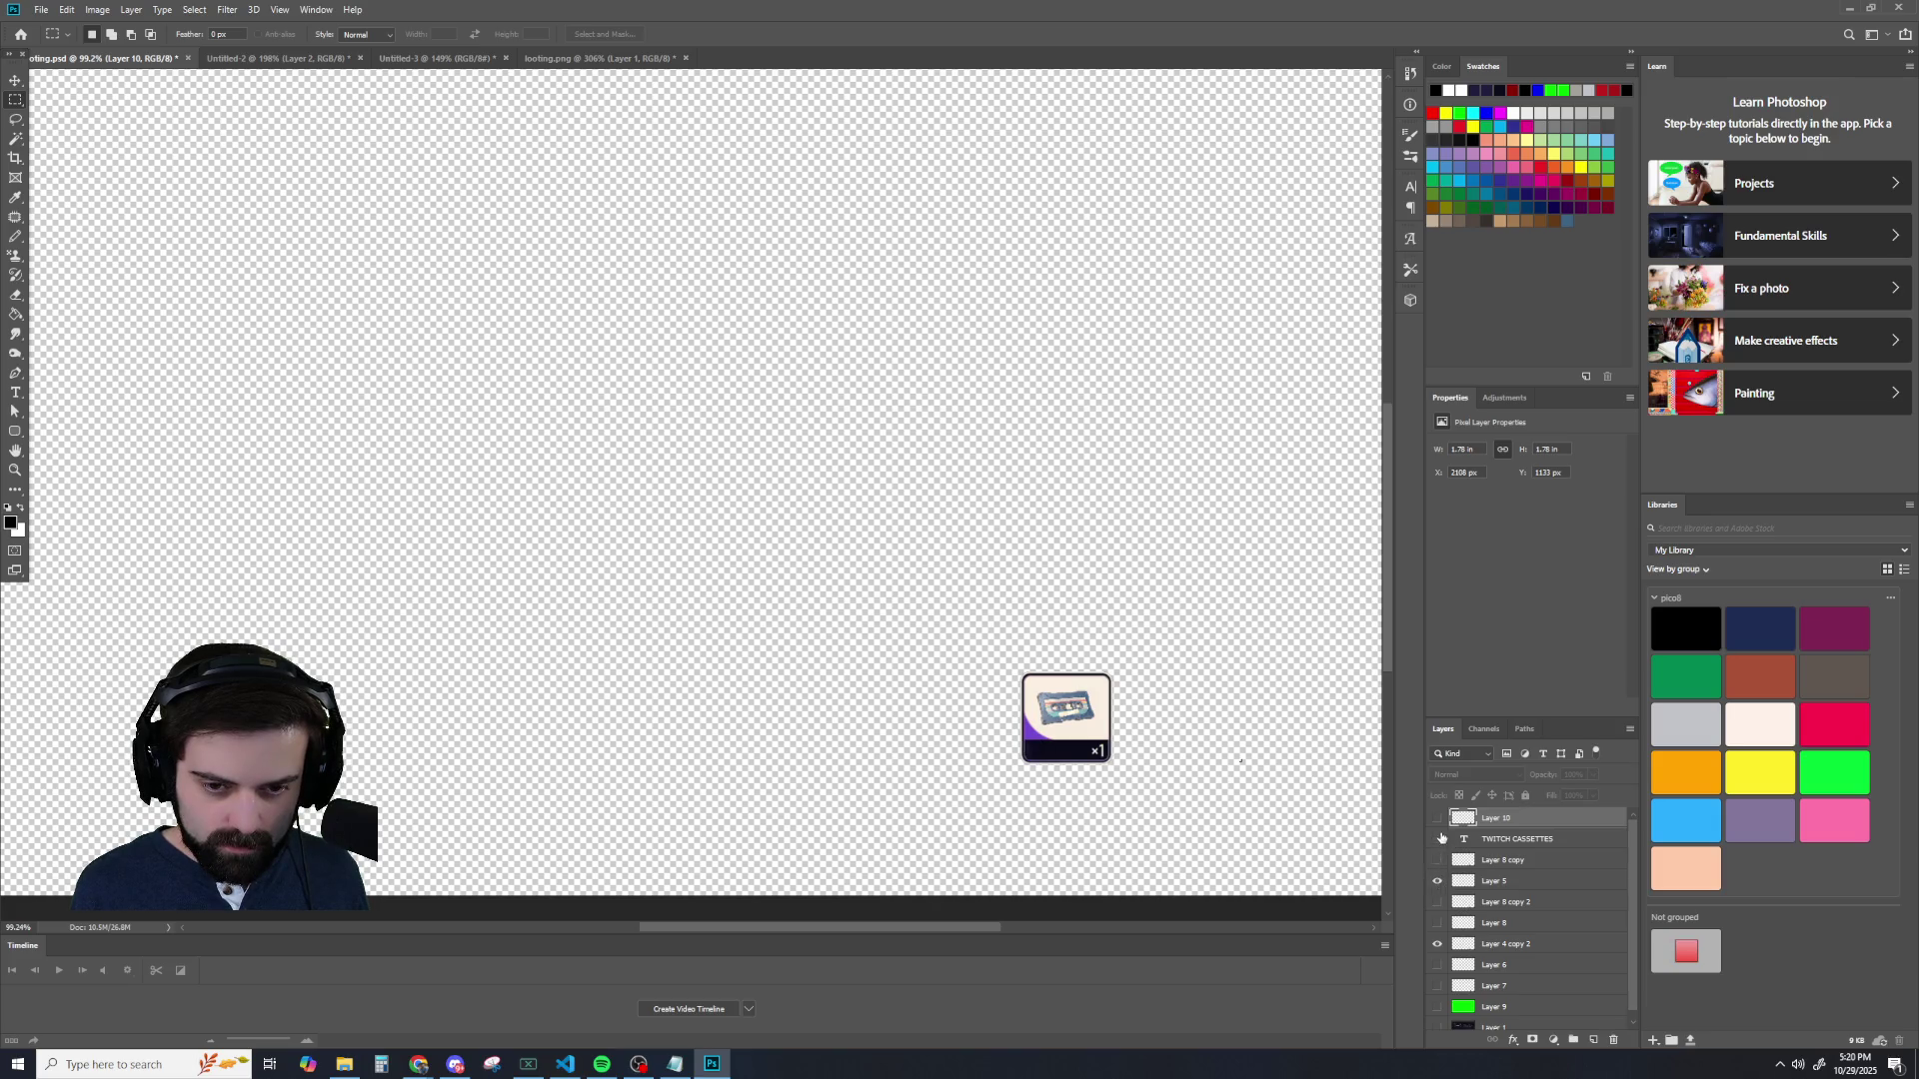
left_click(1438, 819)
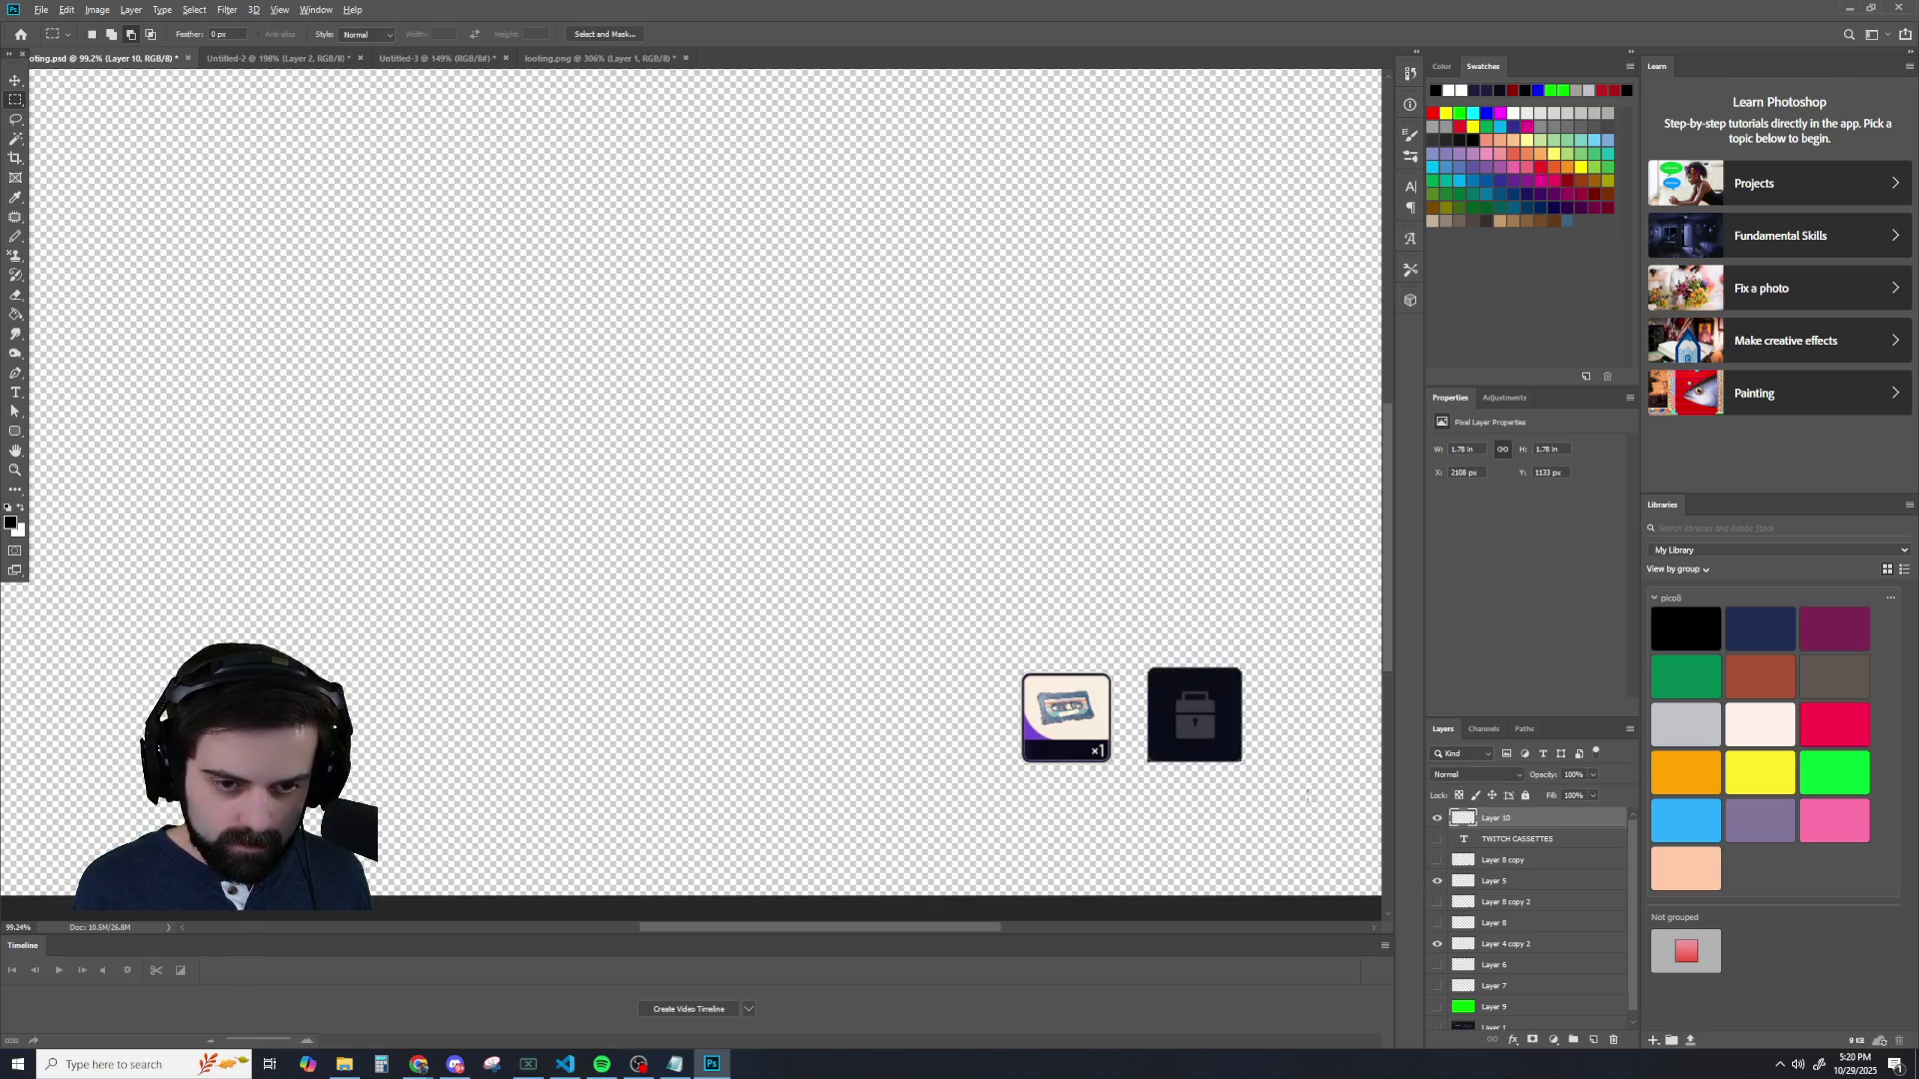
scroll(1267, 764, "up", 4)
scroll(1268, 765, "up", 4)
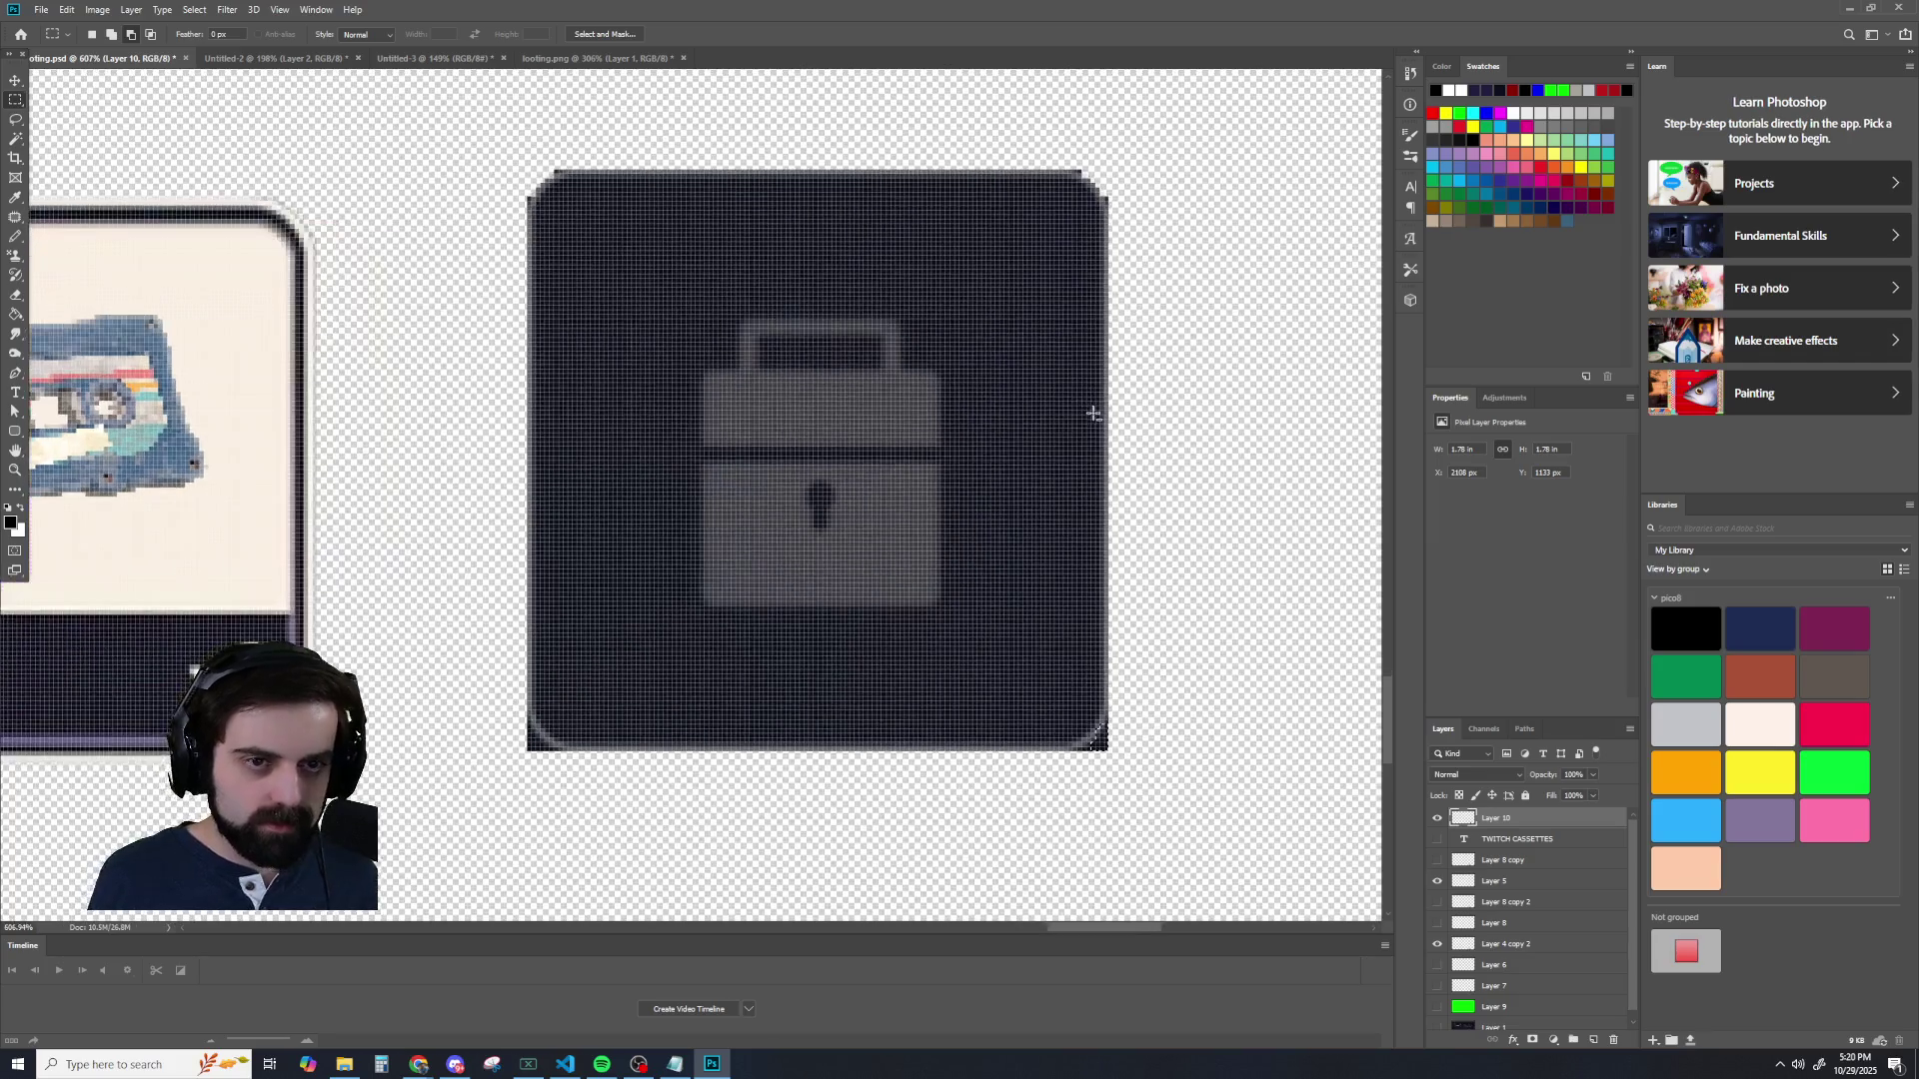
- Magic-wand the card's dark lower-left area at tolerance 0, then deselect
scroll(968, 368, "up", 1)
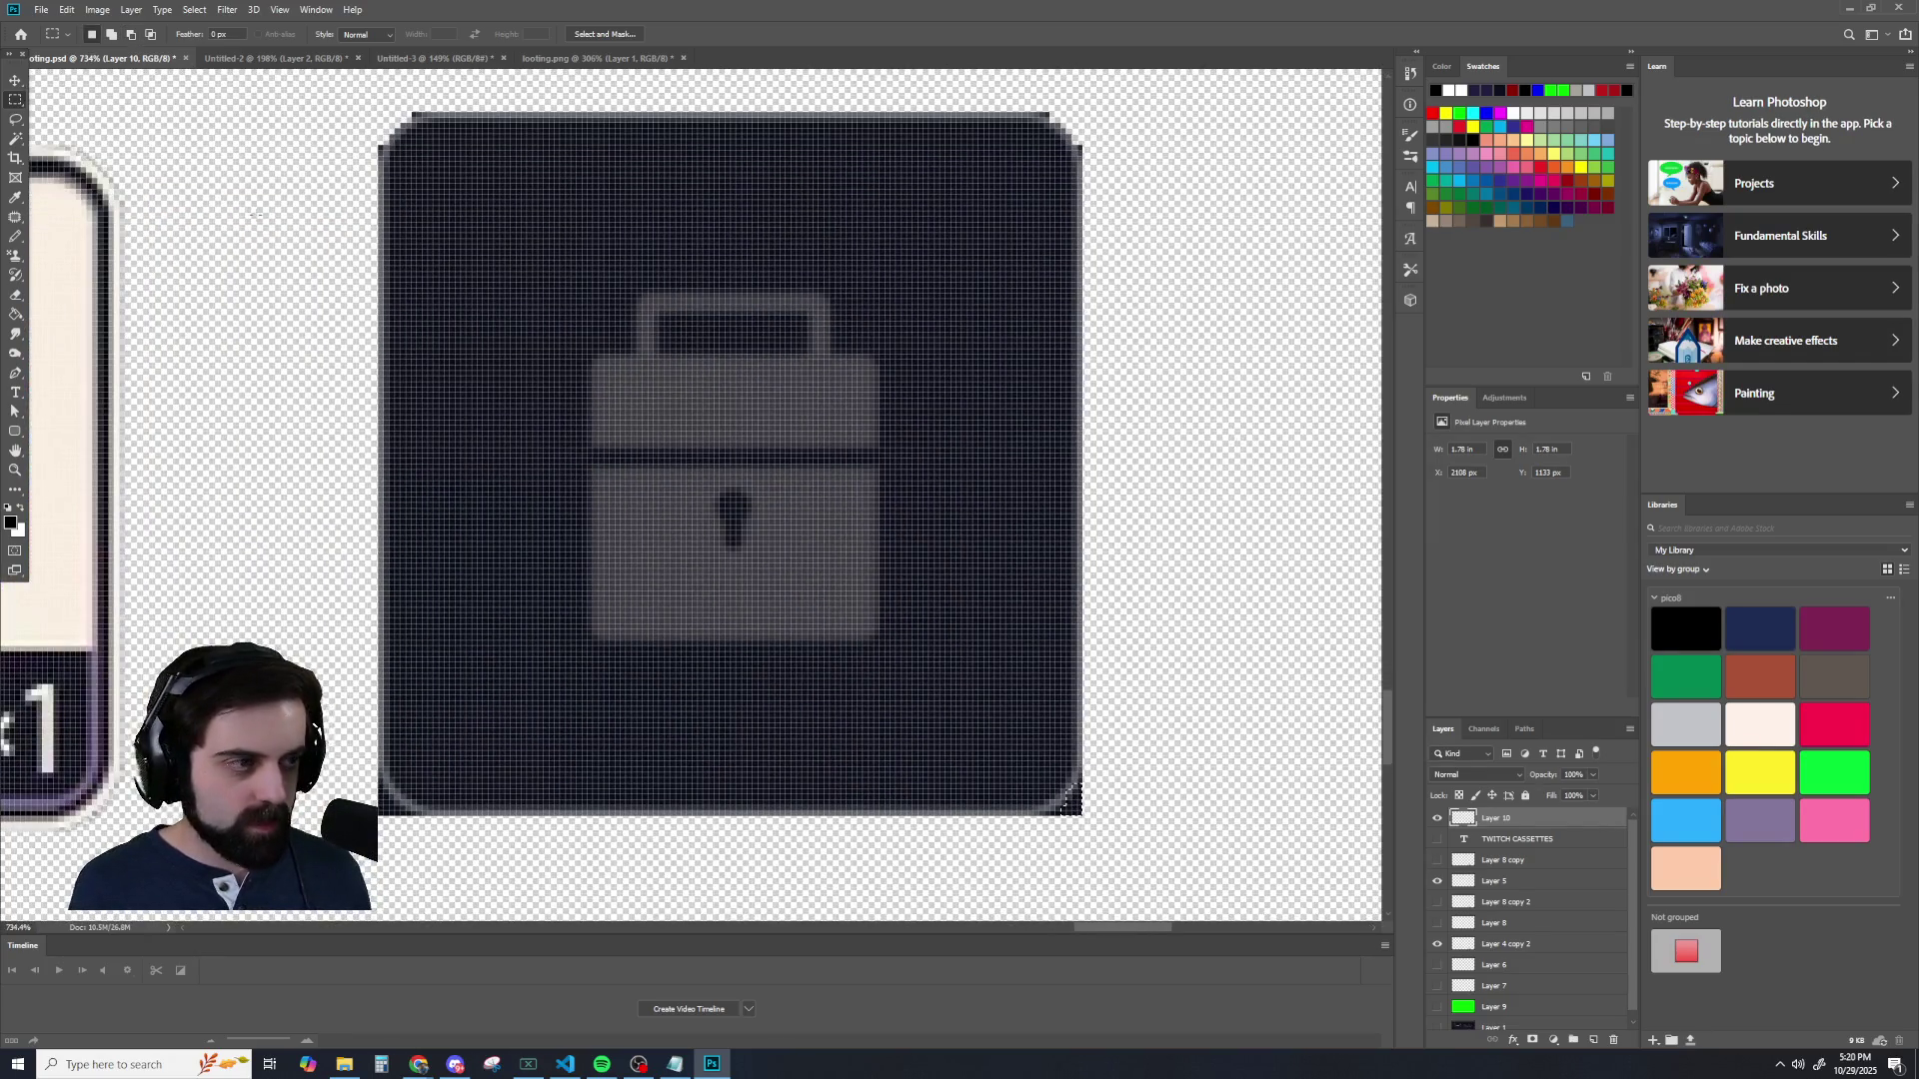
left_click(14, 137)
scroll(1164, 716, "up", 1)
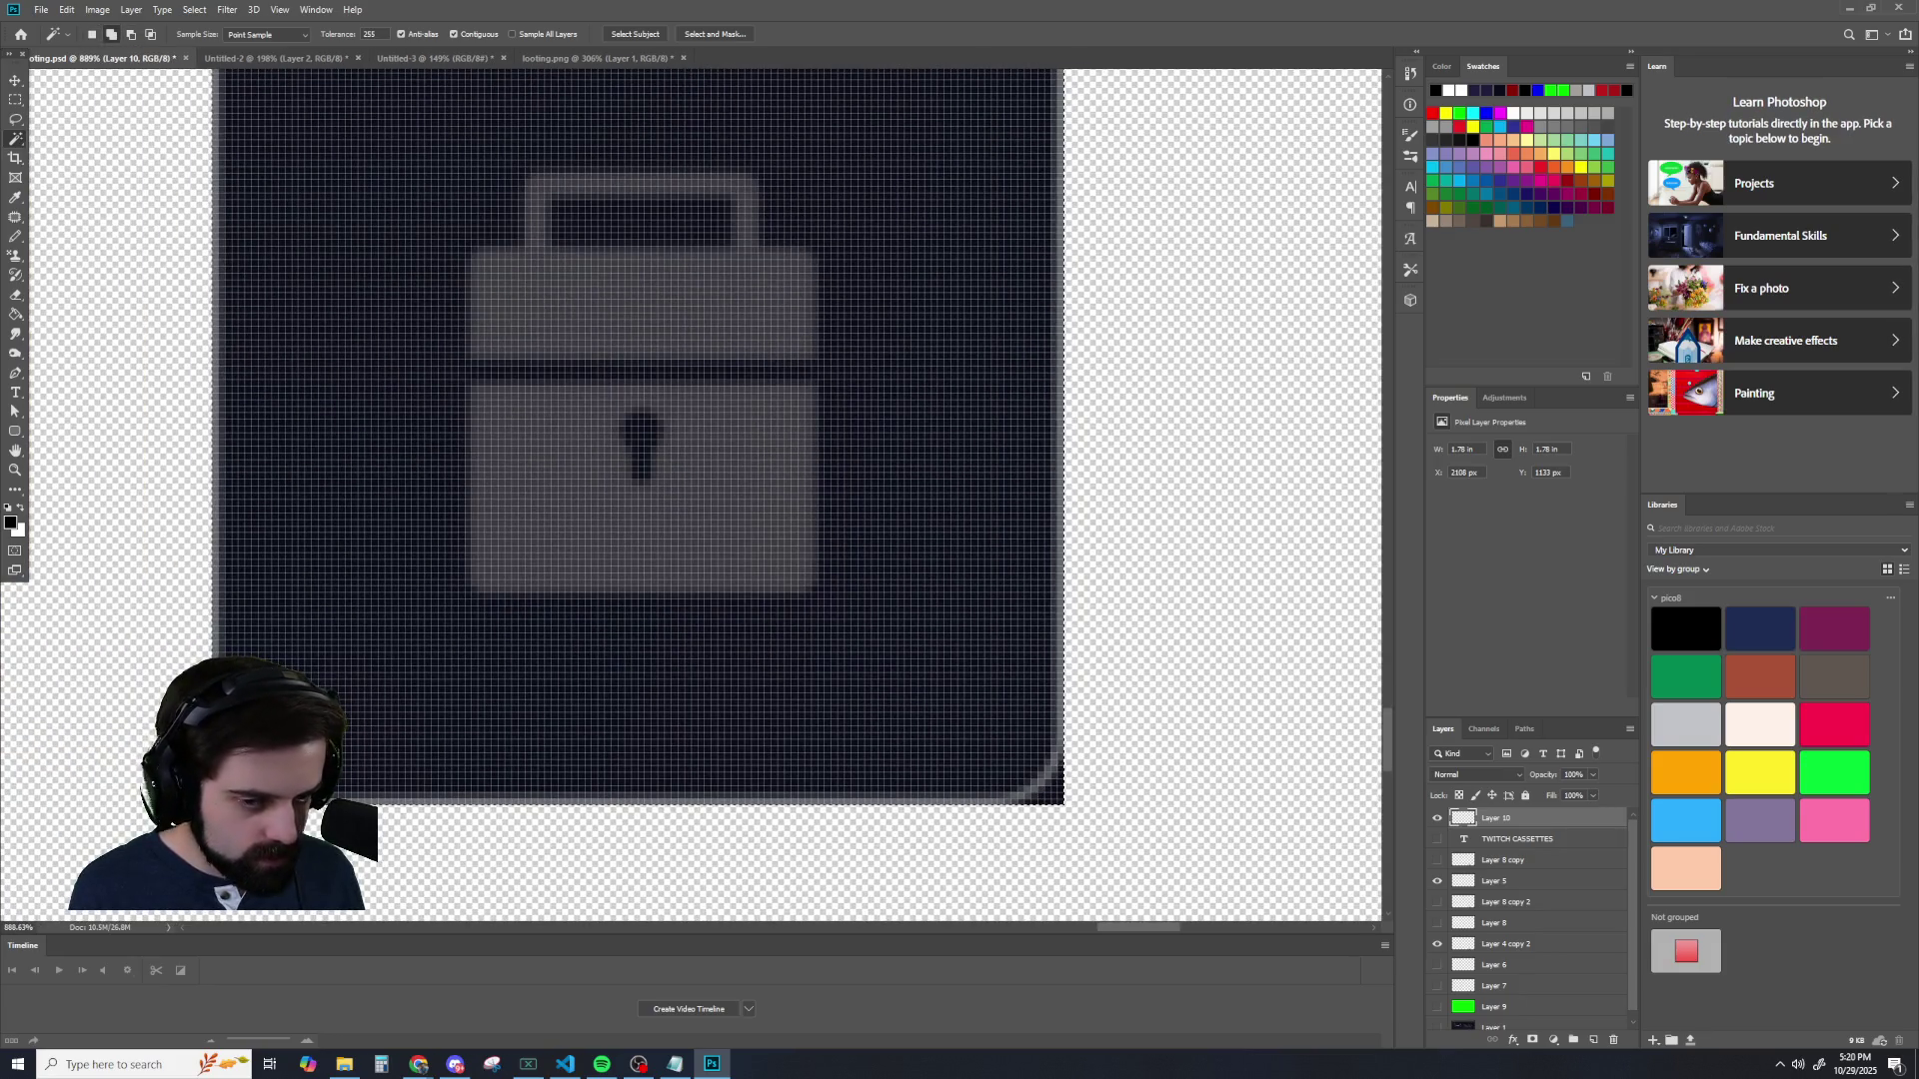
left_click_drag(340, 34, 200, 40)
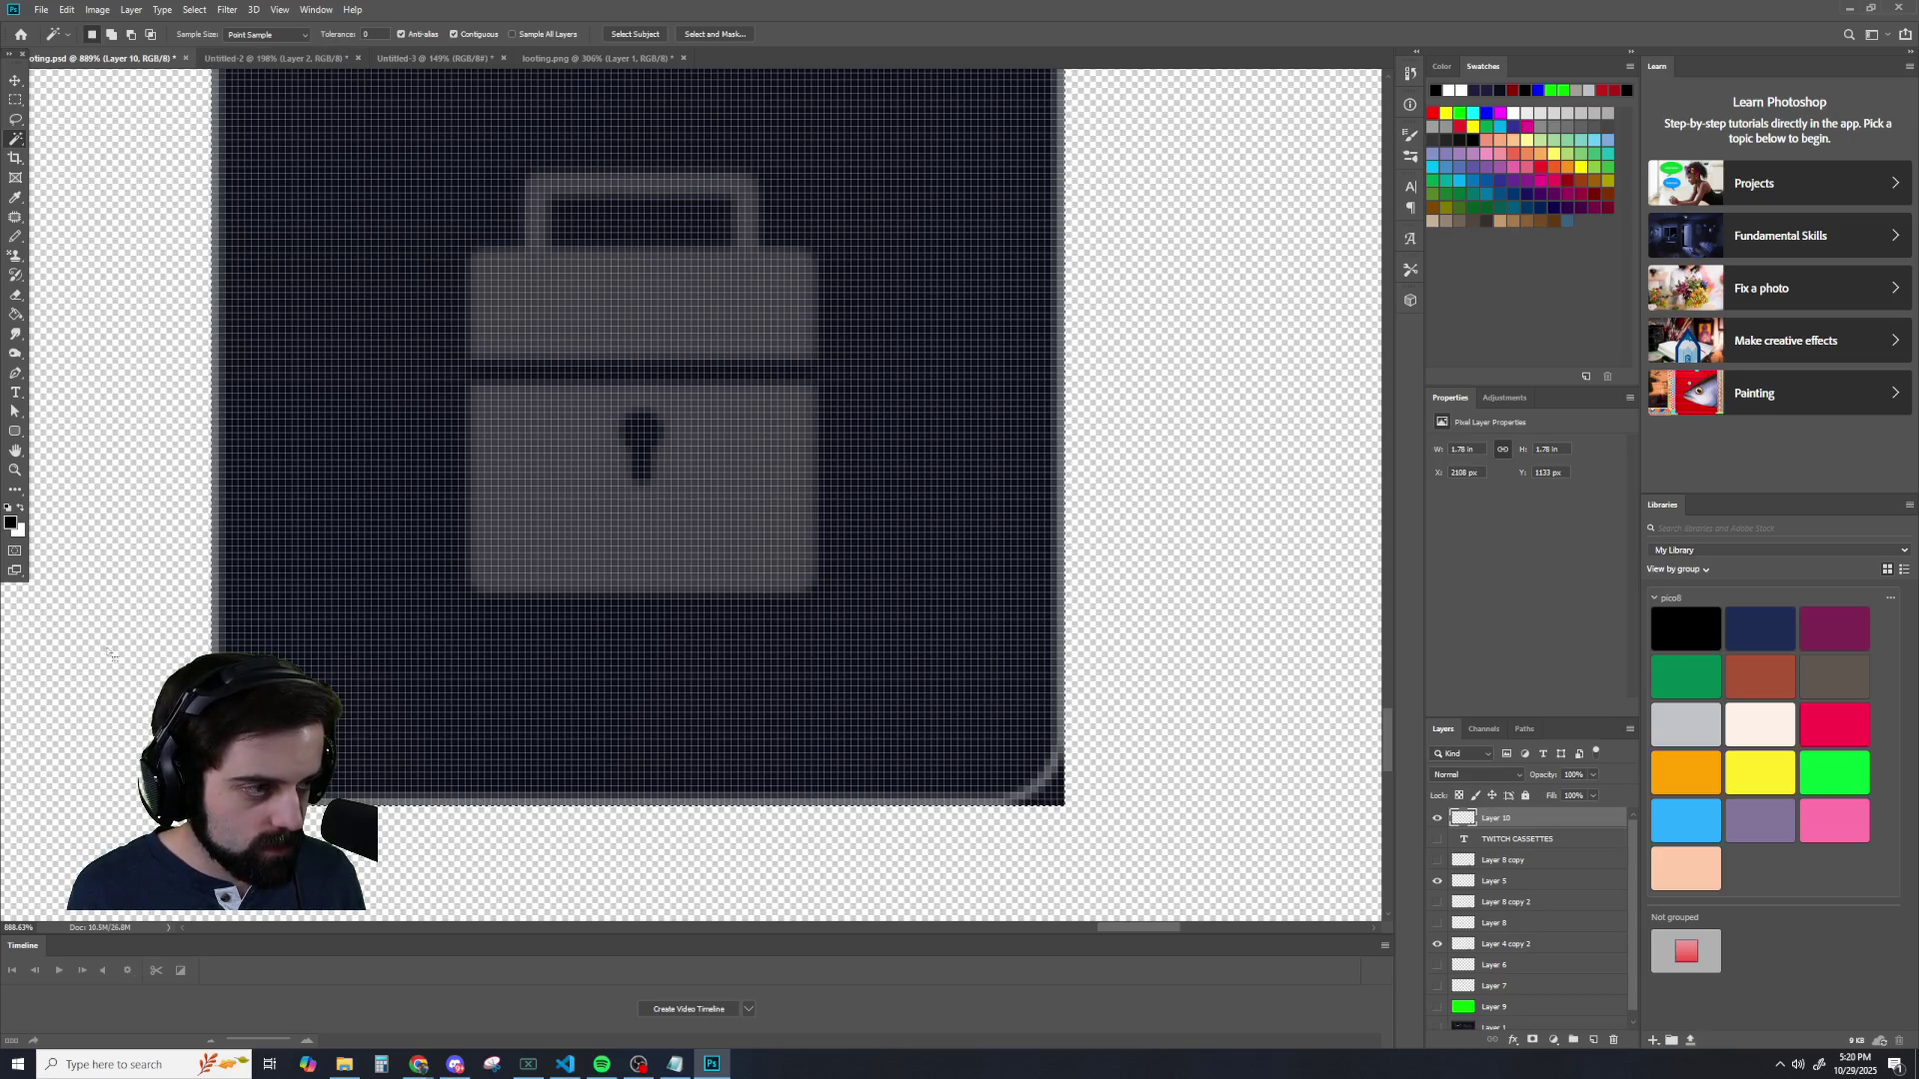
left_click(339, 520)
key("ctrl+d")
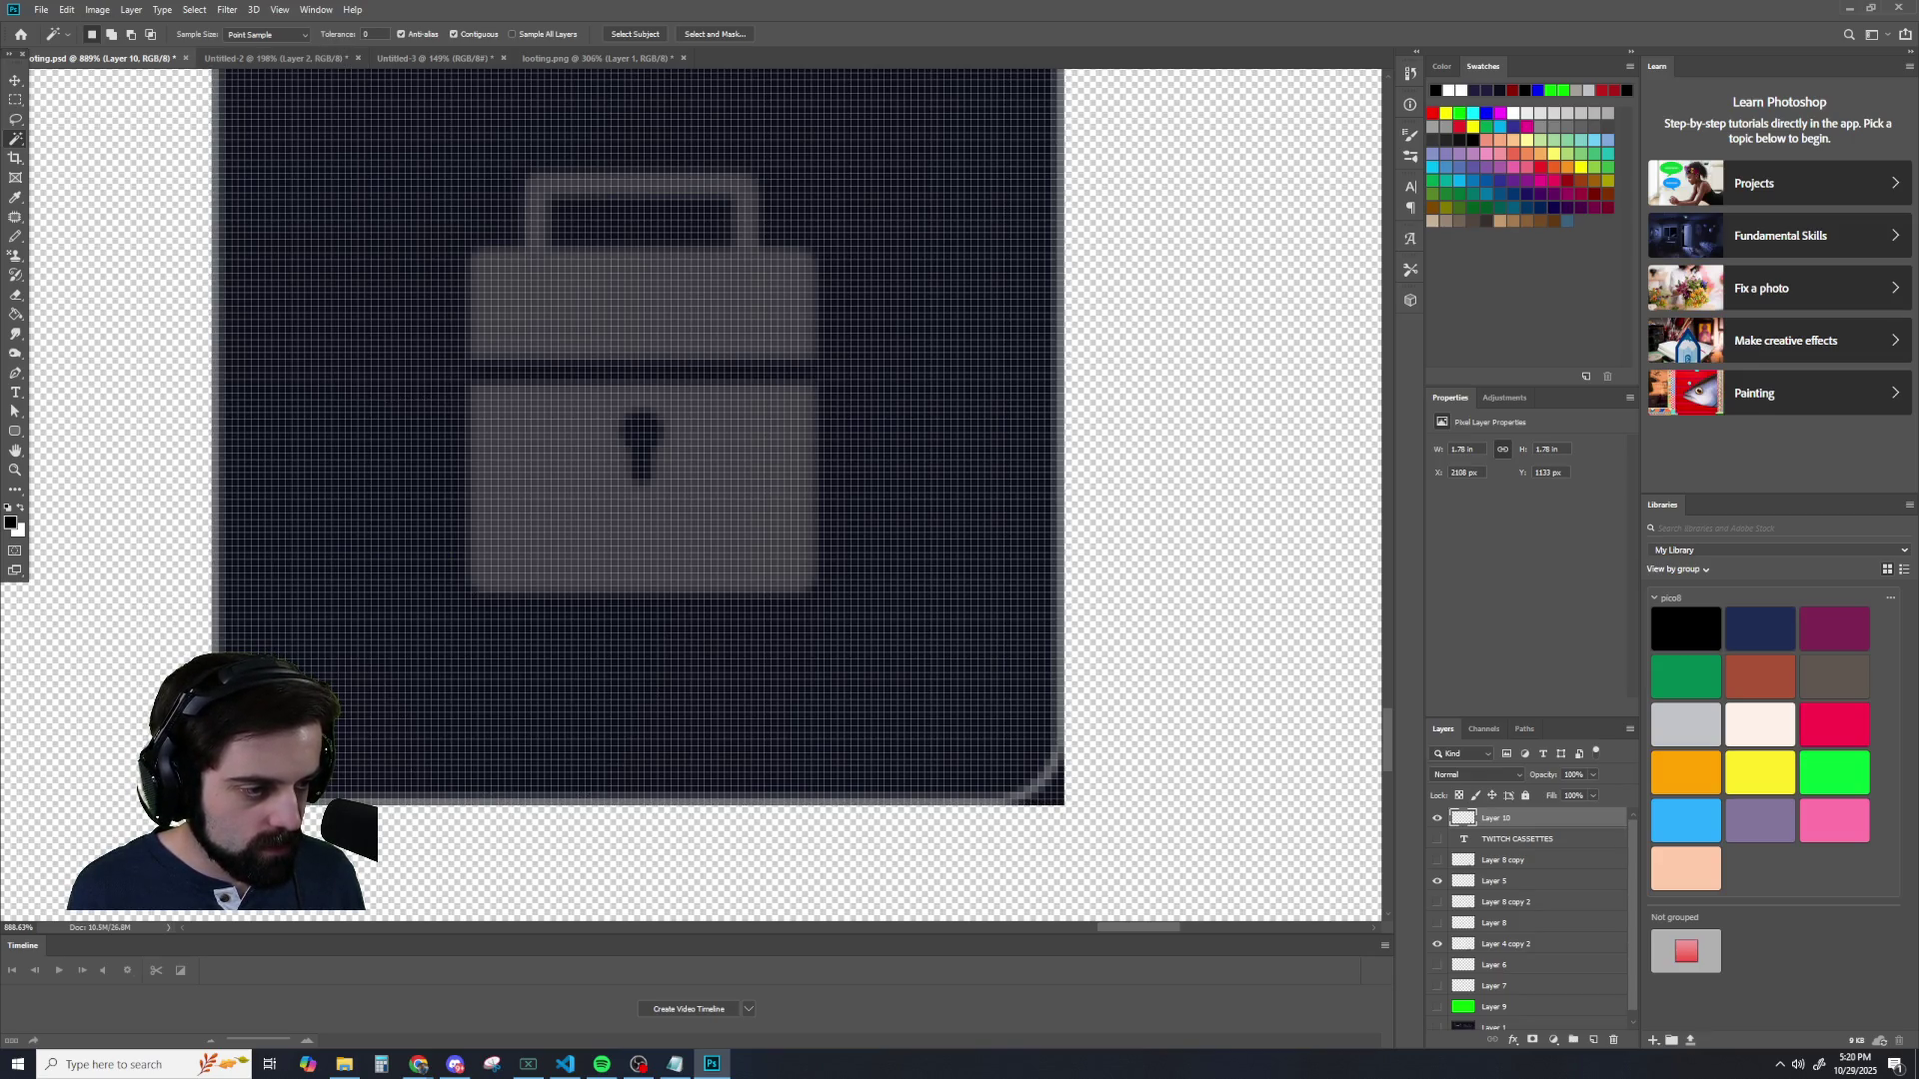
scroll(291, 872, "up", 1)
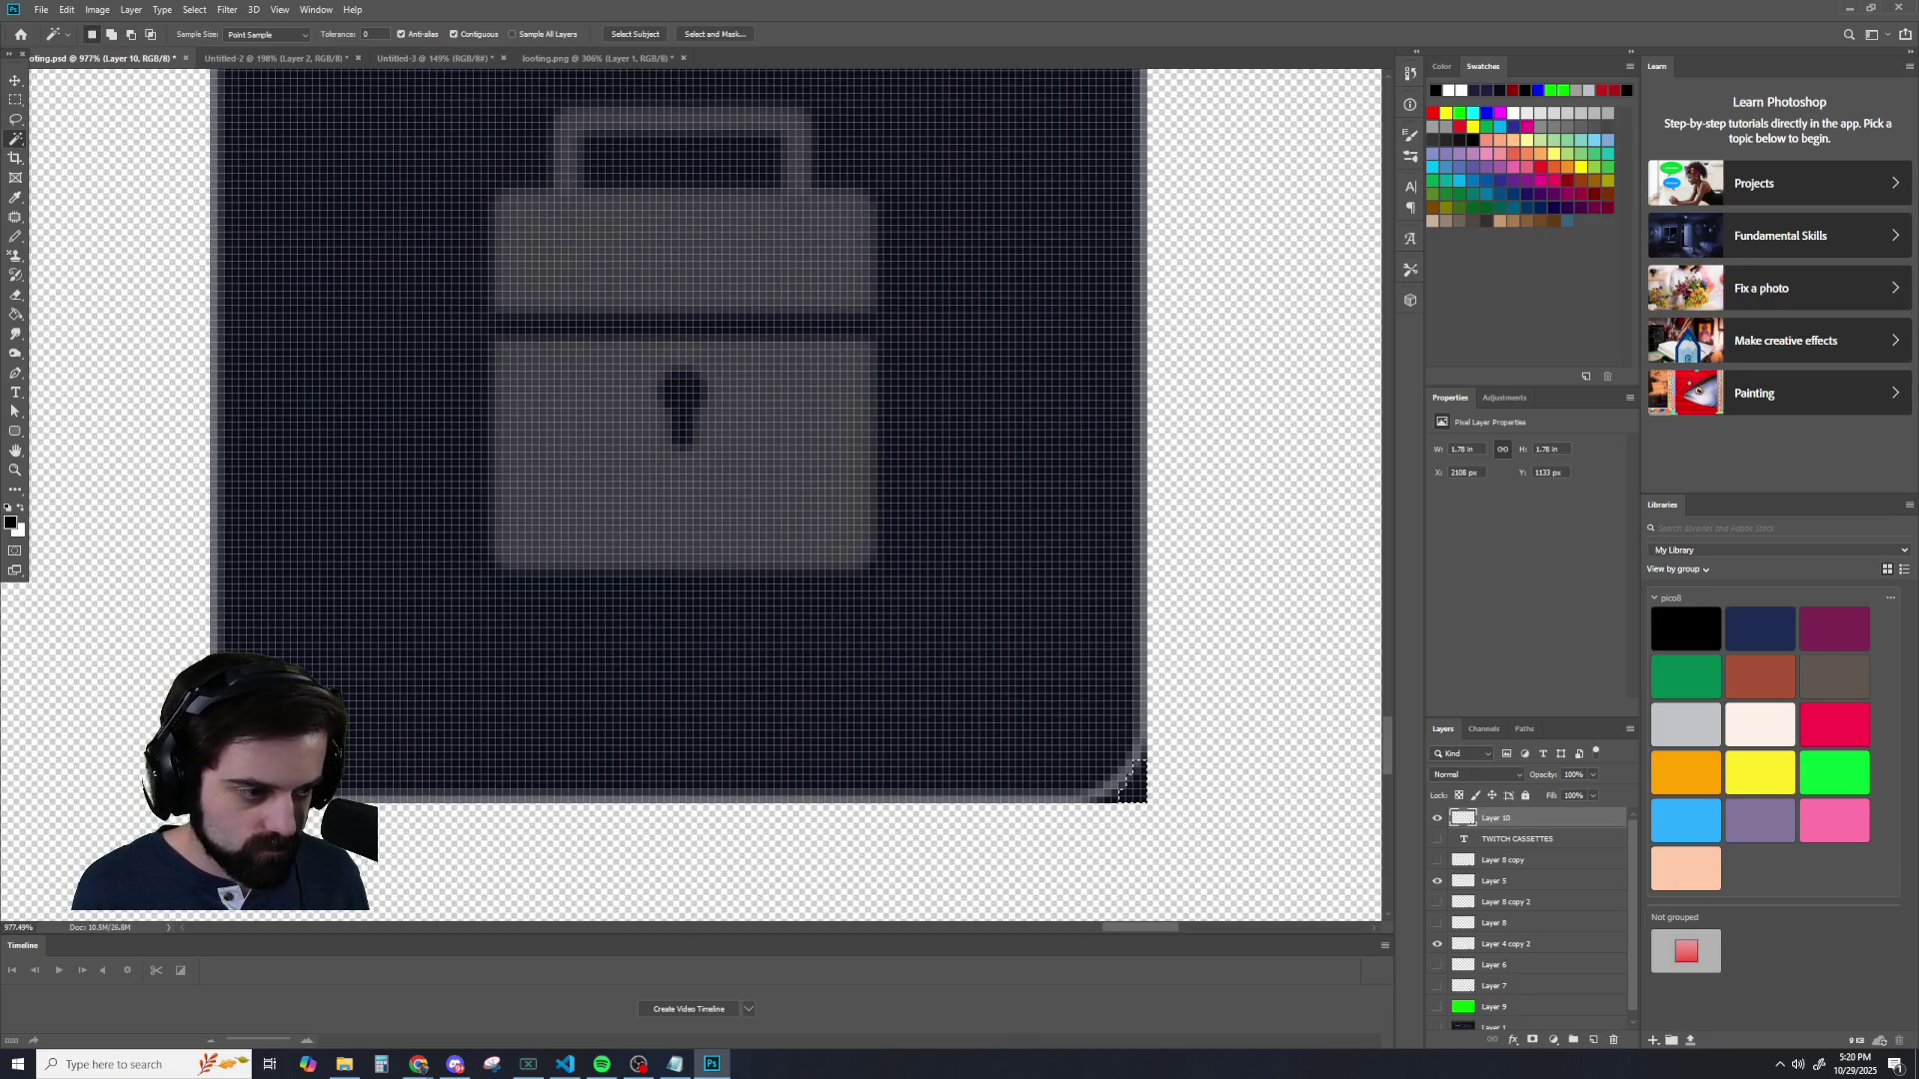
scroll(1111, 820, "up", 10)
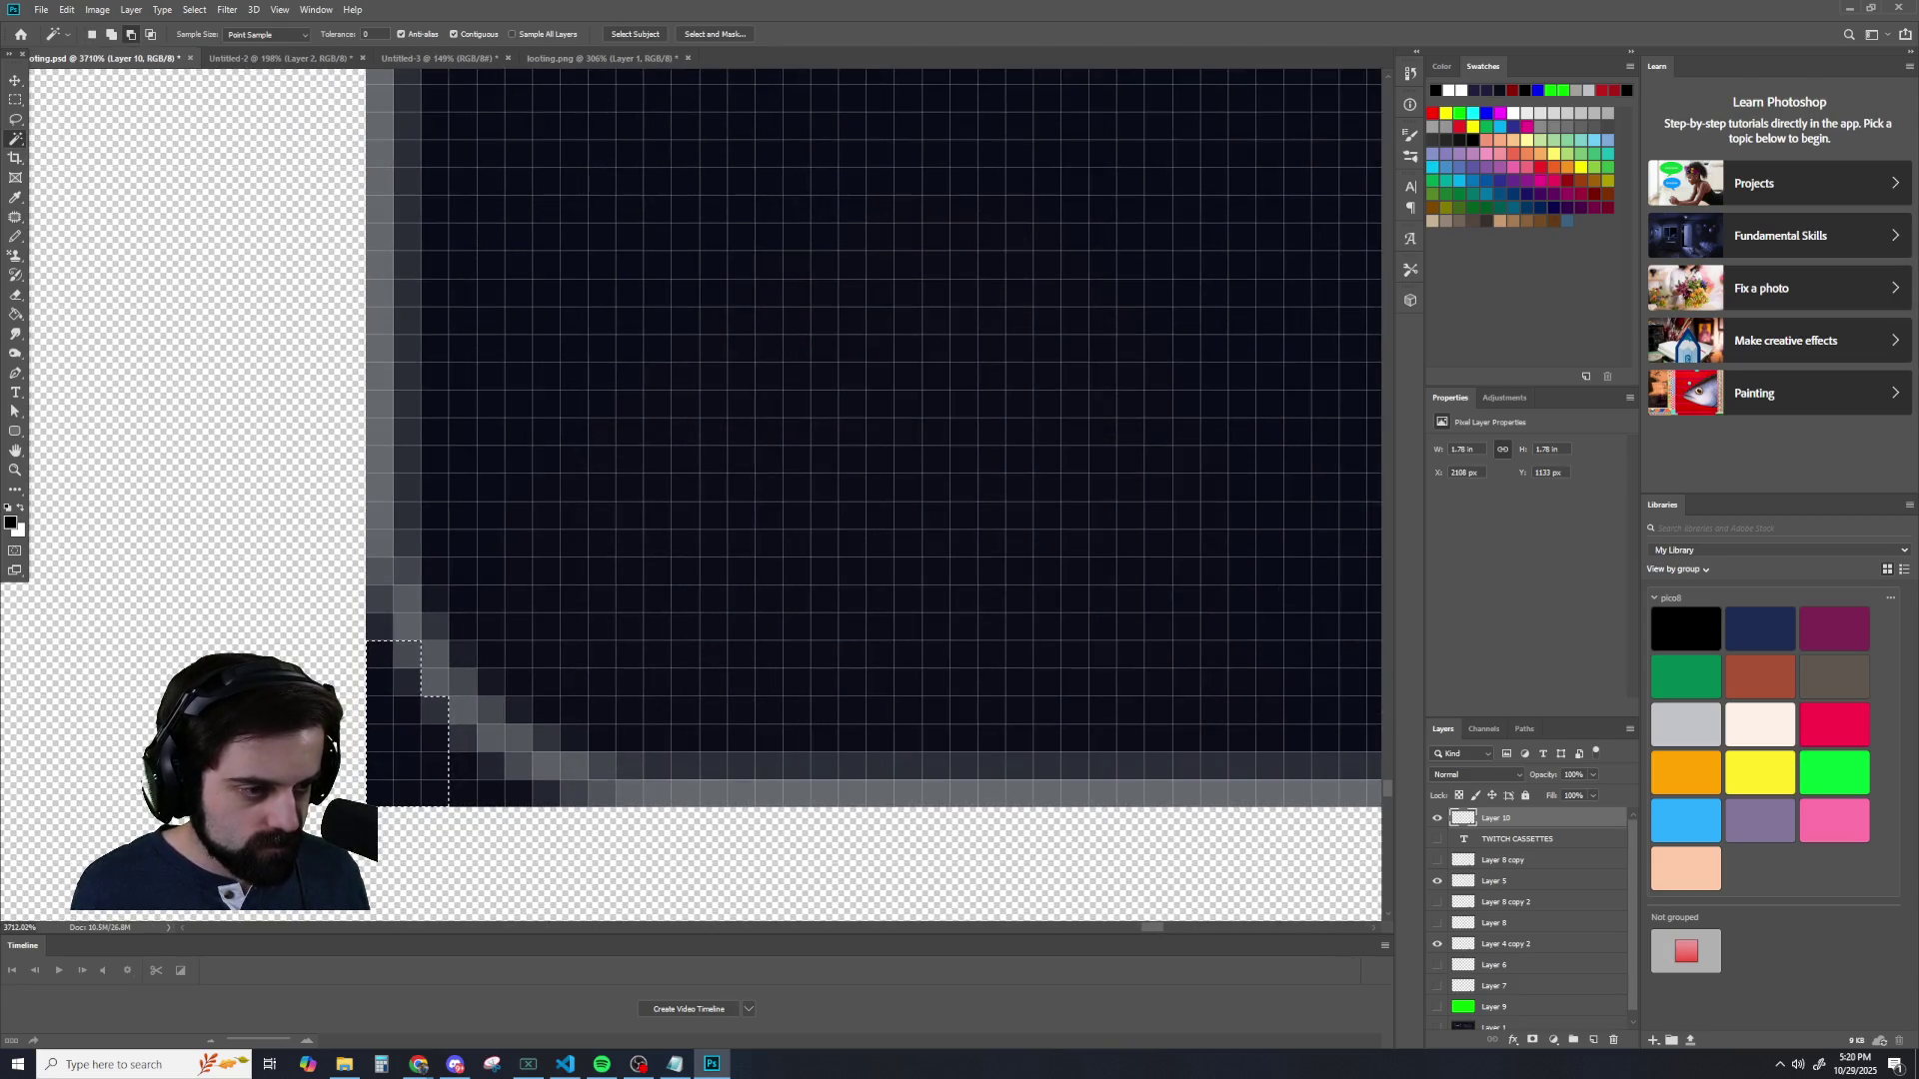
scroll(265, 780, "down", 1)
- Lasso the staircase pixels of the lower-left corner into a selection
left_click(20, 122)
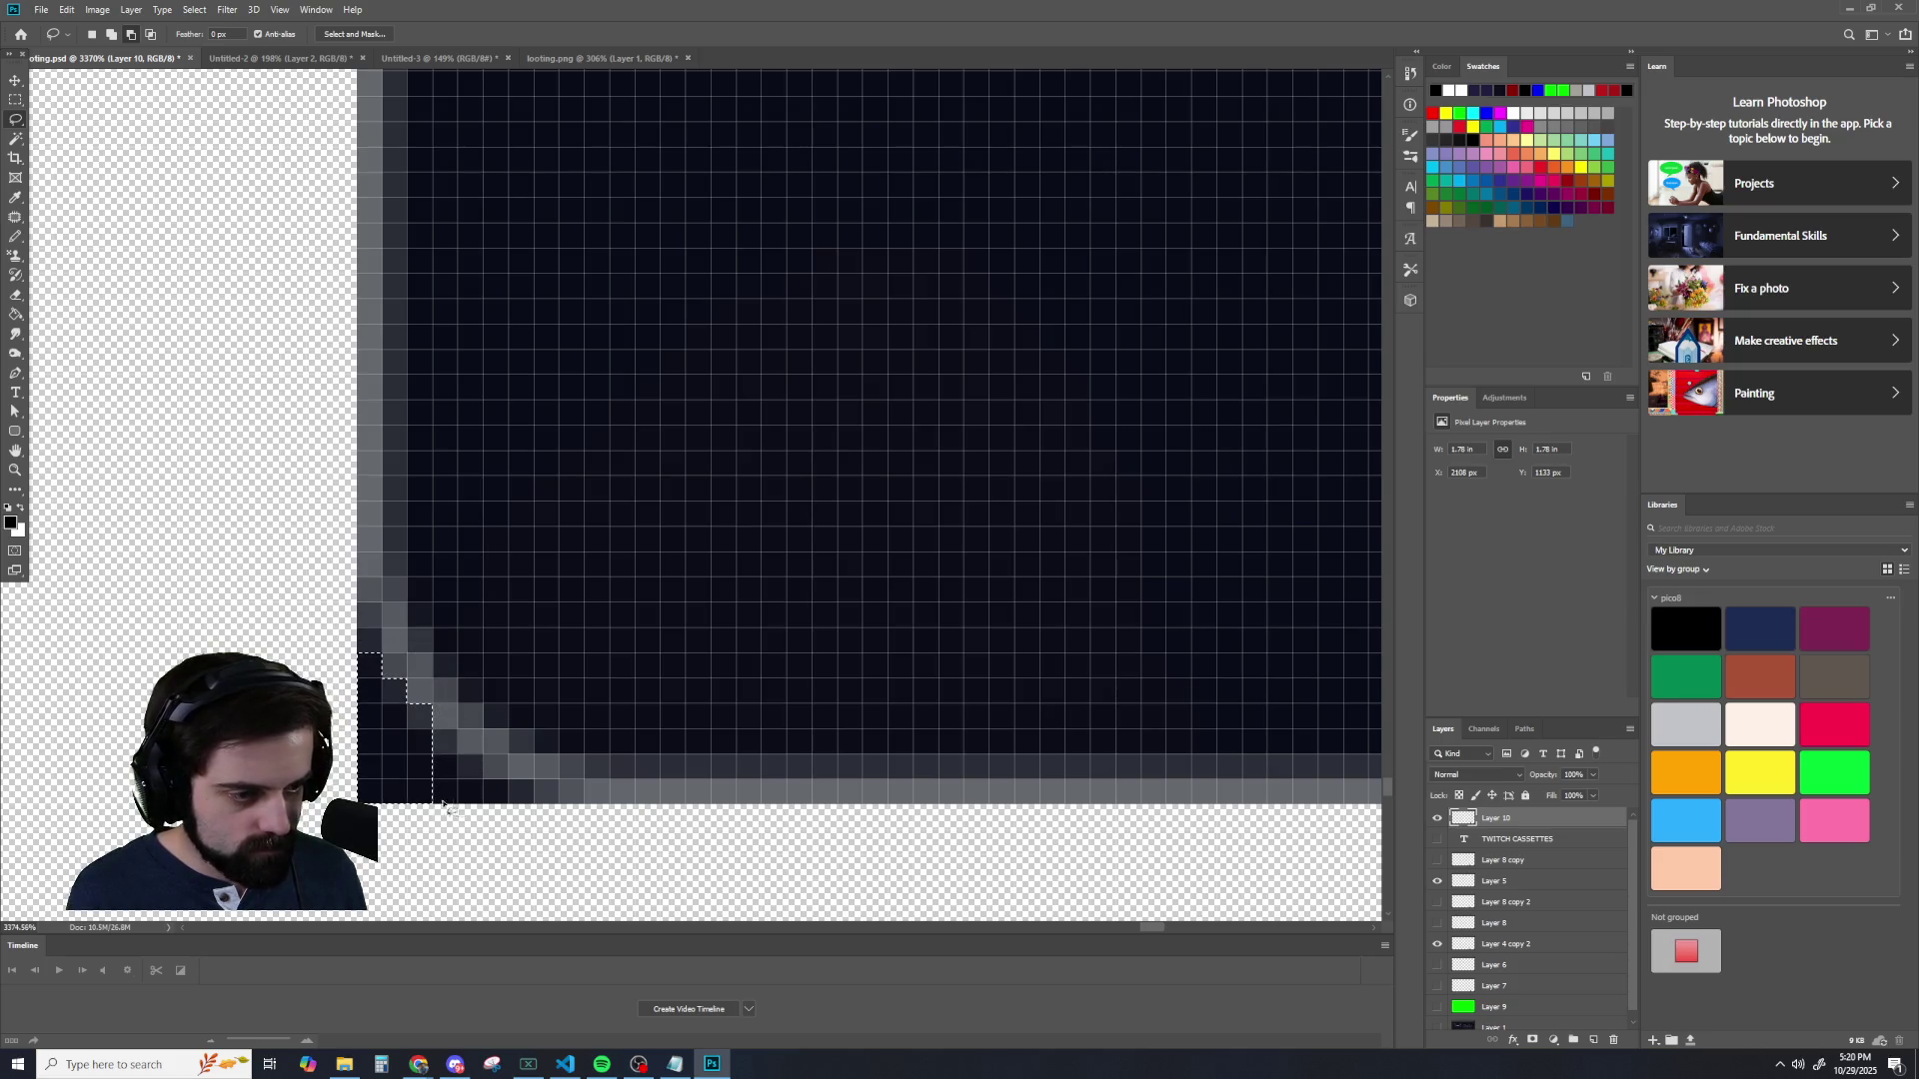
left_click_drag(425, 803, 420, 819)
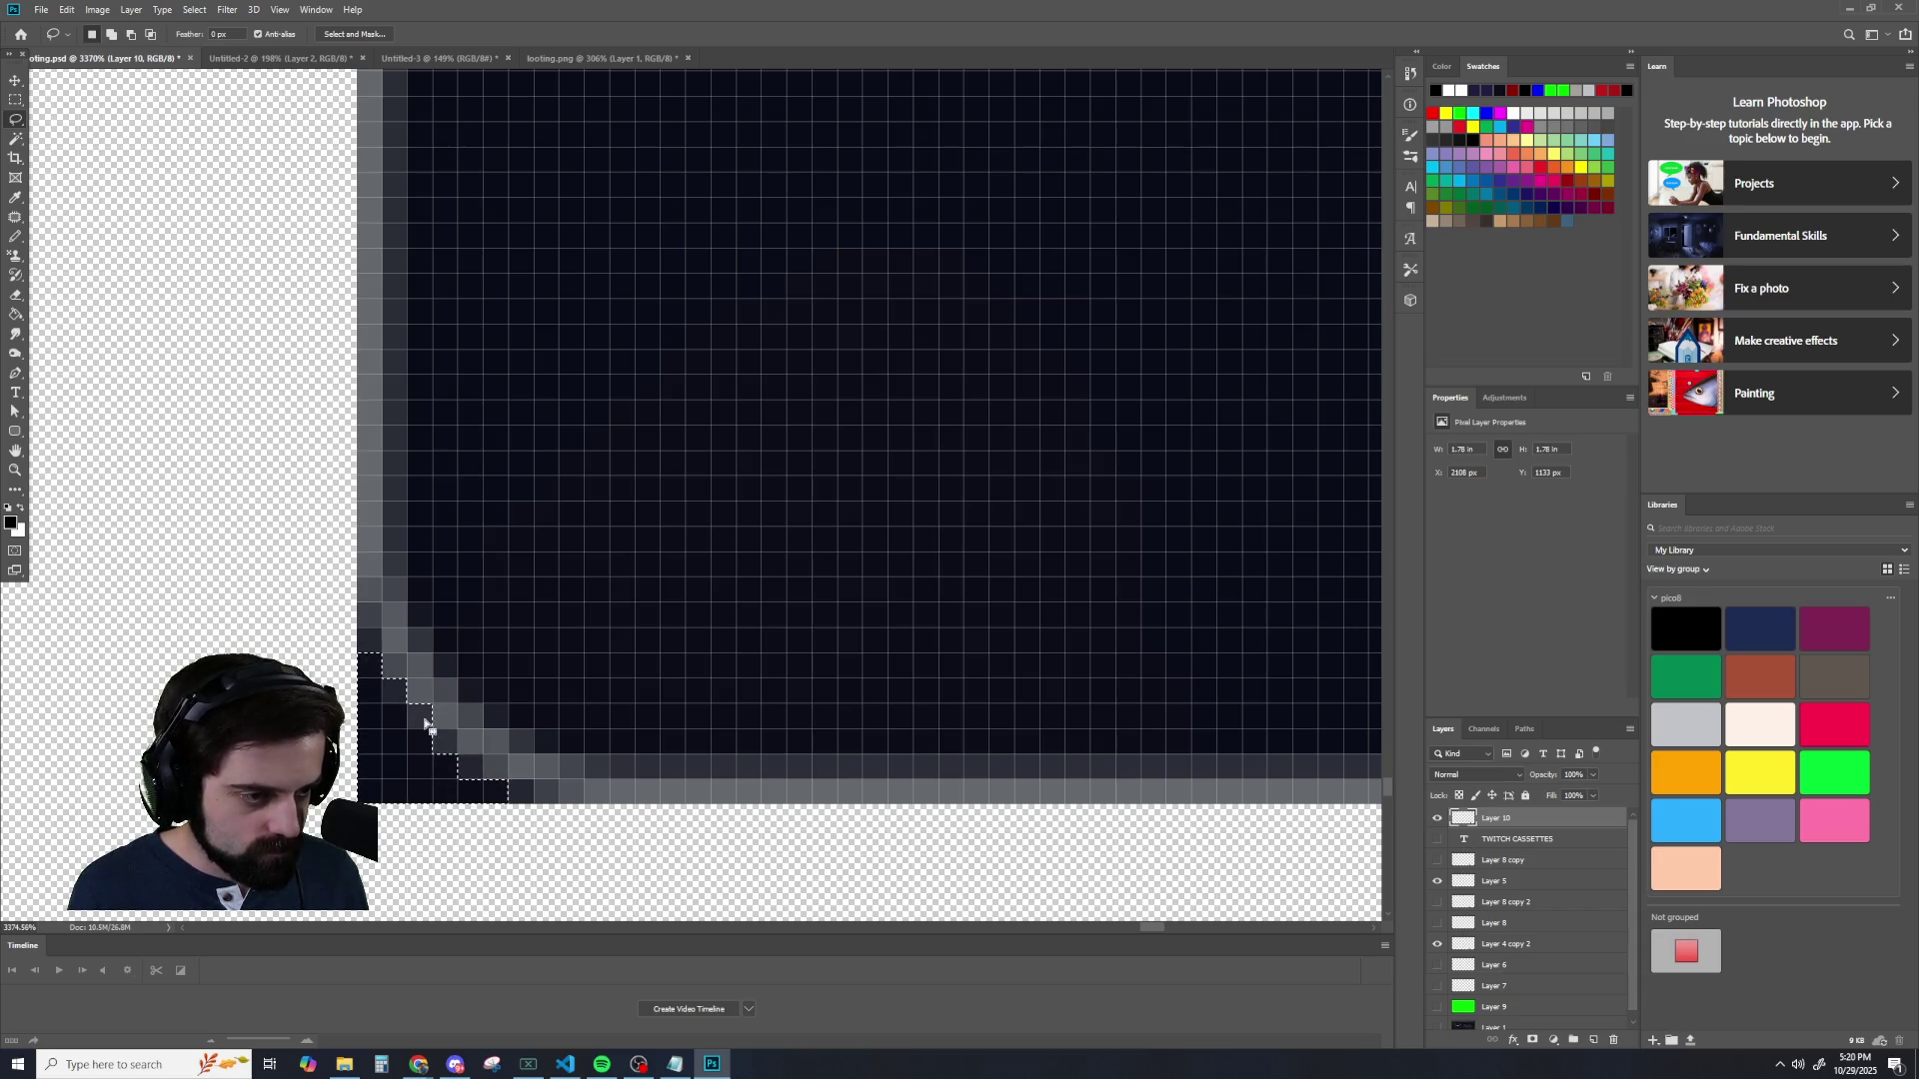
scroll(414, 717, "down", 3, "alt")
scroll(345, 754, "up", 2, "alt")
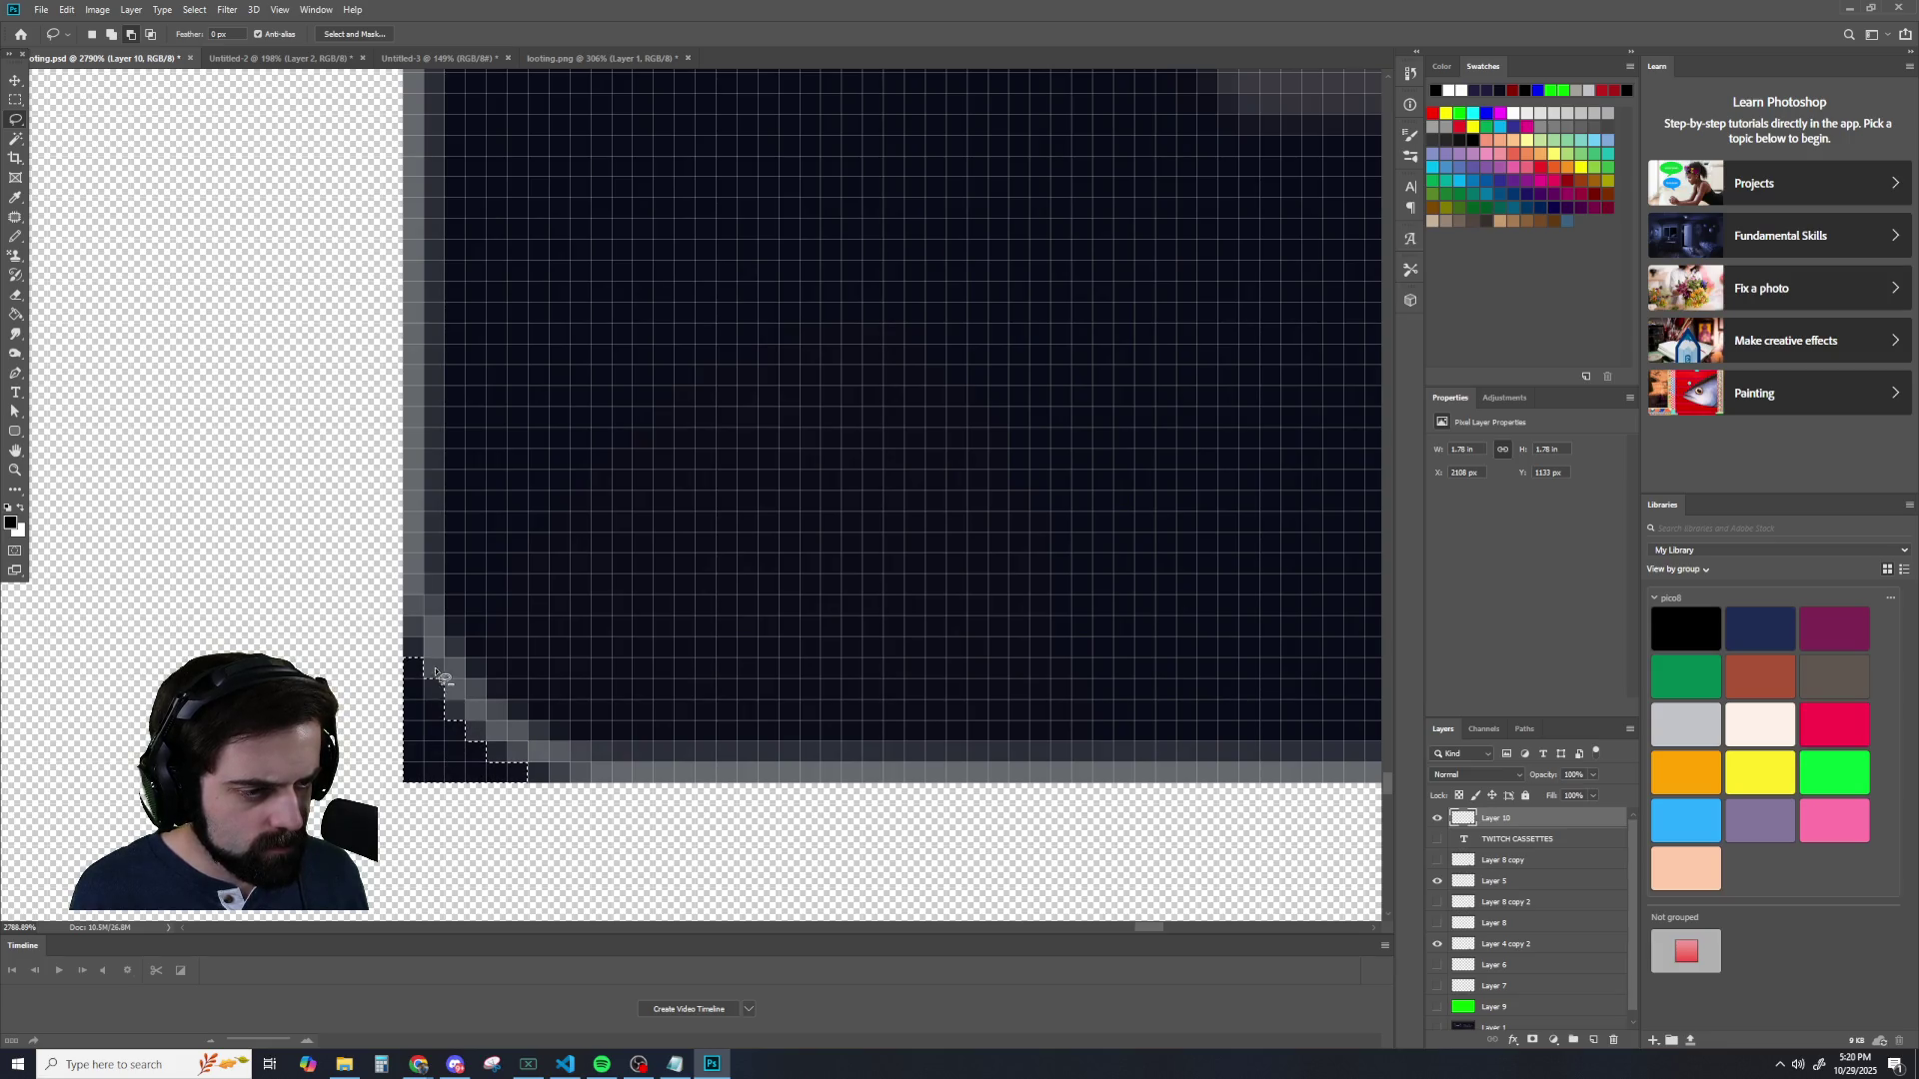
scroll(480, 818, "down", 3)
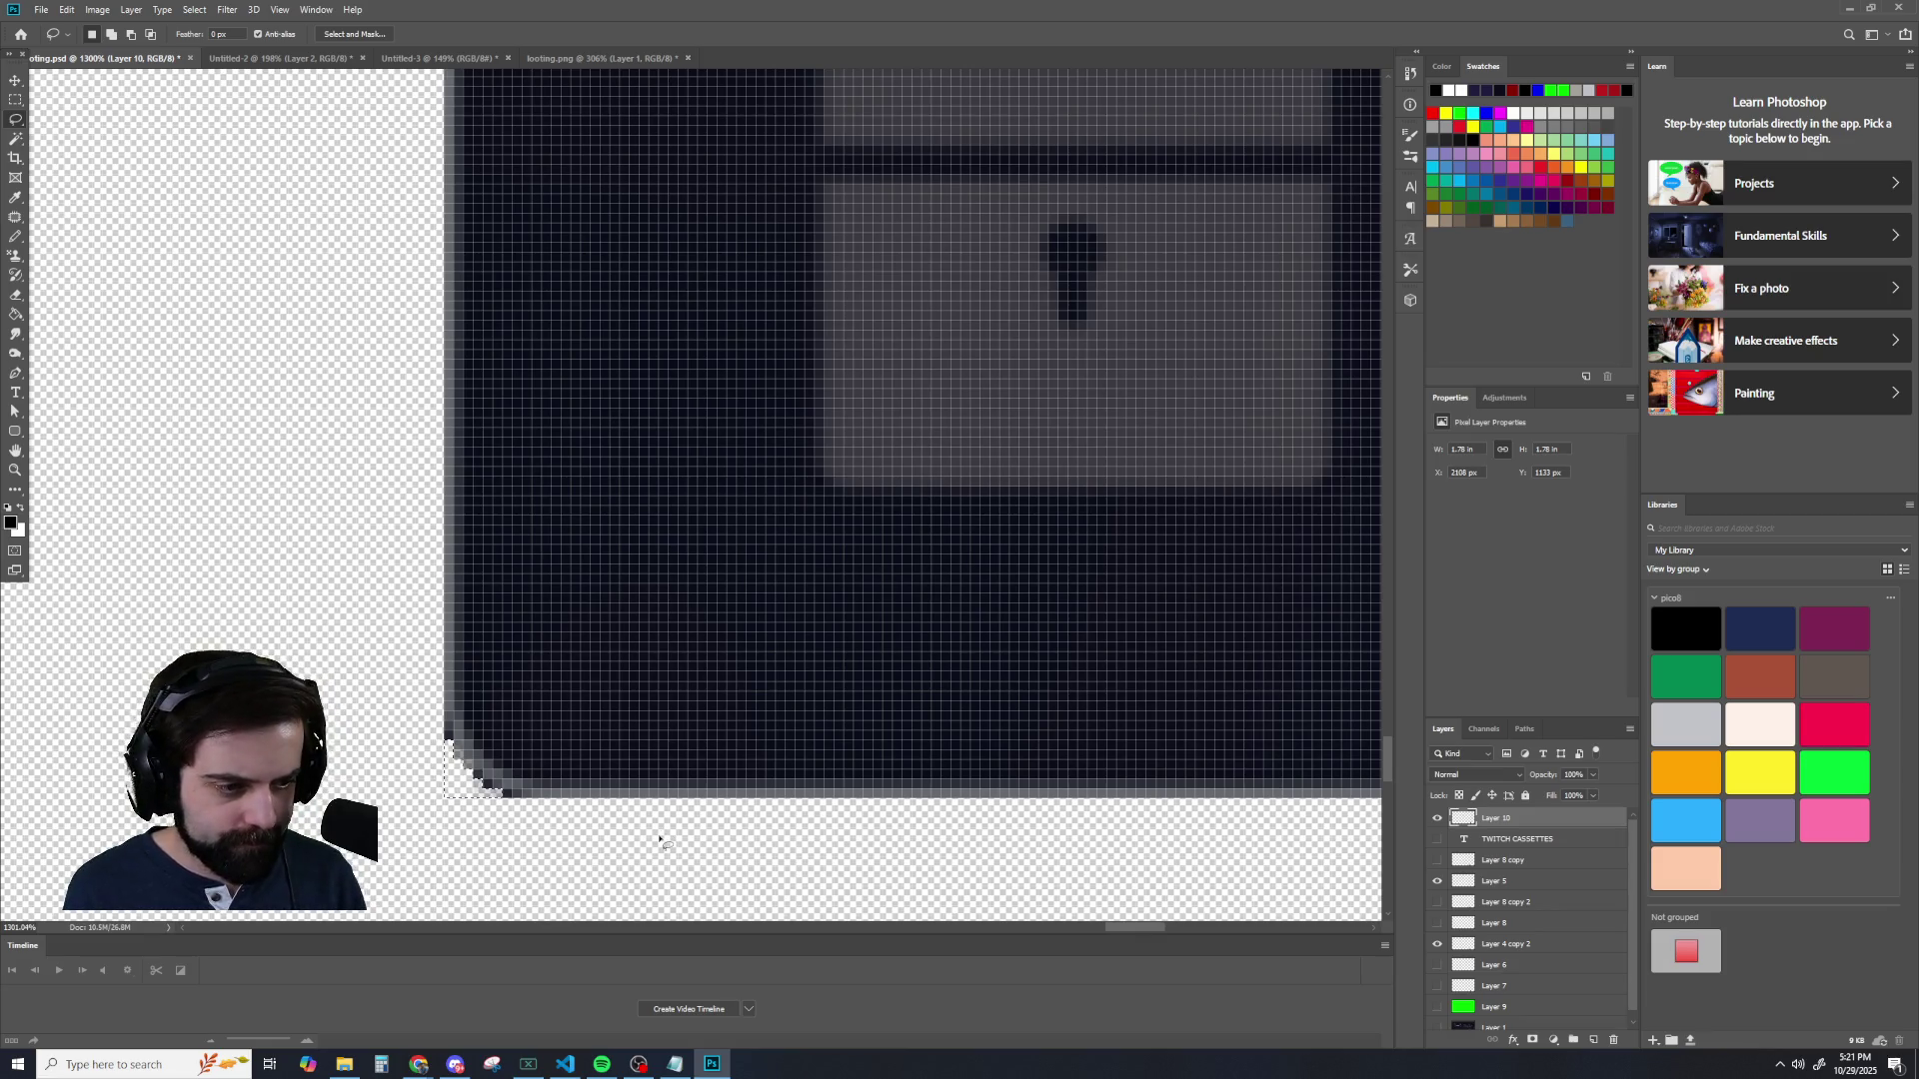
scroll(619, 861, "down", 3)
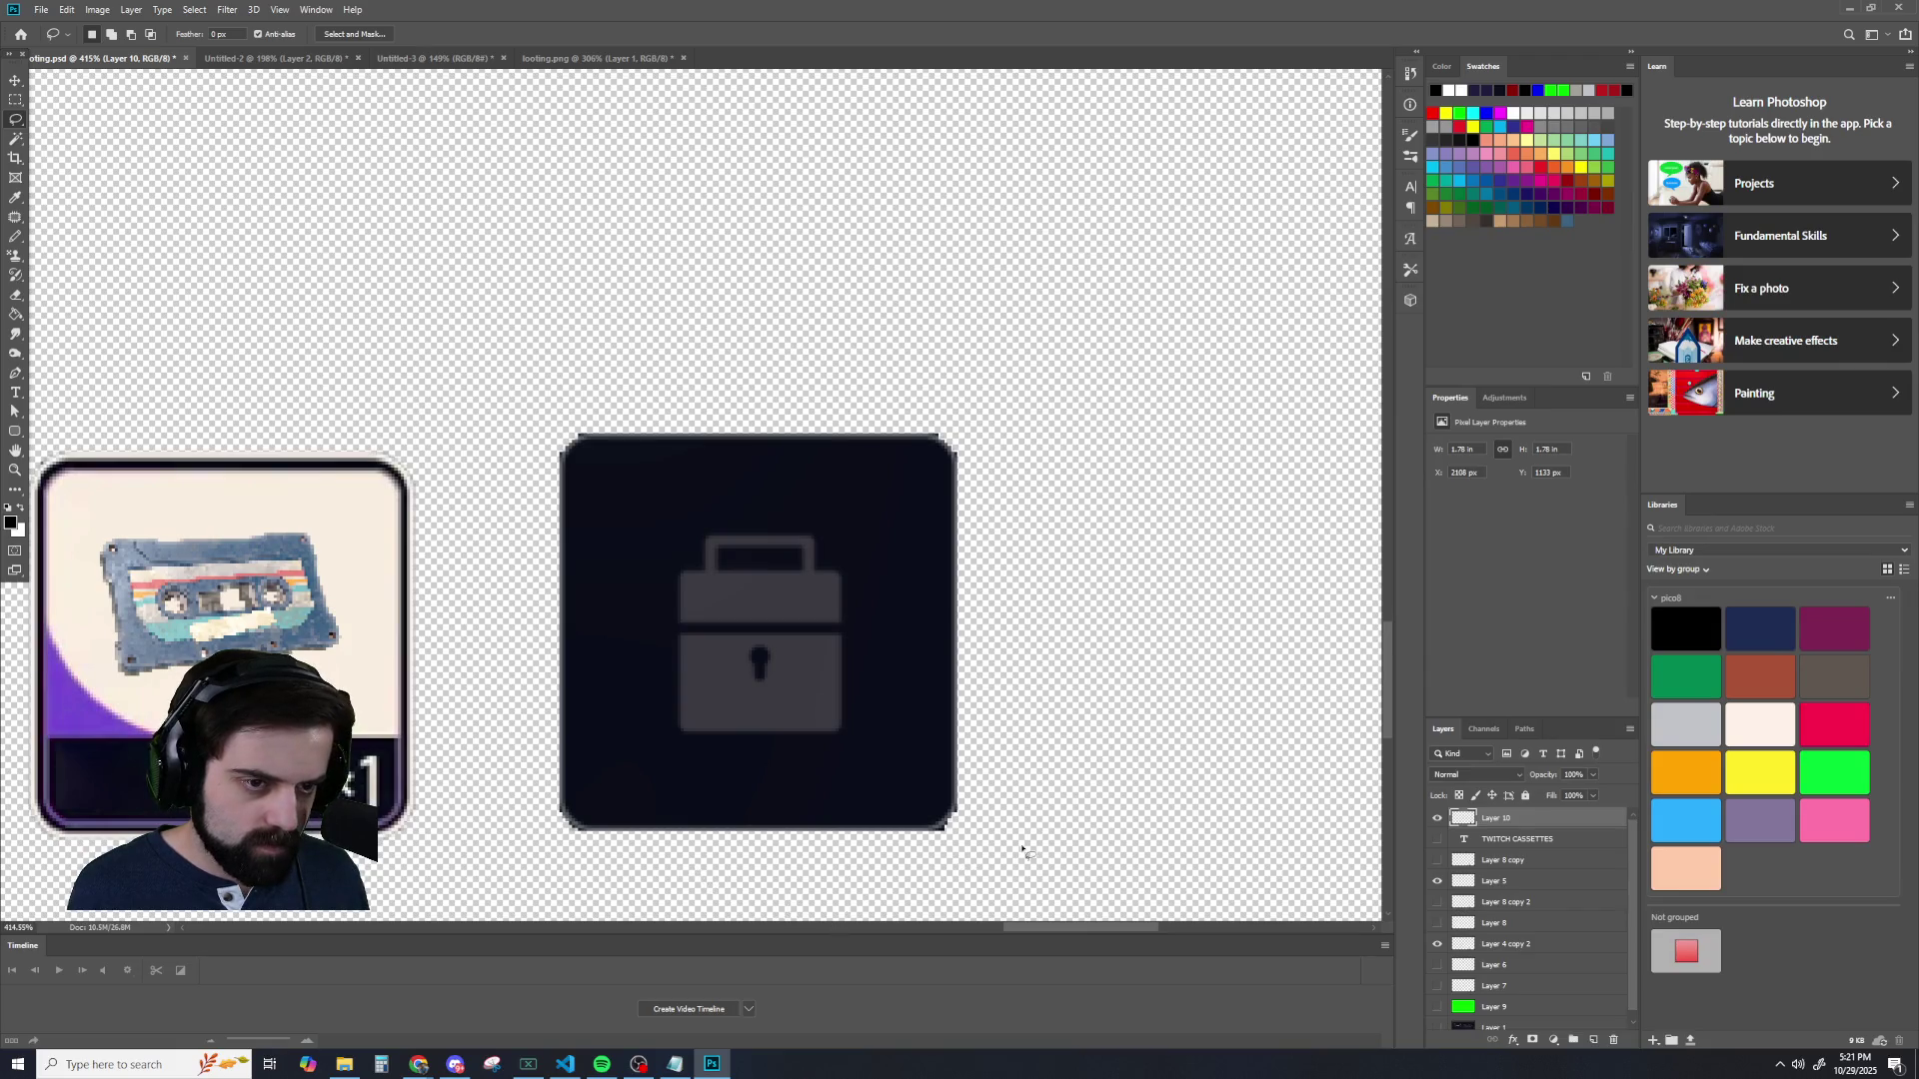
scroll(565, 843, "up", 2)
scroll(514, 780, "up", 2)
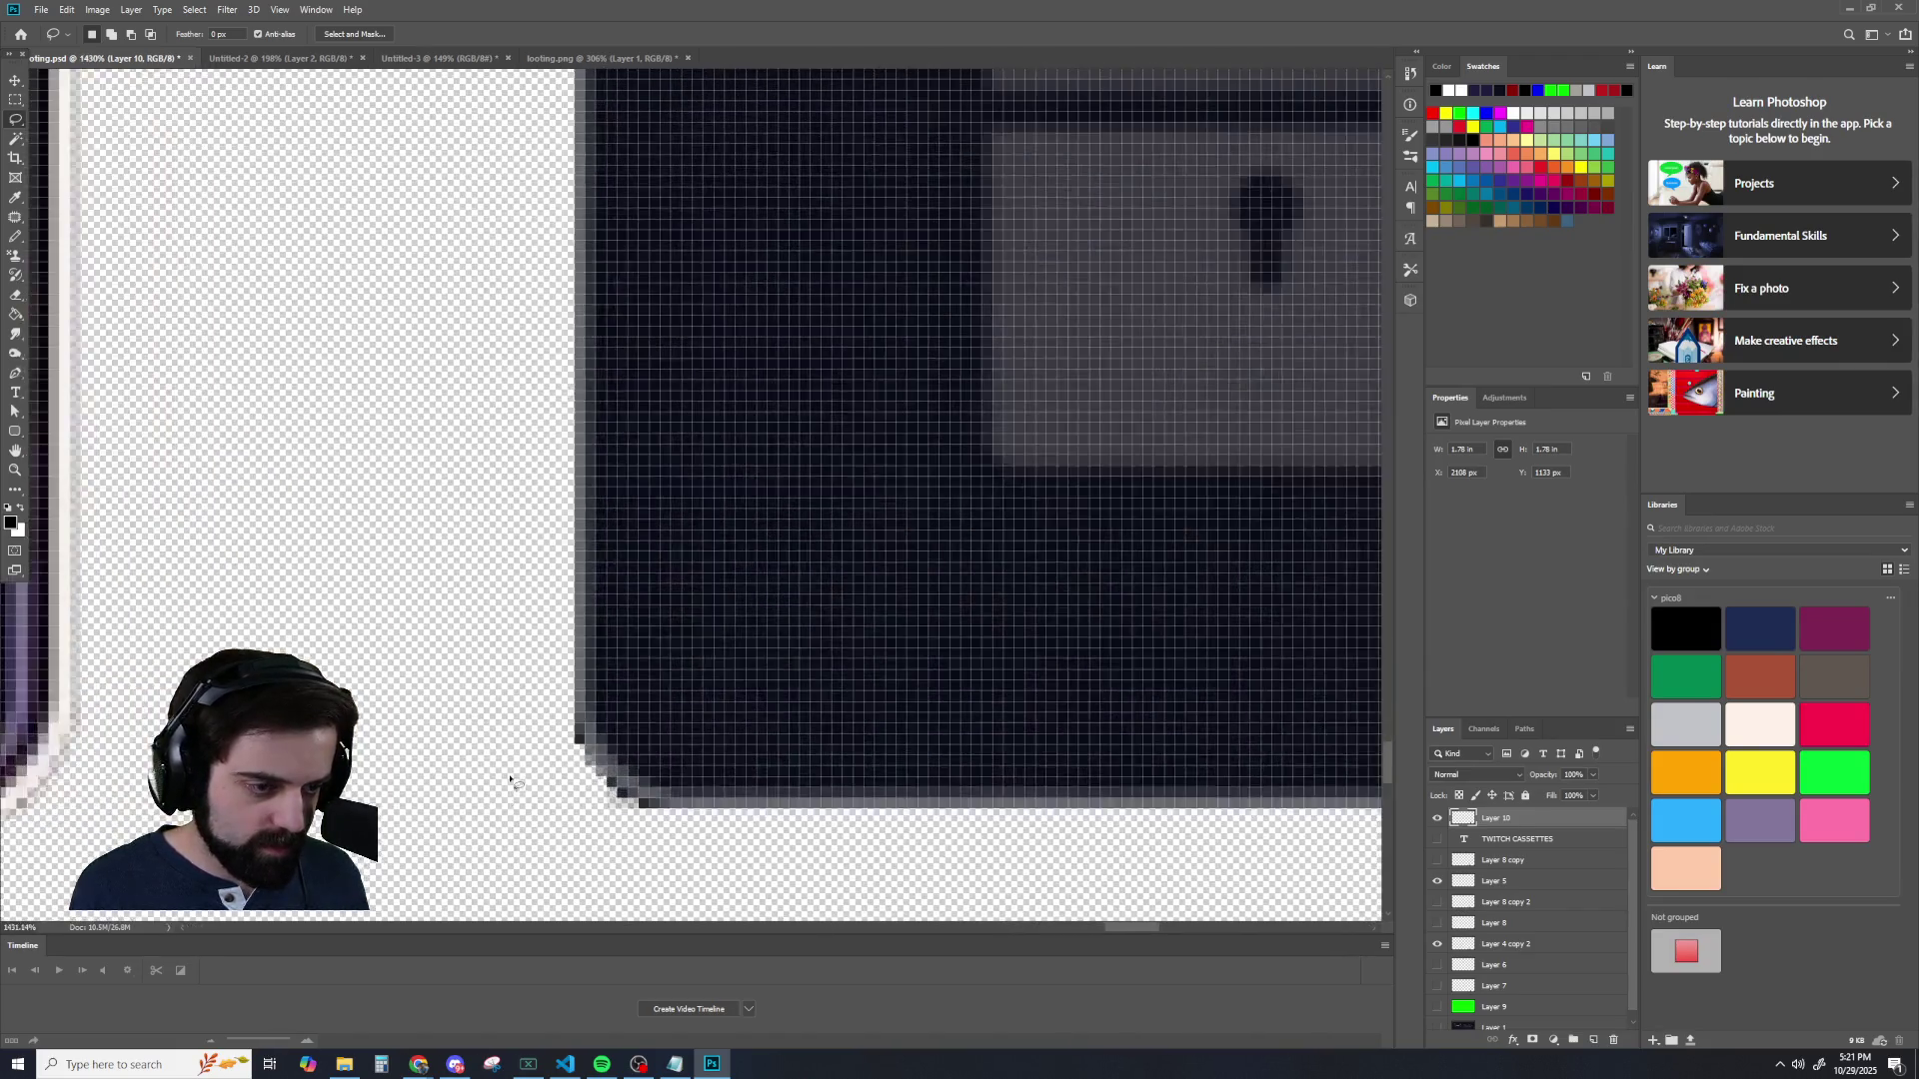
scroll(598, 781, "up", 2)
- Add stray dark corner pixels and extend the selection along the lower-left corner
left_click_drag(618, 686, 611, 692)
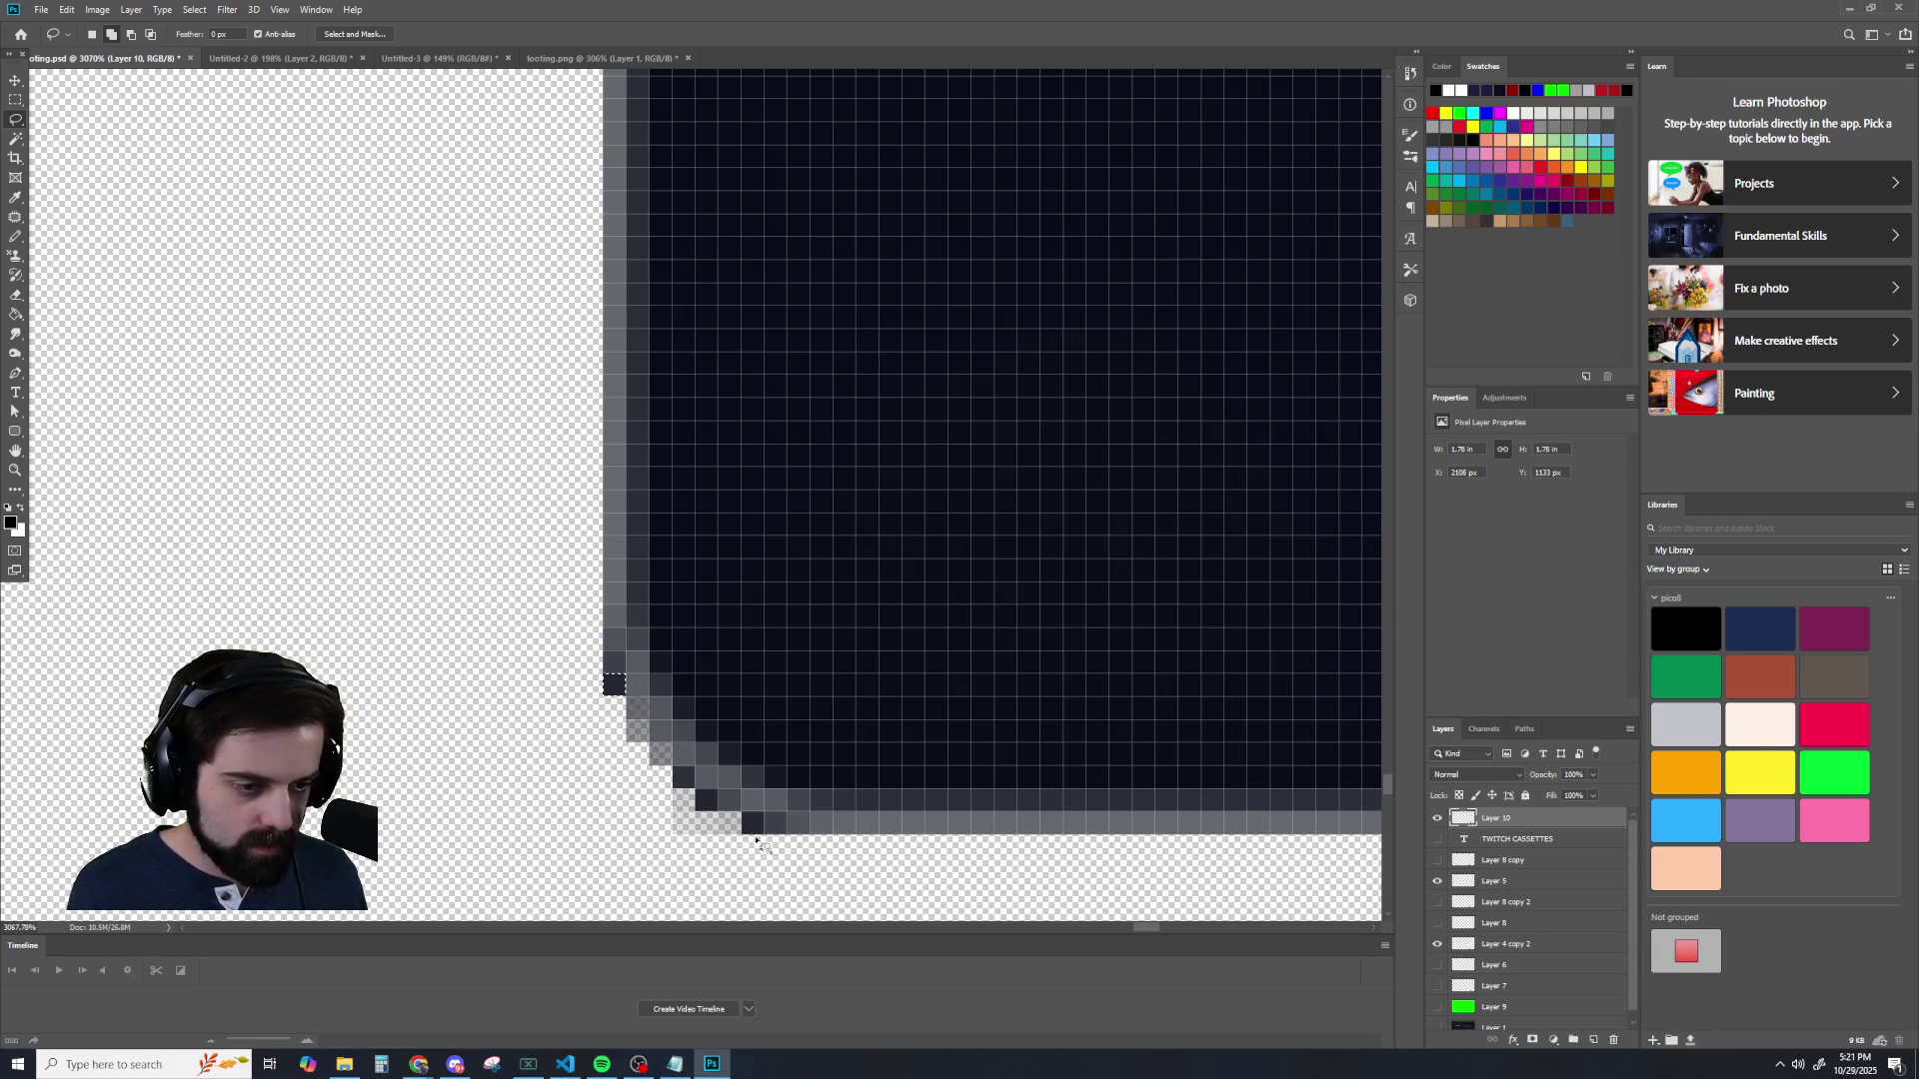
left_click_drag(750, 826, 754, 843)
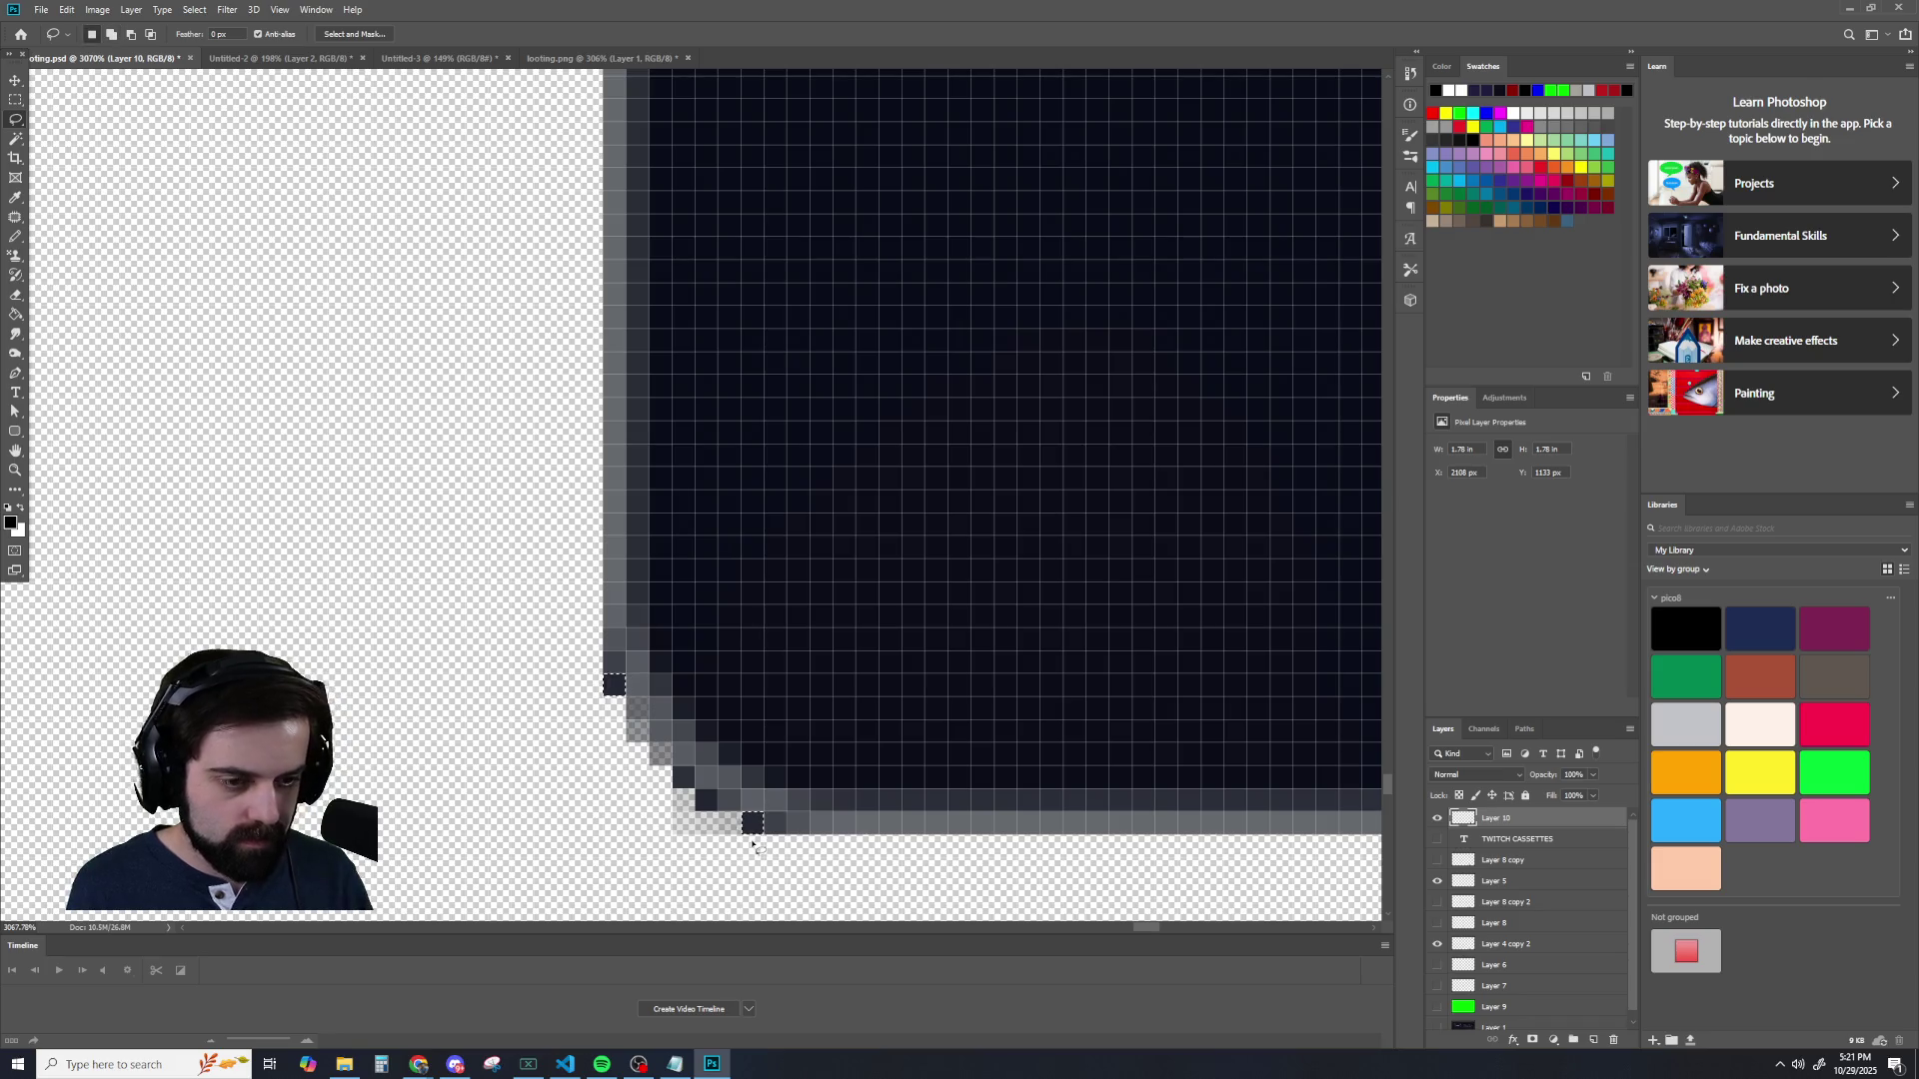
scroll(438, 752, "down", 2)
scroll(438, 752, "down", 2)
scroll(432, 813, "down", 2)
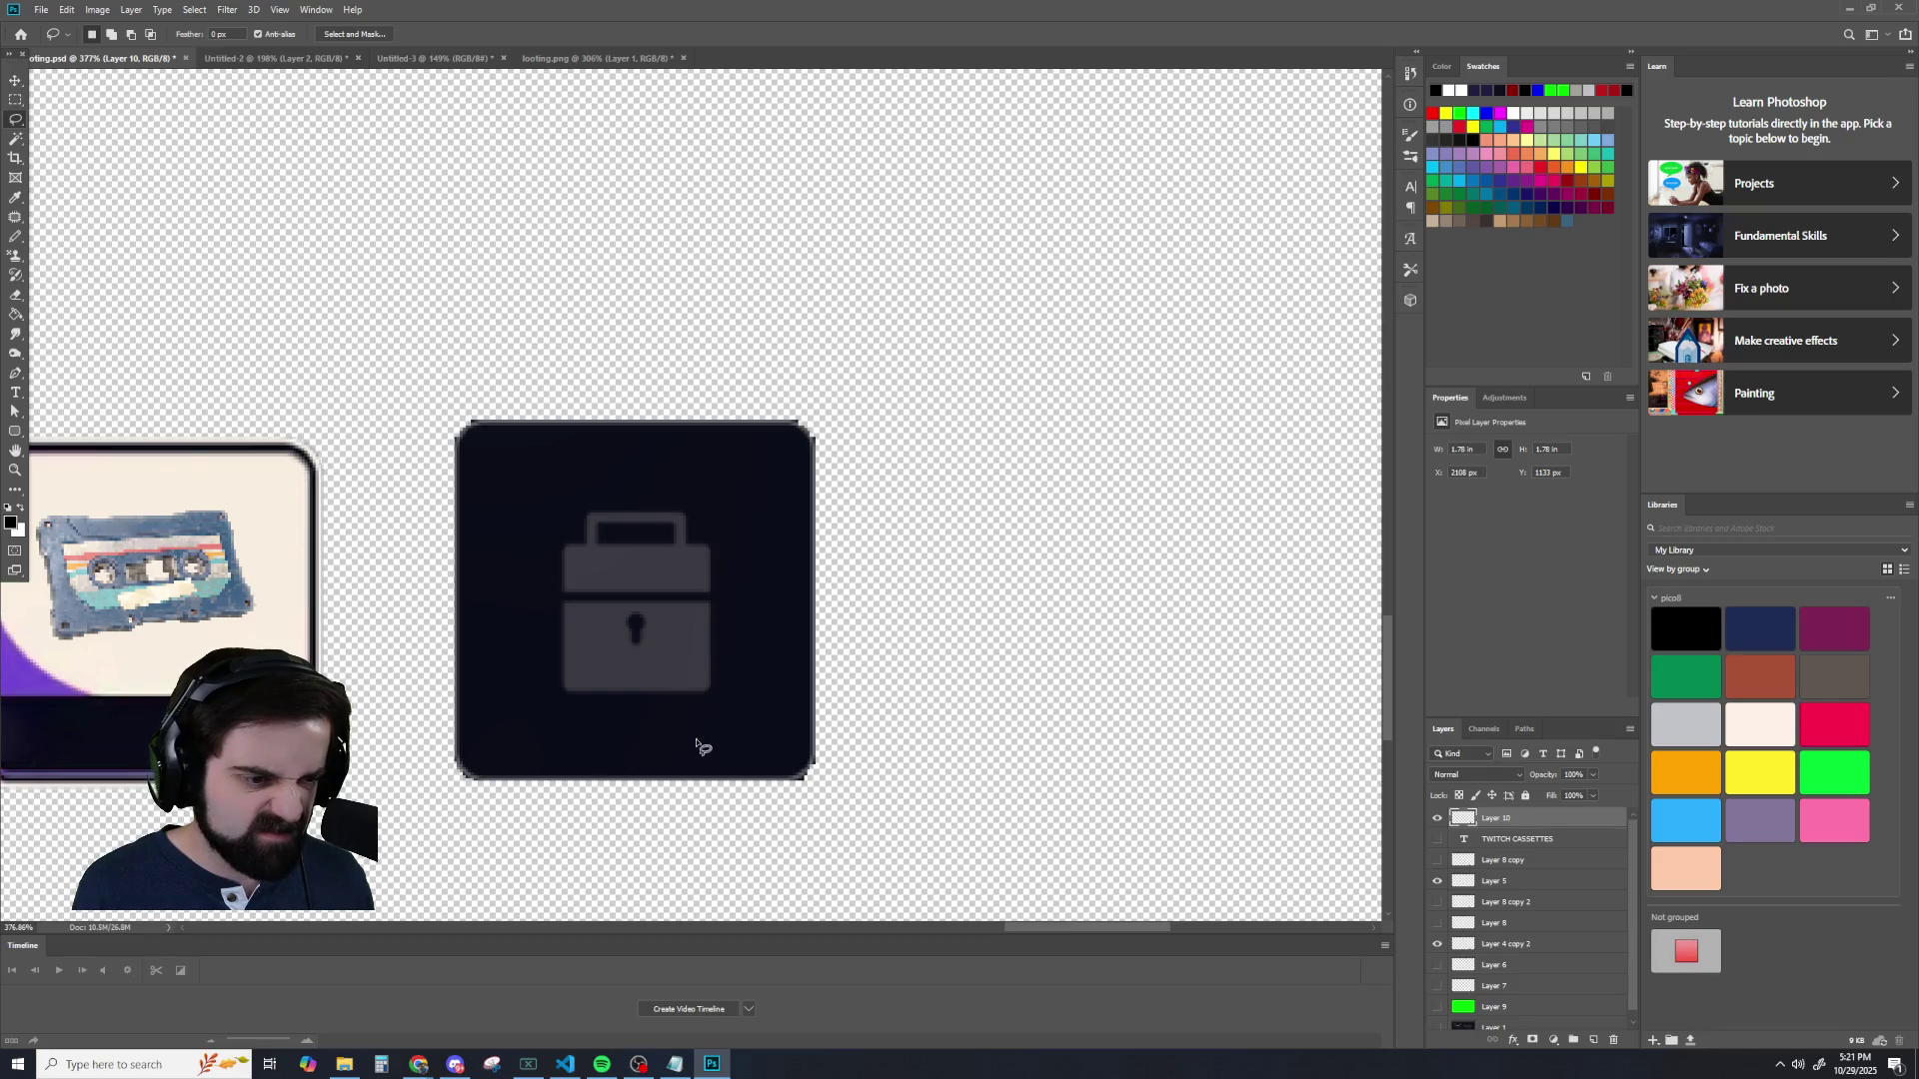
scroll(486, 845, "up", 2)
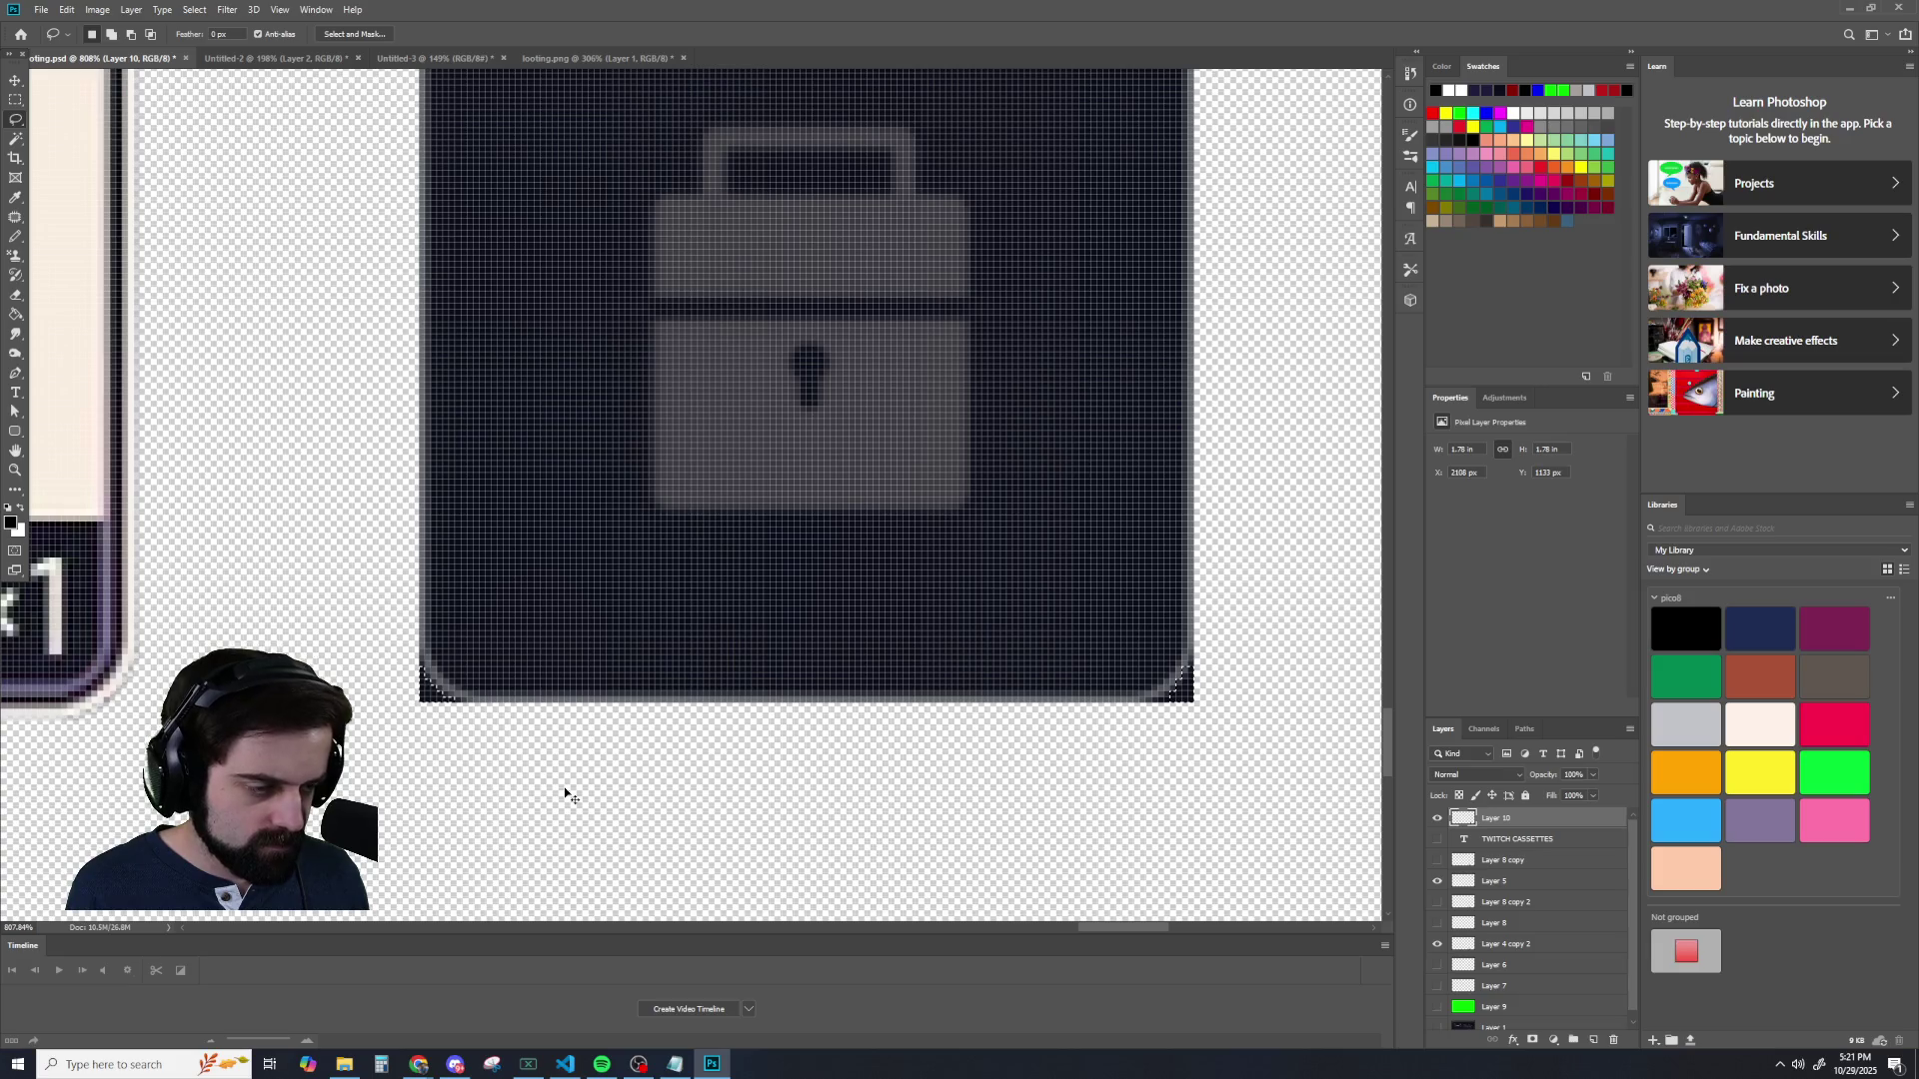
scroll(428, 736, "up", 2)
scroll(415, 599, "up", 1)
scroll(398, 478, "up", 1)
left_click_drag(399, 478, 407, 485)
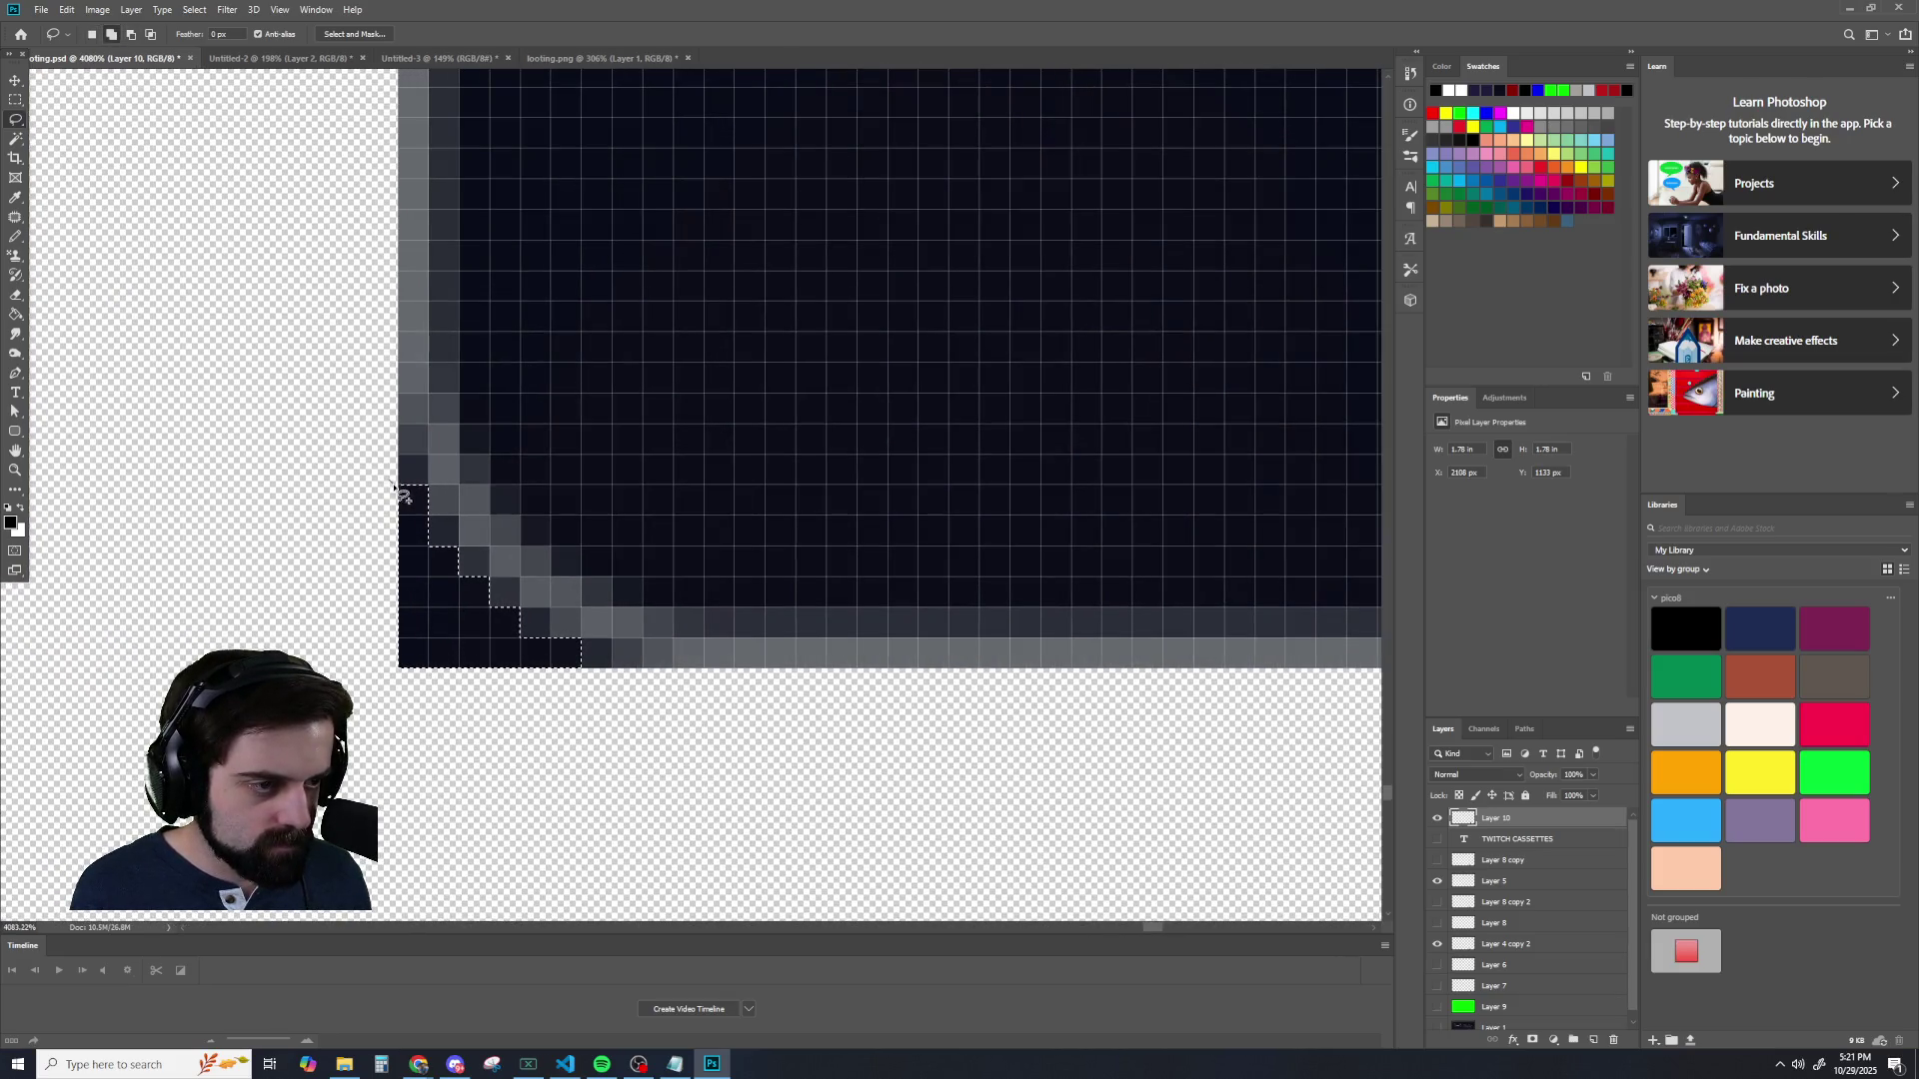
mouse_move(575, 683)
left_mouse_down()
mouse_move(603, 667)
mouse_move(544, 648)
mouse_move(449, 565)
left_mouse_up()
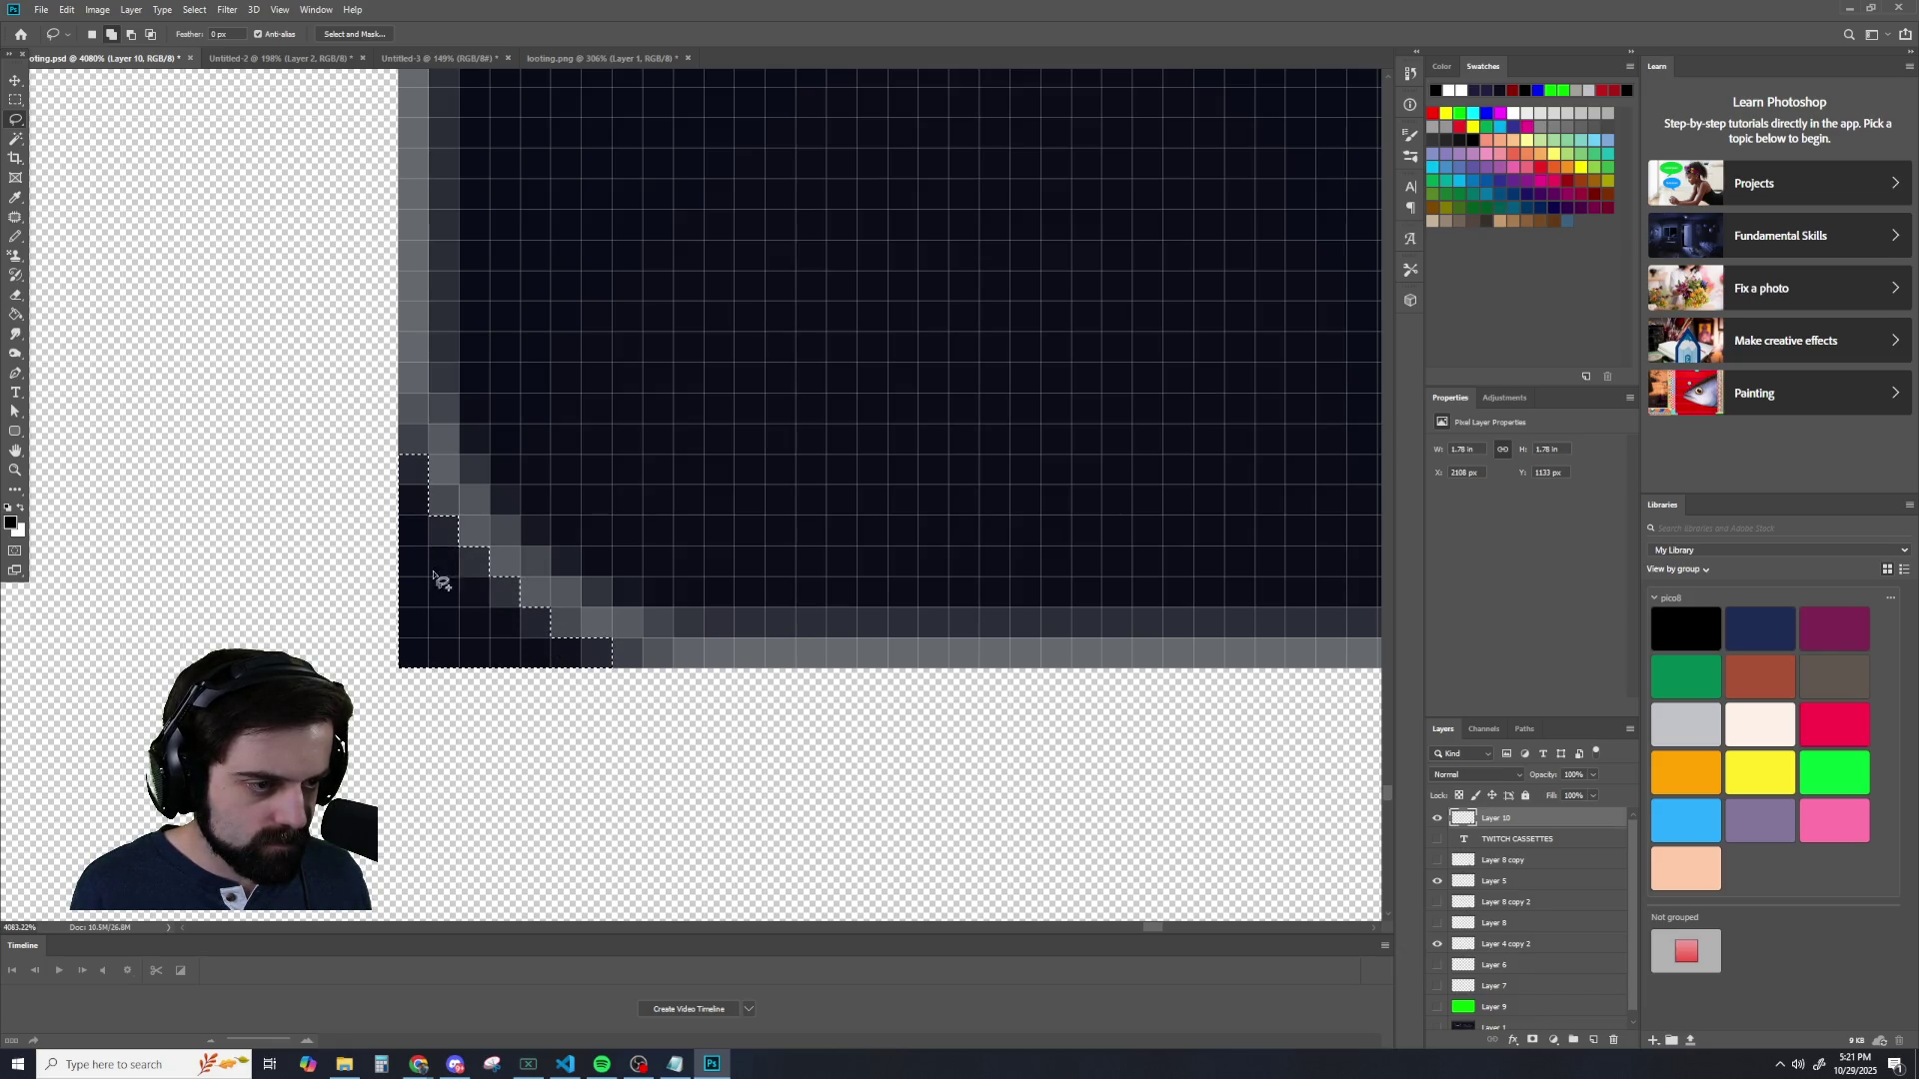
scroll(440, 650, "down", 10)
scroll(566, 793, "down", 1)
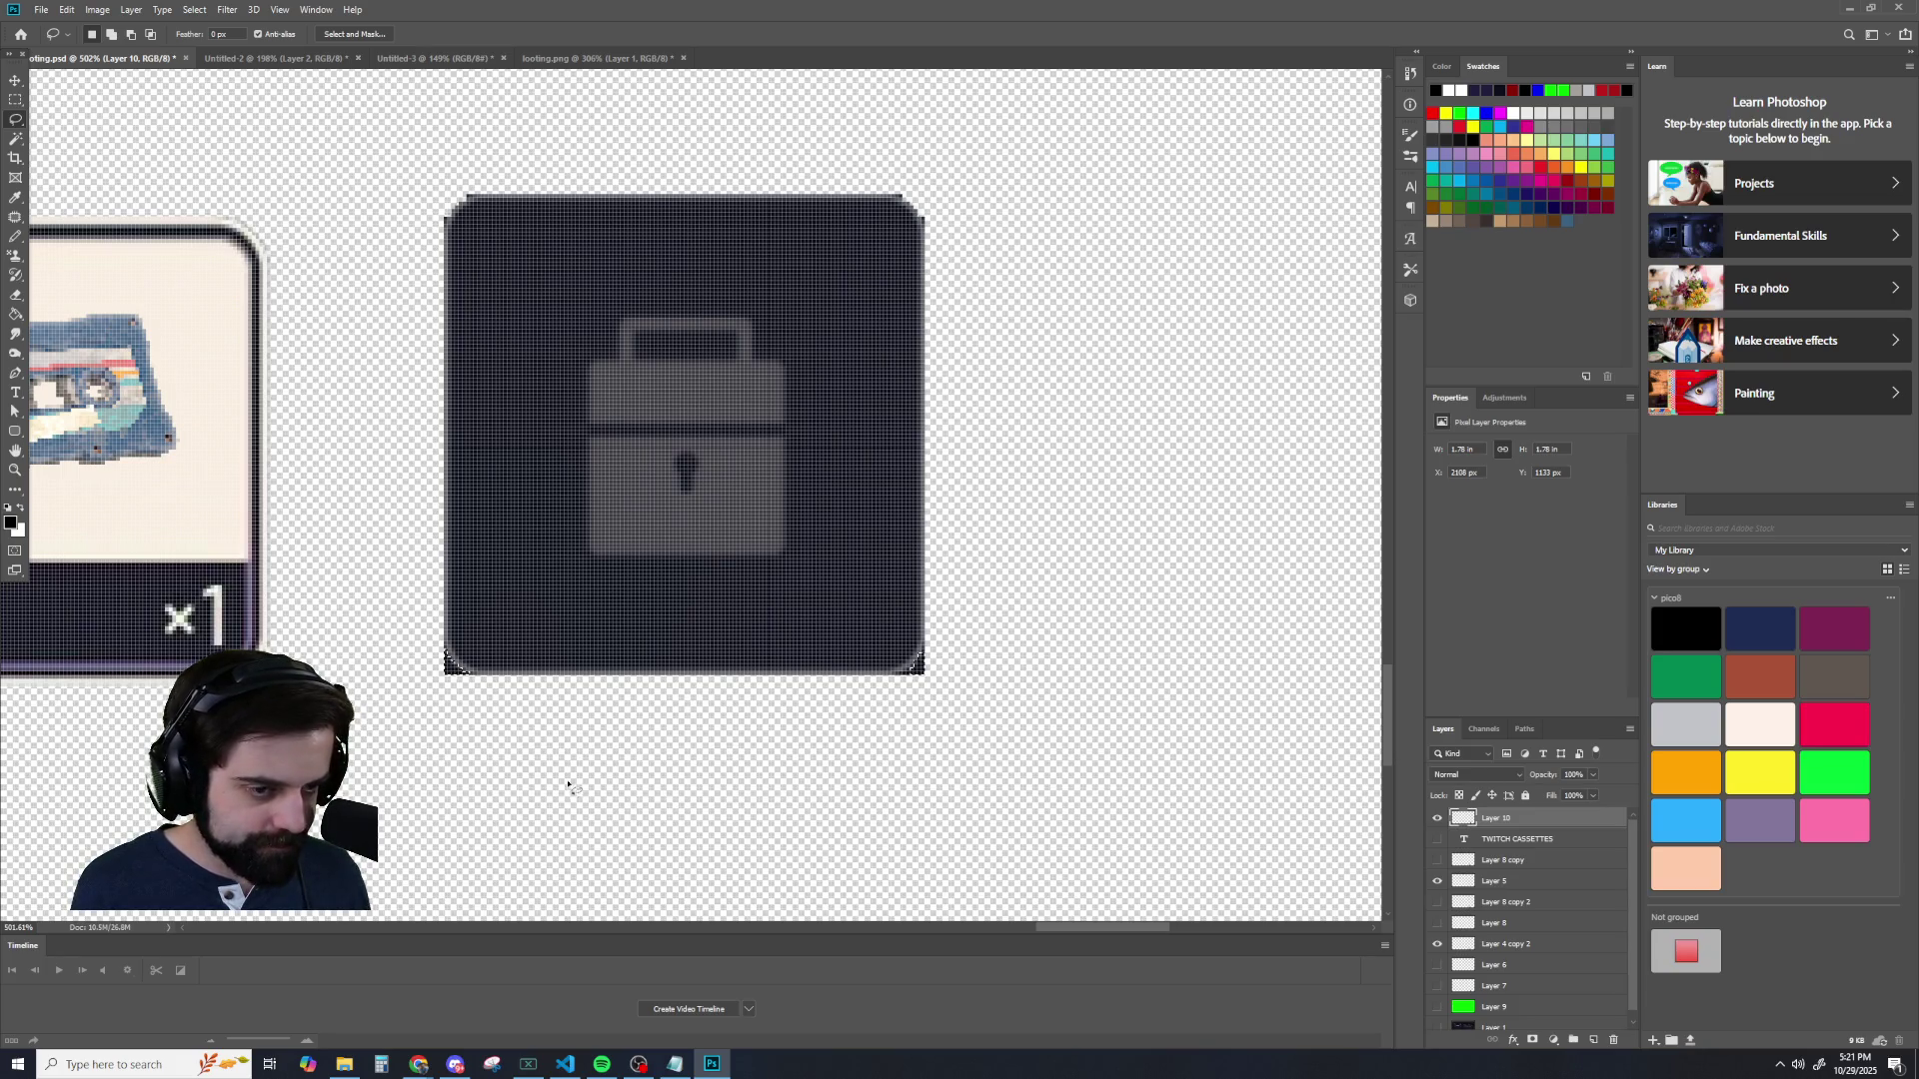
scroll(1032, 651, "up", 6)
scroll(663, 720, "up", 5)
- Shift-lasso the stair-step bottom-right corner pixels into the selection
key("shift")
mouse_move(604, 632)
left_mouse_down()
mouse_move(714, 550)
mouse_move(627, 661)
left_mouse_up()
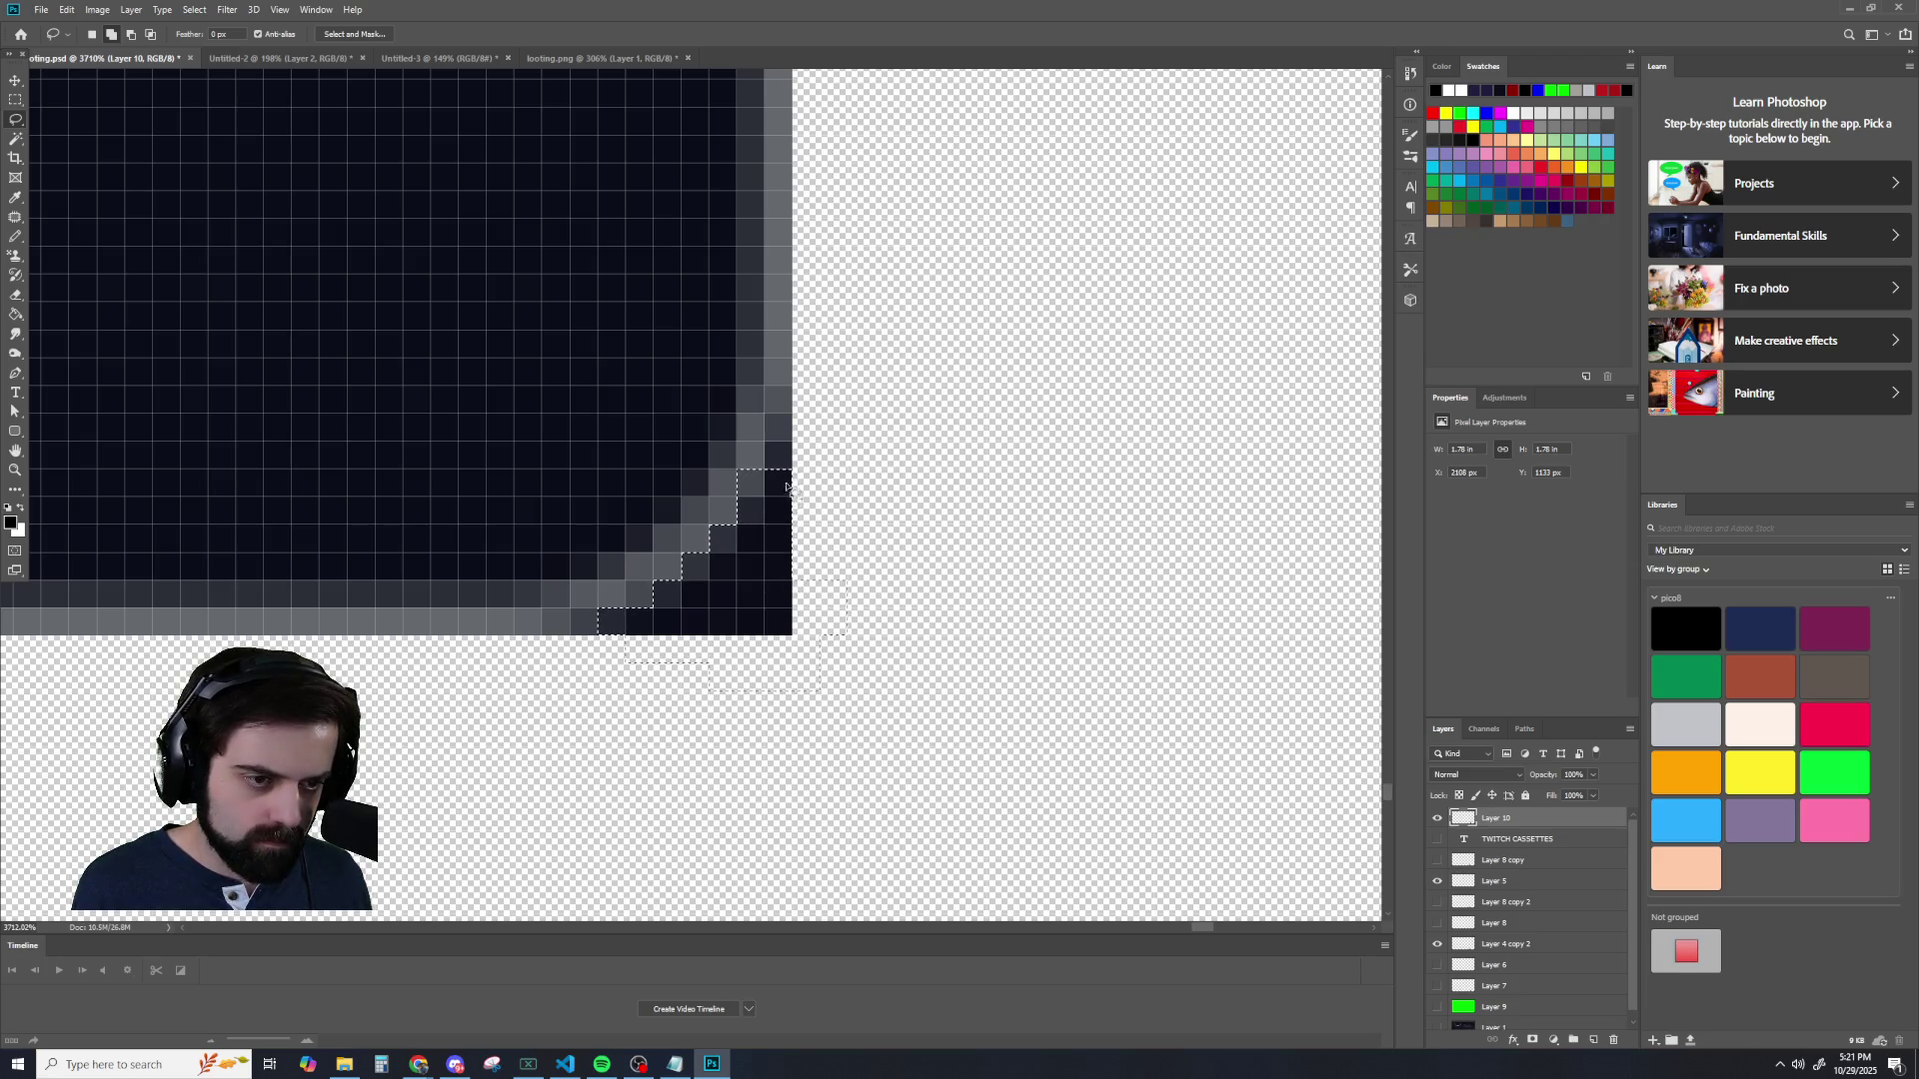
left_click_drag(781, 447, 787, 499)
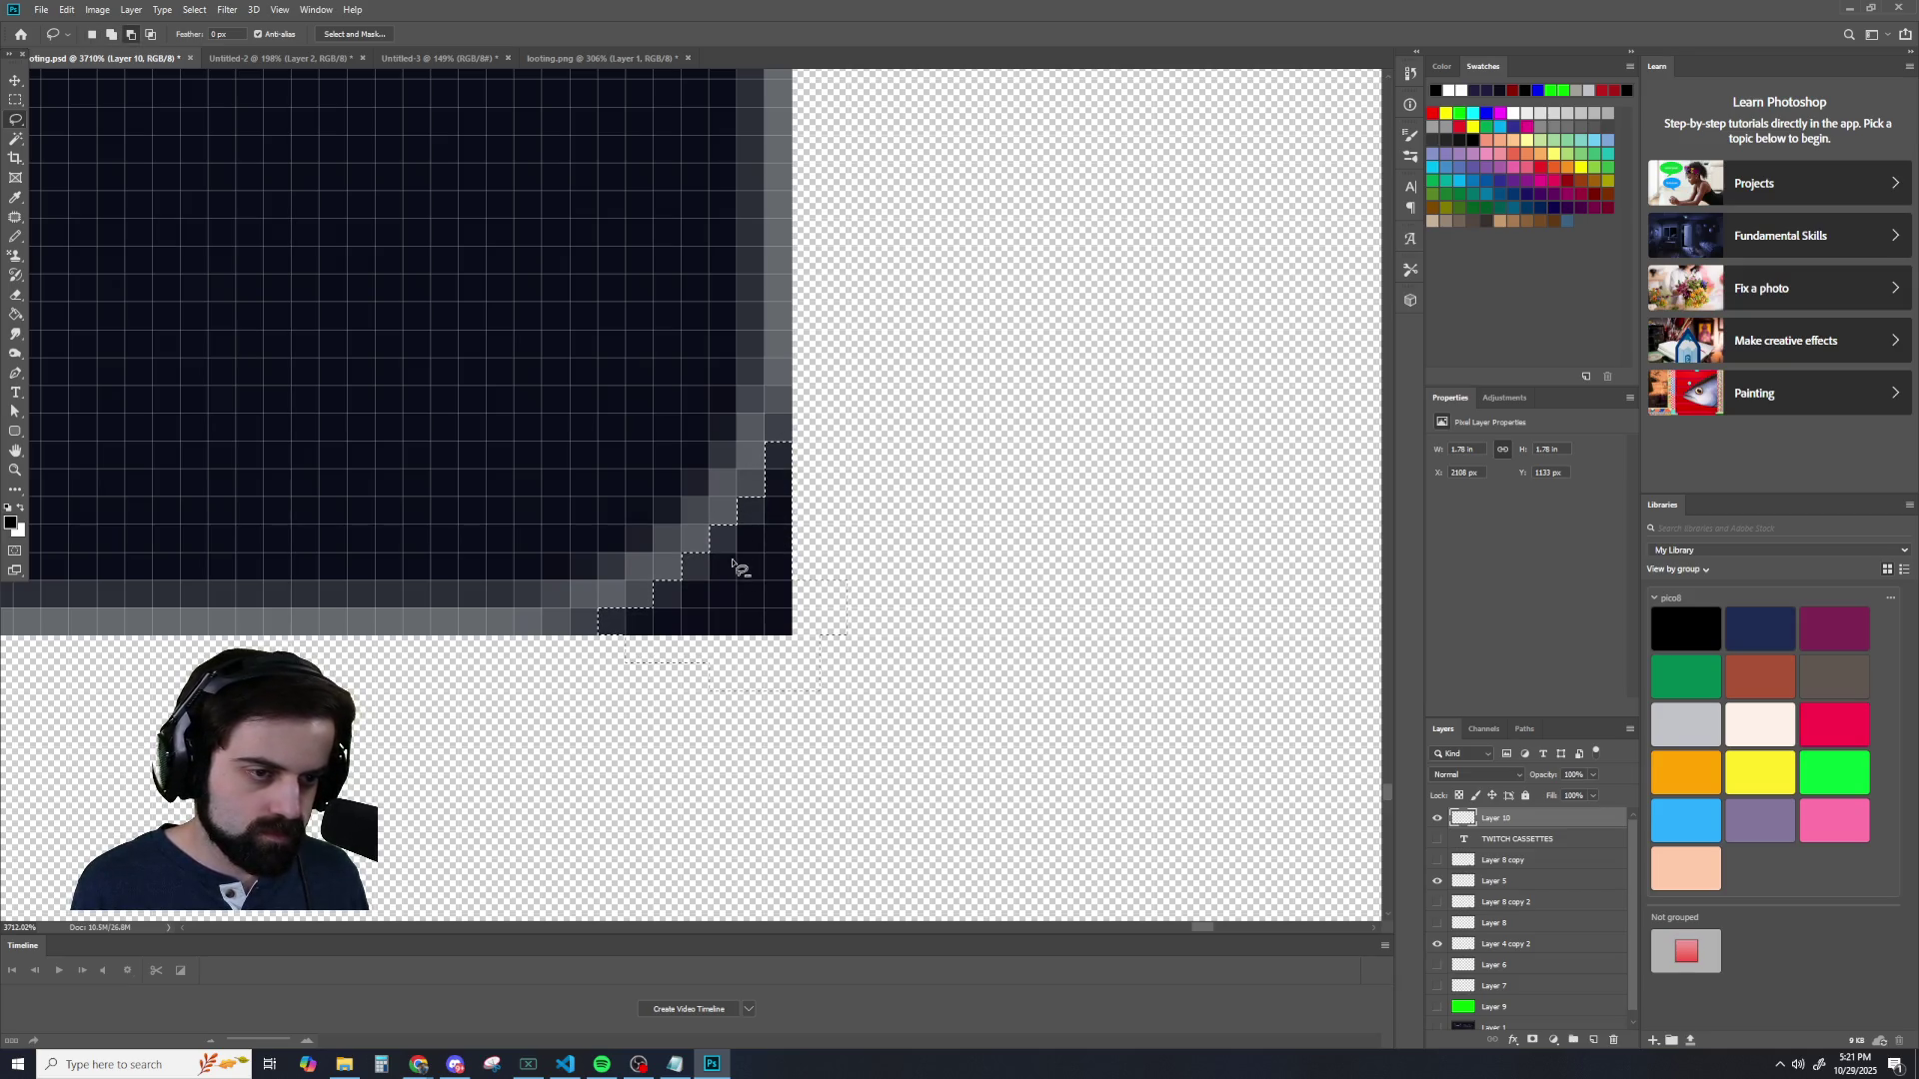
scroll(752, 586, "down", 5)
scroll(760, 605, "down", 5)
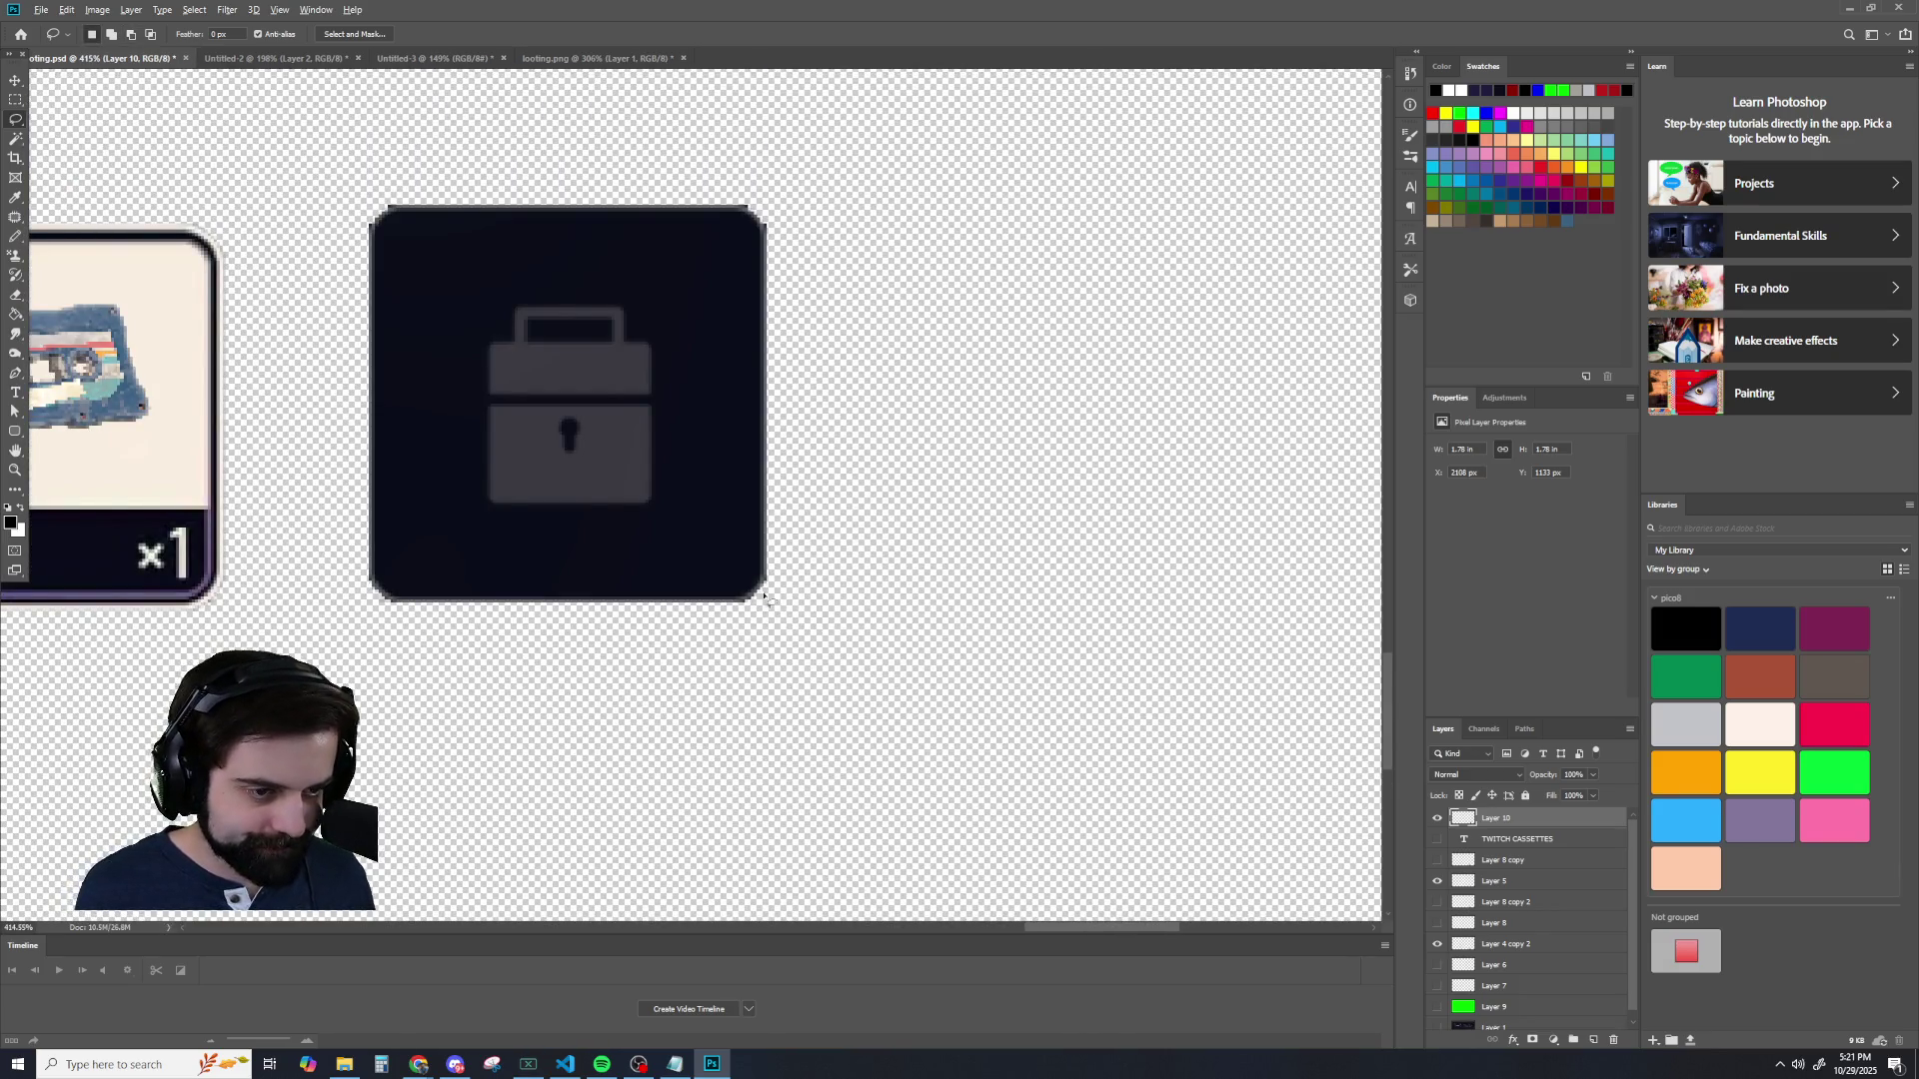
scroll(730, 545, "down", 3)
scroll(770, 283, "up", 3)
scroll(672, 360, "up", 5)
scroll(674, 412, "up", 2)
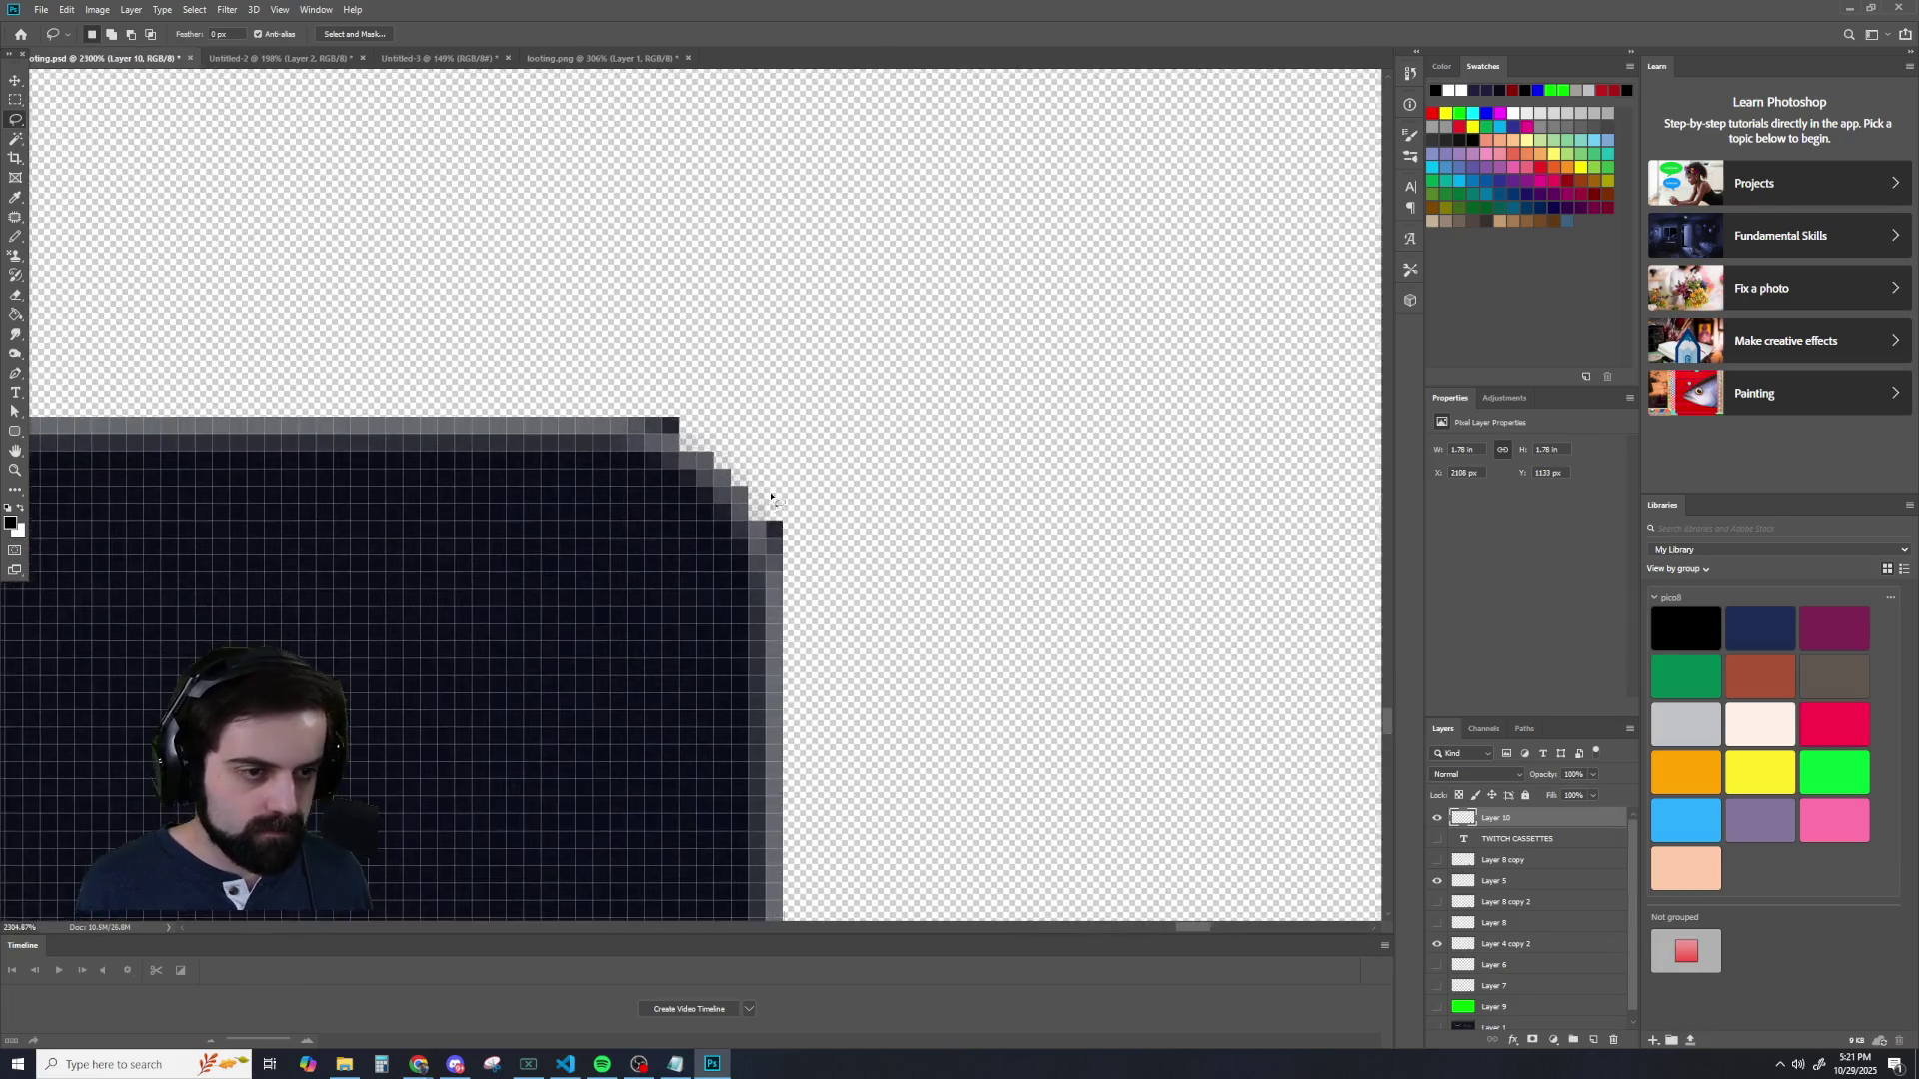
scroll(674, 411, "up", 2)
- Add the remaining dark corner pixels, delete them, and deselect
left_click_drag(649, 408, 669, 418)
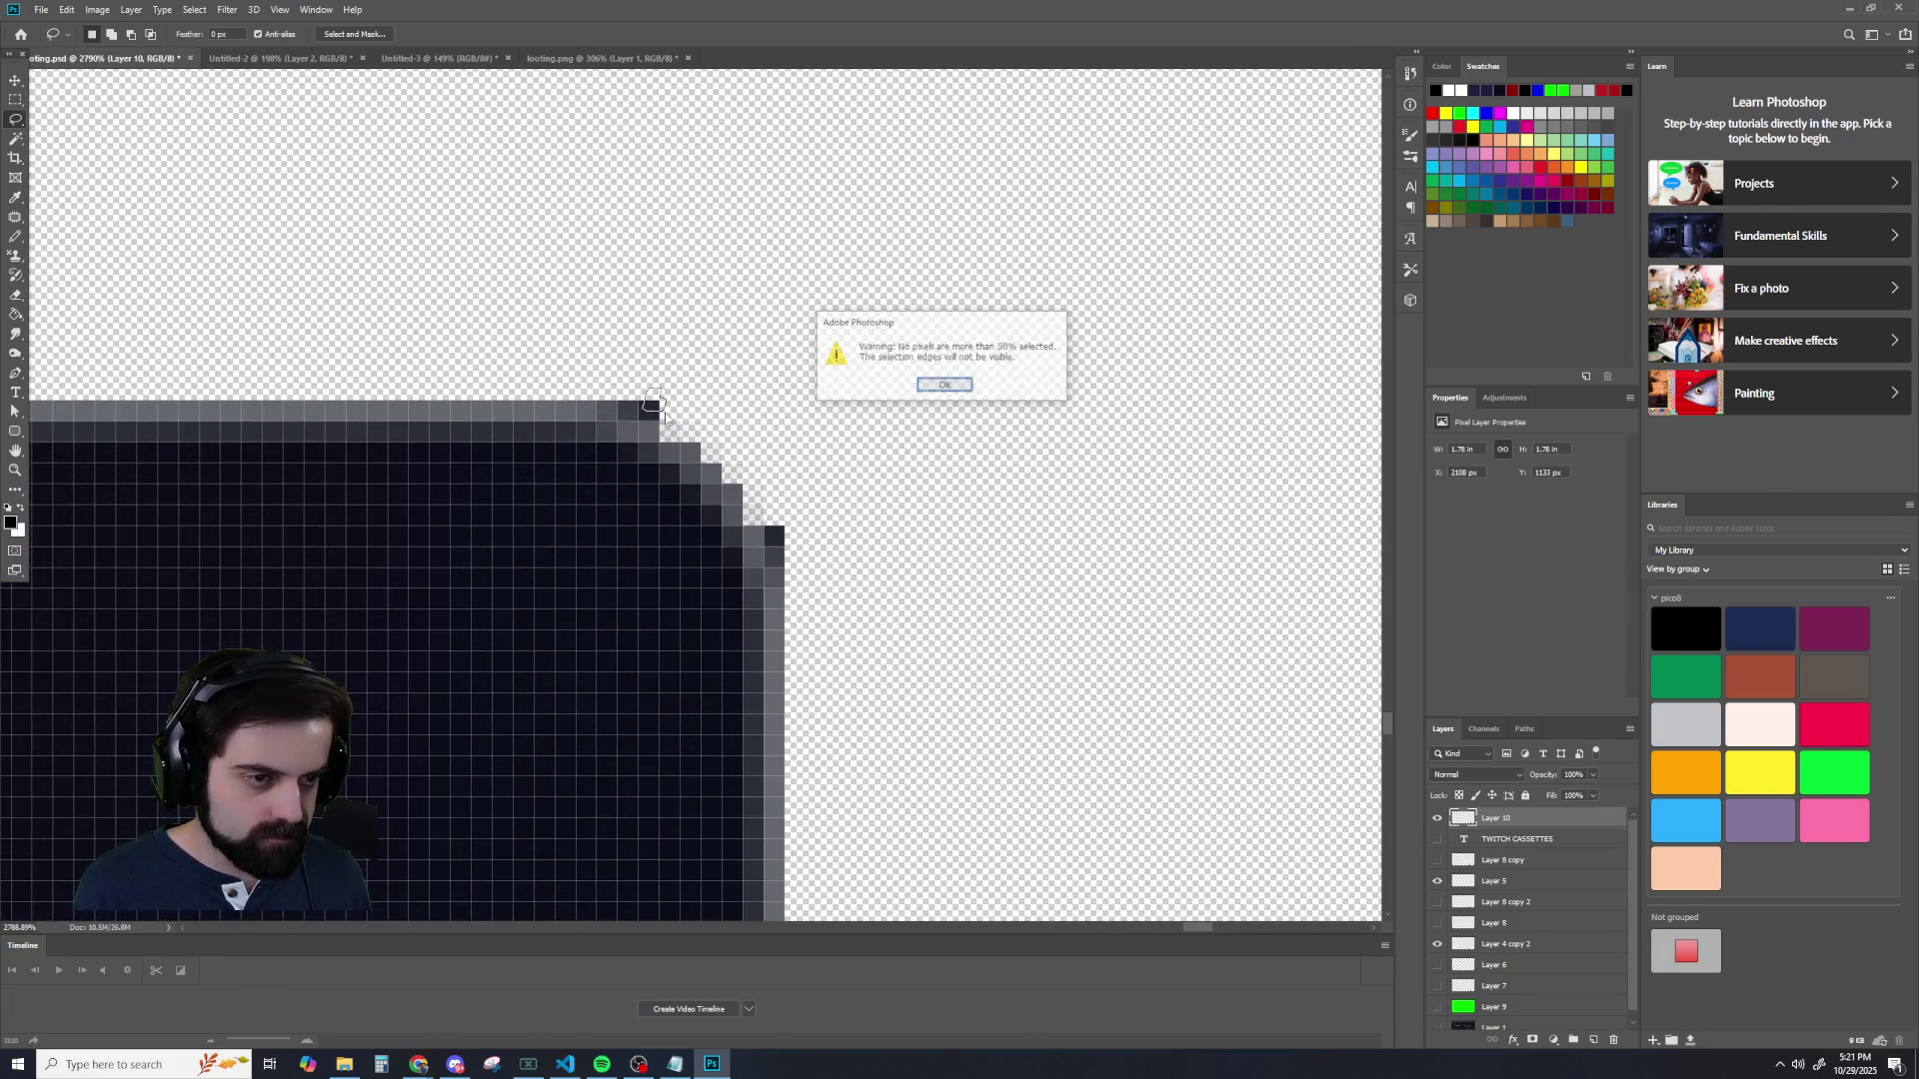
key("Return")
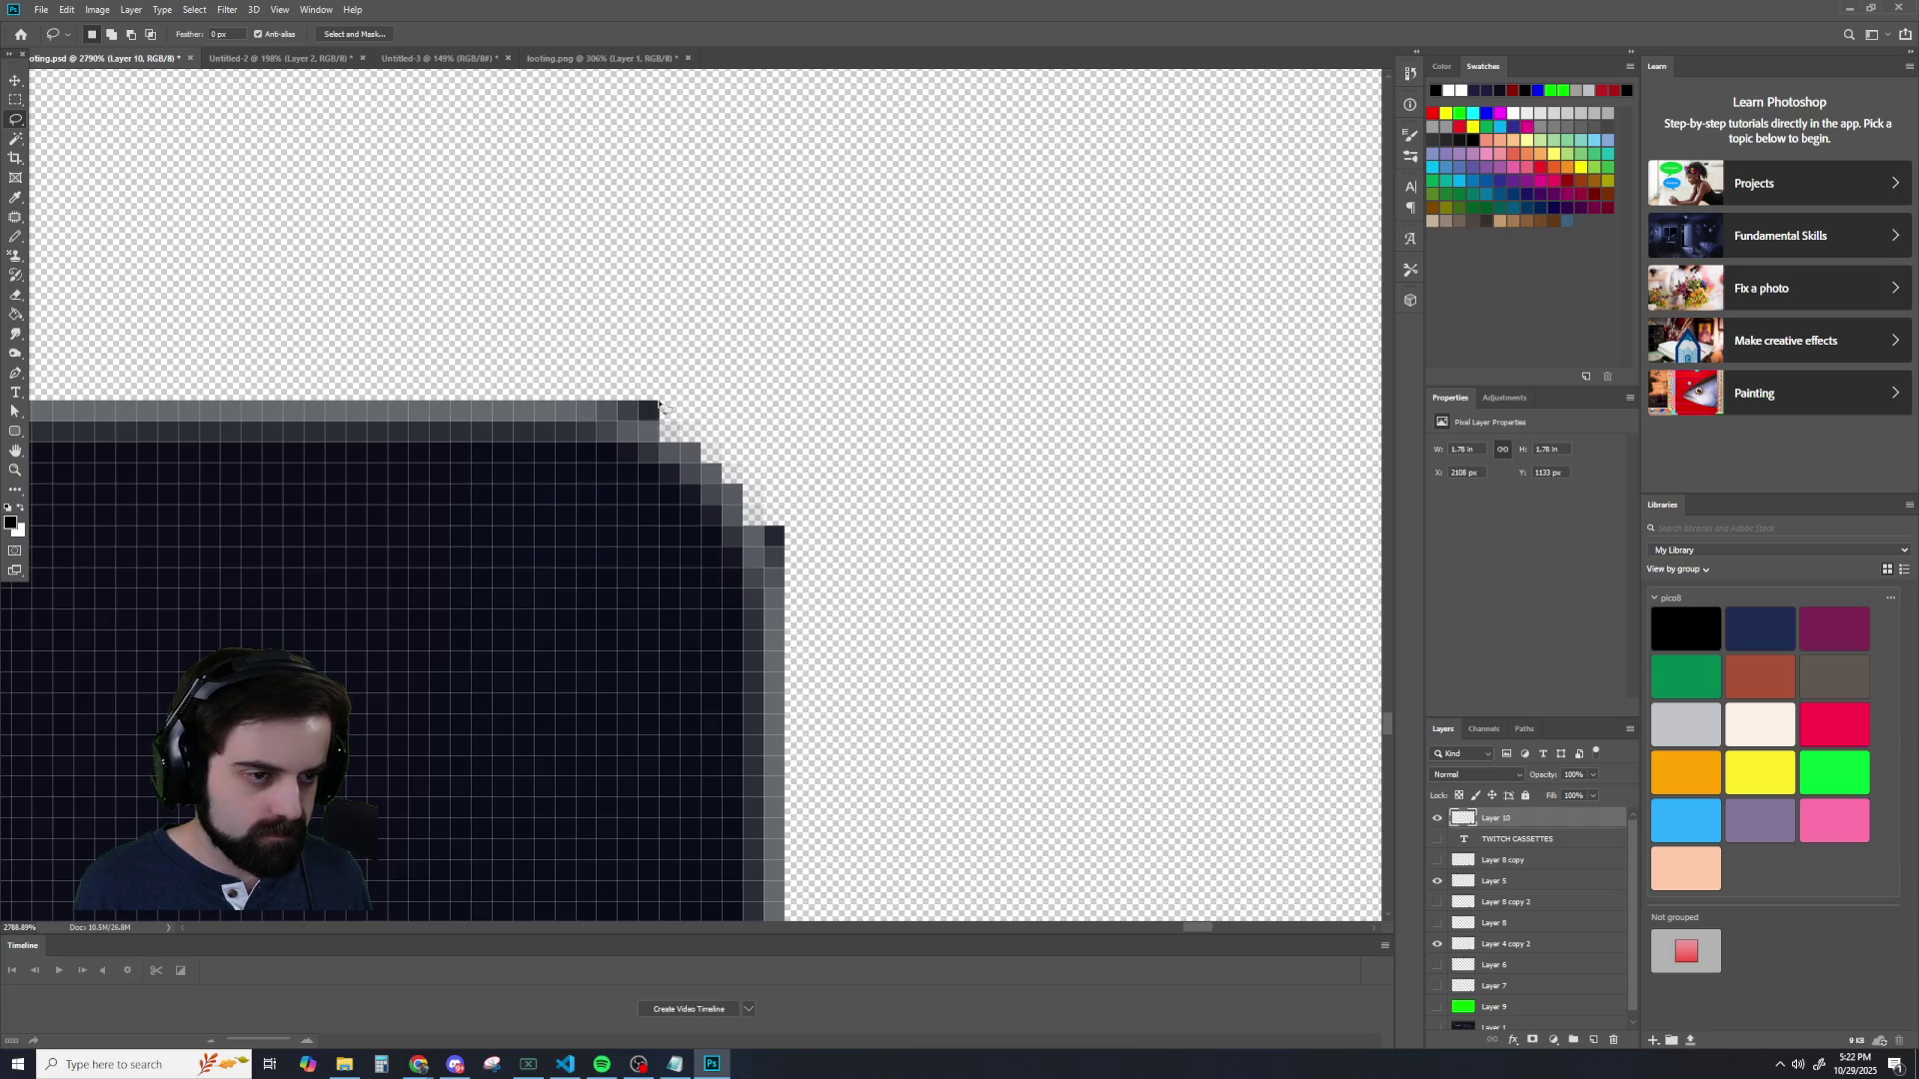
key("shift")
left_click_drag(788, 525, 788, 540)
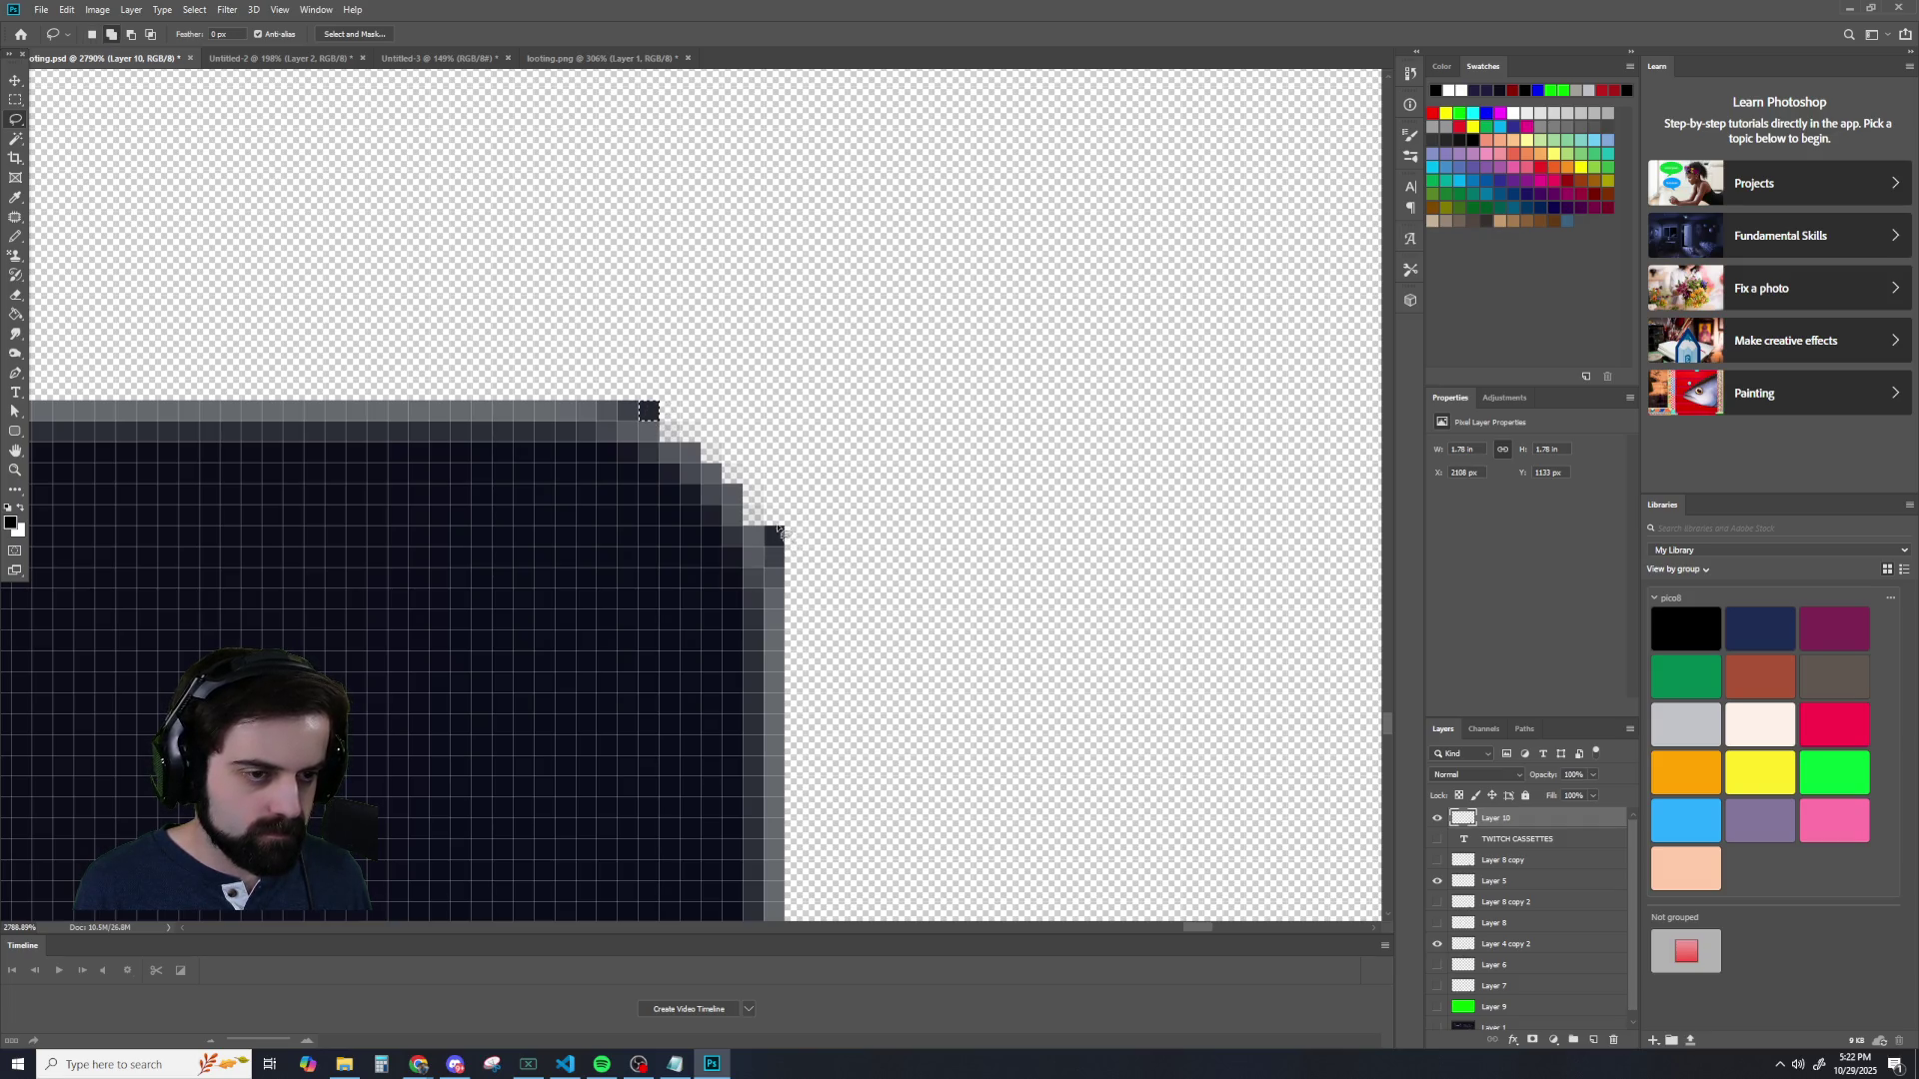
key("Delete")
key("ctrl+d")
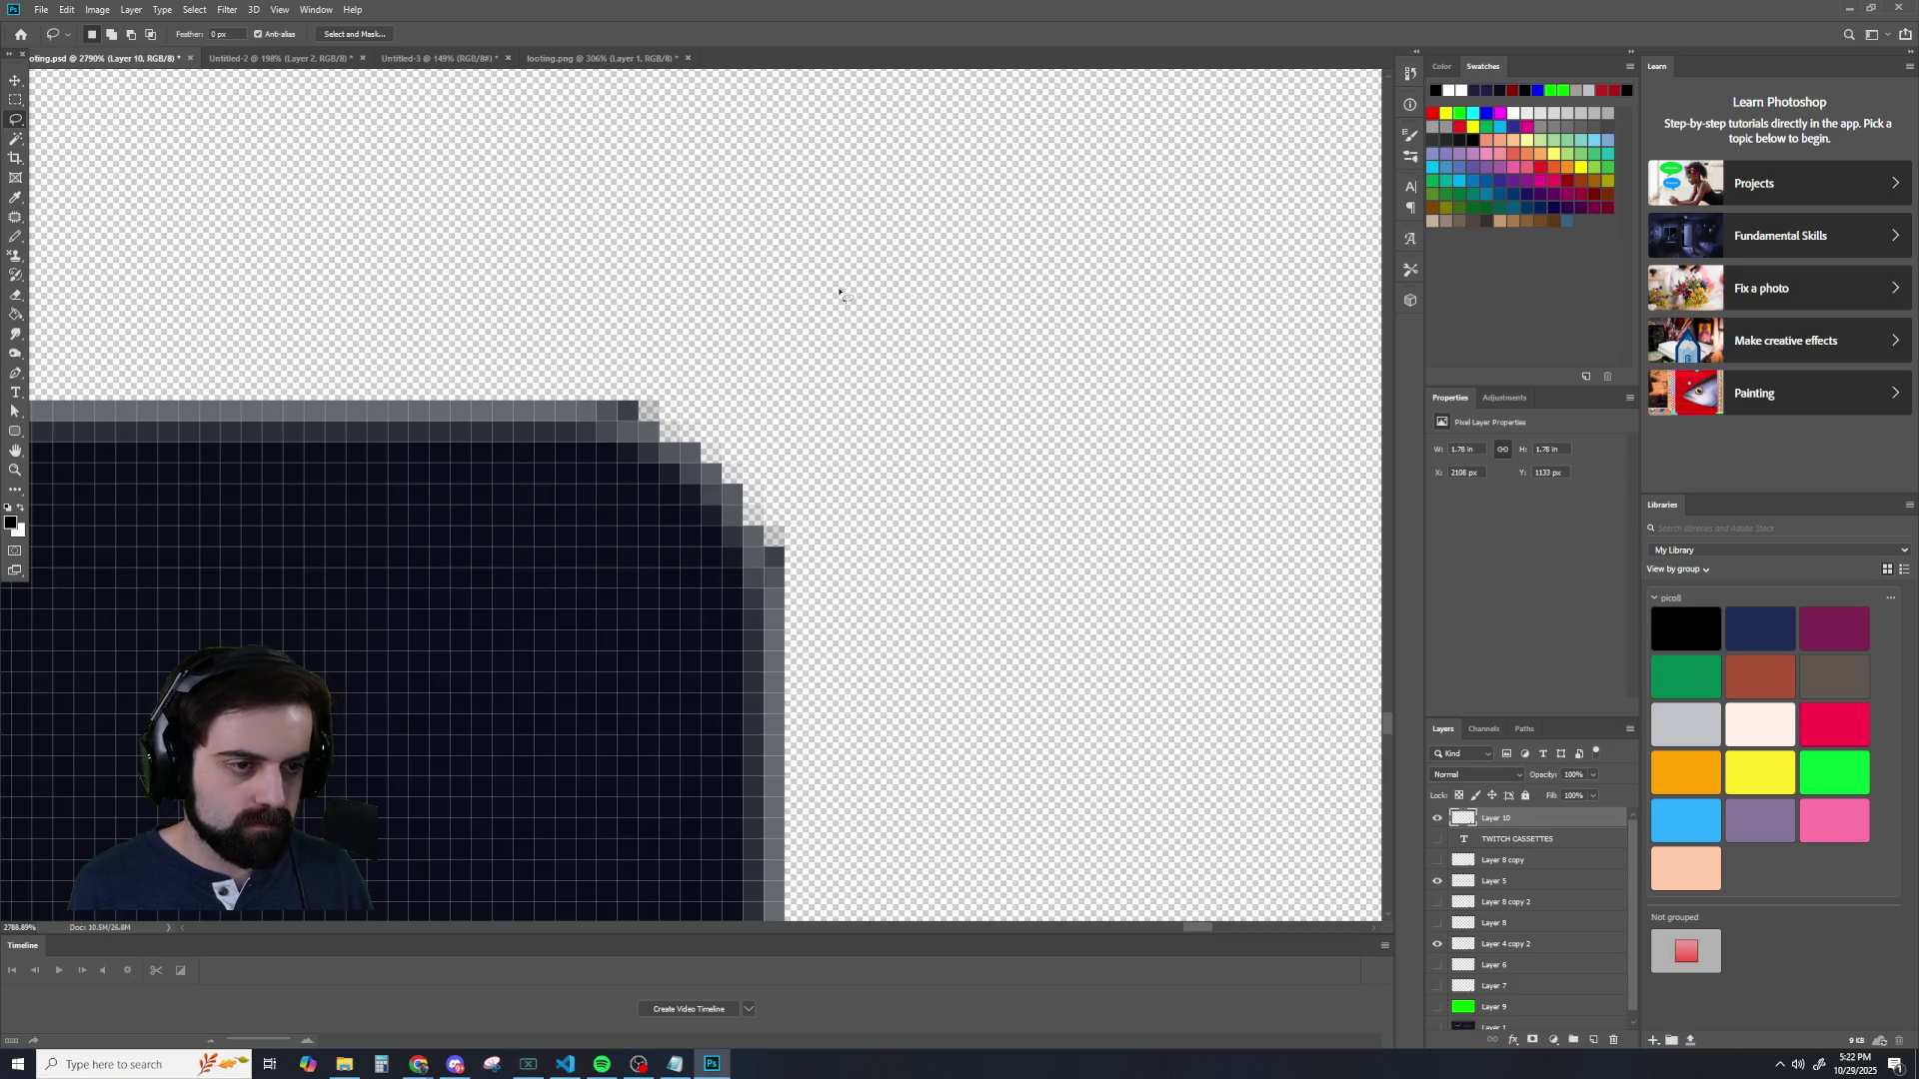
- Select and delete the lone dark pixel at the top-left corner, then deselect
scroll(634, 519, "down", 5)
scroll(300, 549, "down", 5)
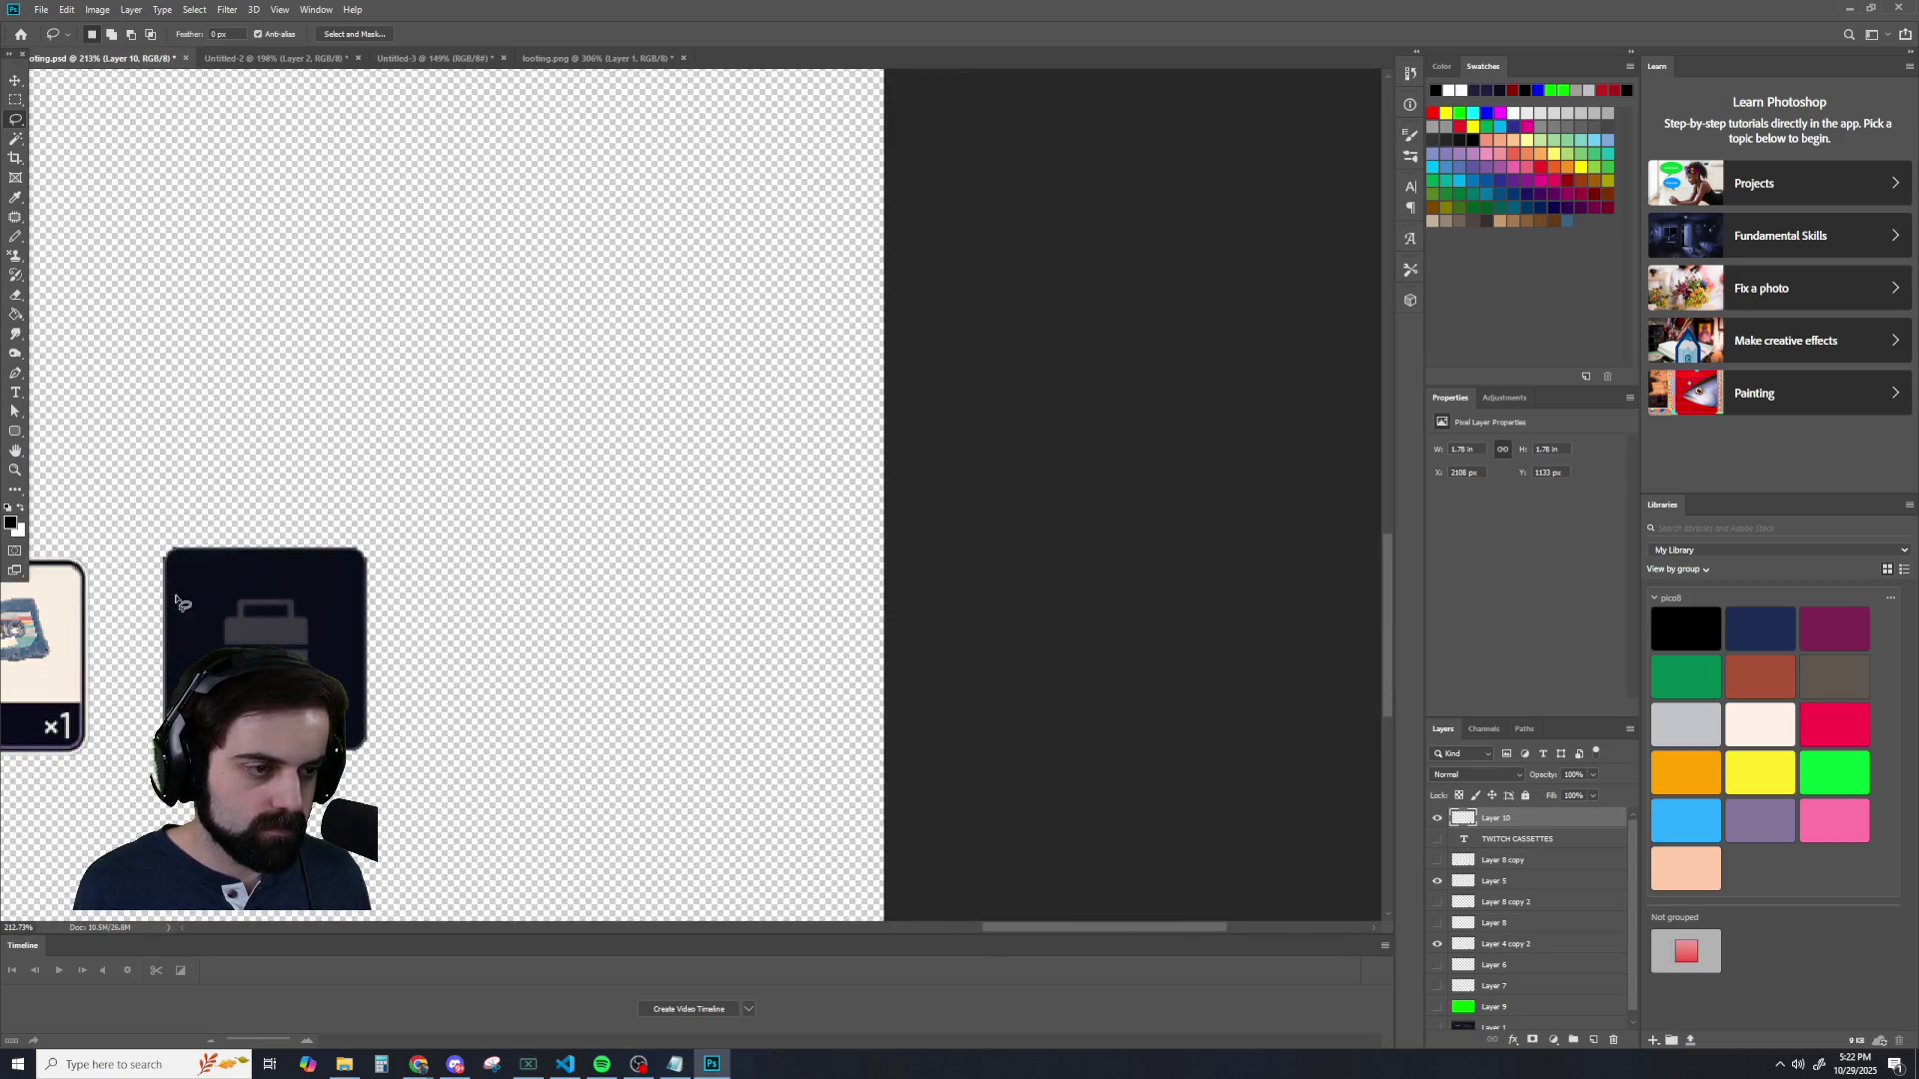
scroll(118, 558, "up", 3)
scroll(294, 575, "up", 3)
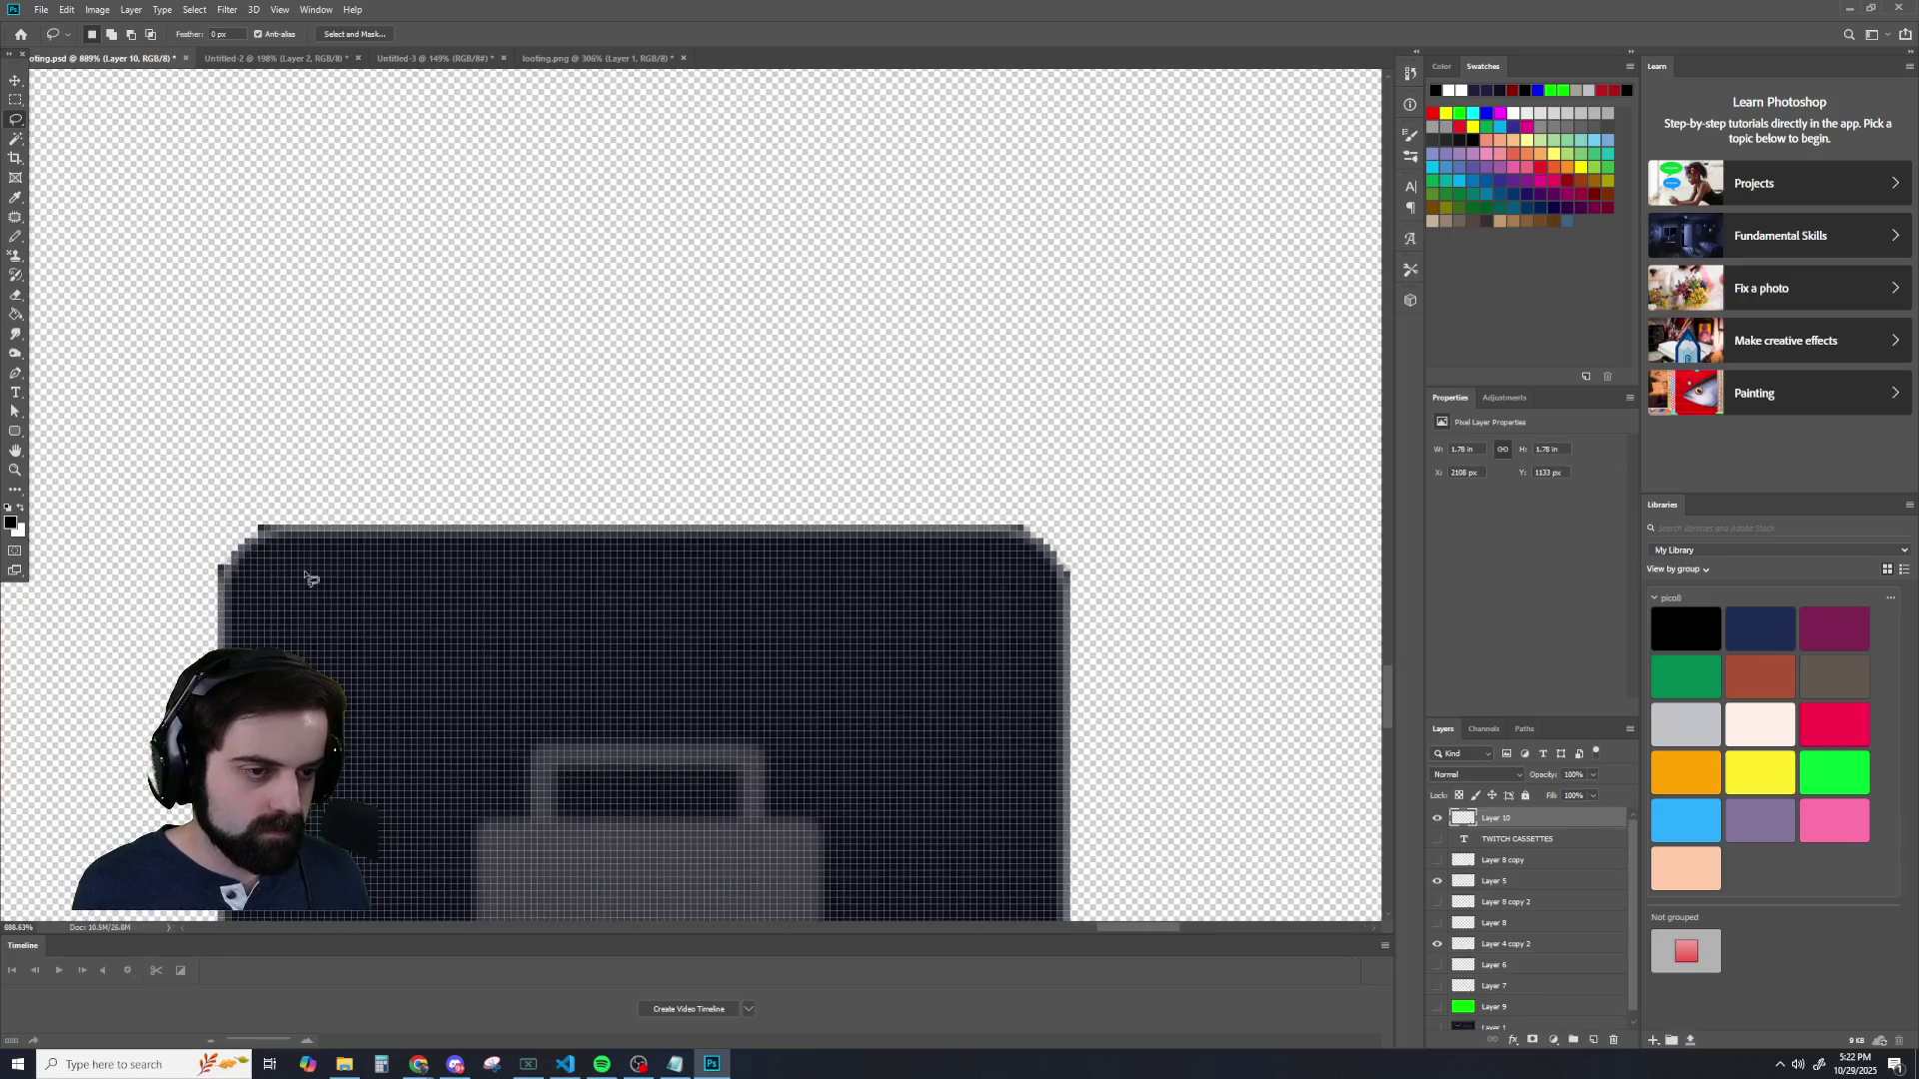
scroll(198, 563, "up", 2)
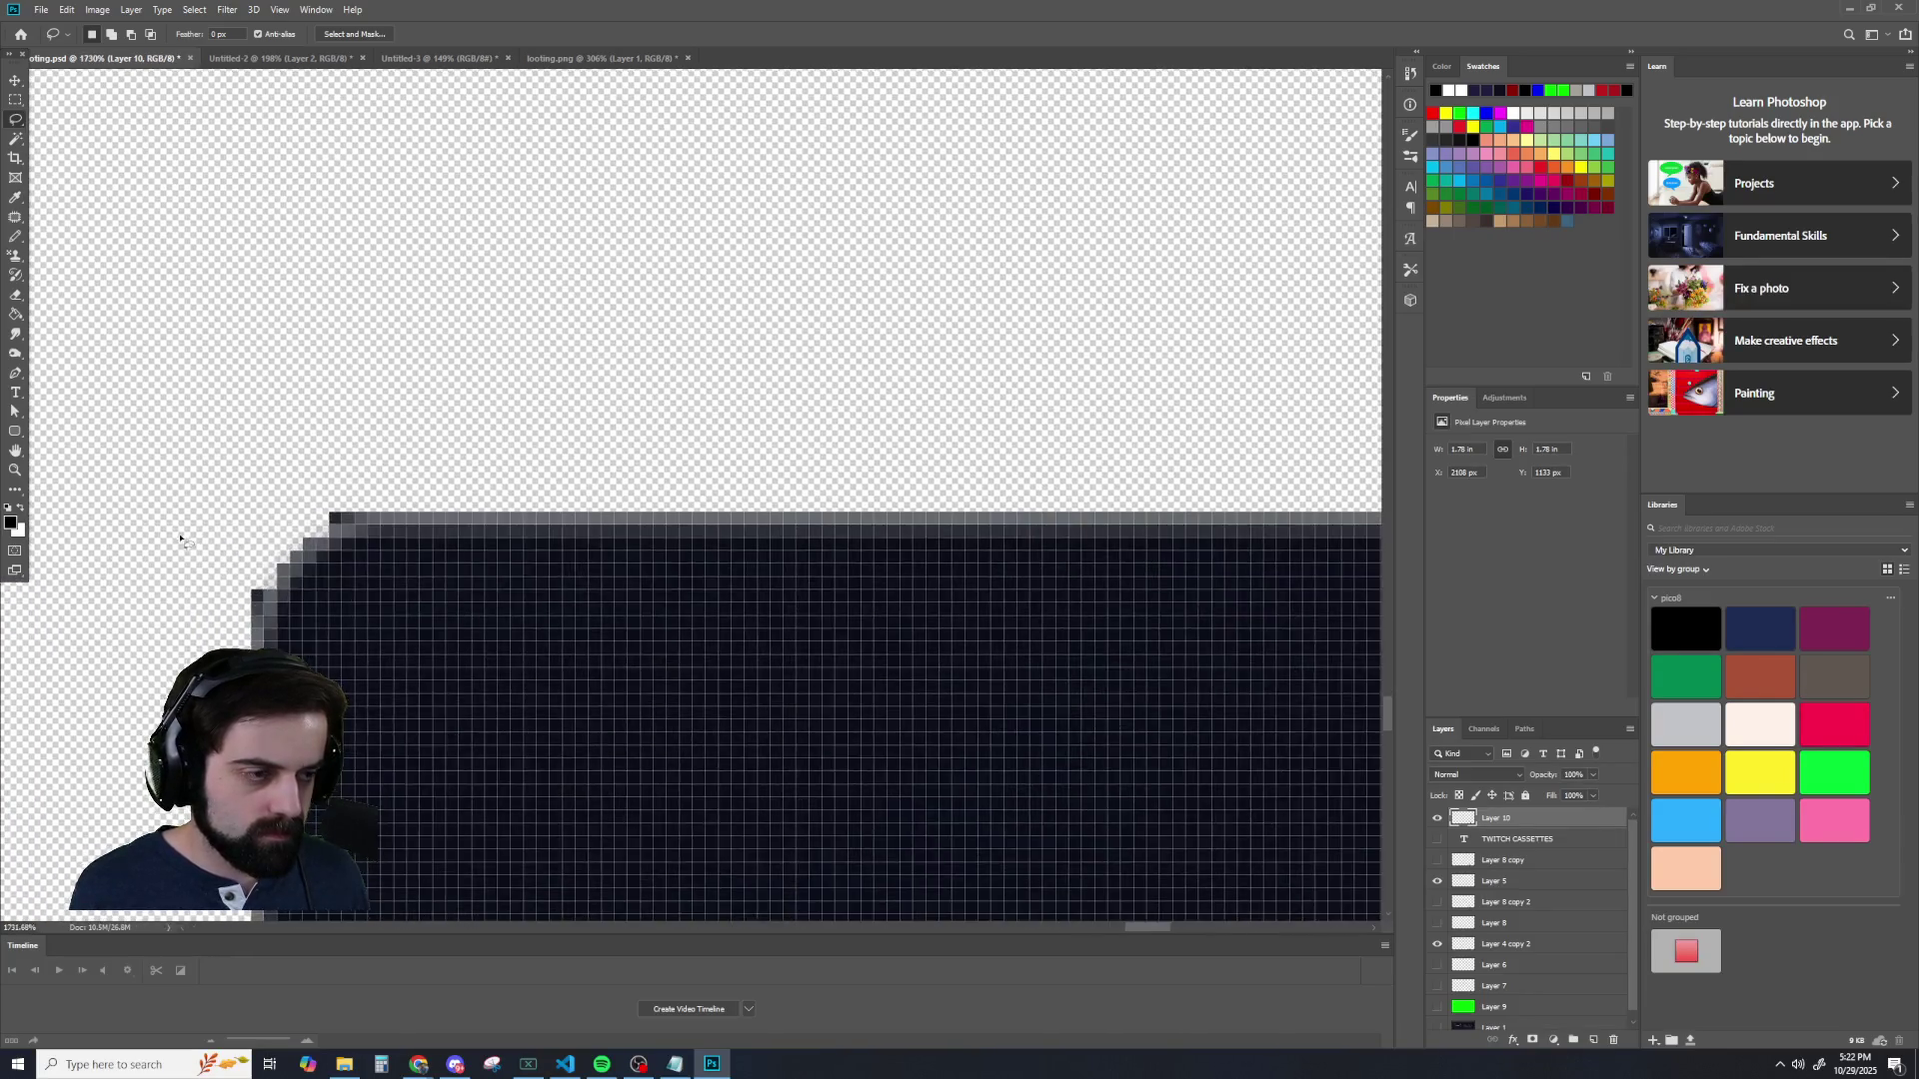
scroll(300, 525, "up", 3)
left_click_drag(483, 488, 483, 483)
key("Return")
key("Return")
left_click_drag(510, 492, 483, 470)
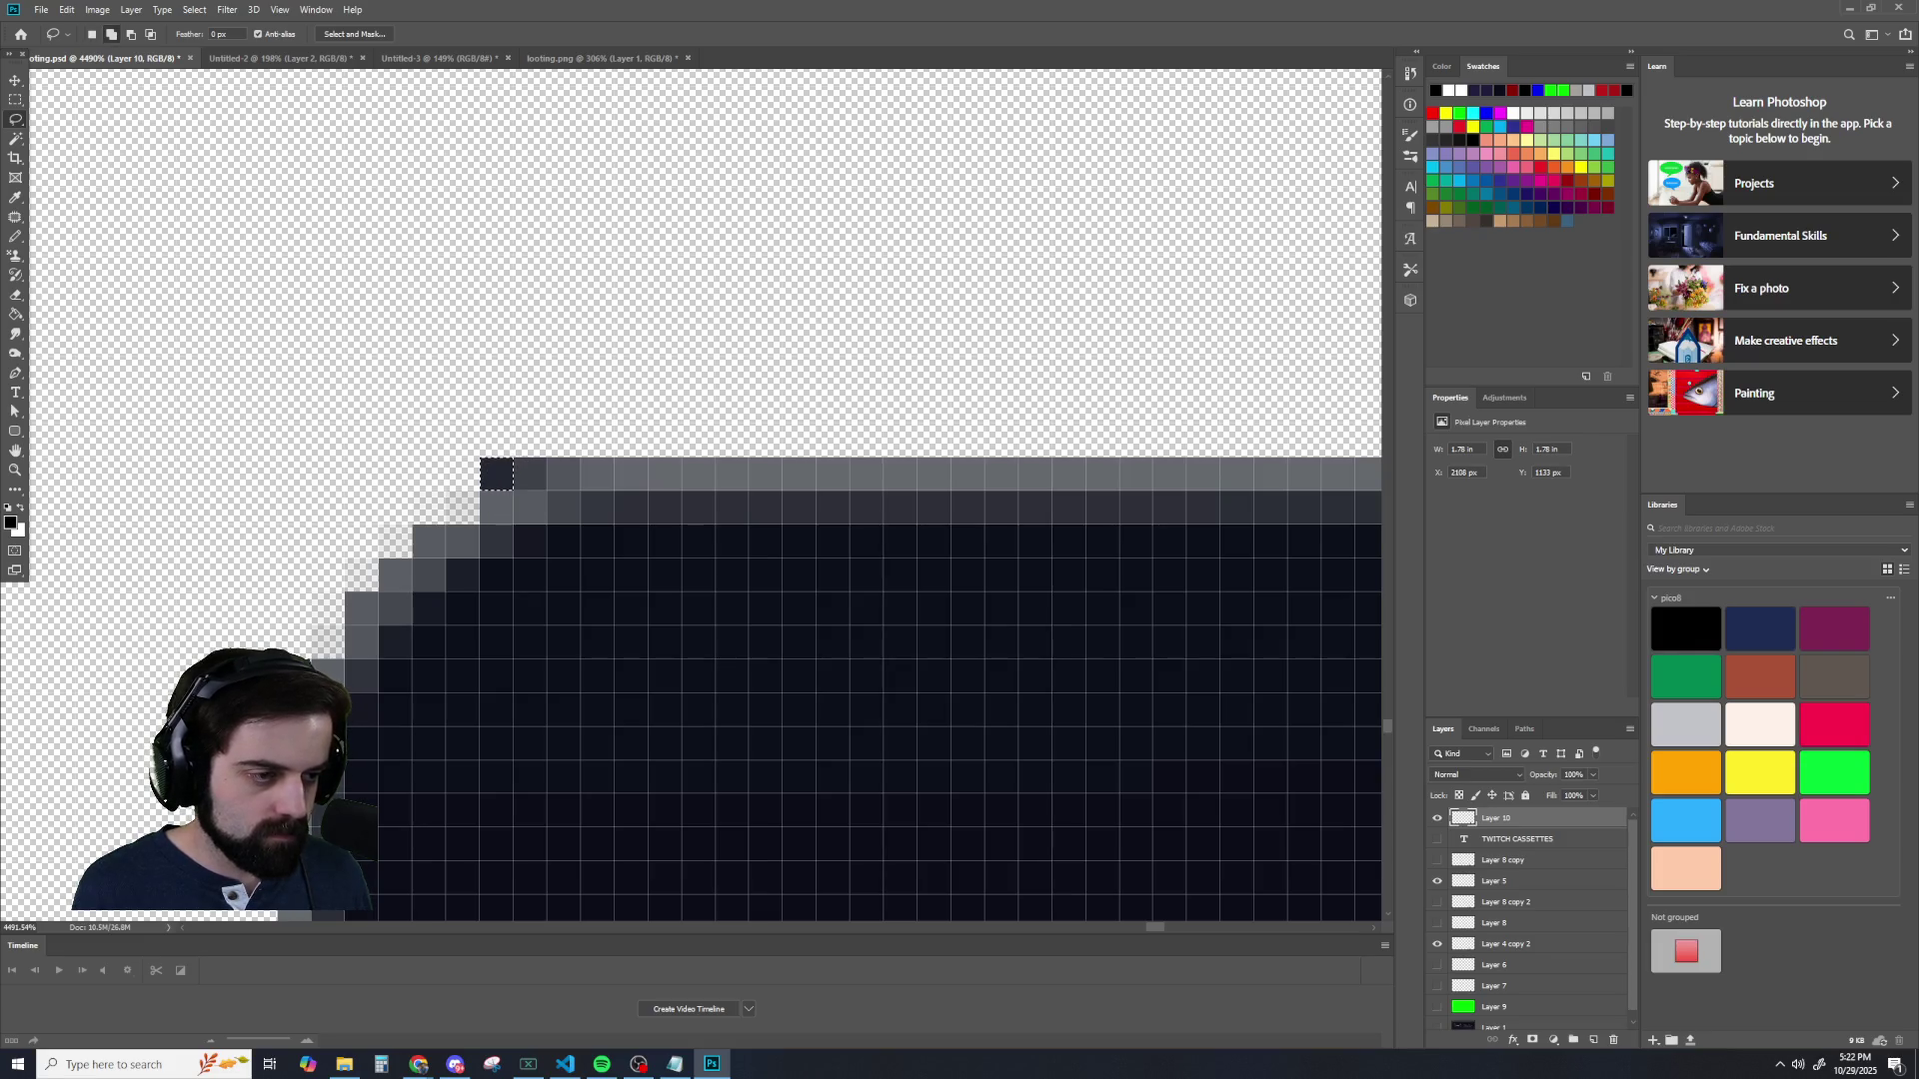
key("Delete")
key("ctrl+d")
scroll(662, 272, "down", 3)
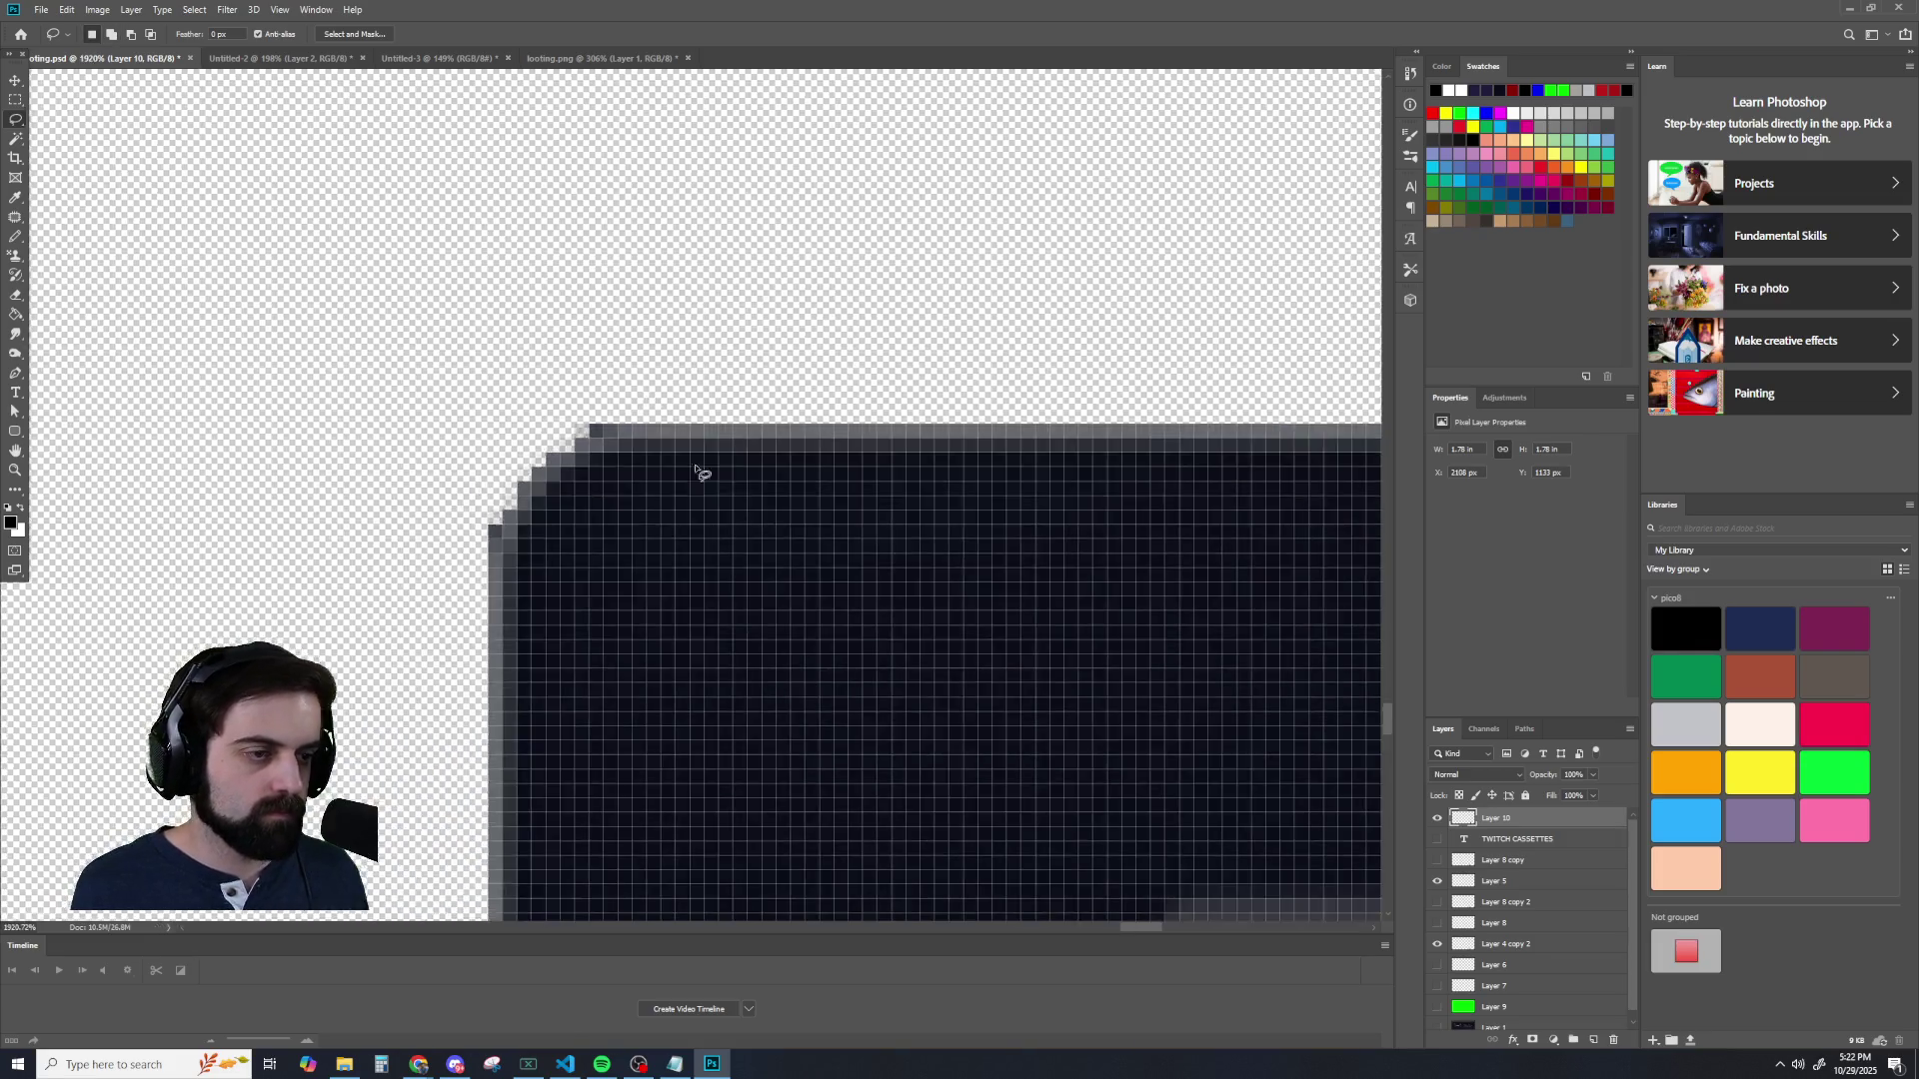
scroll(689, 463, "down", 5)
scroll(801, 519, "down", 2)
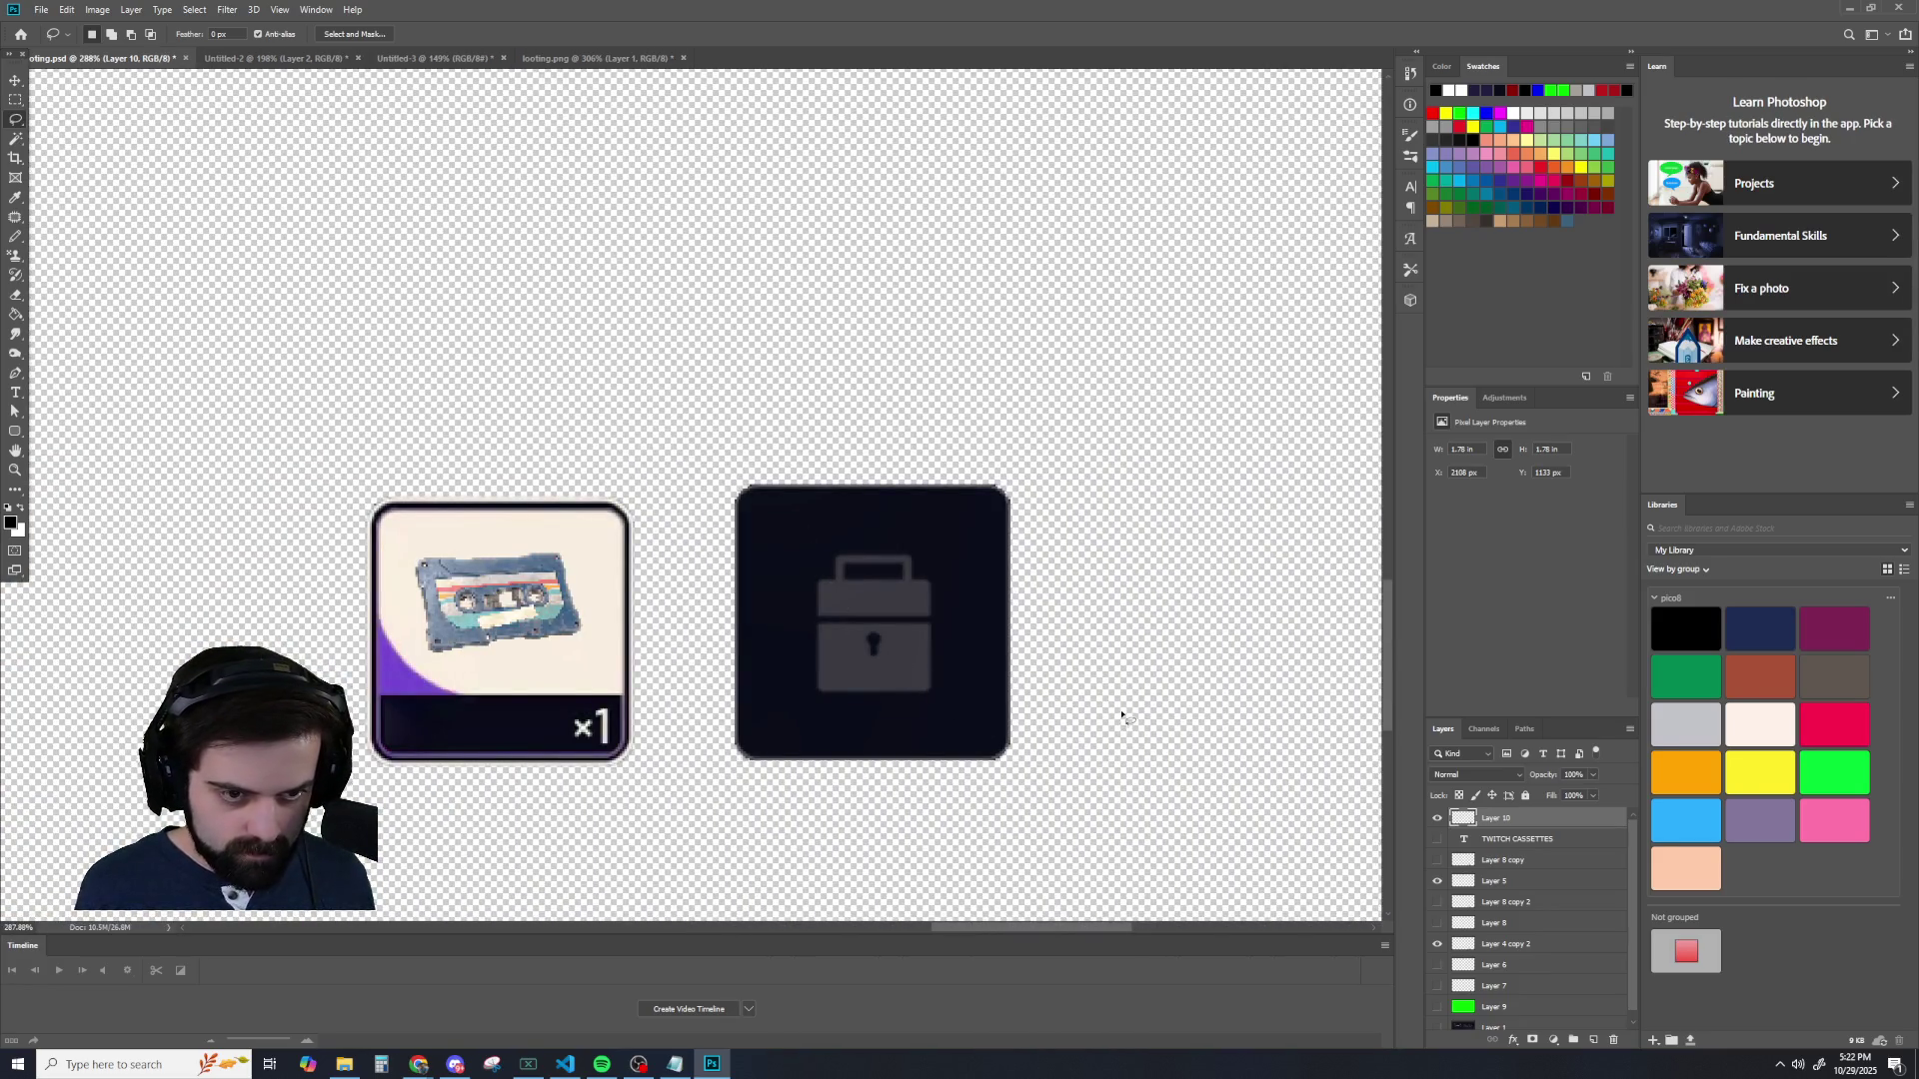
- Toggle Layer 10 off and on to compare the cleaned lock tile, then pick the Move tool
scroll(1124, 716, "up", 1)
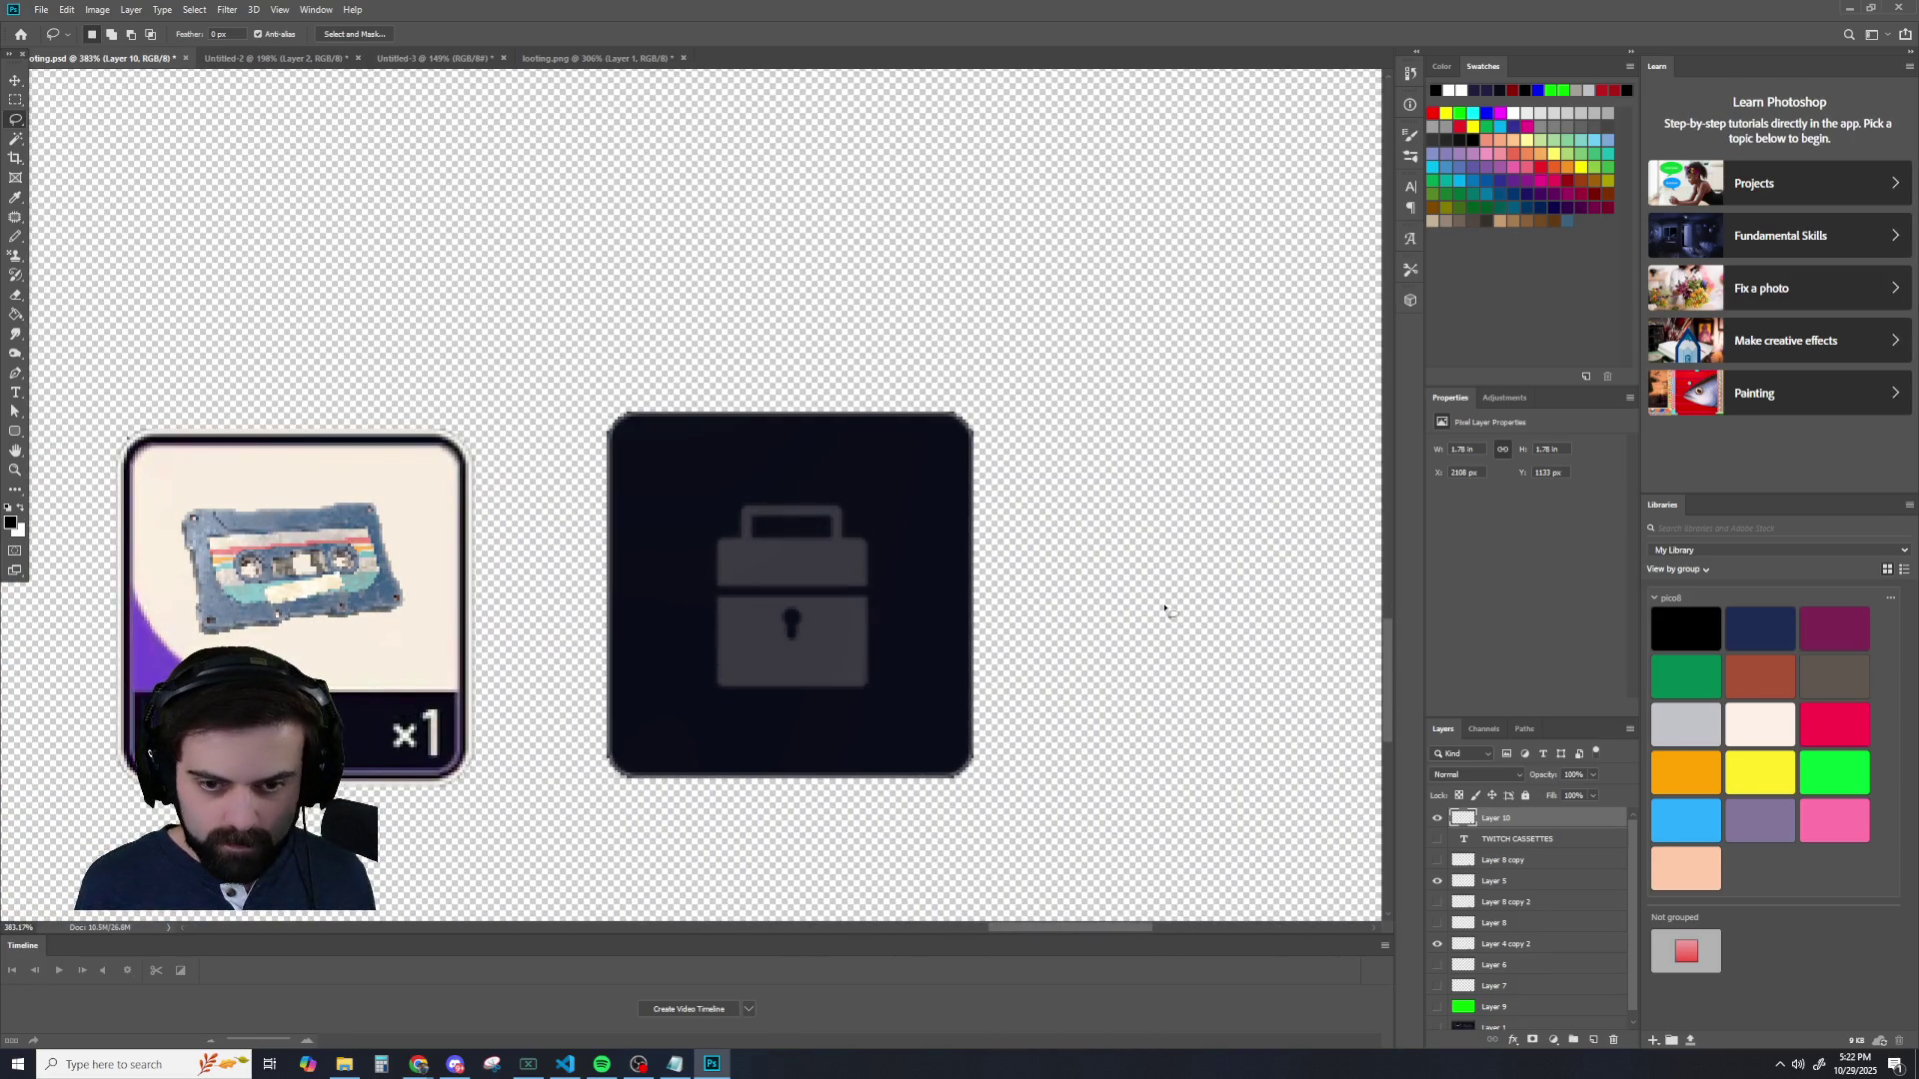
left_click(1438, 821)
left_click(1439, 819)
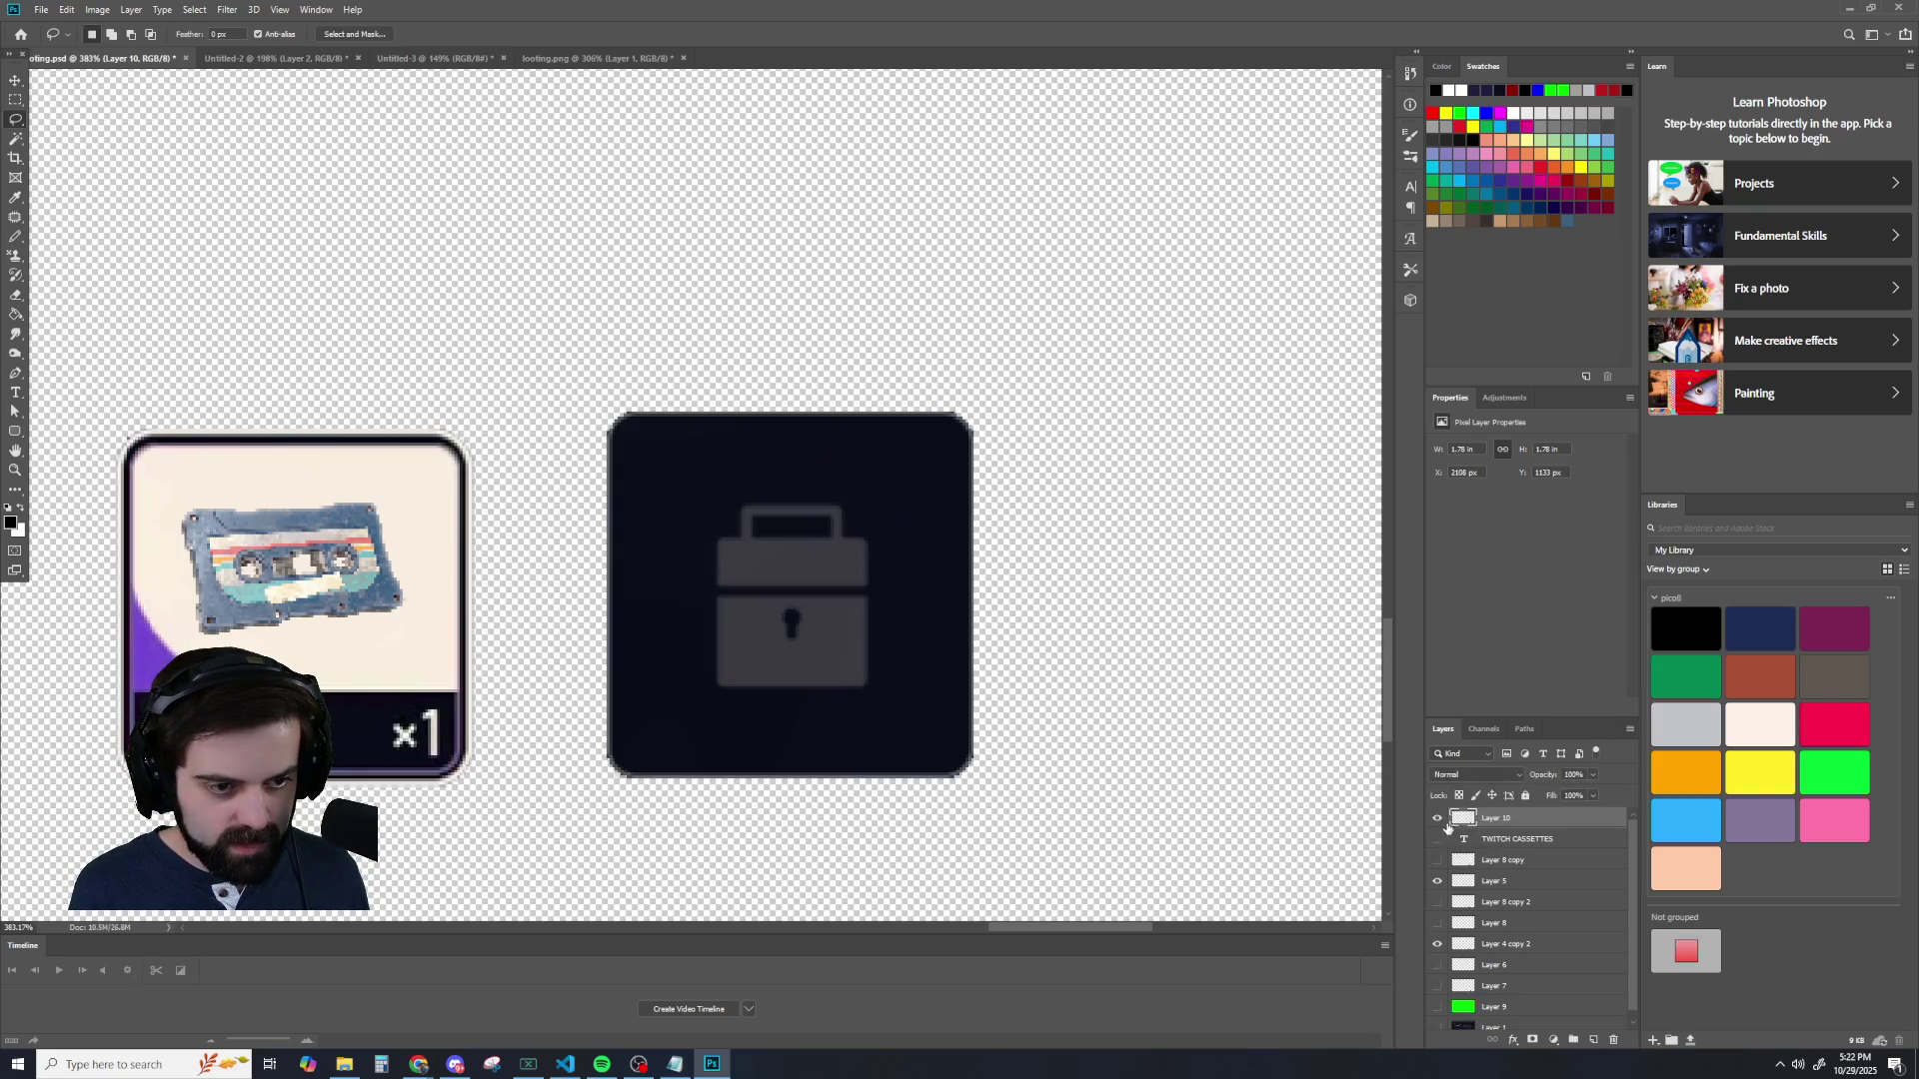
left_click(15, 99)
key("v")
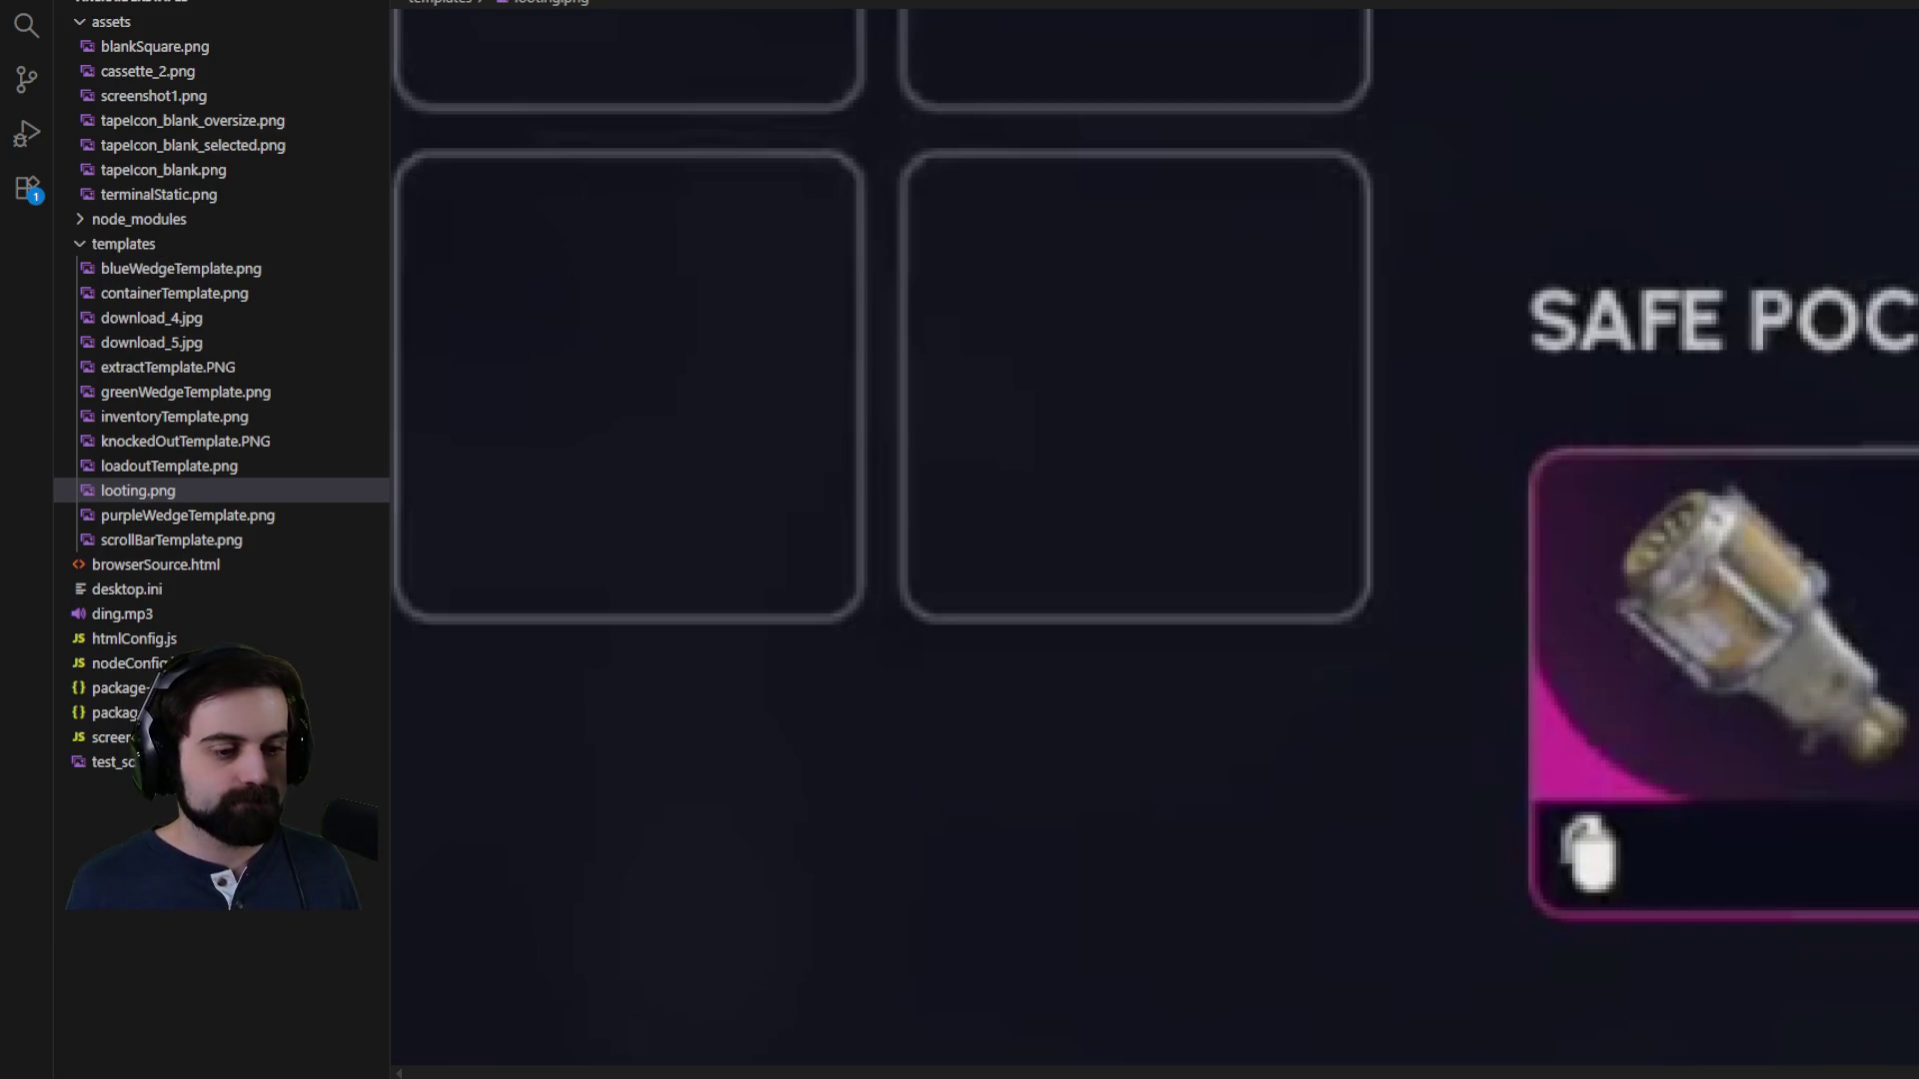
- Zoom out the looting.png preview to see the whole inventory screenshot
scroll(997, 656, "down", 5)
scroll(1060, 643, "down", 2)
scroll(1061, 642, "down", 3)
scroll(1496, 646, "down", 2)
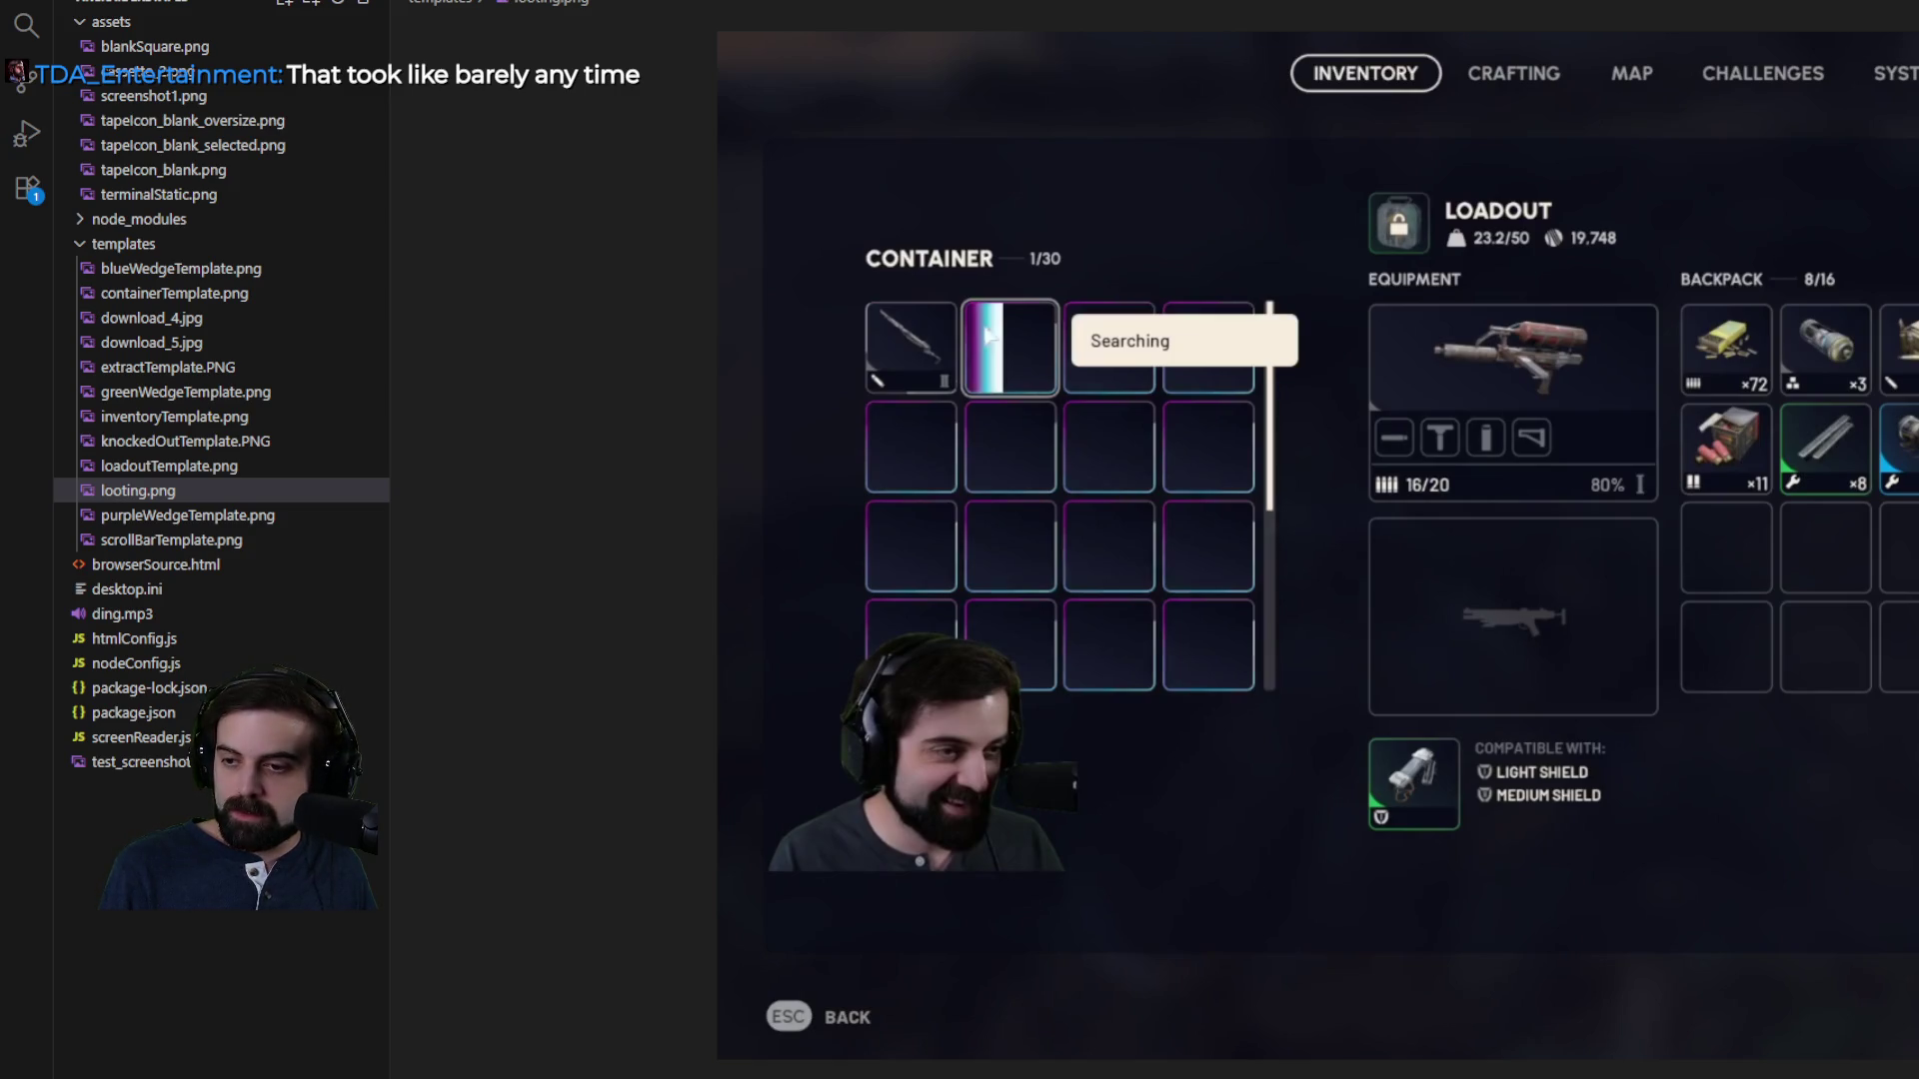
scroll(220, 450, "up", 1)
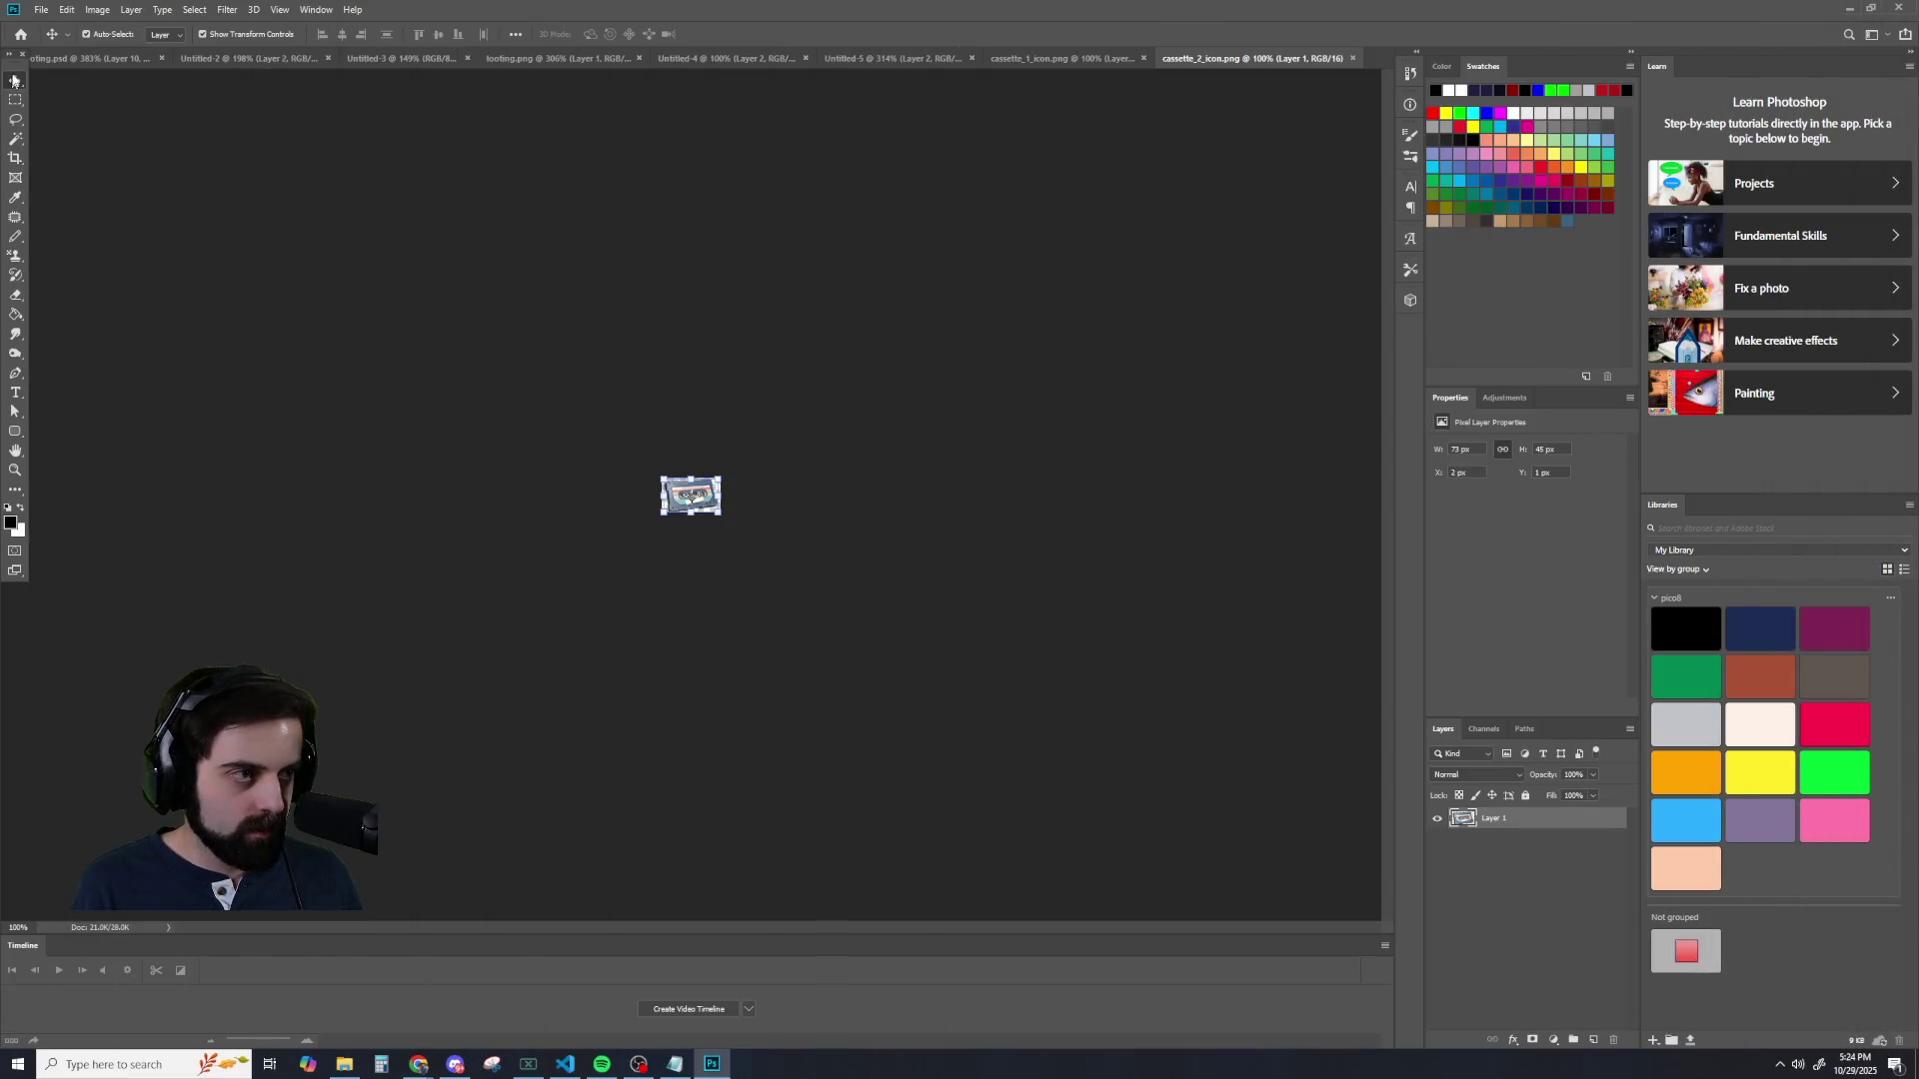
- Cycle through the Untitled-2 and looting documents to bring up the Untitled-5 Twitch ×1 card
left_click(15, 100)
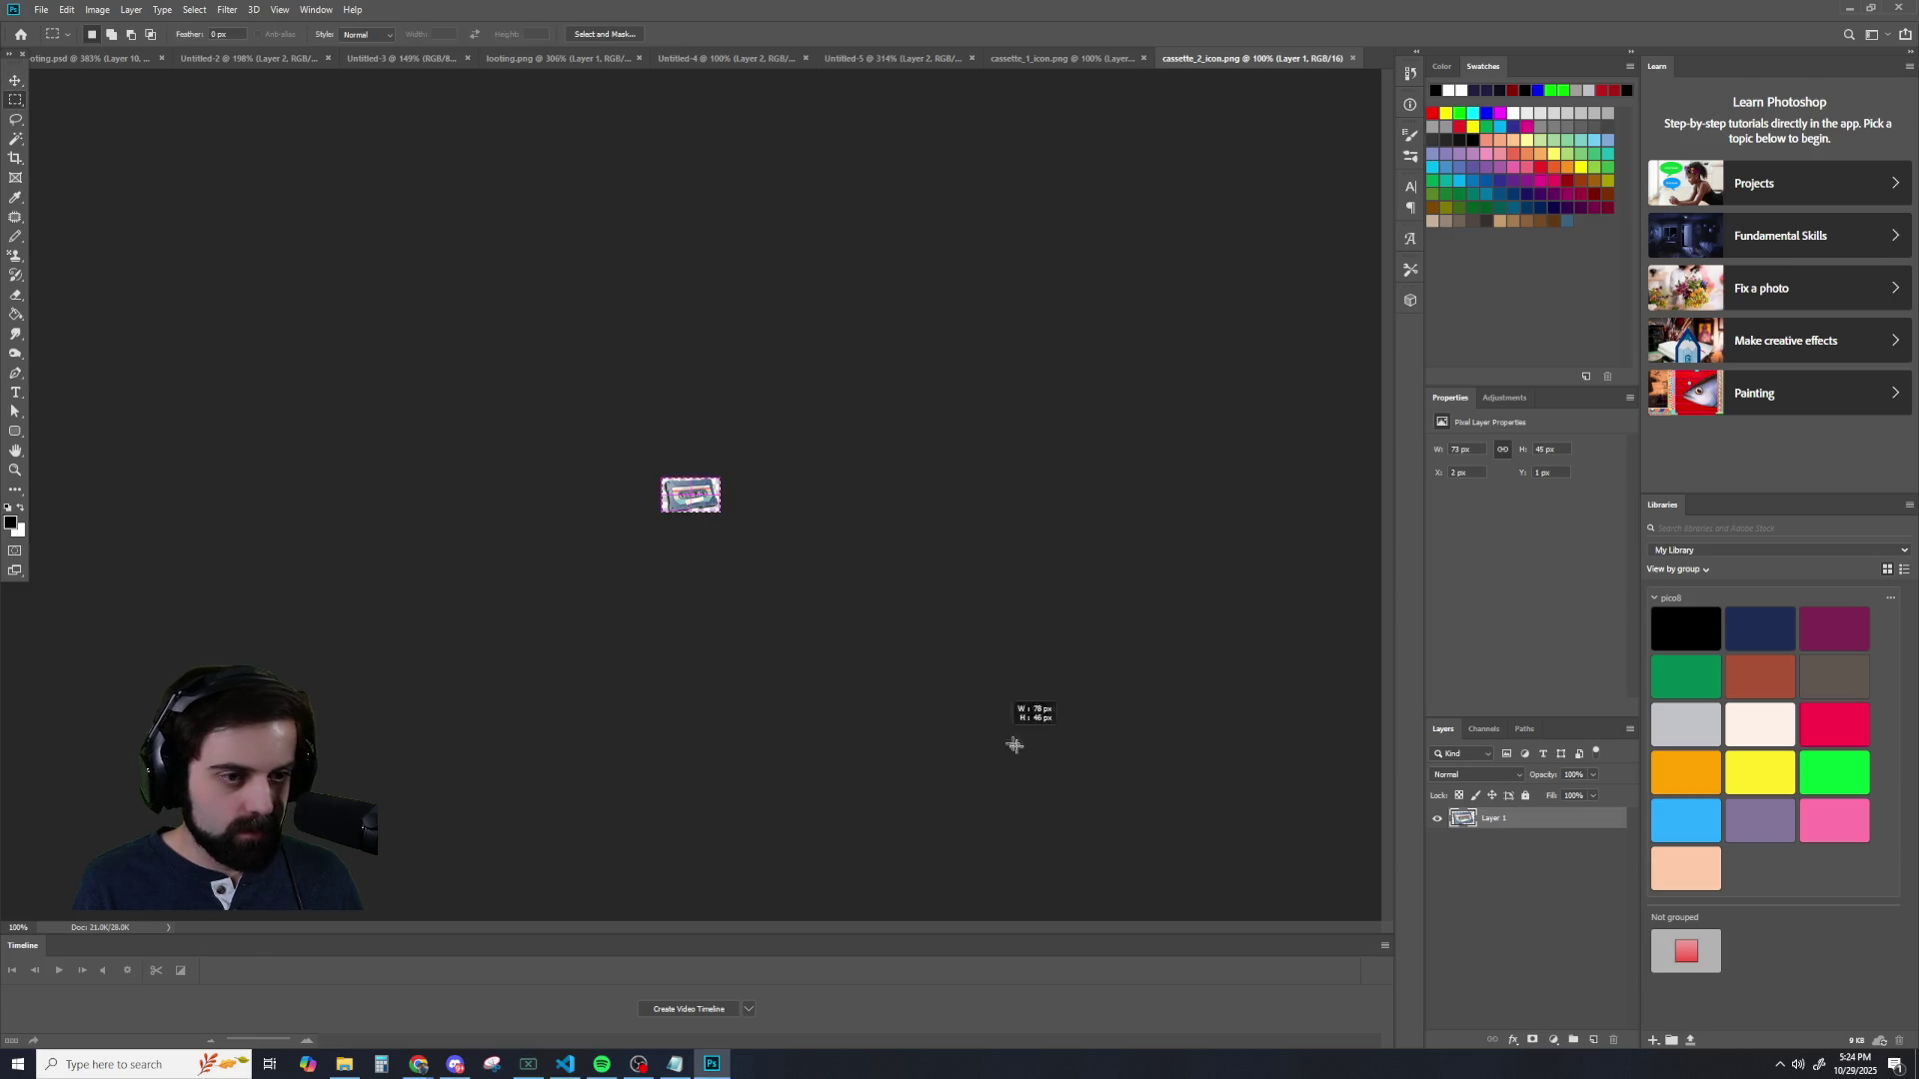
left_click(202, 62)
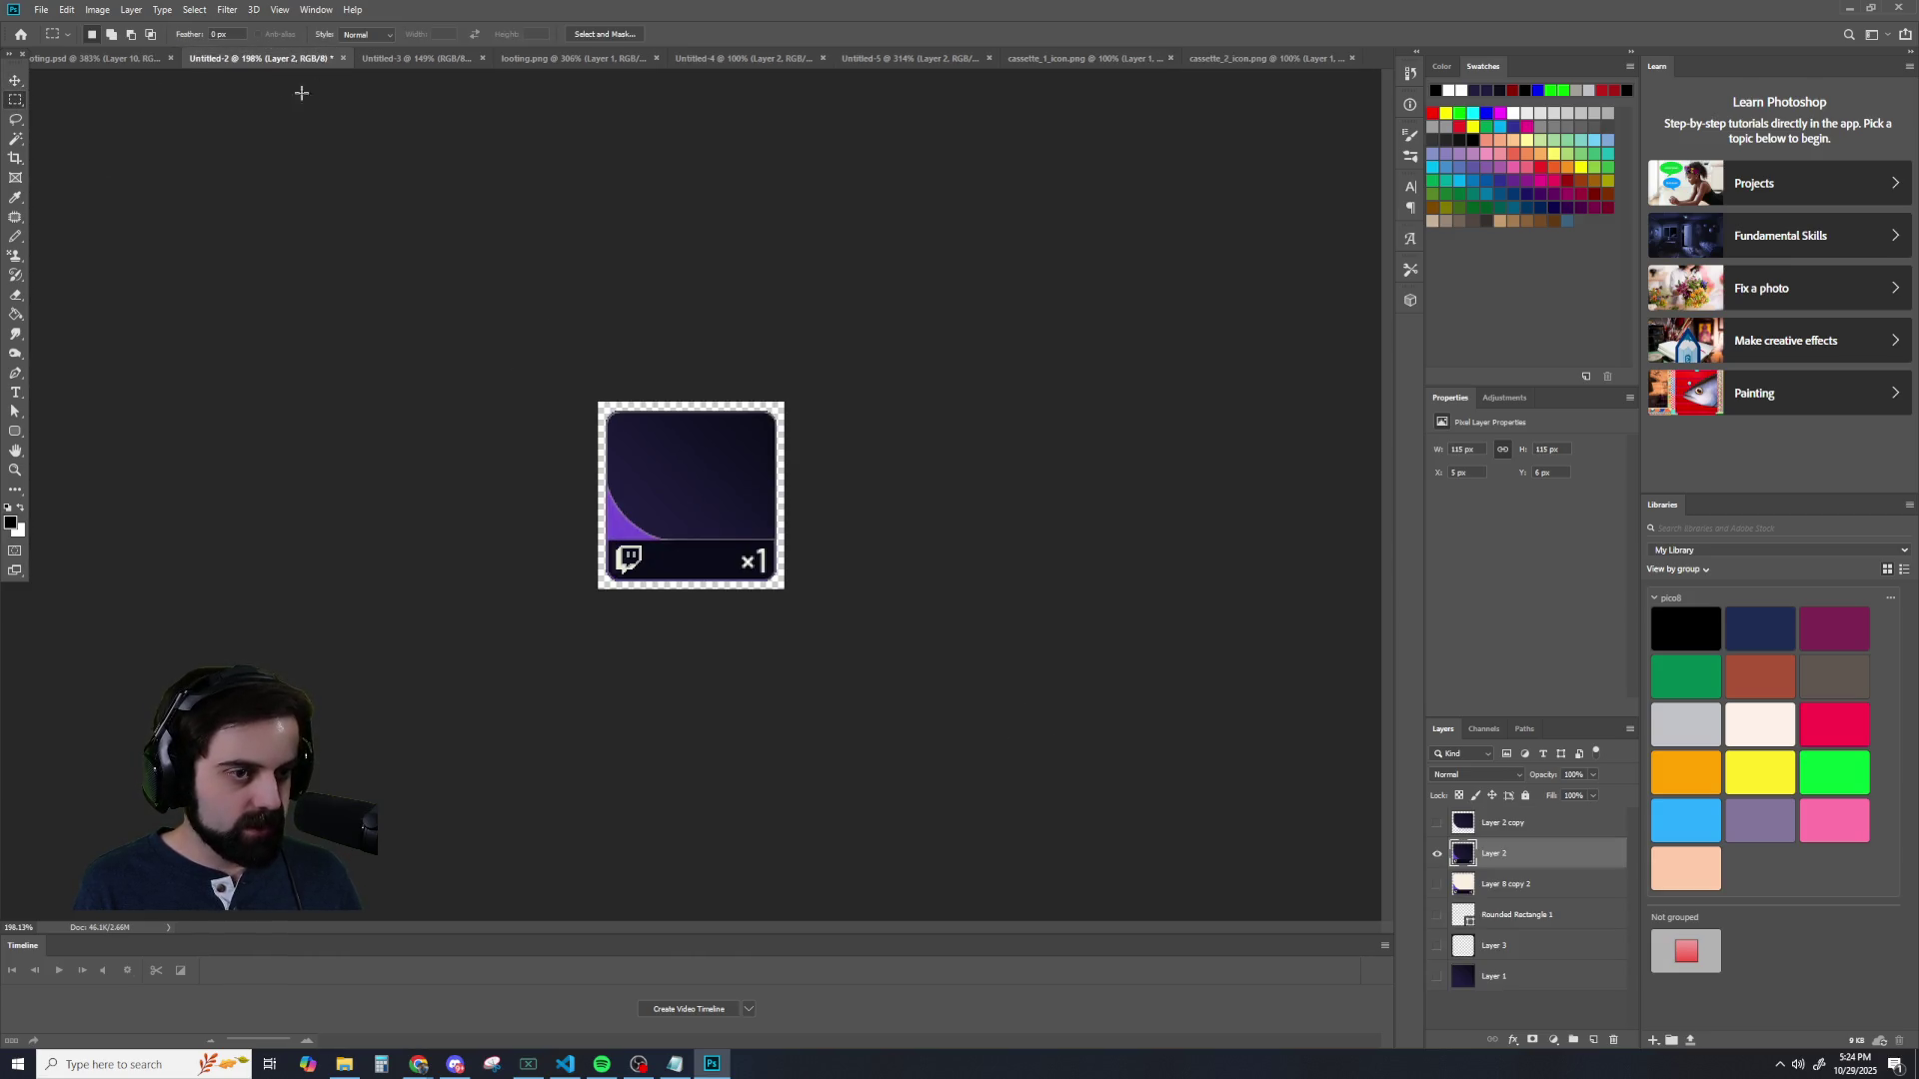
left_click(401, 62)
left_click(100, 58)
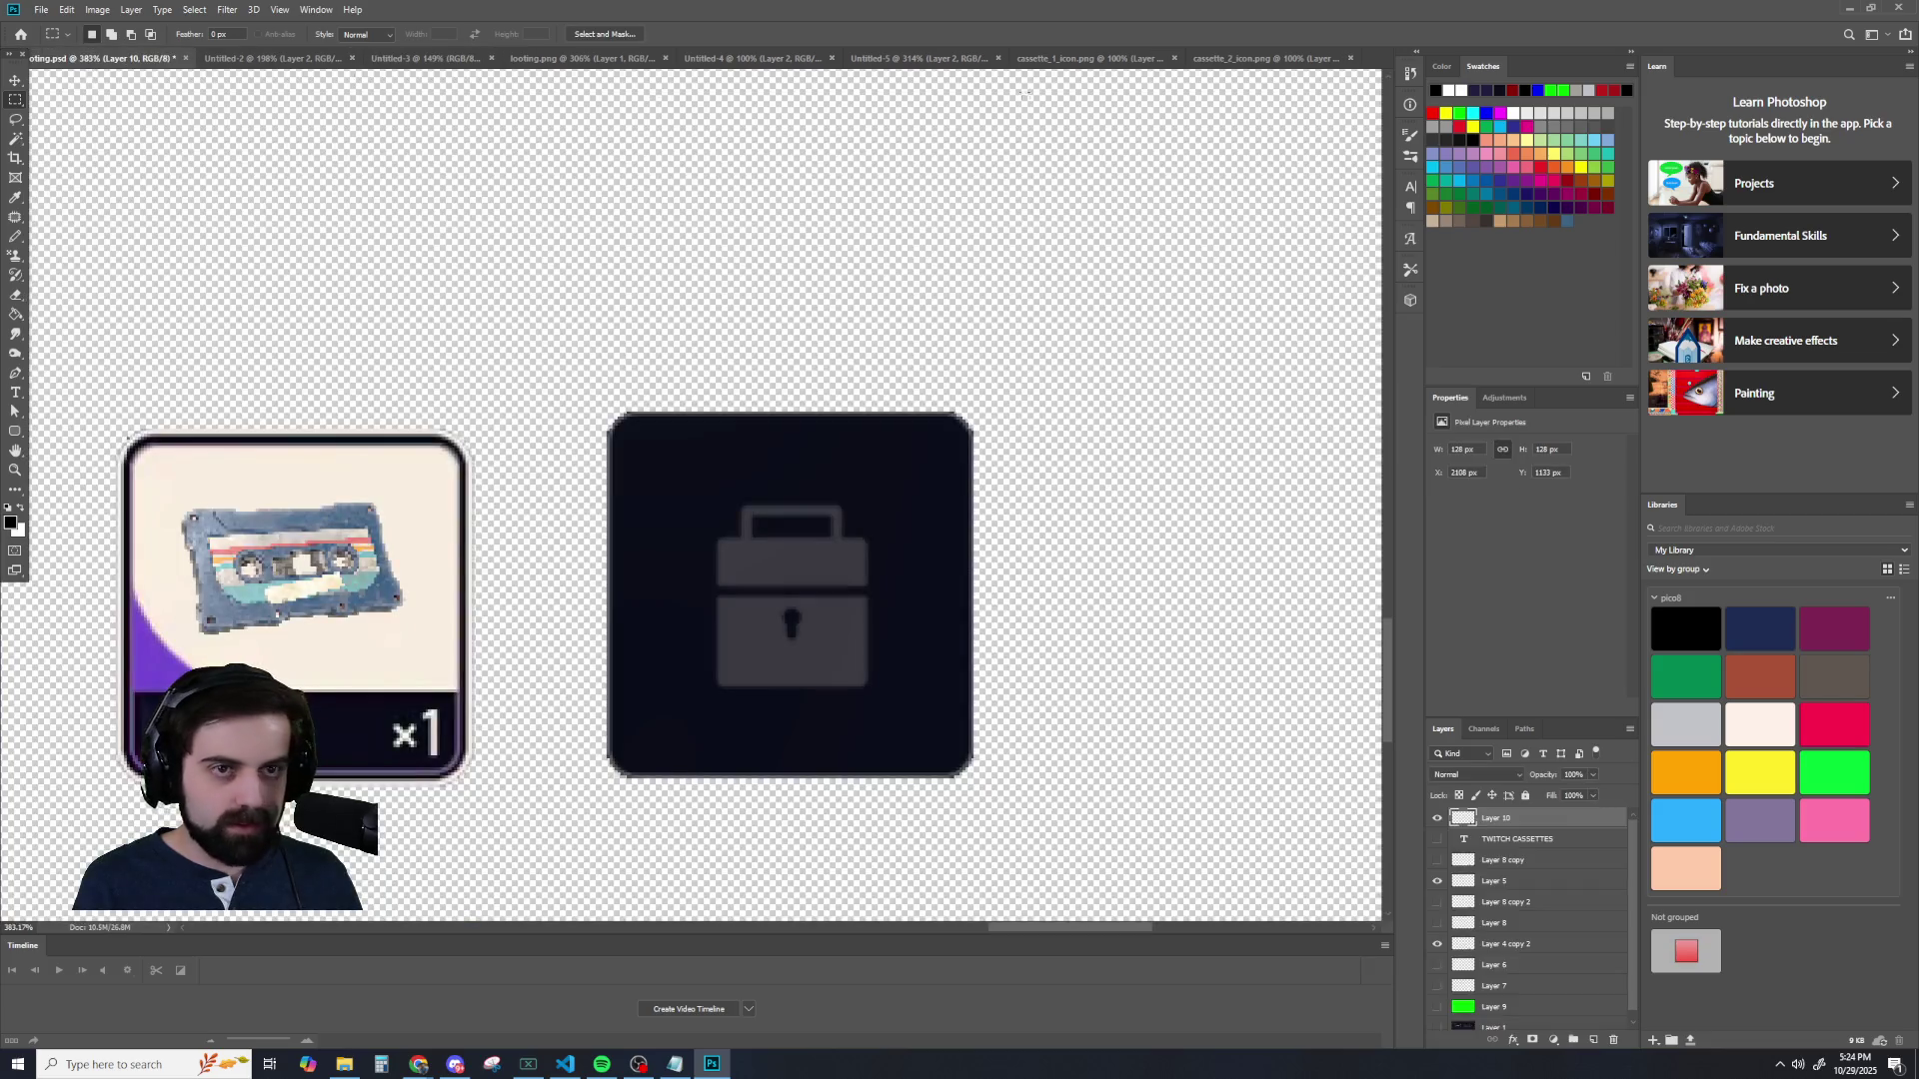
left_click(1089, 58)
left_click(899, 60)
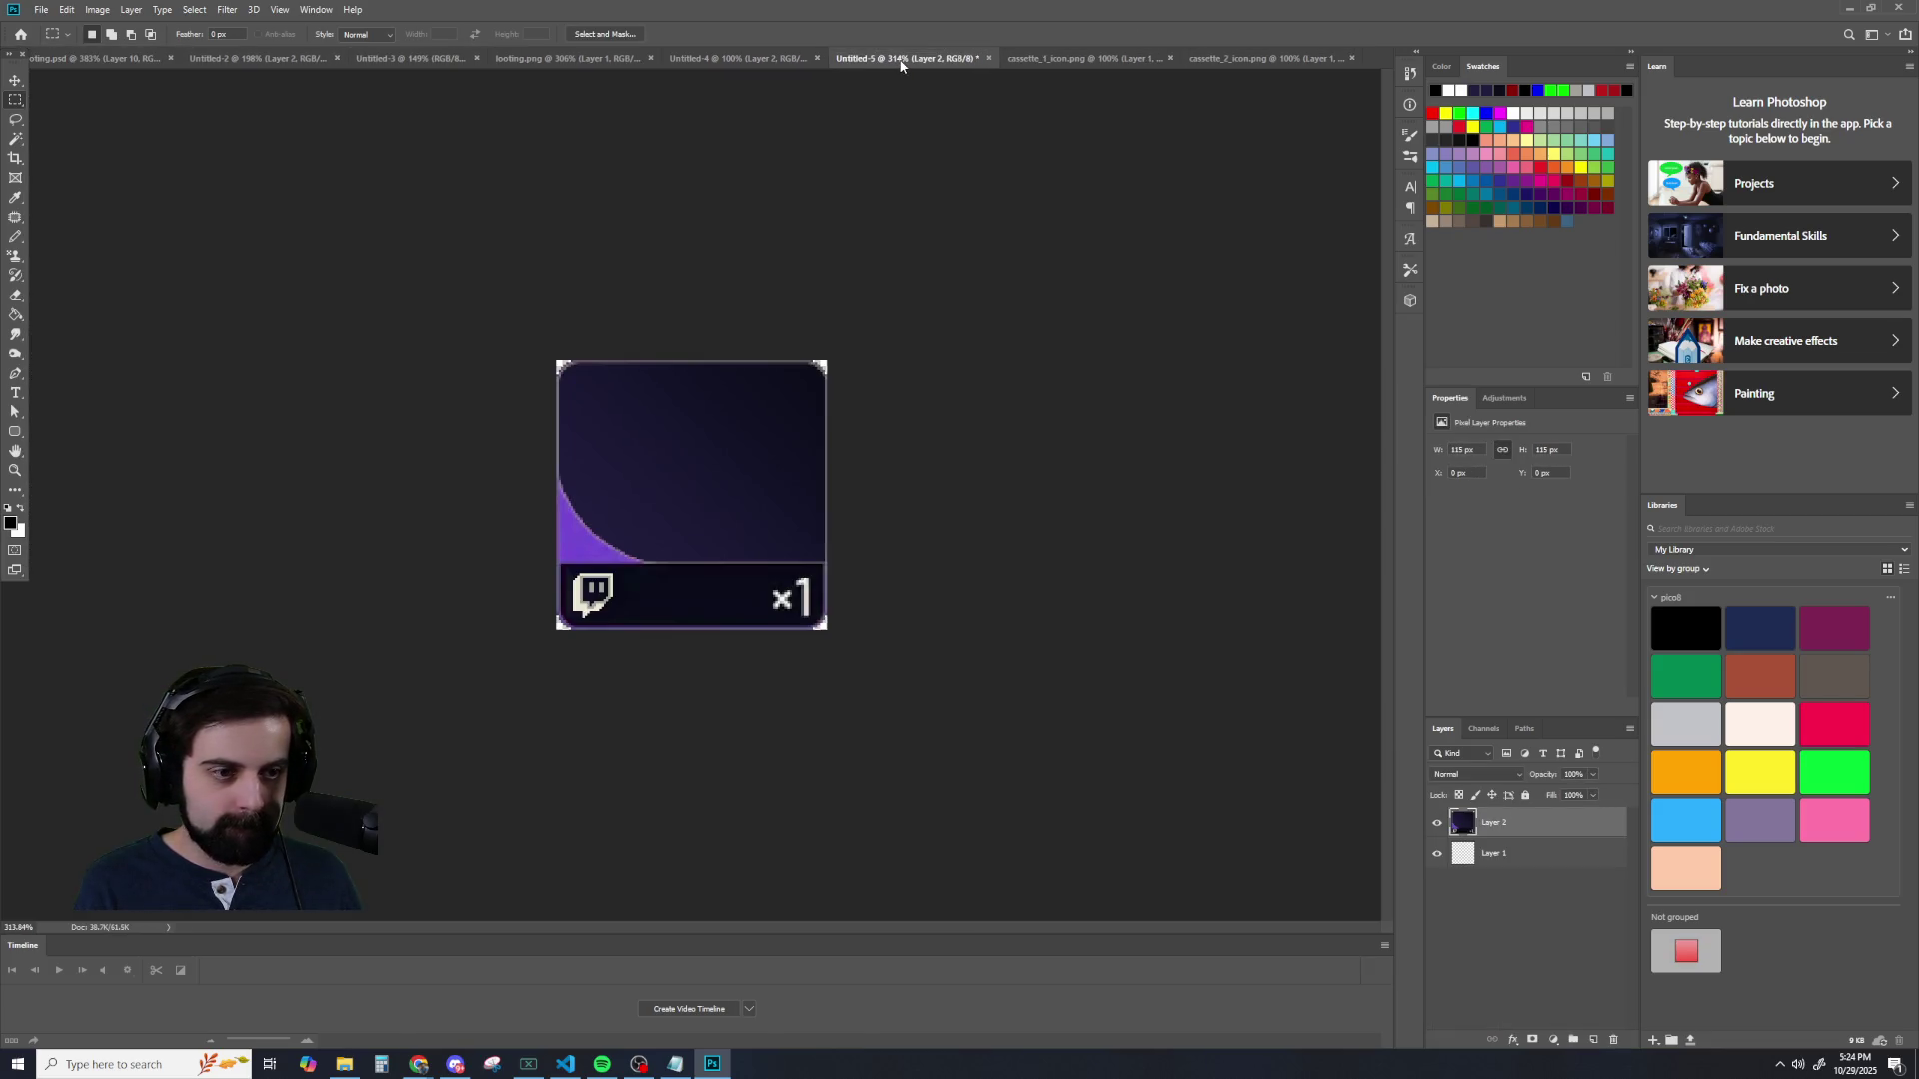
- Move the cassette image slightly higher on the Untitled-5 card
left_click_drag(869, 355, 870, 349)
scroll(873, 416, "up", 3)
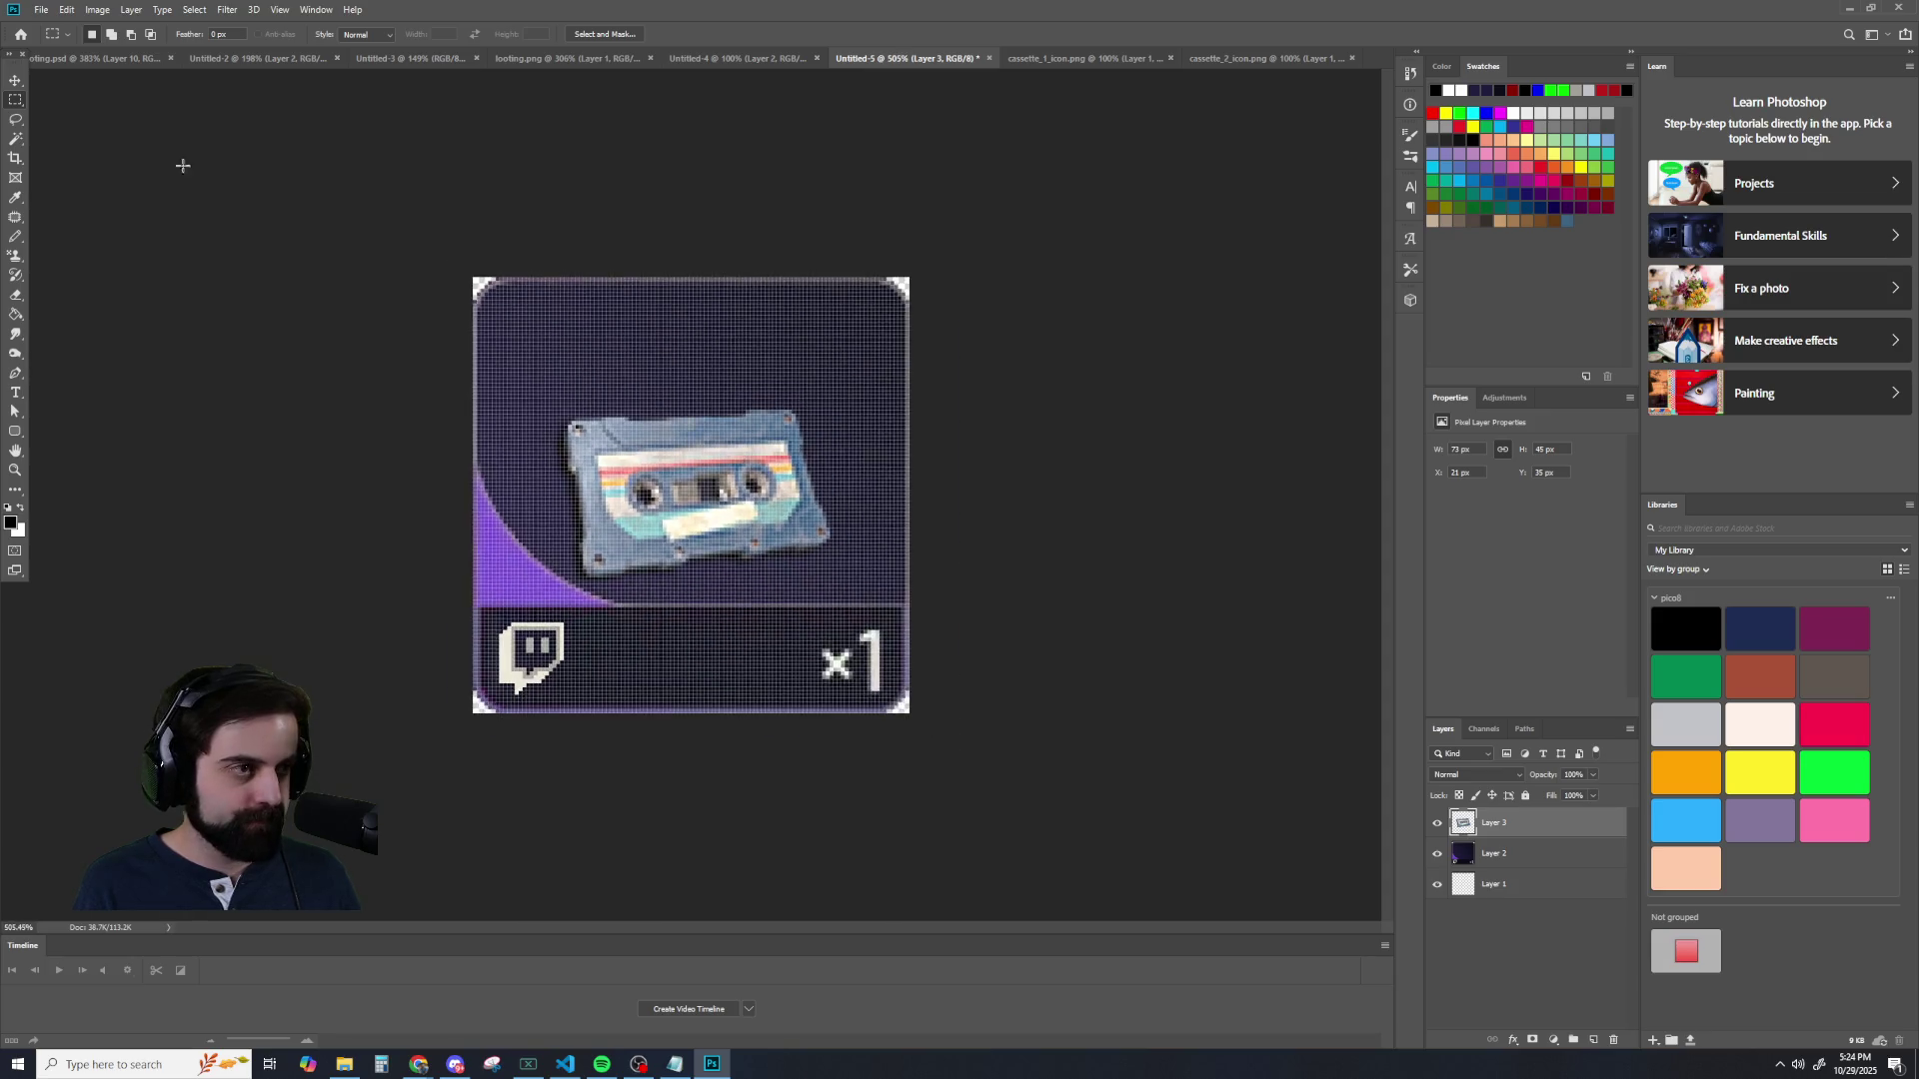
scroll(222, 183, "down", 1)
left_click(15, 80)
left_click_drag(639, 478, 639, 429)
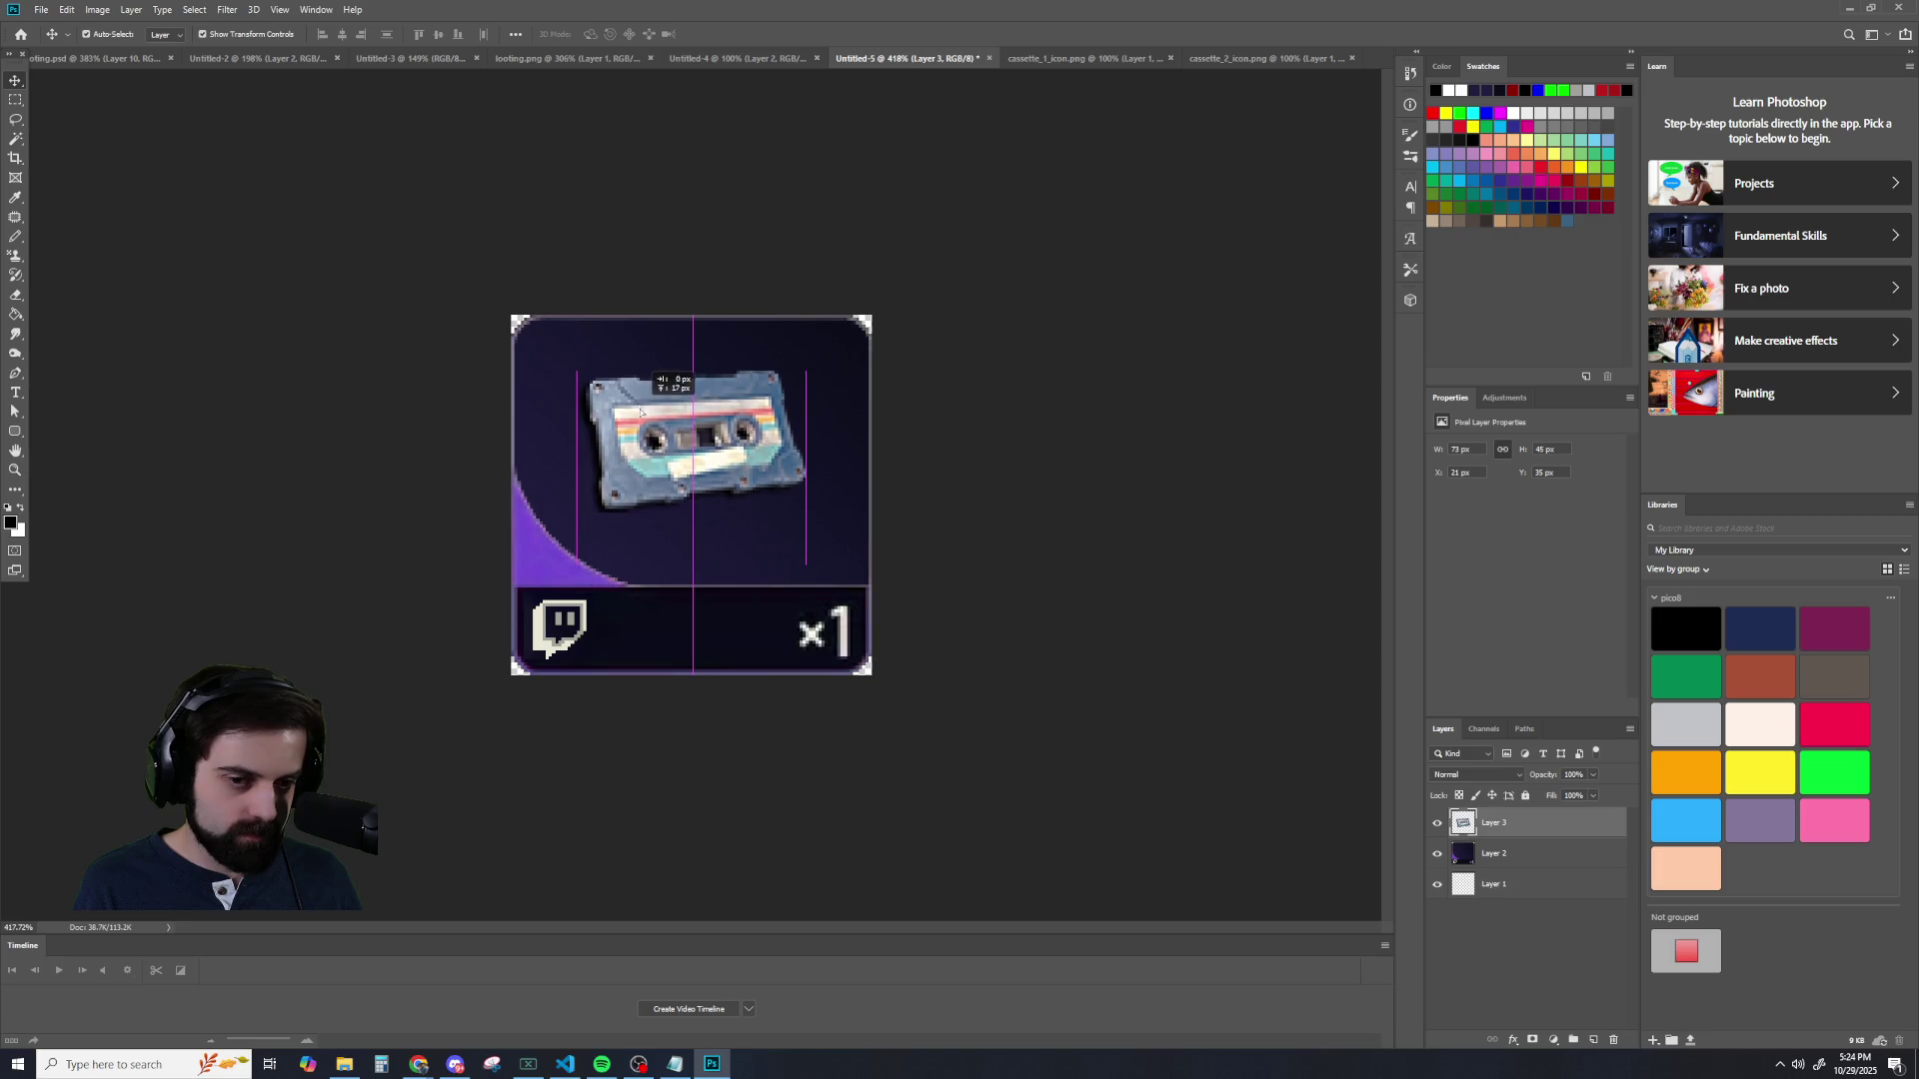
left_click_drag(640, 429, 645, 421)
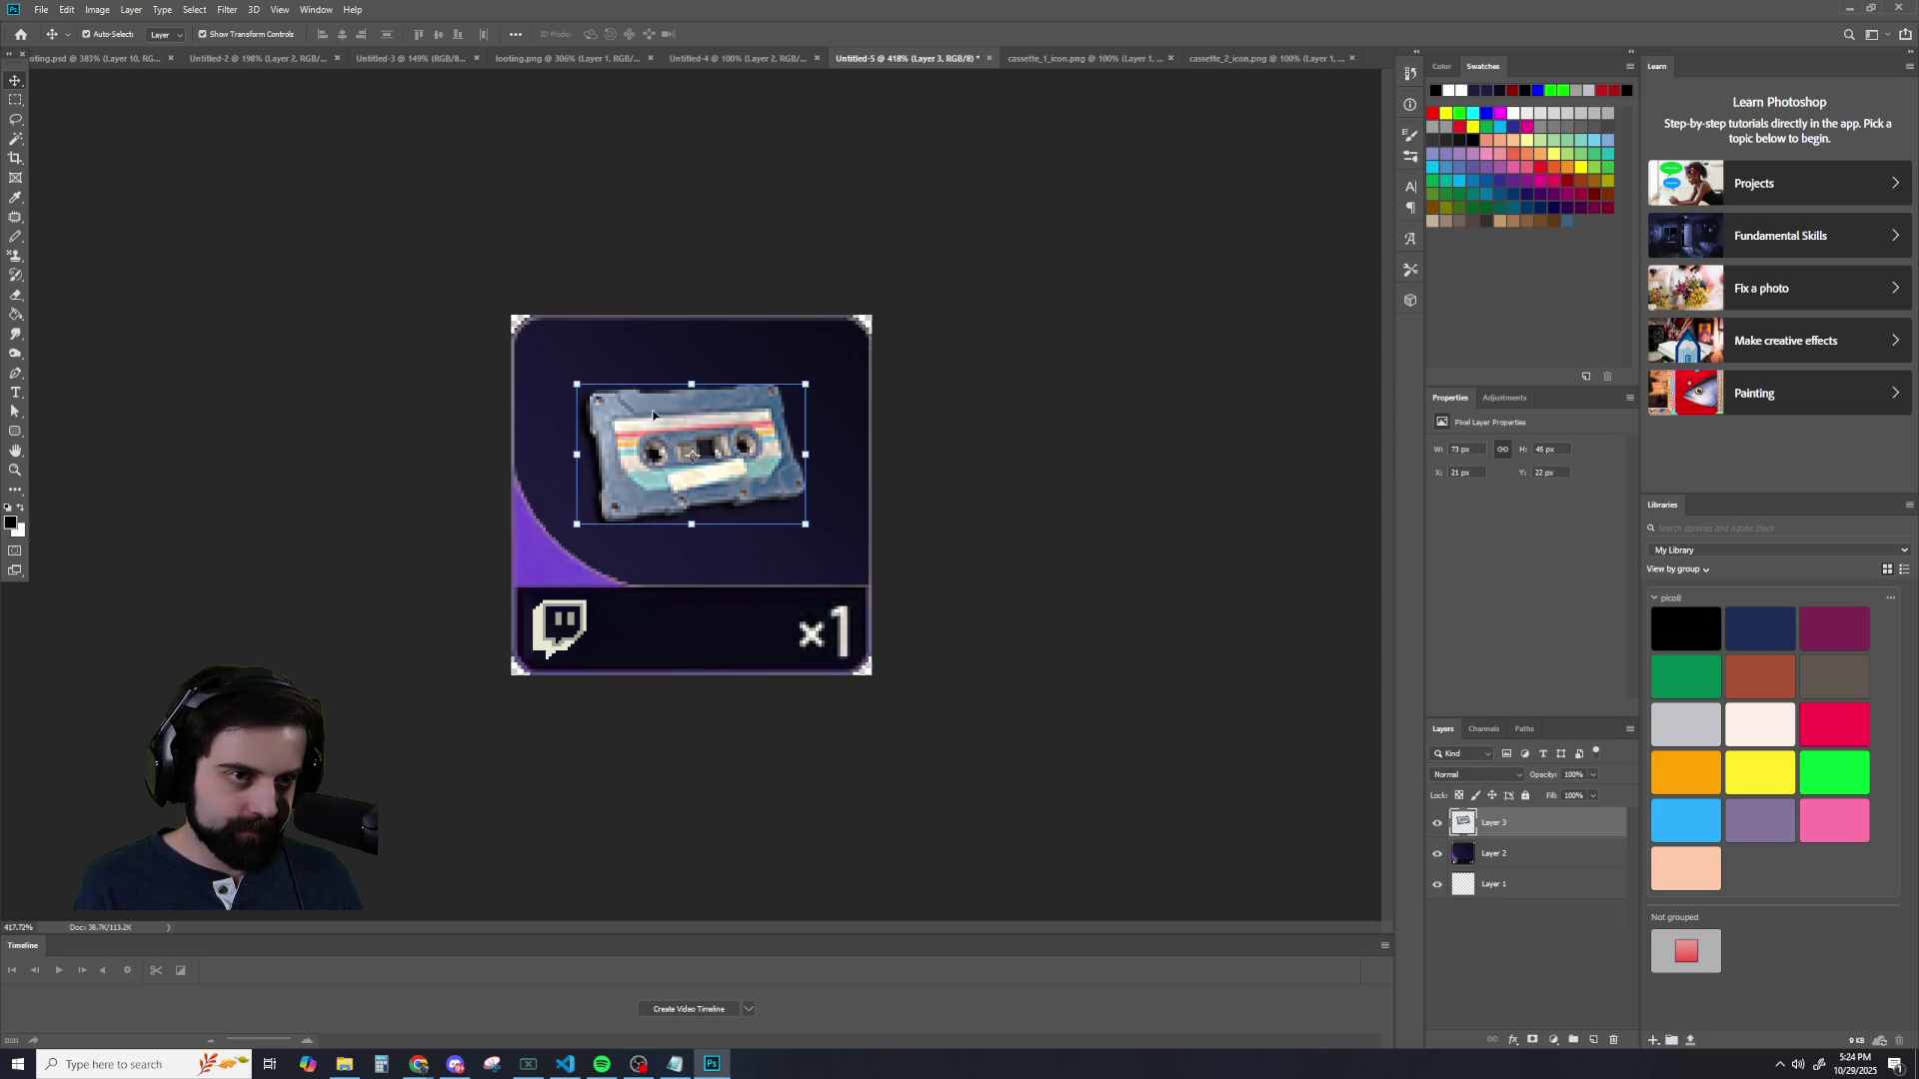
- Look over the Untitled-4, cassette_1_icon.png and Untitled-2 tabs, ending on looting.psd
left_click(720, 58)
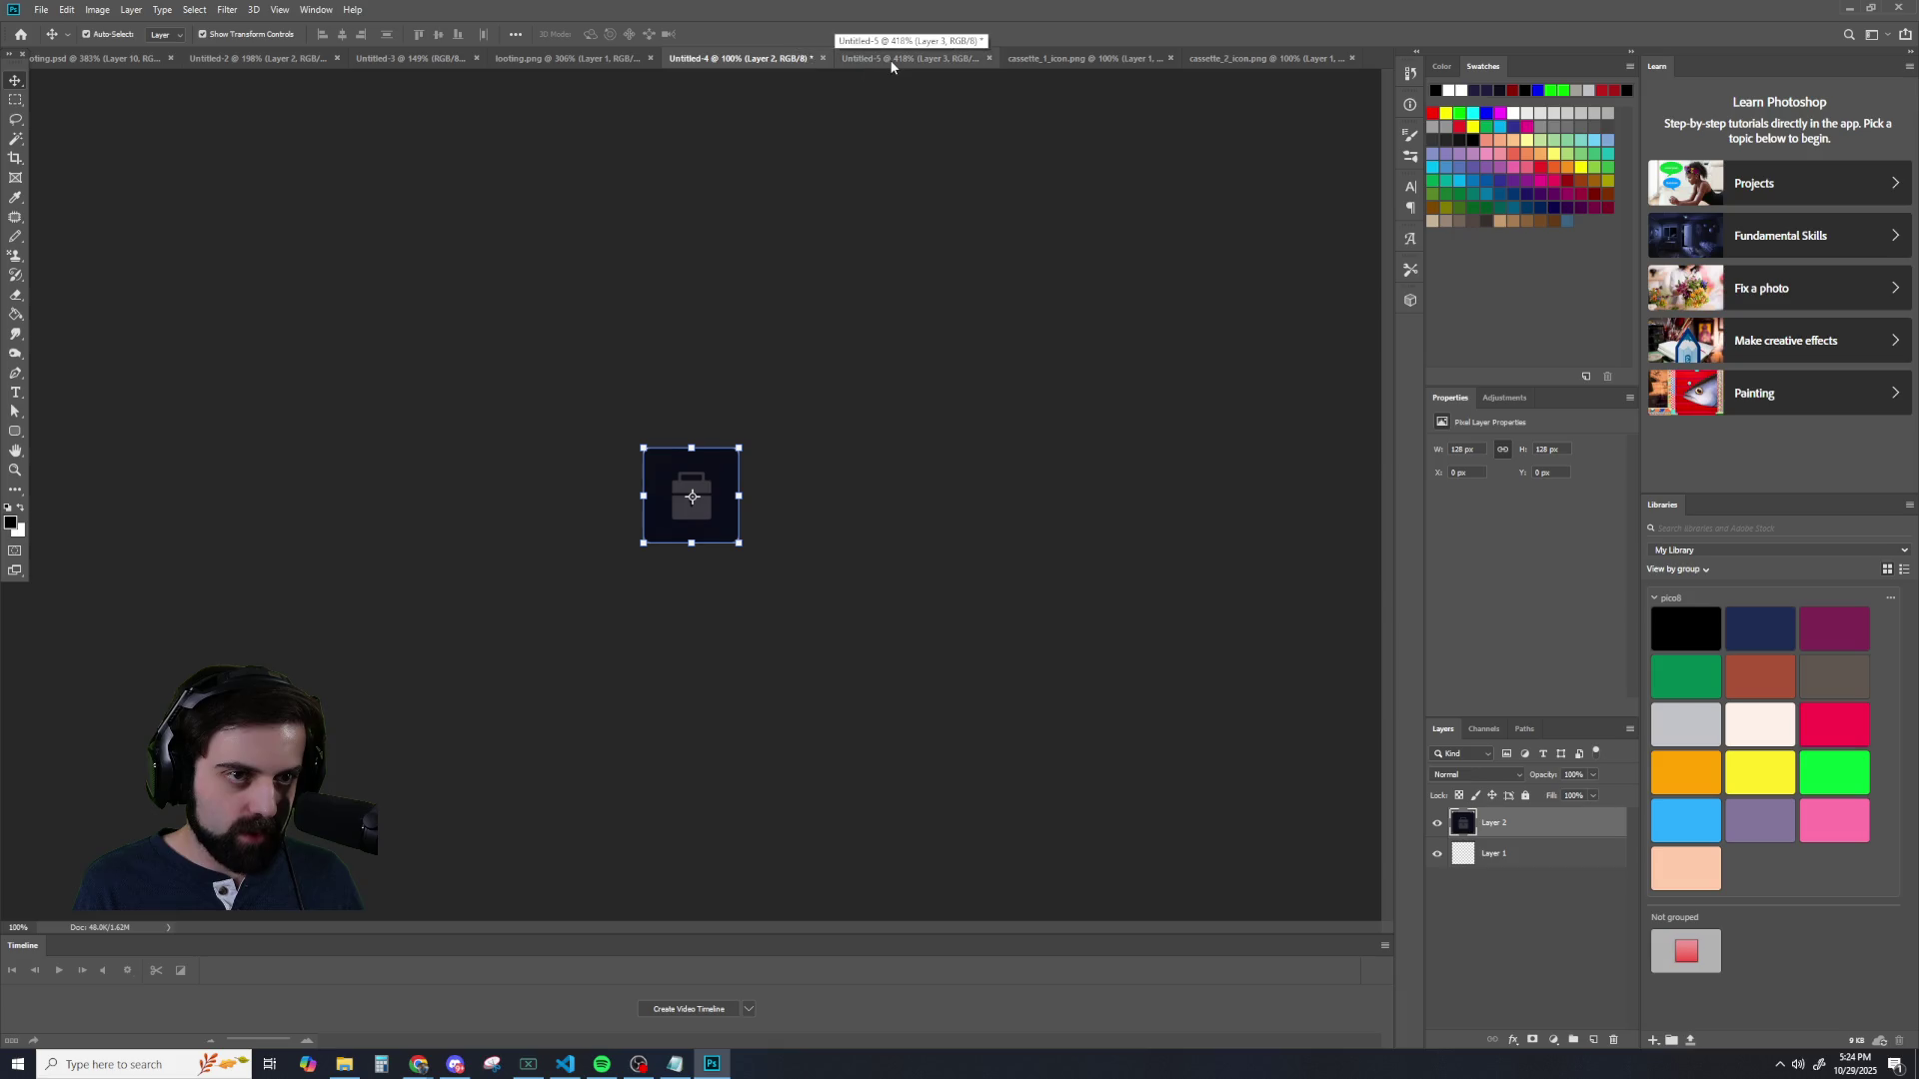
left_click(888, 60)
left_click(1046, 60)
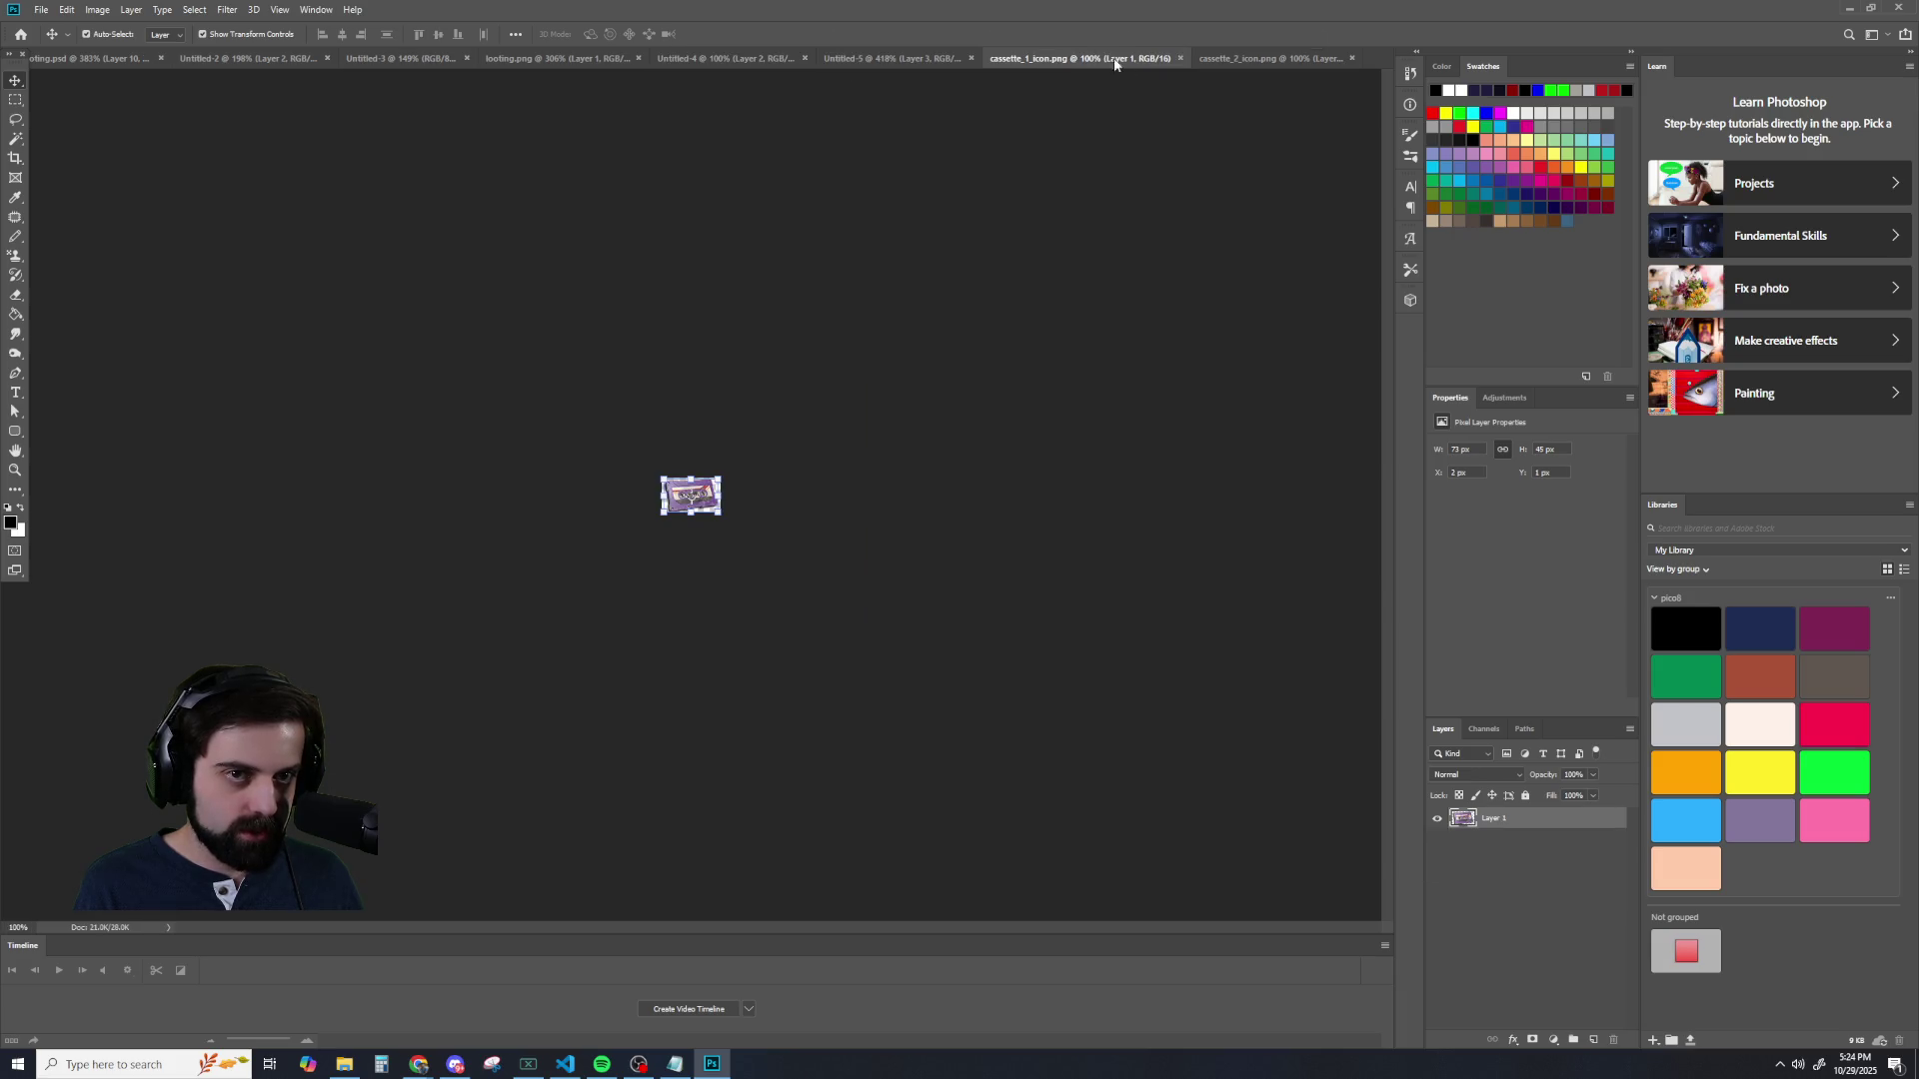
left_click(720, 58)
left_click(555, 58)
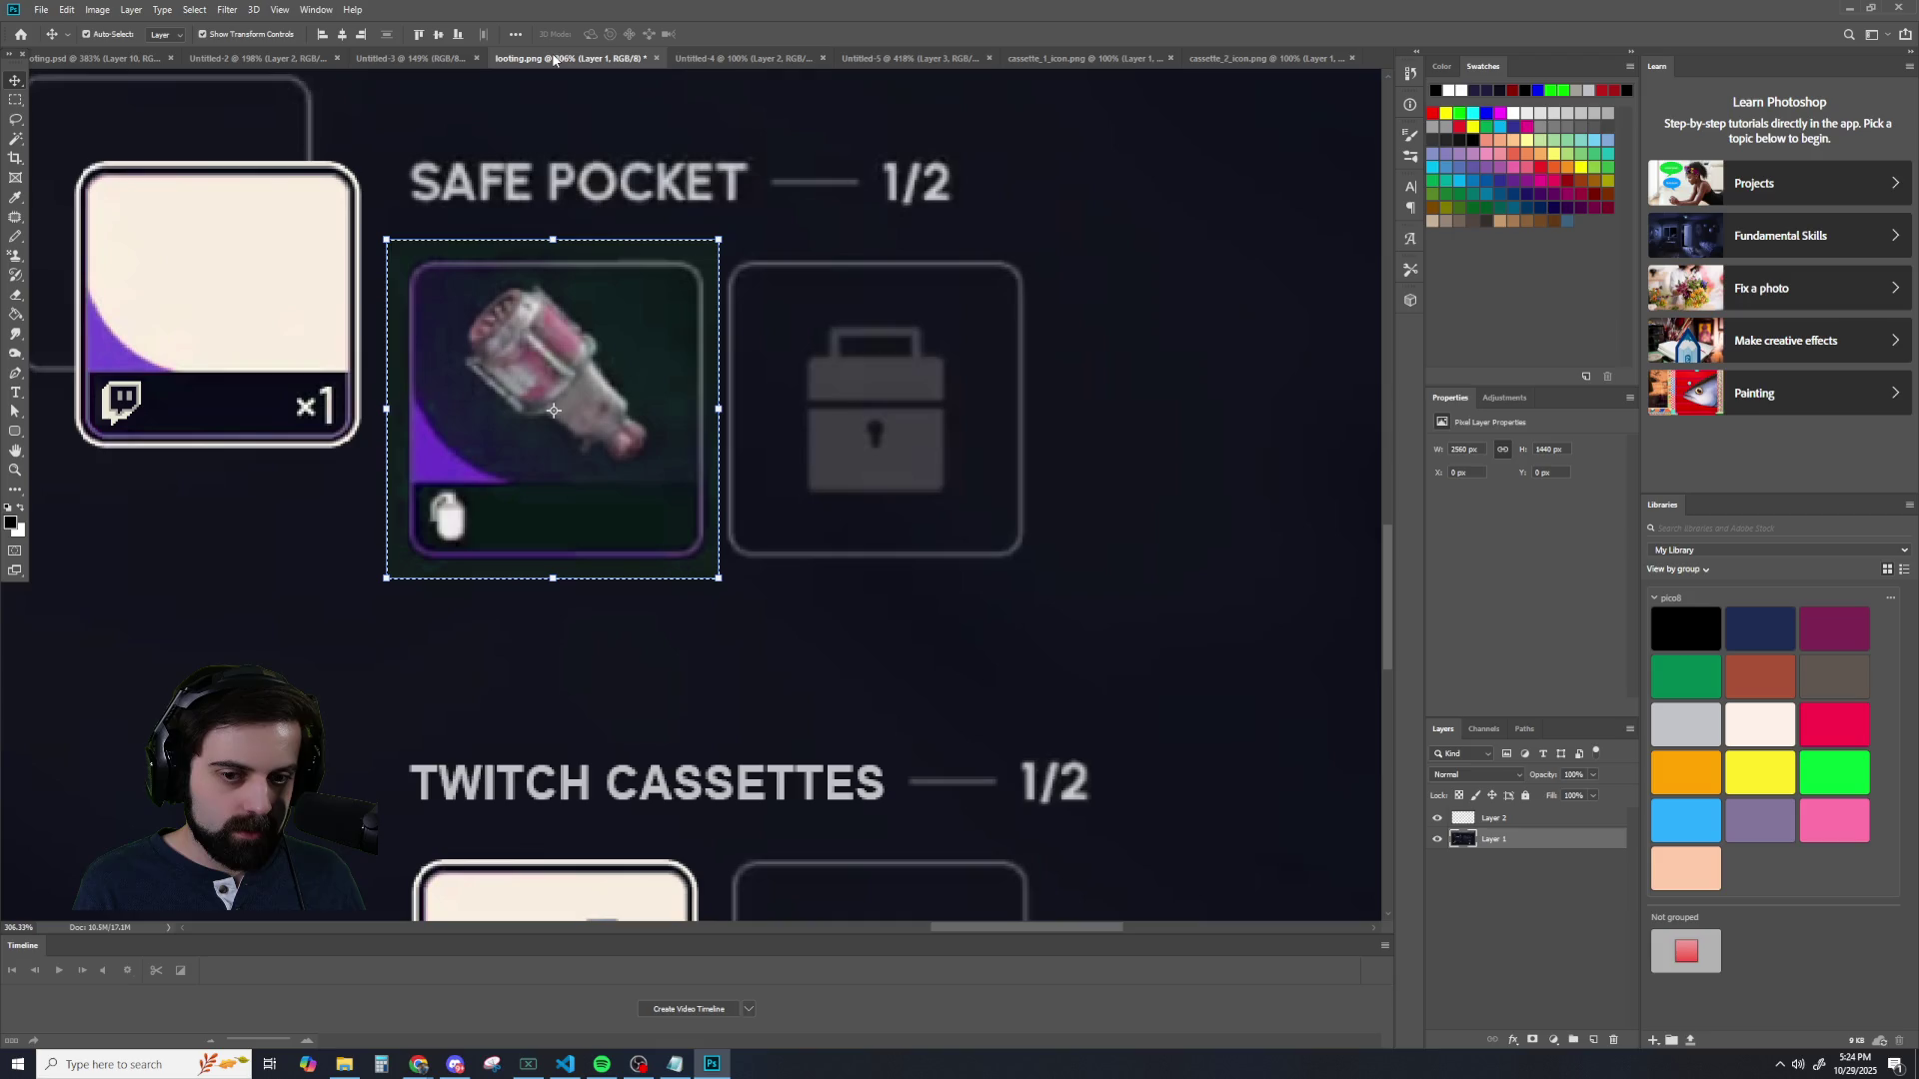
left_click(411, 58)
left_click(258, 60)
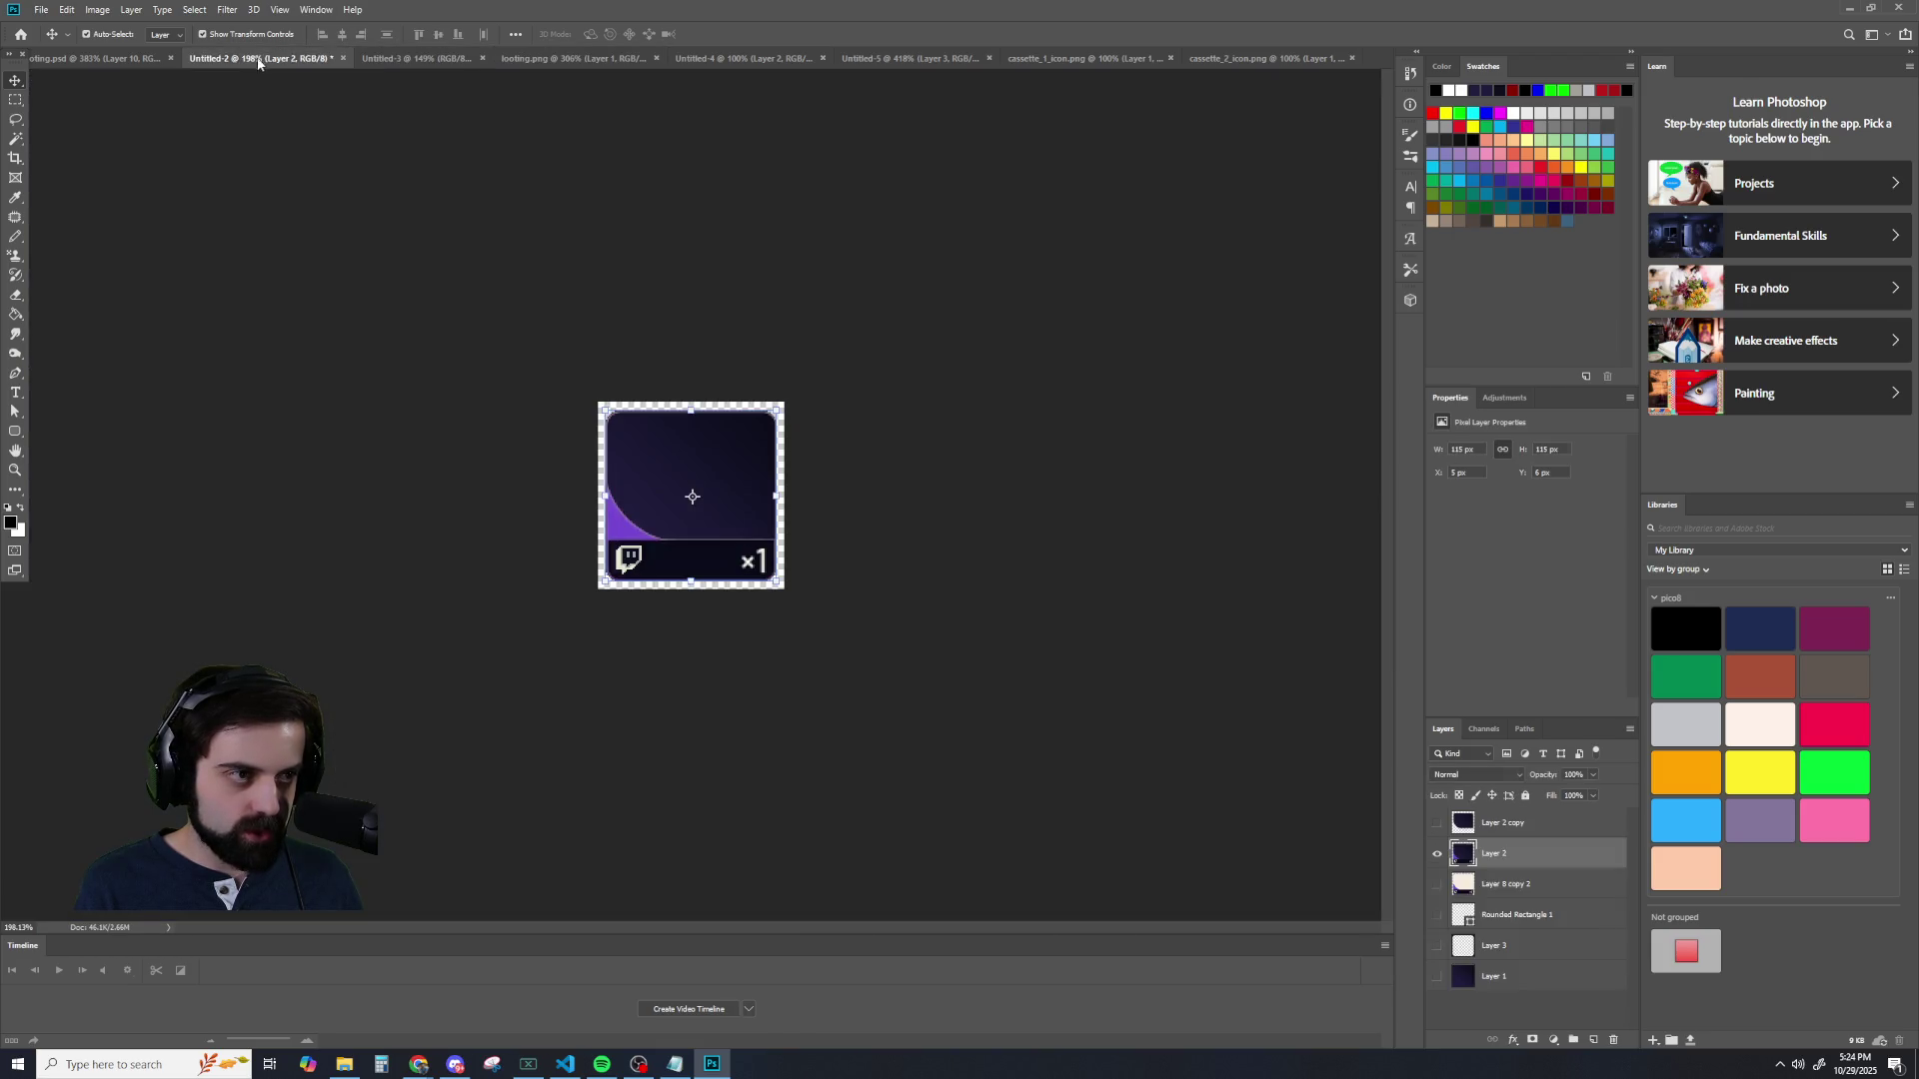
left_click(133, 59)
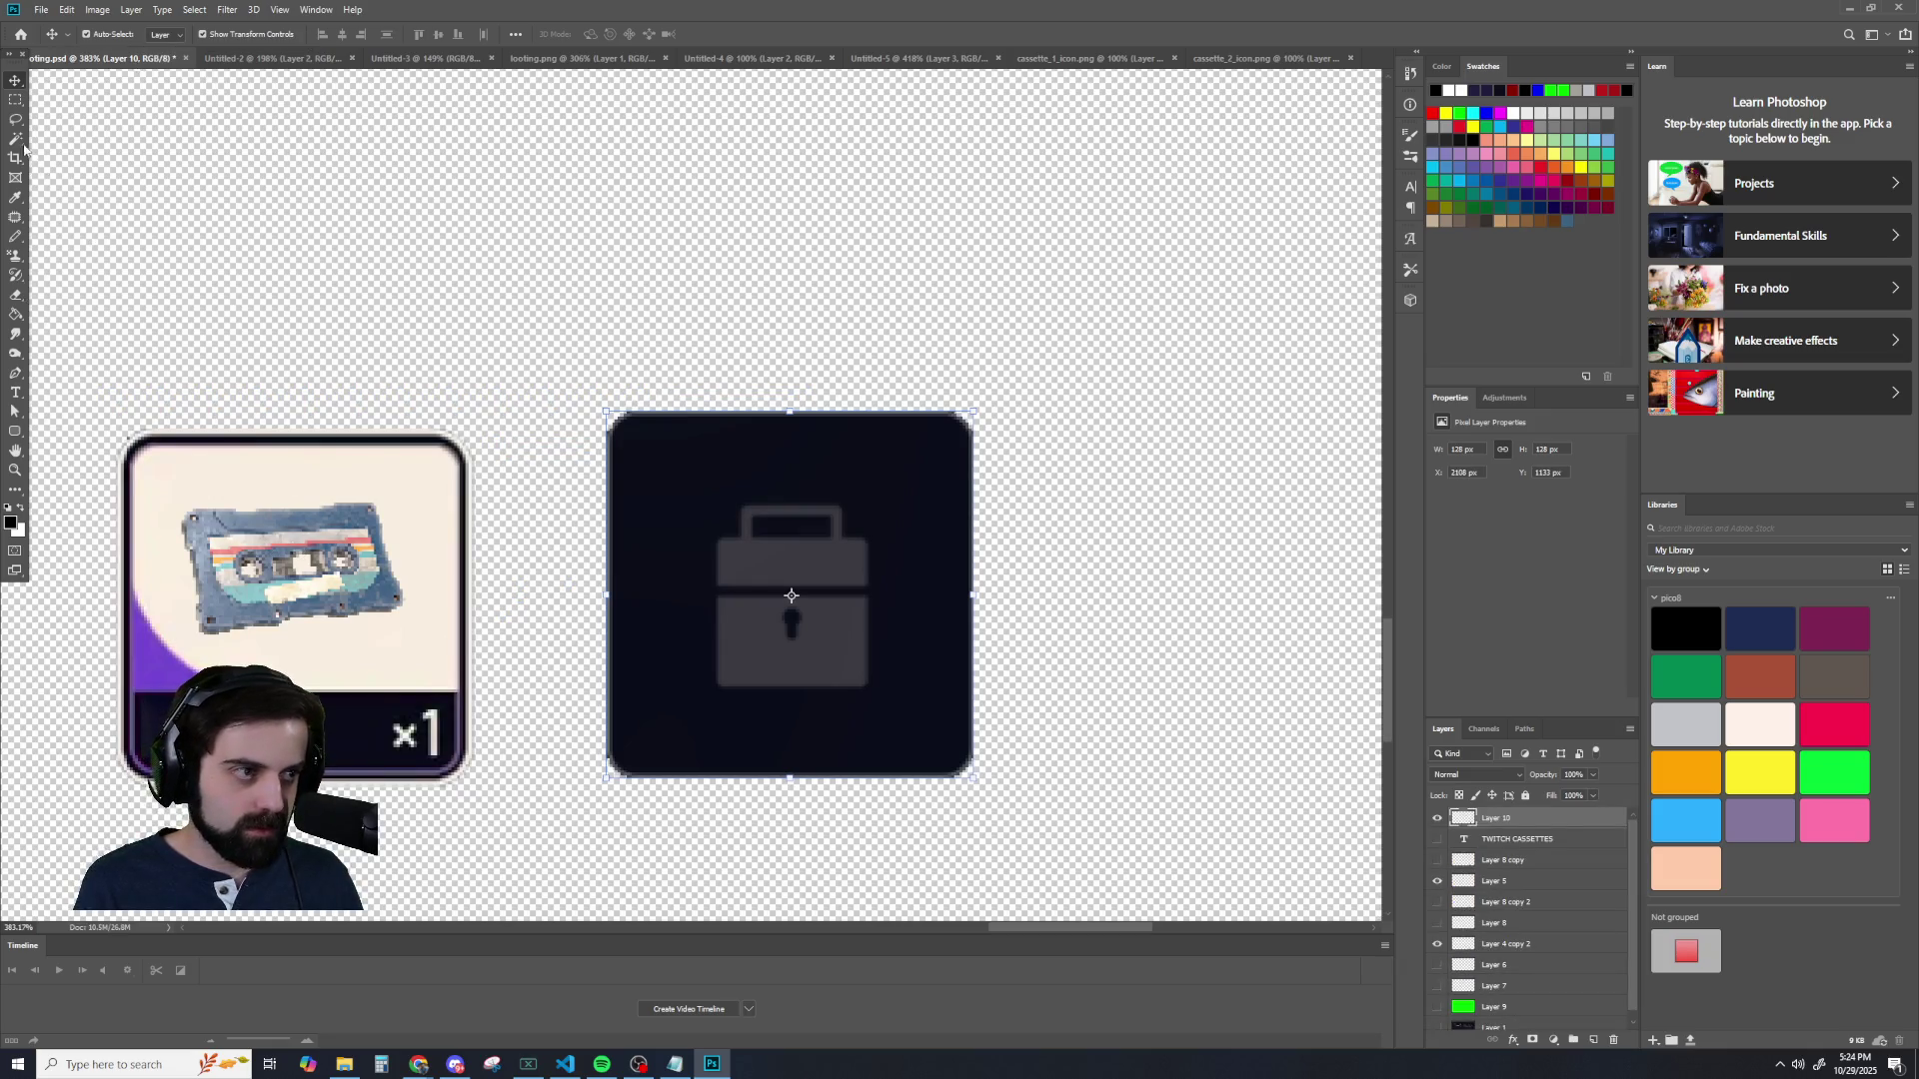
- Toggle layer visibility in looting.psd to find which layers hold the cassette and ×1 card
left_click(232, 557)
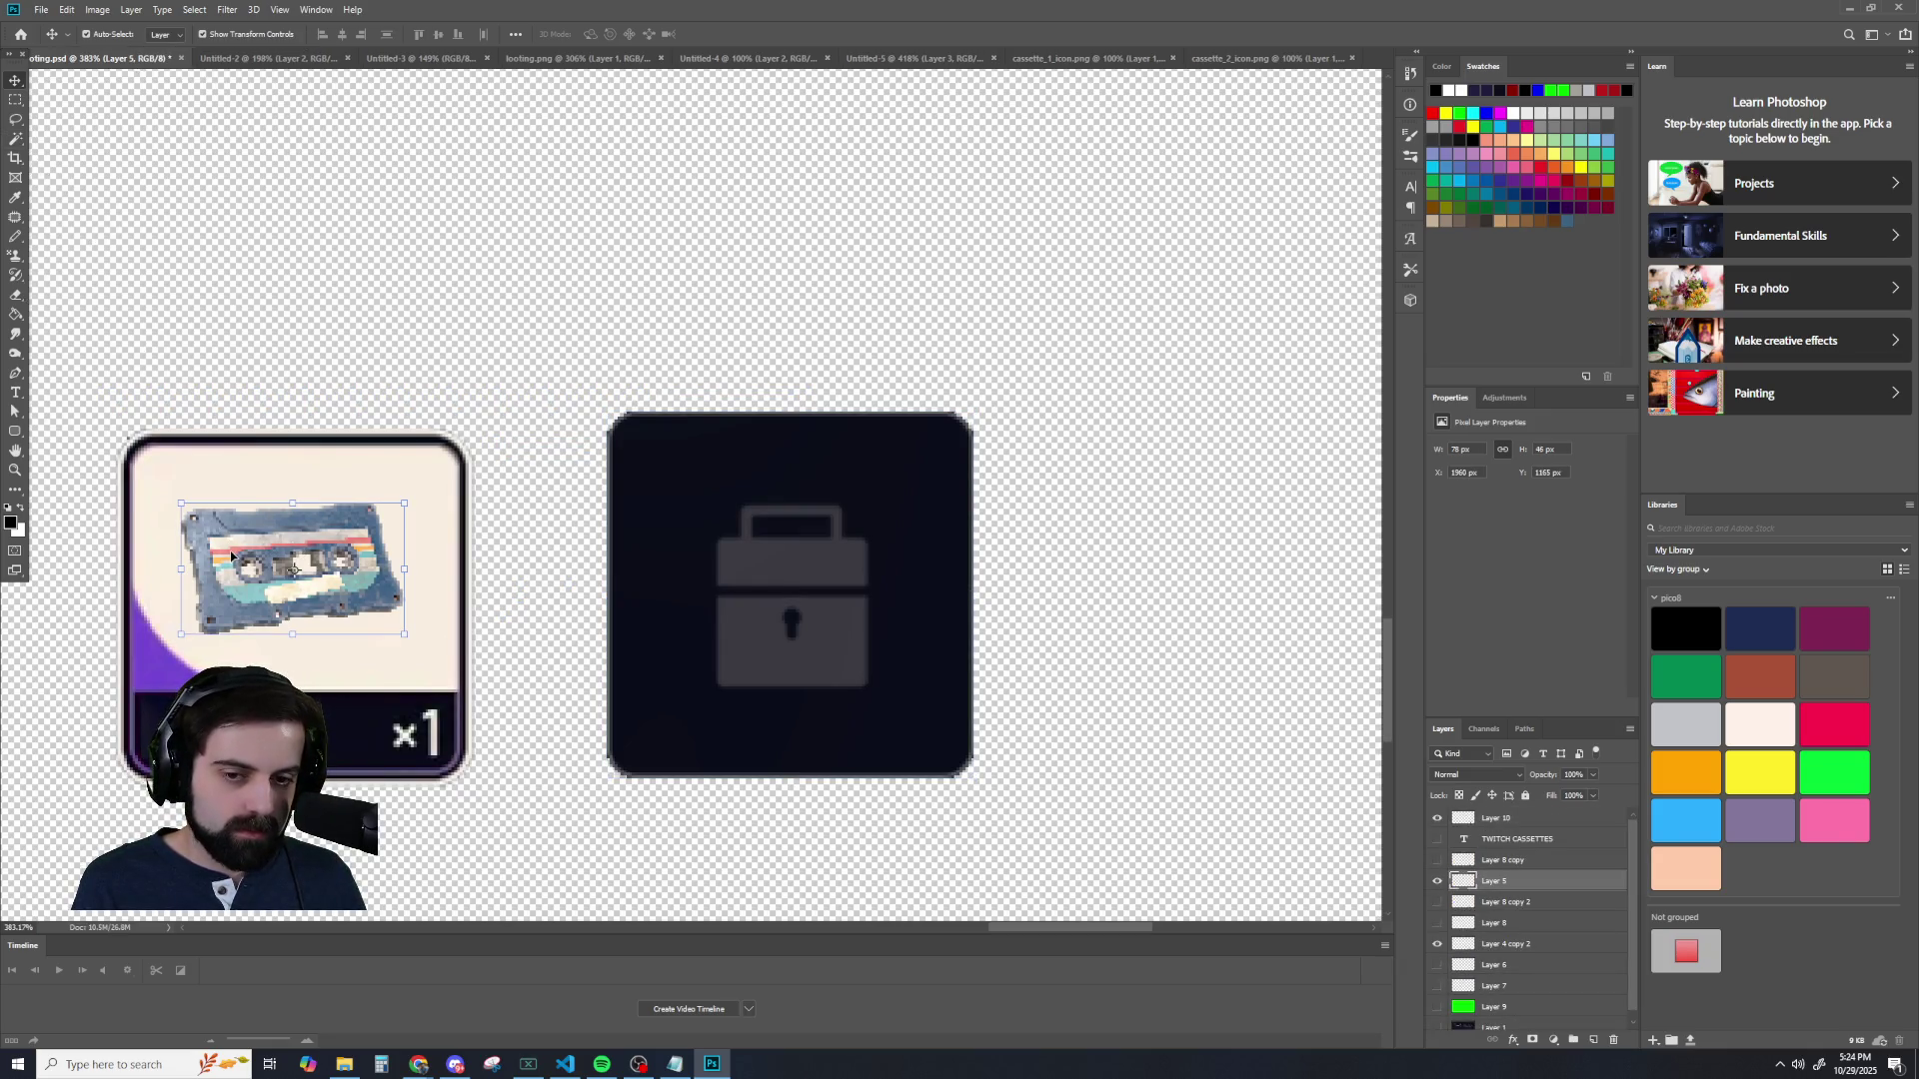
left_click(1438, 859)
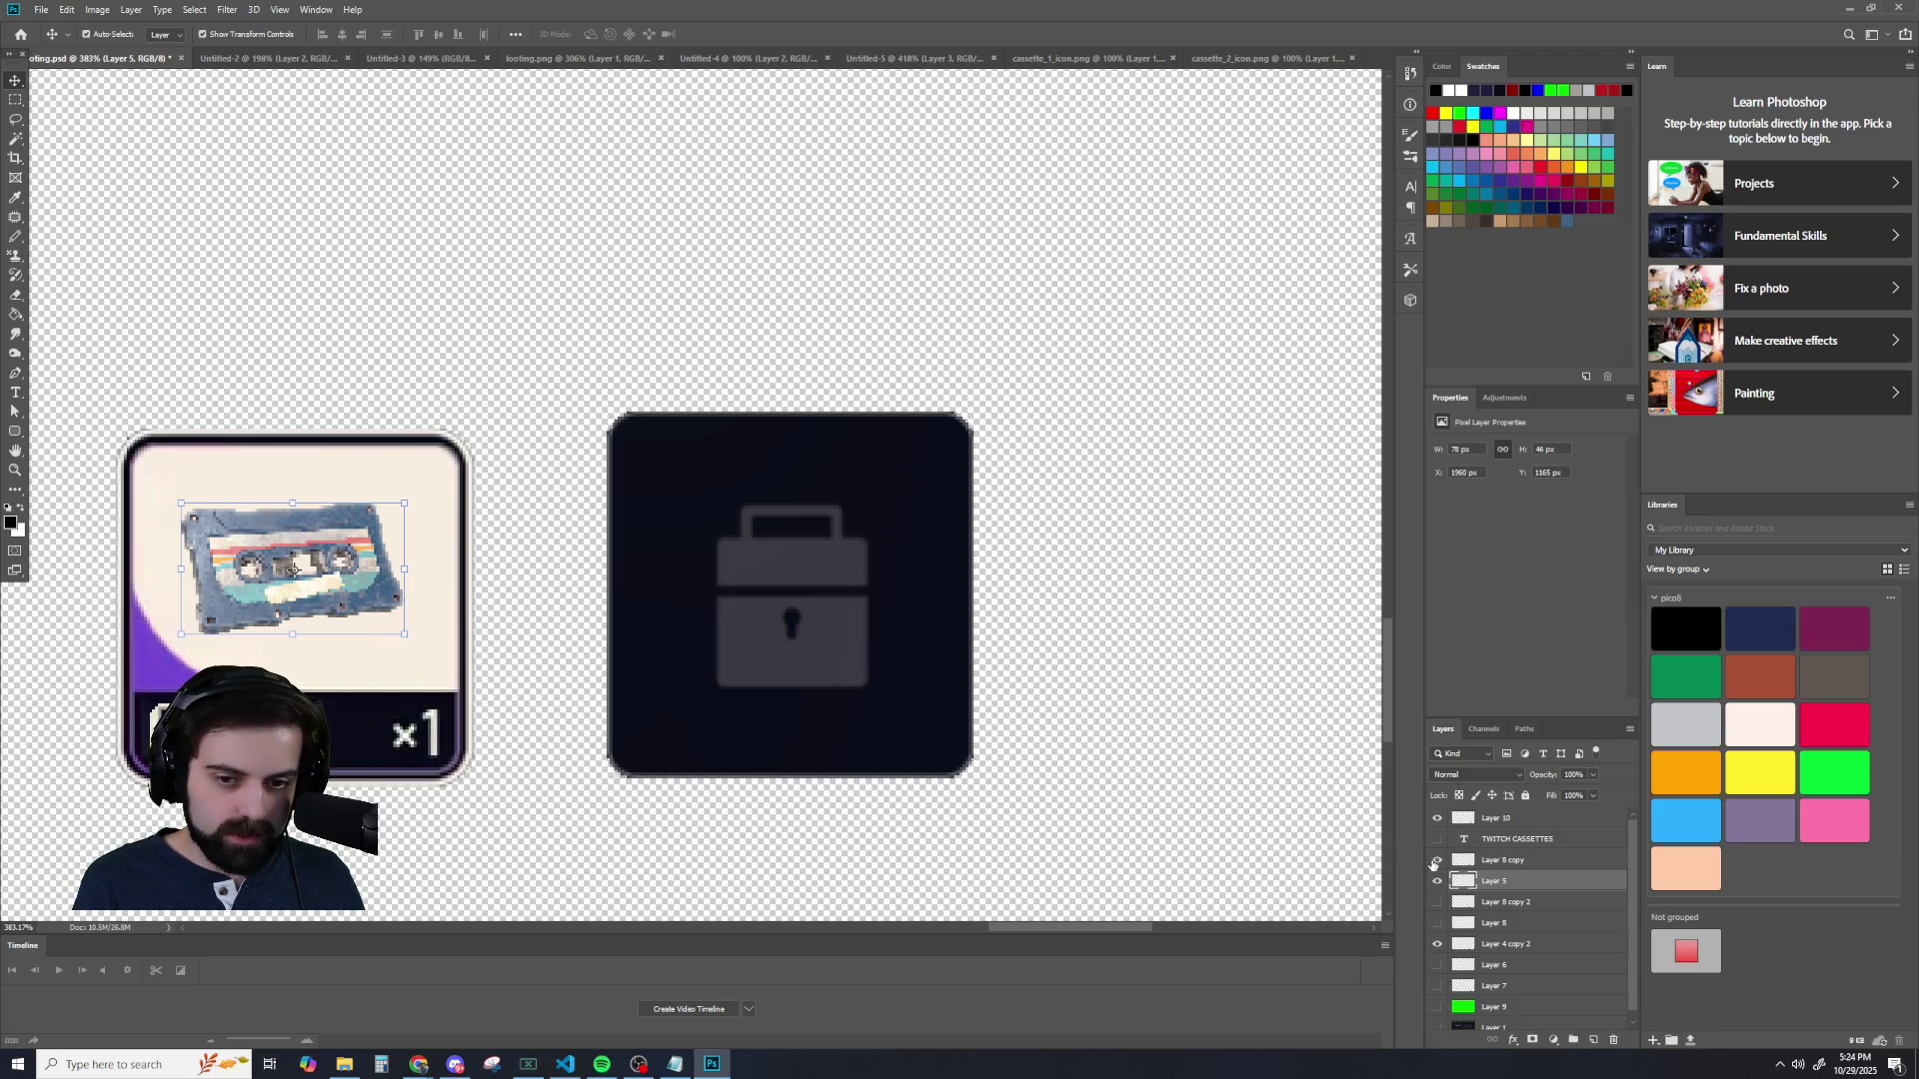
left_click(1437, 859)
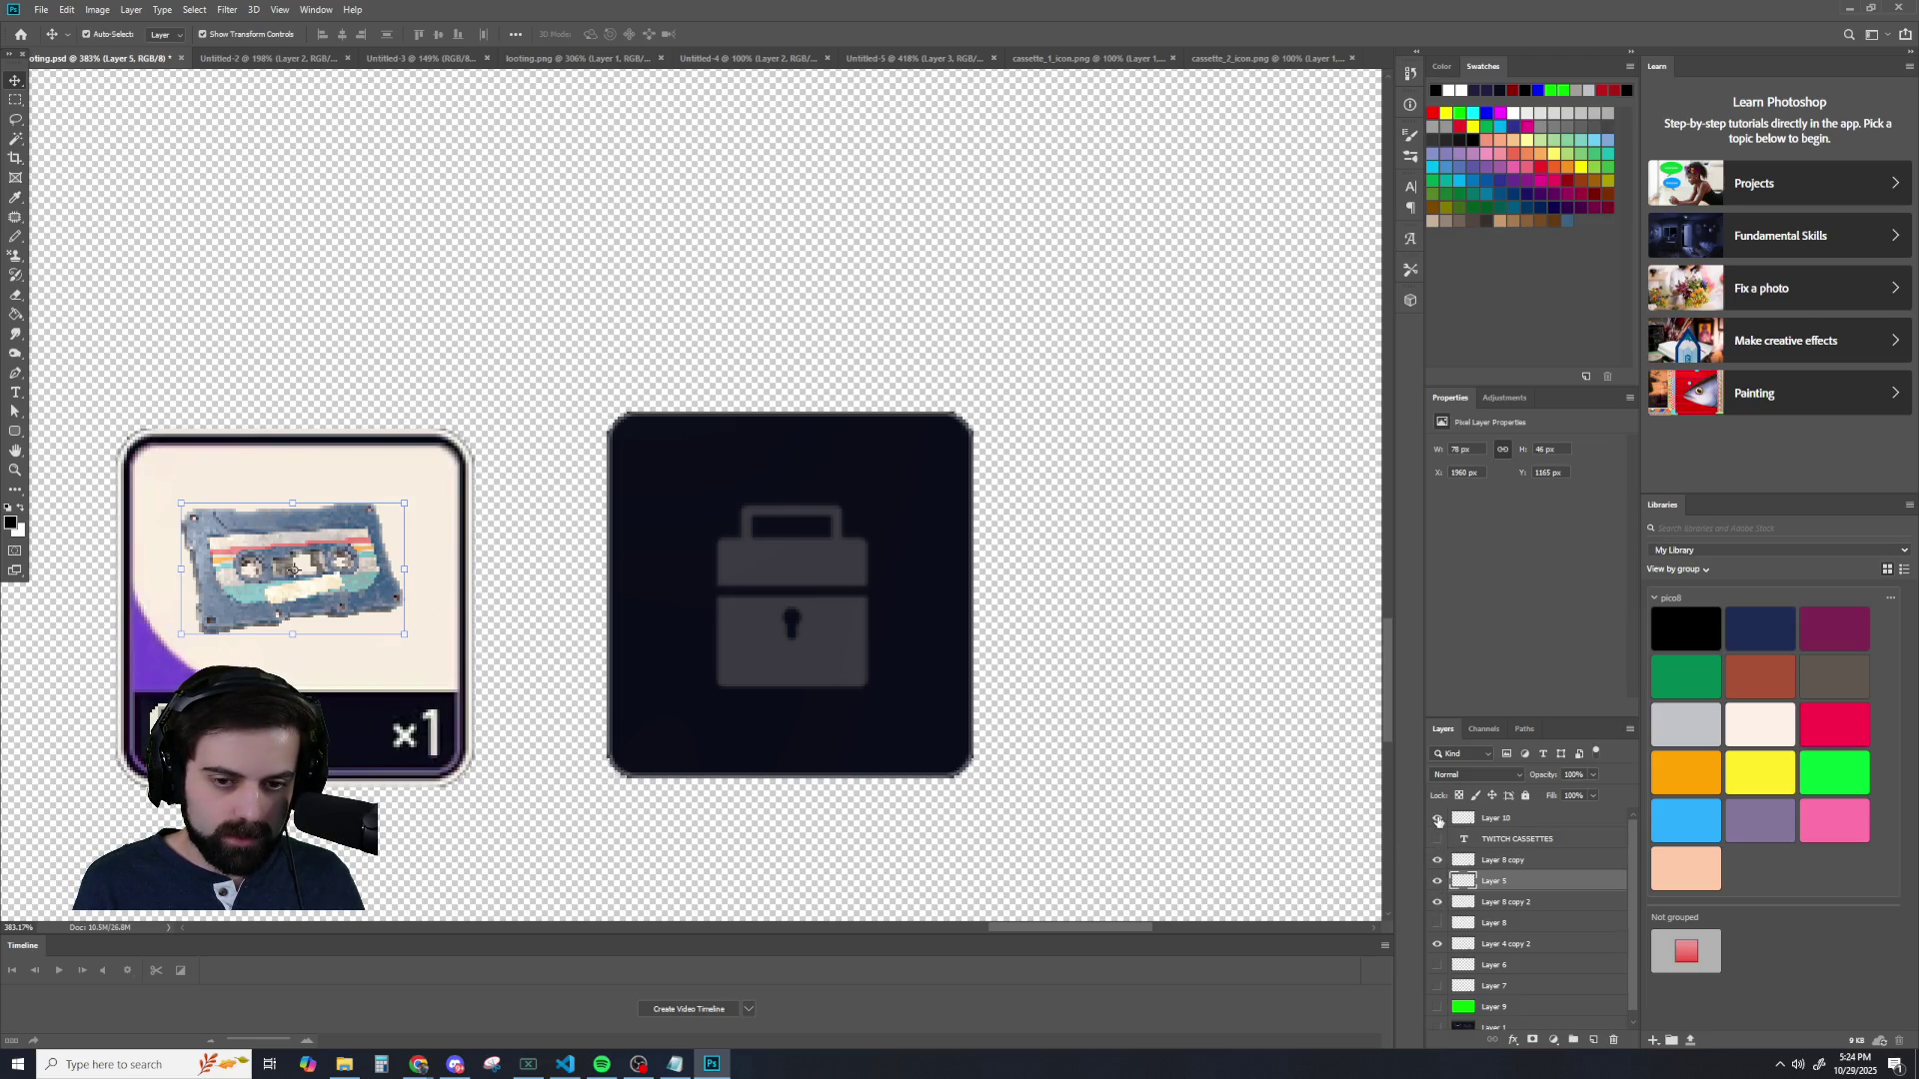
left_click(1437, 818)
left_click(1437, 881)
left_click(1437, 902)
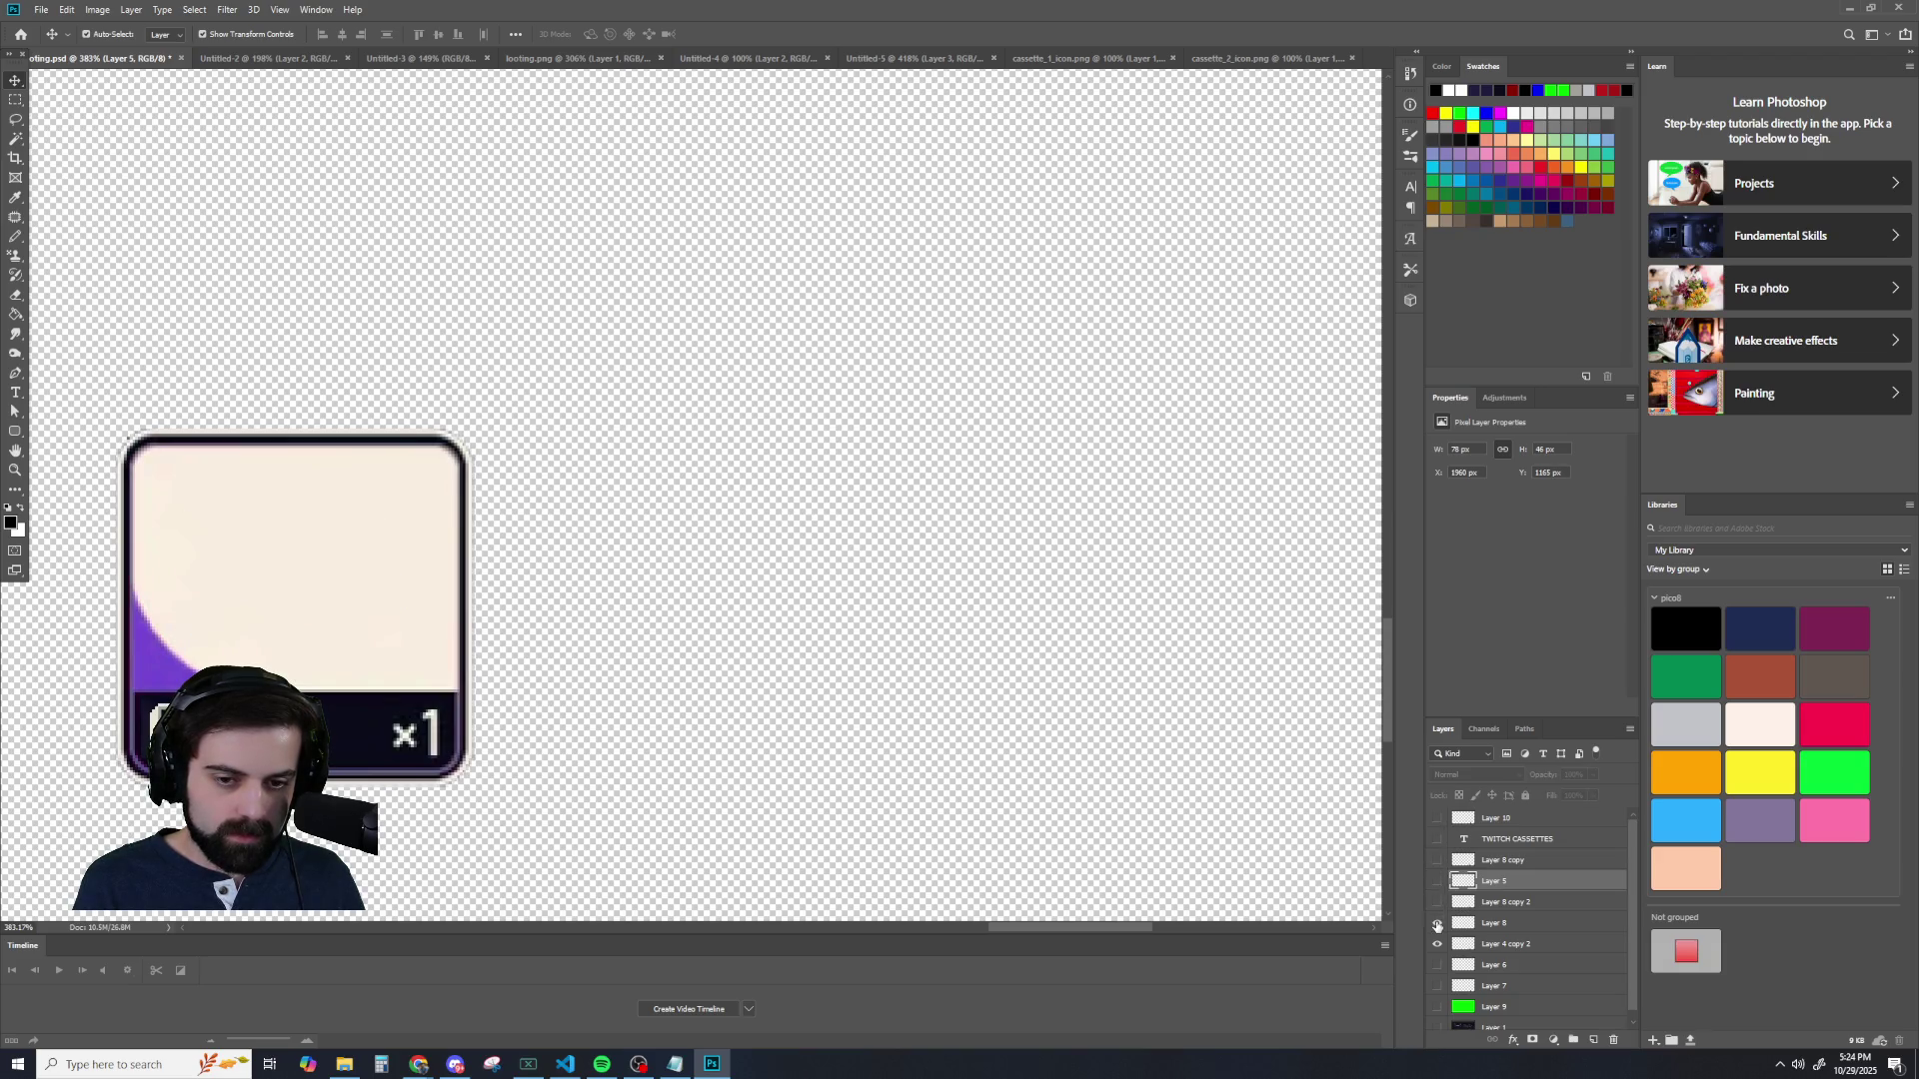
left_click(1437, 943)
left_click(1437, 902)
left_click(1437, 902)
double_click(1437, 881)
left_click(1437, 881)
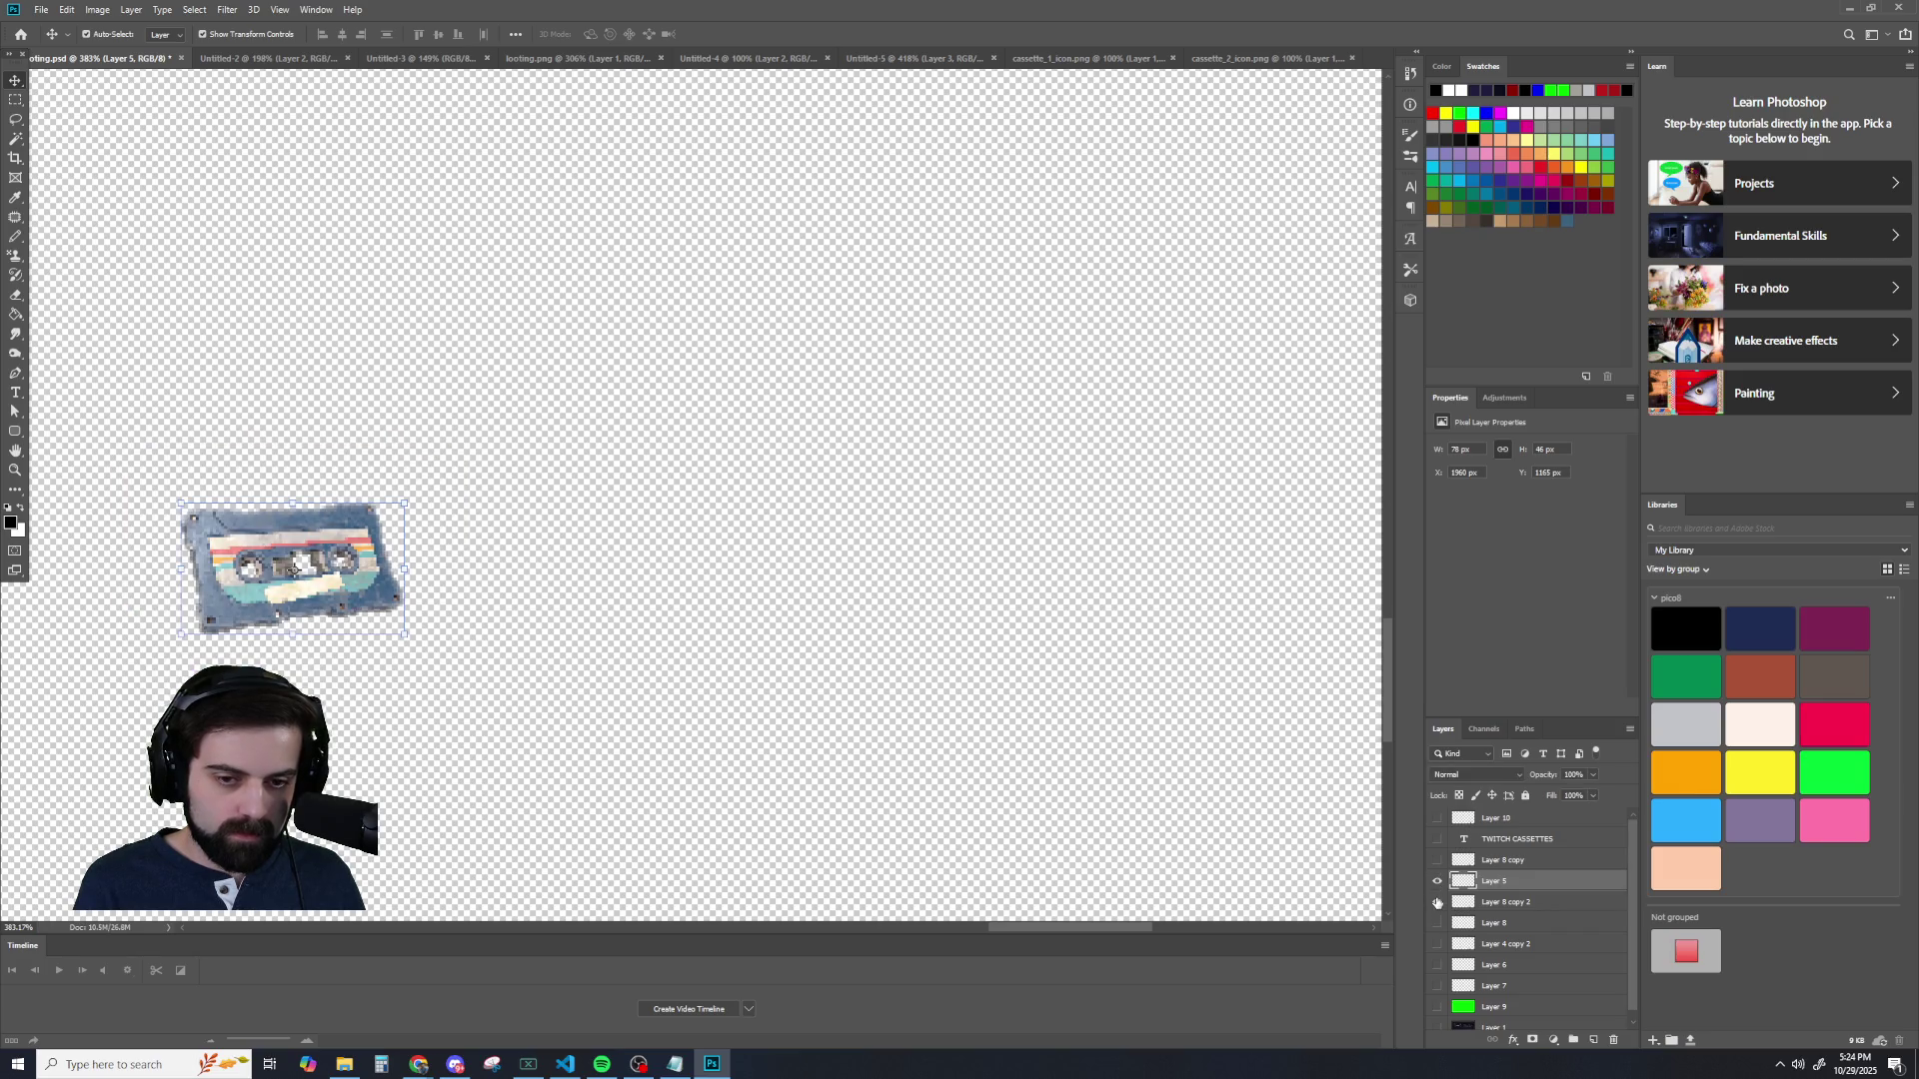
left_click(1437, 902)
- Merge the cassette and card layers, drag the result into Untitled-5, then undo the merge in looting.psd
left_click(1491, 906, "ctrl")
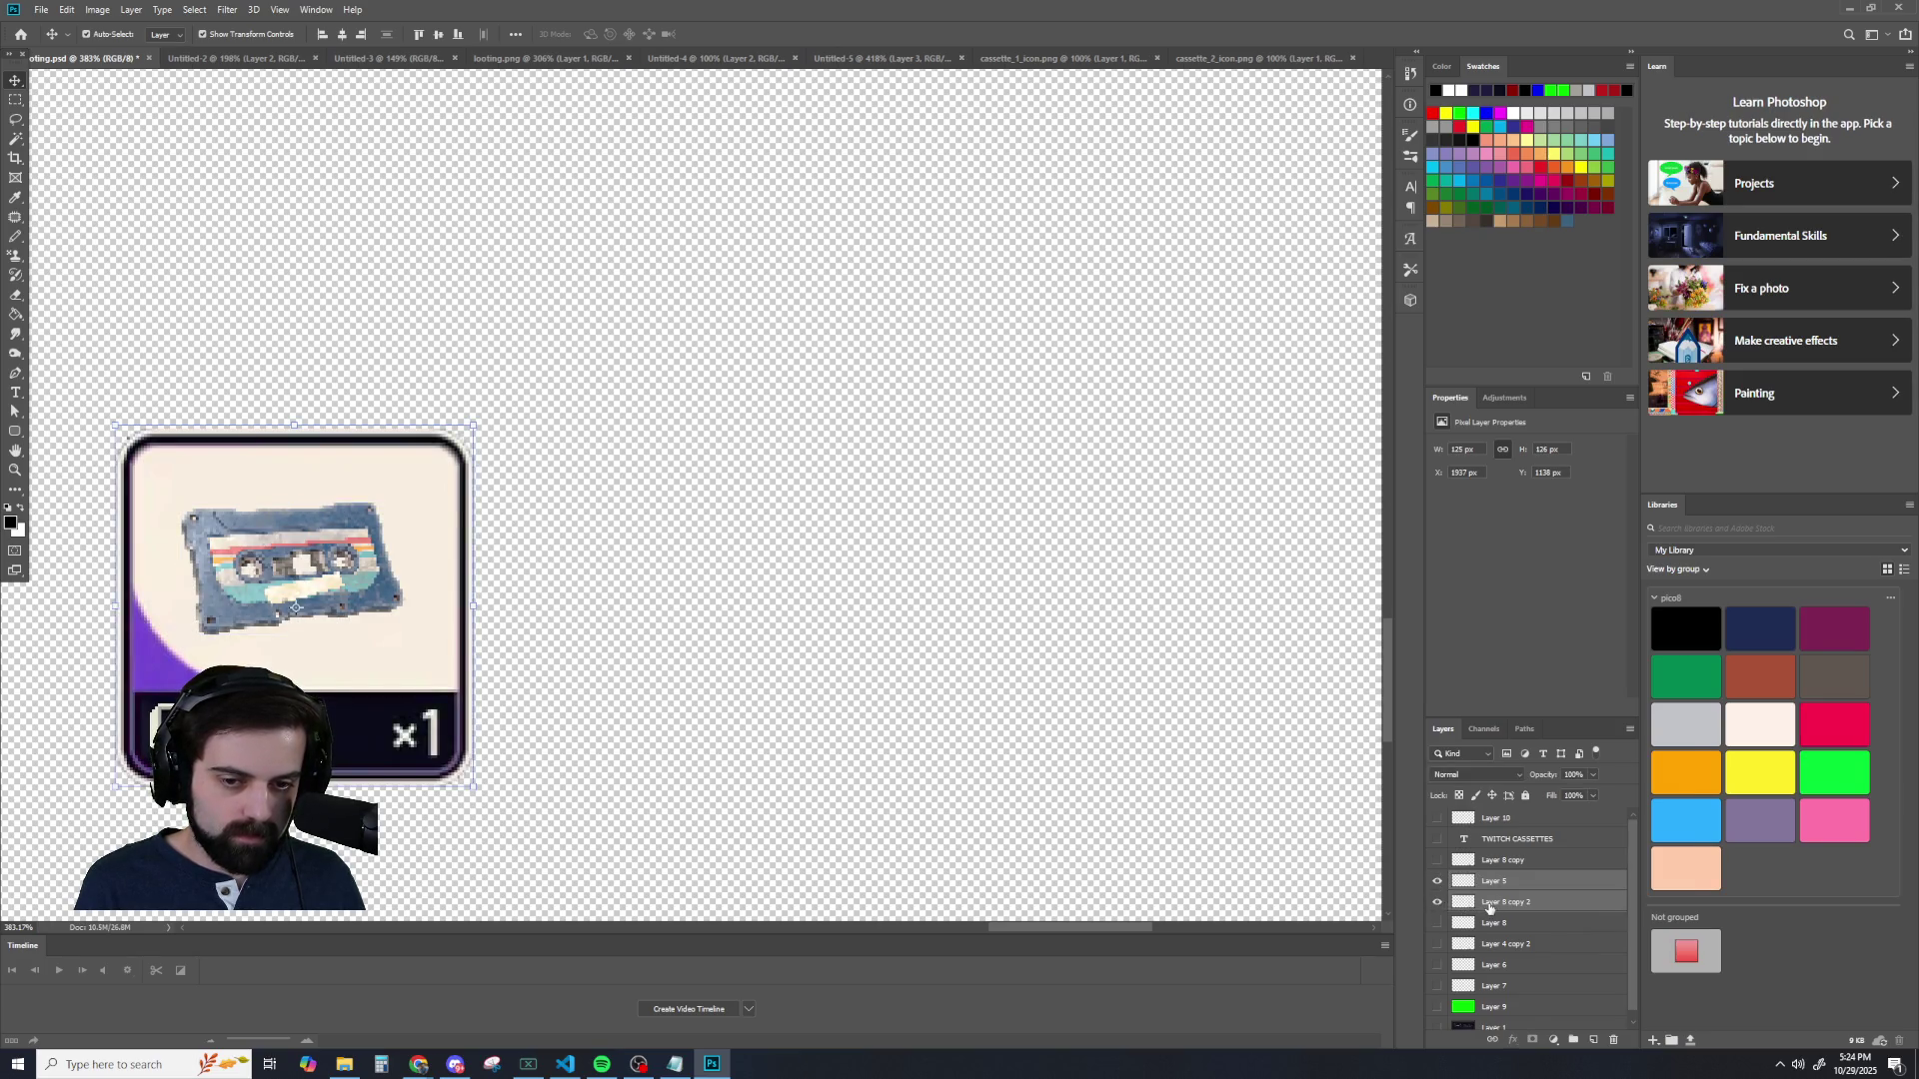
right_click(1491, 906)
left_click(1536, 716)
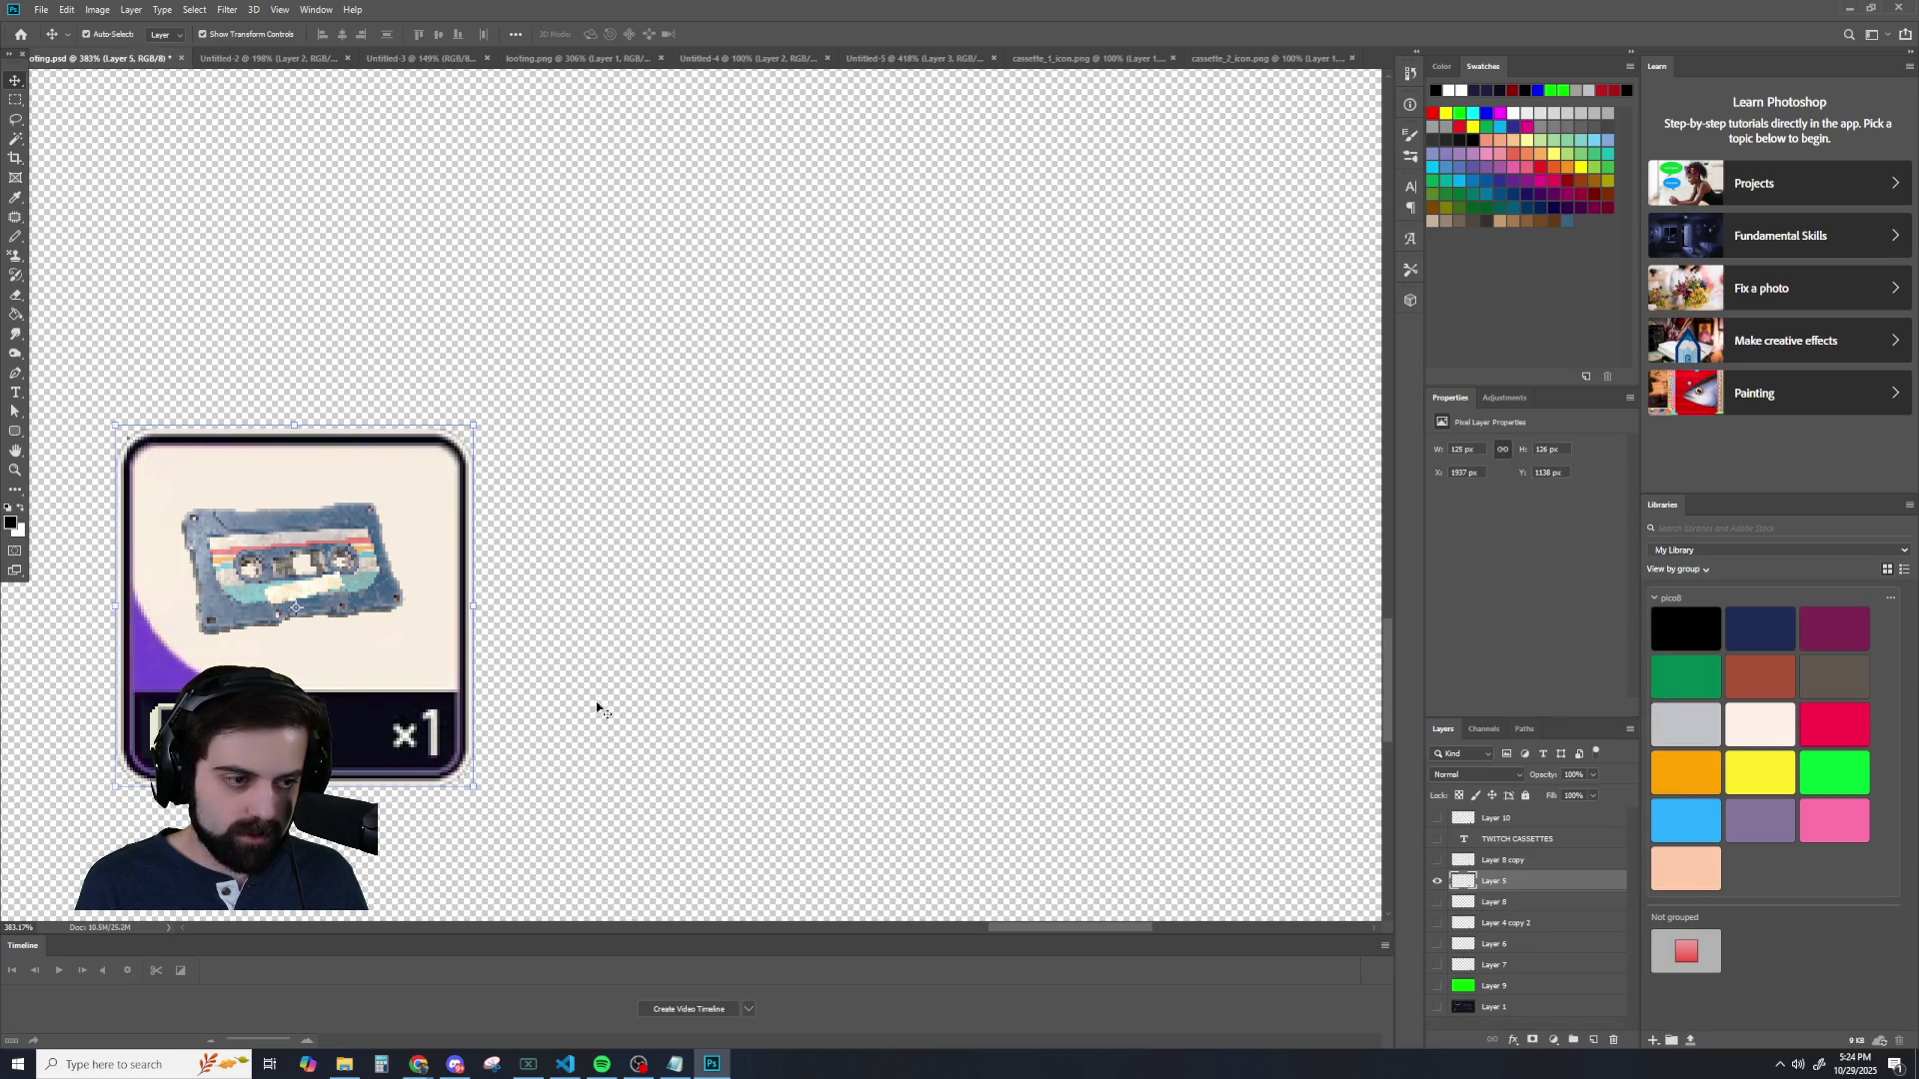
left_click_drag(513, 436, 1117, 445)
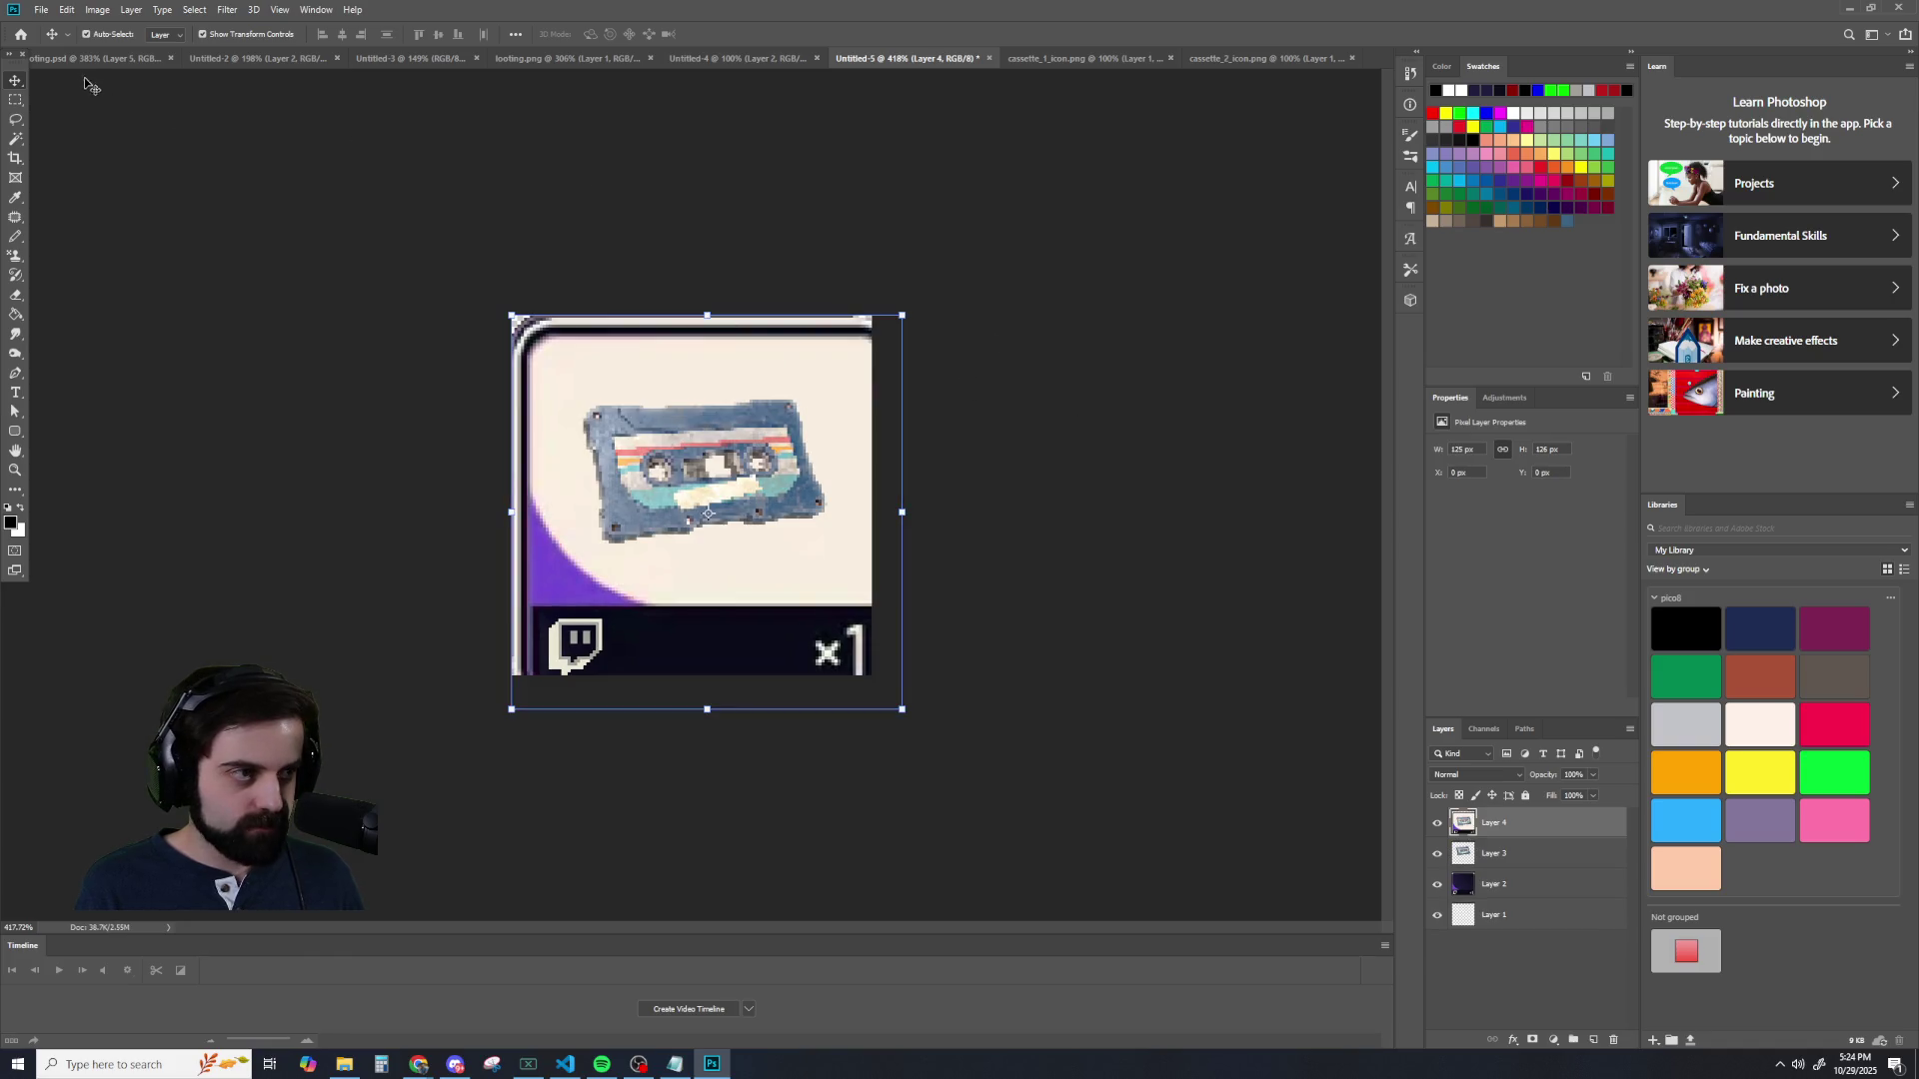
left_click(100, 58)
key("ctrl+z")
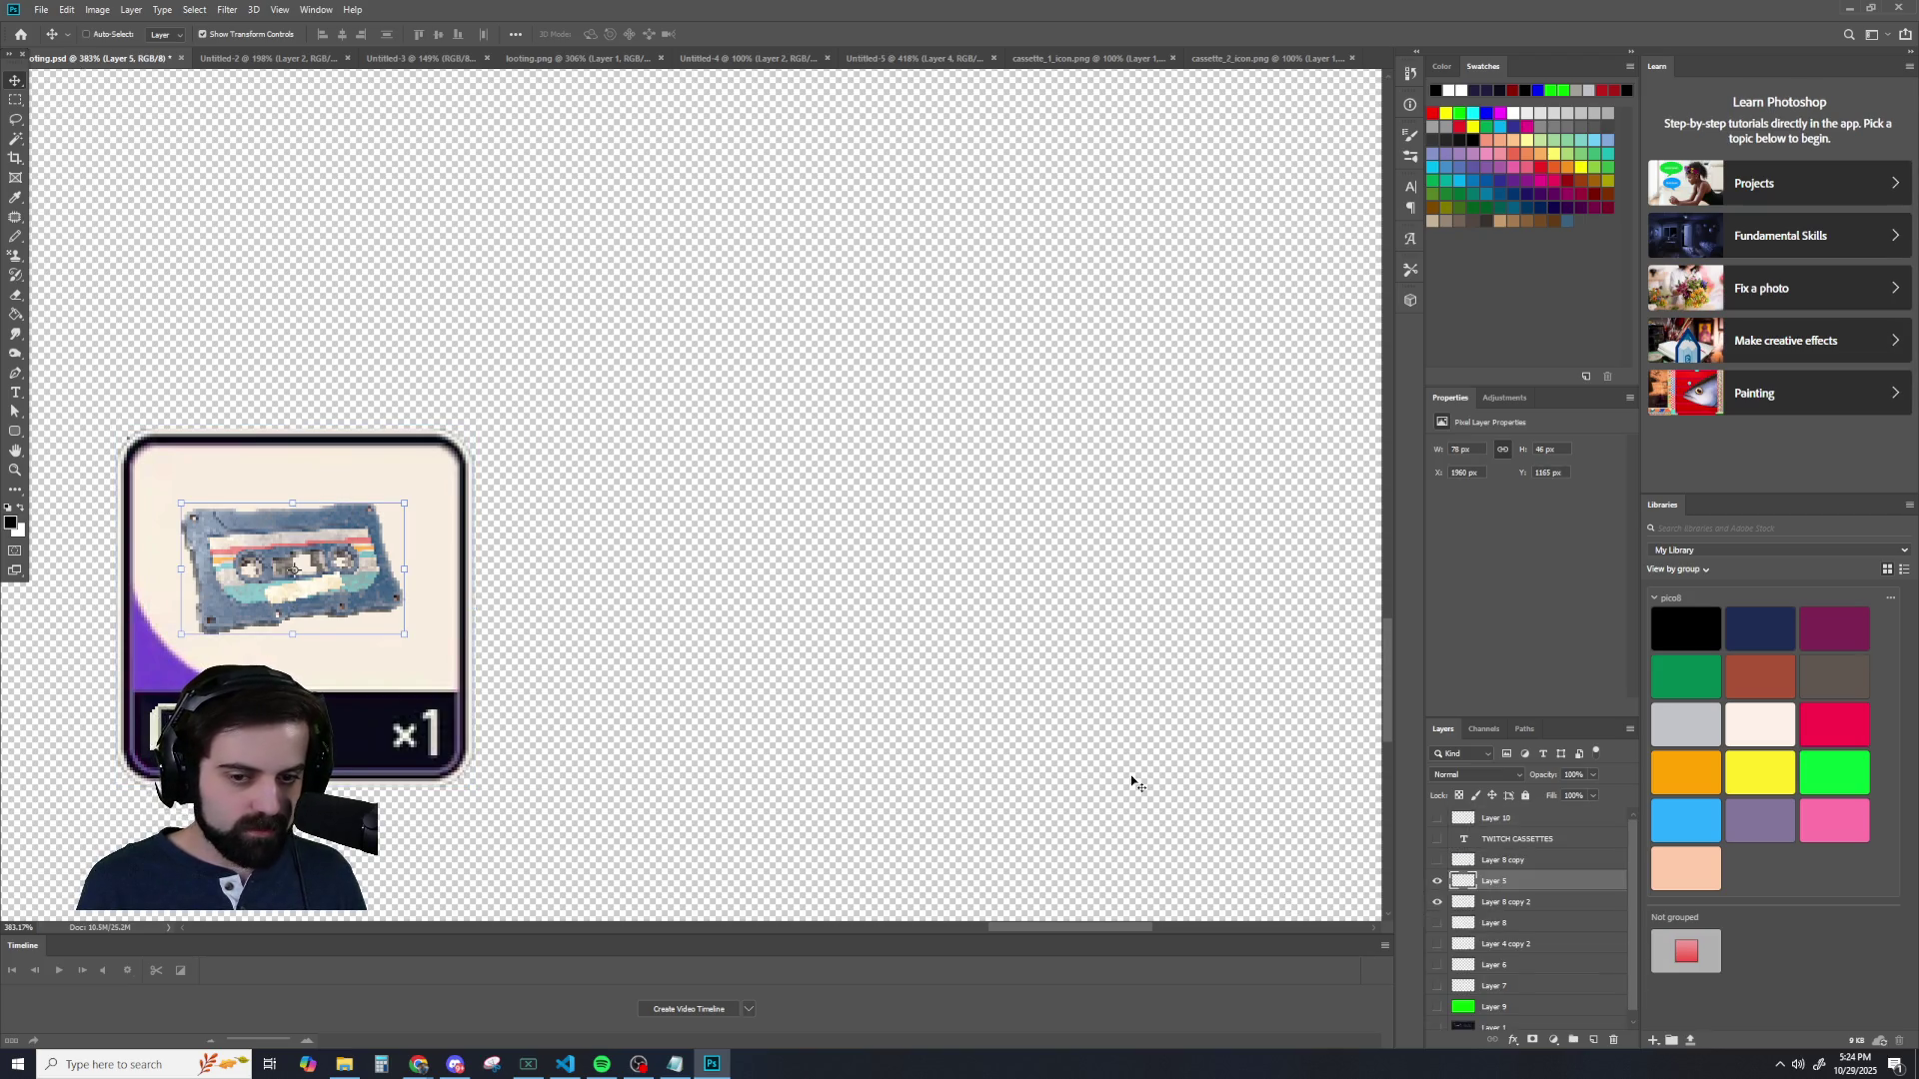
left_click(1065, 60)
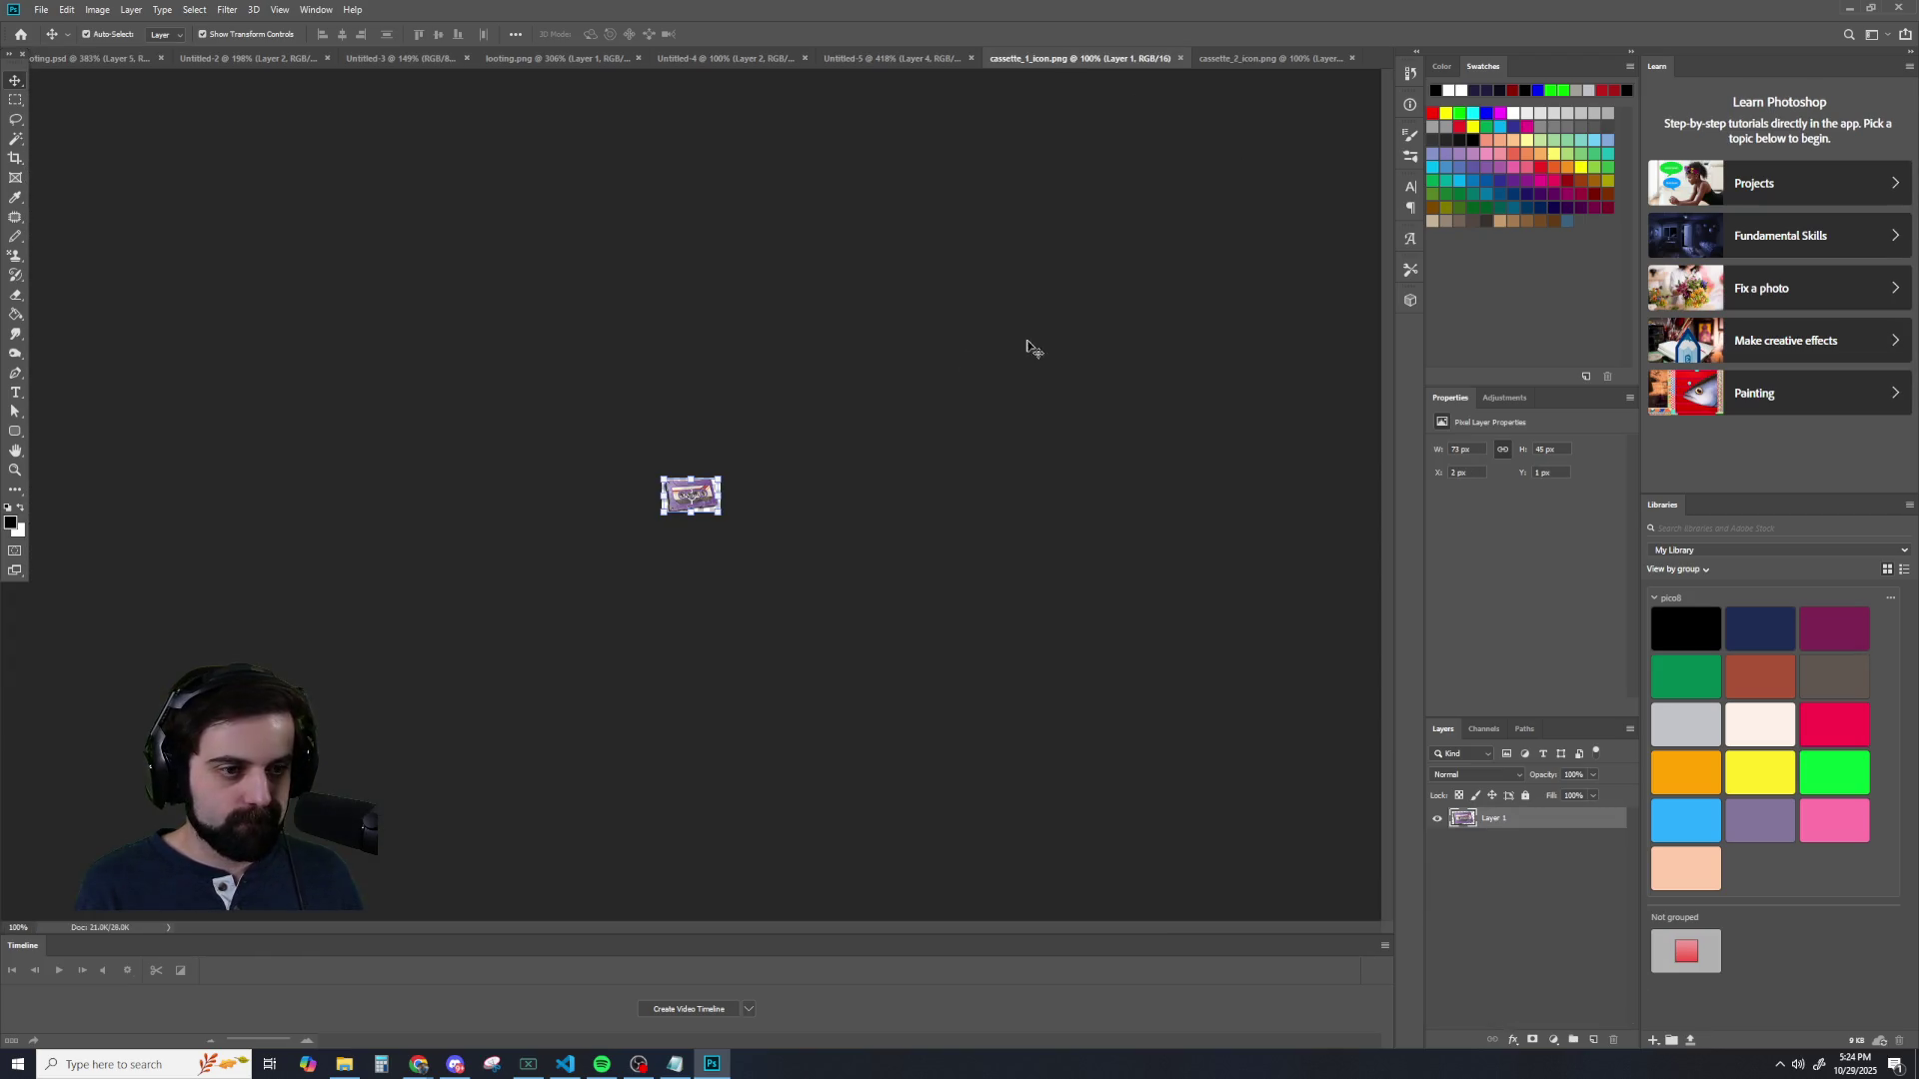
left_click(903, 59)
- Put the copied card below the cassette layer, align it, and centre the cassette
scroll(703, 466, "down", 2)
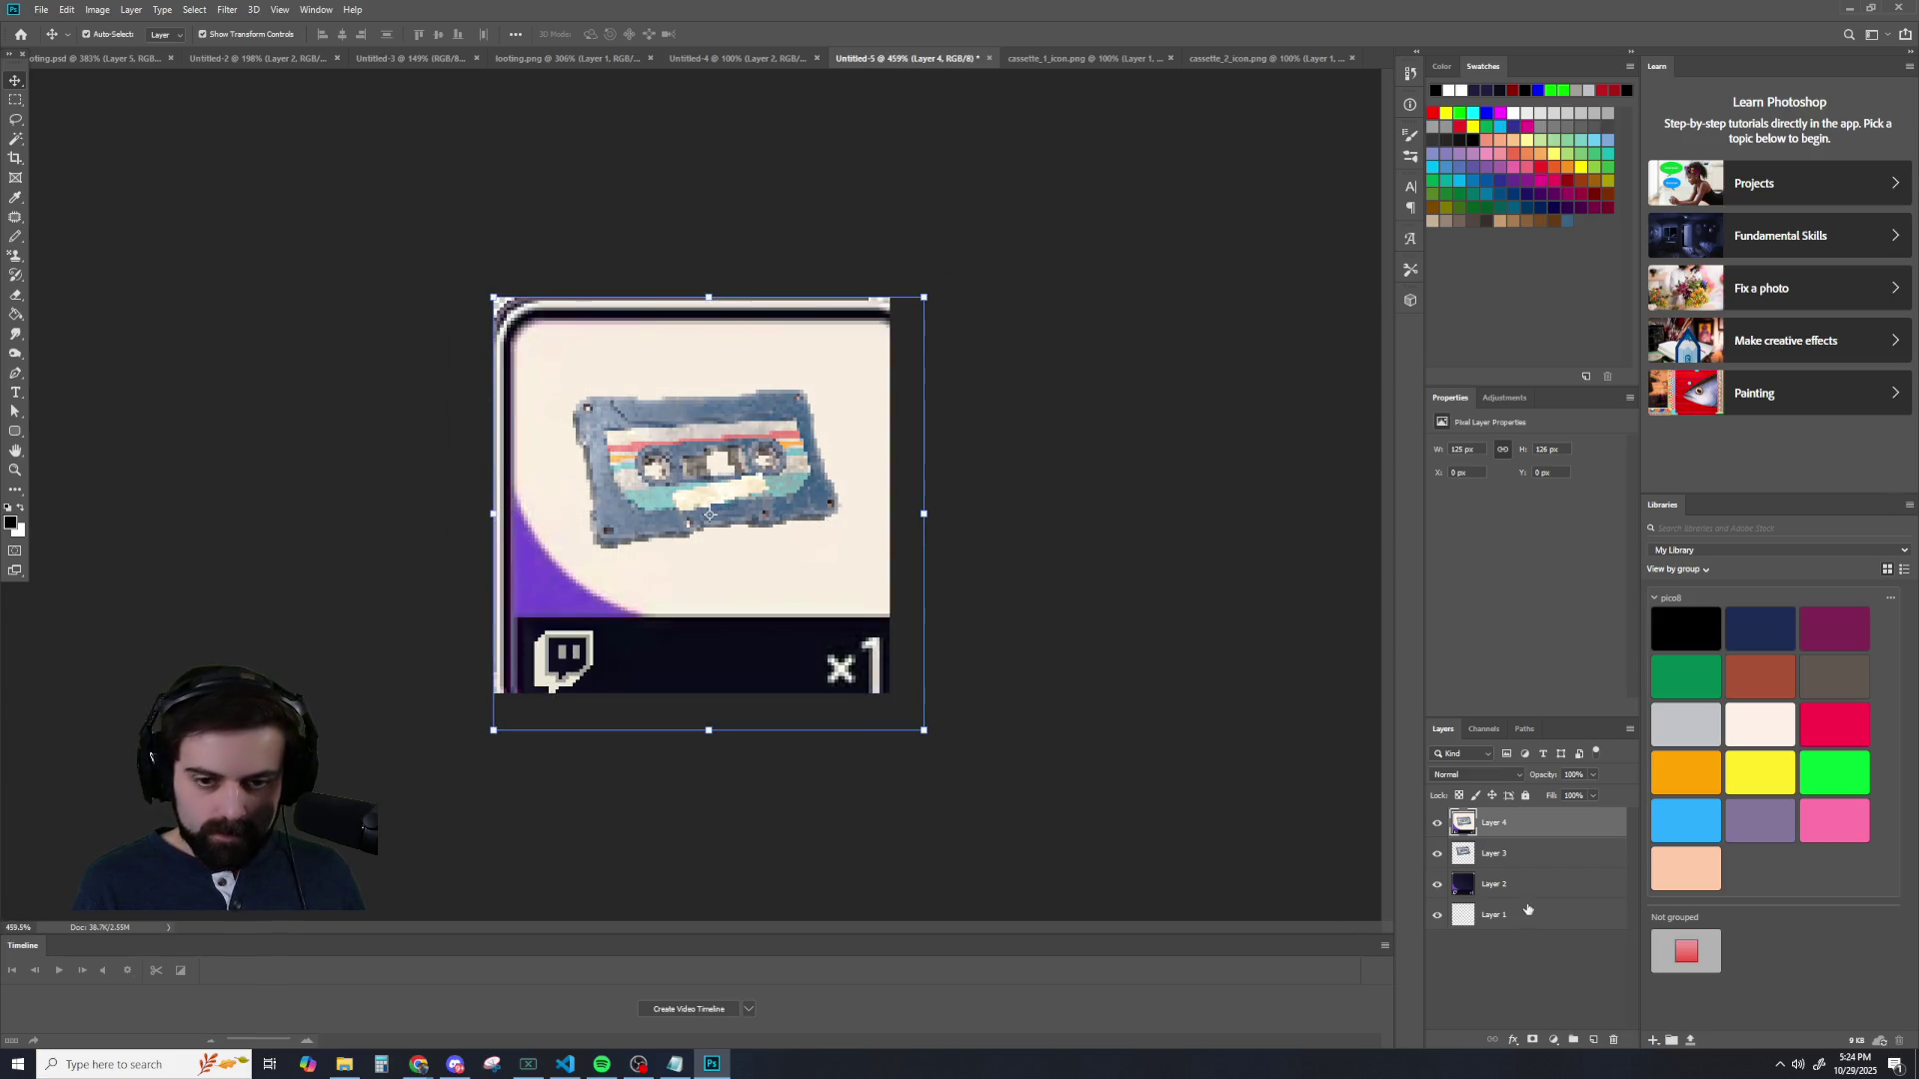
left_click_drag(1495, 855, 1497, 868)
left_click_drag(577, 361, 558, 338)
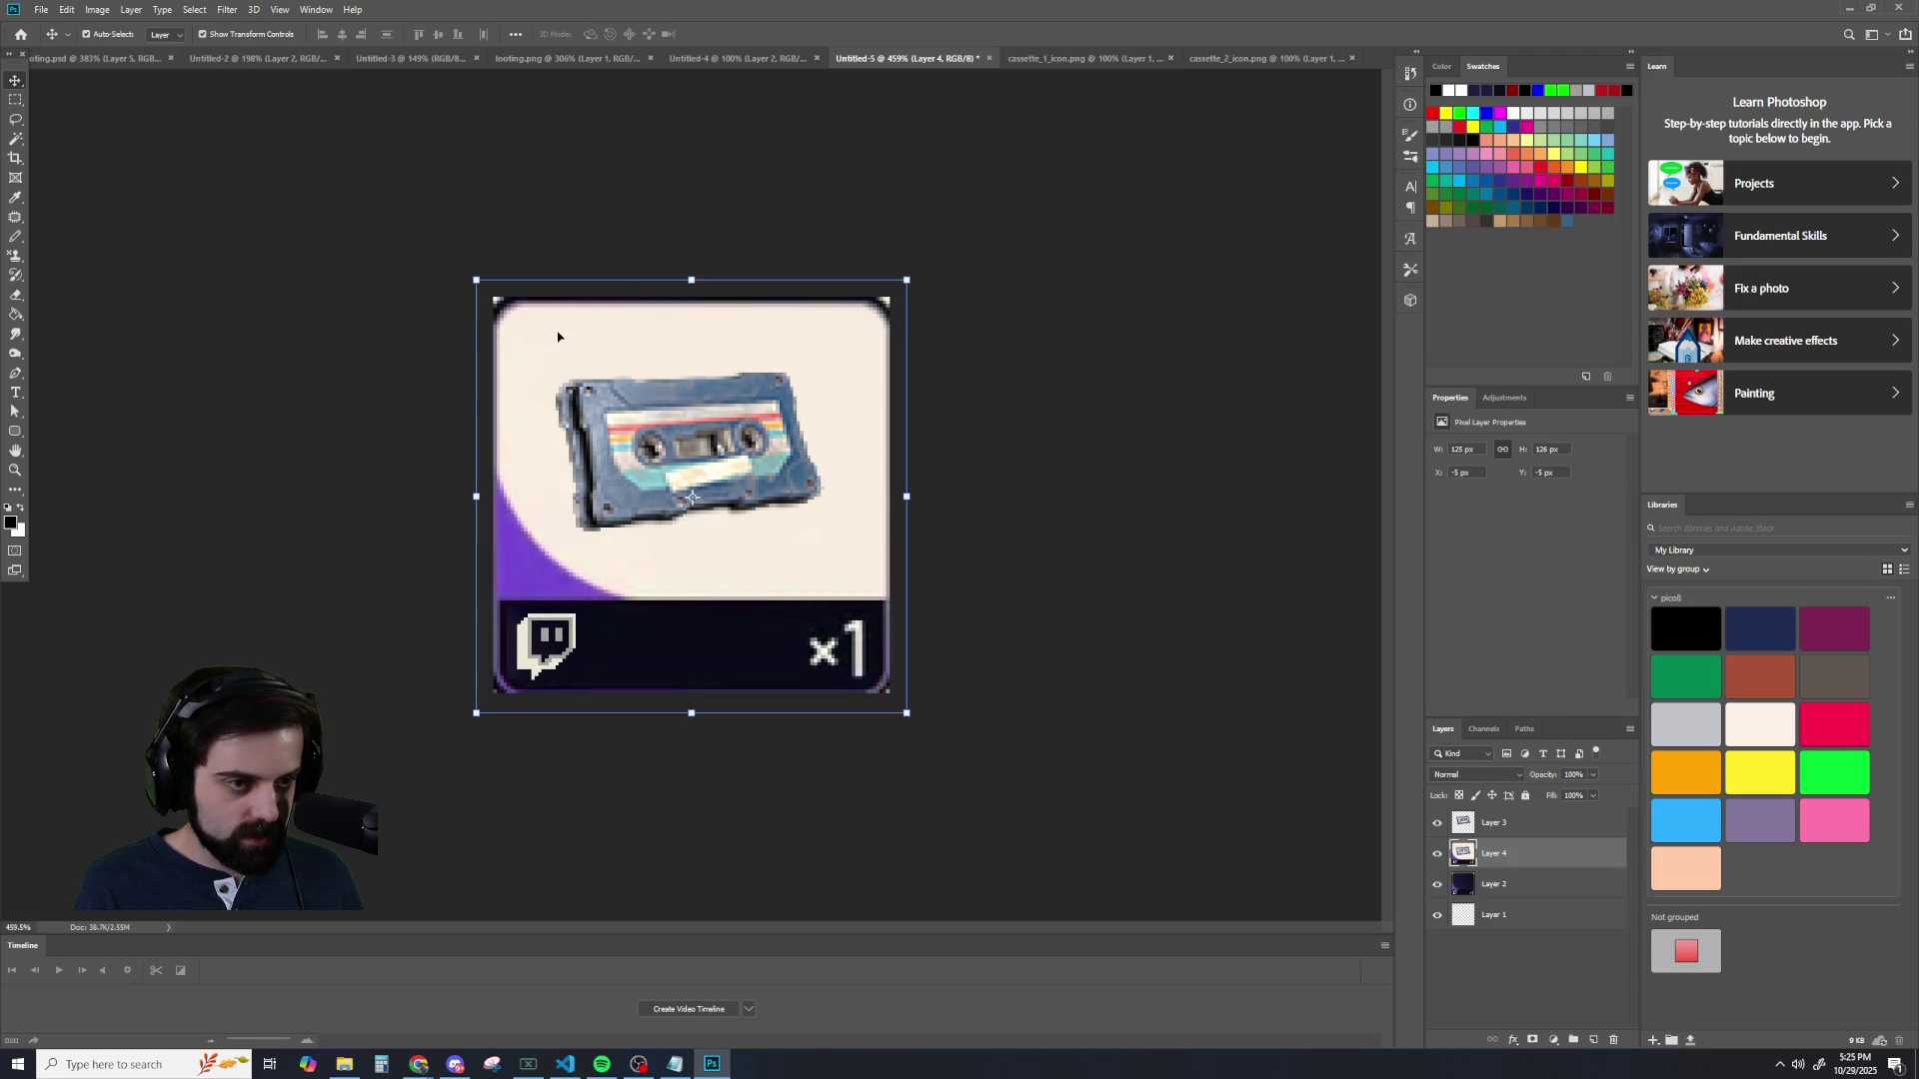
left_click(611, 399)
mouse_move(612, 399)
left_mouse_down()
mouse_move(656, 407)
mouse_move(654, 457)
mouse_move(658, 413)
left_mouse_up()
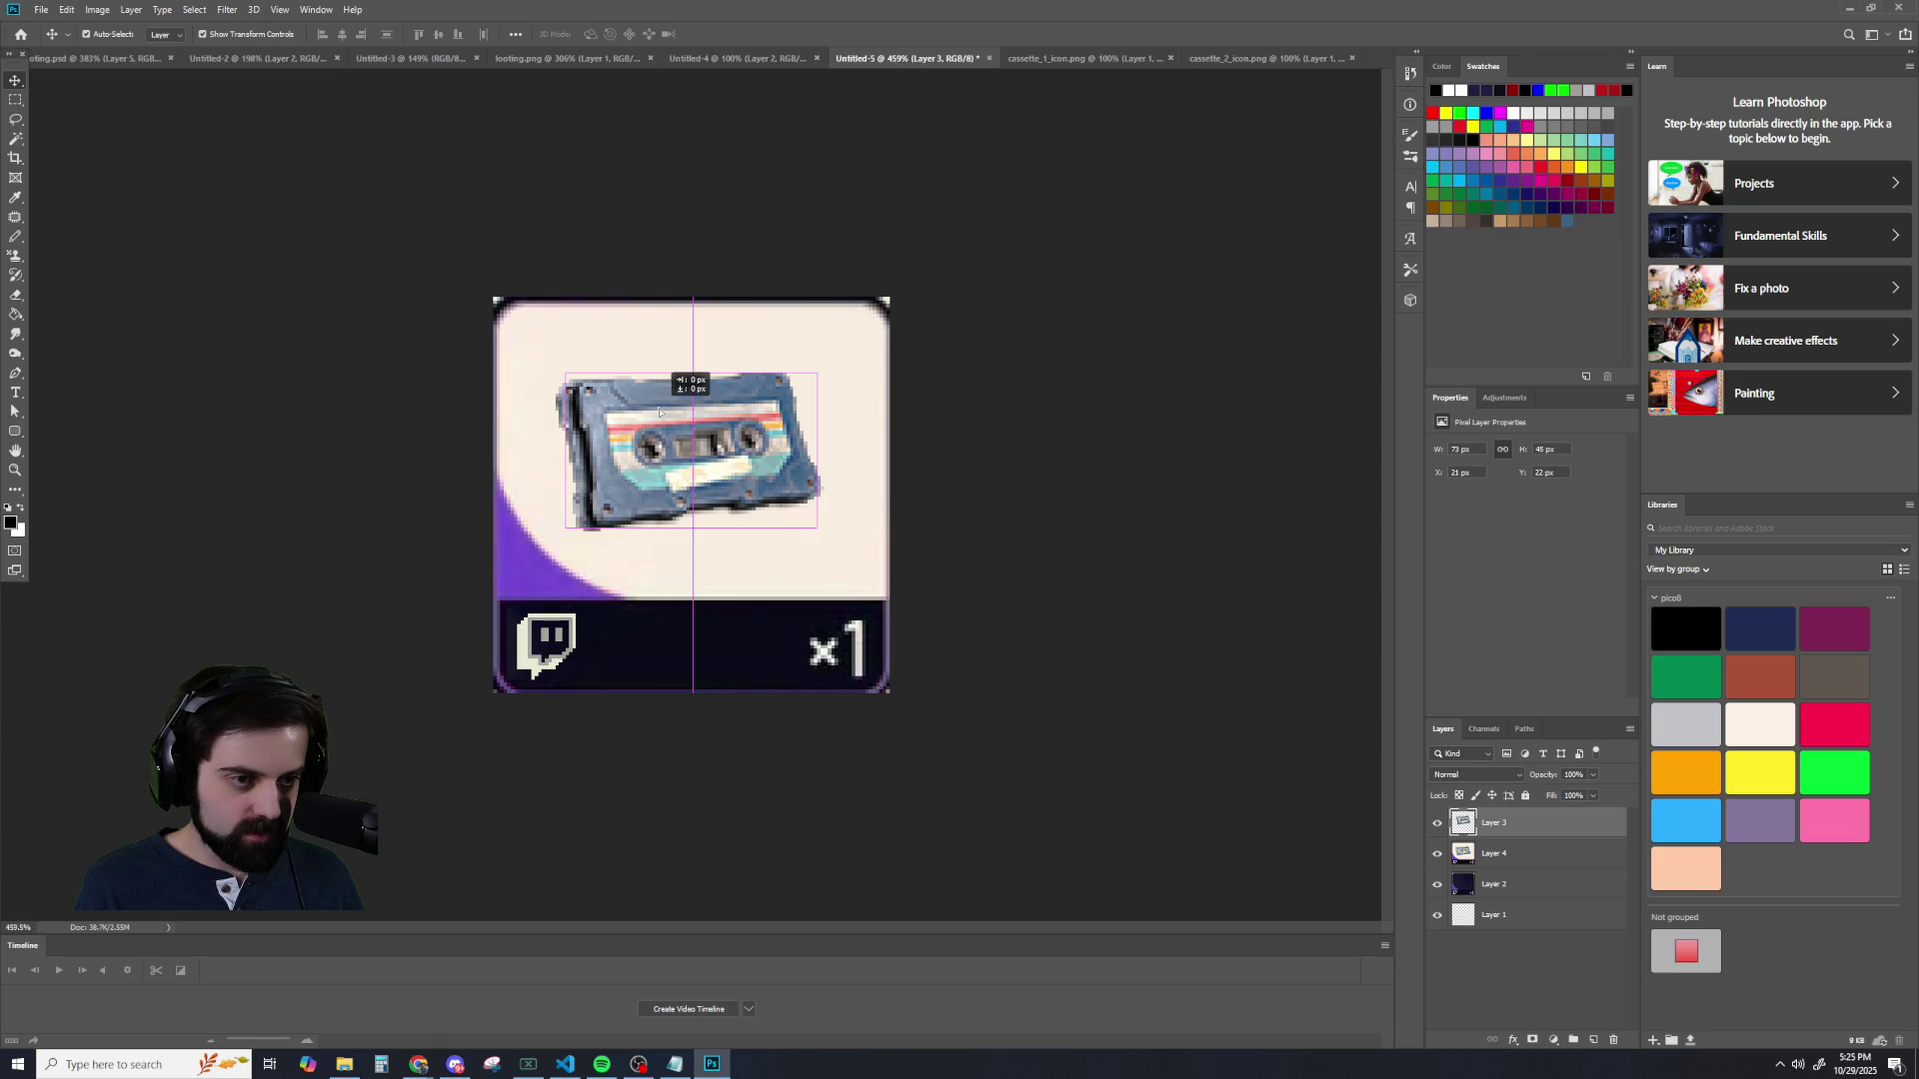
left_click_drag(658, 412, 649, 412)
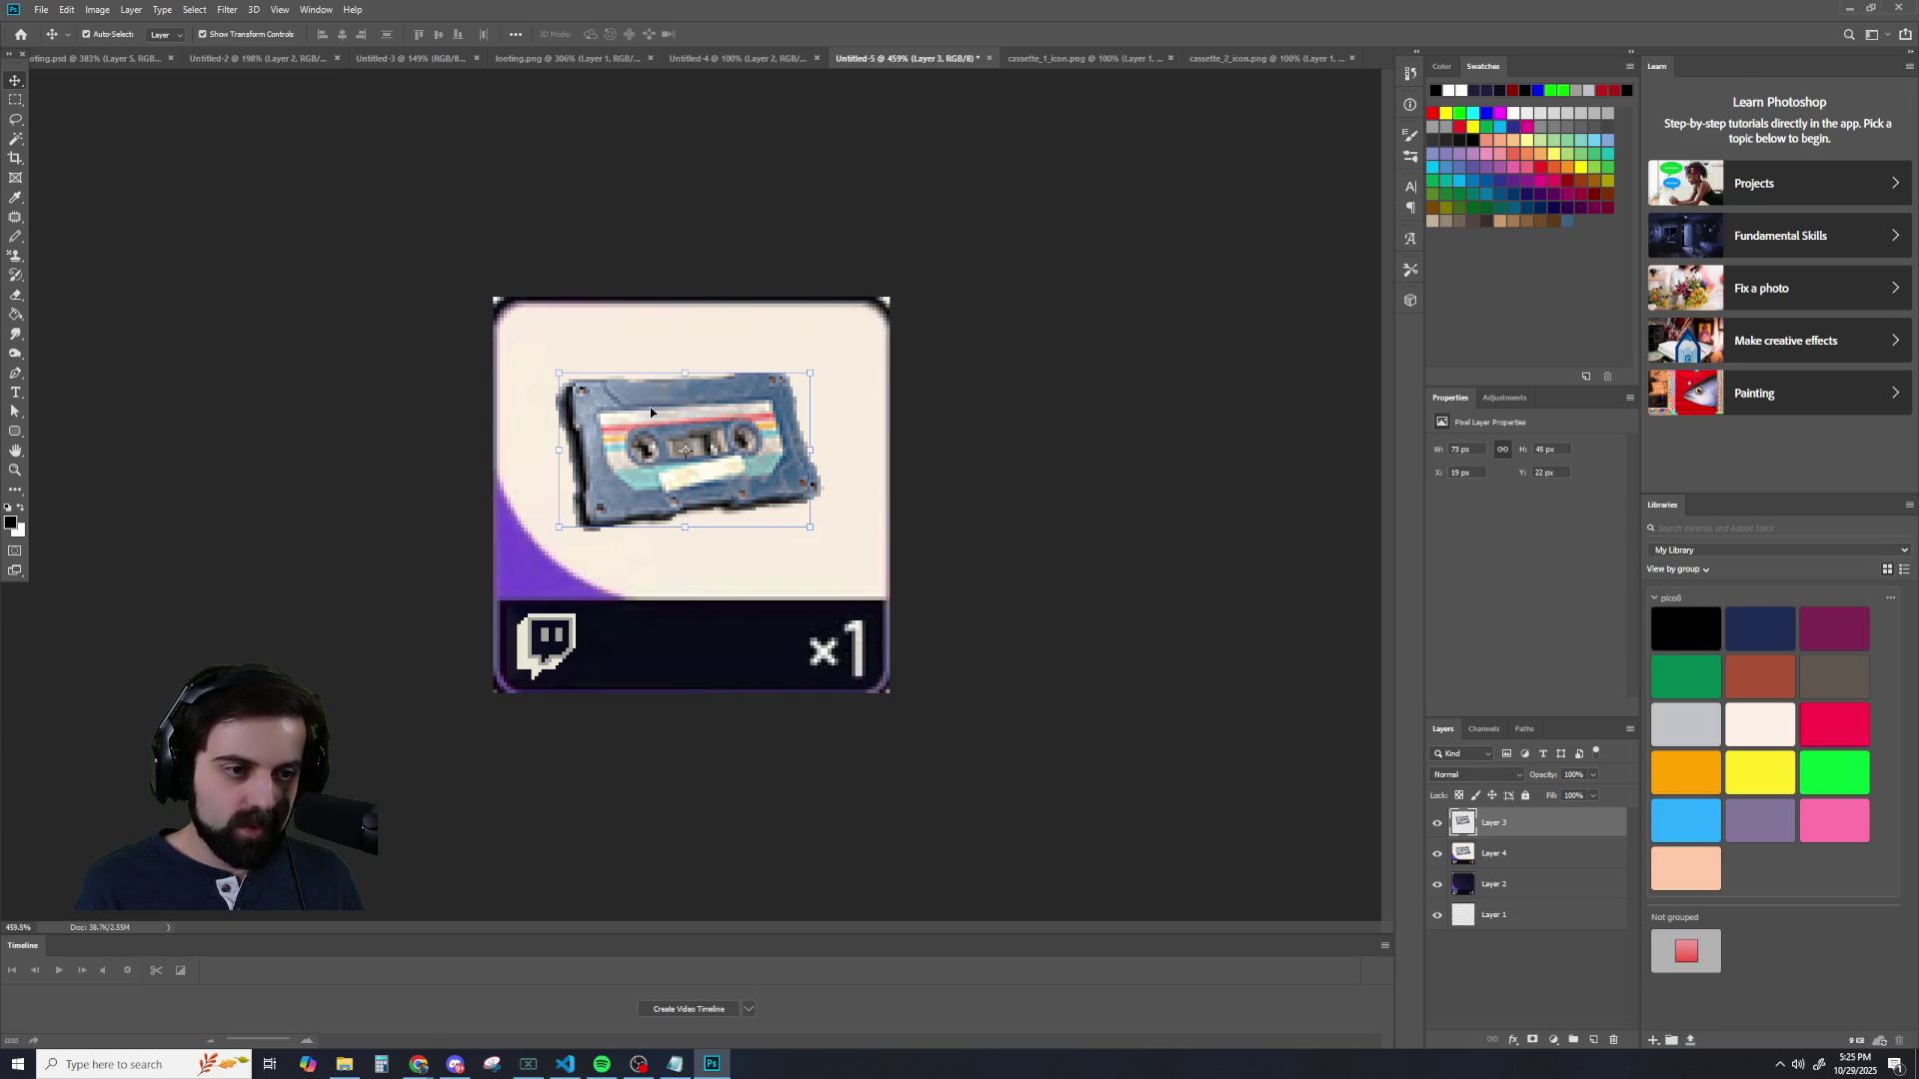
- Compare the card with the cream copy hidden and shown, then nudge the cassette slightly up
left_click(1439, 855)
left_click(1438, 855)
left_click(1438, 855)
left_click(1438, 857)
left_click(1438, 857)
left_click(1438, 857)
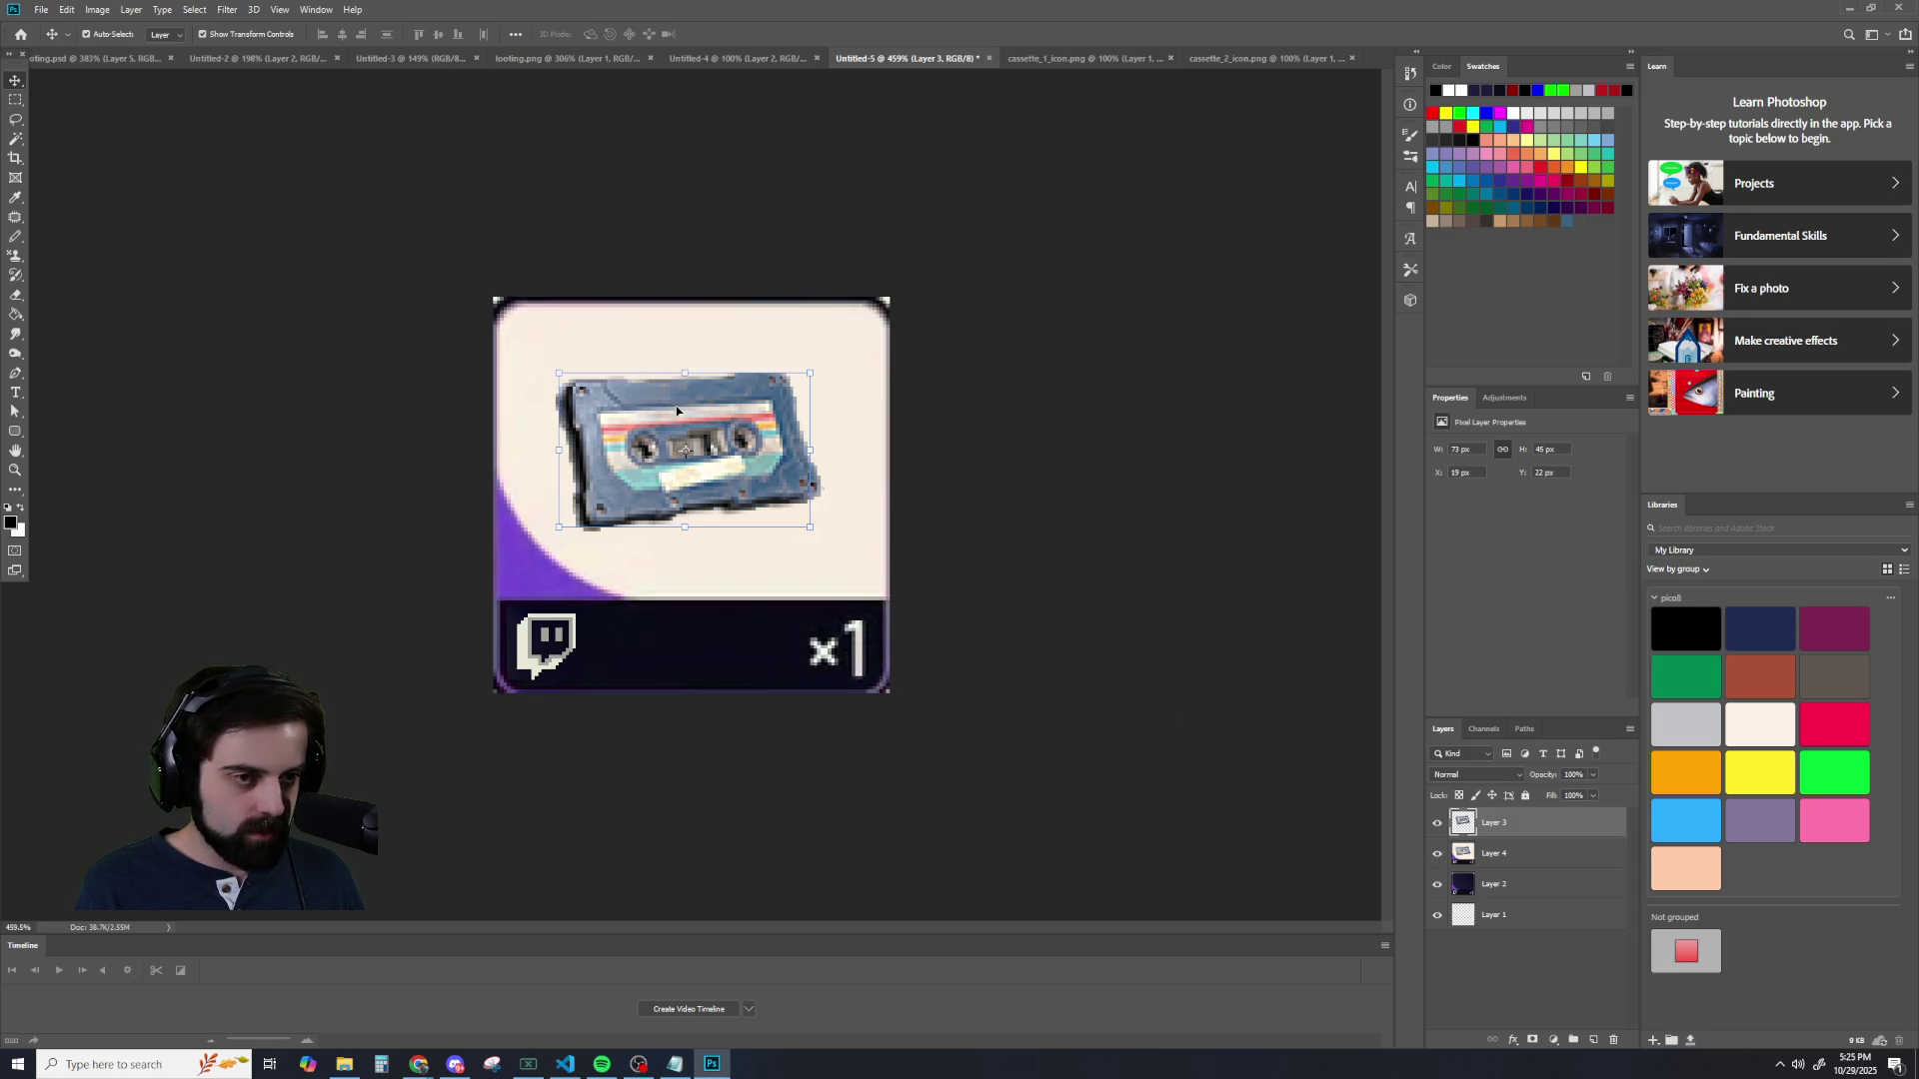
left_click_drag(675, 405, 674, 398)
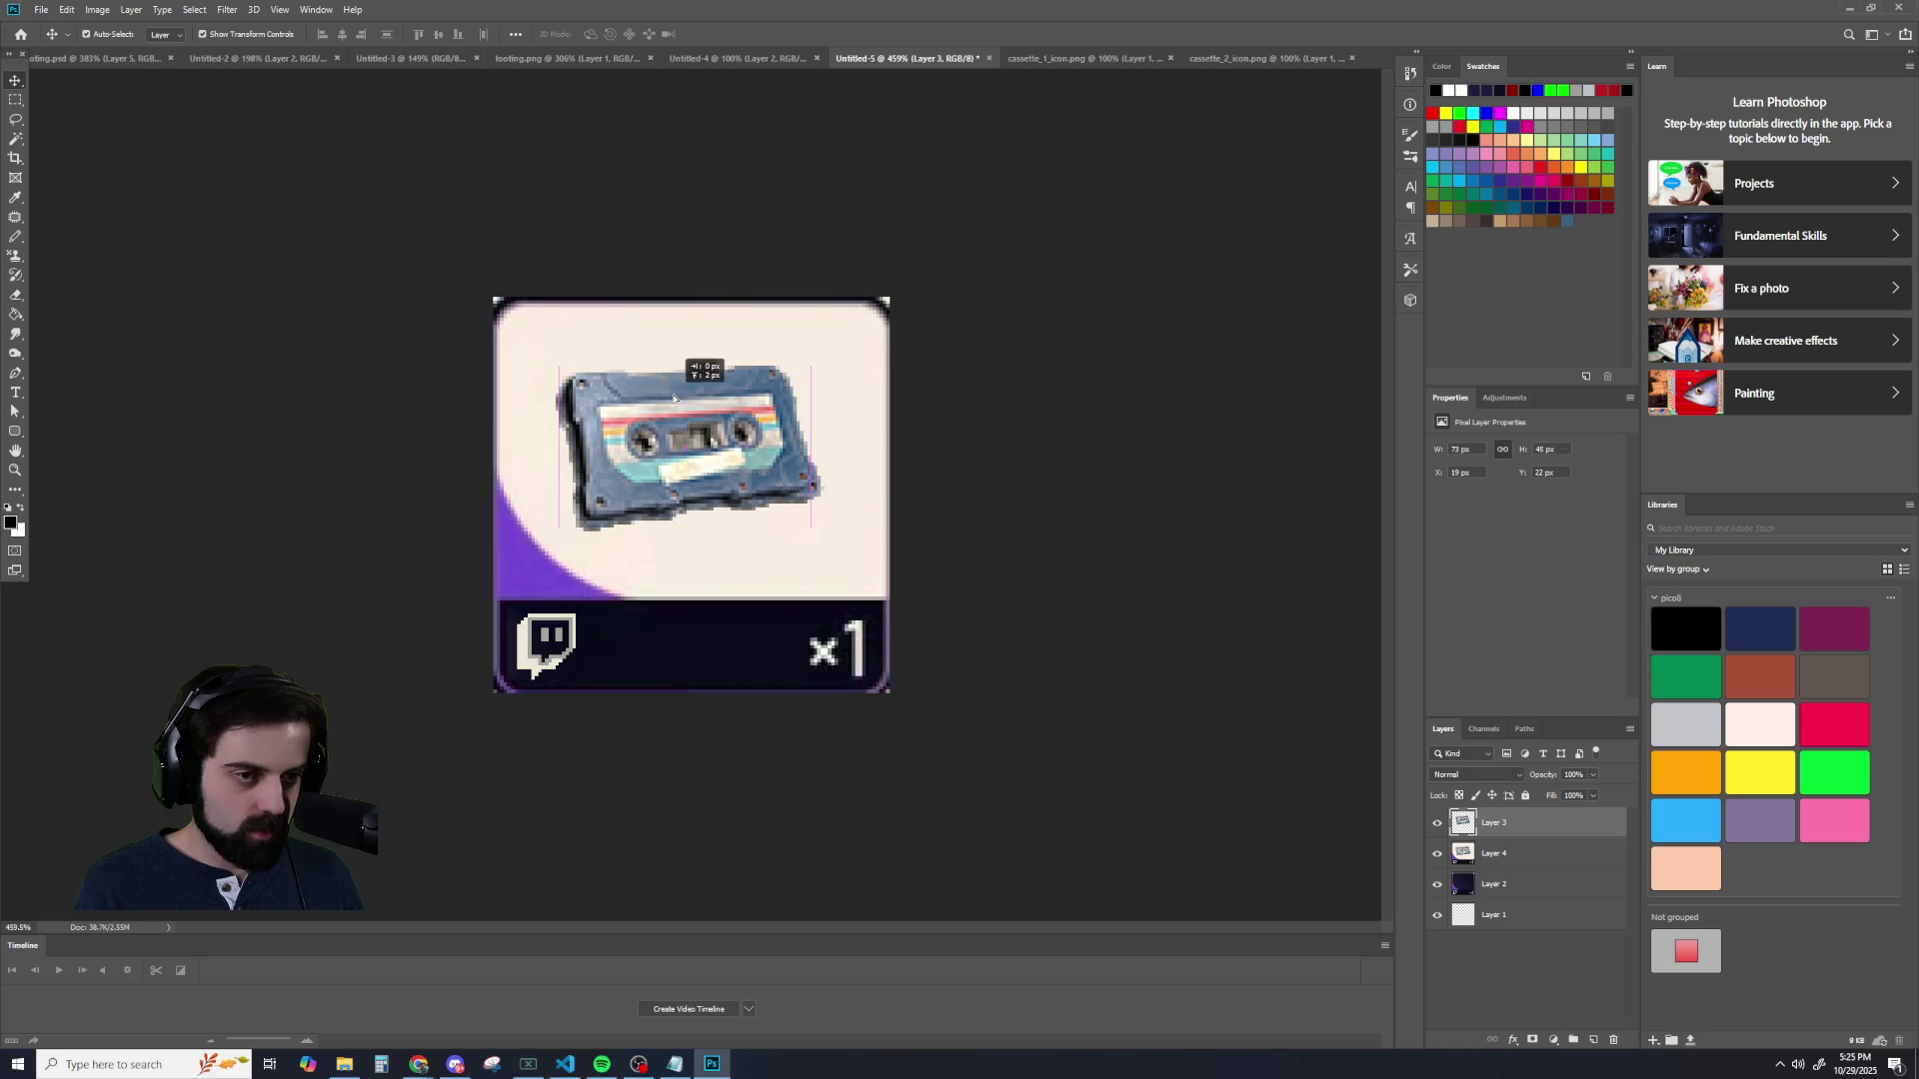
left_click_drag(674, 398, 674, 403)
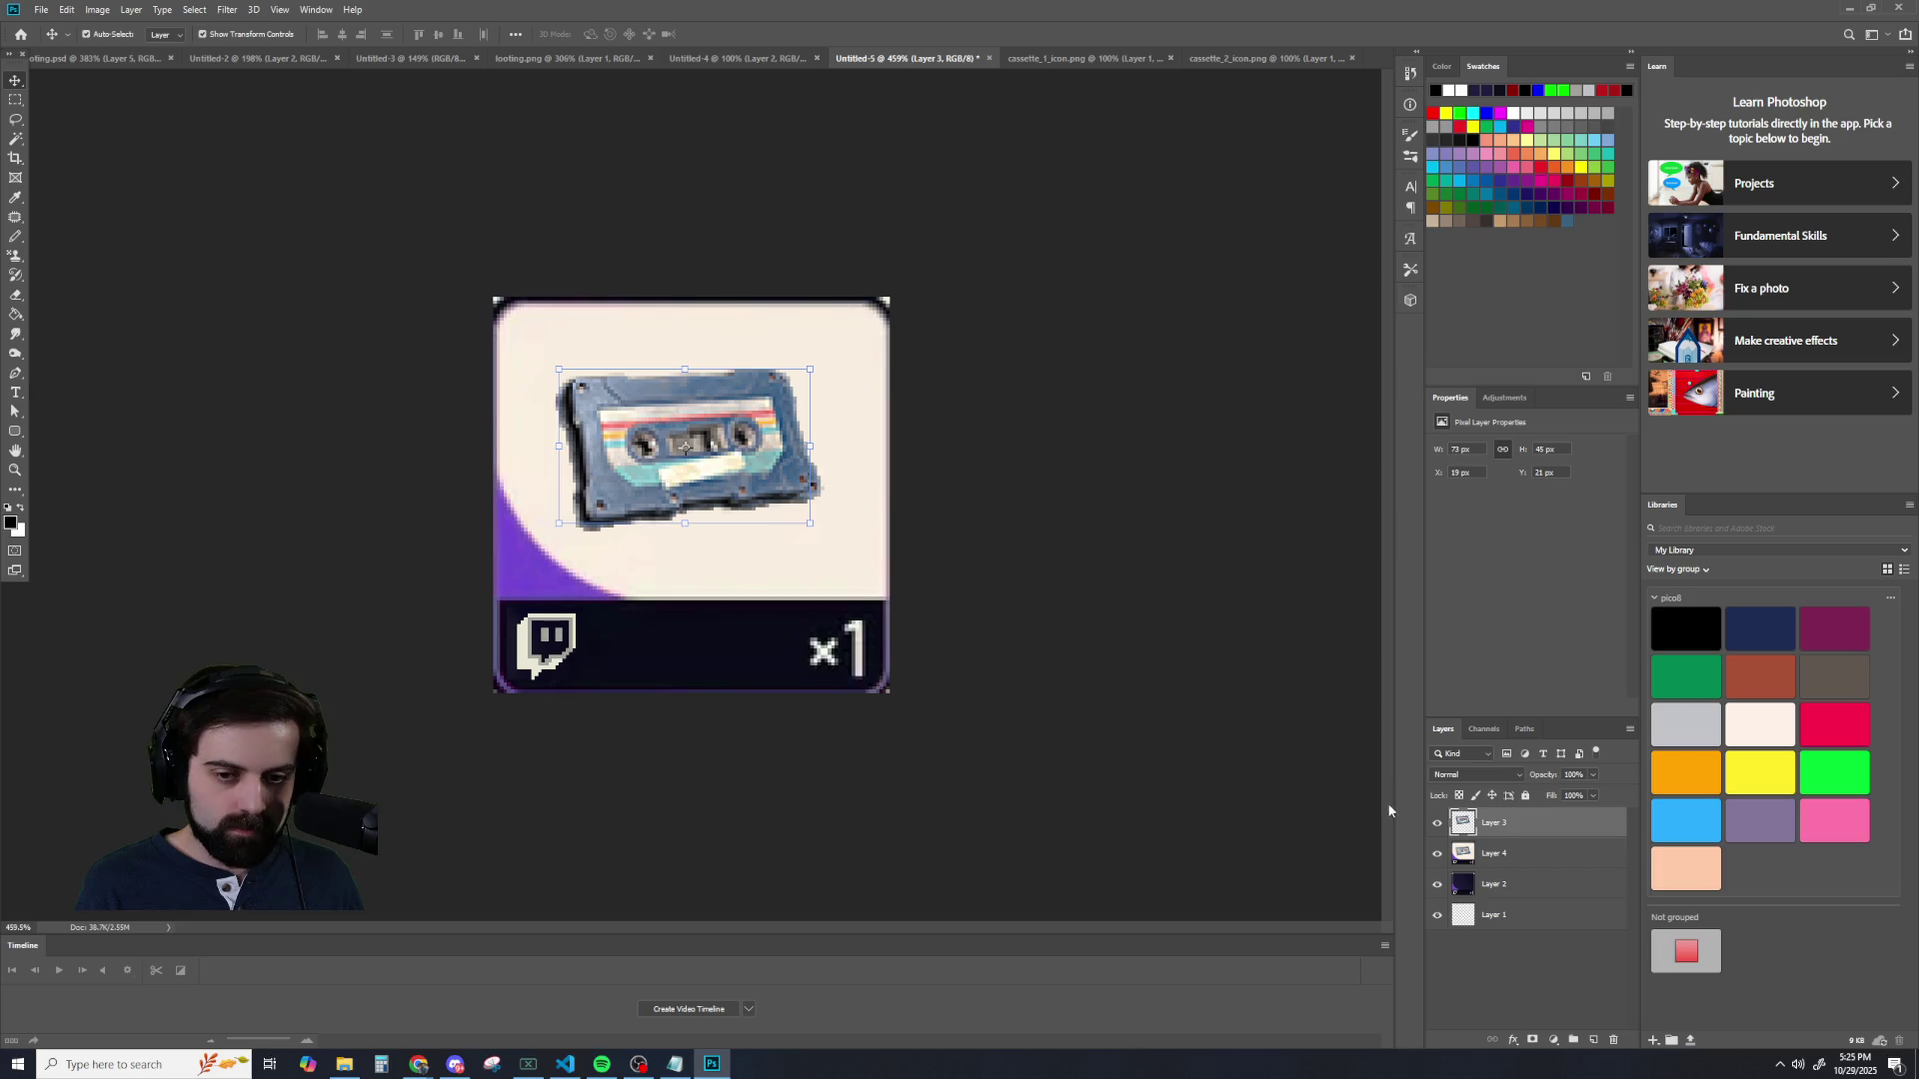
- Toggle the cream card copy to compare, leaving it hidden over the dark navy interior
left_click(1437, 853)
left_click(1437, 853)
left_click(1437, 855)
left_click(1437, 855)
left_click(1438, 855)
left_click(1437, 854)
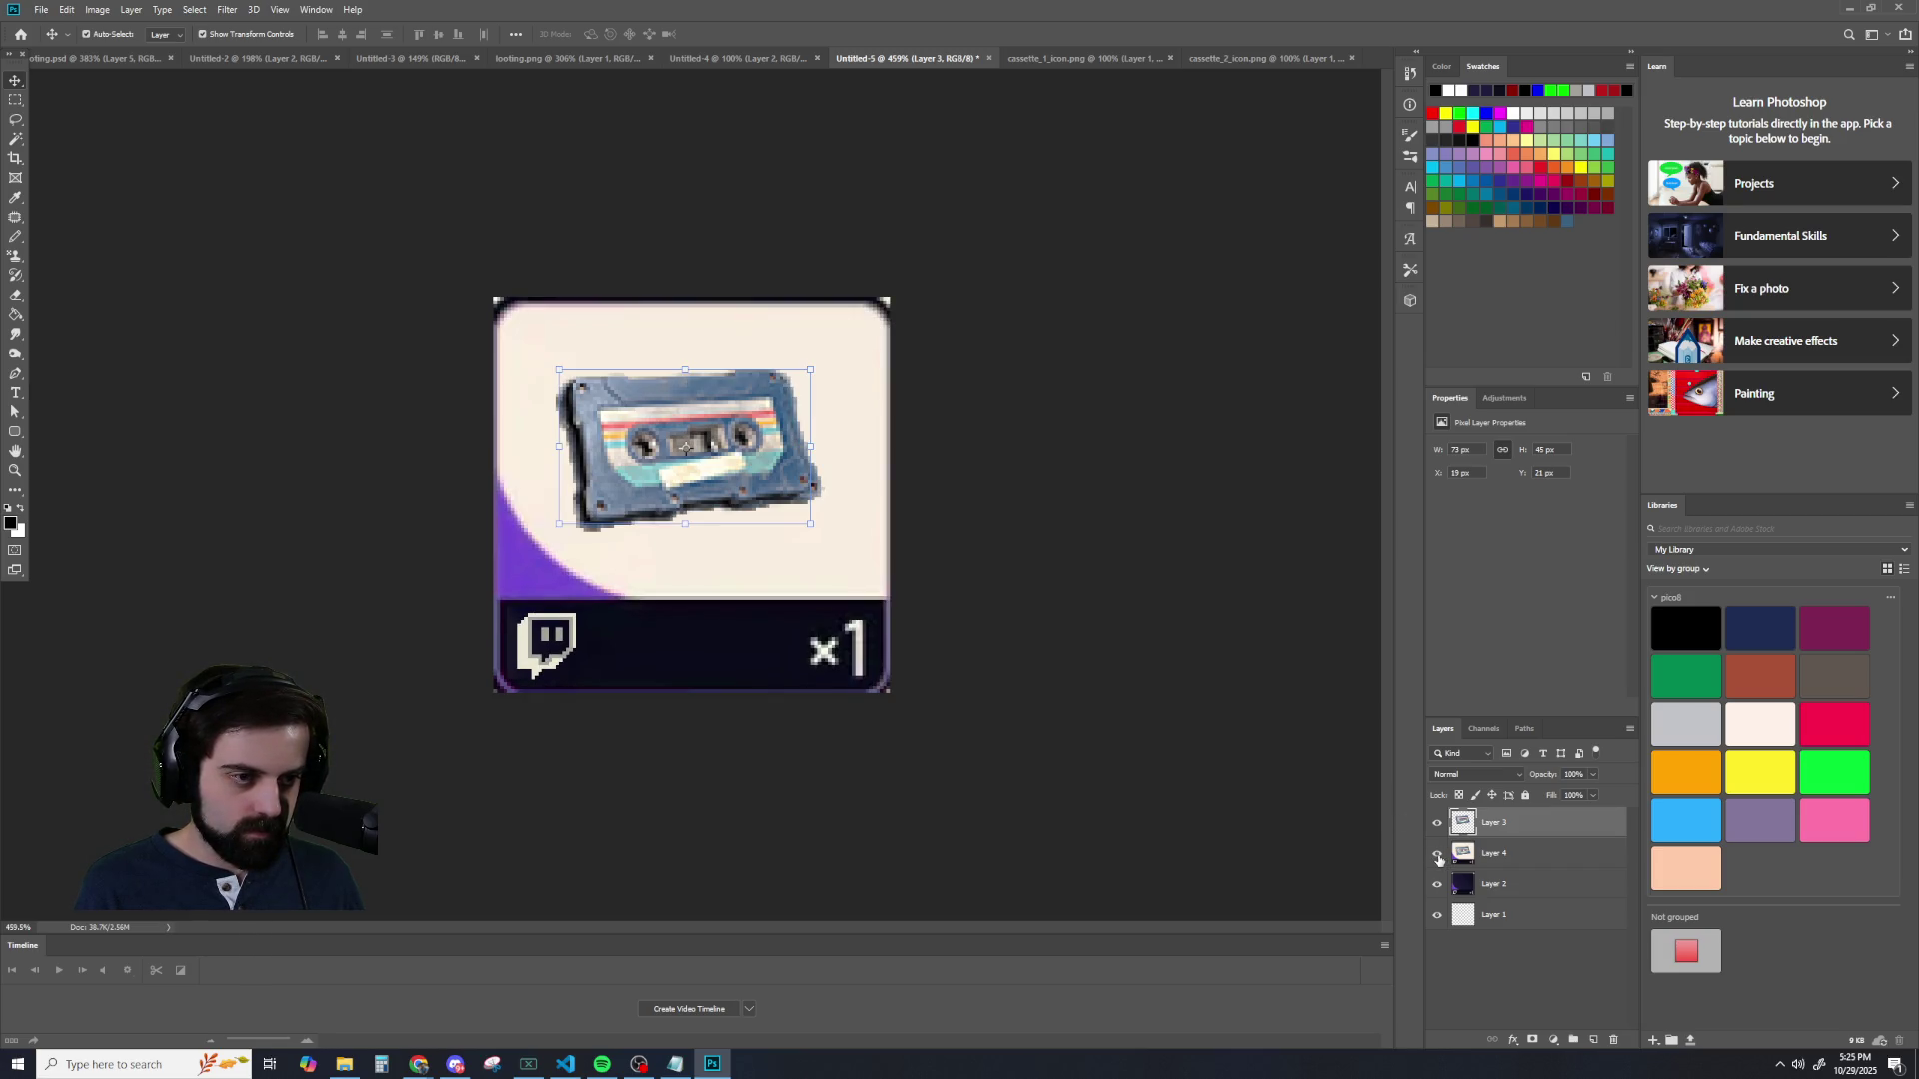
left_click(1437, 853)
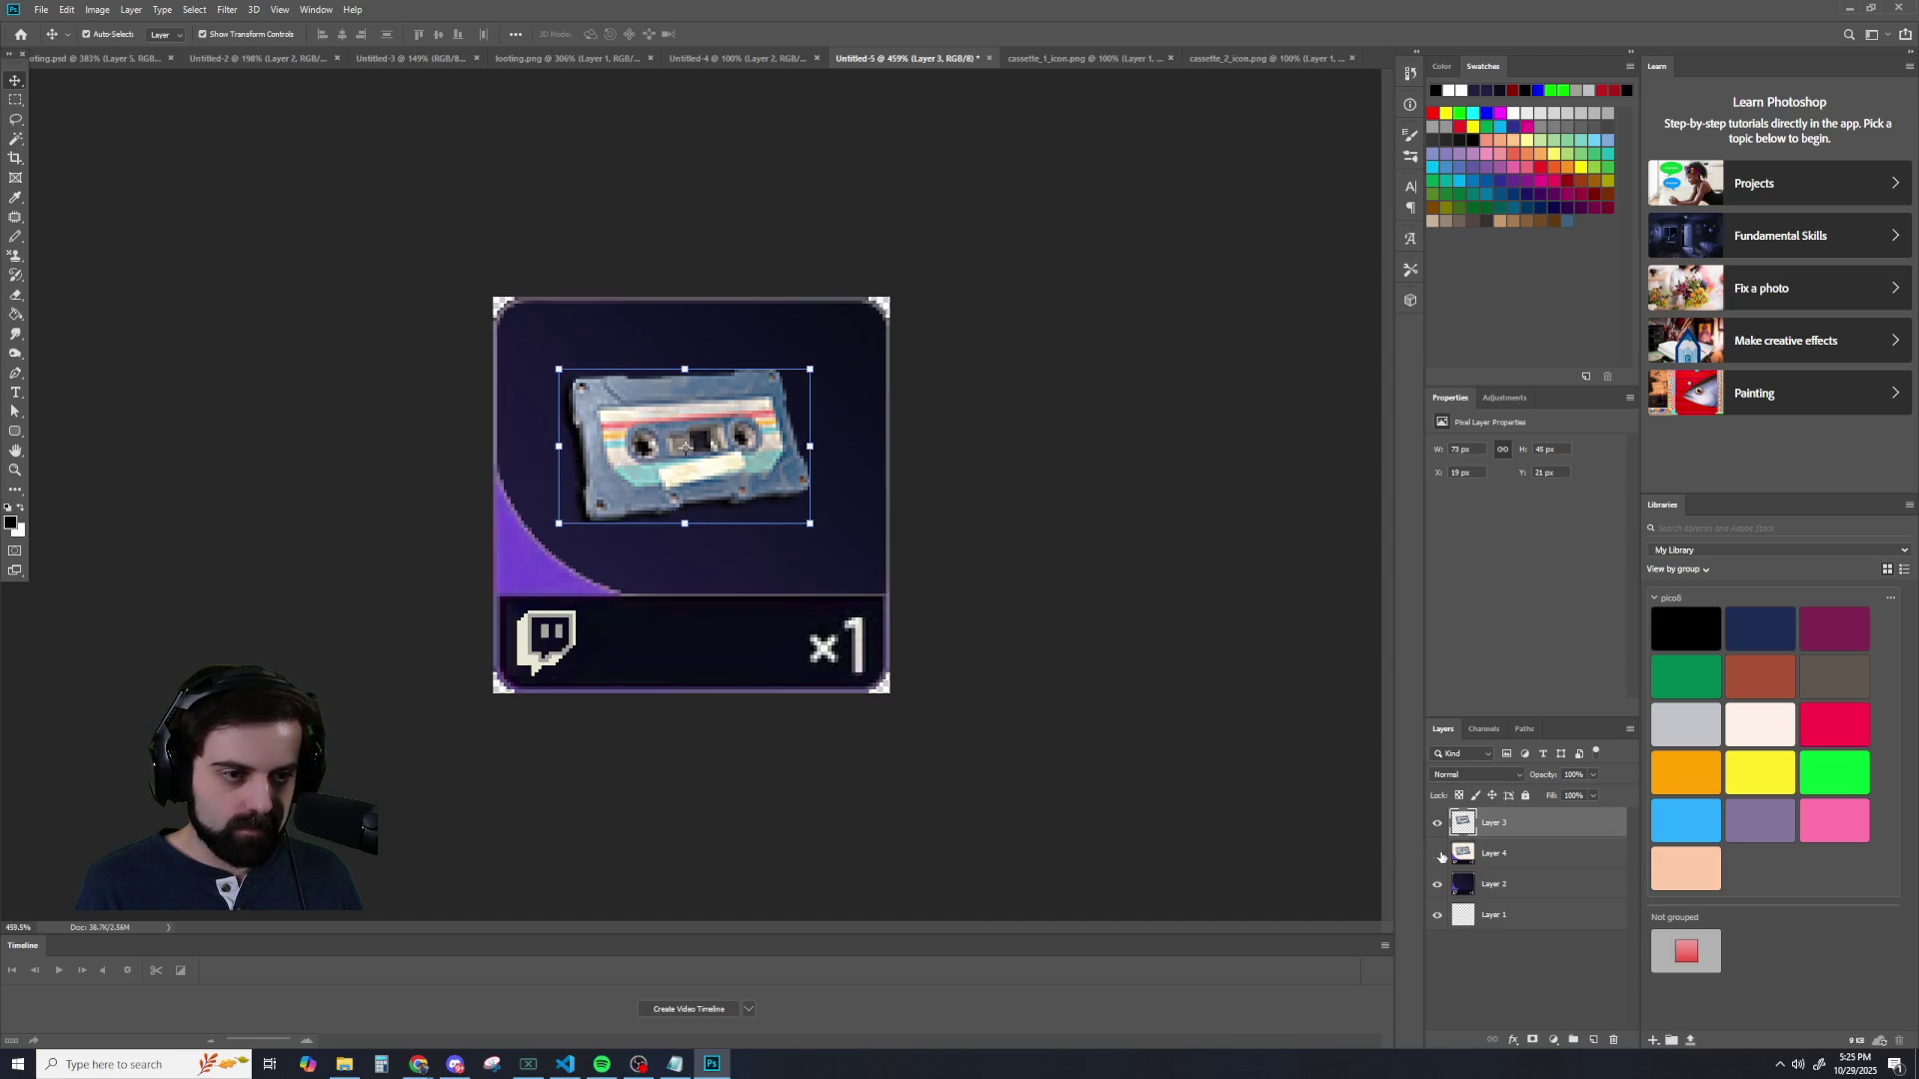
- Zoom in and out to inspect the cassette placement on the ×1 card
scroll(1029, 639, "down", 4)
left_click(1018, 620)
scroll(1007, 612, "down", 5)
scroll(1005, 608, "up", 1)
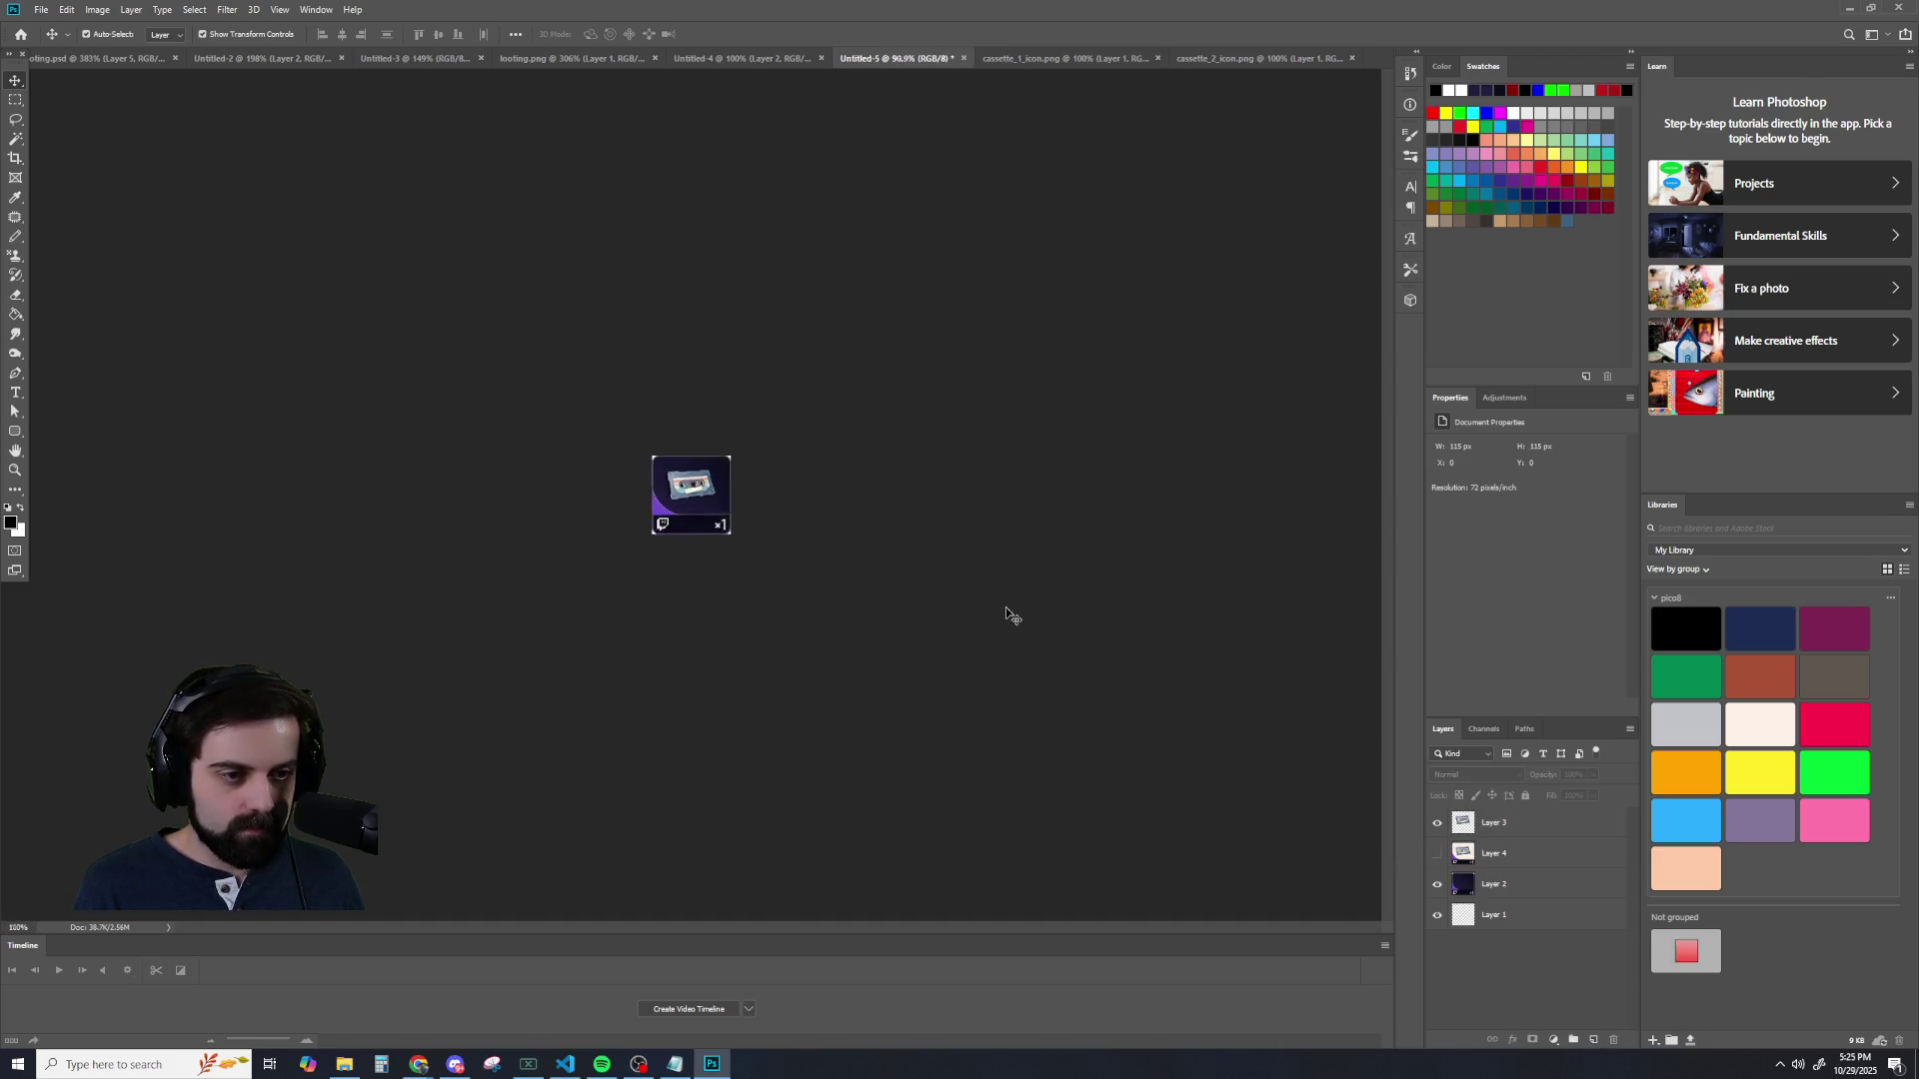
scroll(1005, 608, "up", 2)
scroll(1008, 609, "up", 3)
scroll(1004, 608, "down", 1)
scroll(1002, 610, "down", 2)
scroll(1000, 610, "down", 3)
scroll(995, 611, "up", 4)
scroll(990, 609, "up", 1)
scroll(989, 617, "up", 4)
scroll(989, 622, "down", 3)
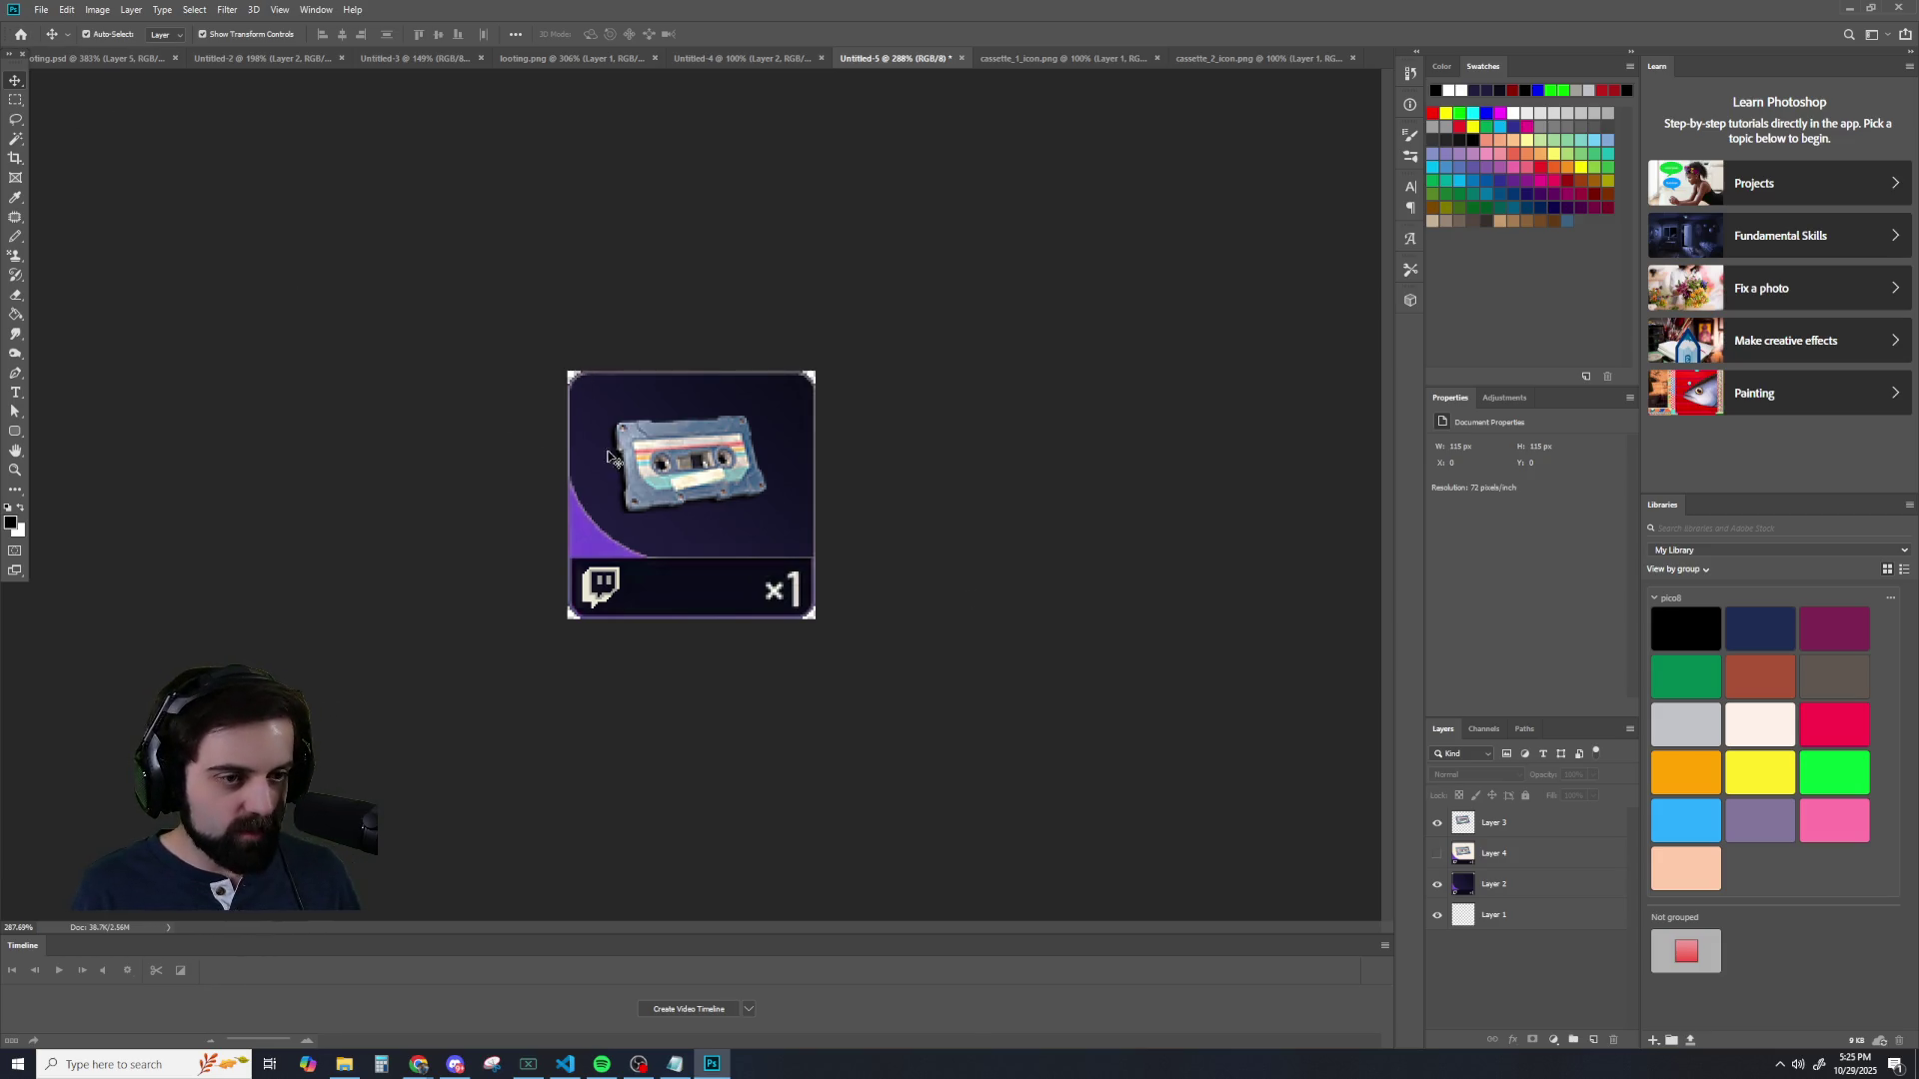
scroll(666, 421, "up", 3)
- Nudge the cassette layer up one pixel
left_click(666, 421)
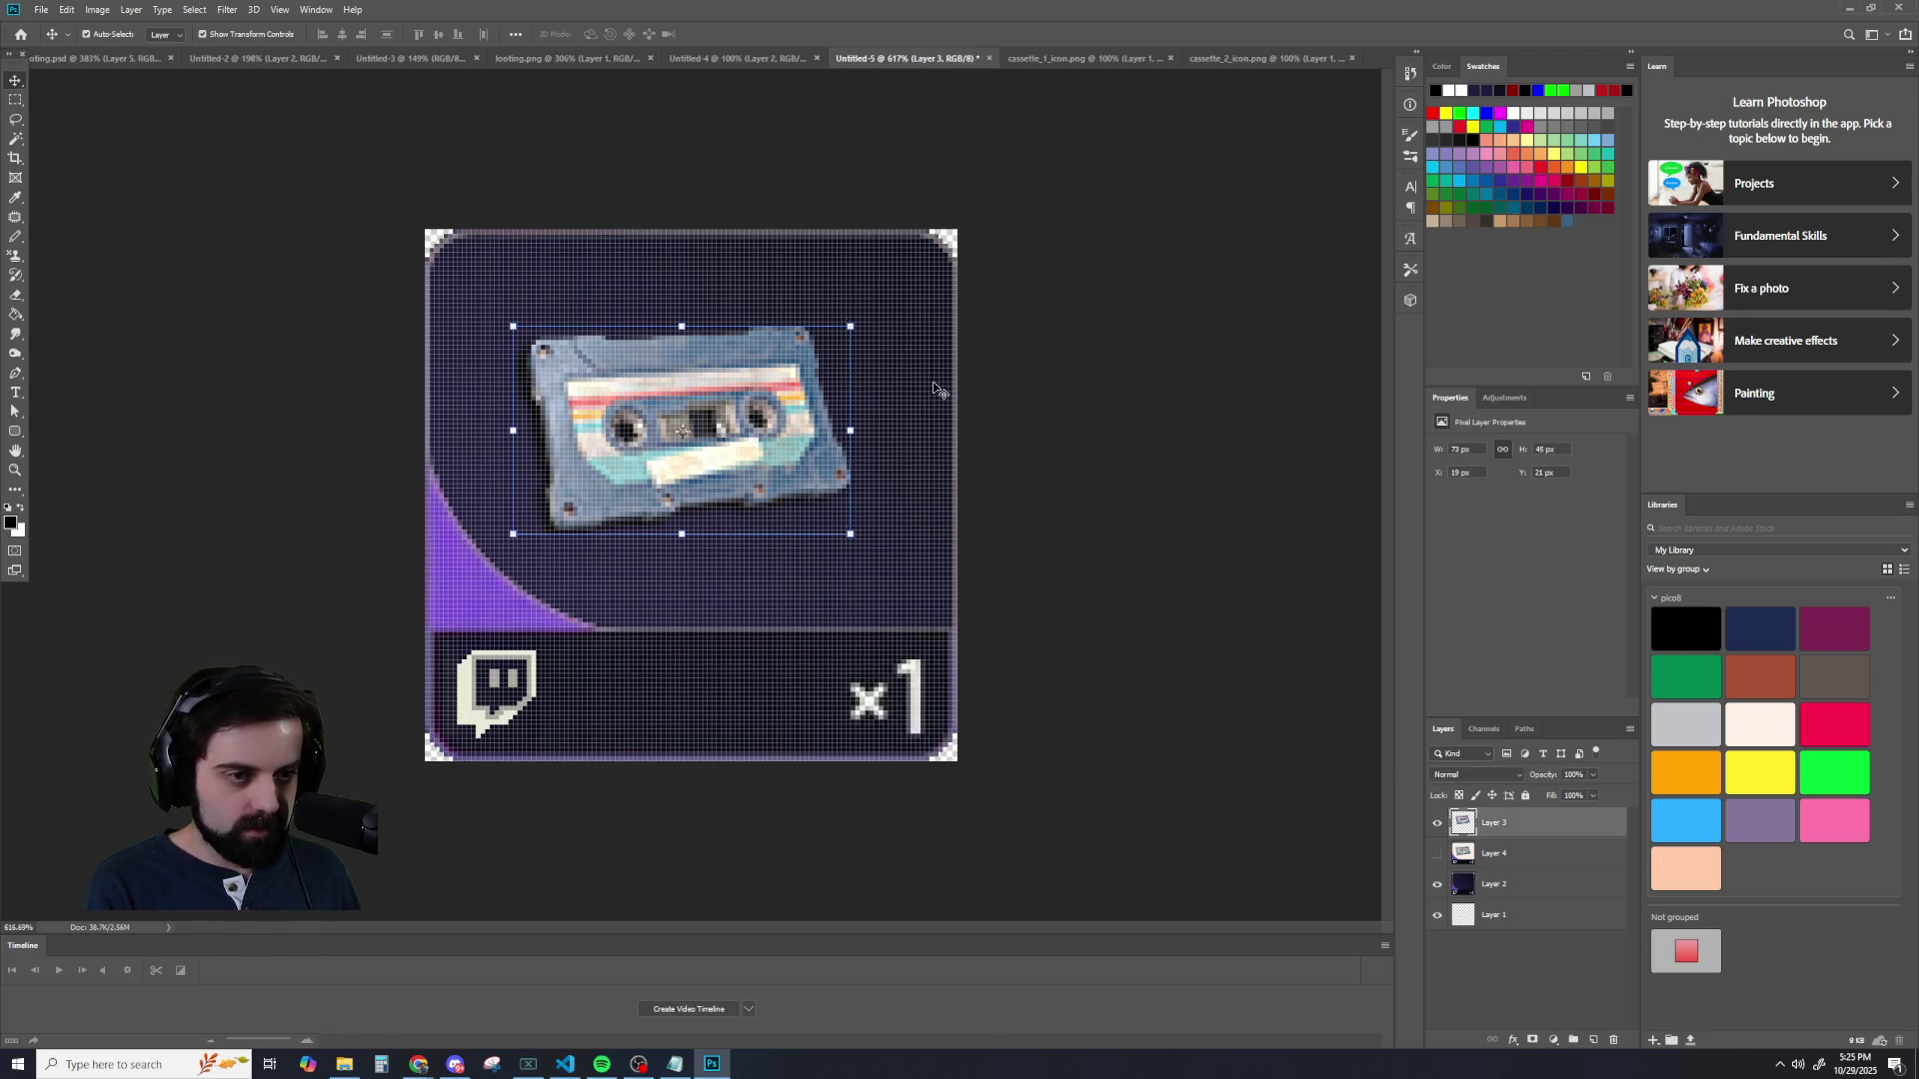
key("Up")
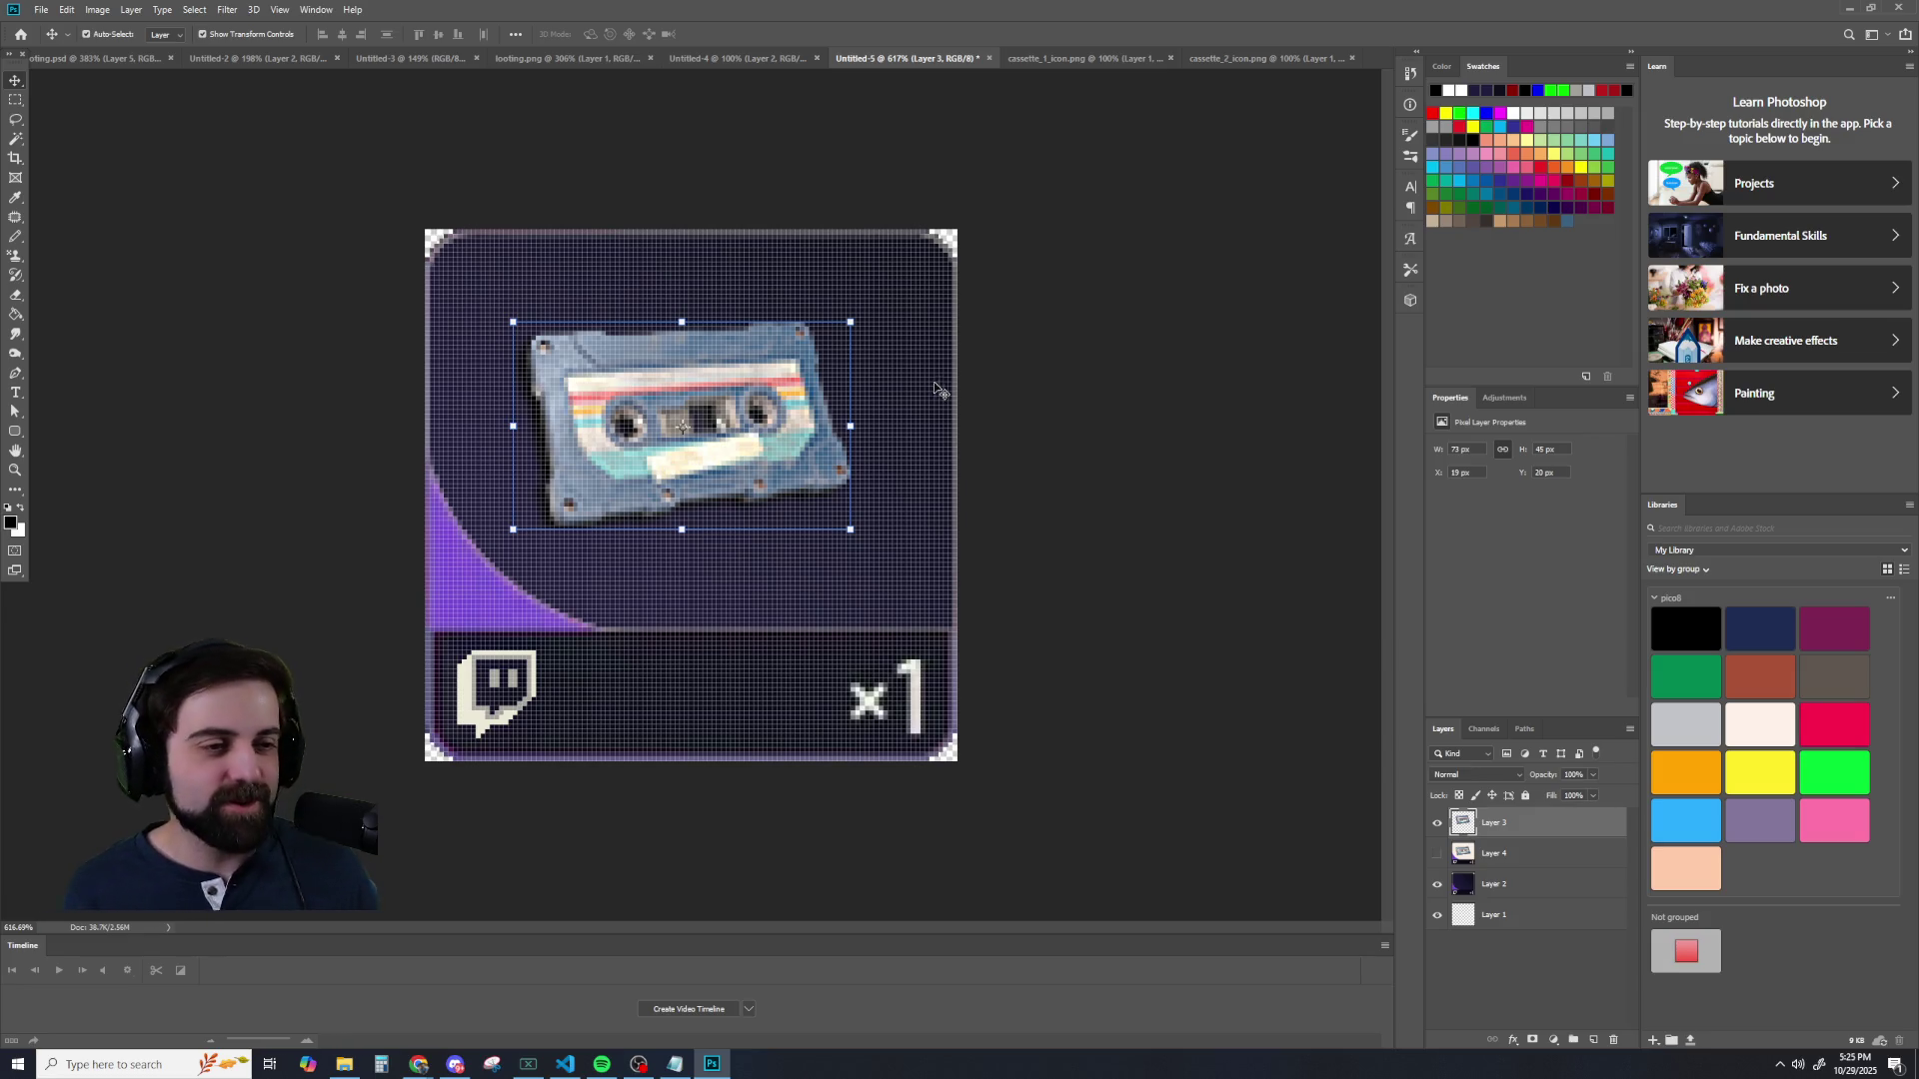
scroll(949, 380, "down", 5)
left_click(961, 374)
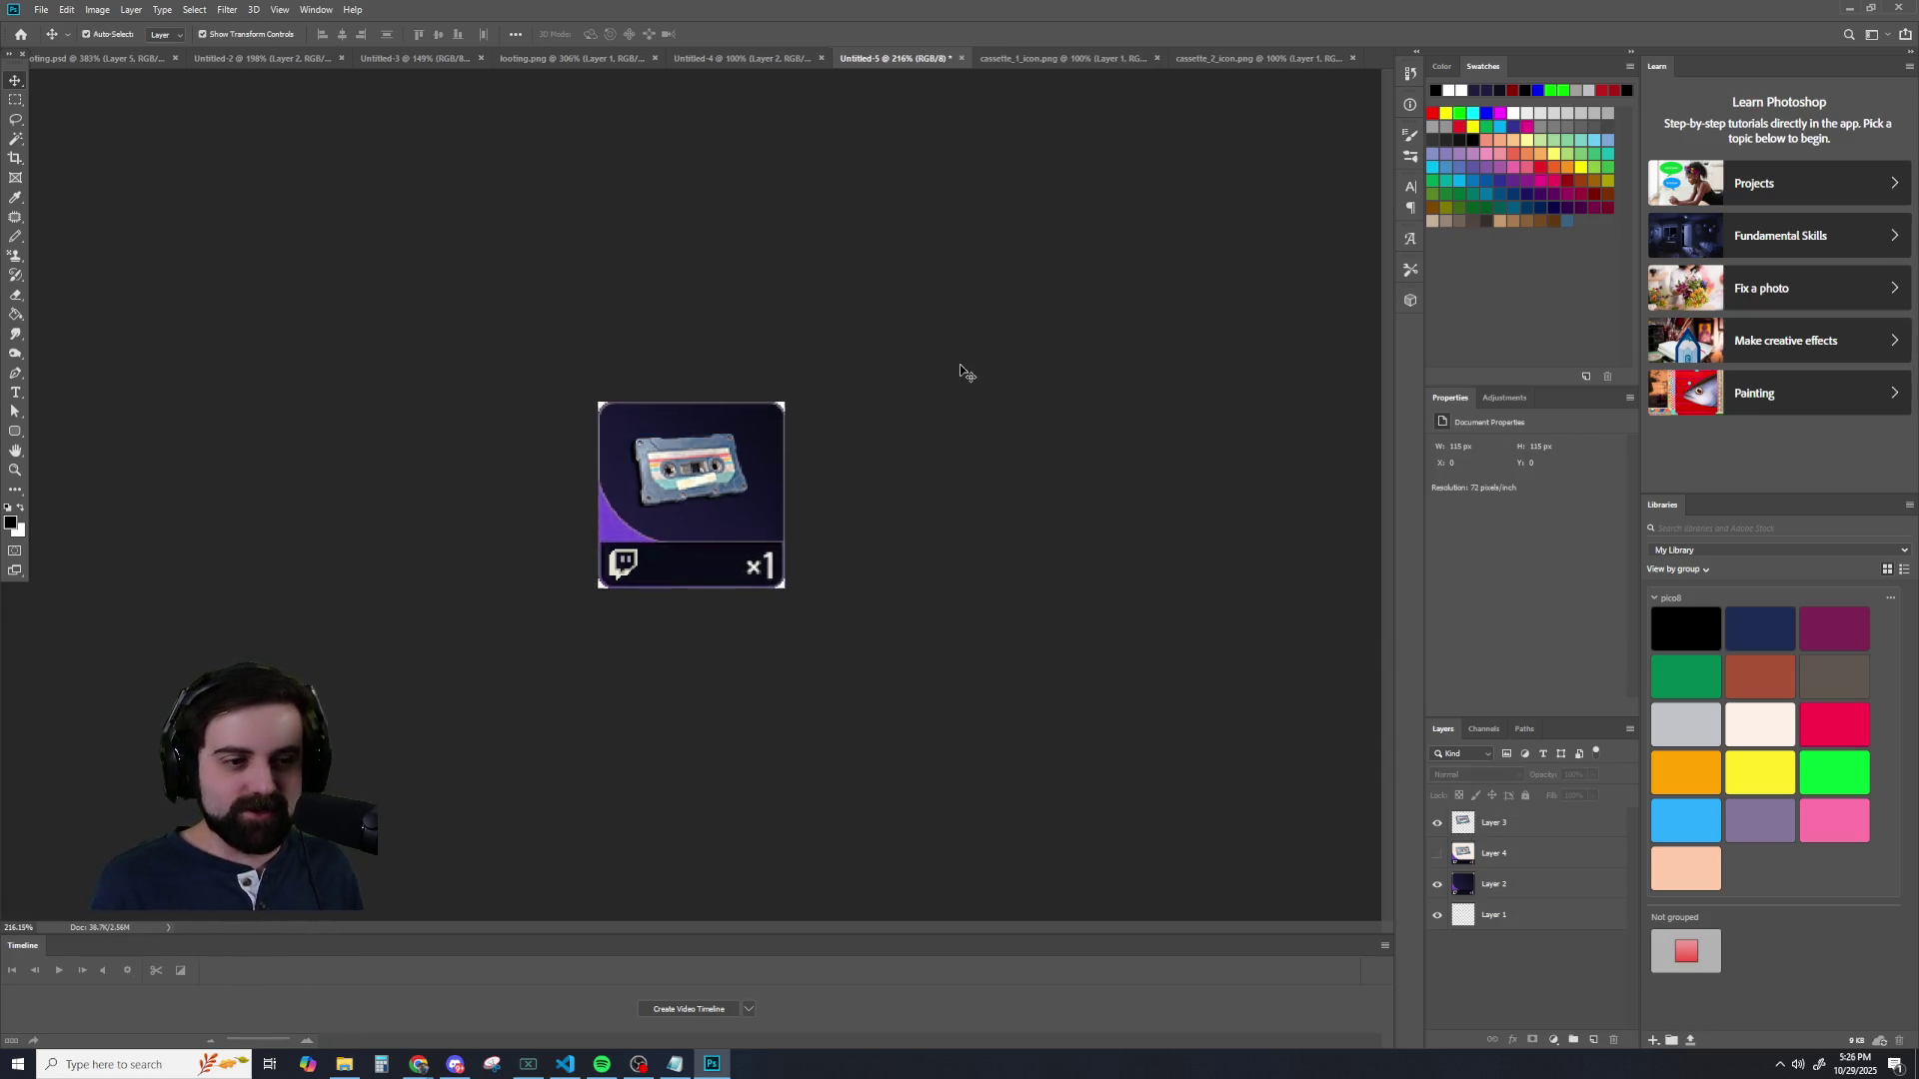
- Re-check the card at several zoom levels, then bring up the Untitled-4 lock icon document
scroll(964, 372, "down", 3)
scroll(969, 369, "up", 2)
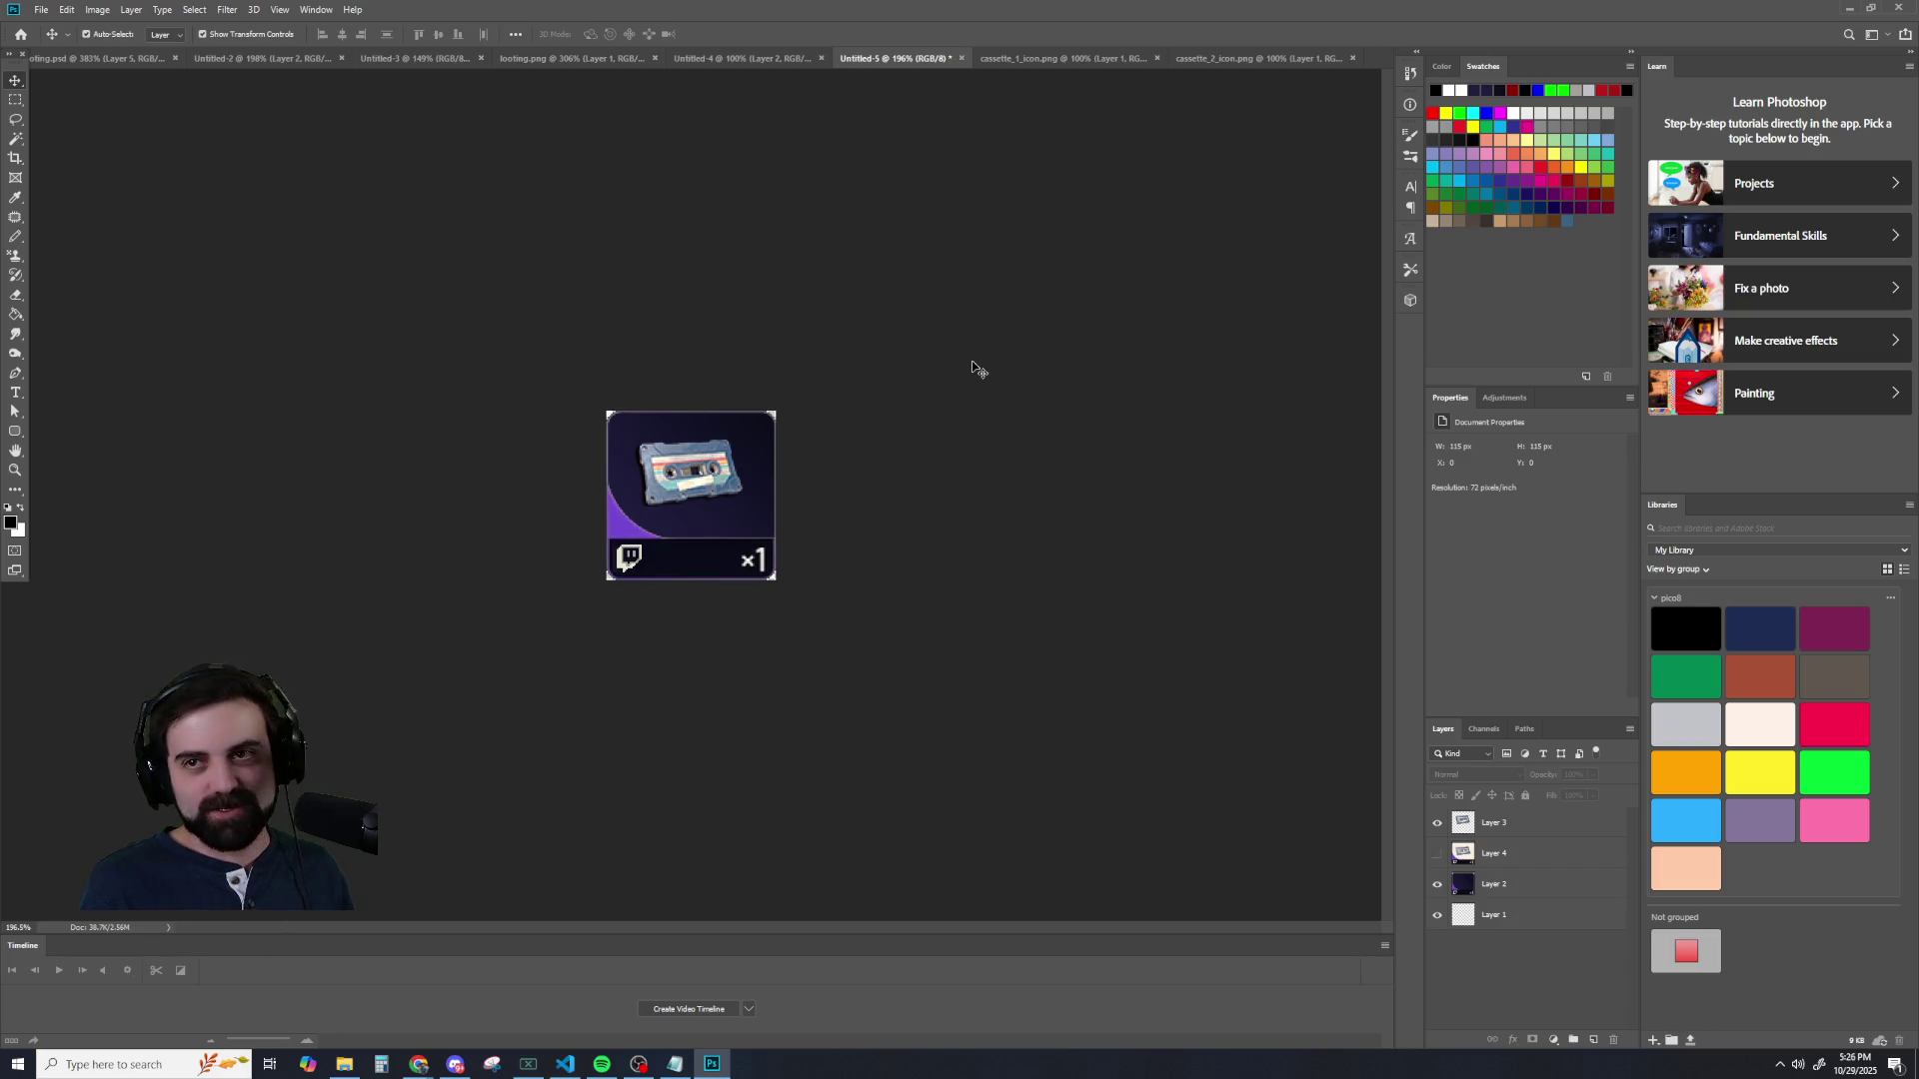
scroll(977, 362, "up", 1)
scroll(978, 363, "down", 1)
scroll(980, 362, "up", 3)
scroll(982, 359, "down", 4)
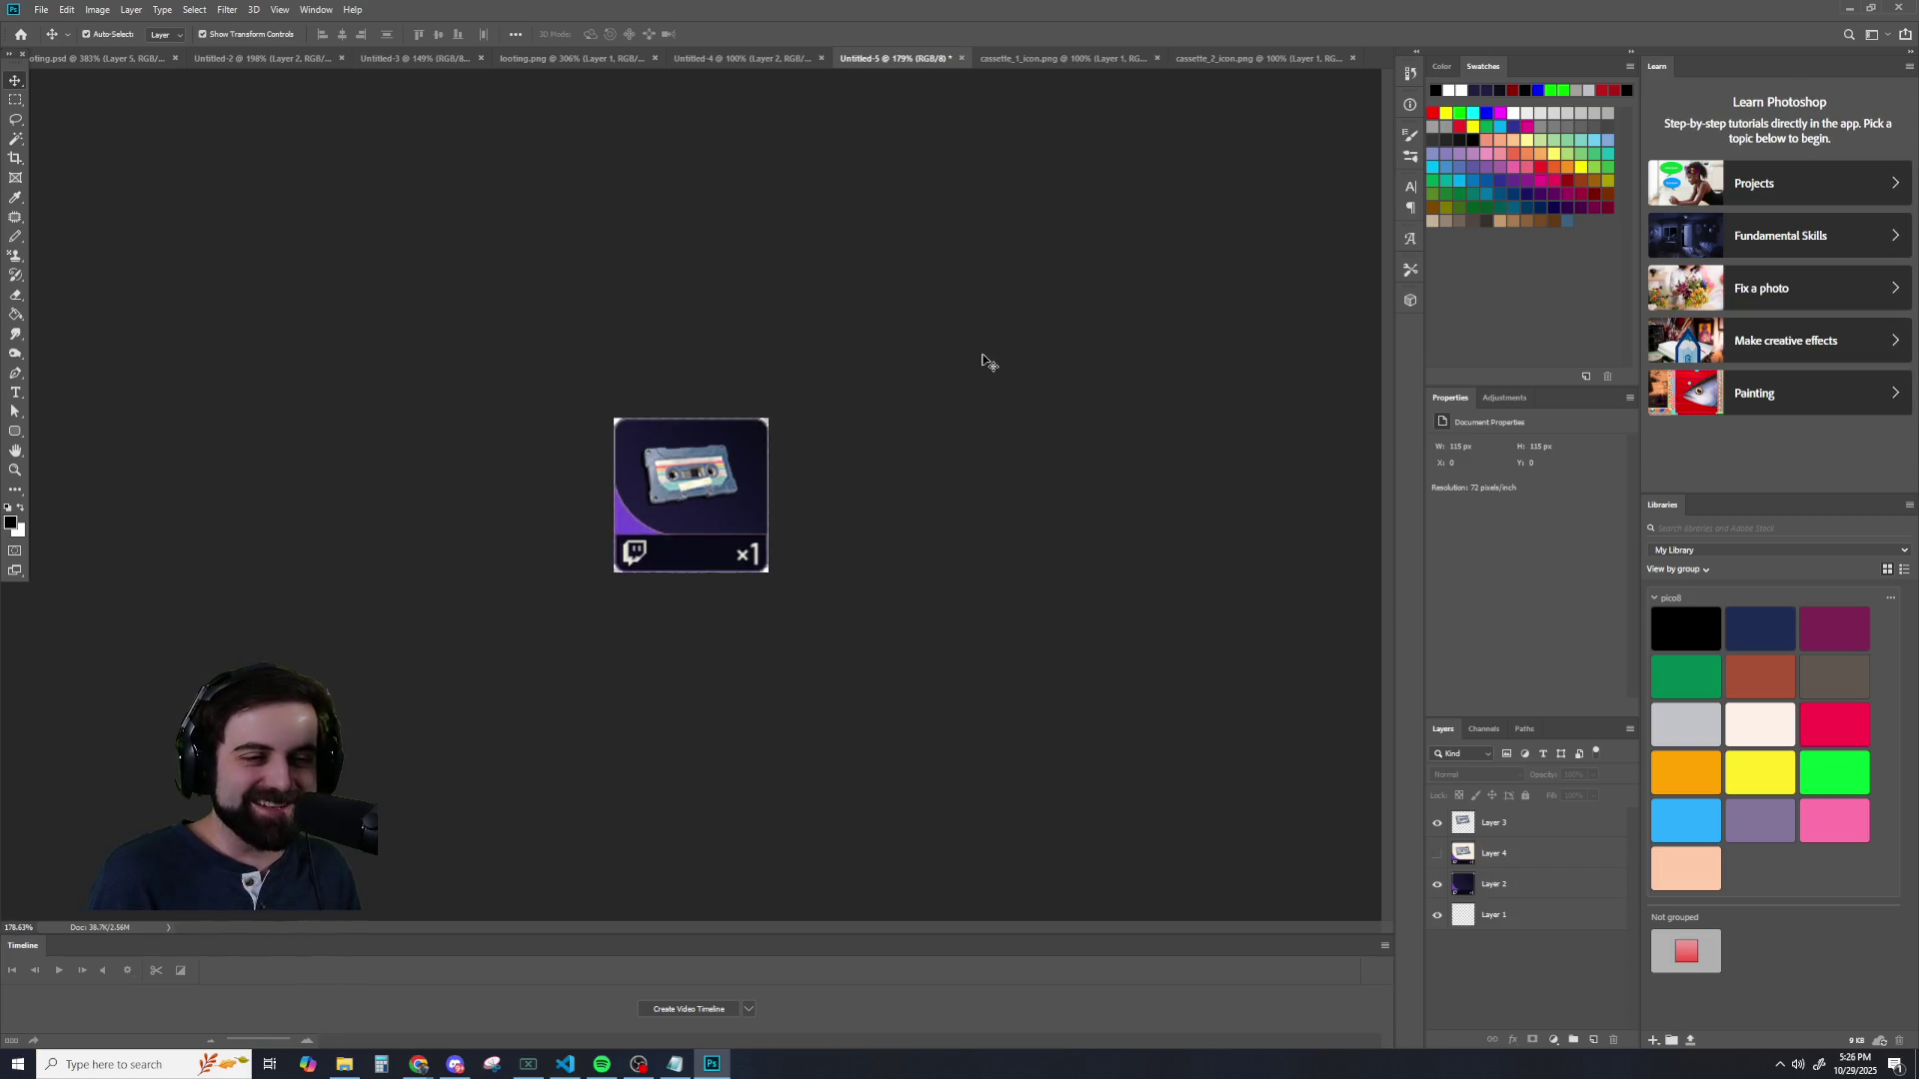
scroll(985, 356, "down", 1)
scroll(959, 377, "up", 1)
scroll(955, 376, "up", 3)
scroll(954, 373, "down", 3)
scroll(951, 368, "up", 3)
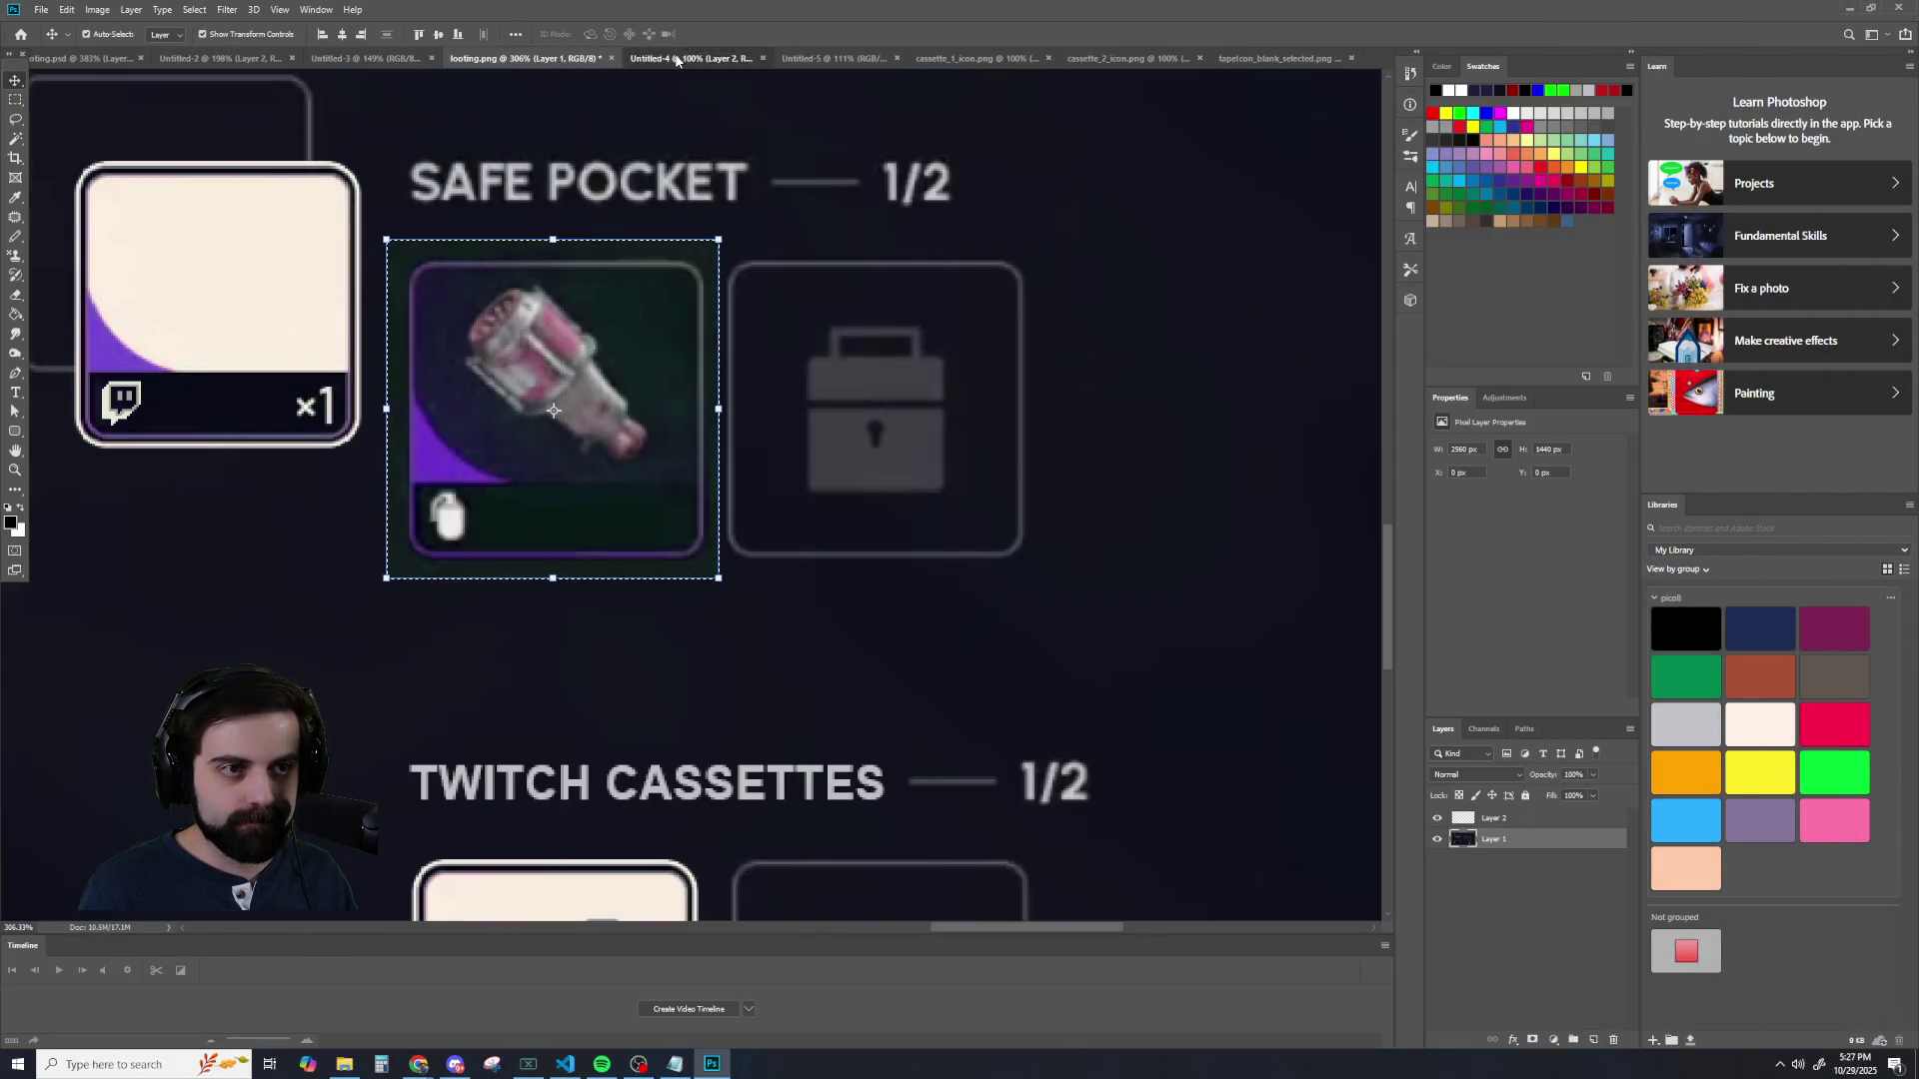
left_click(690, 58)
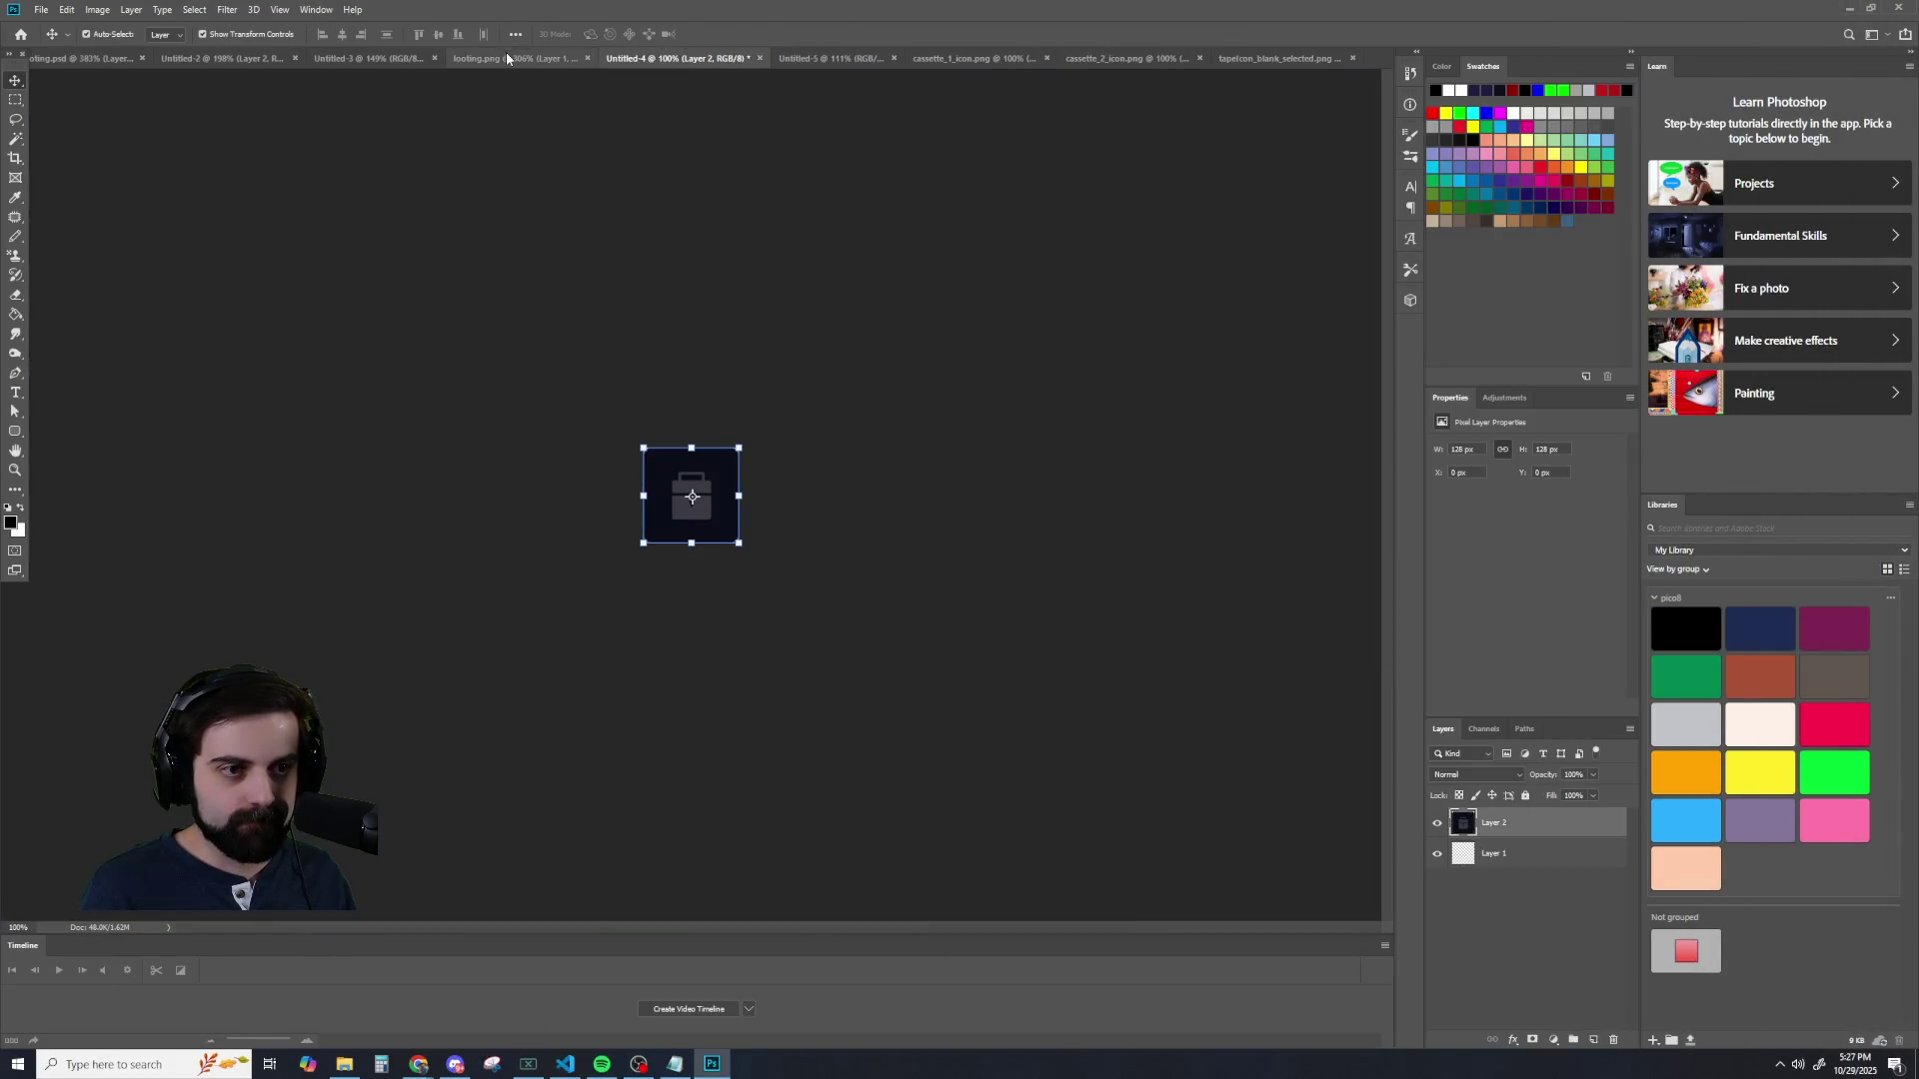
- In tapeIcon_blank_selected.png, move Layer 4 down below Layer 2
left_click(805, 60)
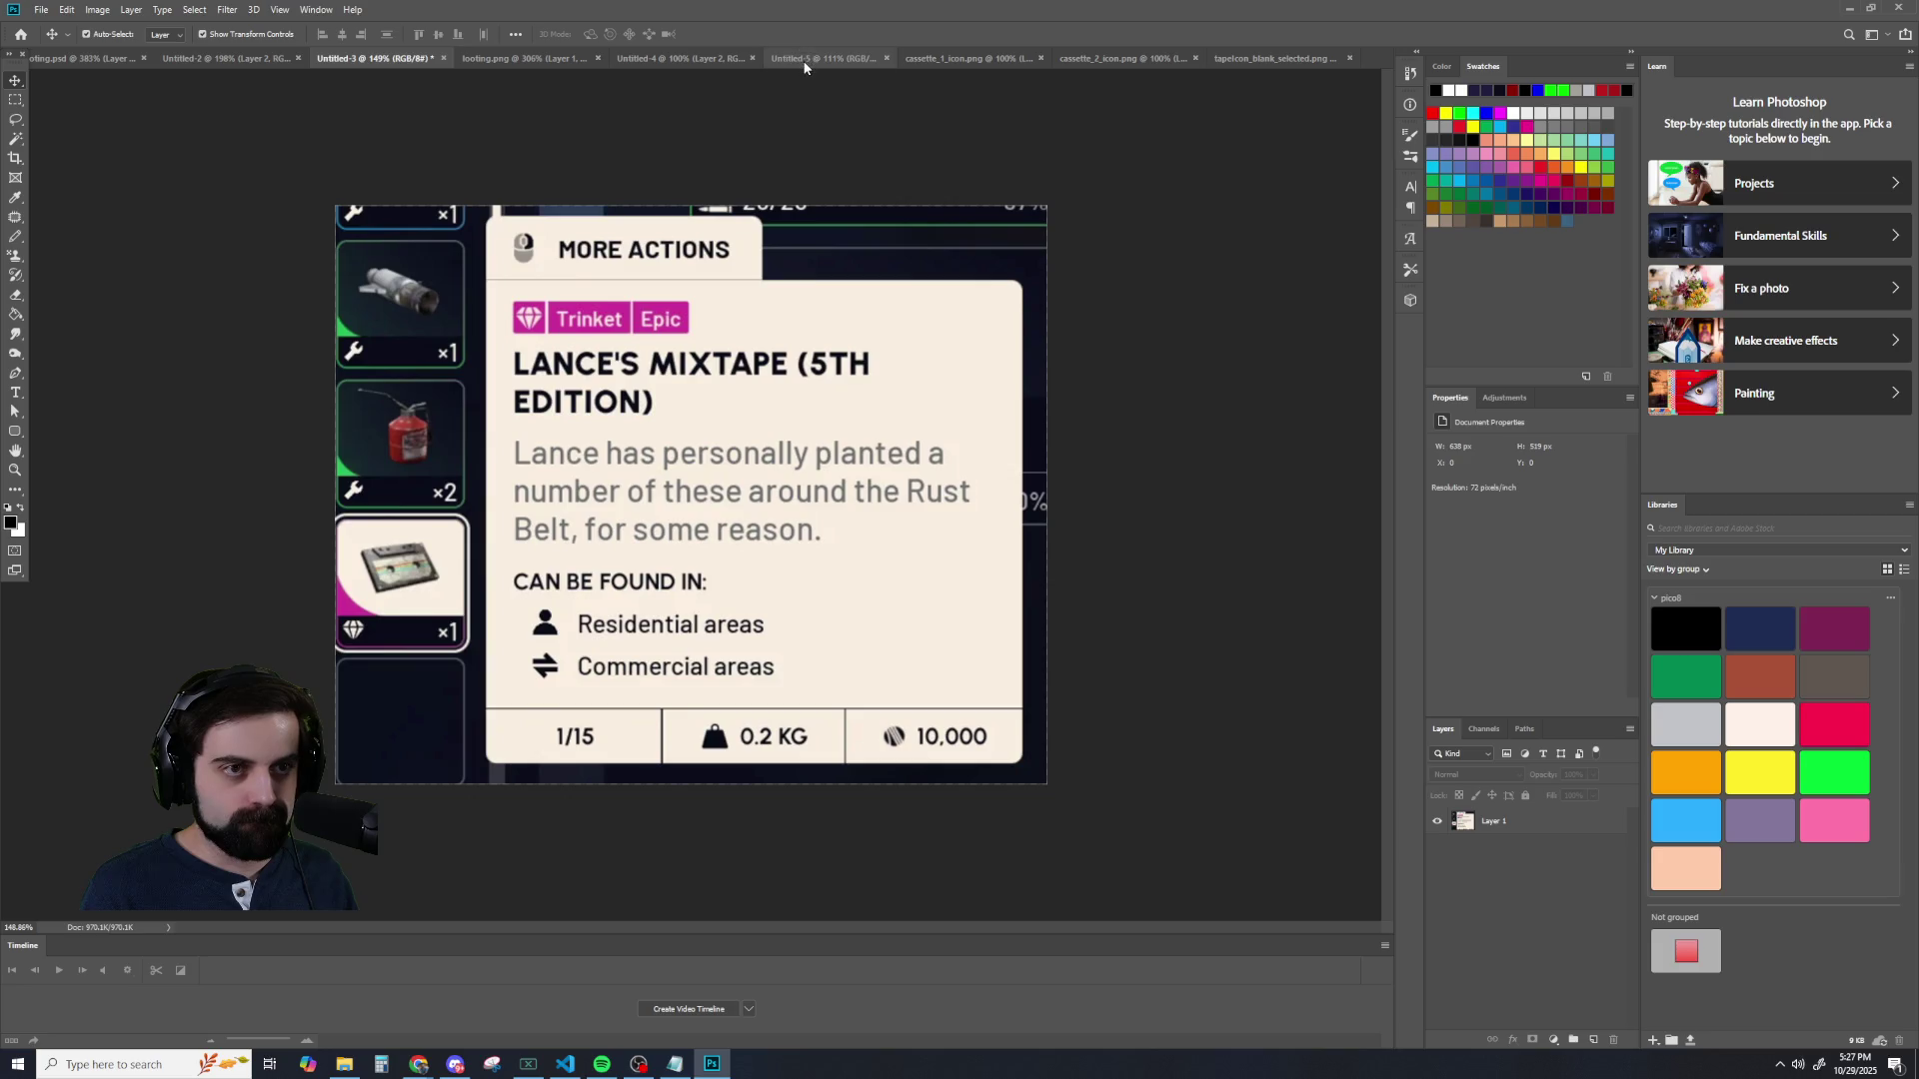
left_click(1509, 886)
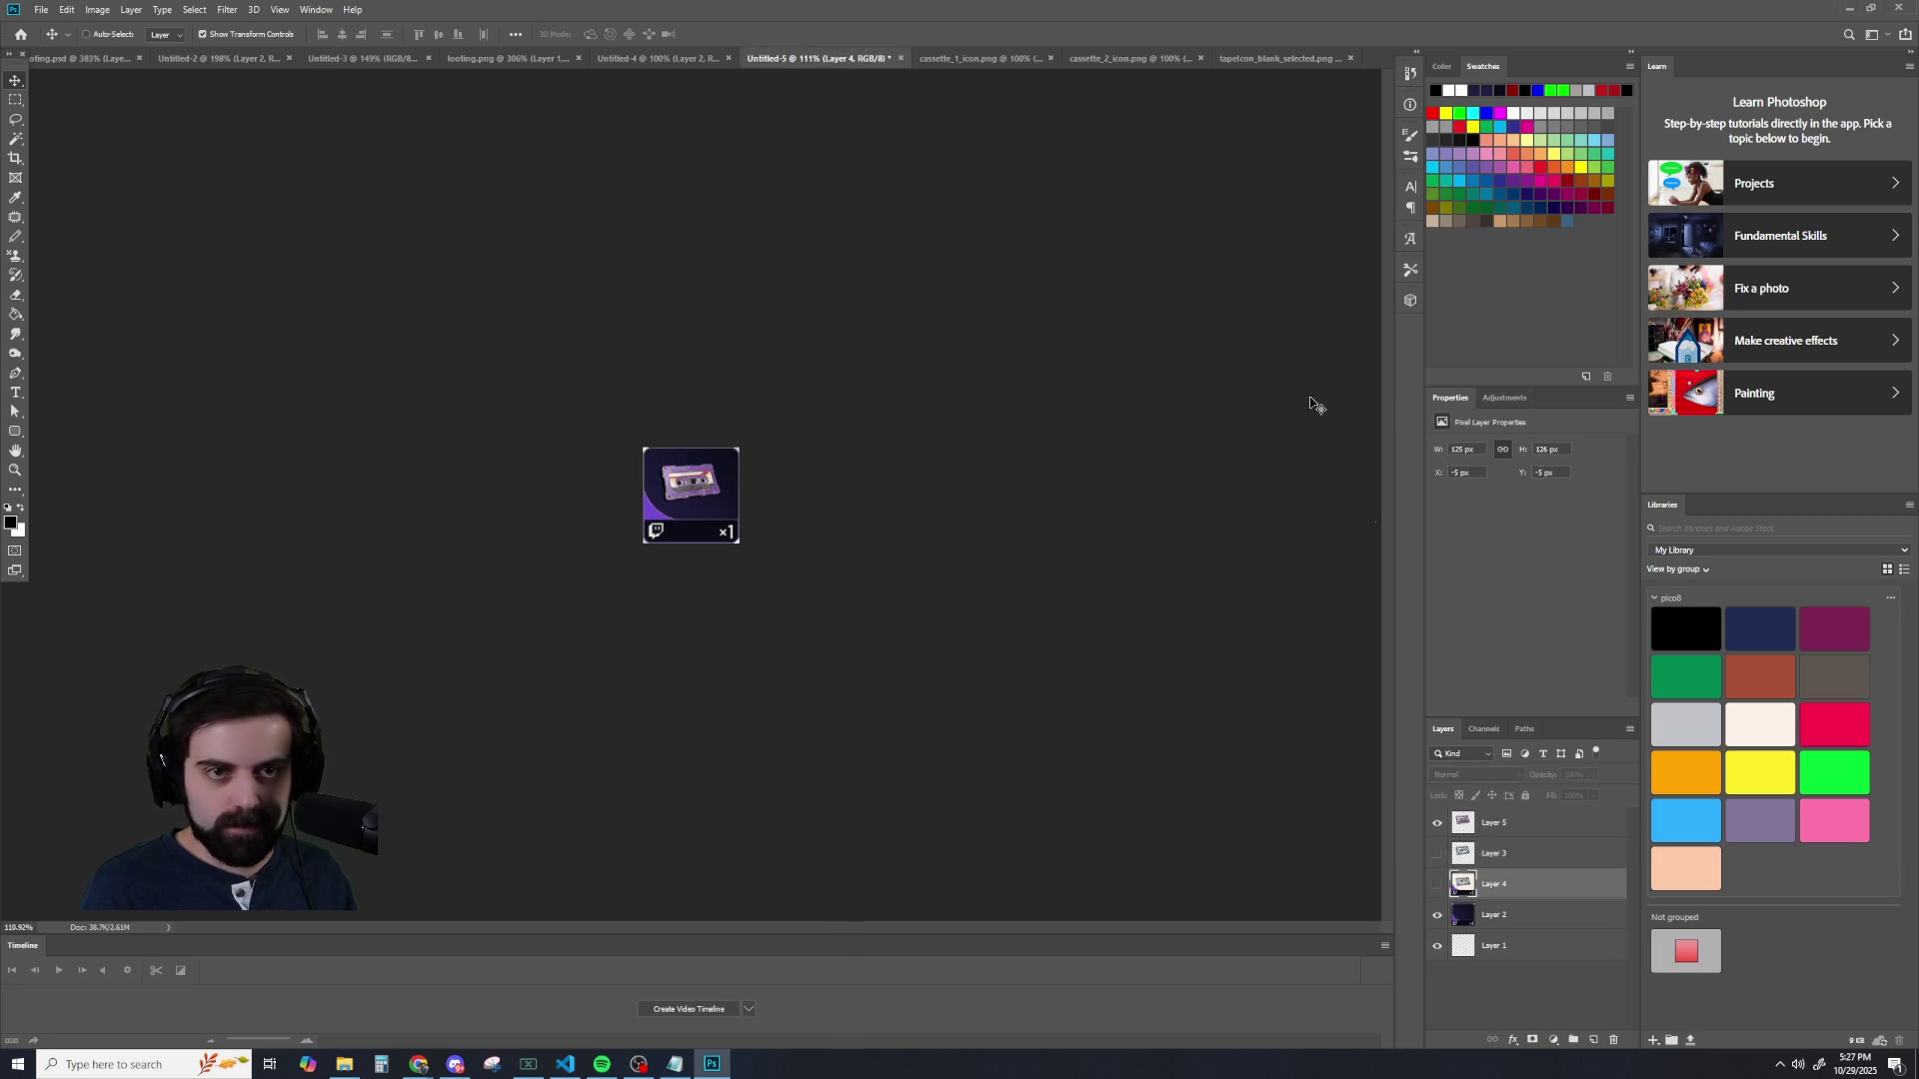
left_click(1261, 58)
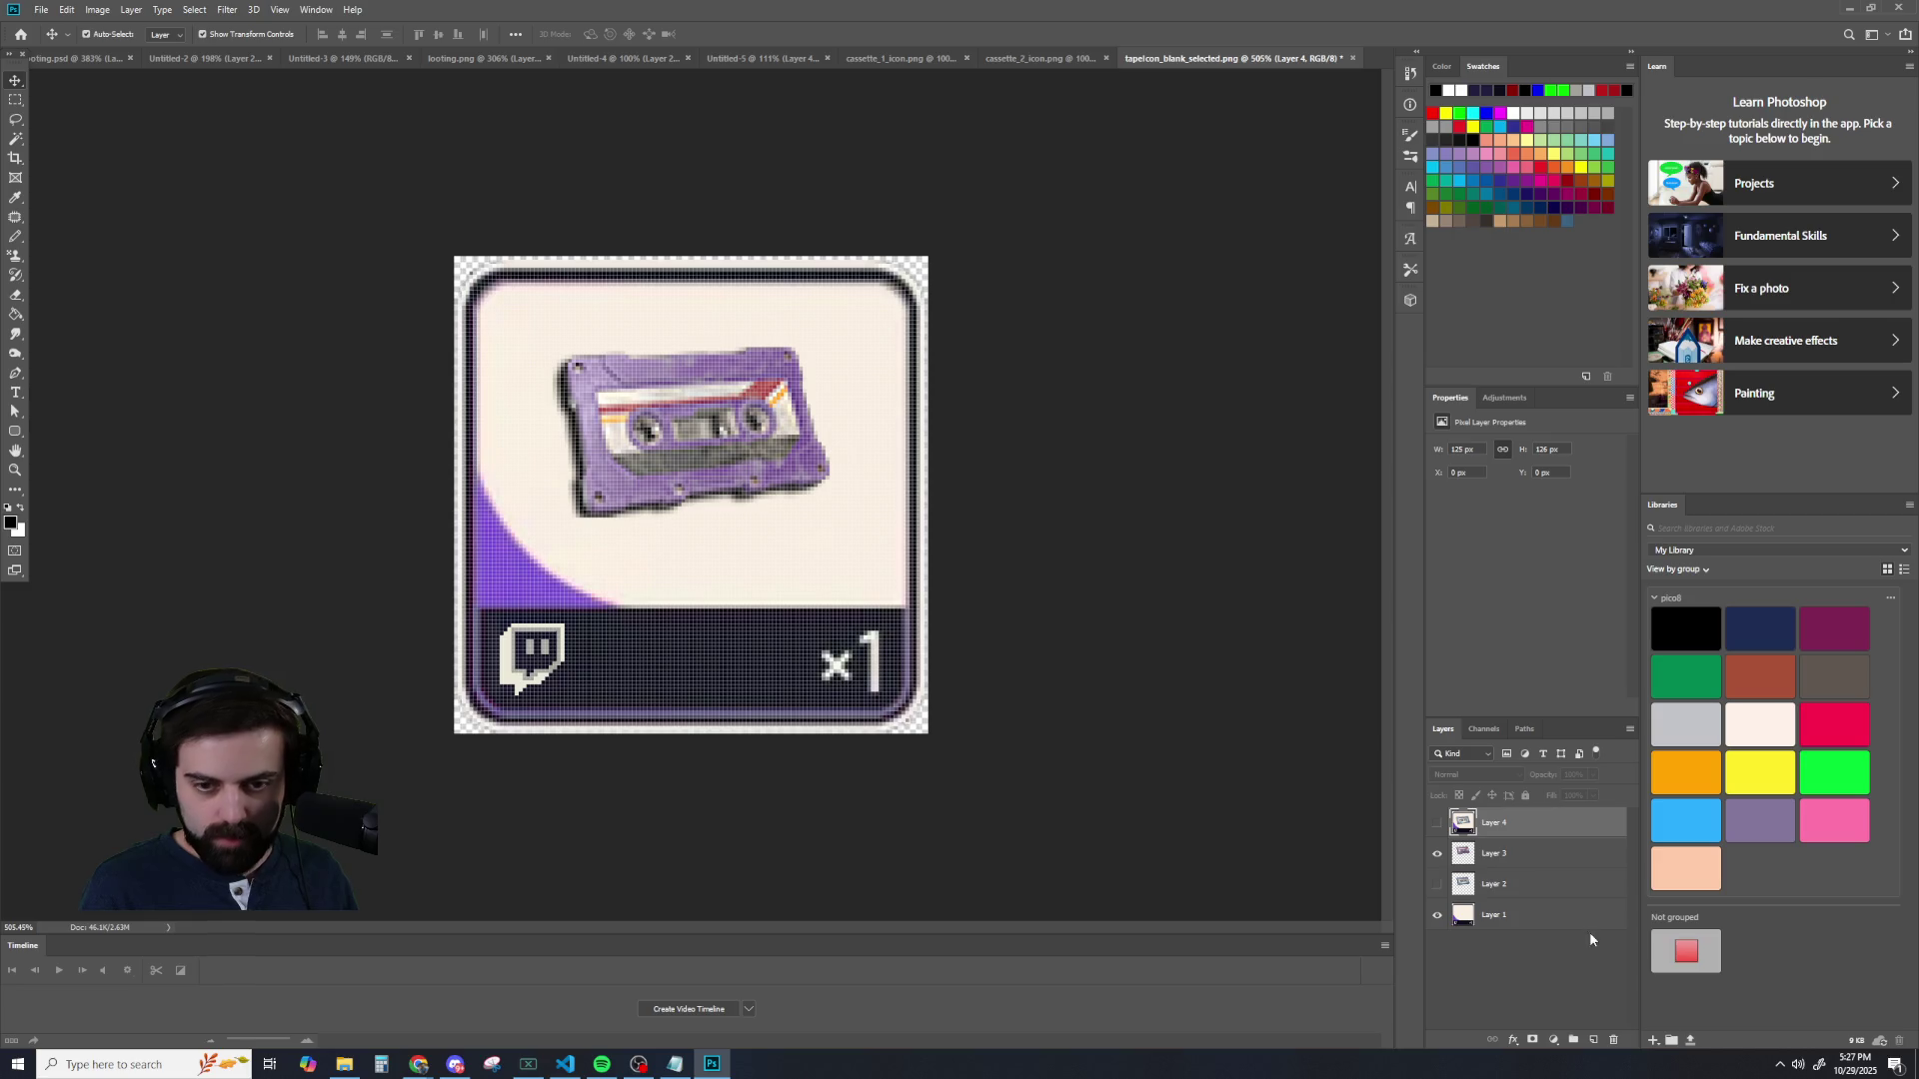
left_click_drag(1508, 835, 1519, 906)
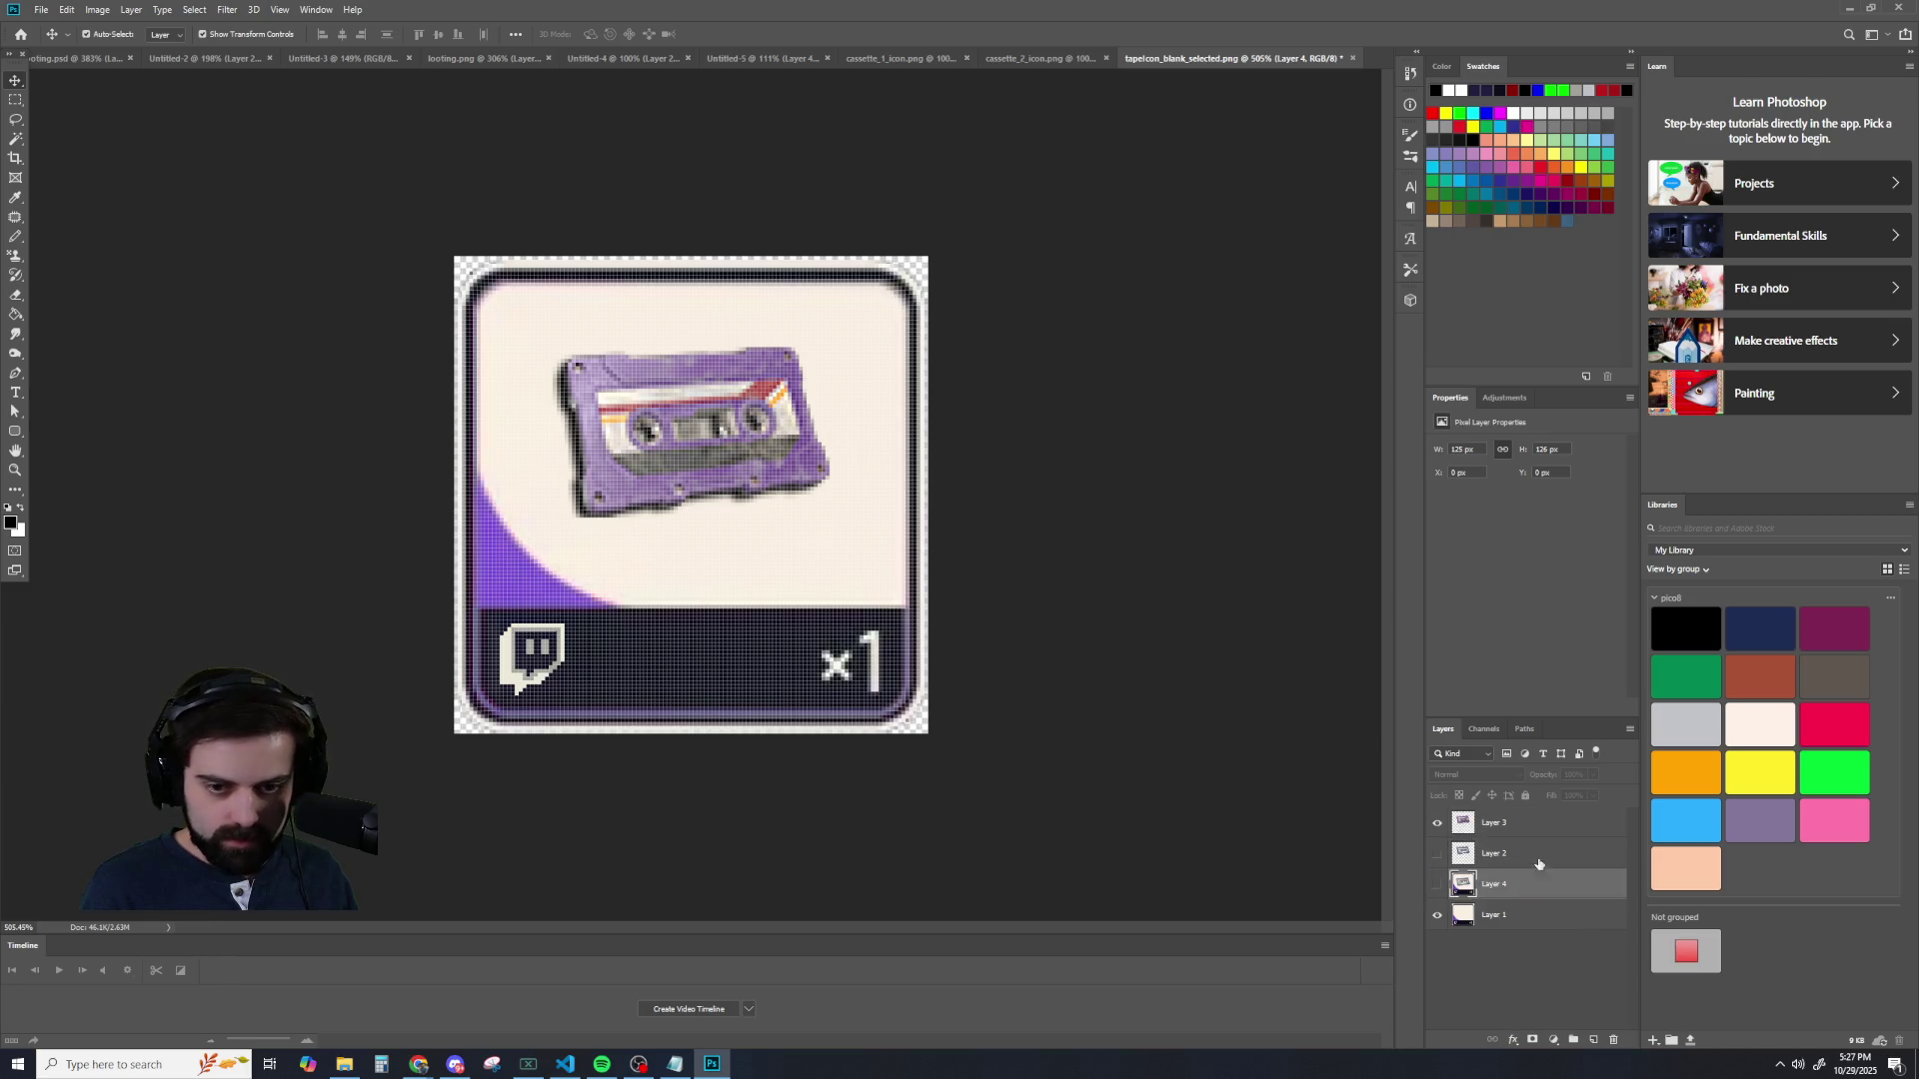
- Nudge the Layer 3 cassette pixel by pixel, using Layer 4 briefly as a reference
left_click(1507, 832)
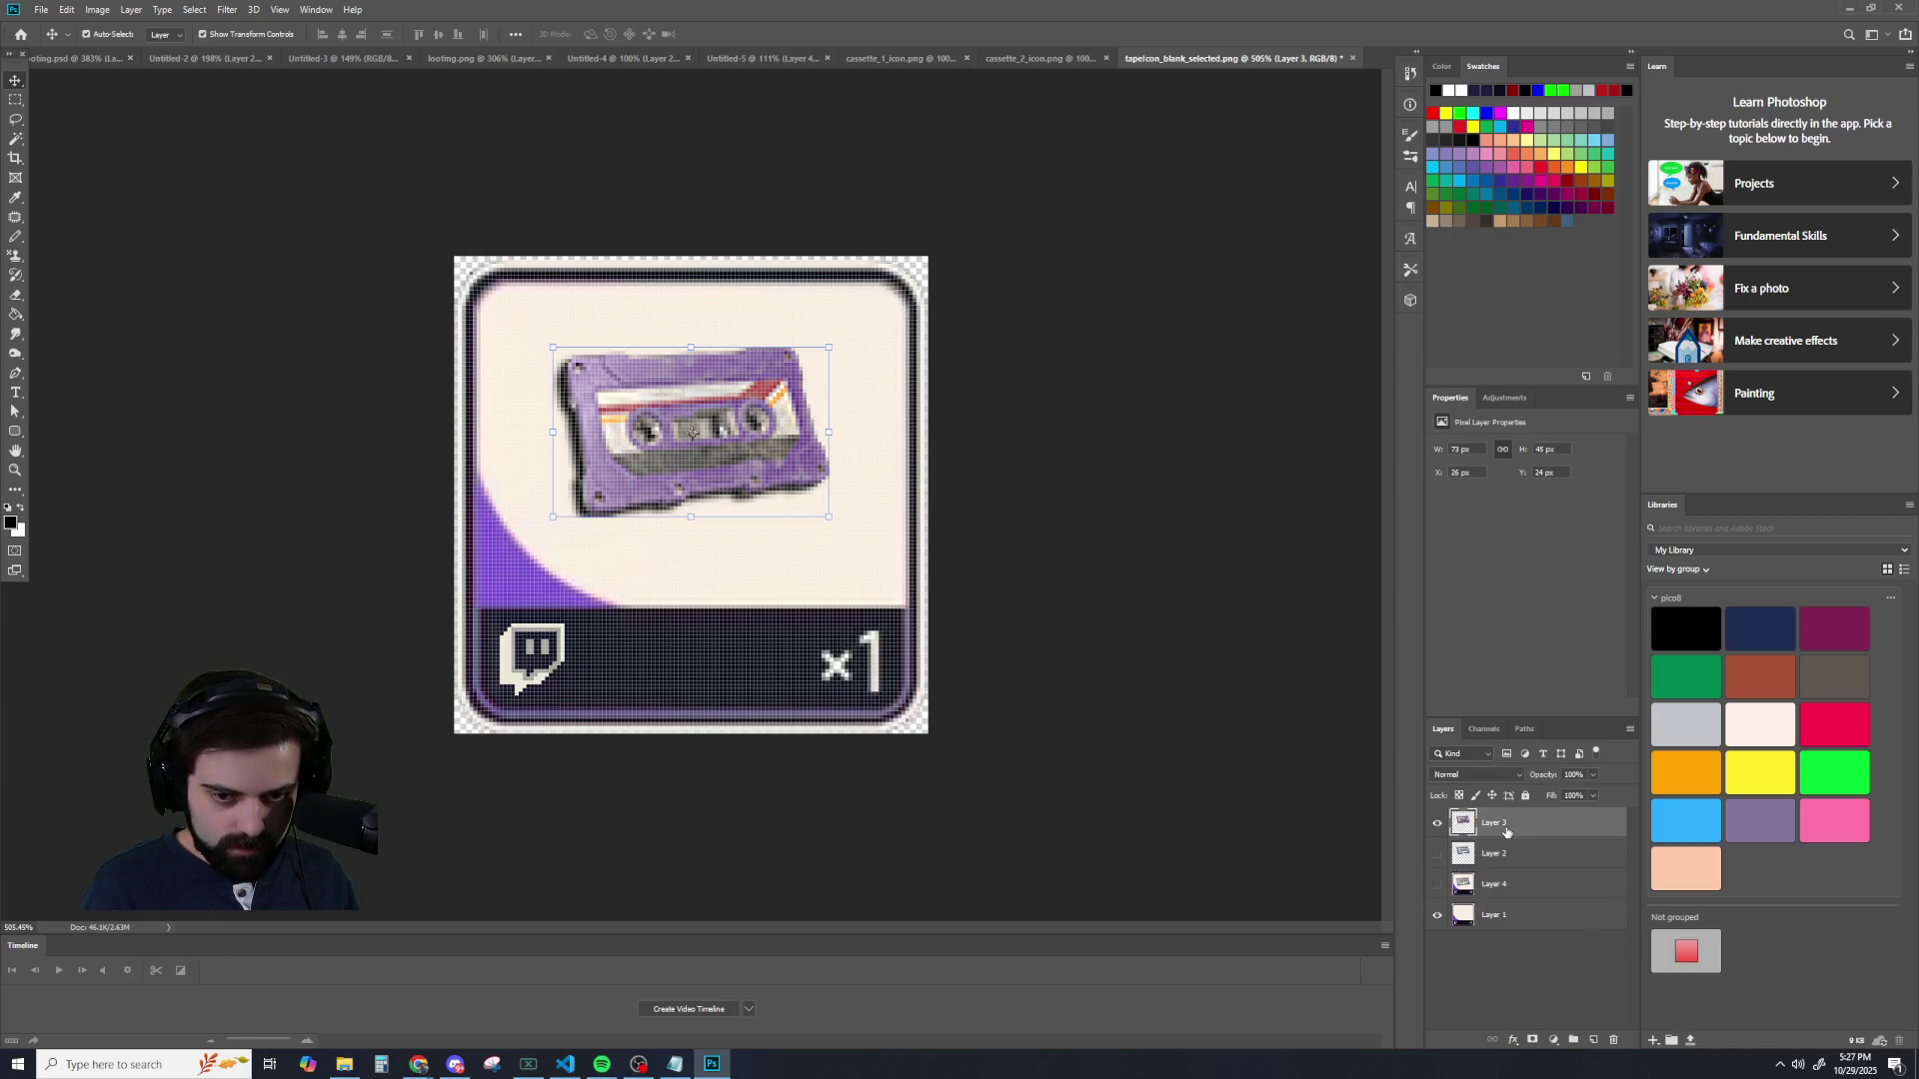
key("Down")
key("Down")
key("Down")
key("Down")
key("Down")
key("Down")
key("Up")
key("Up")
key("Up")
key("Up")
key("Up")
key("Up")
key("Up")
key("Up")
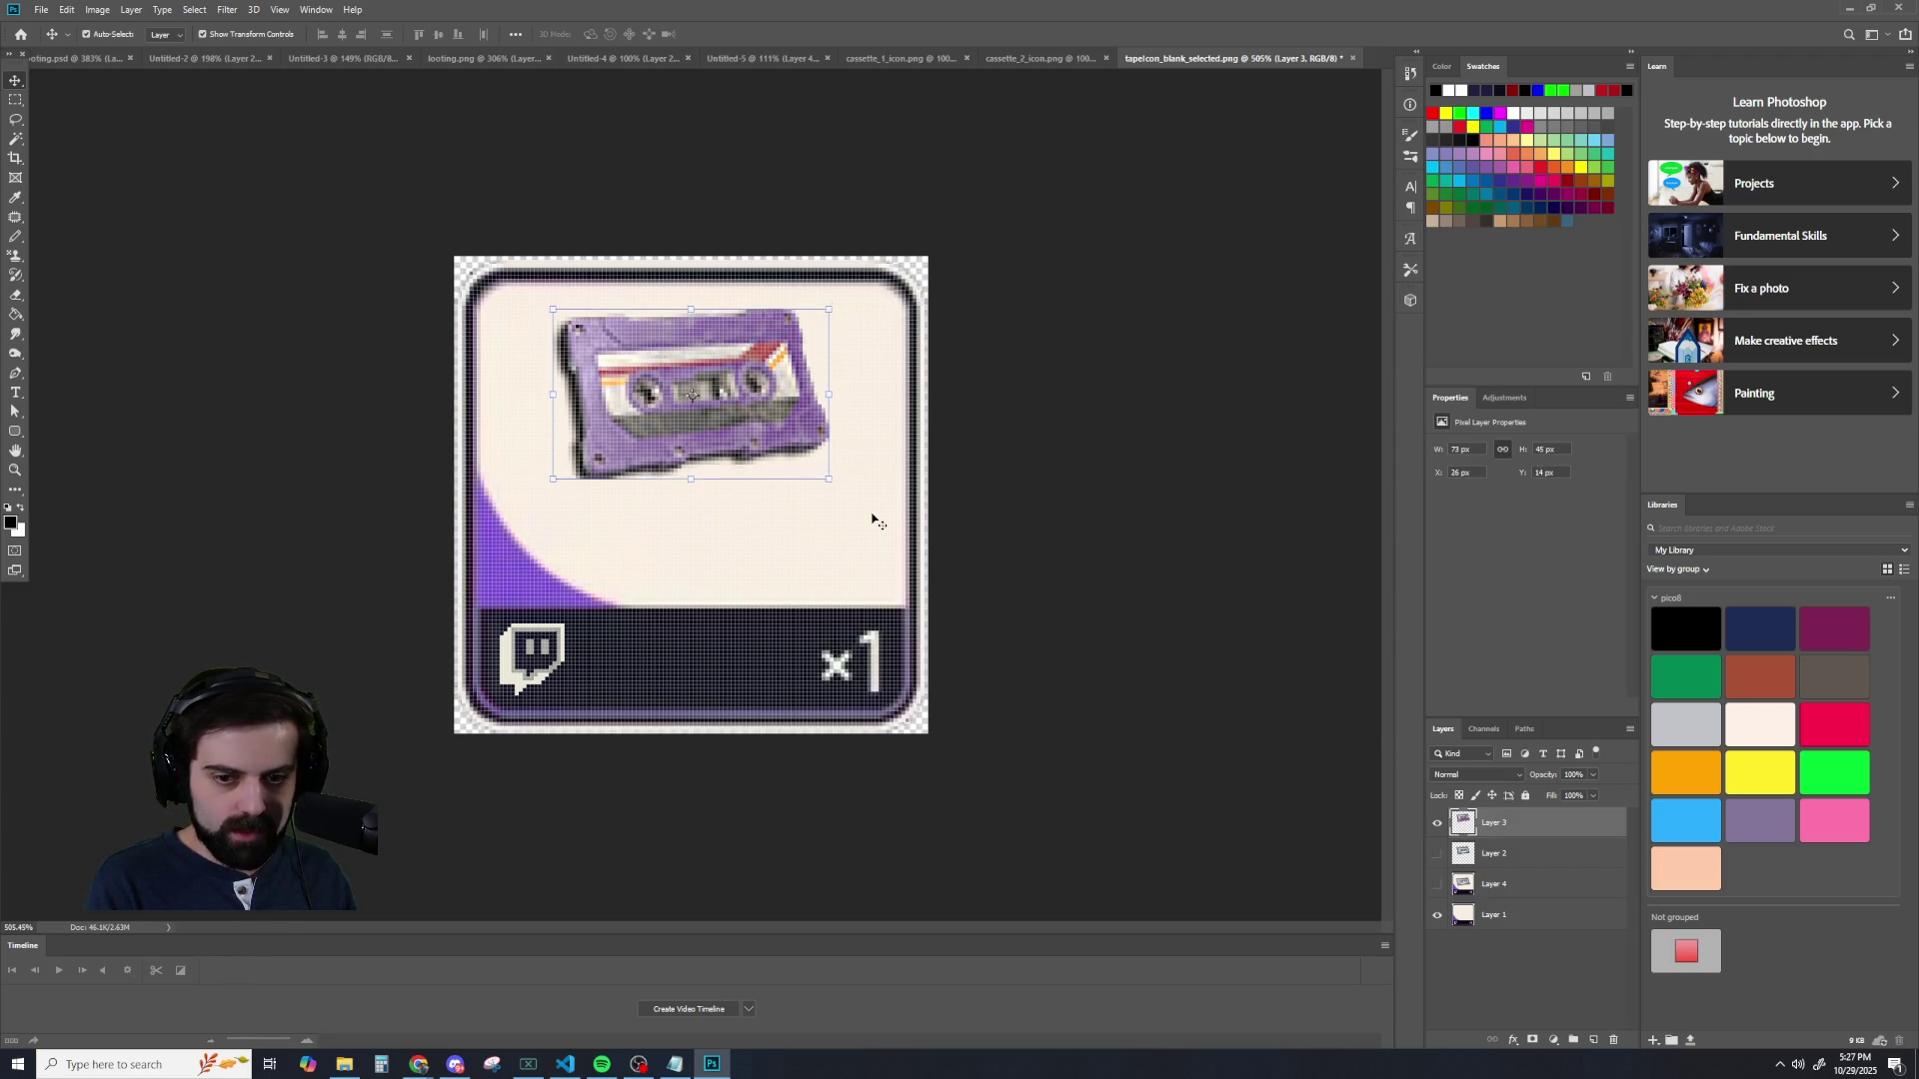
left_click(1437, 883)
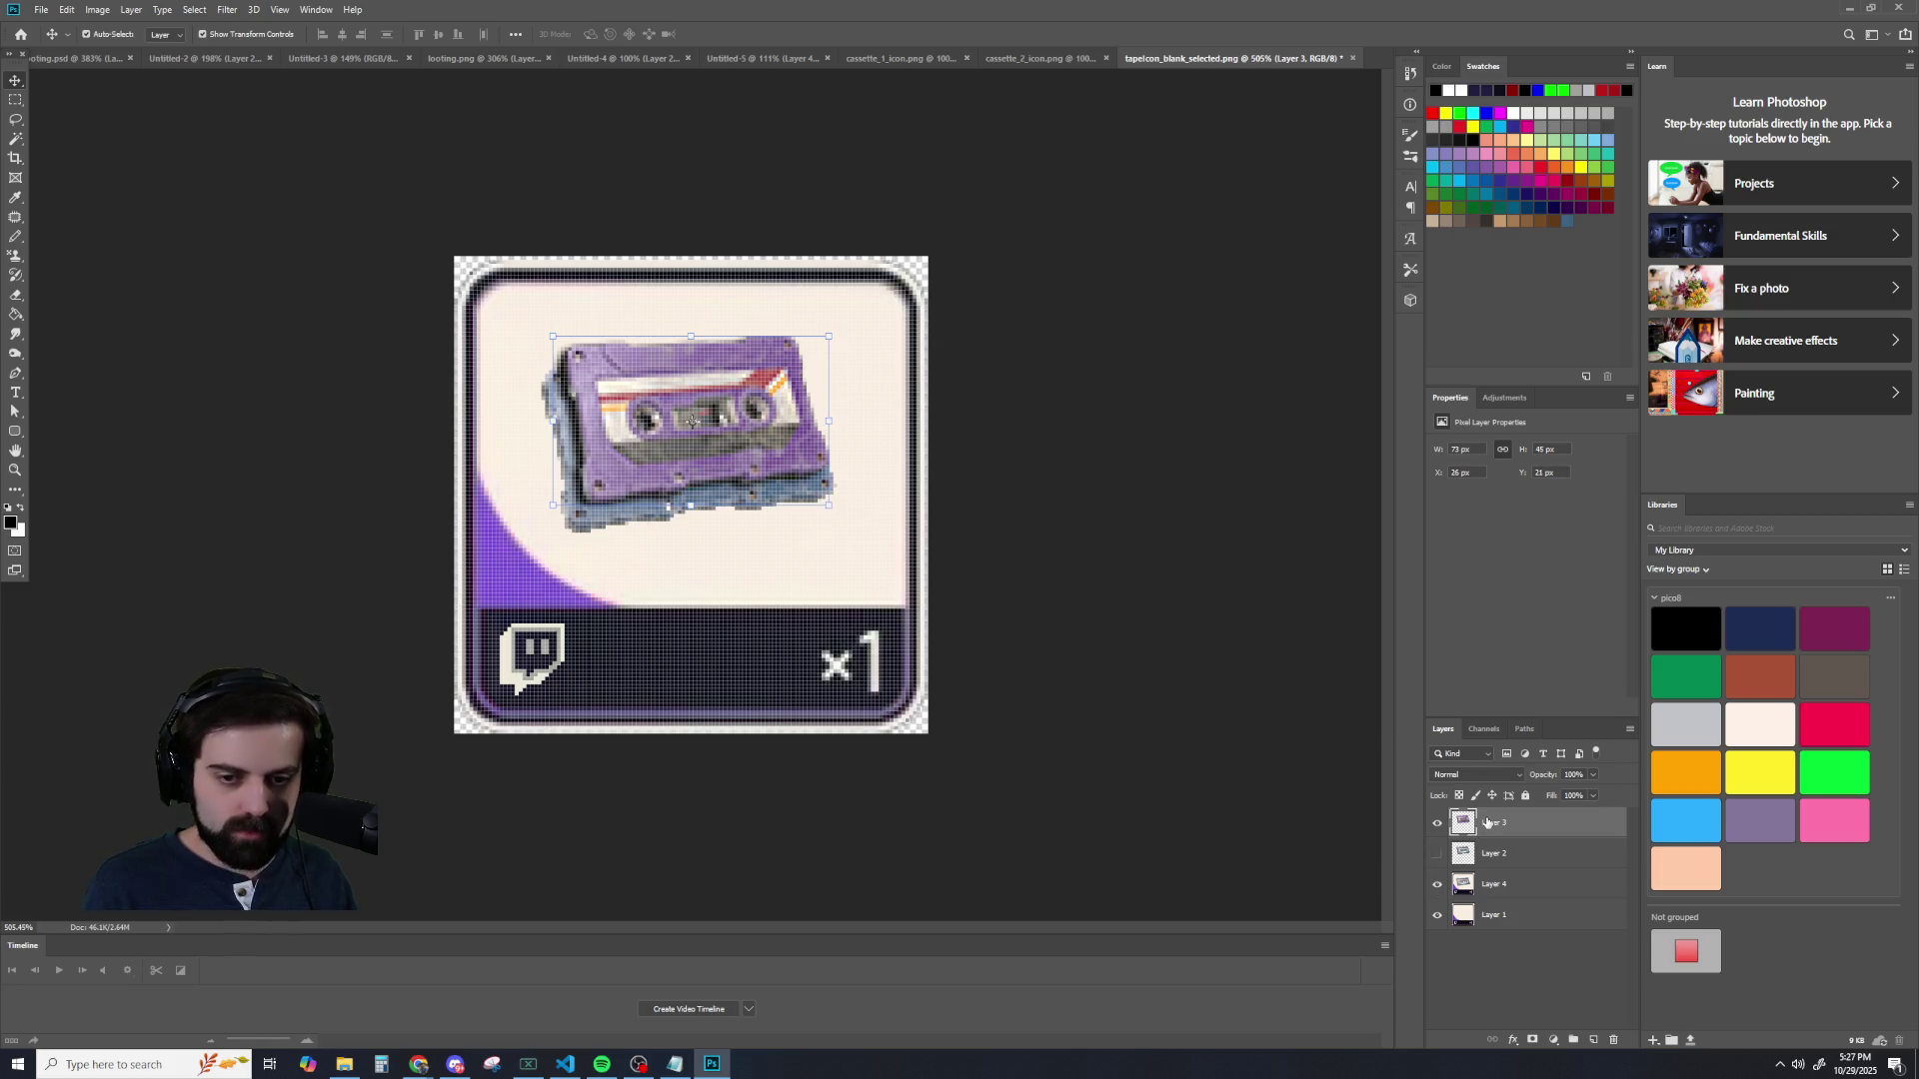
key("Down")
key("Down")
key("Down")
key("Down")
key("Down")
key("Down")
key("Left")
key("Left")
key("Left")
key("Right")
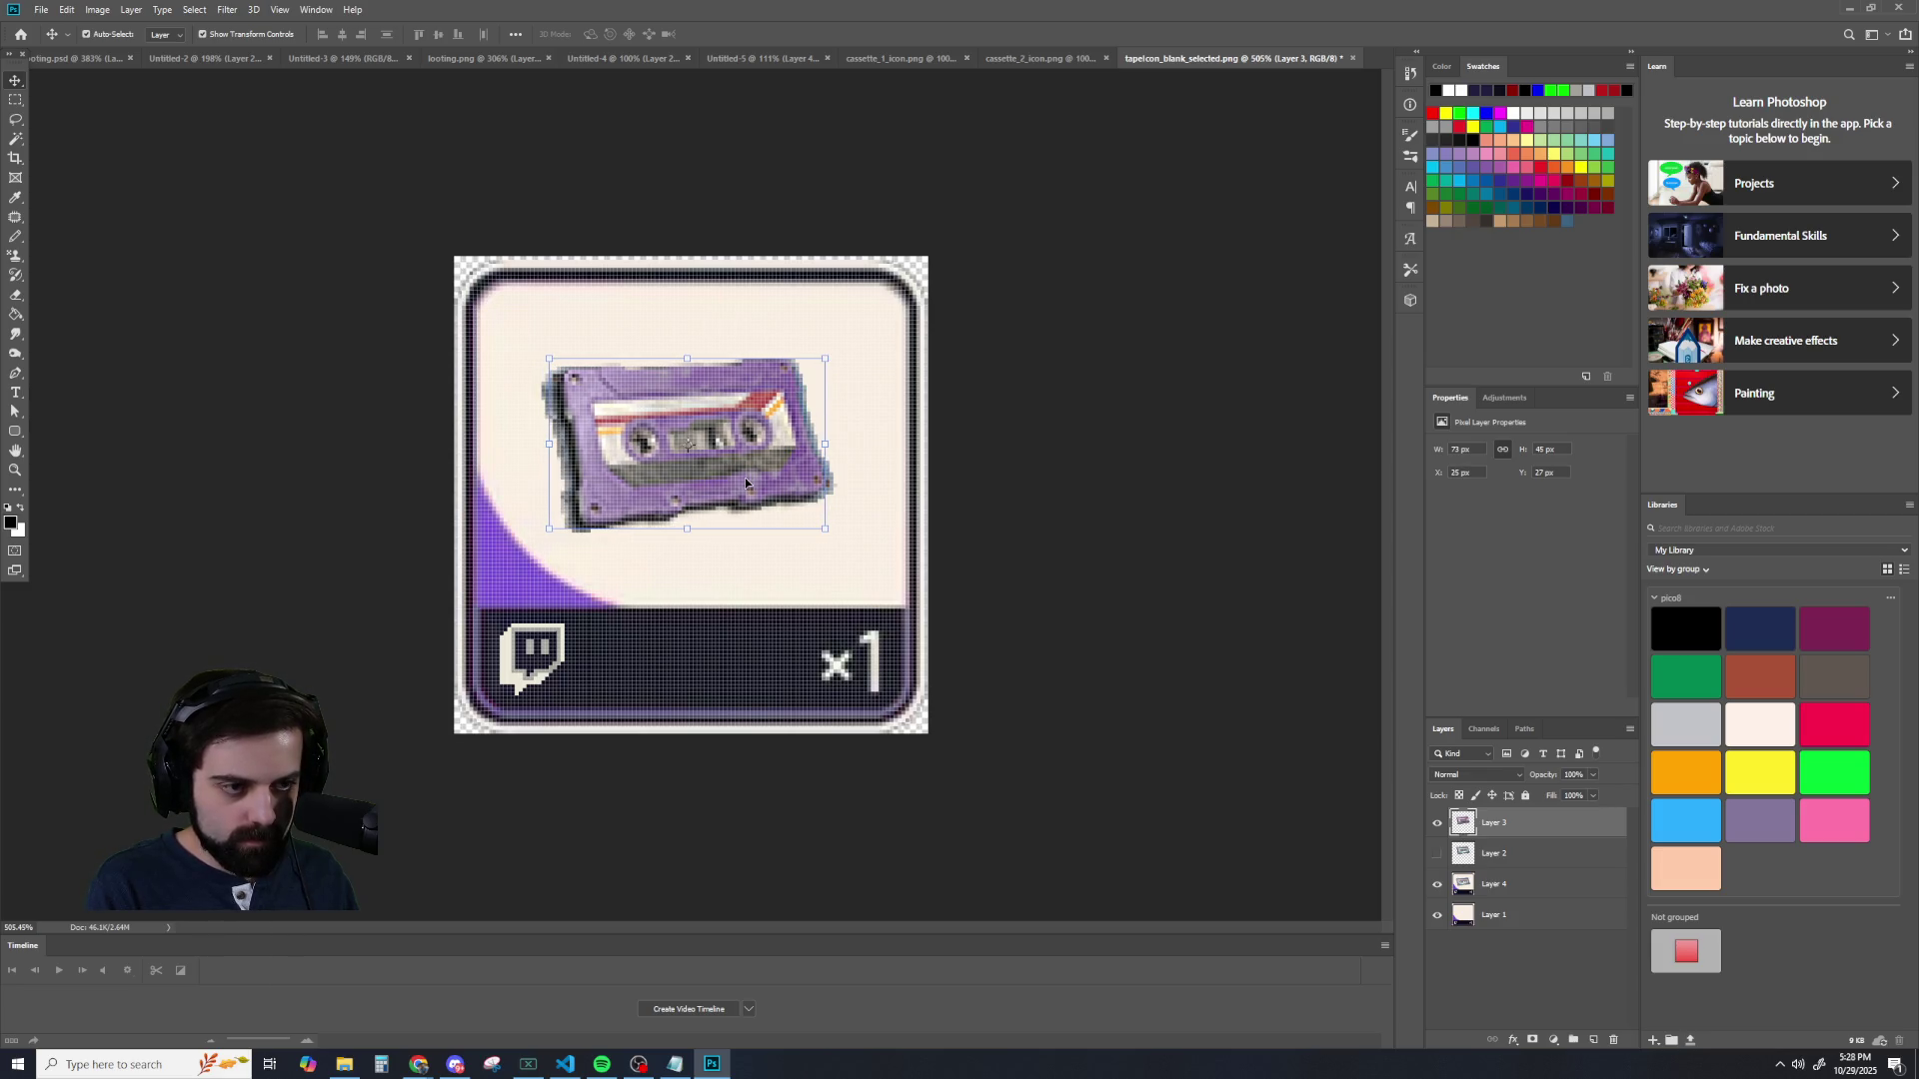
key("Down")
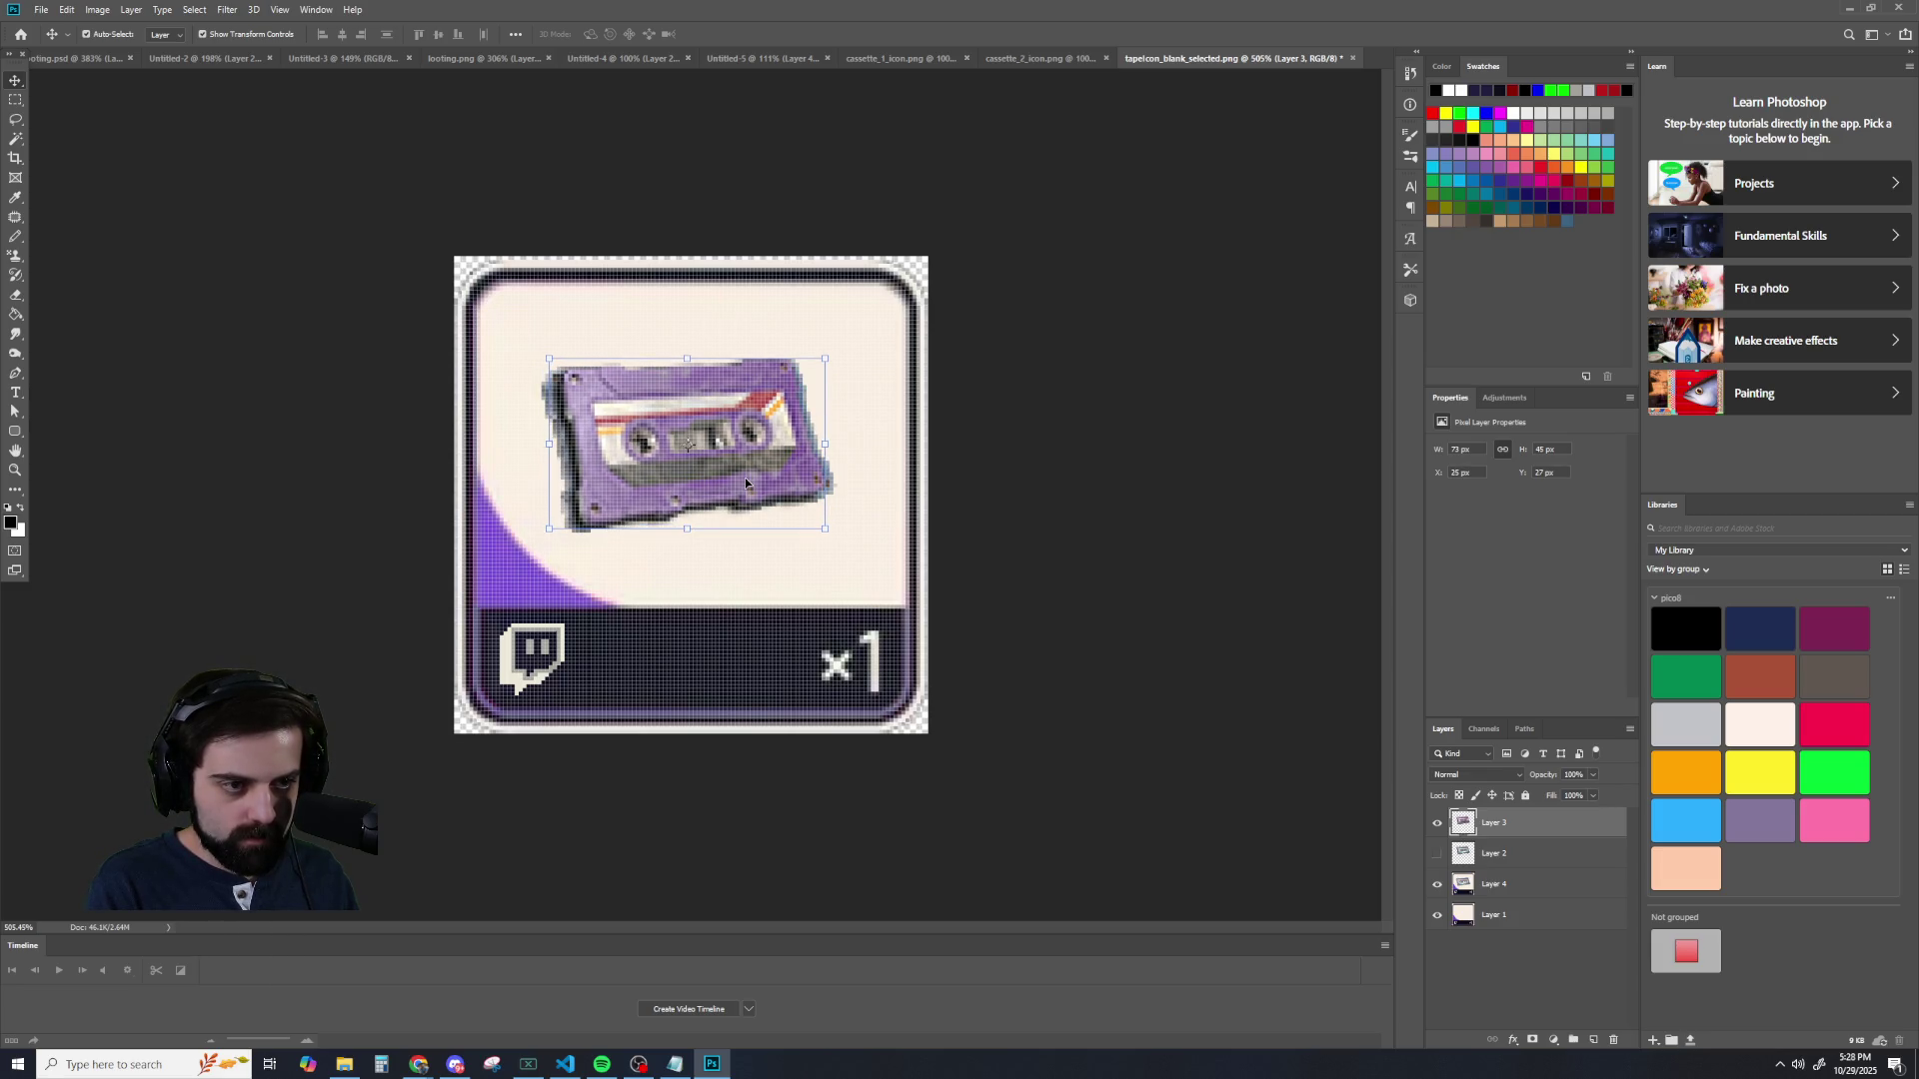
key("Up")
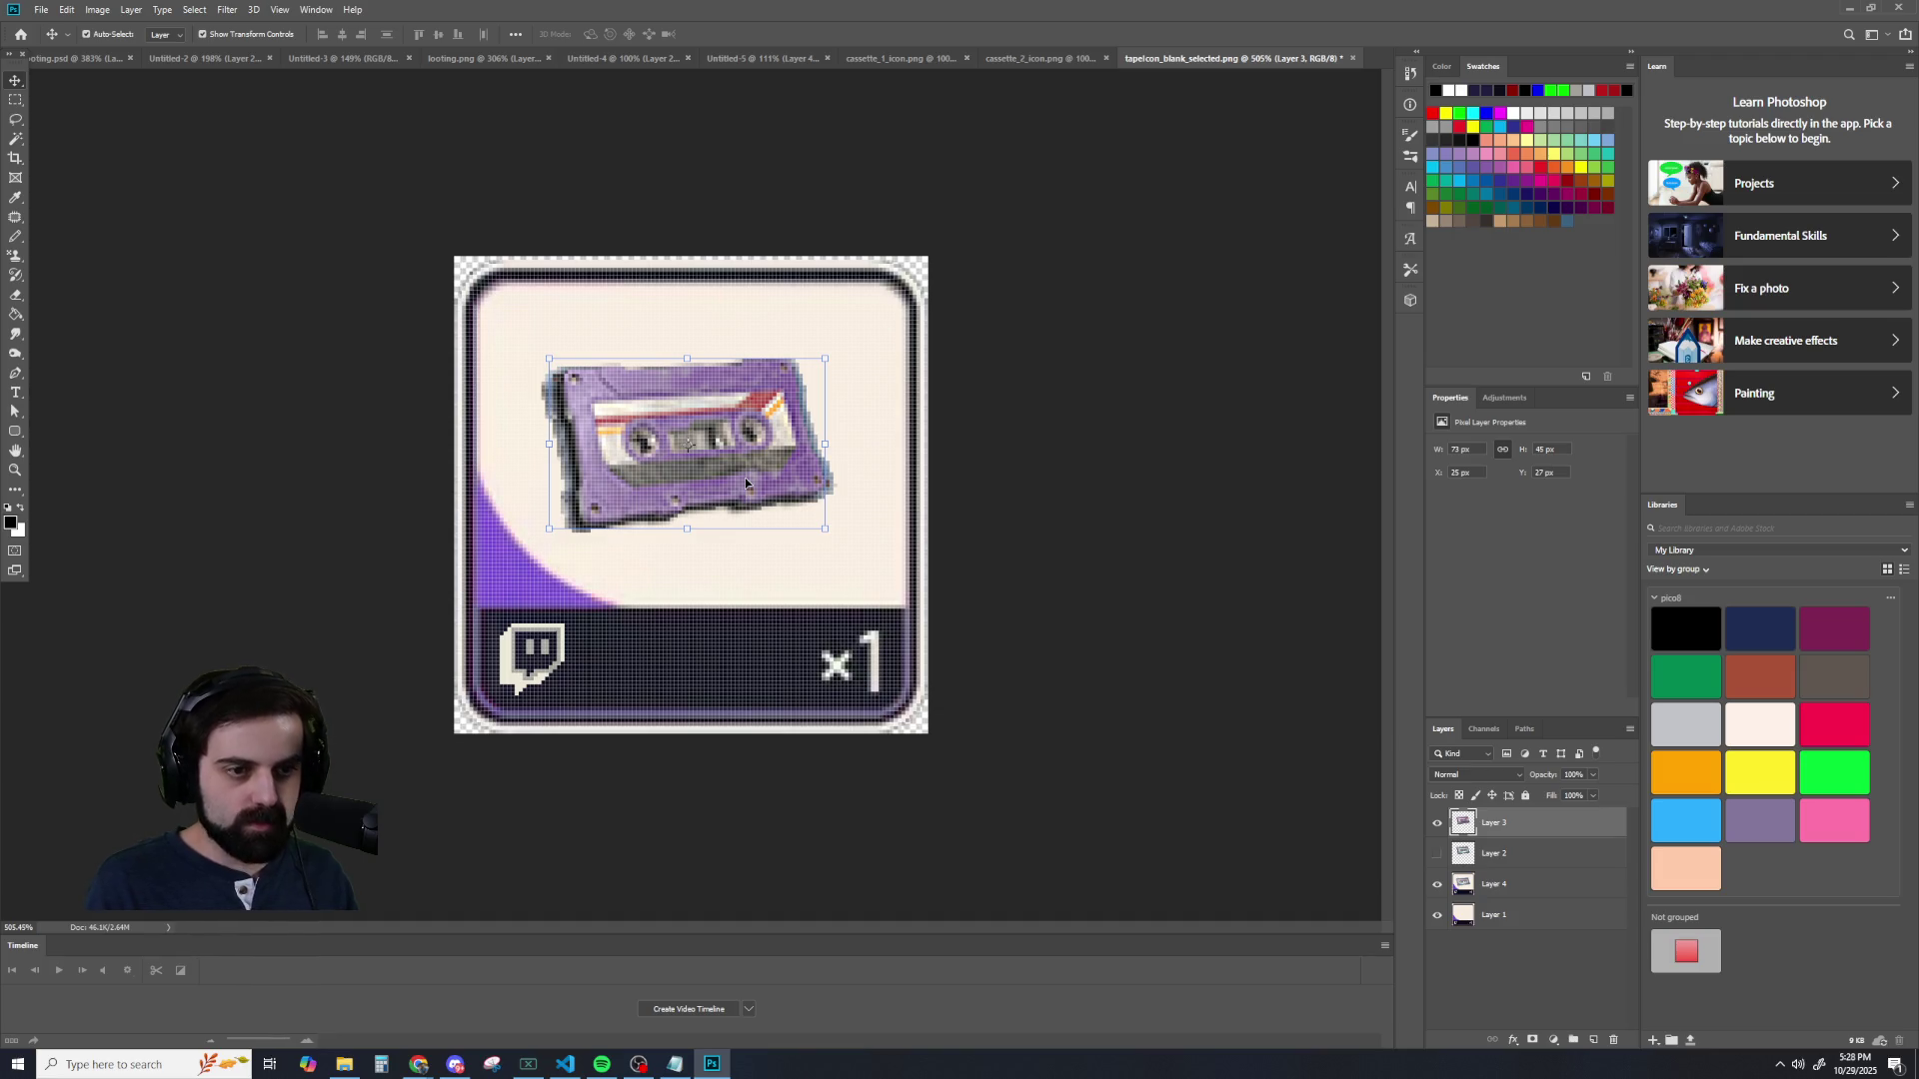
left_click(1437, 885)
scroll(1199, 740, "down", 3)
left_click(1164, 636)
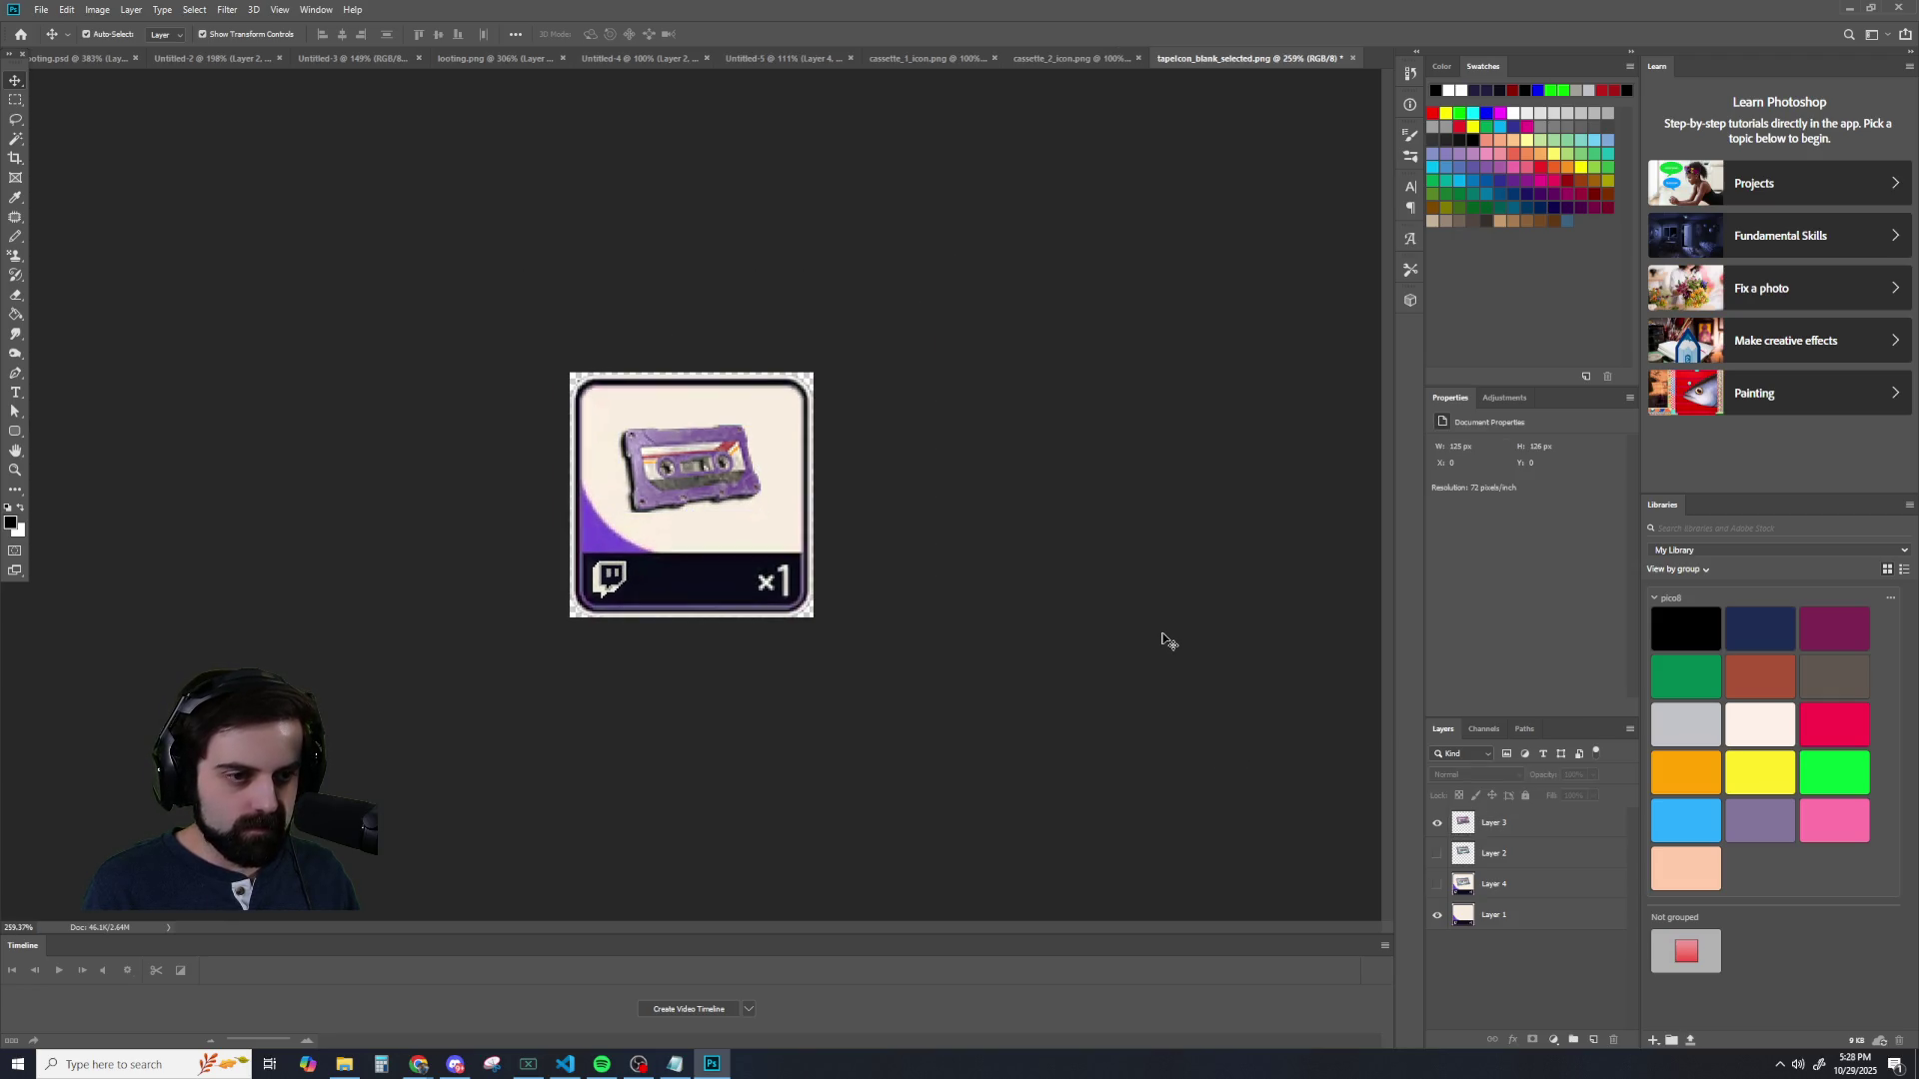
- Reduce the canvas height to 125 px with Canvas Size, accepting the clip
scroll(1149, 642, "up", 3)
scroll(1144, 643, "up", 1)
scroll(1169, 636, "down", 2)
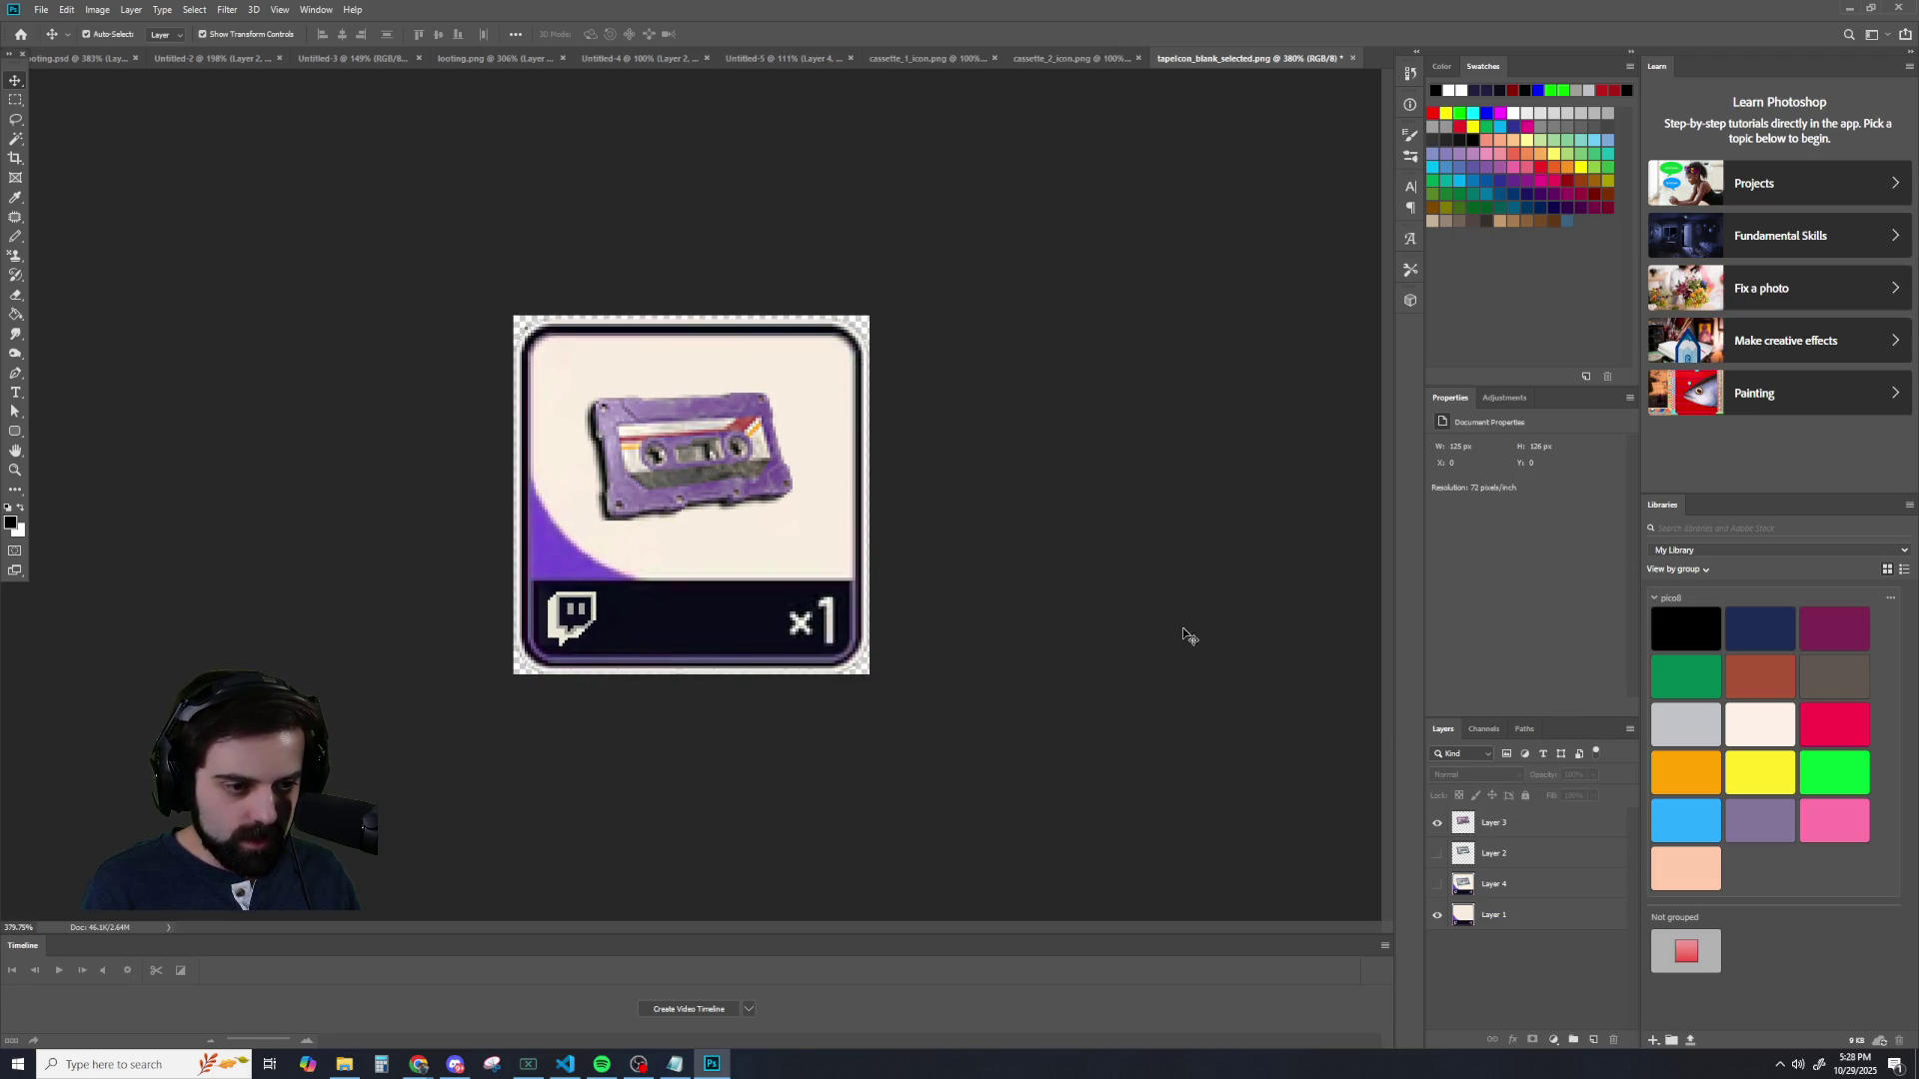
left_click(97, 9)
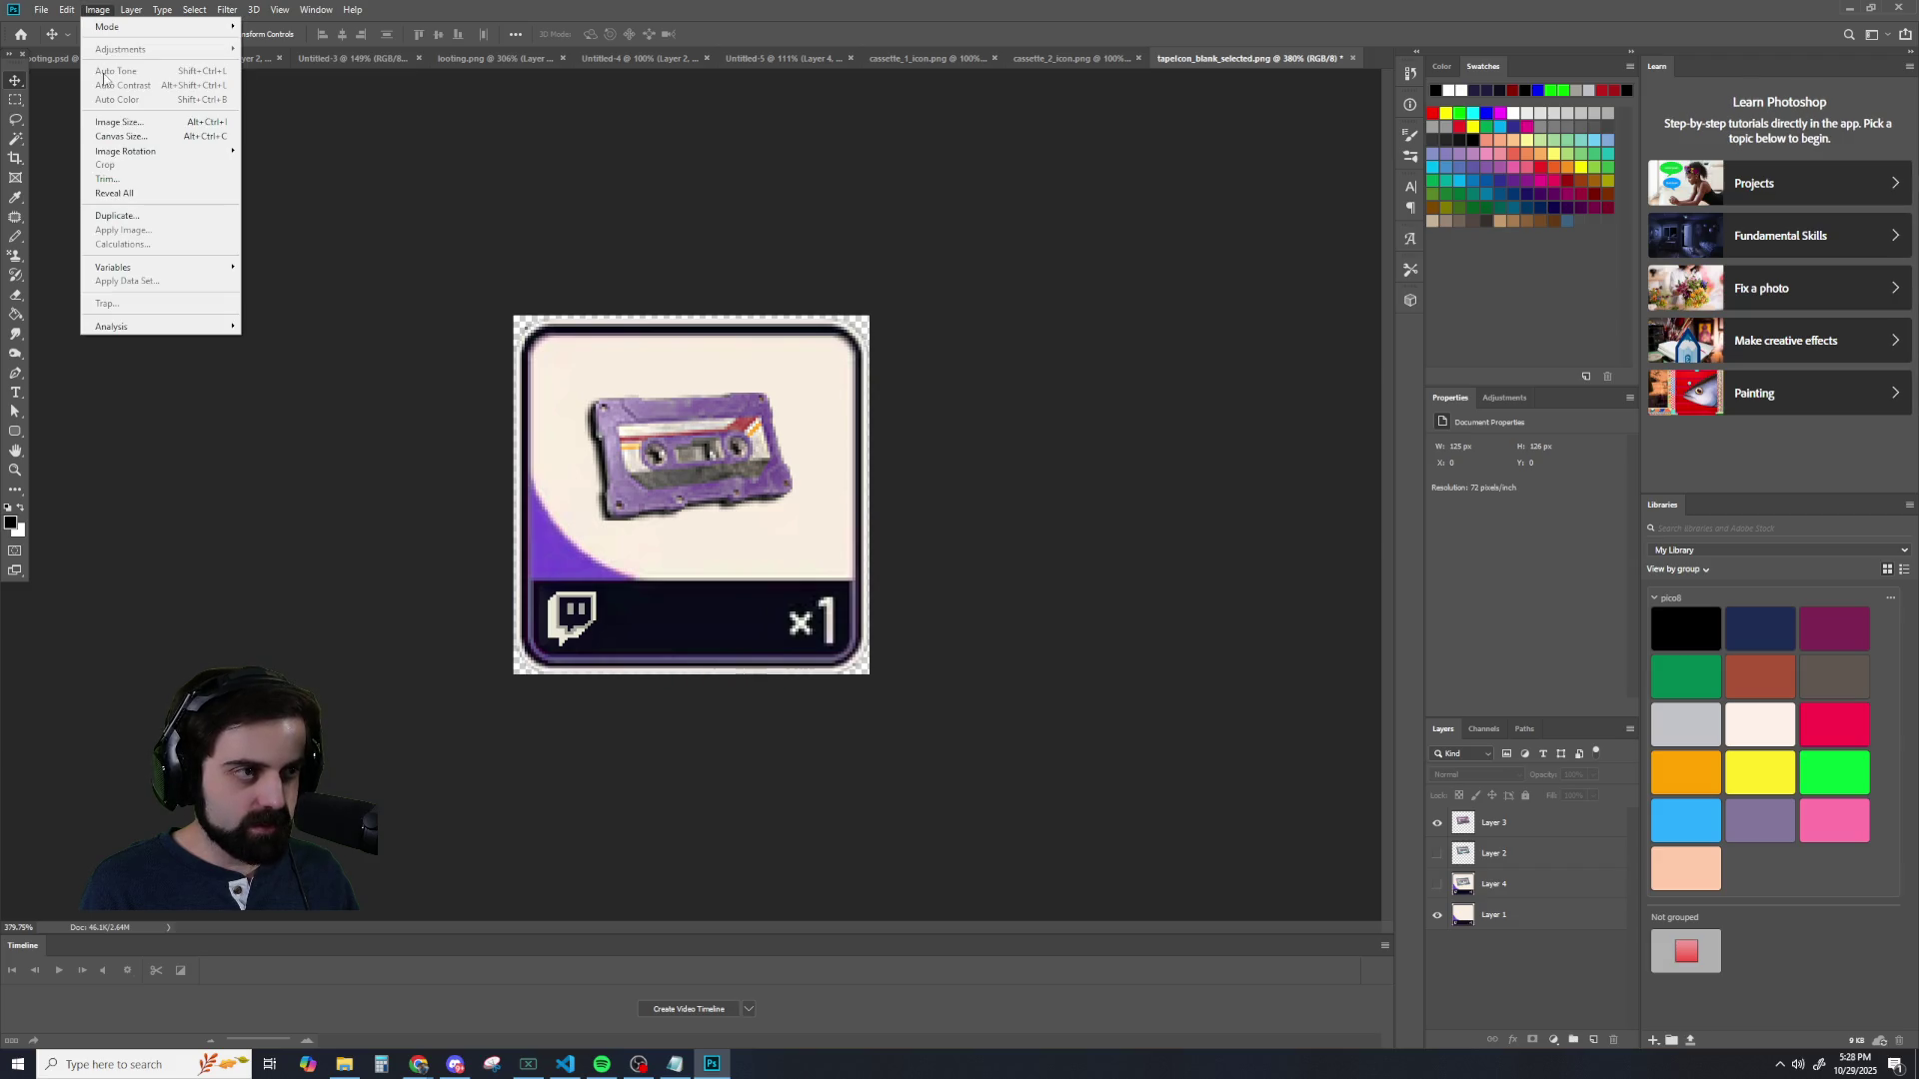
left_click(102, 139)
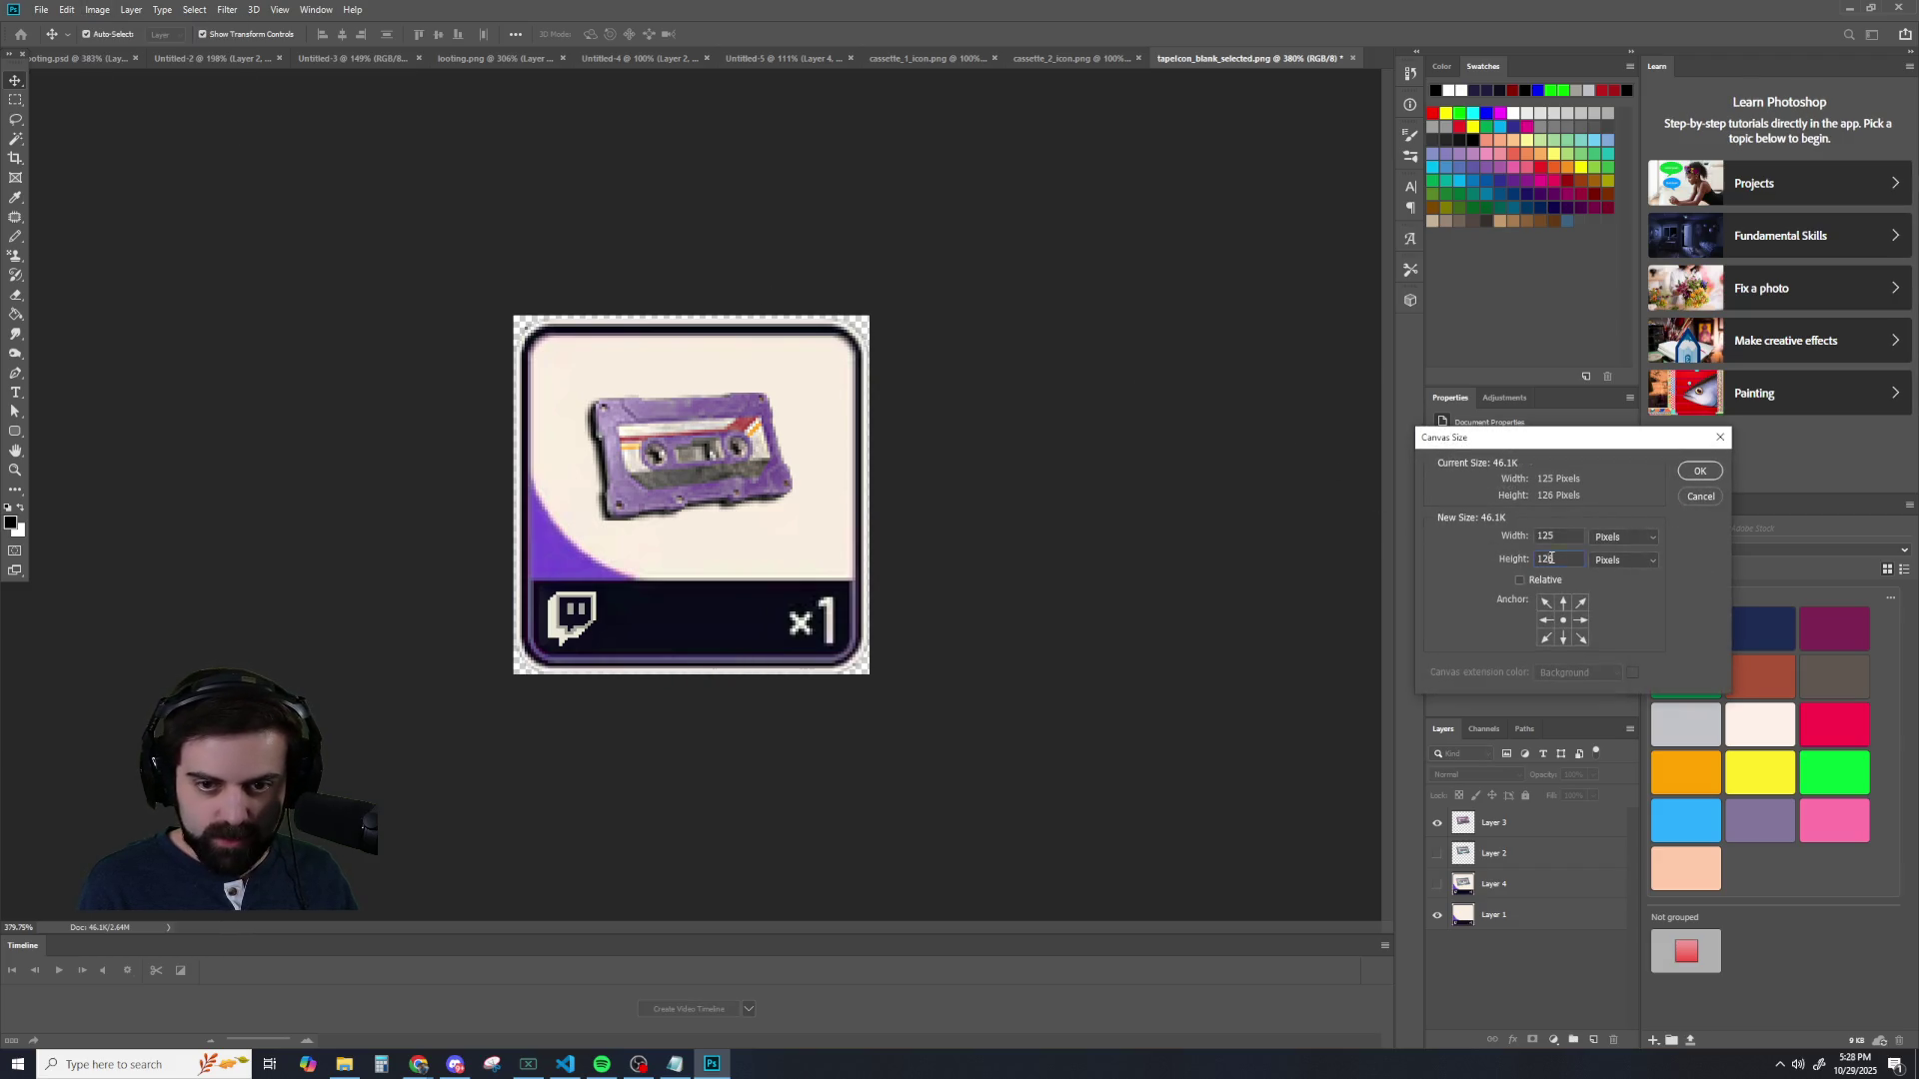
key("BackSpace")
type("5")
key("Return")
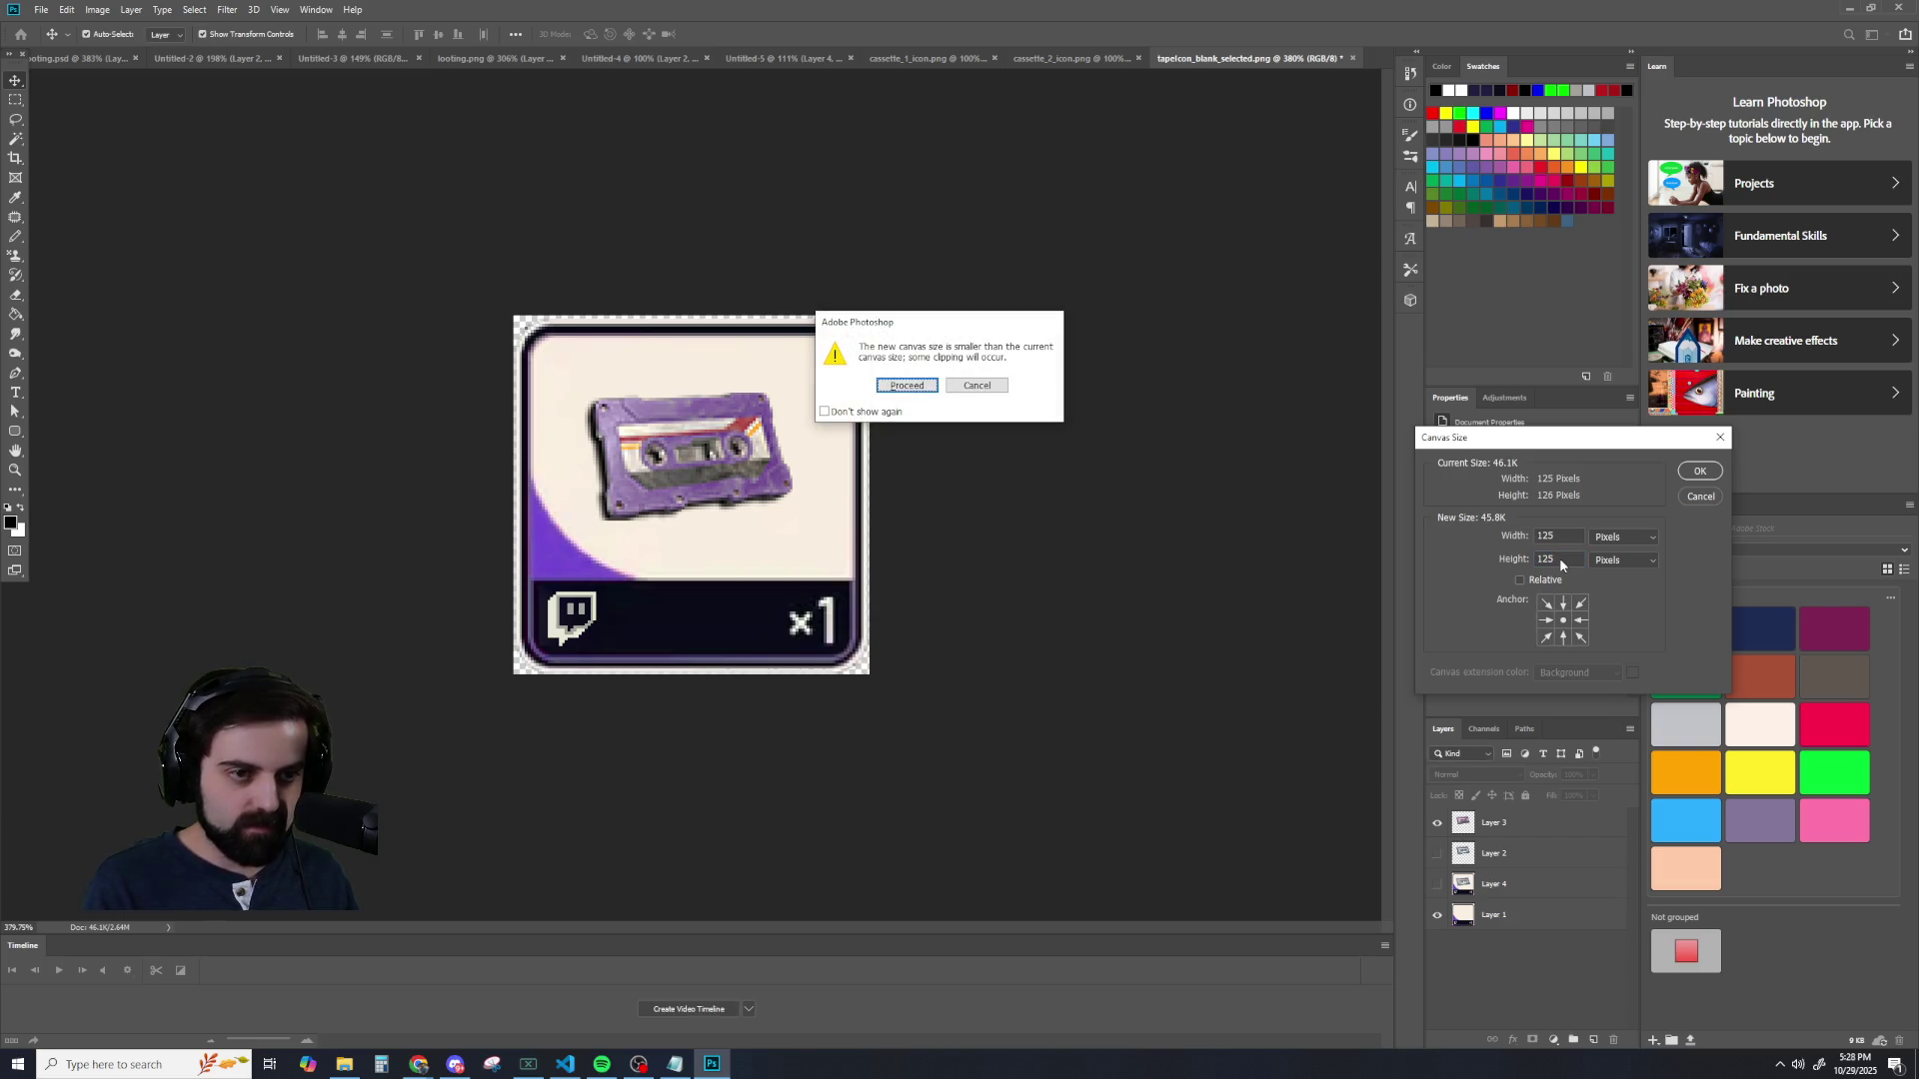
left_click(908, 386)
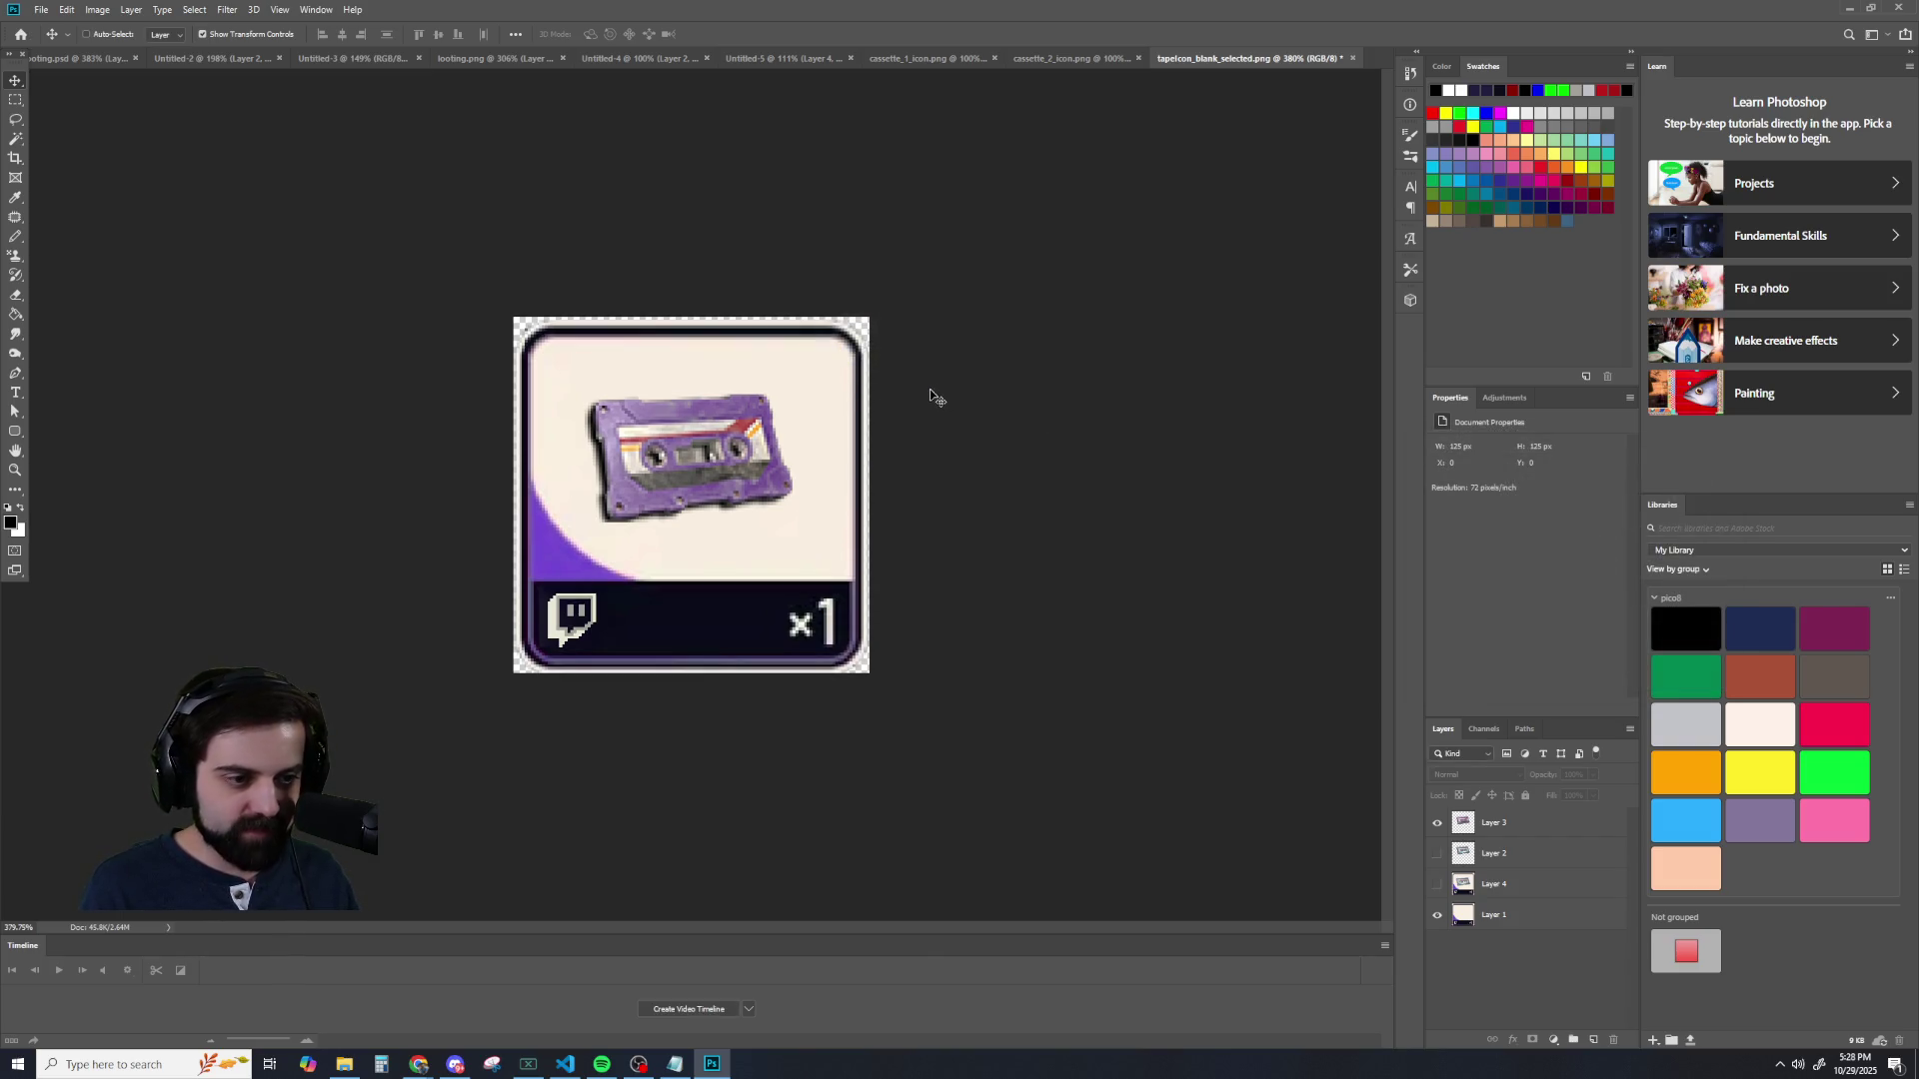
- Shift Layers 1 and 3 up one pixel
left_click(1487, 832)
left_click(1497, 911)
left_click(1489, 830, "shift")
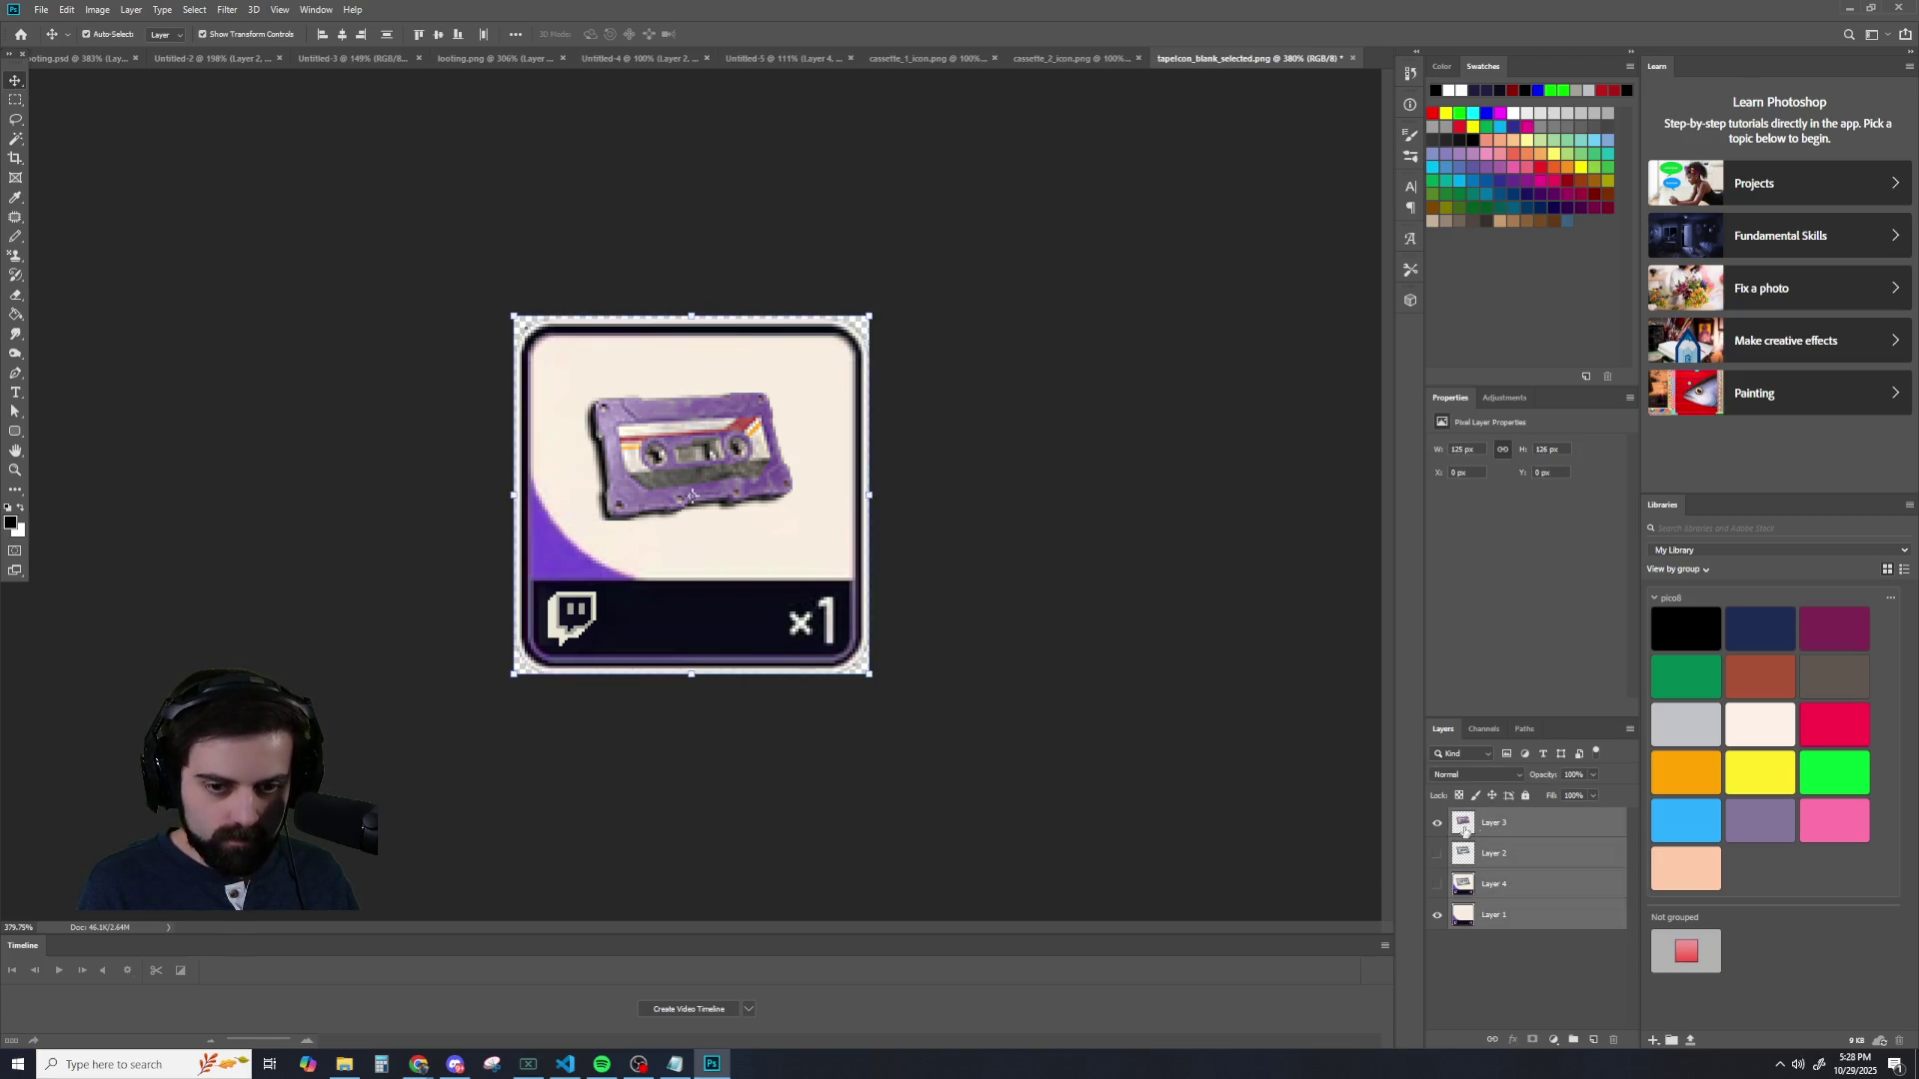
left_click(1496, 920)
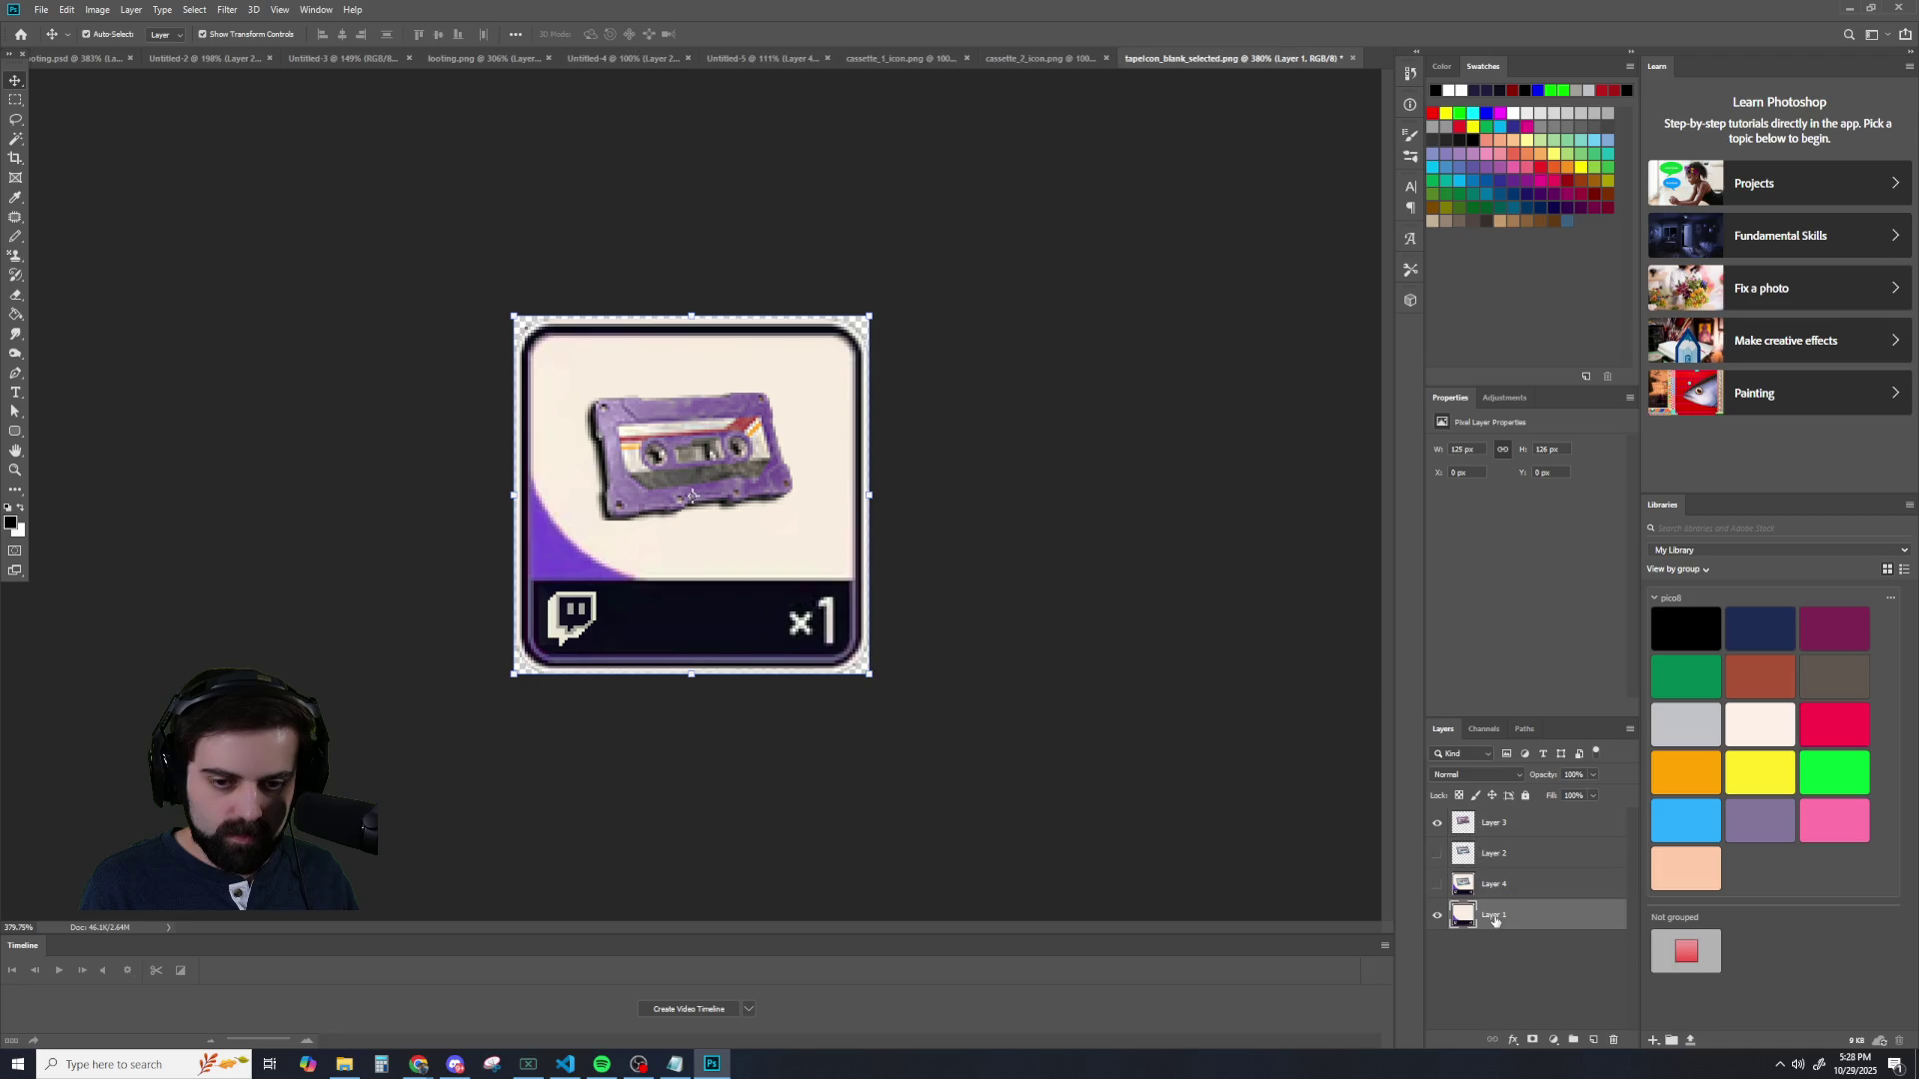
left_click(1494, 828, "ctrl")
key("Up")
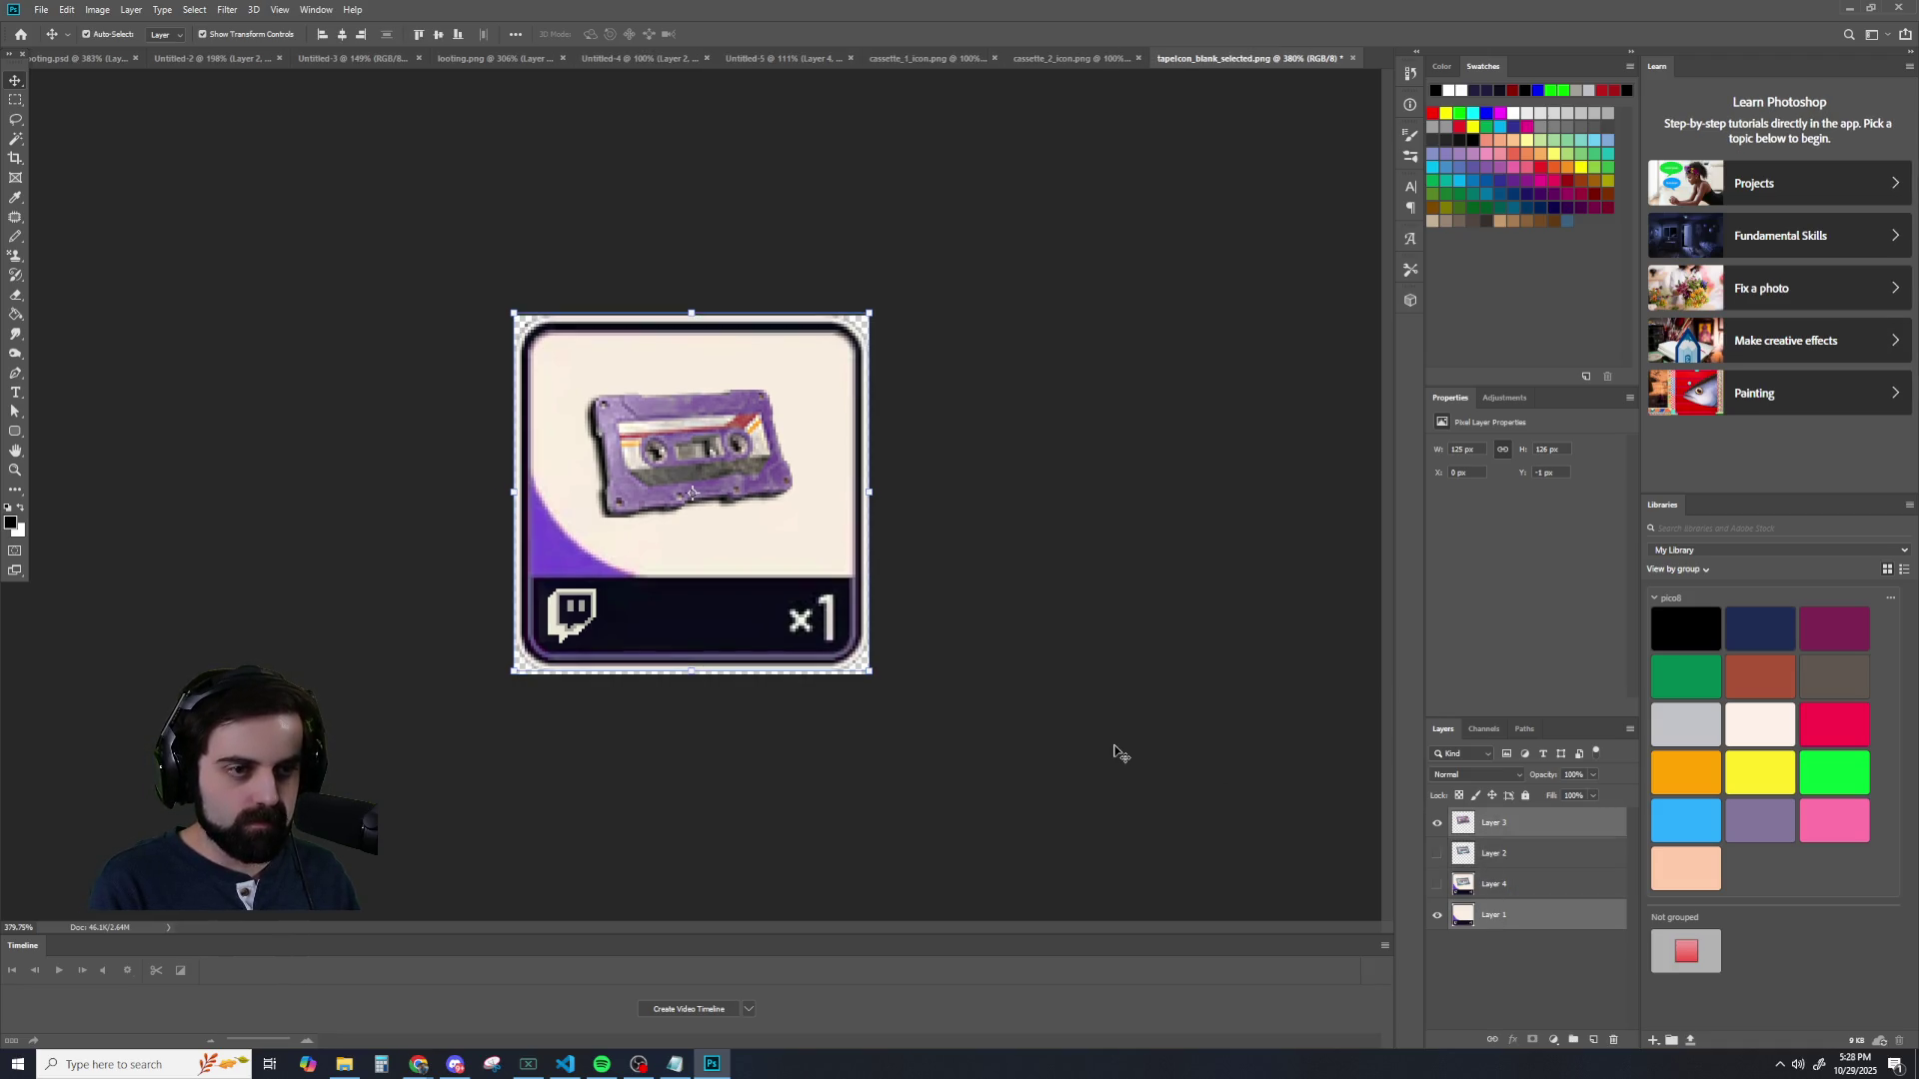
- Apply Canvas Size again at 125 px to crop the canvas to 125 × 125
left_click(97, 10)
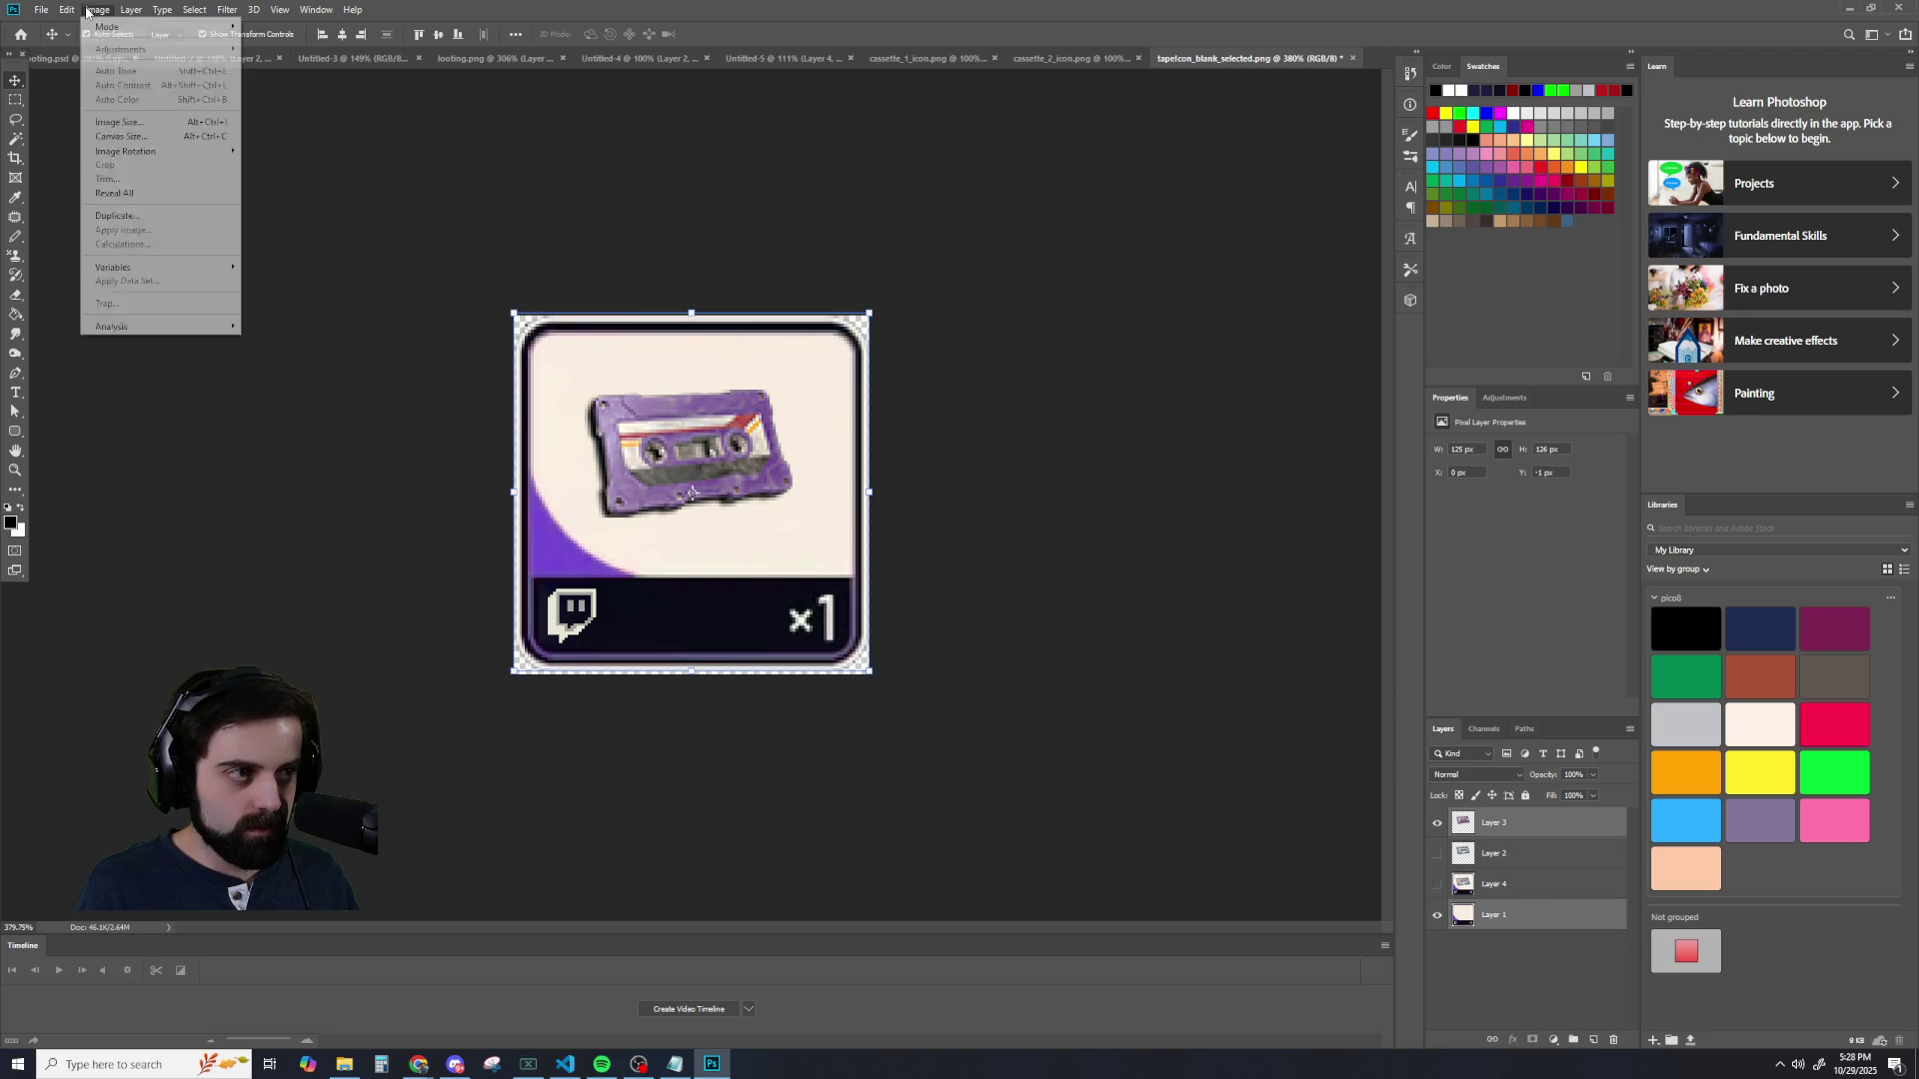
left_click(121, 136)
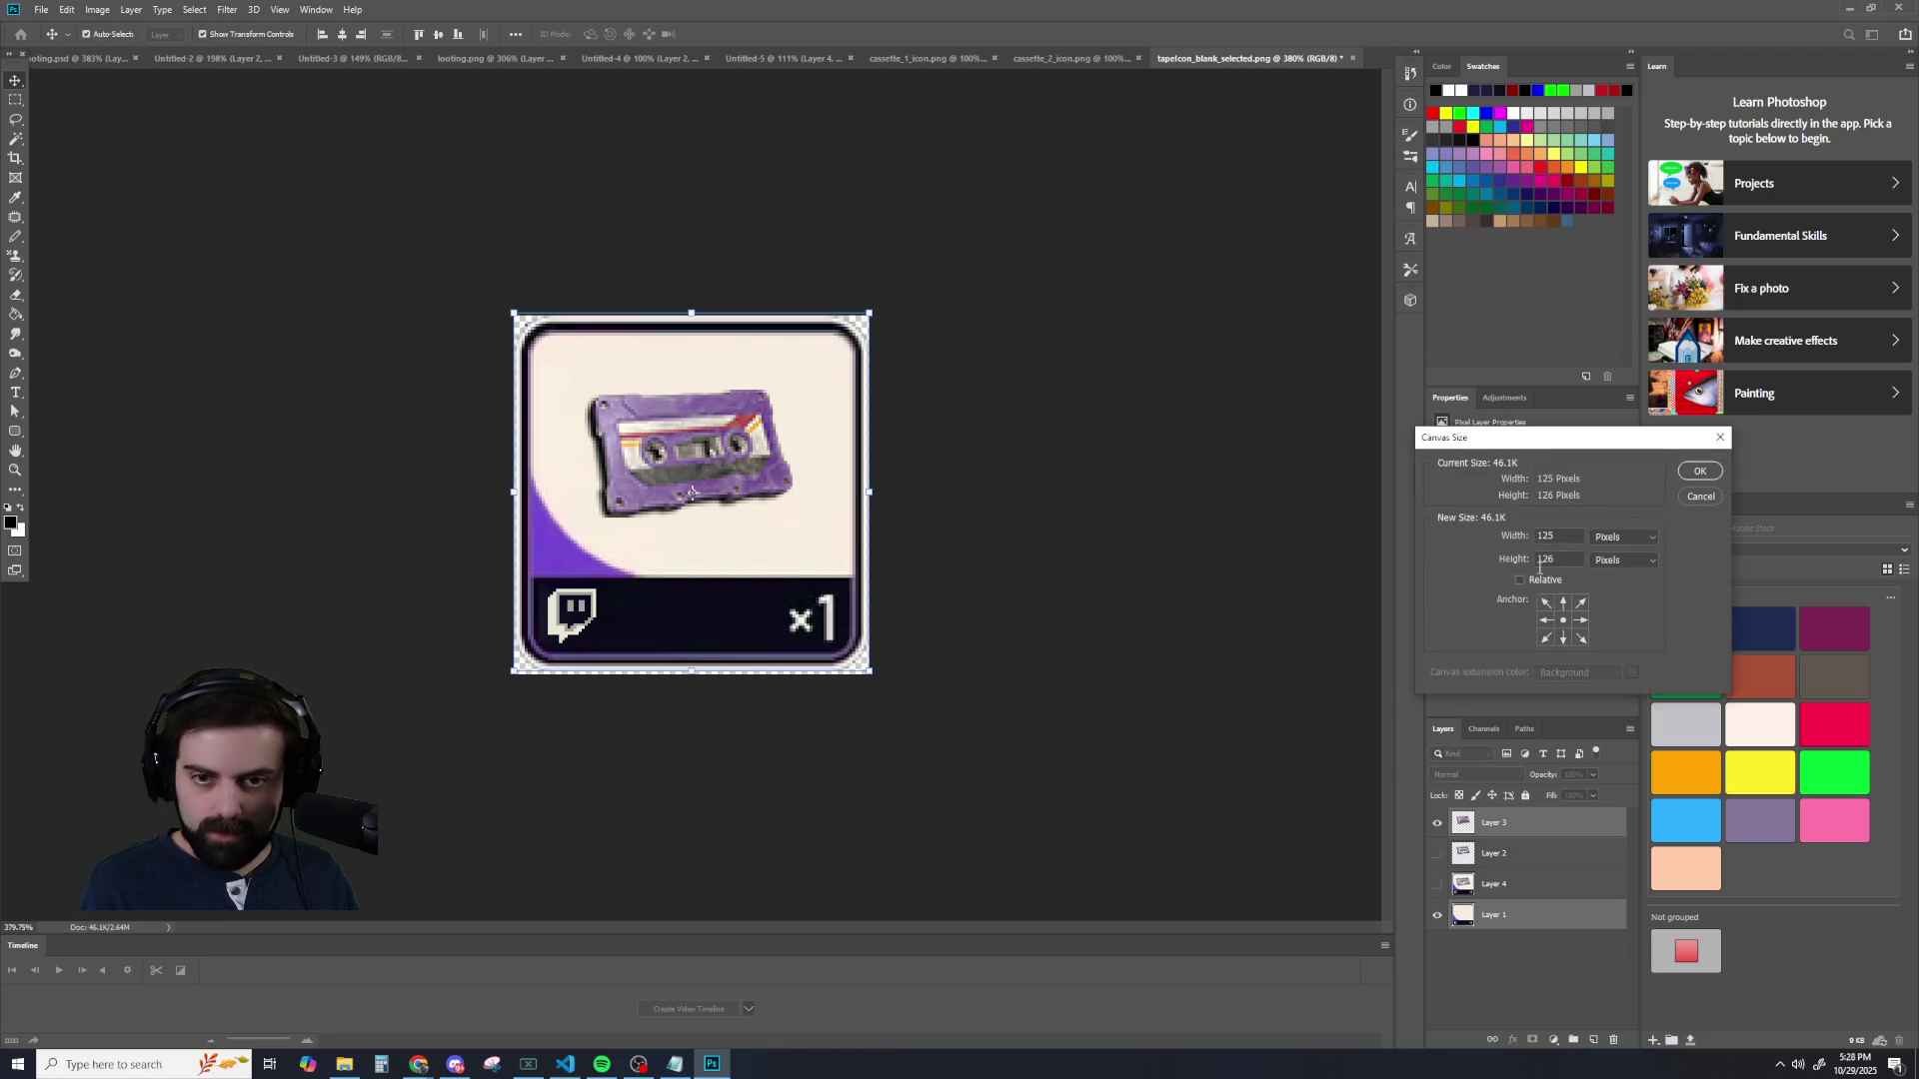
type("125")
key("Return")
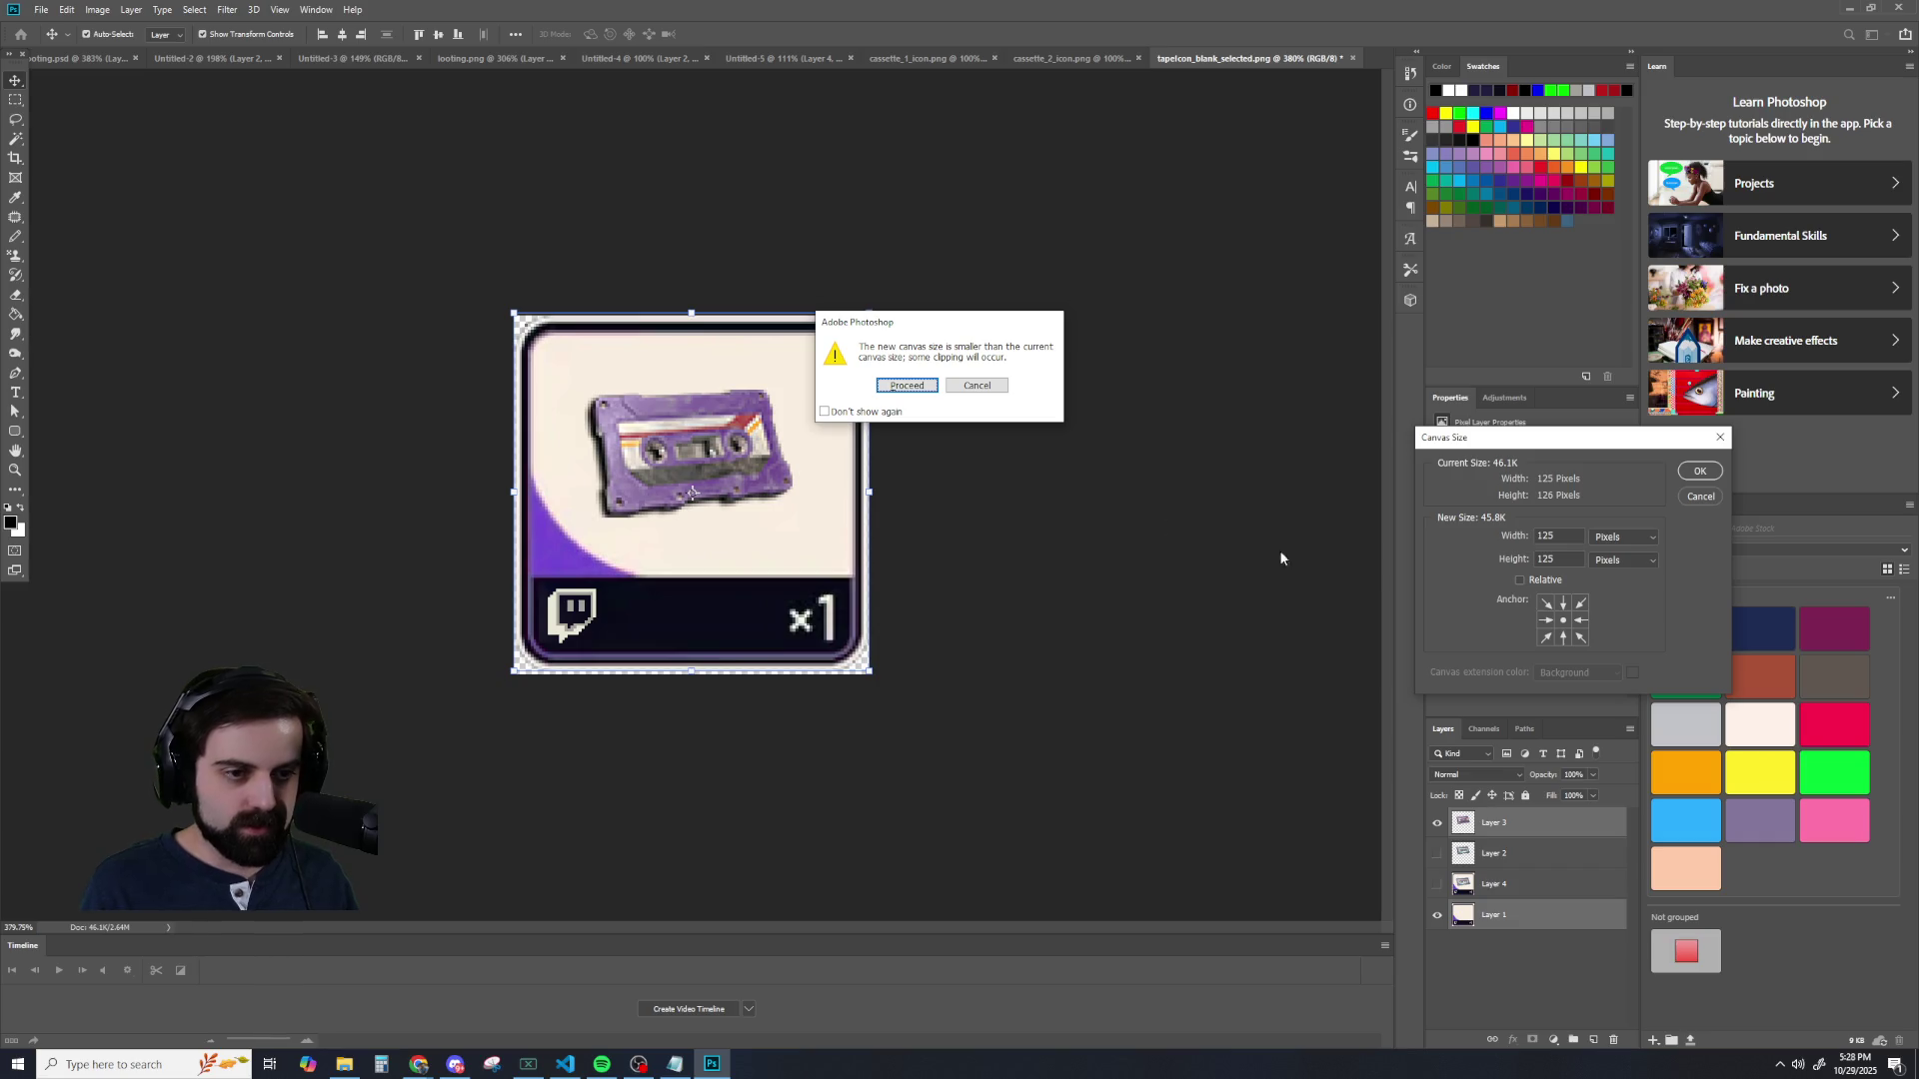
left_click(918, 390)
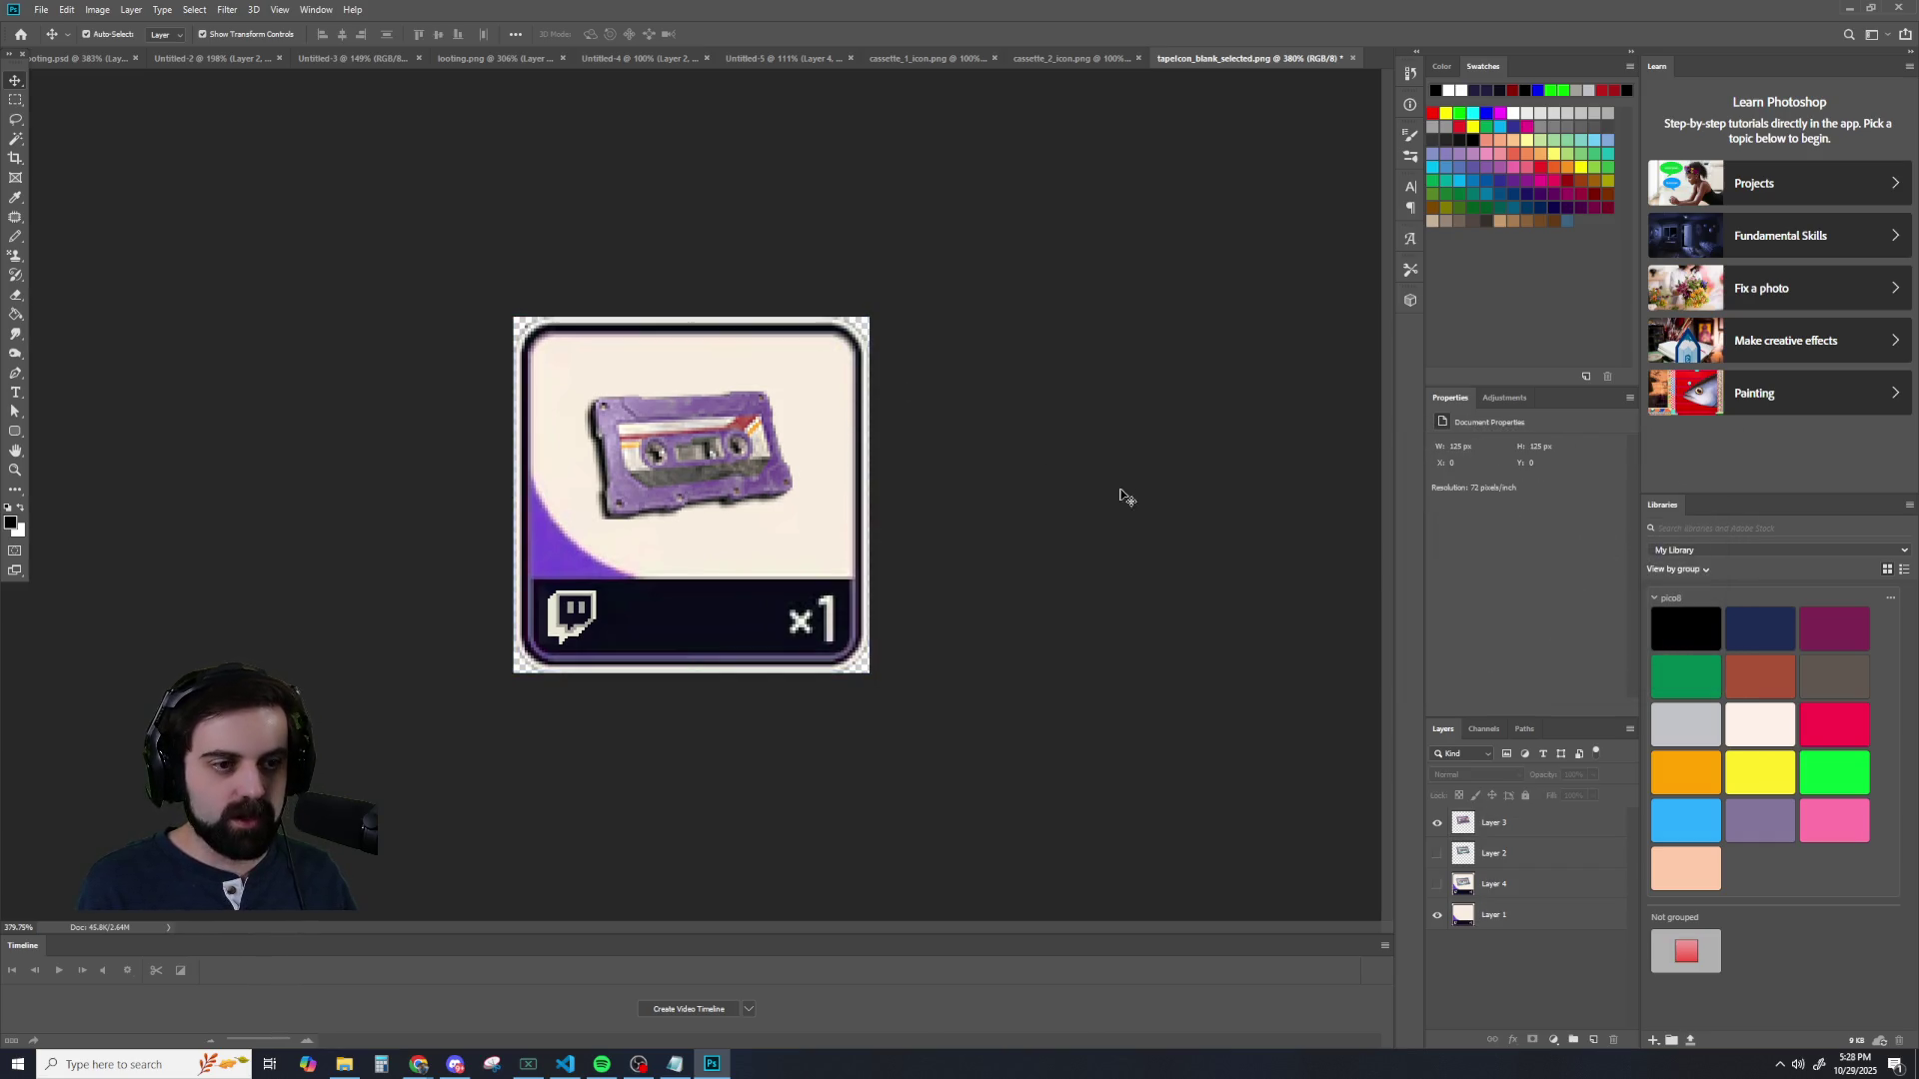
scroll(1145, 510, "down", 5)
scroll(1147, 514, "up", 3)
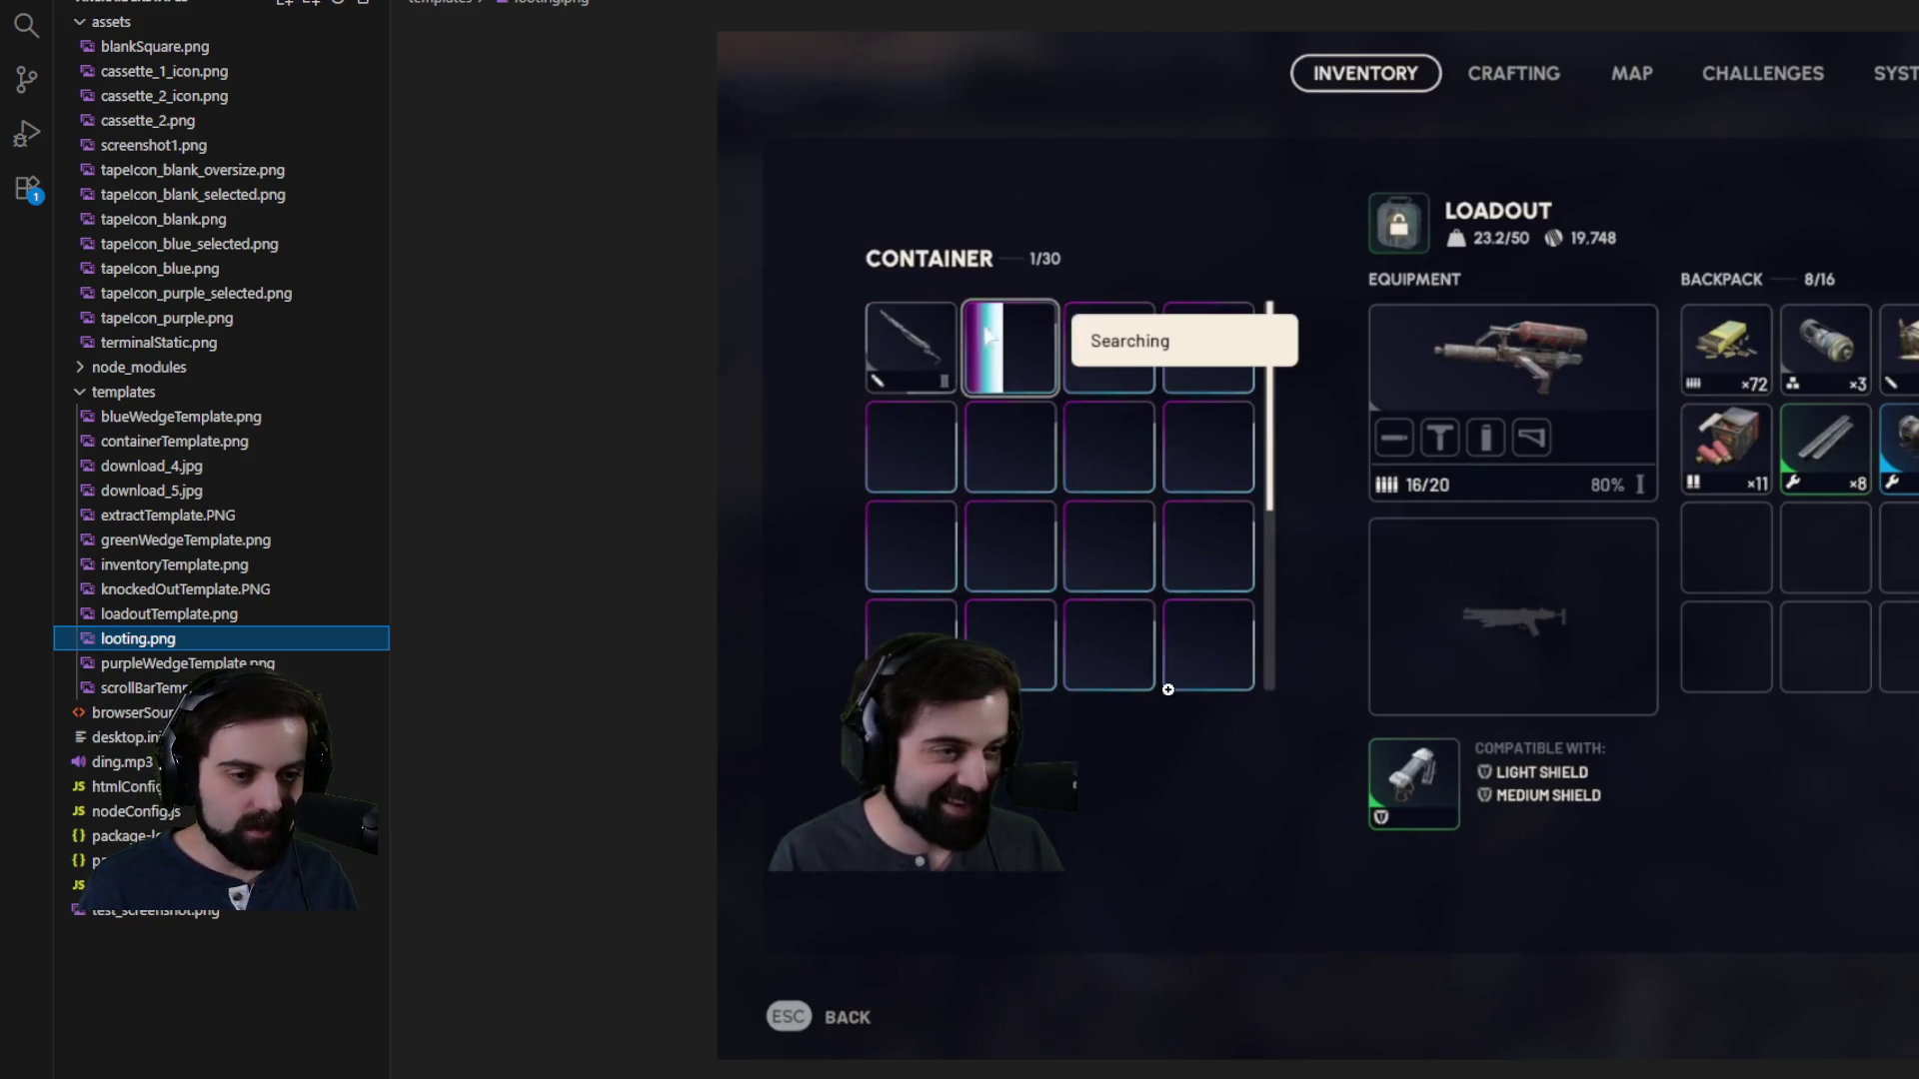
- Zoom into the looting.png template screenshot preview
left_click(601, 572)
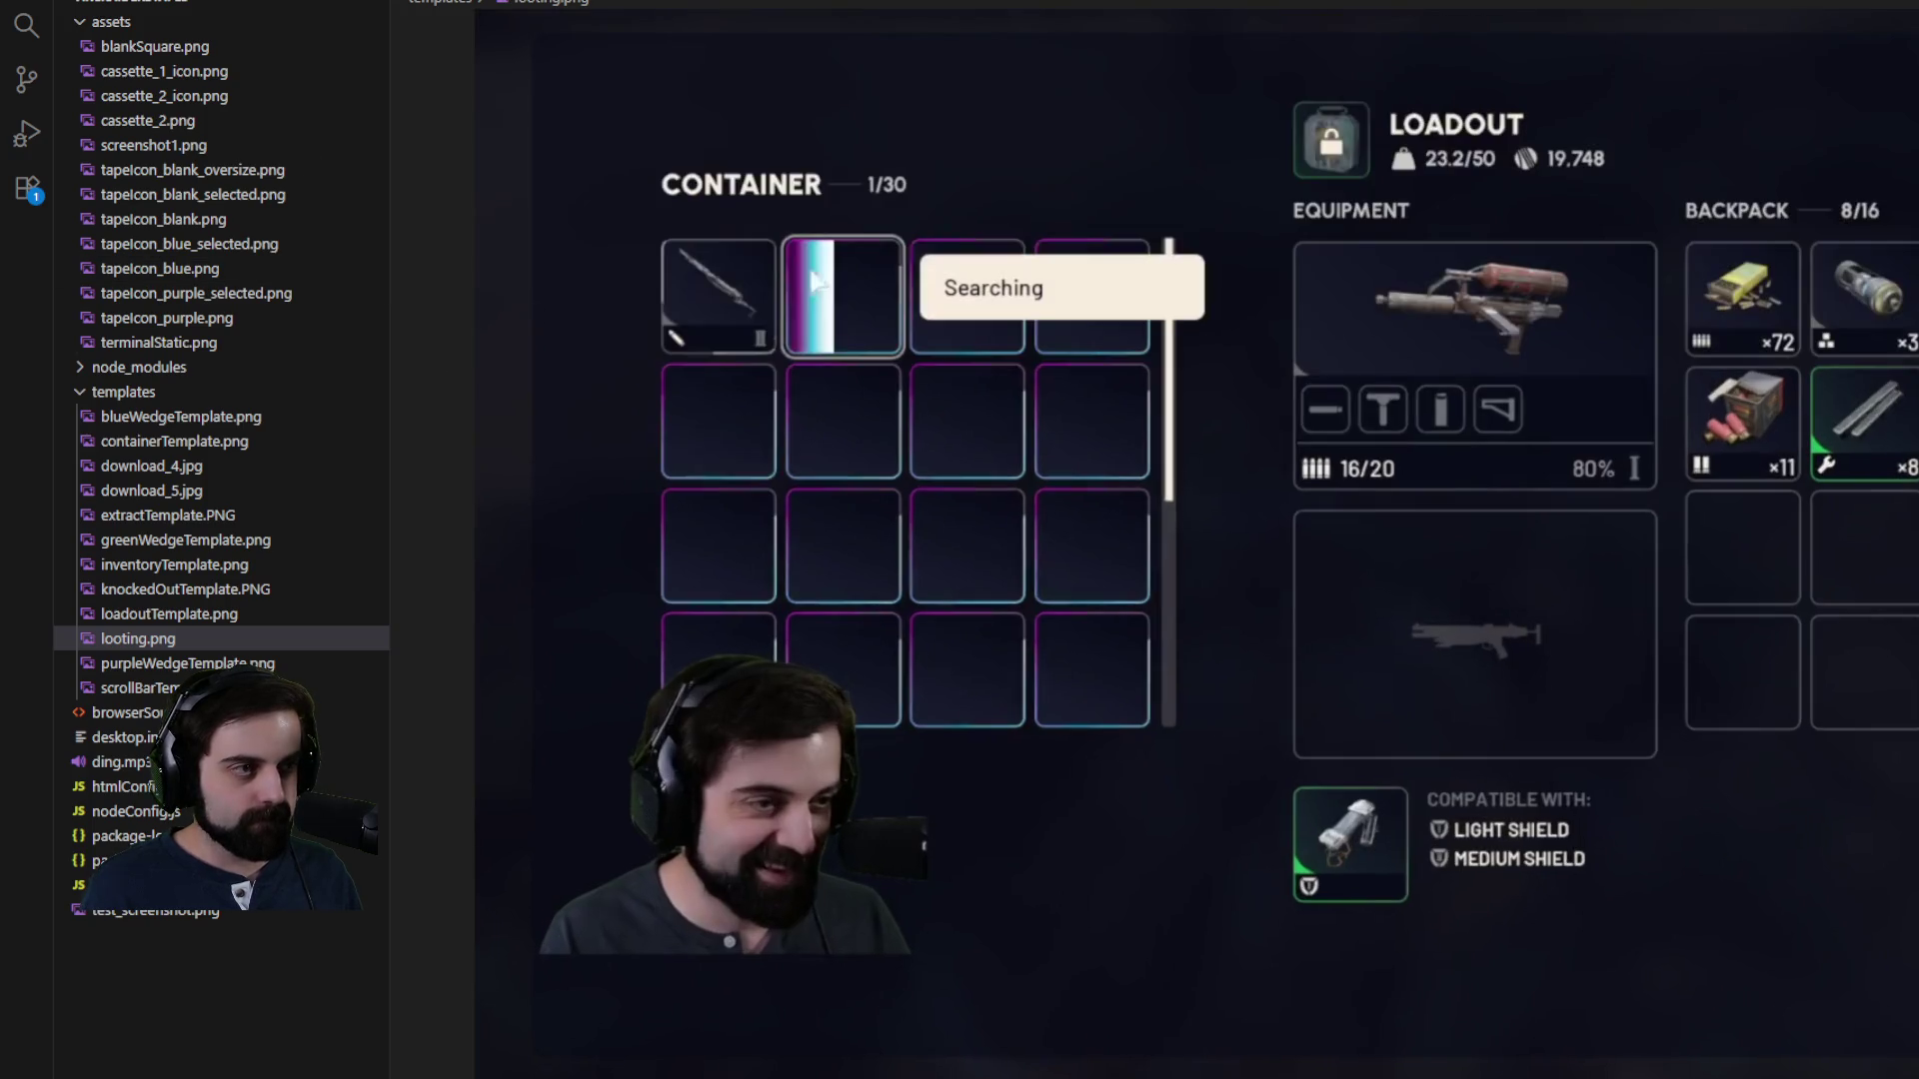
- Zoom looting.png back out and scroll through browserSource.html's cassette containers and drag script
scroll(866, 309, "down", 2)
left_click(916, 351, "alt")
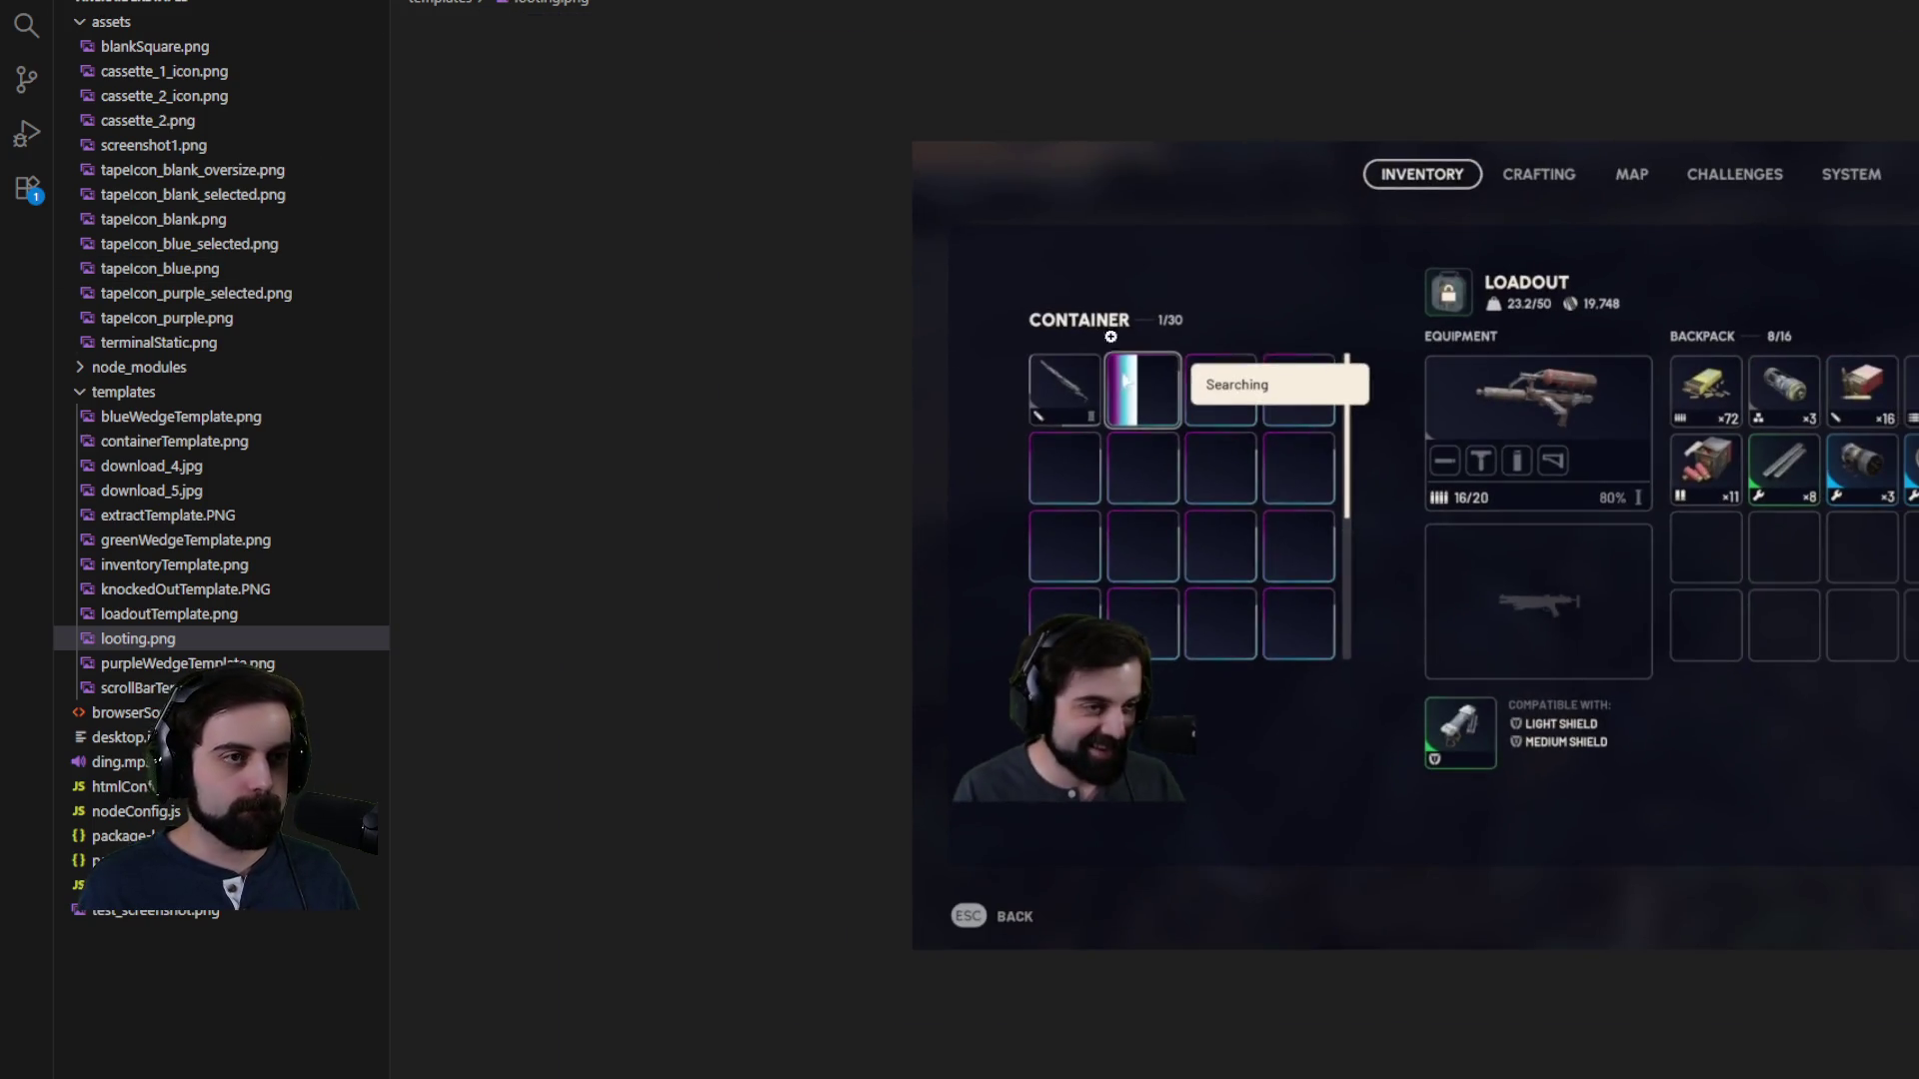
key("ctrl+Tab")
scroll(1070, 420, "down", 5)
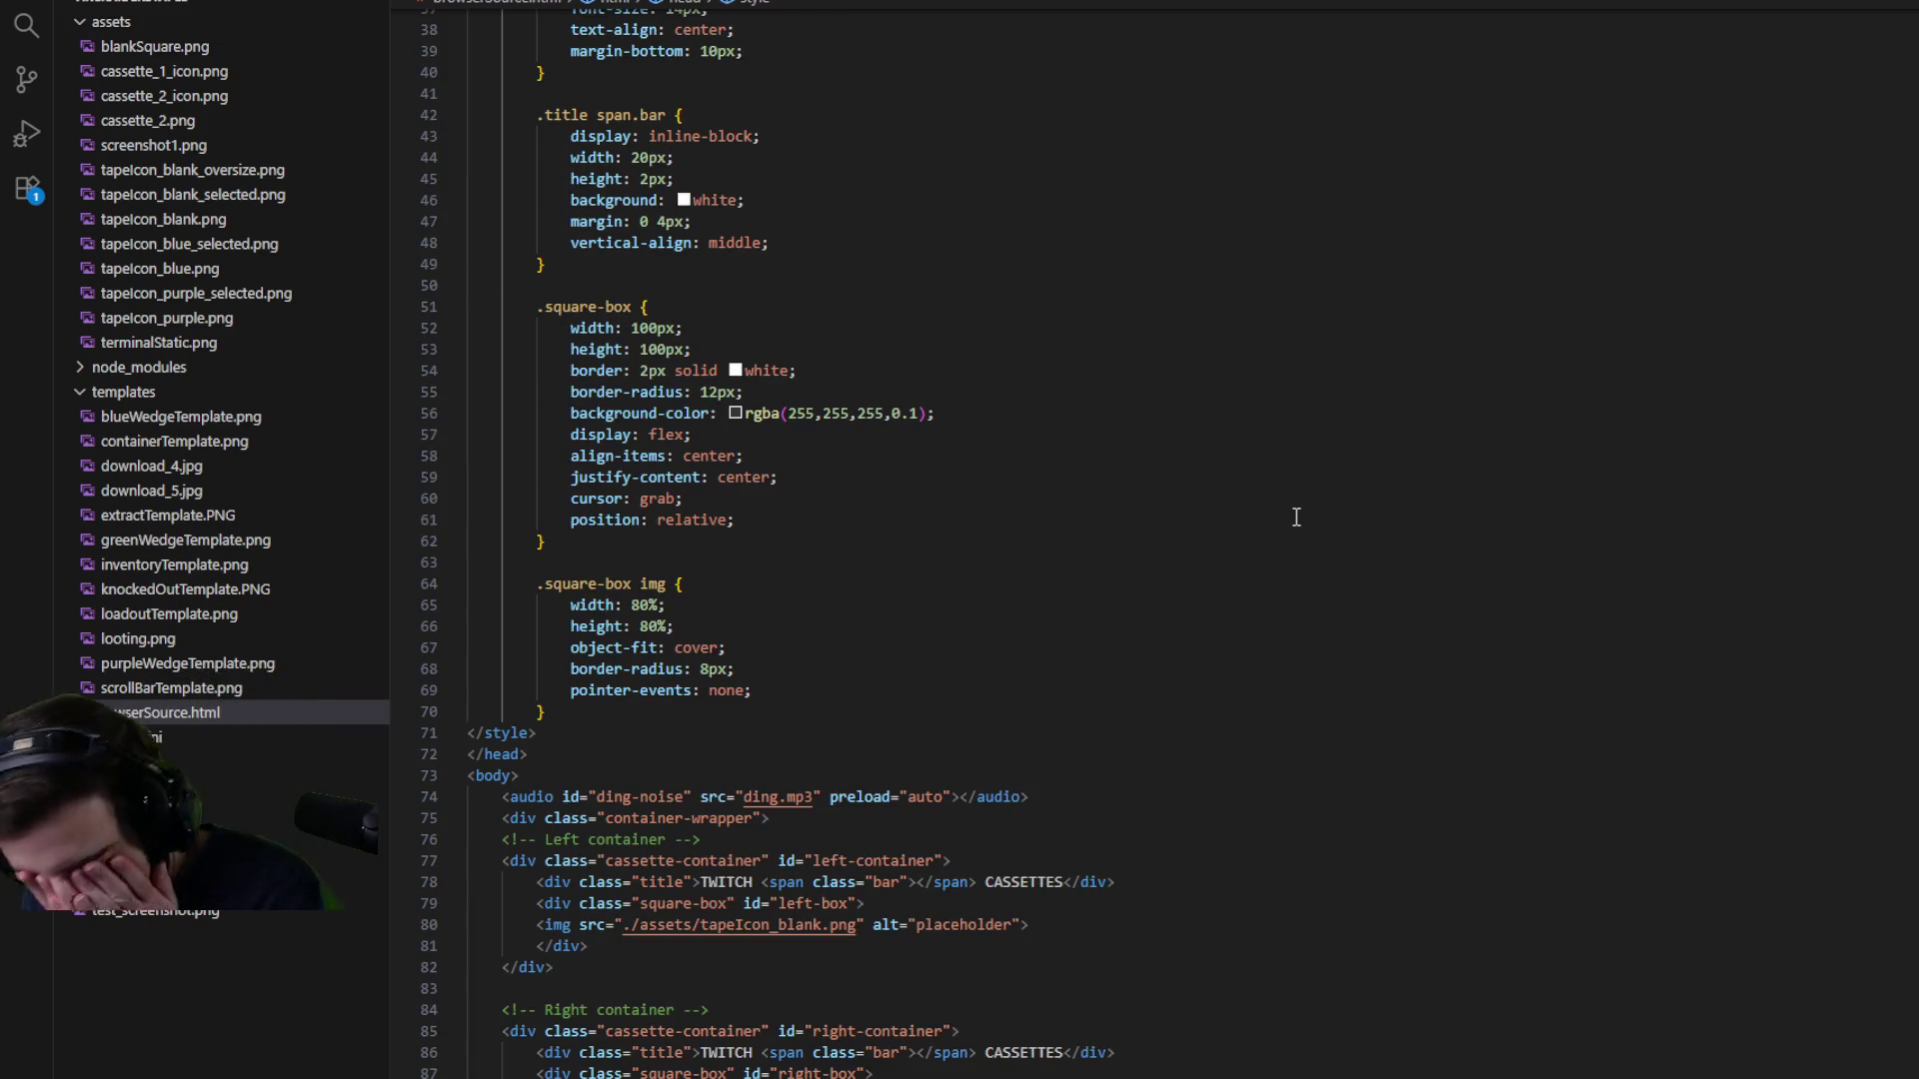
scroll(1269, 428, "down", 5)
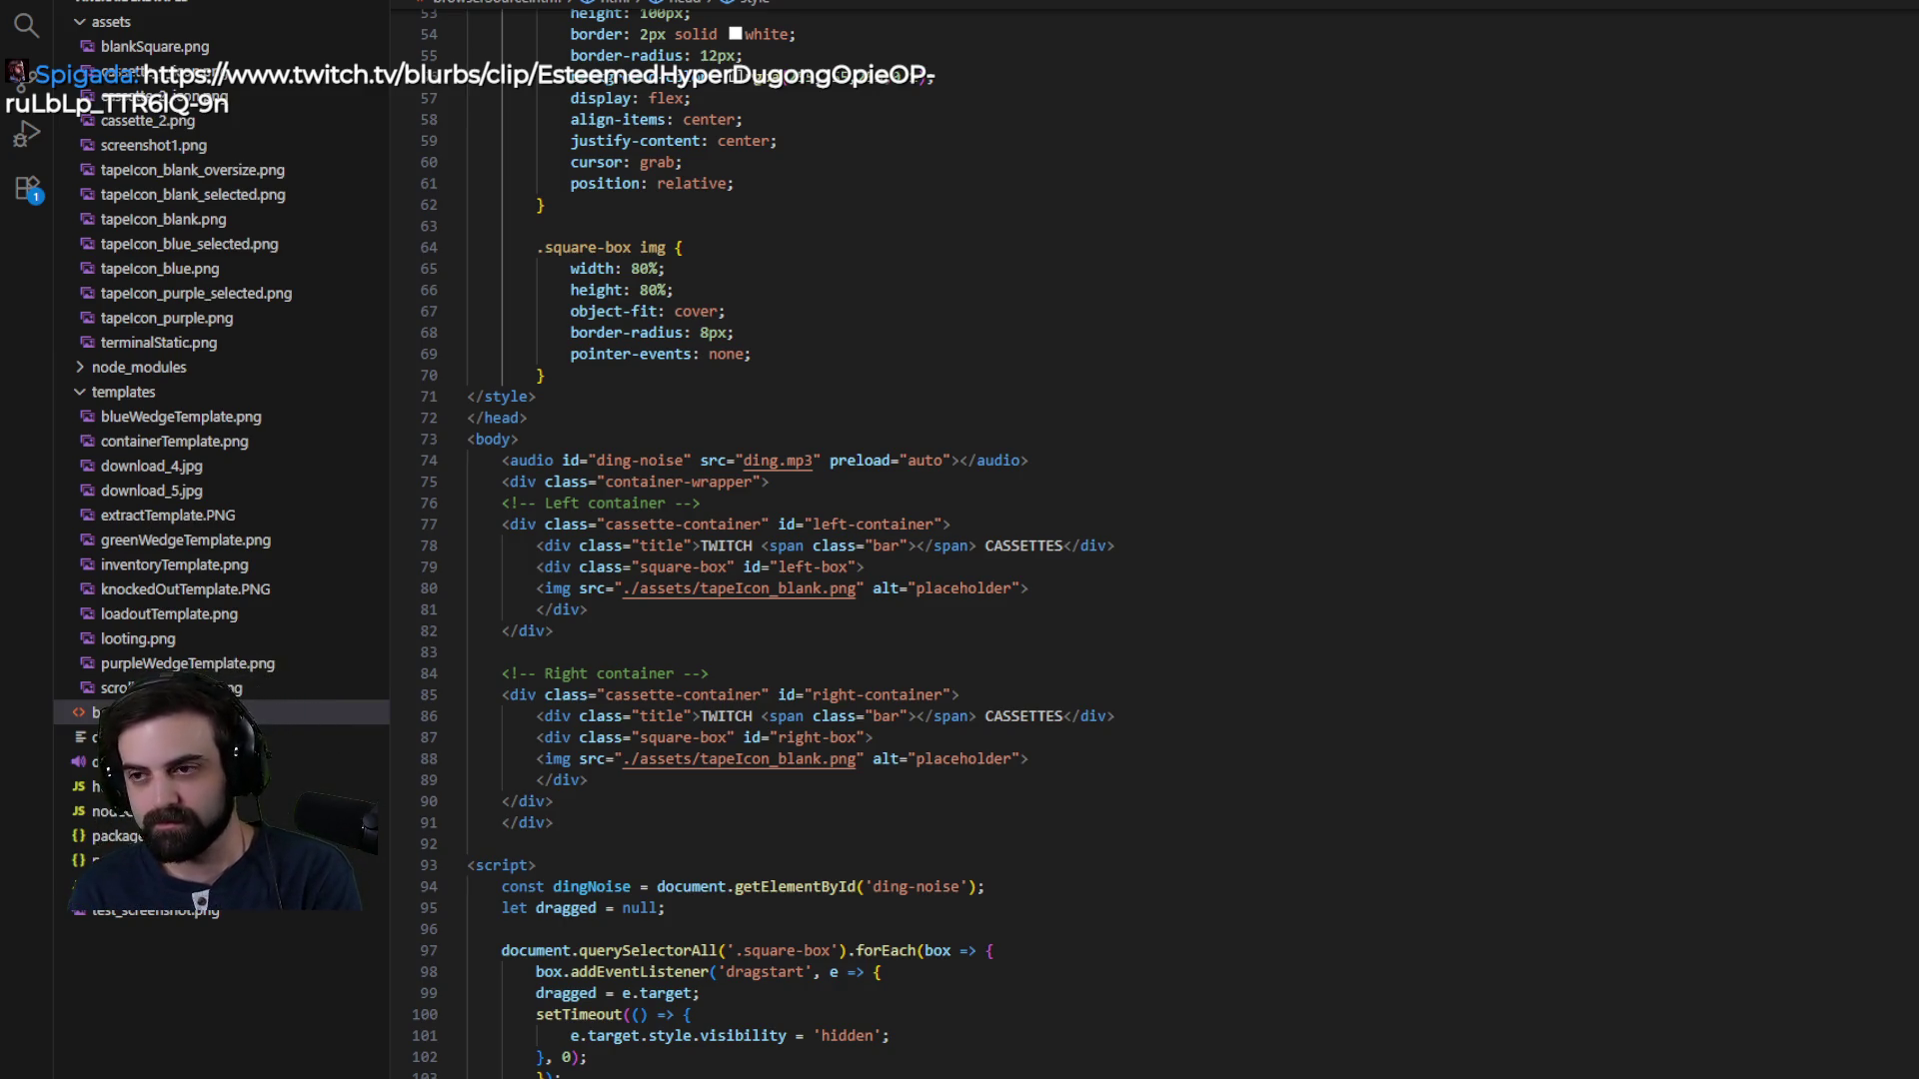
- Preview the oversized, selected and plain blank tape icons
left_click(1425, 648)
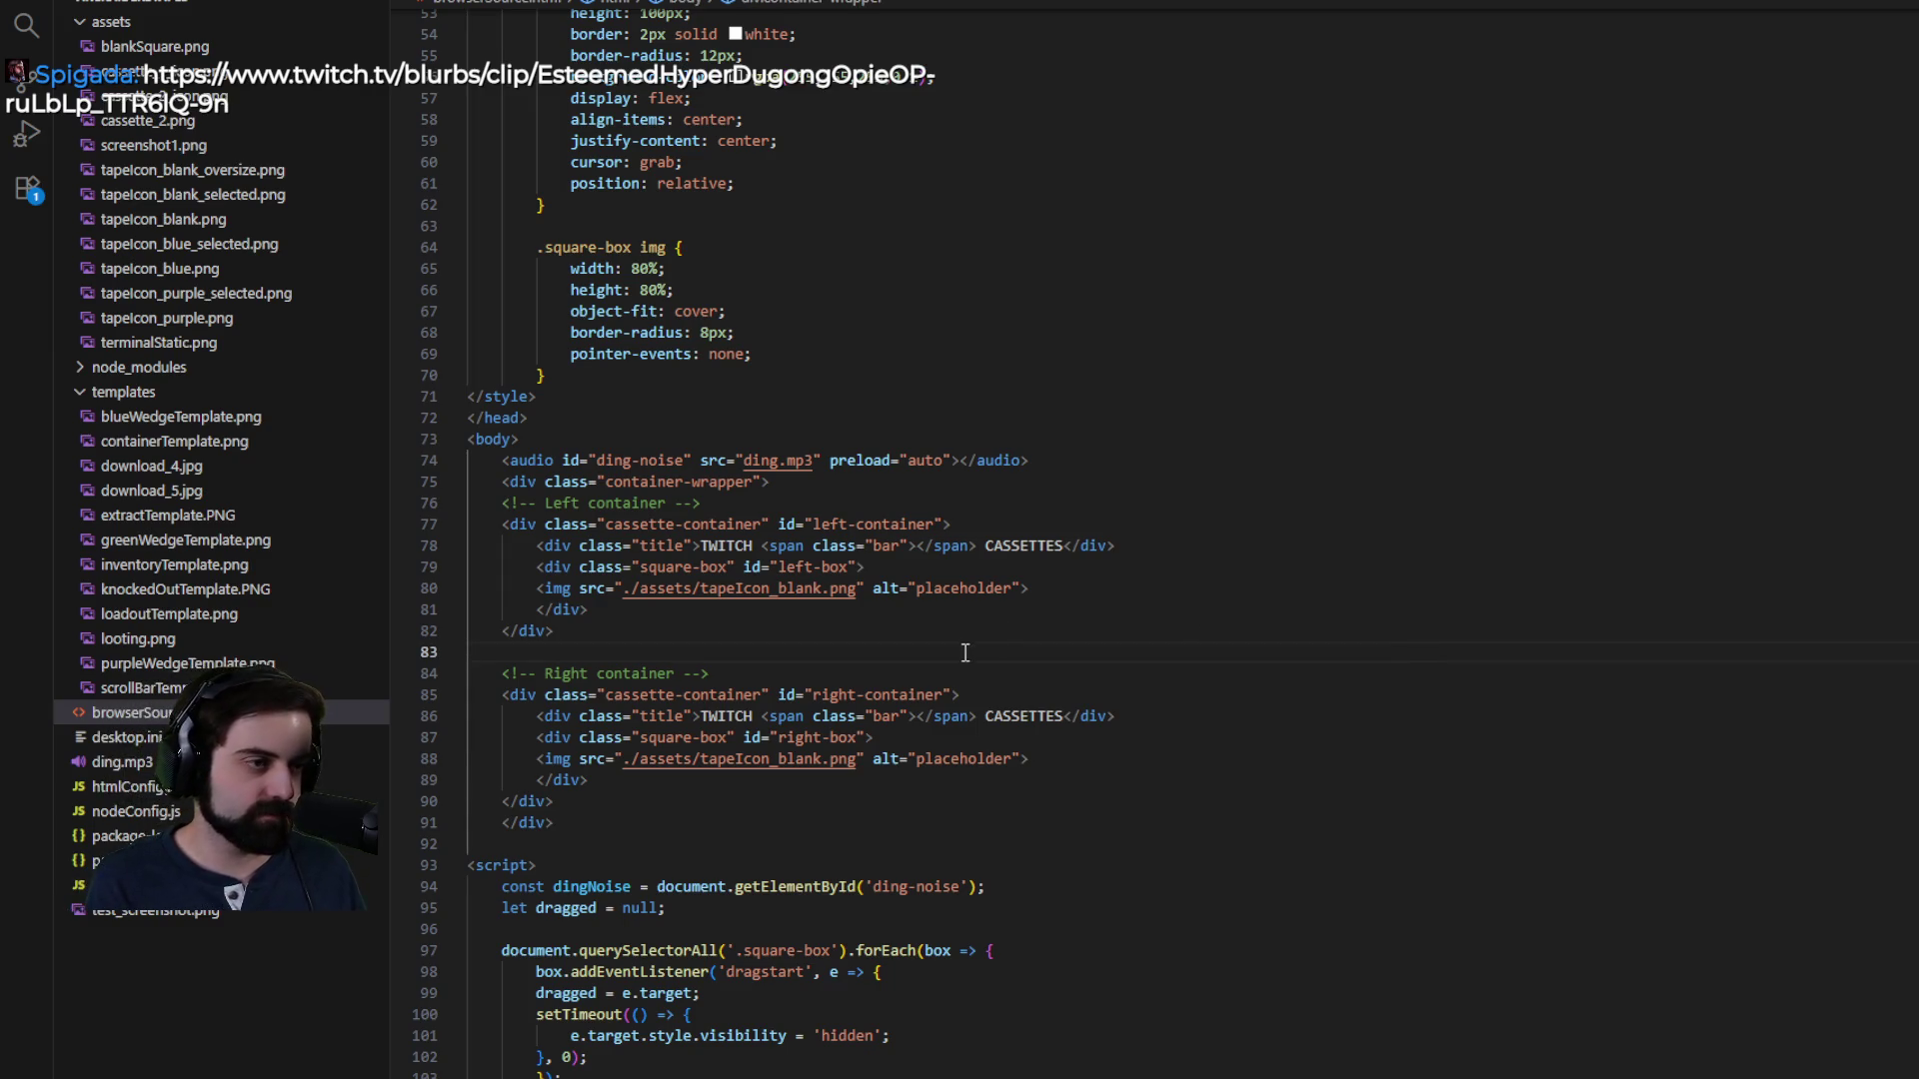
left_click(236, 178)
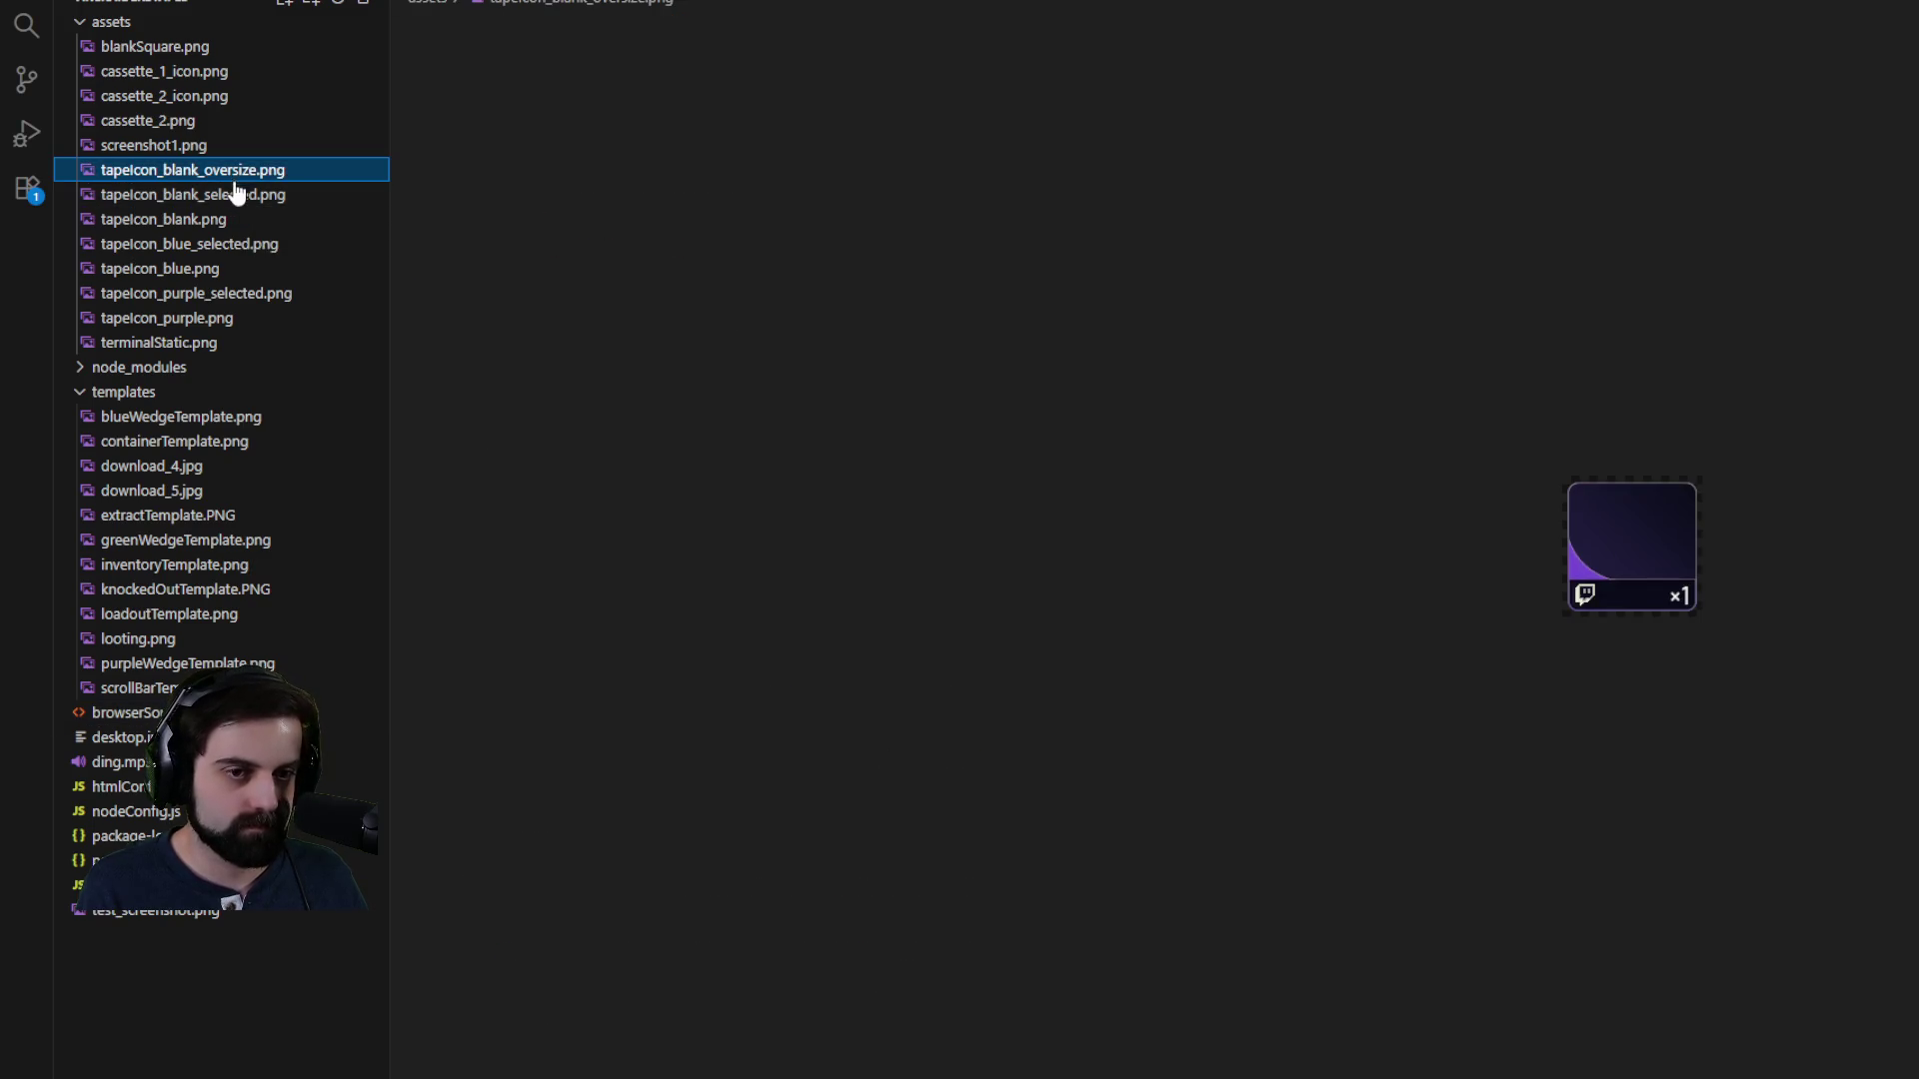
left_click(236, 196)
left_click(228, 222)
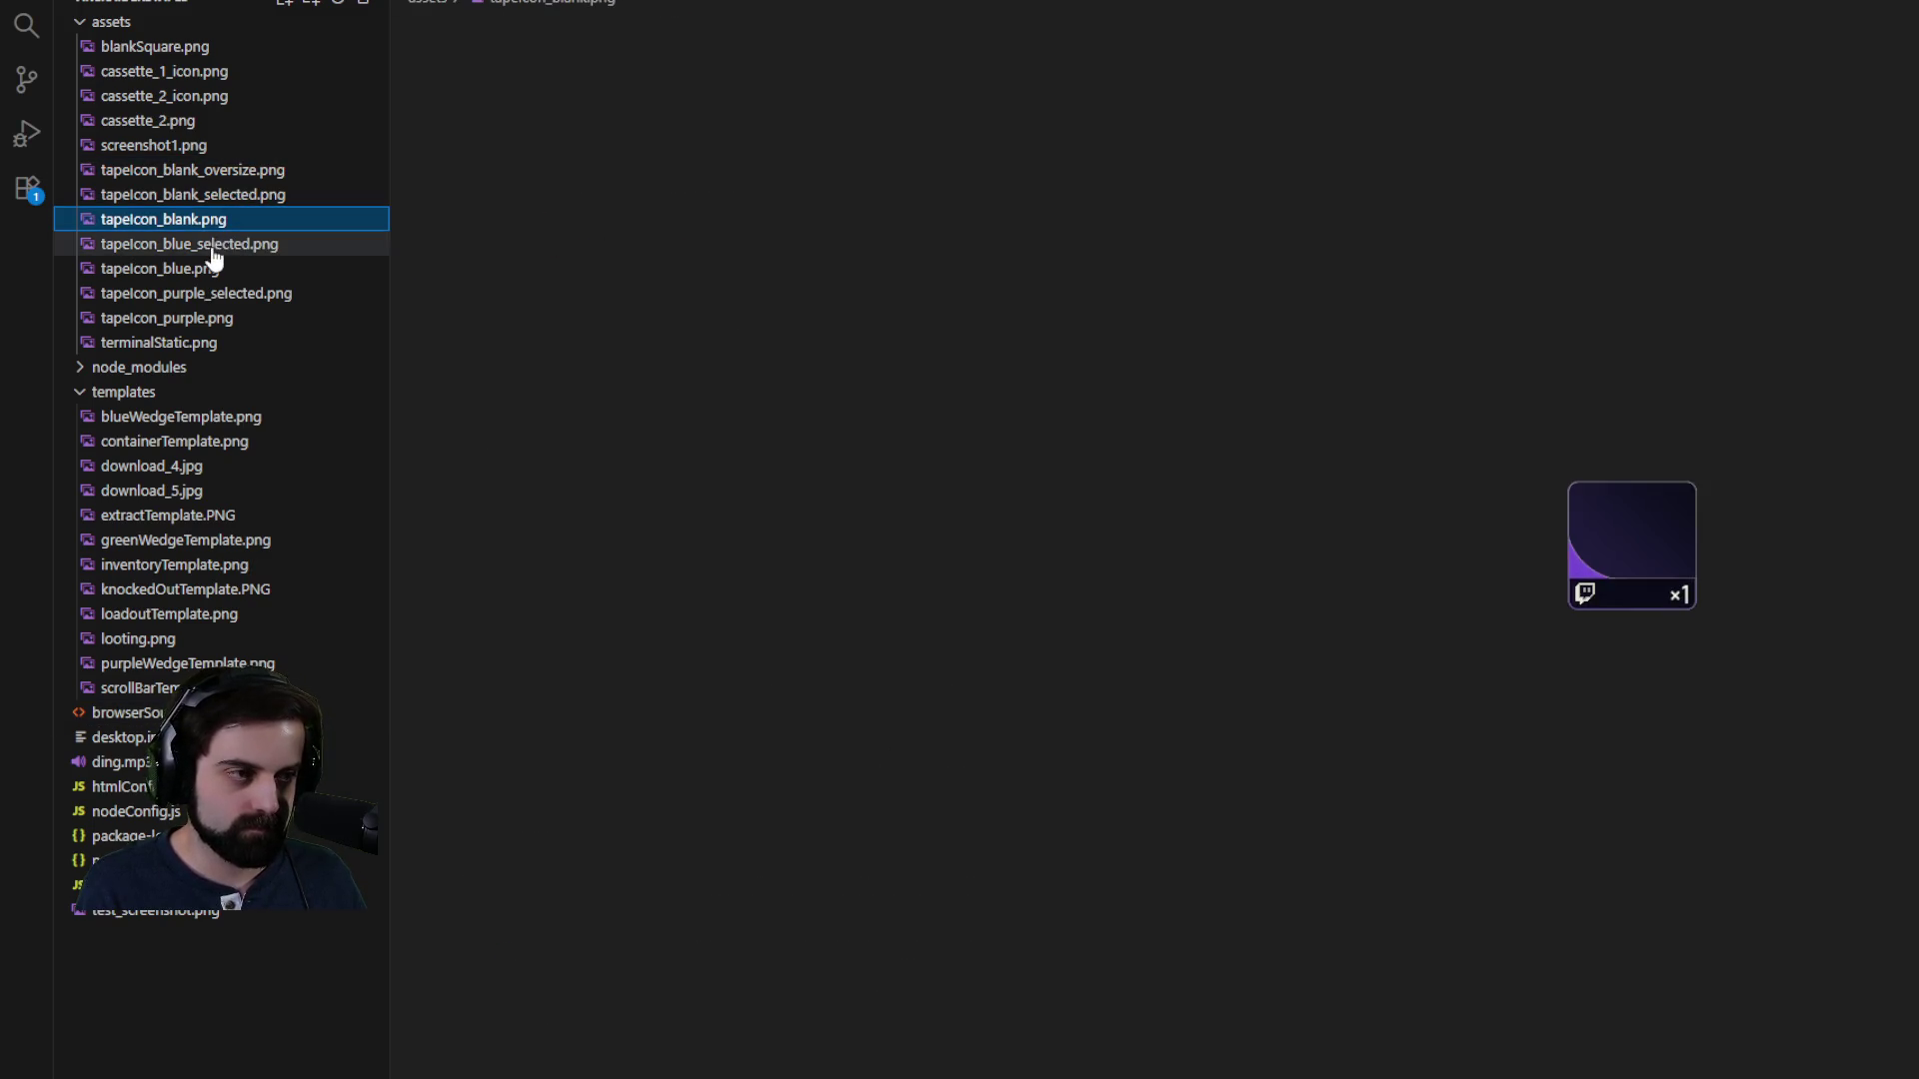
- Compare the selected and plain blue tape icons, and check the purple tape icon
left_click(210, 247)
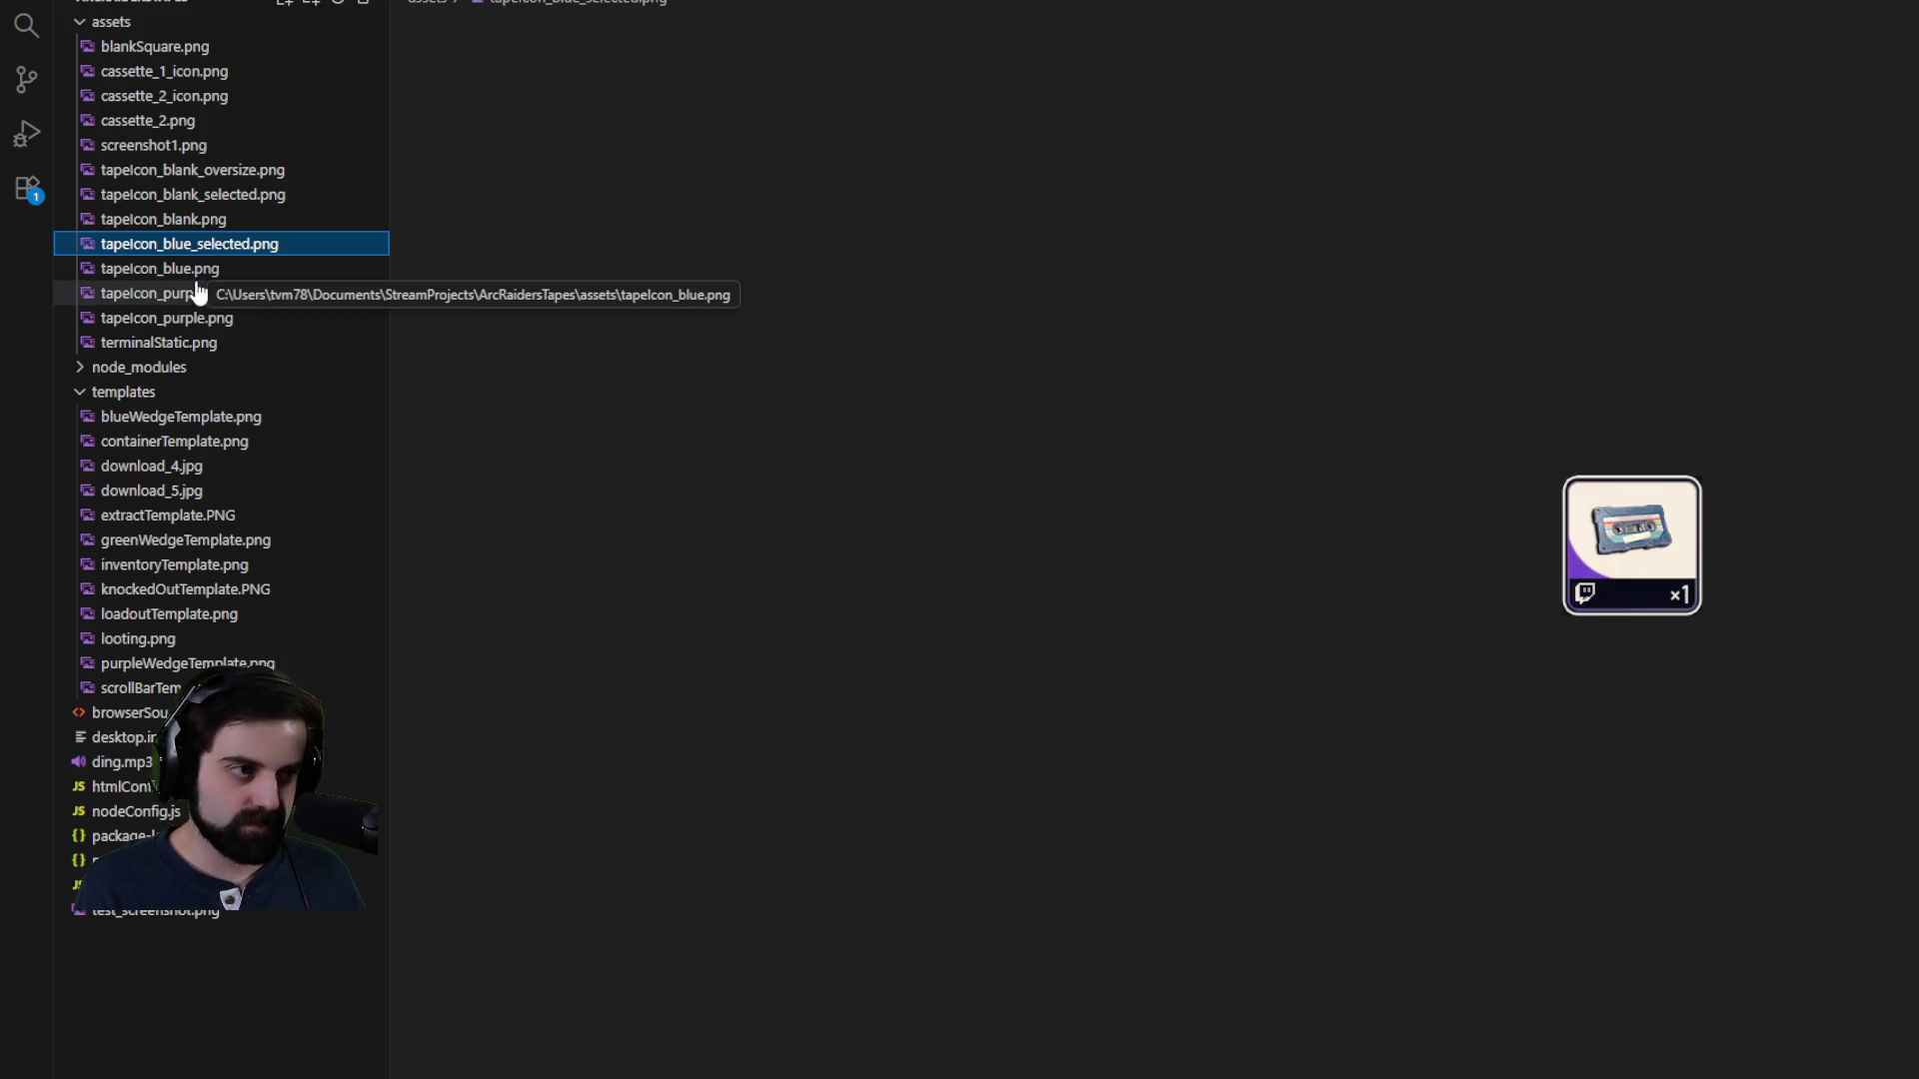
left_click(202, 270)
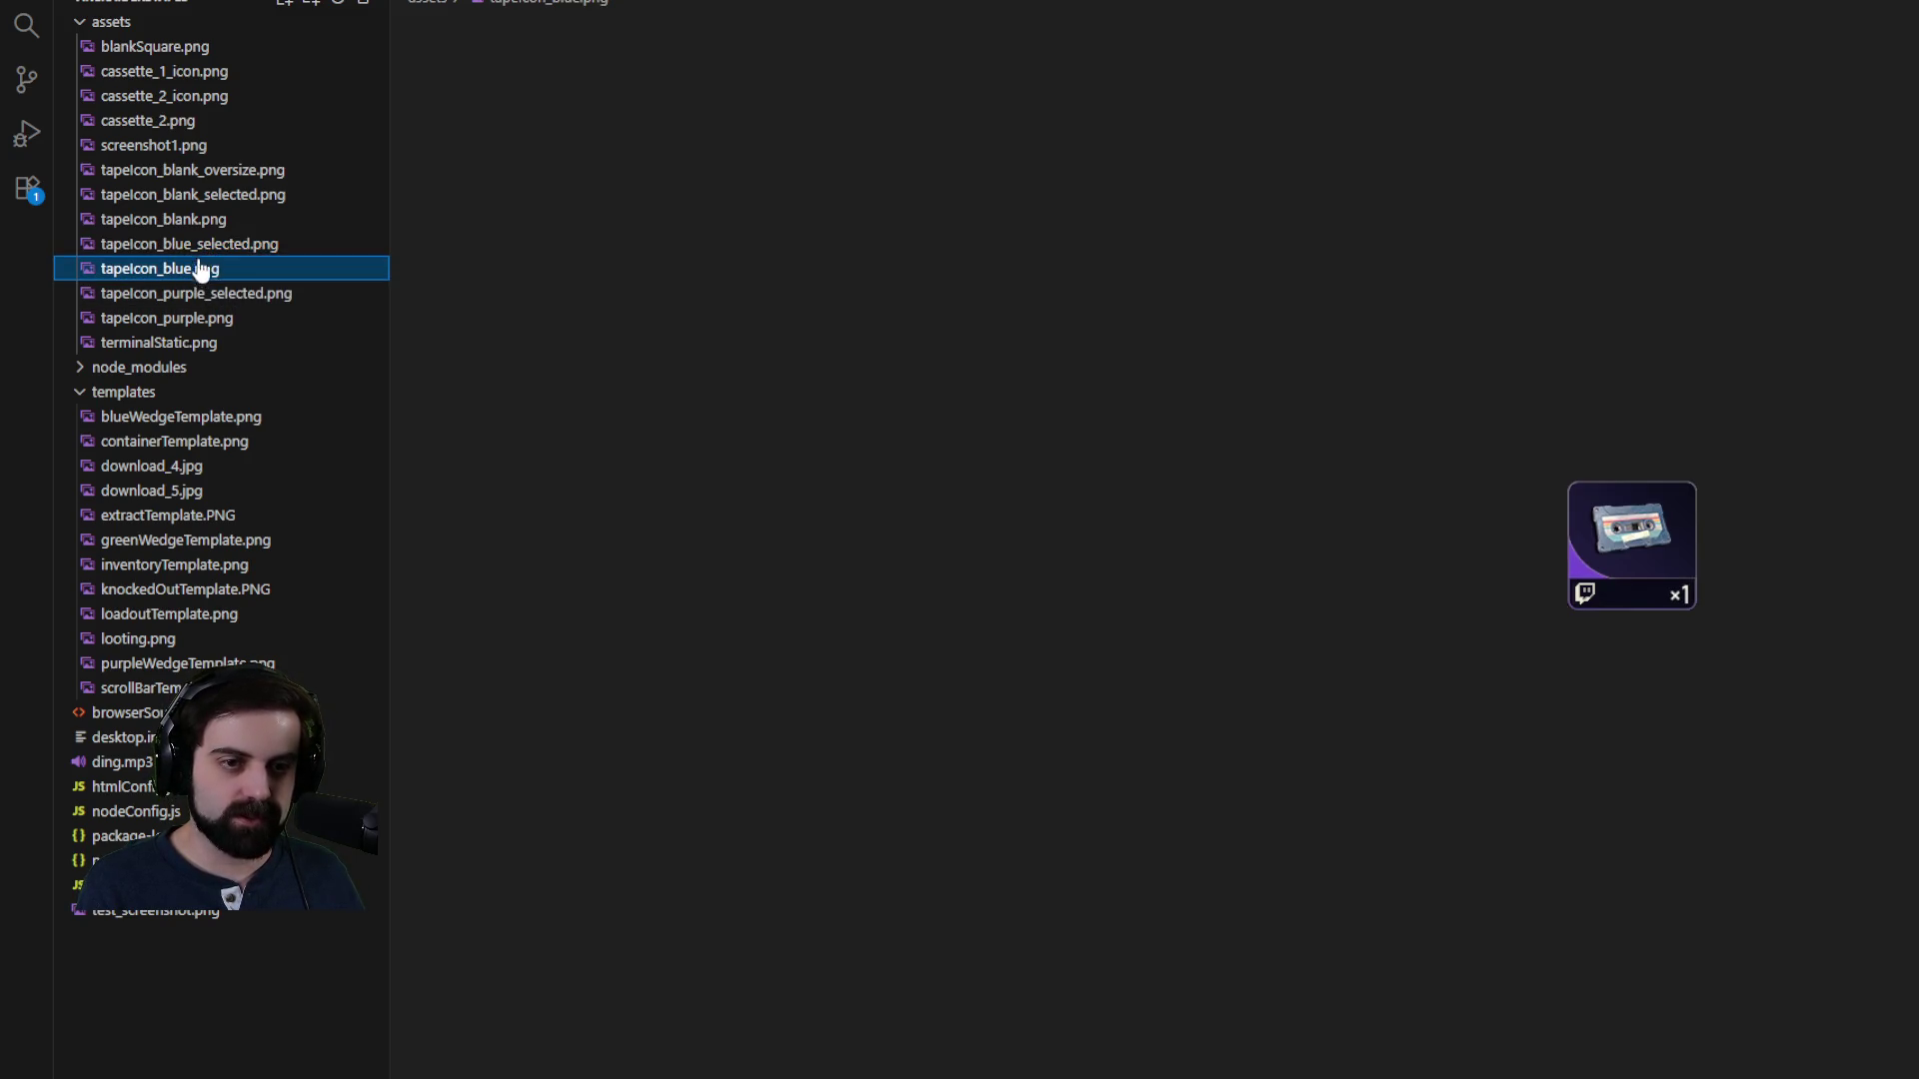
left_click(202, 247)
left_click(198, 270)
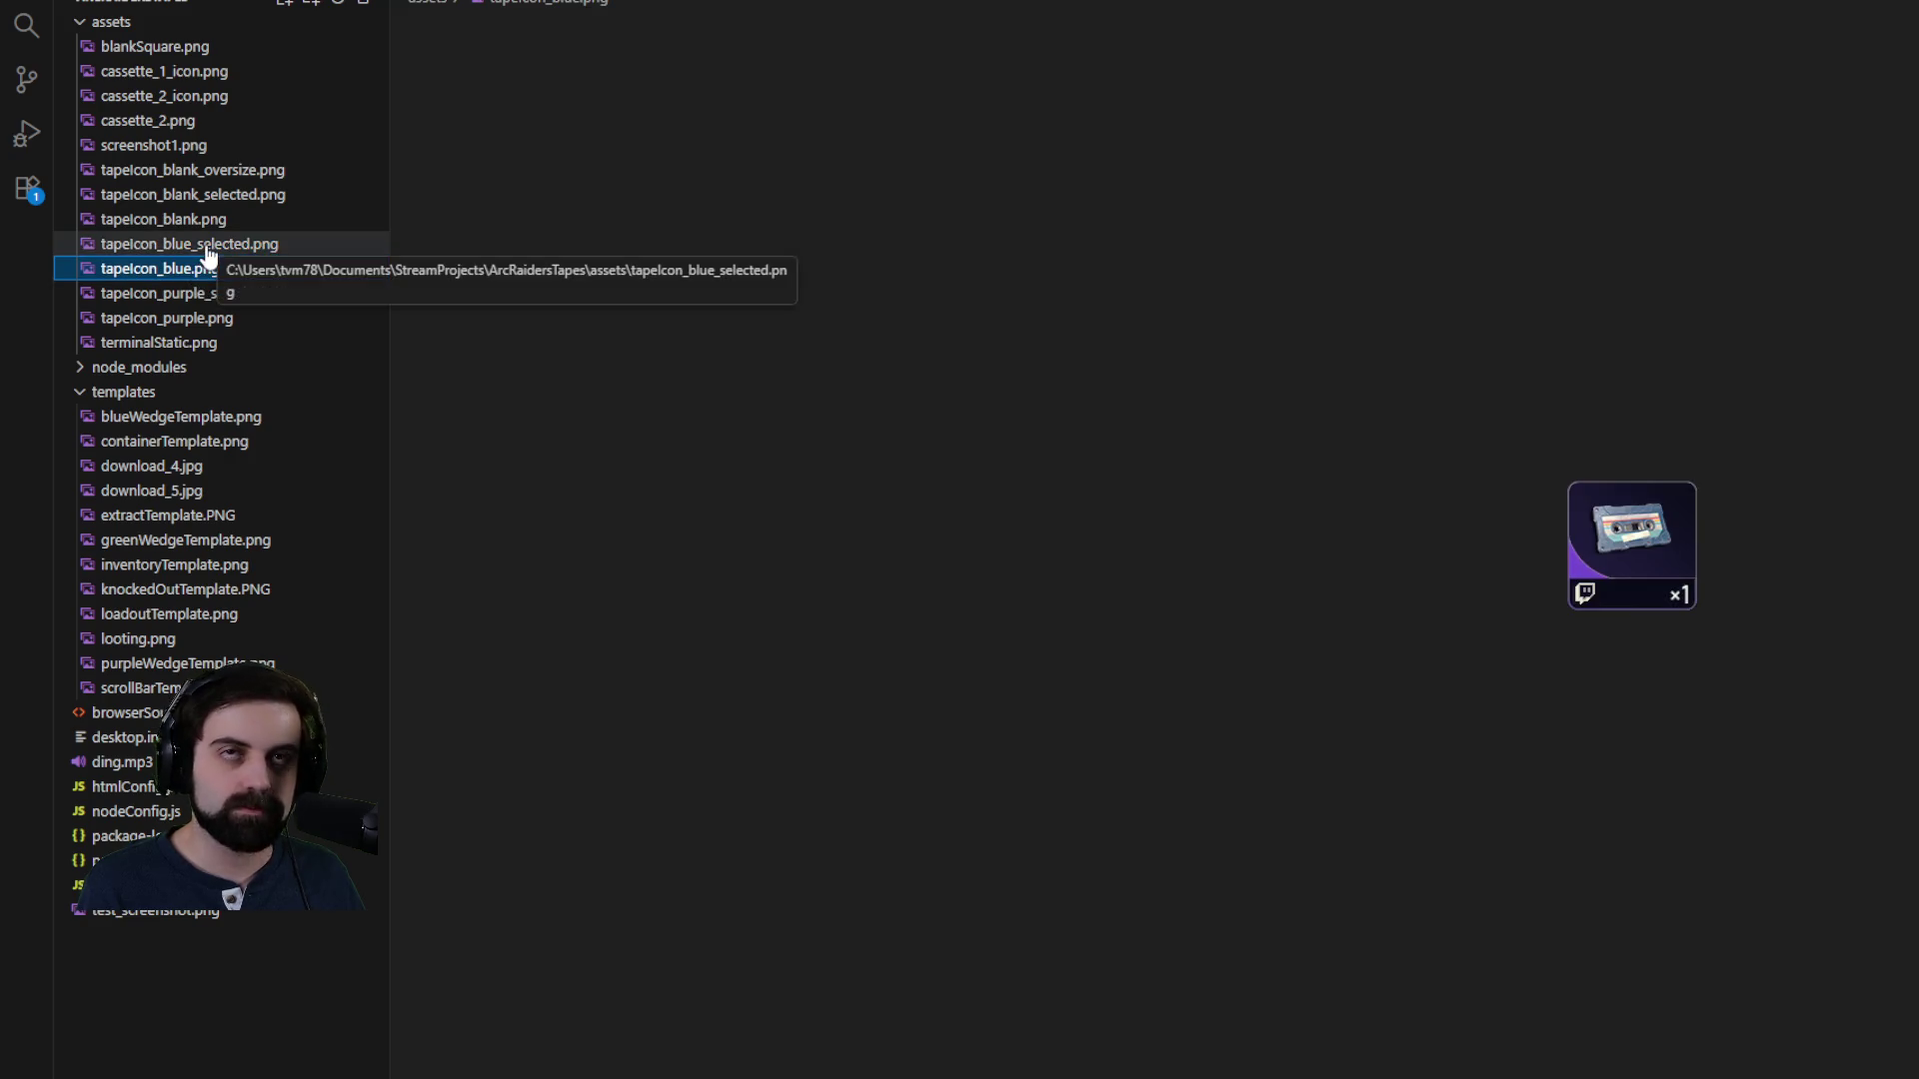
left_click(207, 246)
left_click(205, 269)
left_click(210, 248)
left_click(200, 269)
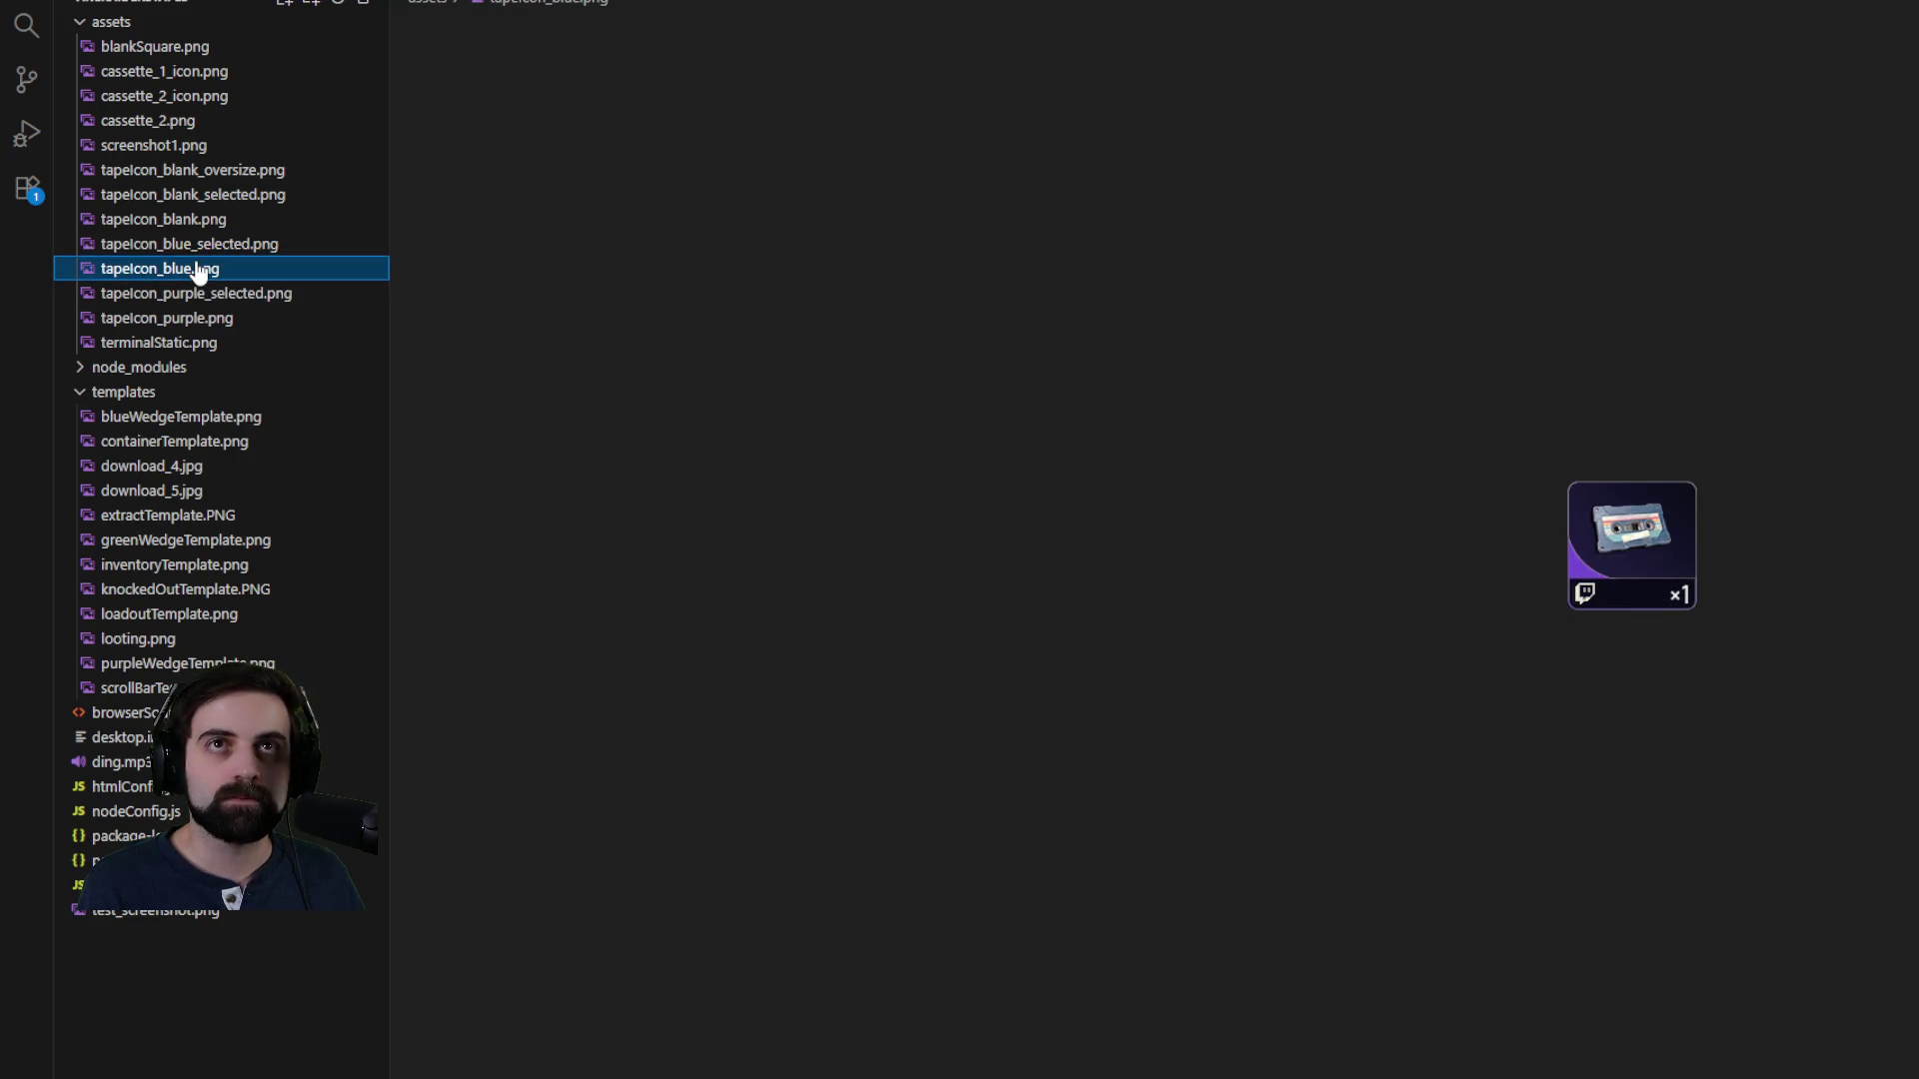
left_click(190, 319)
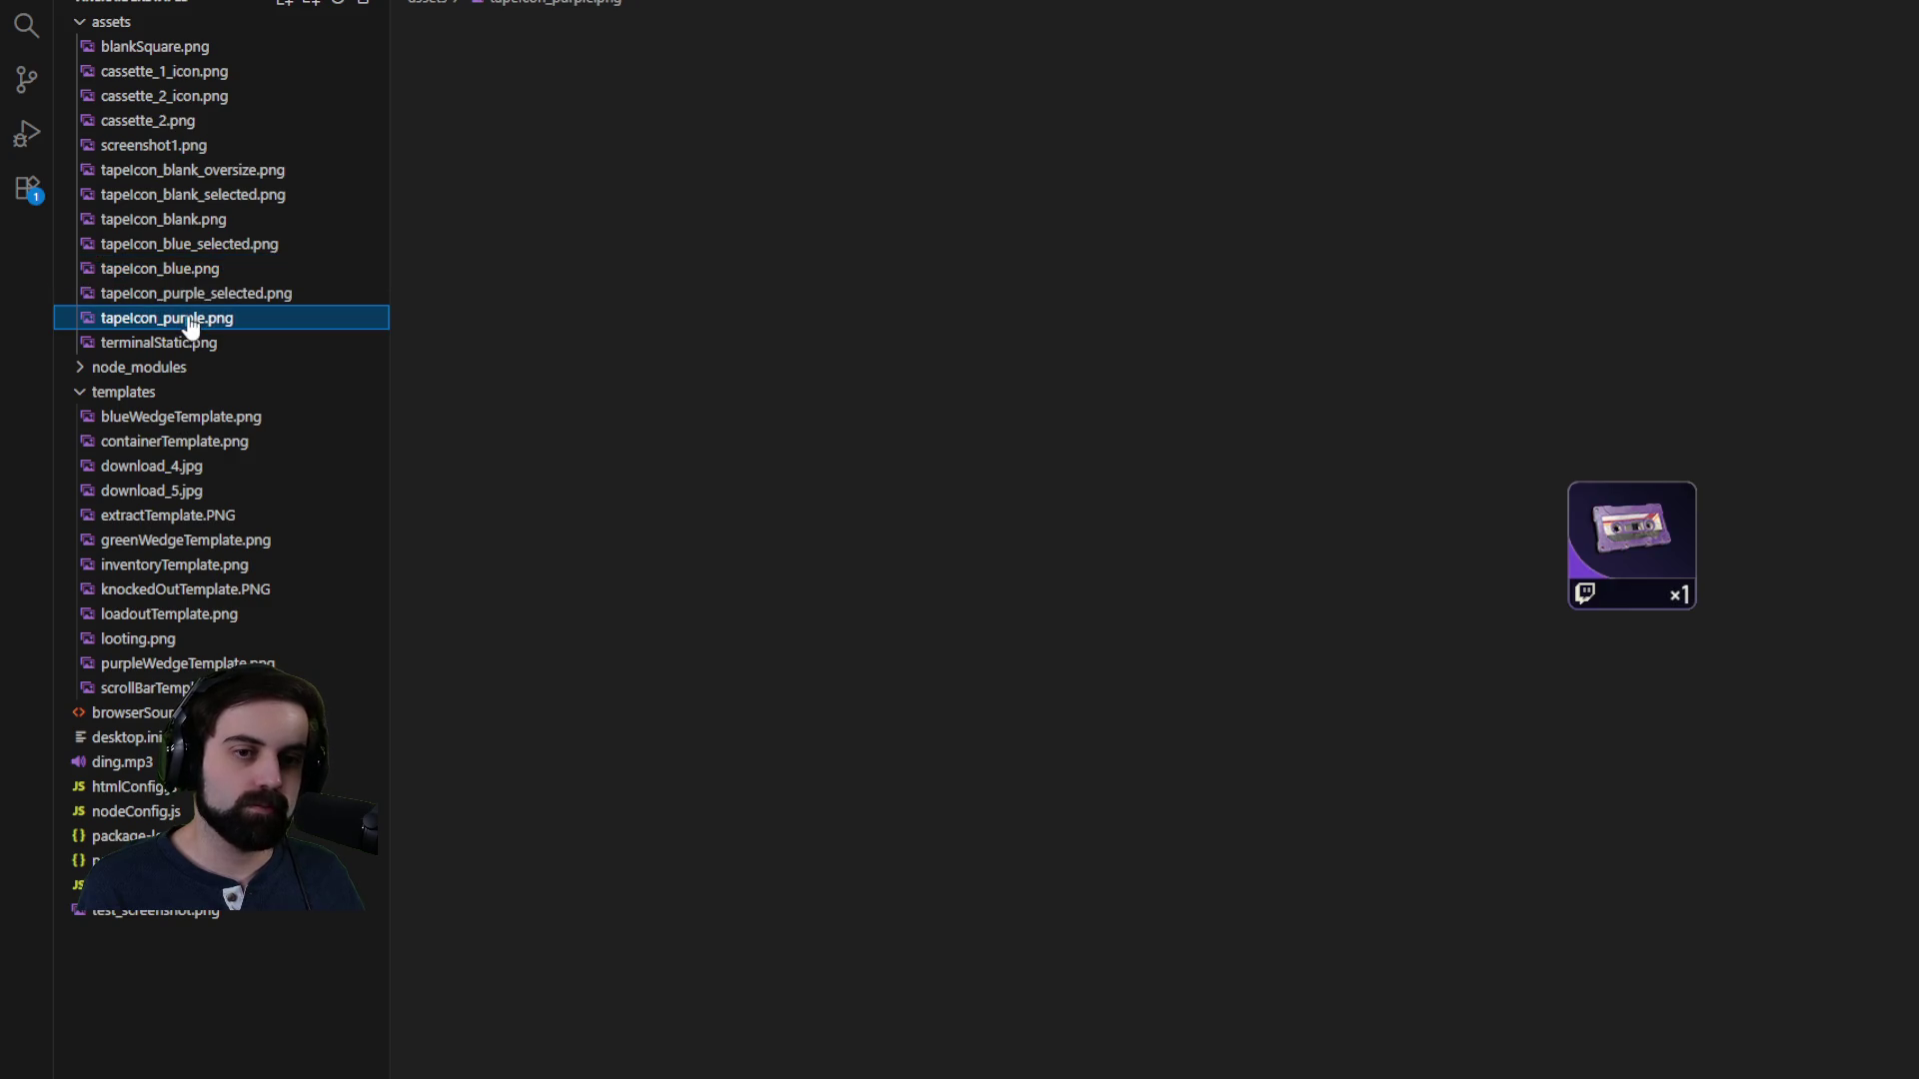
left_click(193, 278)
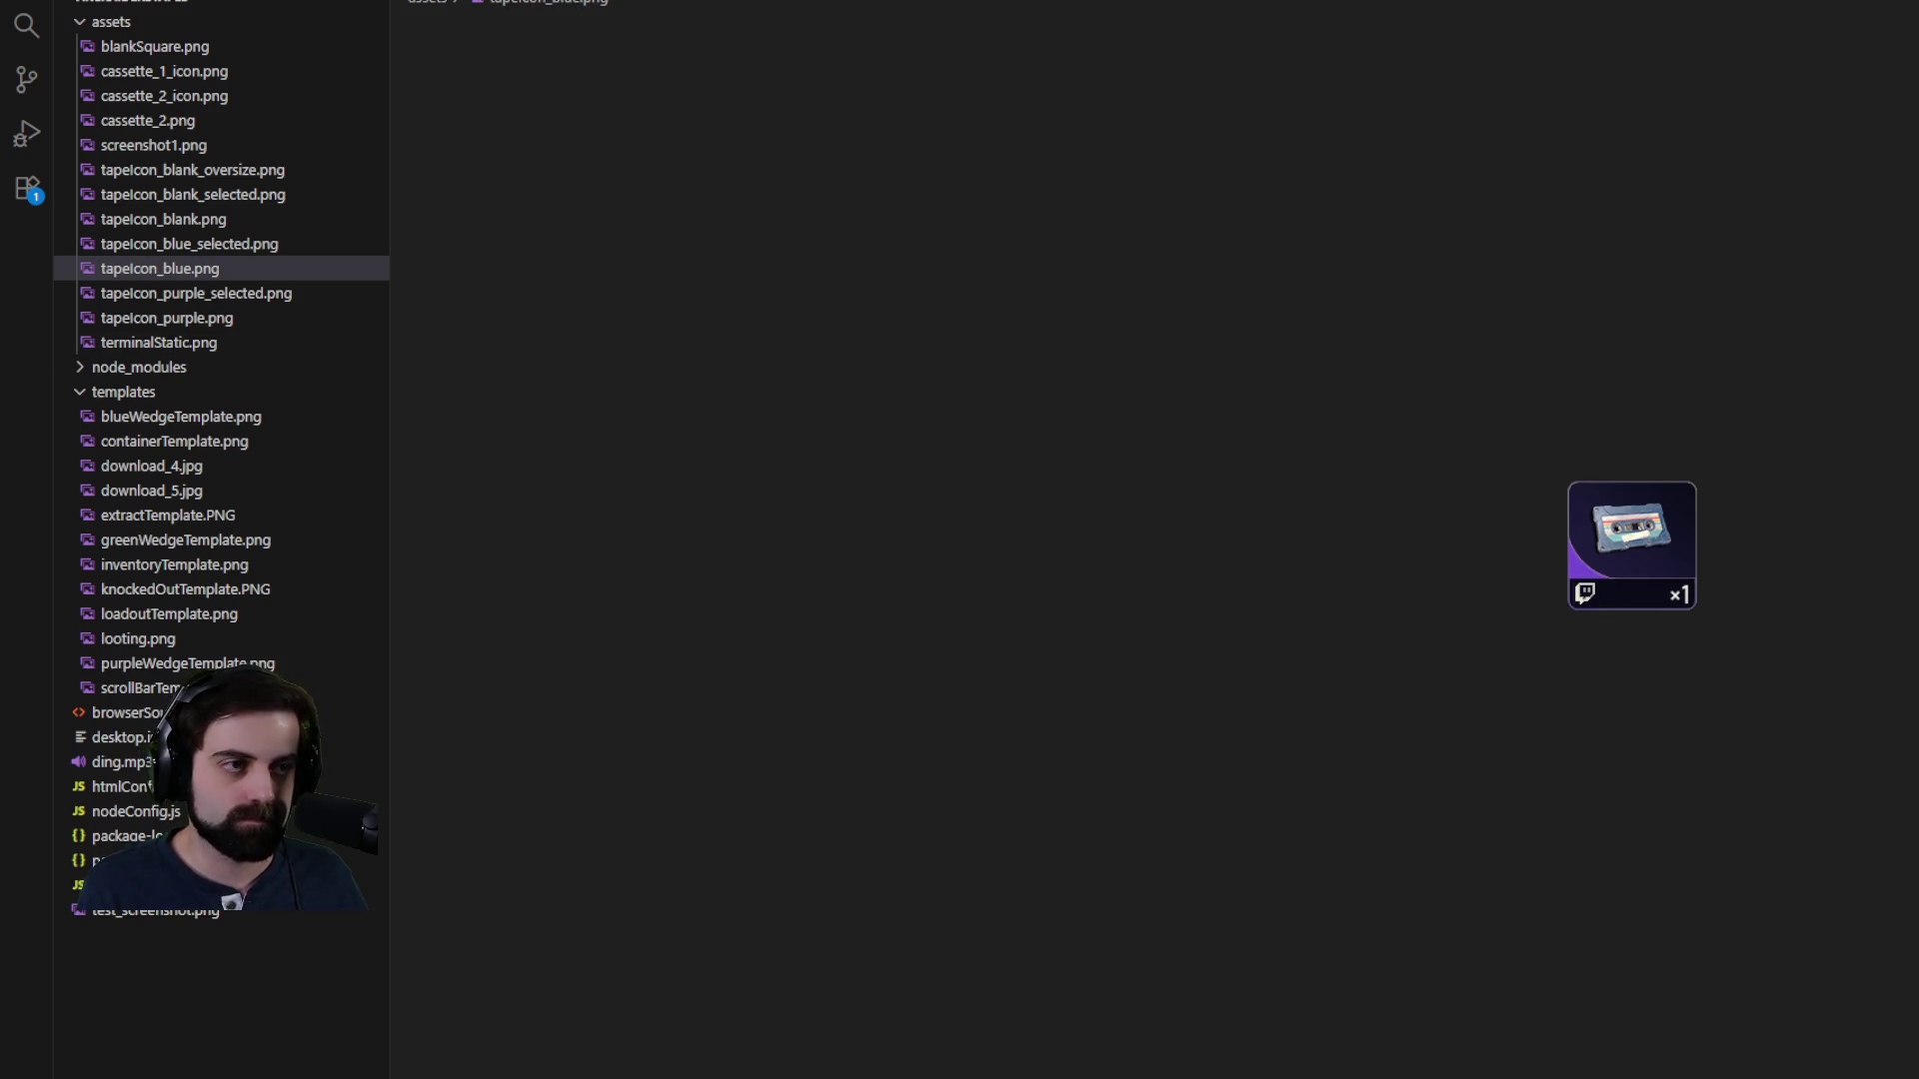
- Return to browserSource.html, then preview the red cassette_3.png image
left_click(125, 712)
scroll(924, 520, "down", 2)
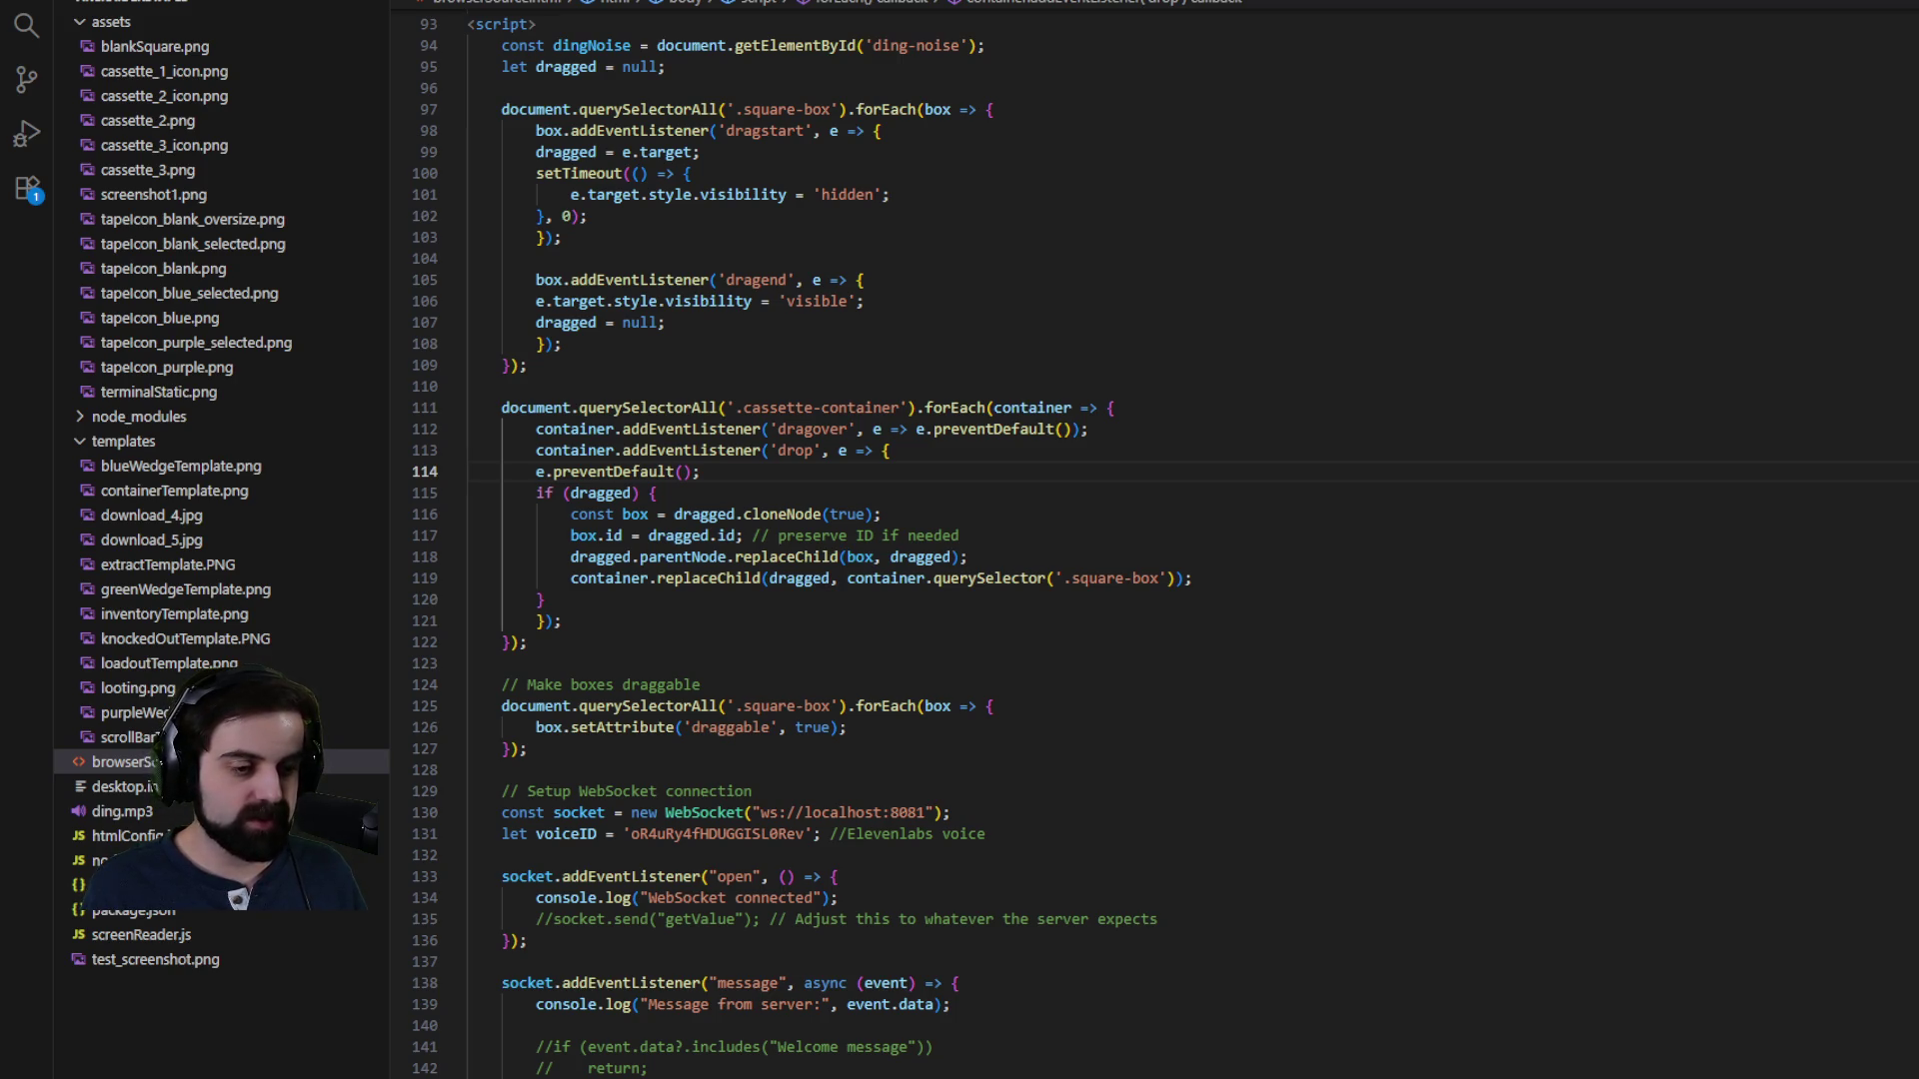
left_click(139, 172)
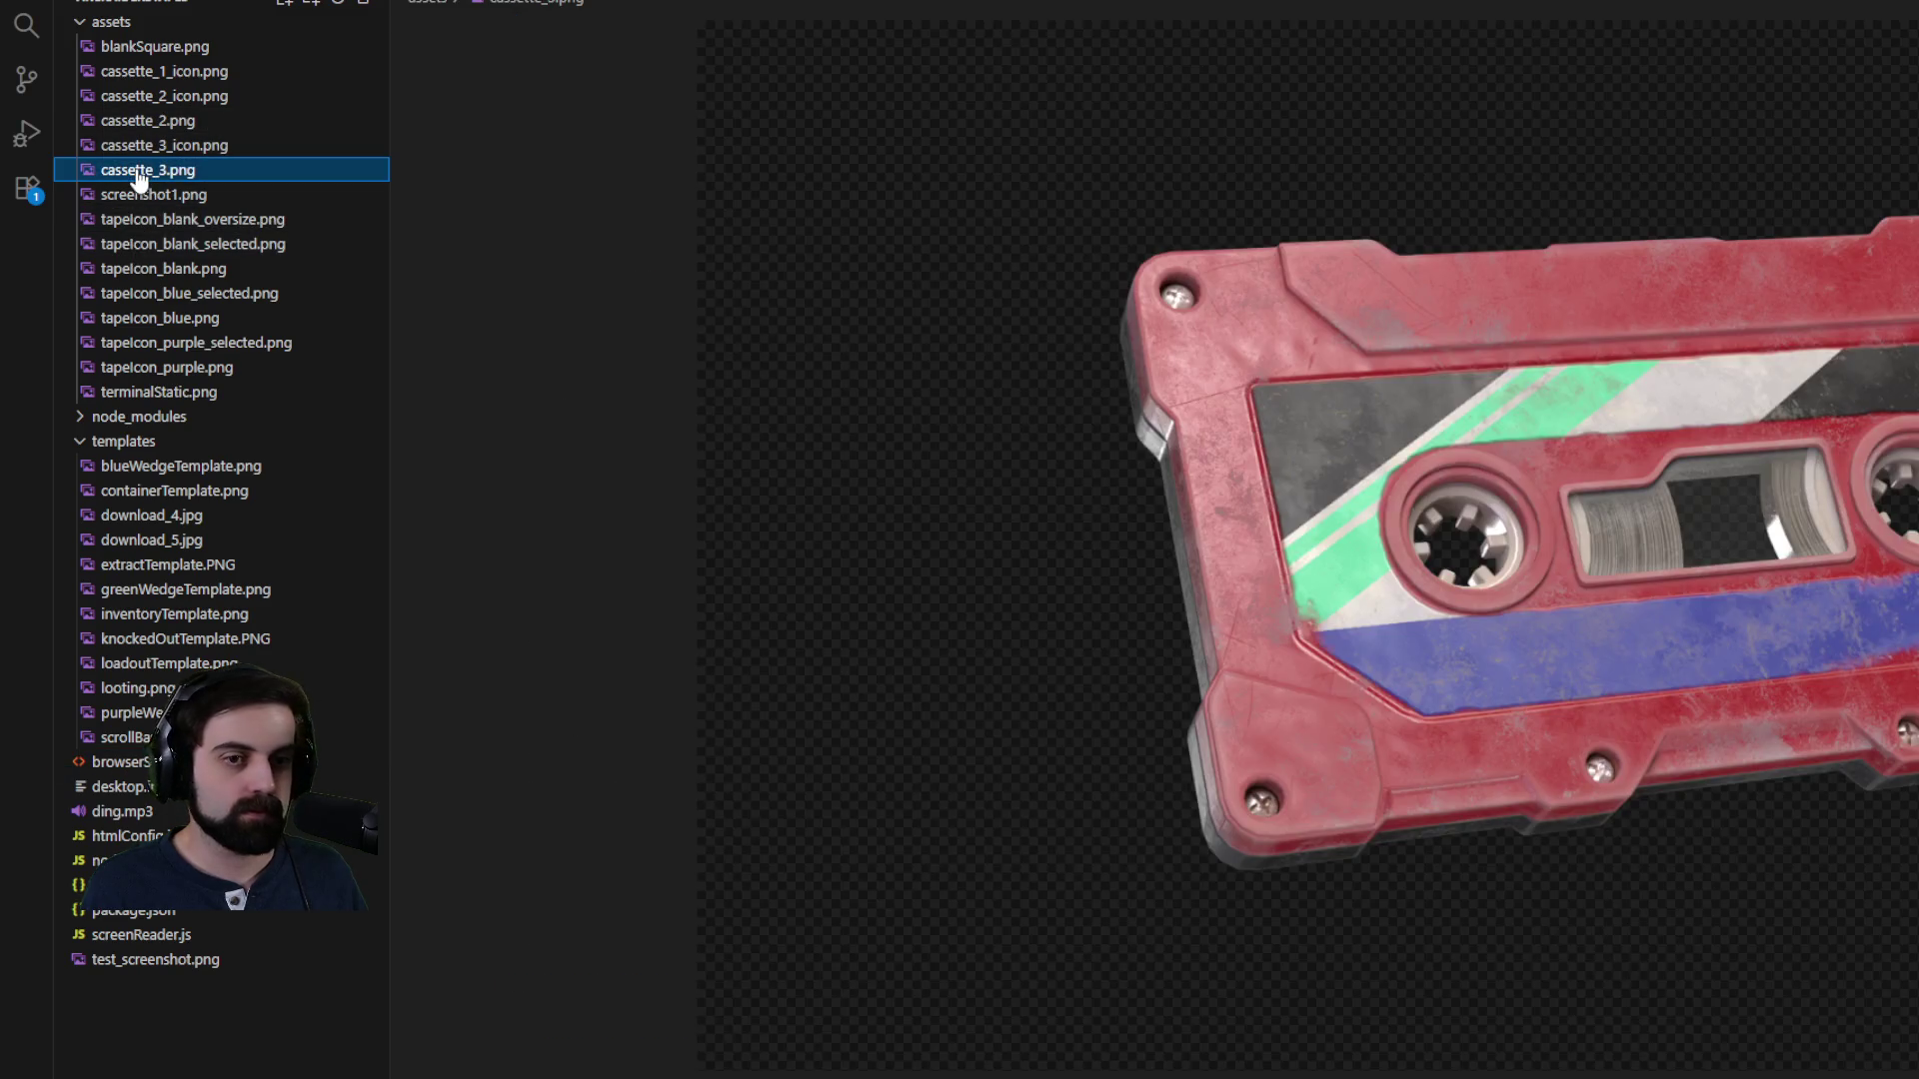
scroll(1460, 815, "down", 3)
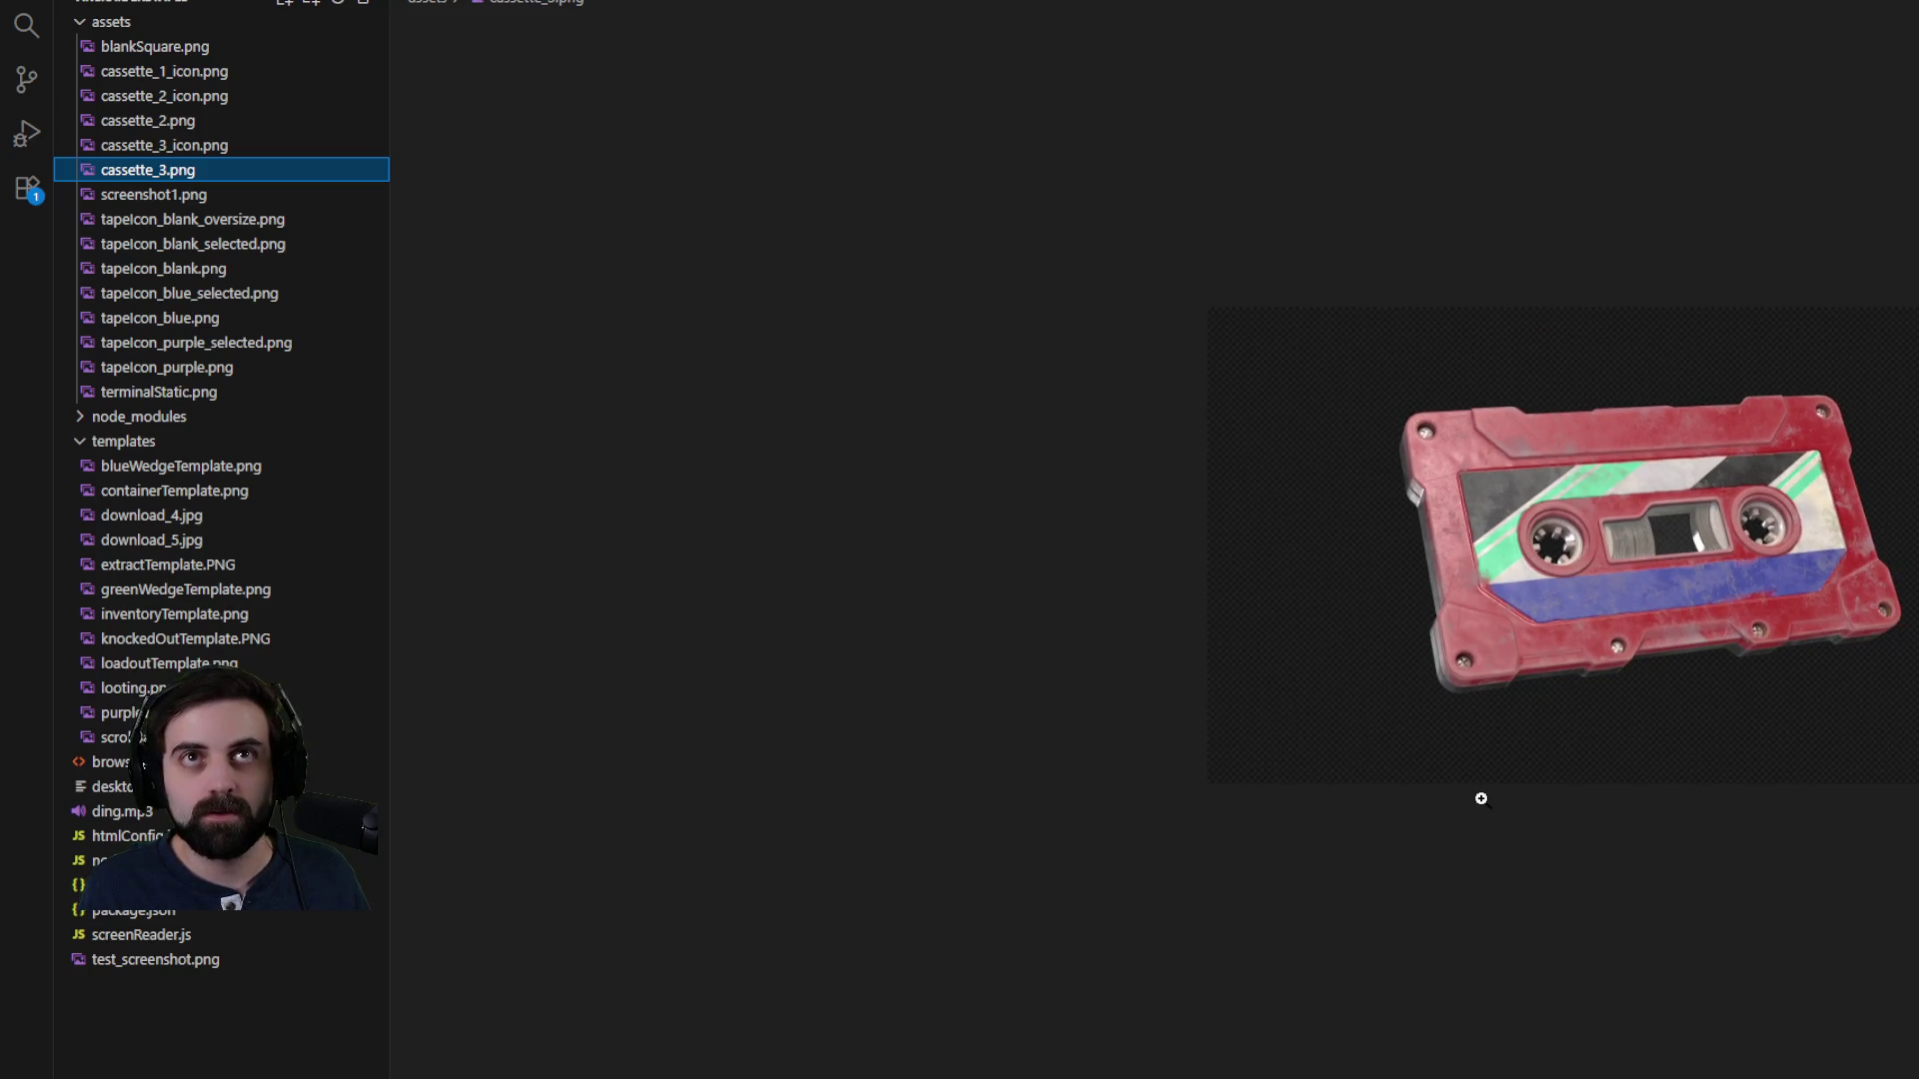
- Go back to the browserSource.html code and select all of it with Ctrl+A
key("alt+Tab")
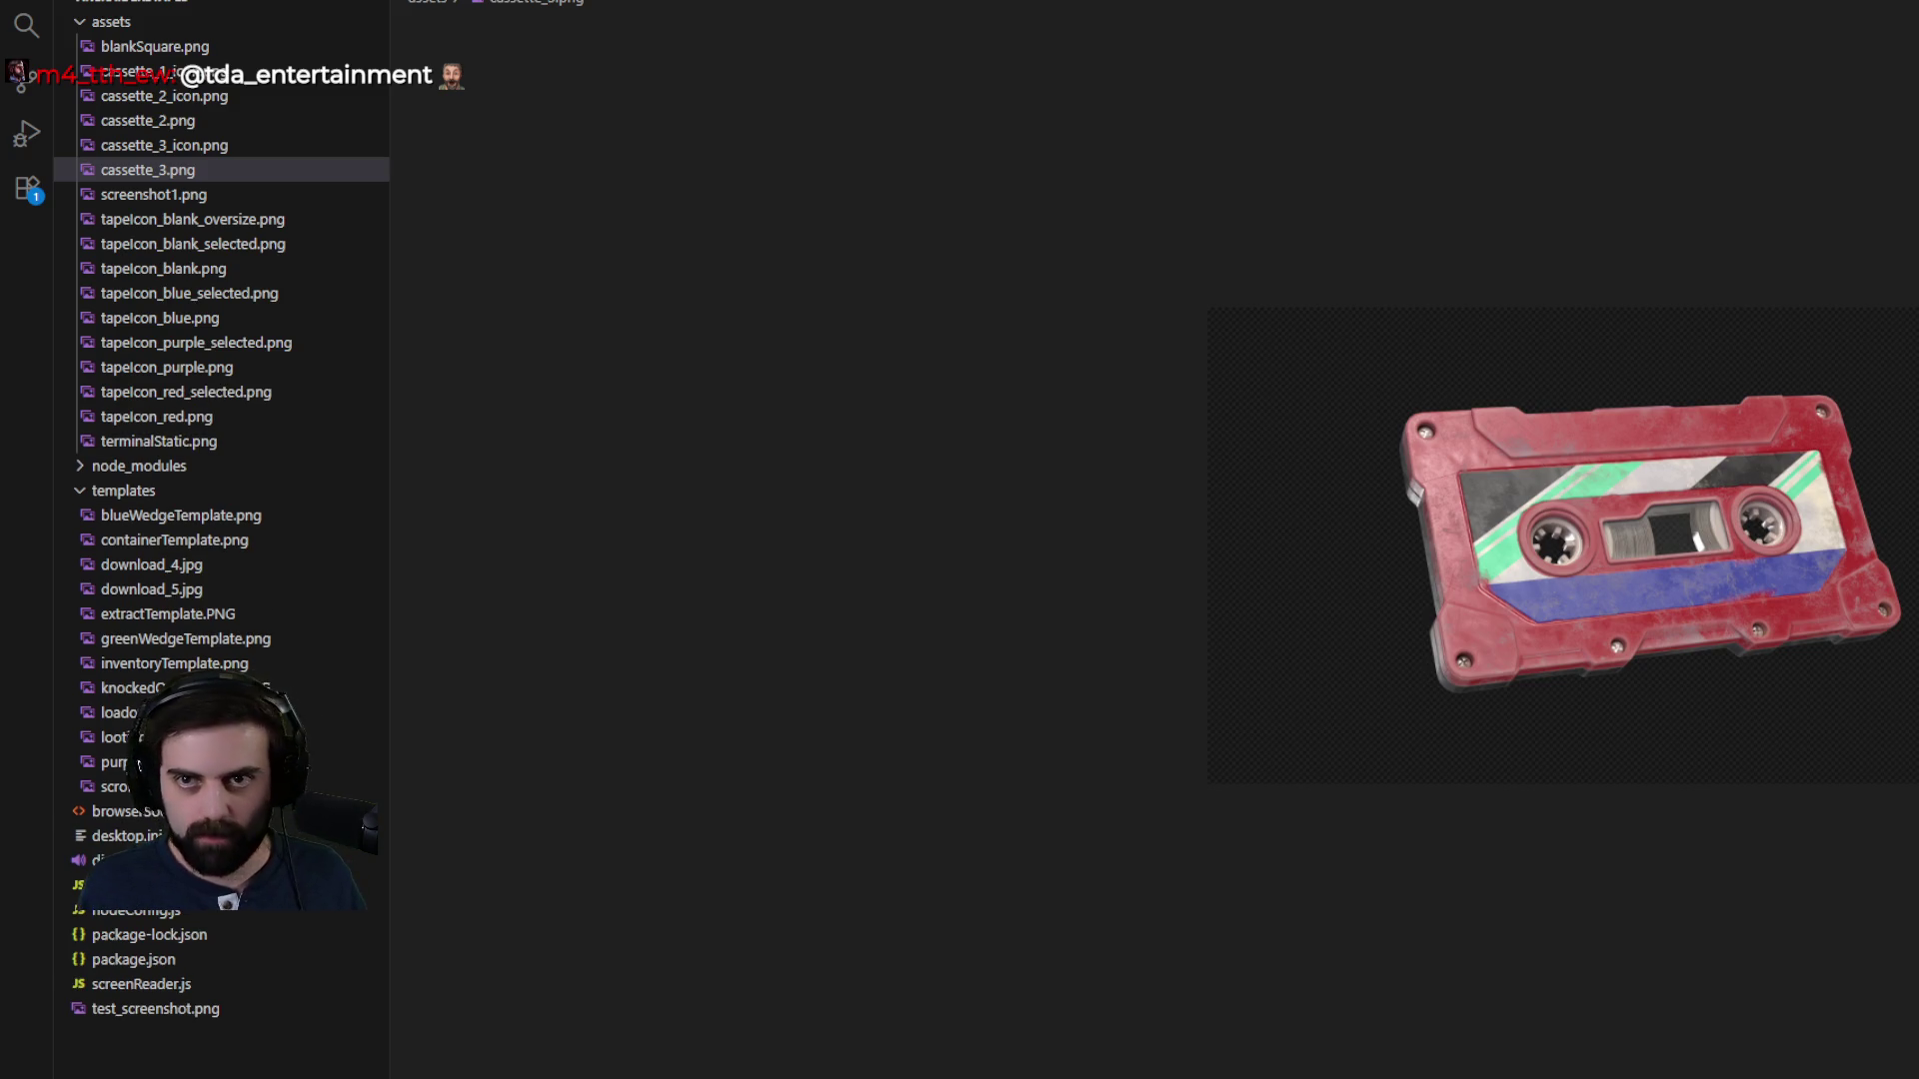
key("ctrl+shift+e")
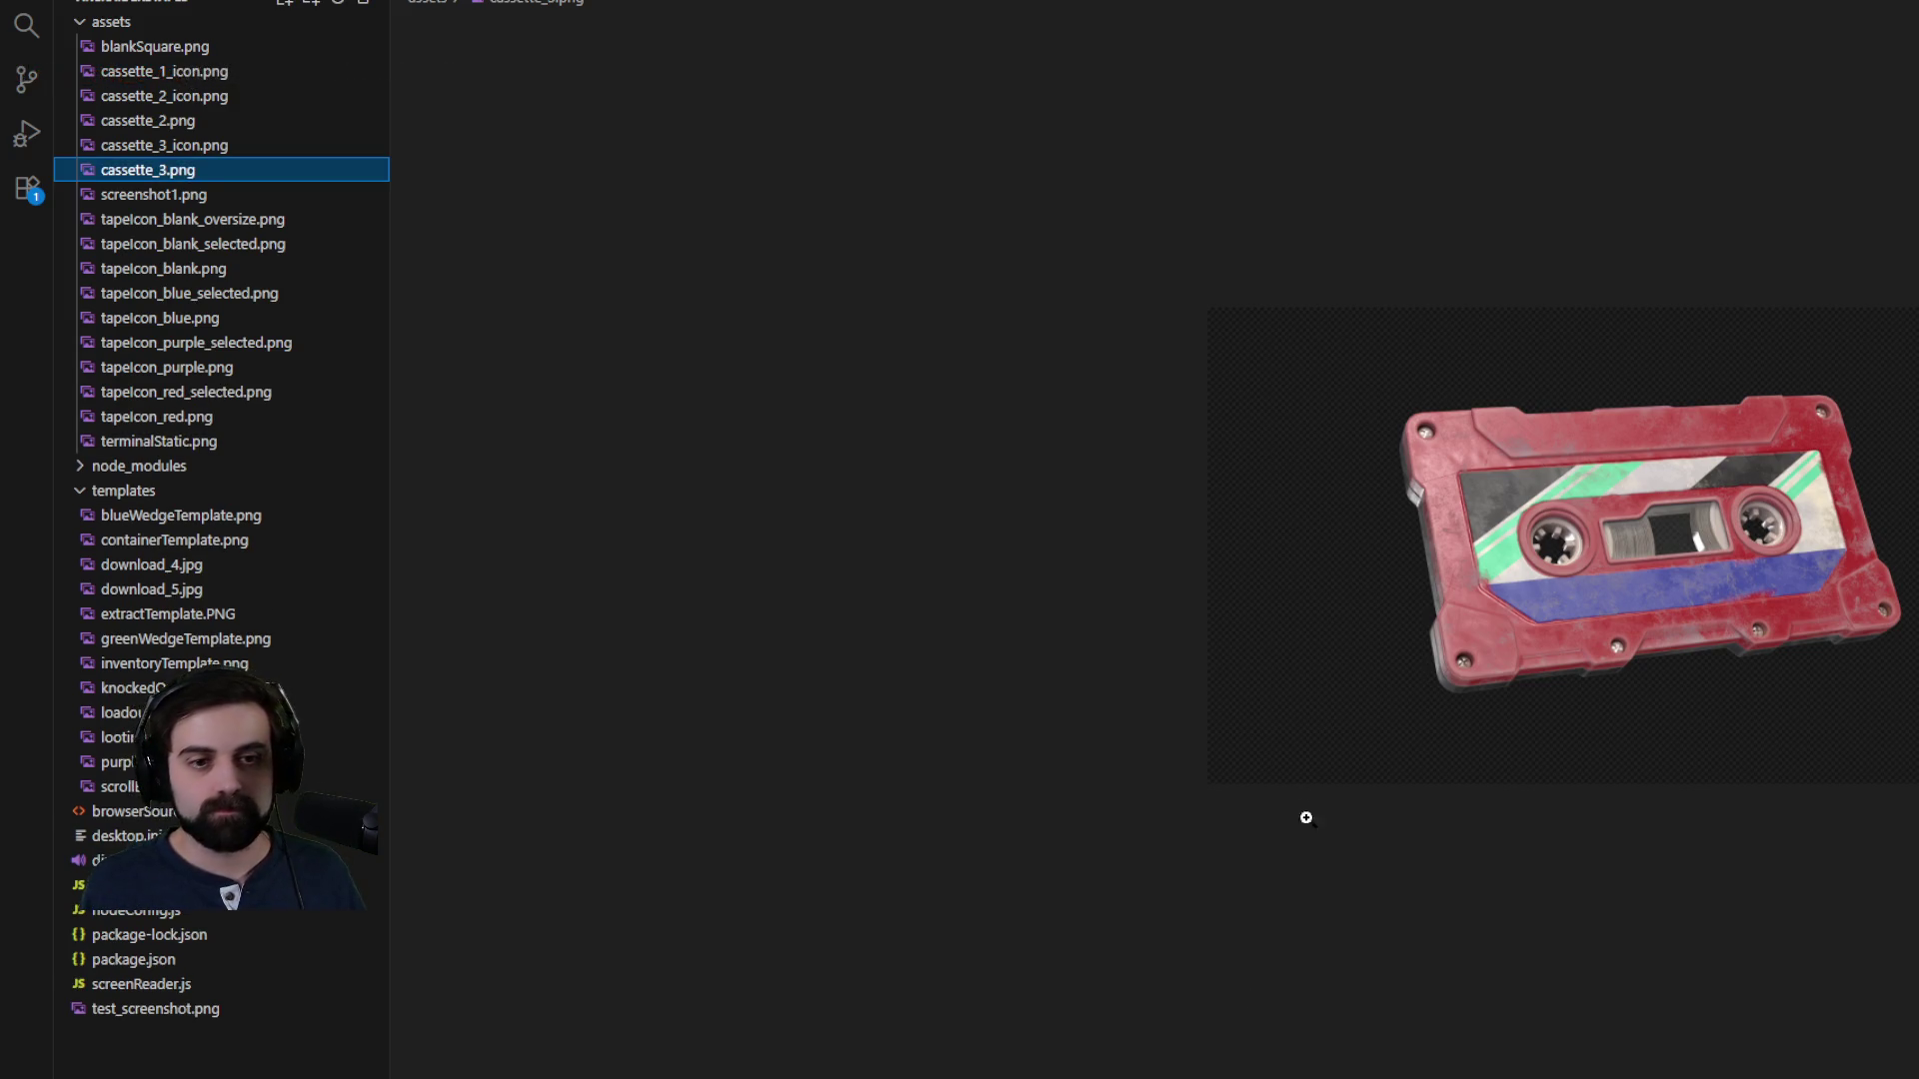
key("ctrl+1")
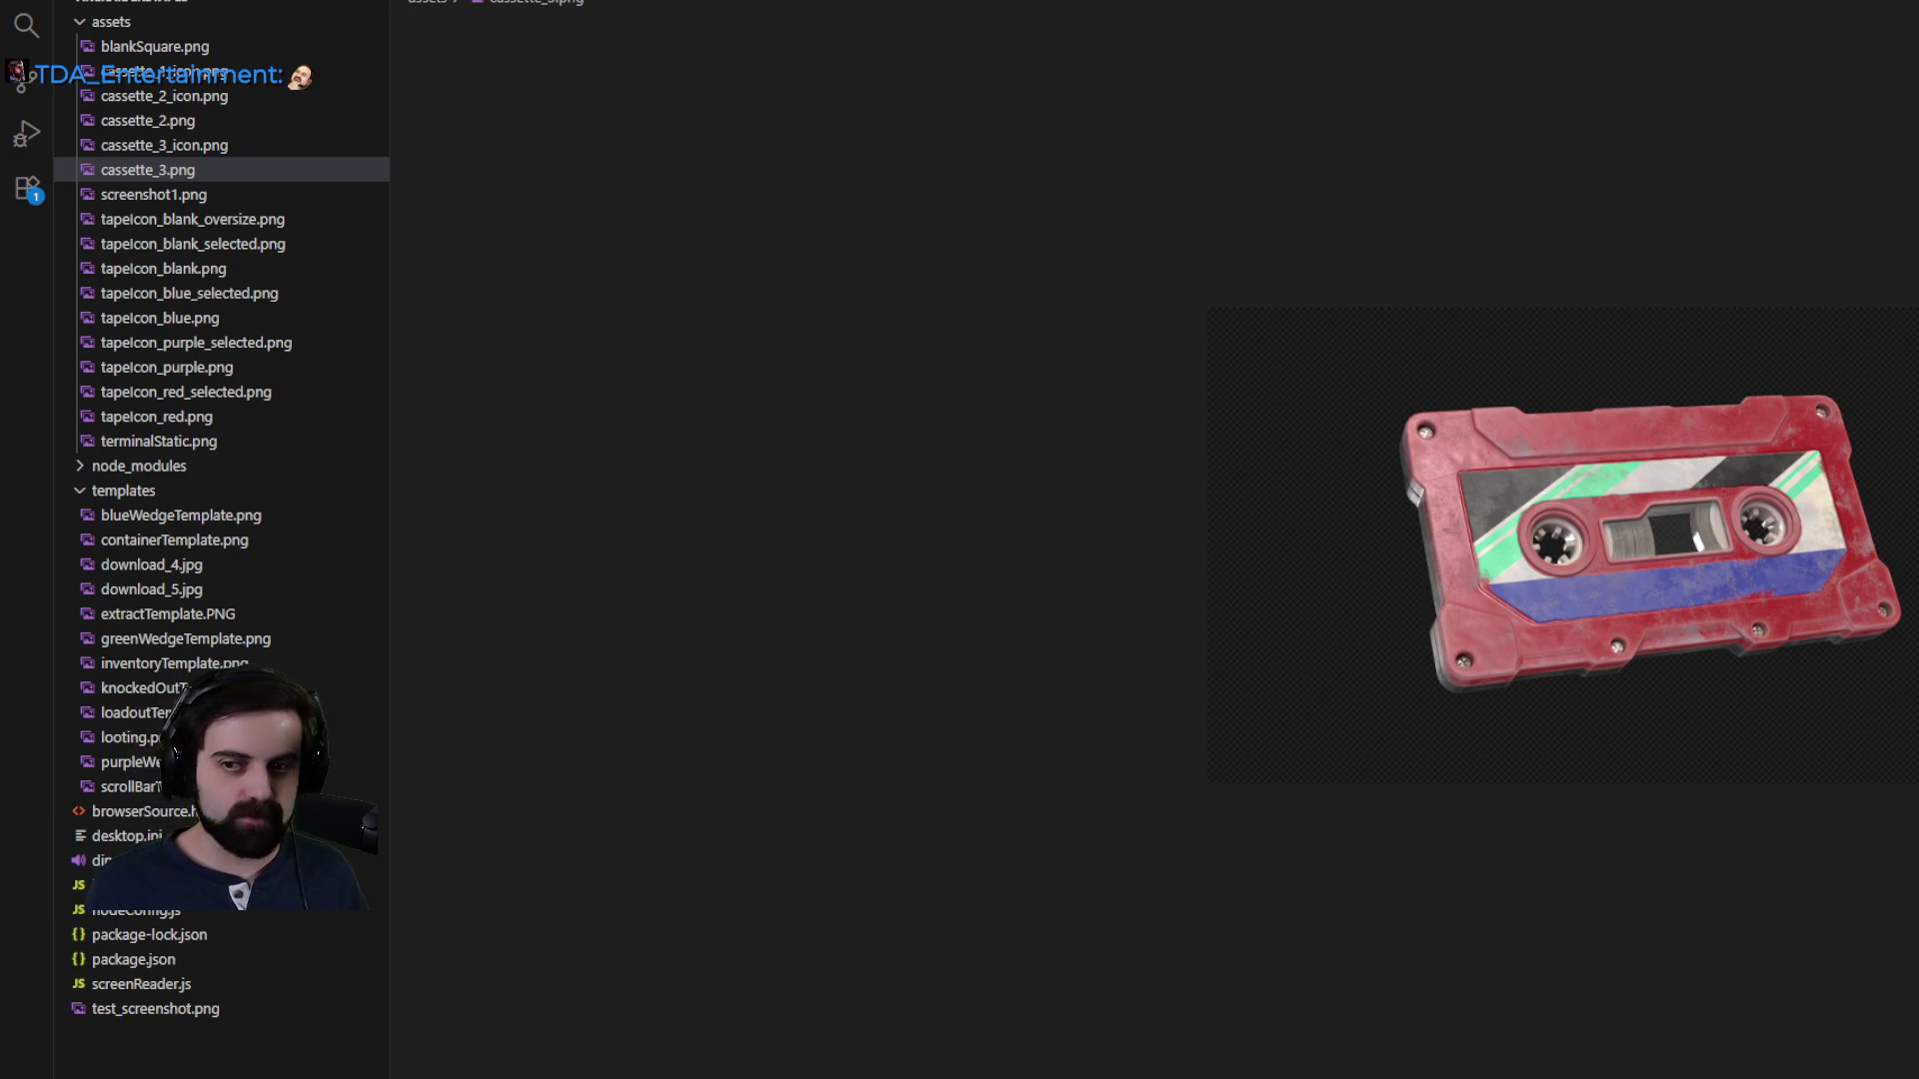
key("ctrl+Tab")
key("ctrl+a")
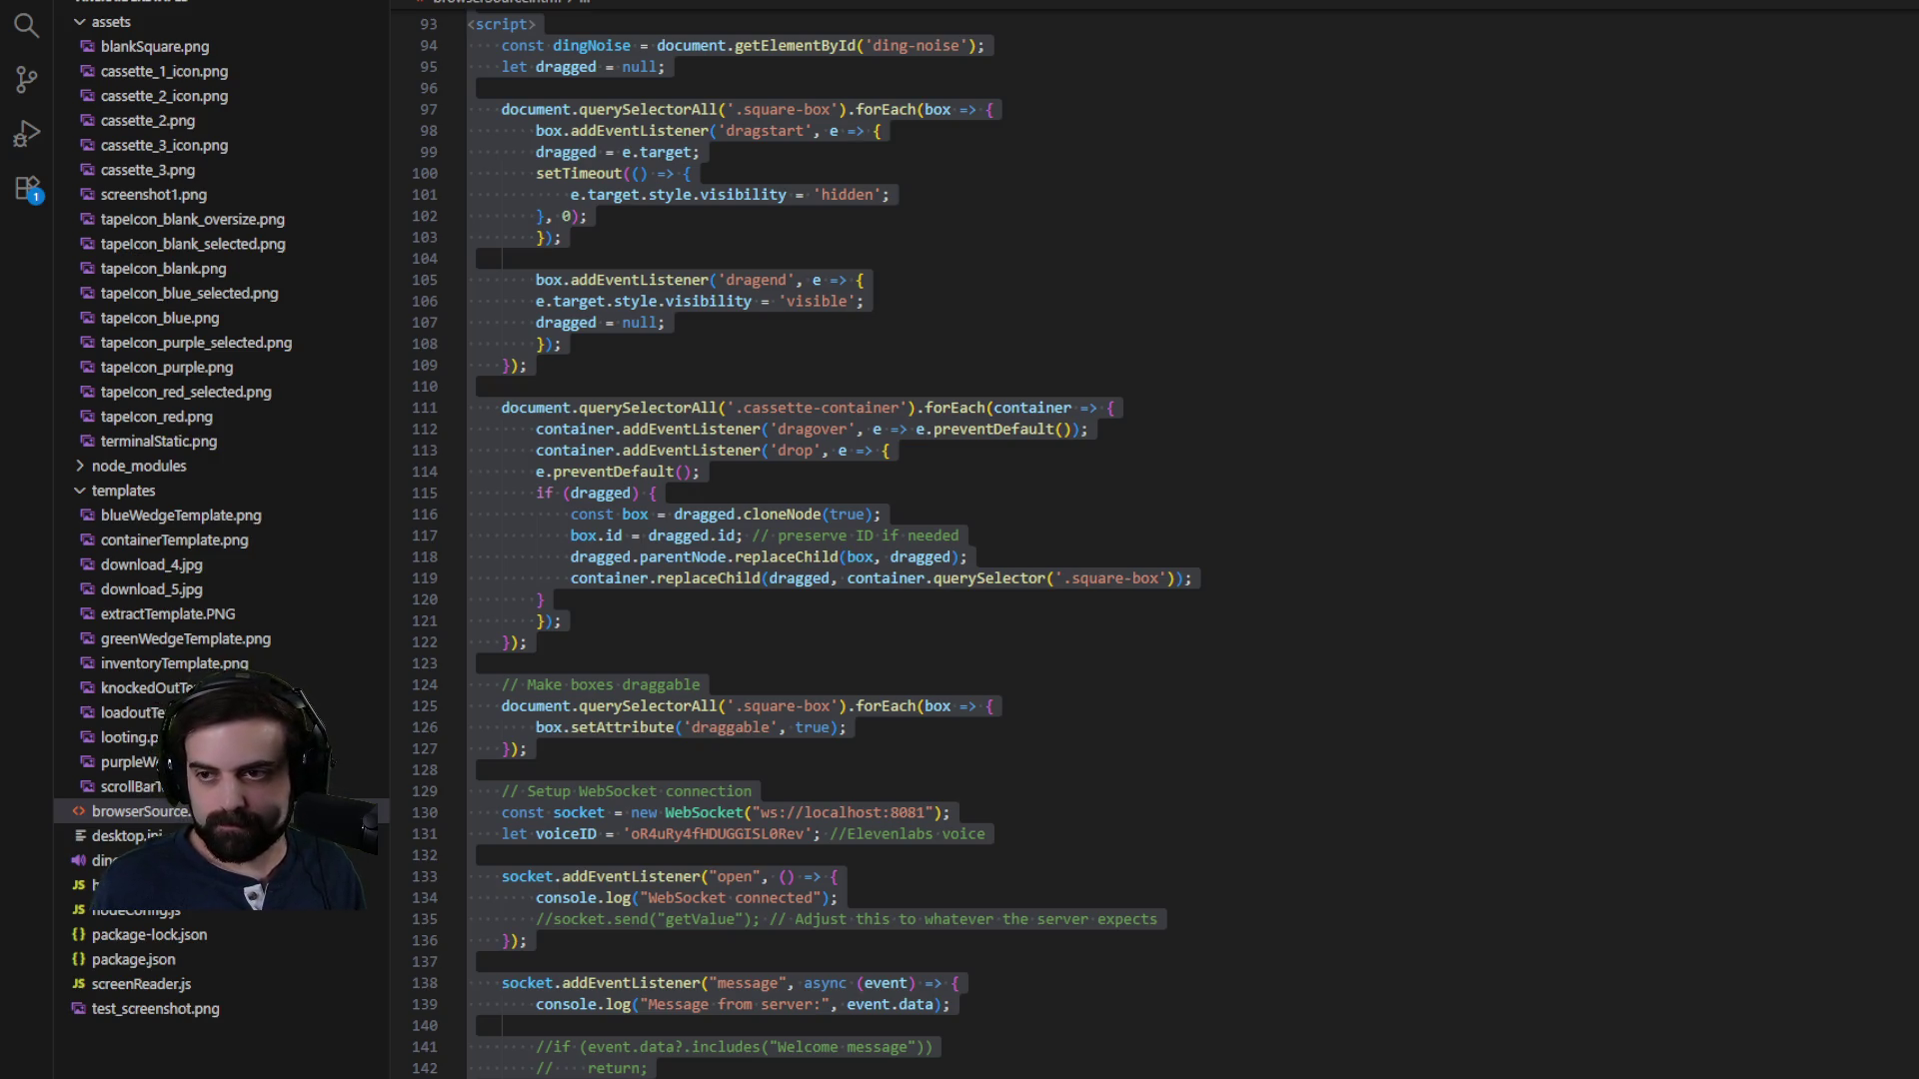
- Paste the new mousedown/mousemove/mouseup drag code over the old handlers on lines 95–127
scroll(1542, 604, "up", 10)
scroll(1542, 604, "down", 3)
scroll(1543, 604, "down", 3)
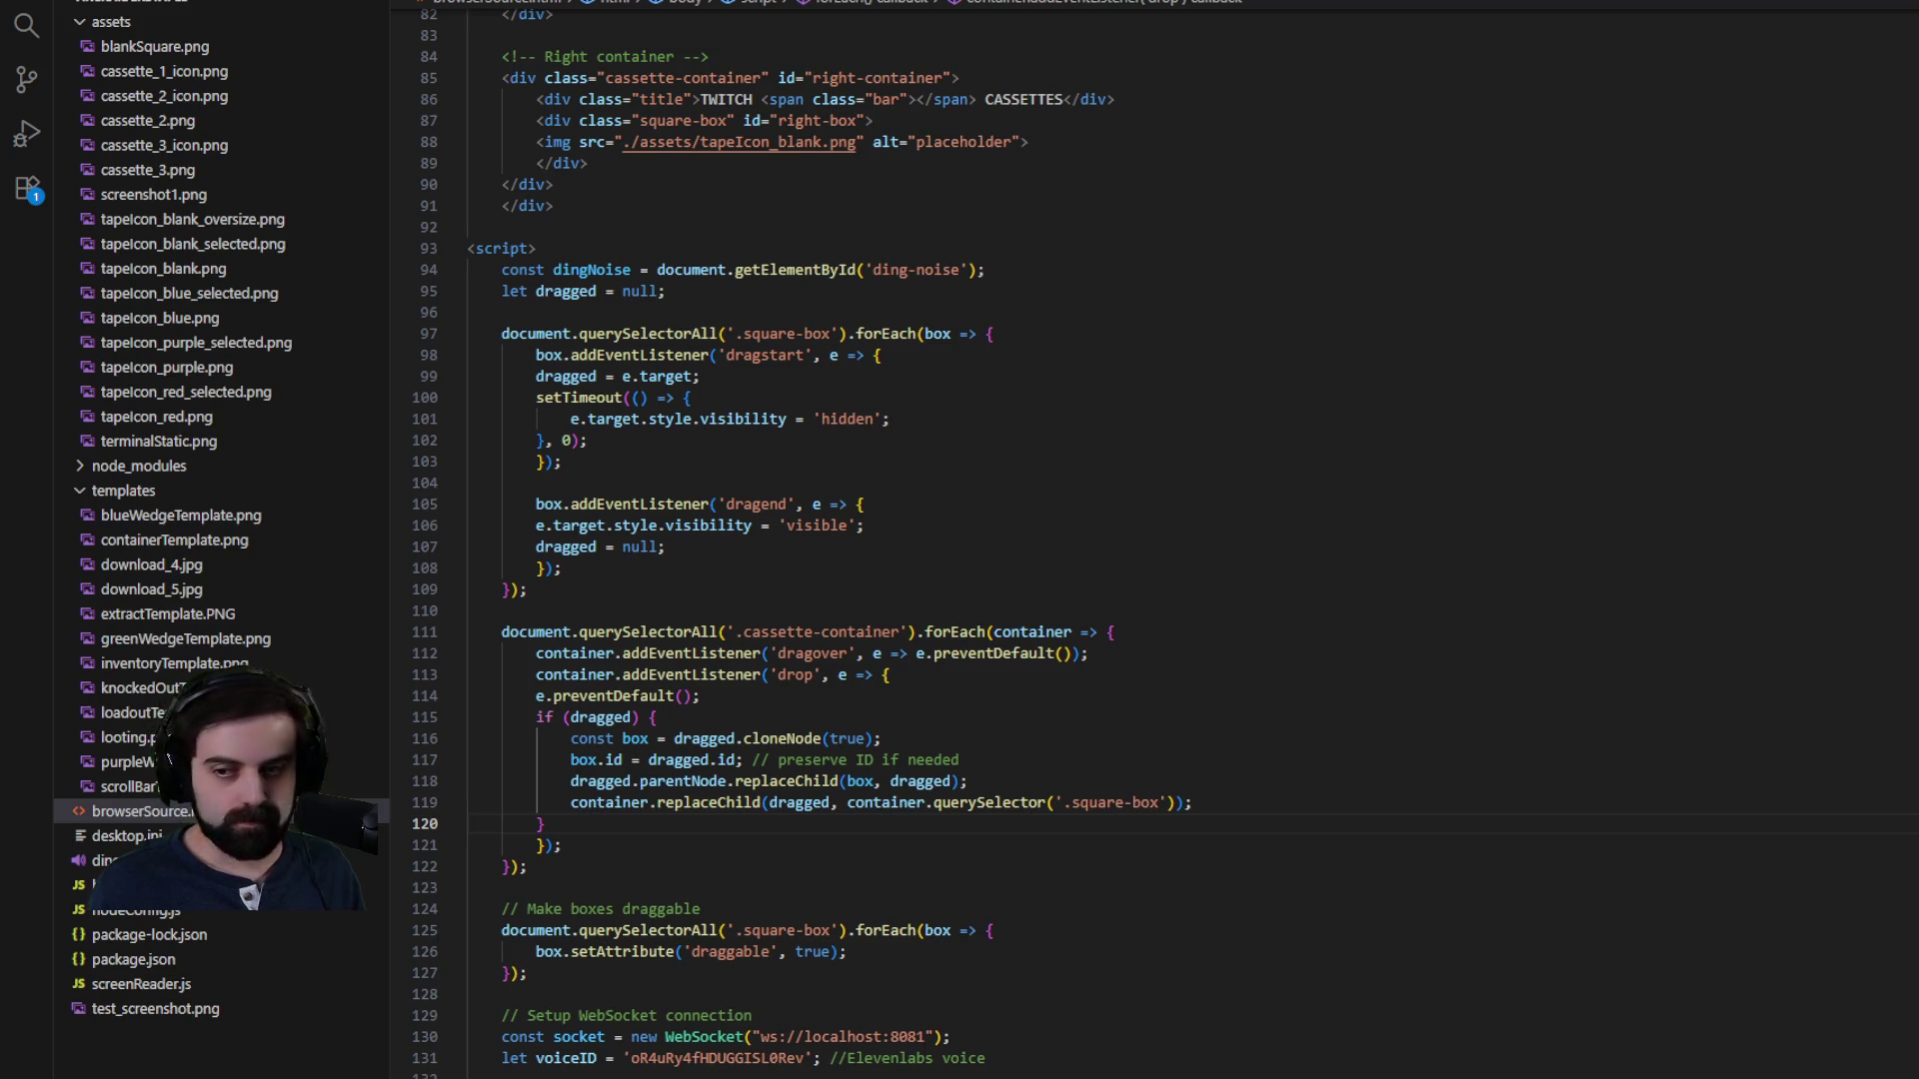
mouse_move(501, 291)
left_mouse_down()
mouse_move(965, 601)
mouse_move(1068, 645)
left_mouse_up()
scroll(977, 561, "down", 5)
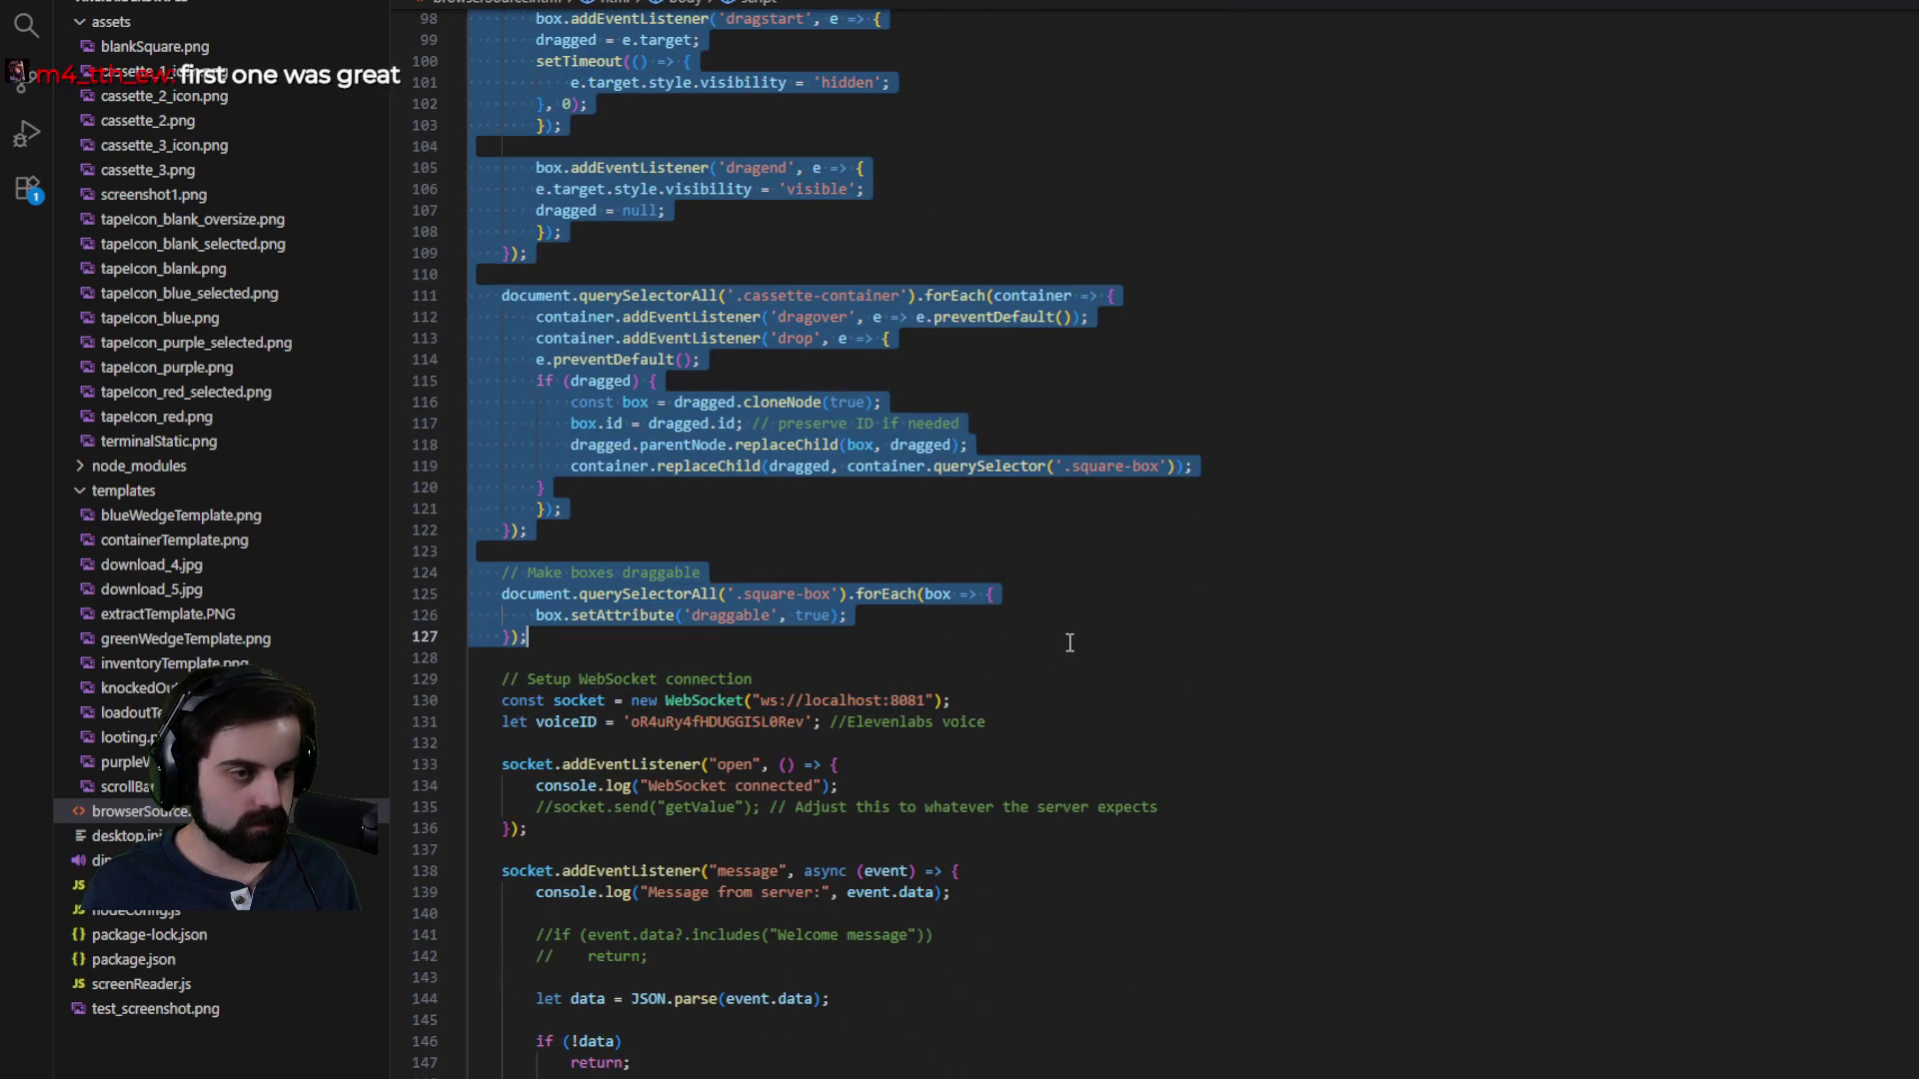
key("ctrl+v")
- Indent the pasted drag code block one level
left_click(1363, 650)
scroll(1360, 669, "down", 6)
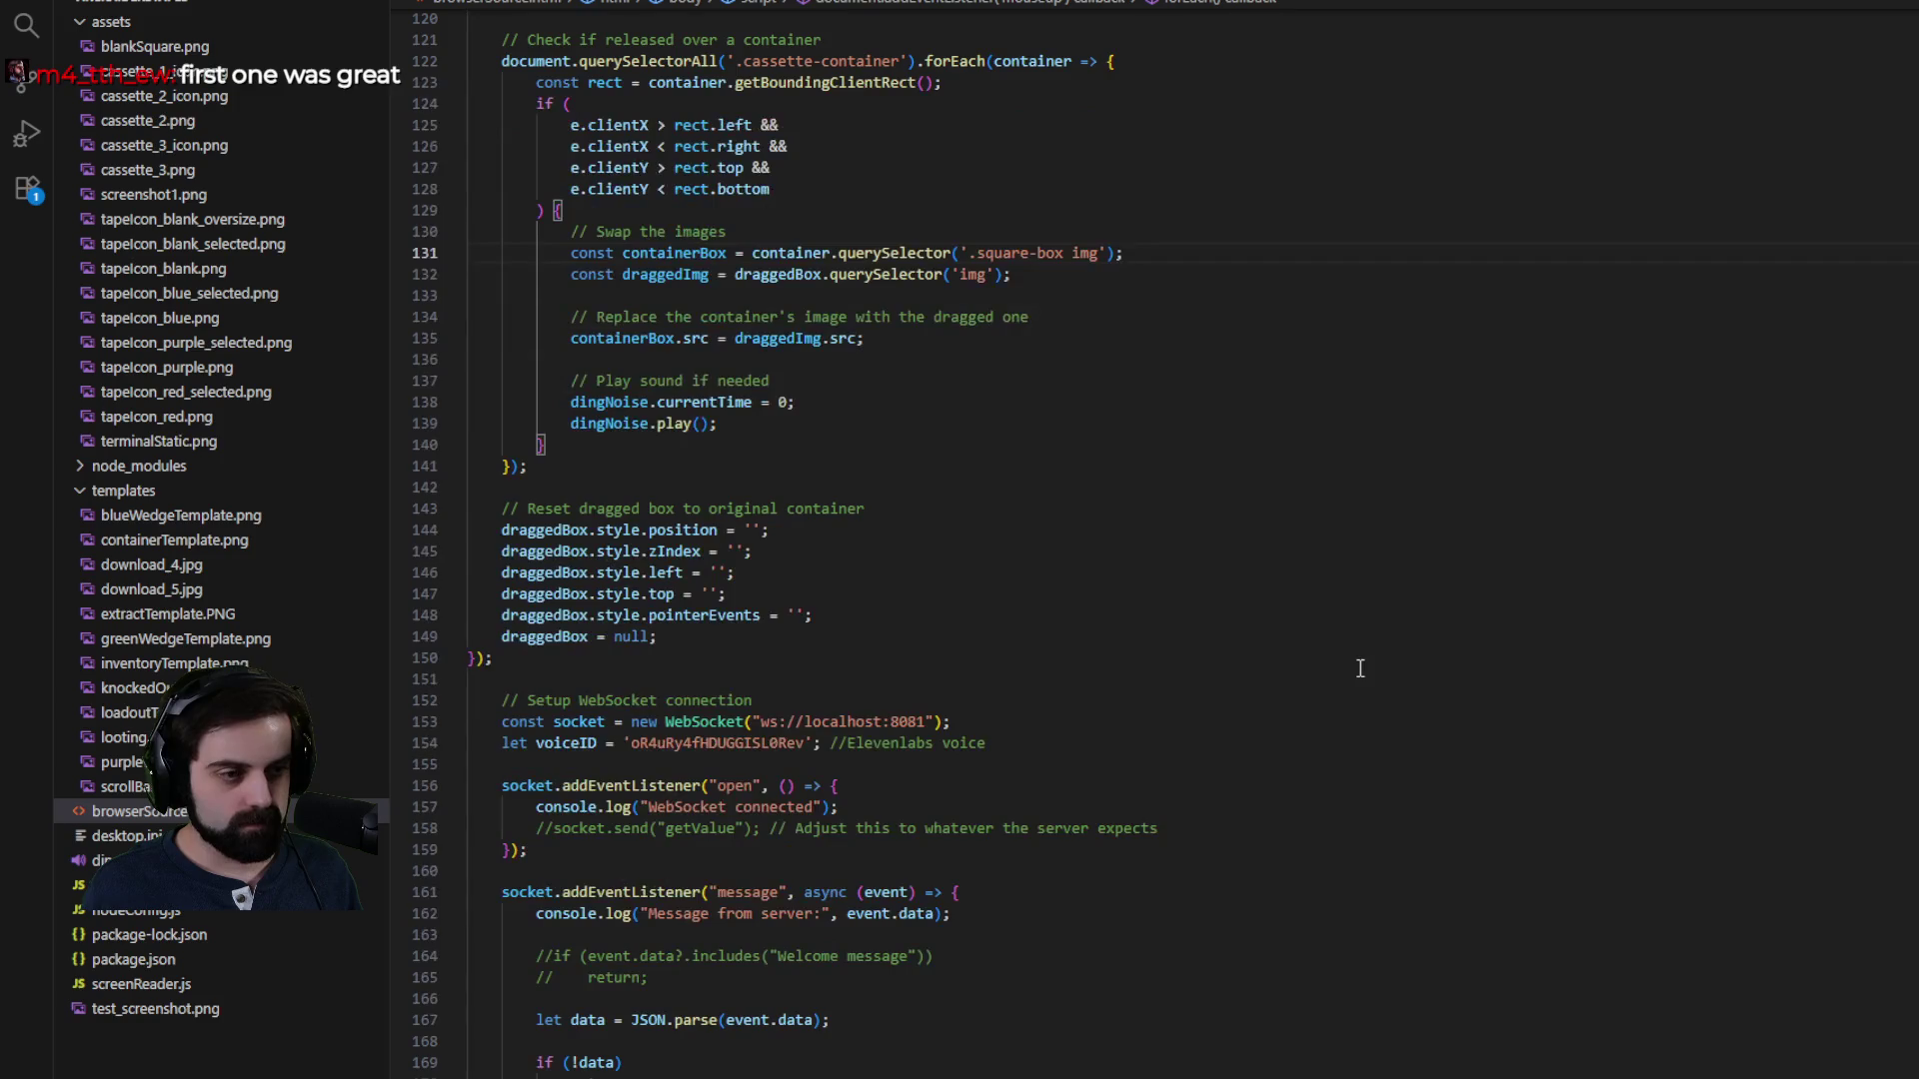
scroll(1376, 723, "up", 6)
mouse_move(492, 995)
left_mouse_down()
mouse_move(789, 737)
mouse_move(470, 459)
left_mouse_up()
scroll(790, 738, "up", 10)
key("Tab")
left_click(1281, 441)
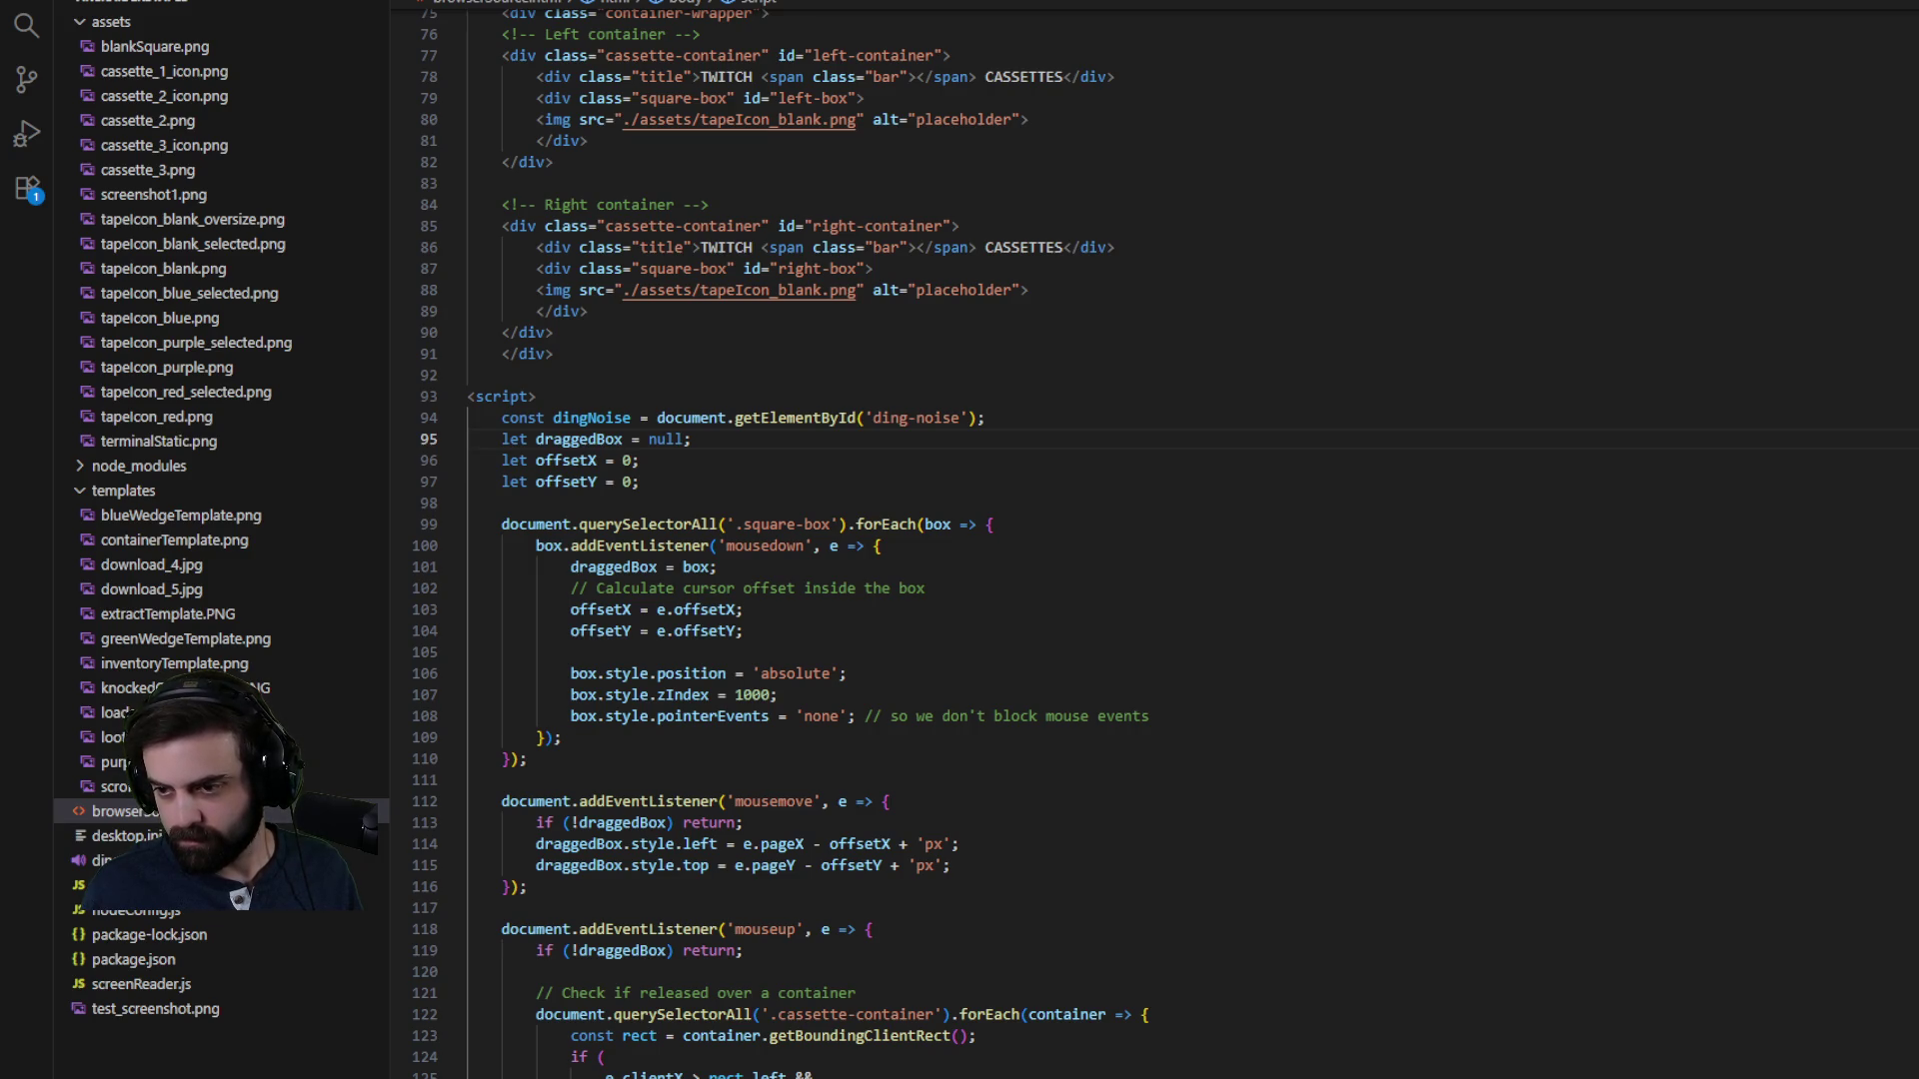
left_click(1650, 800)
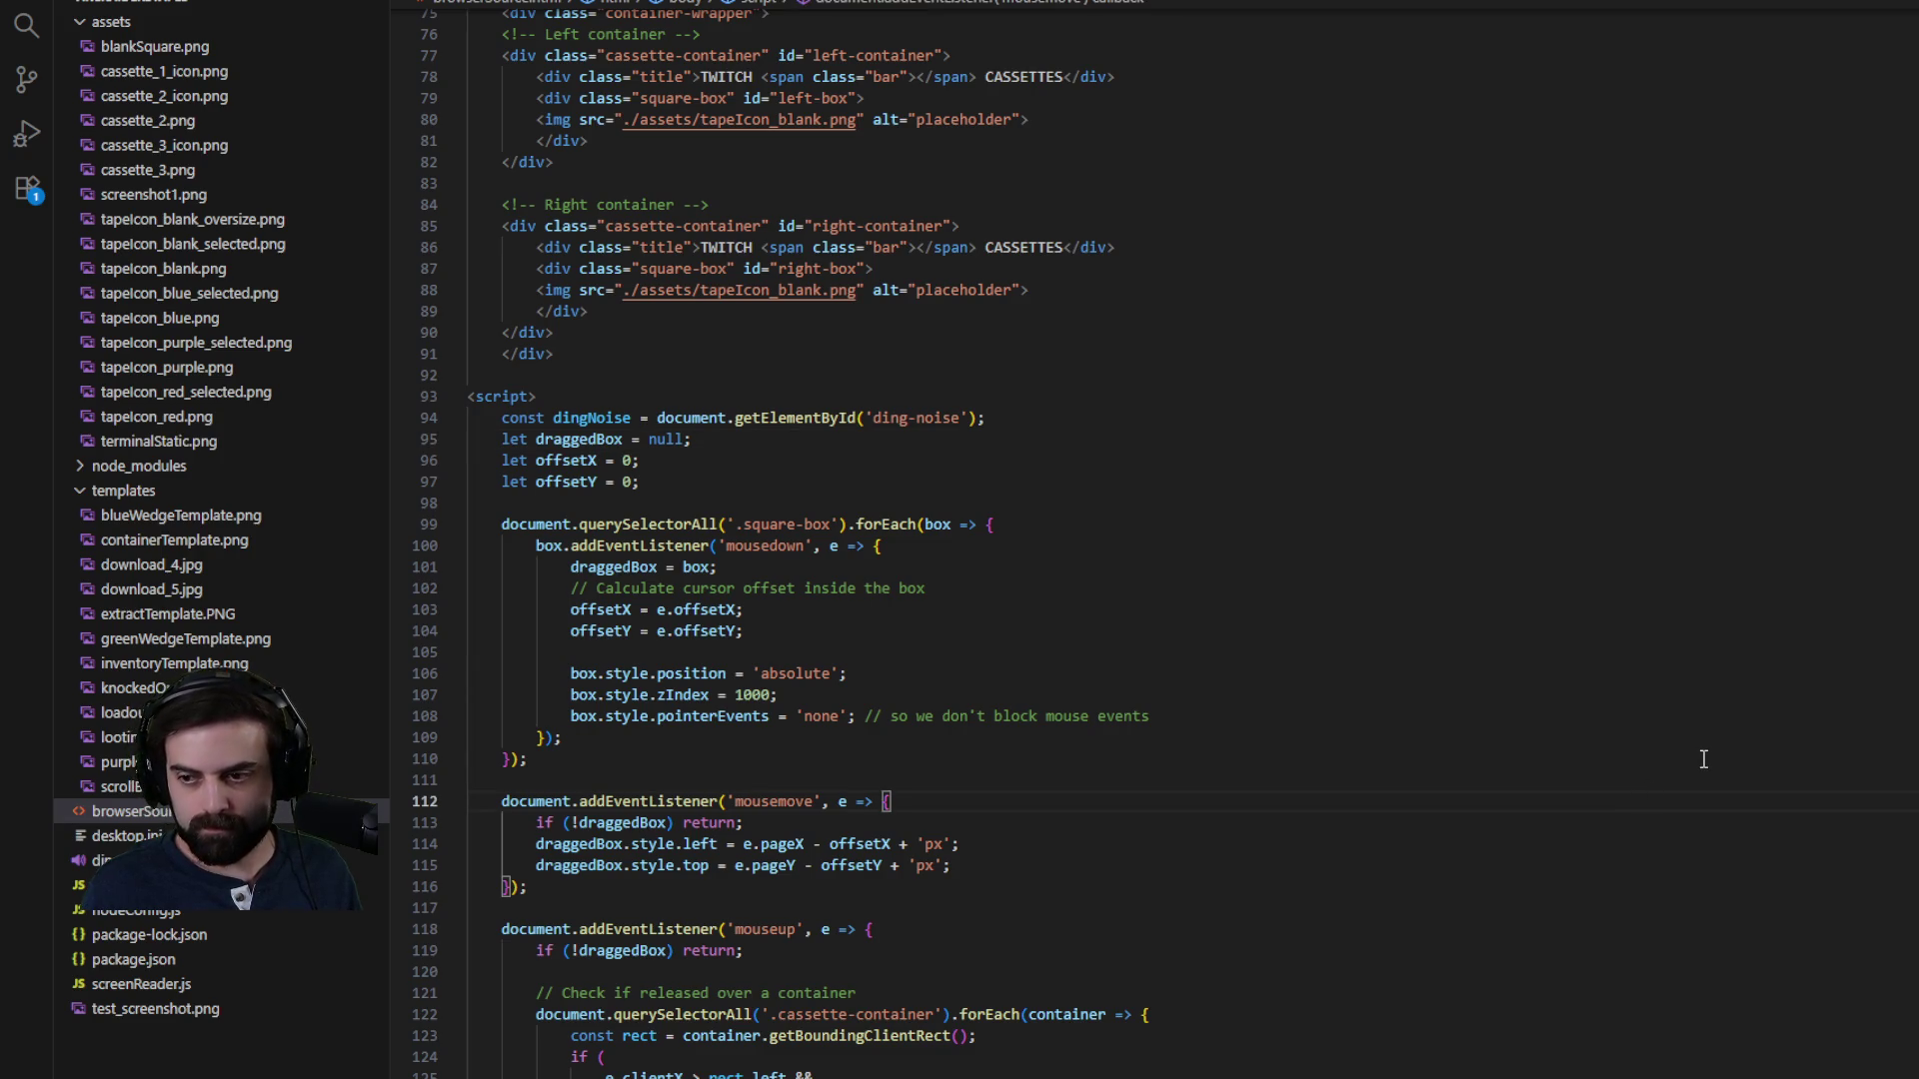
scroll(1050, 583, "up", 6)
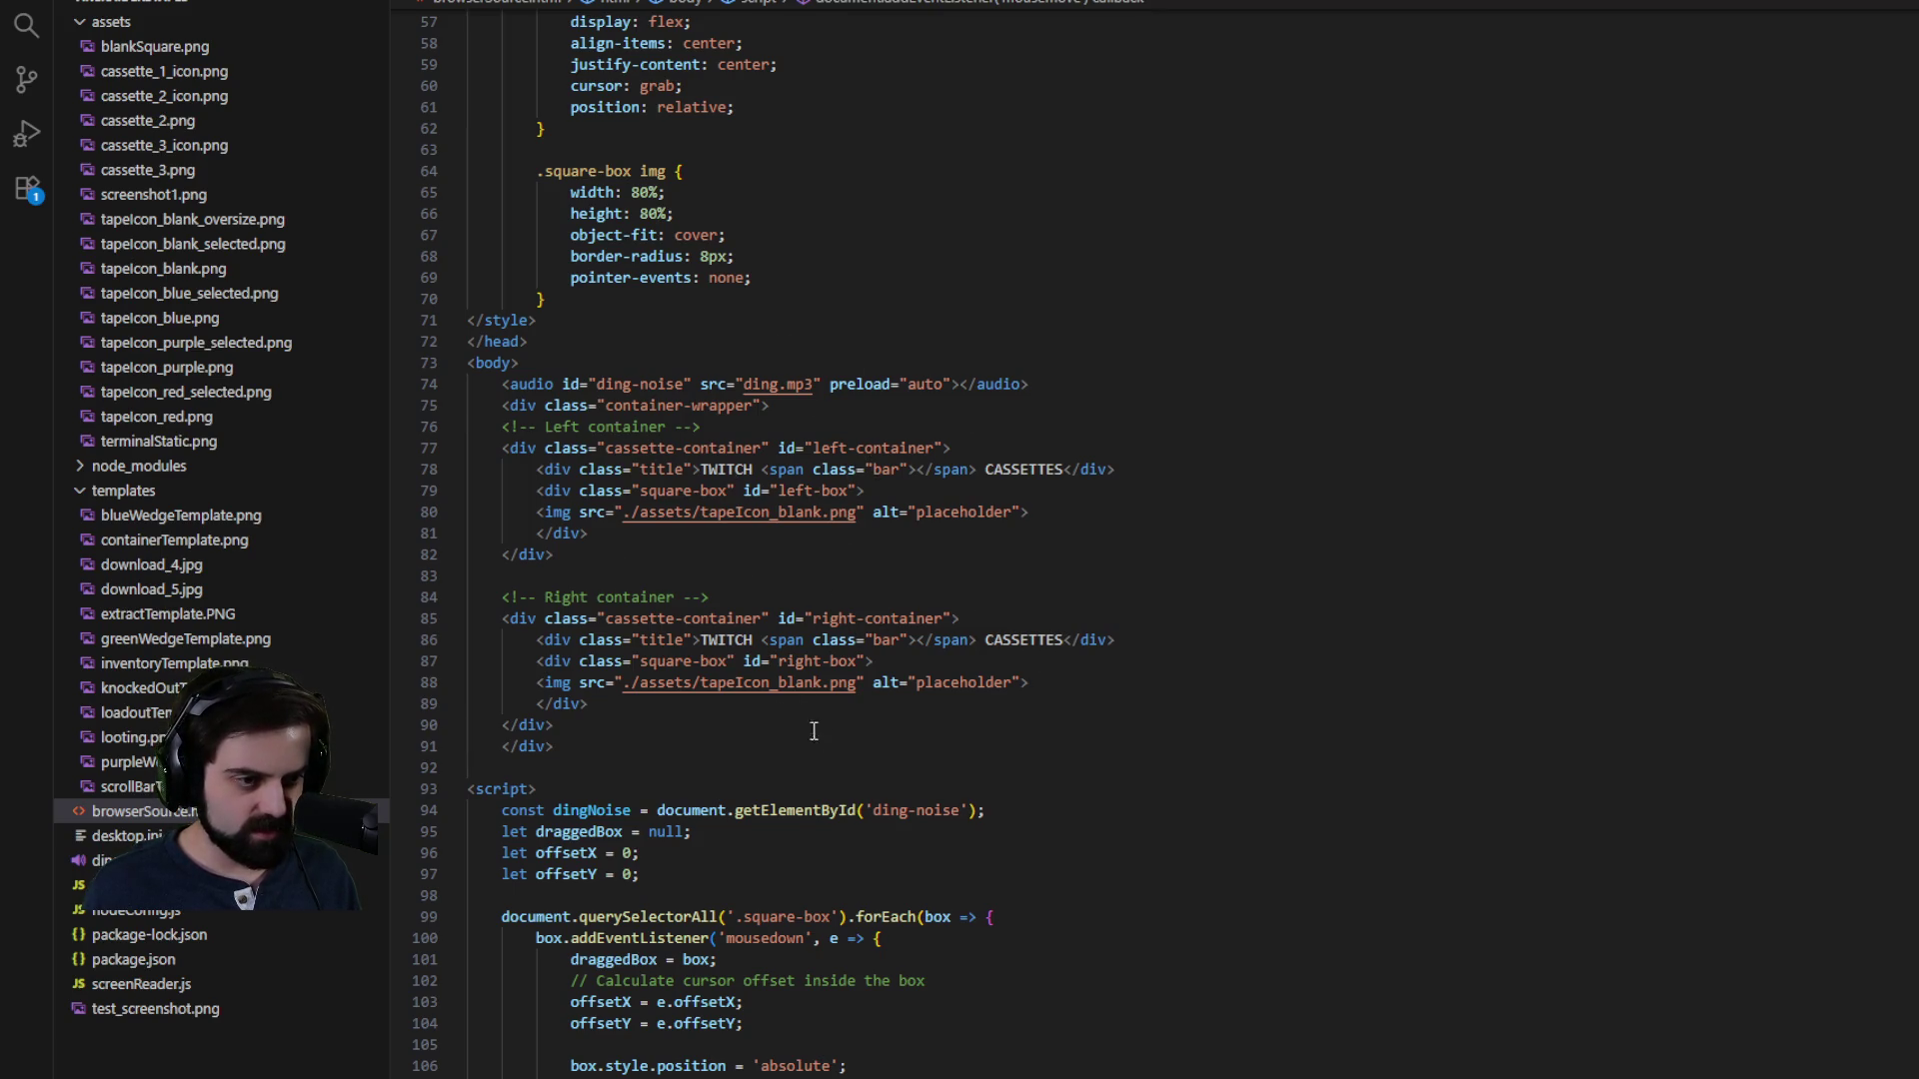
left_click(964, 258)
key("ctrl+z")
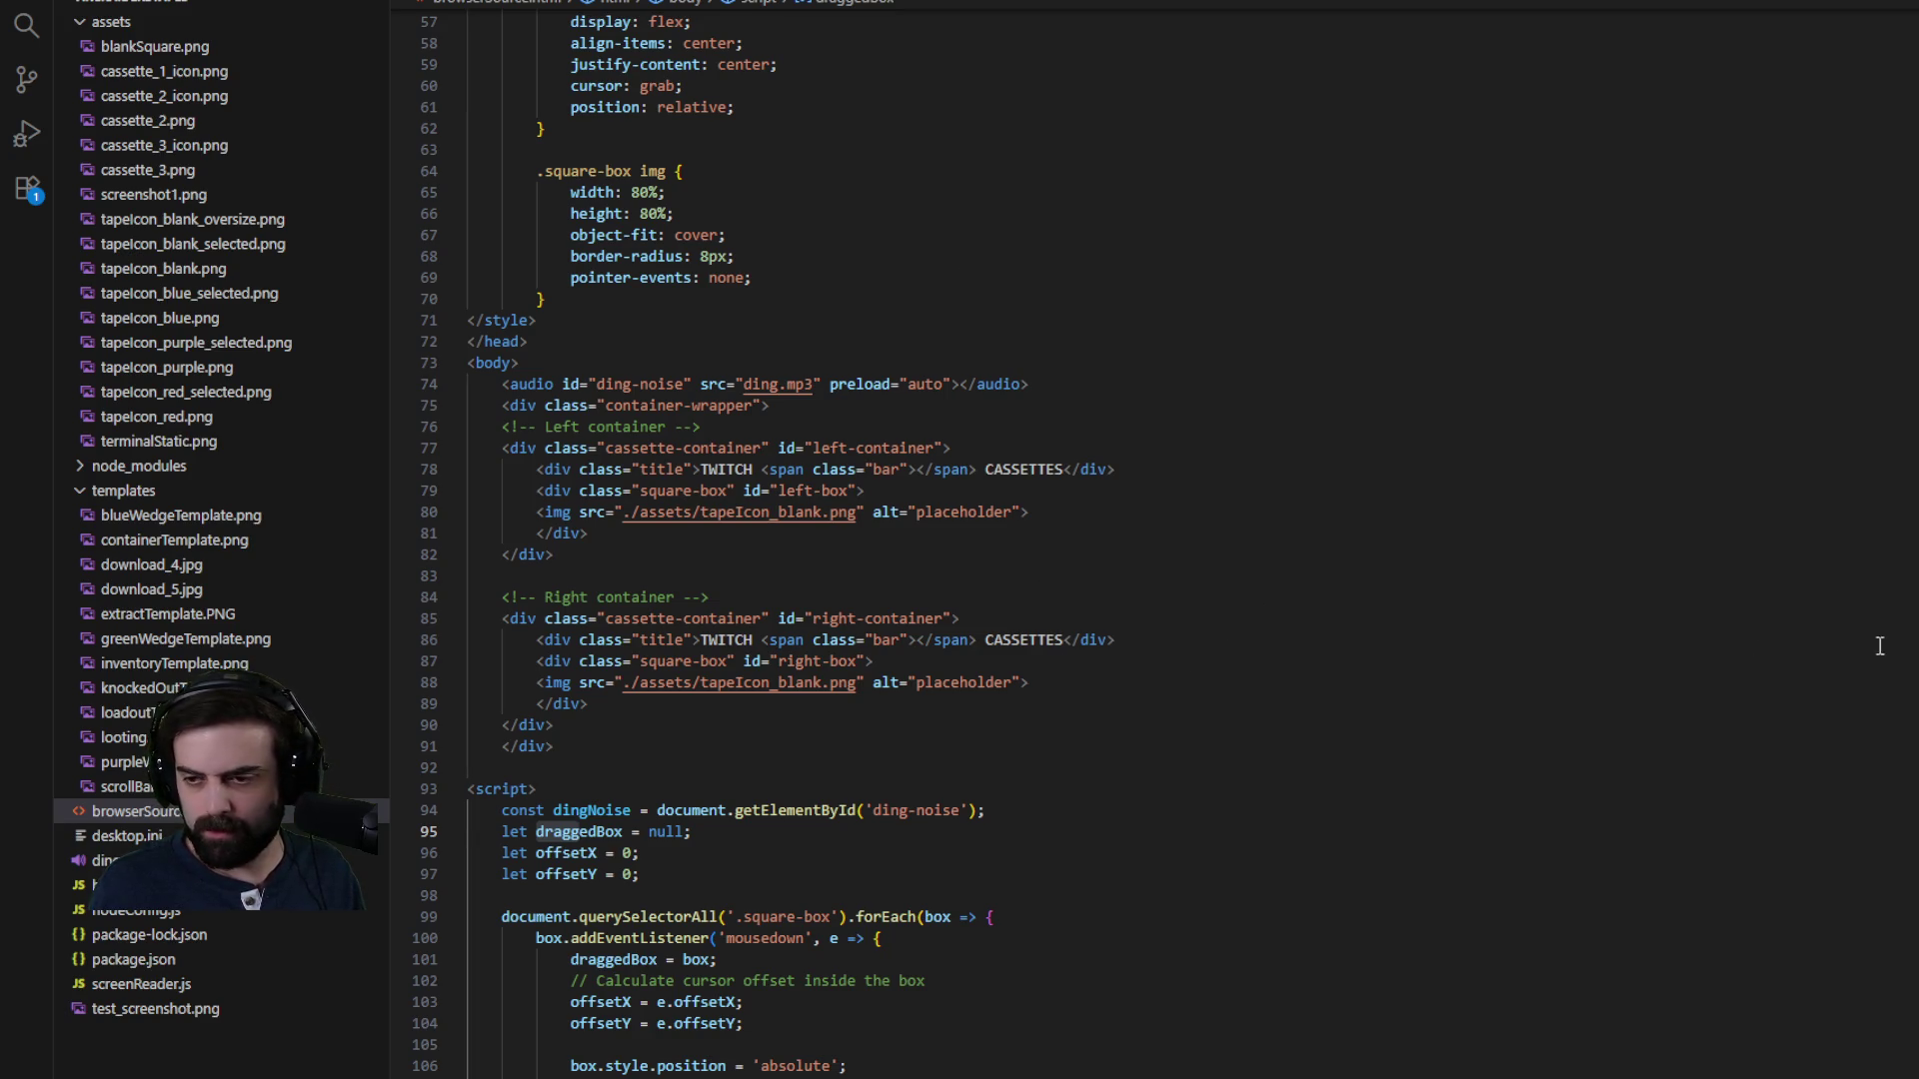
scroll(1632, 710, "down", 8)
left_click(1014, 415)
scroll(1049, 420, "down", 4)
scroll(1075, 418, "down", 5)
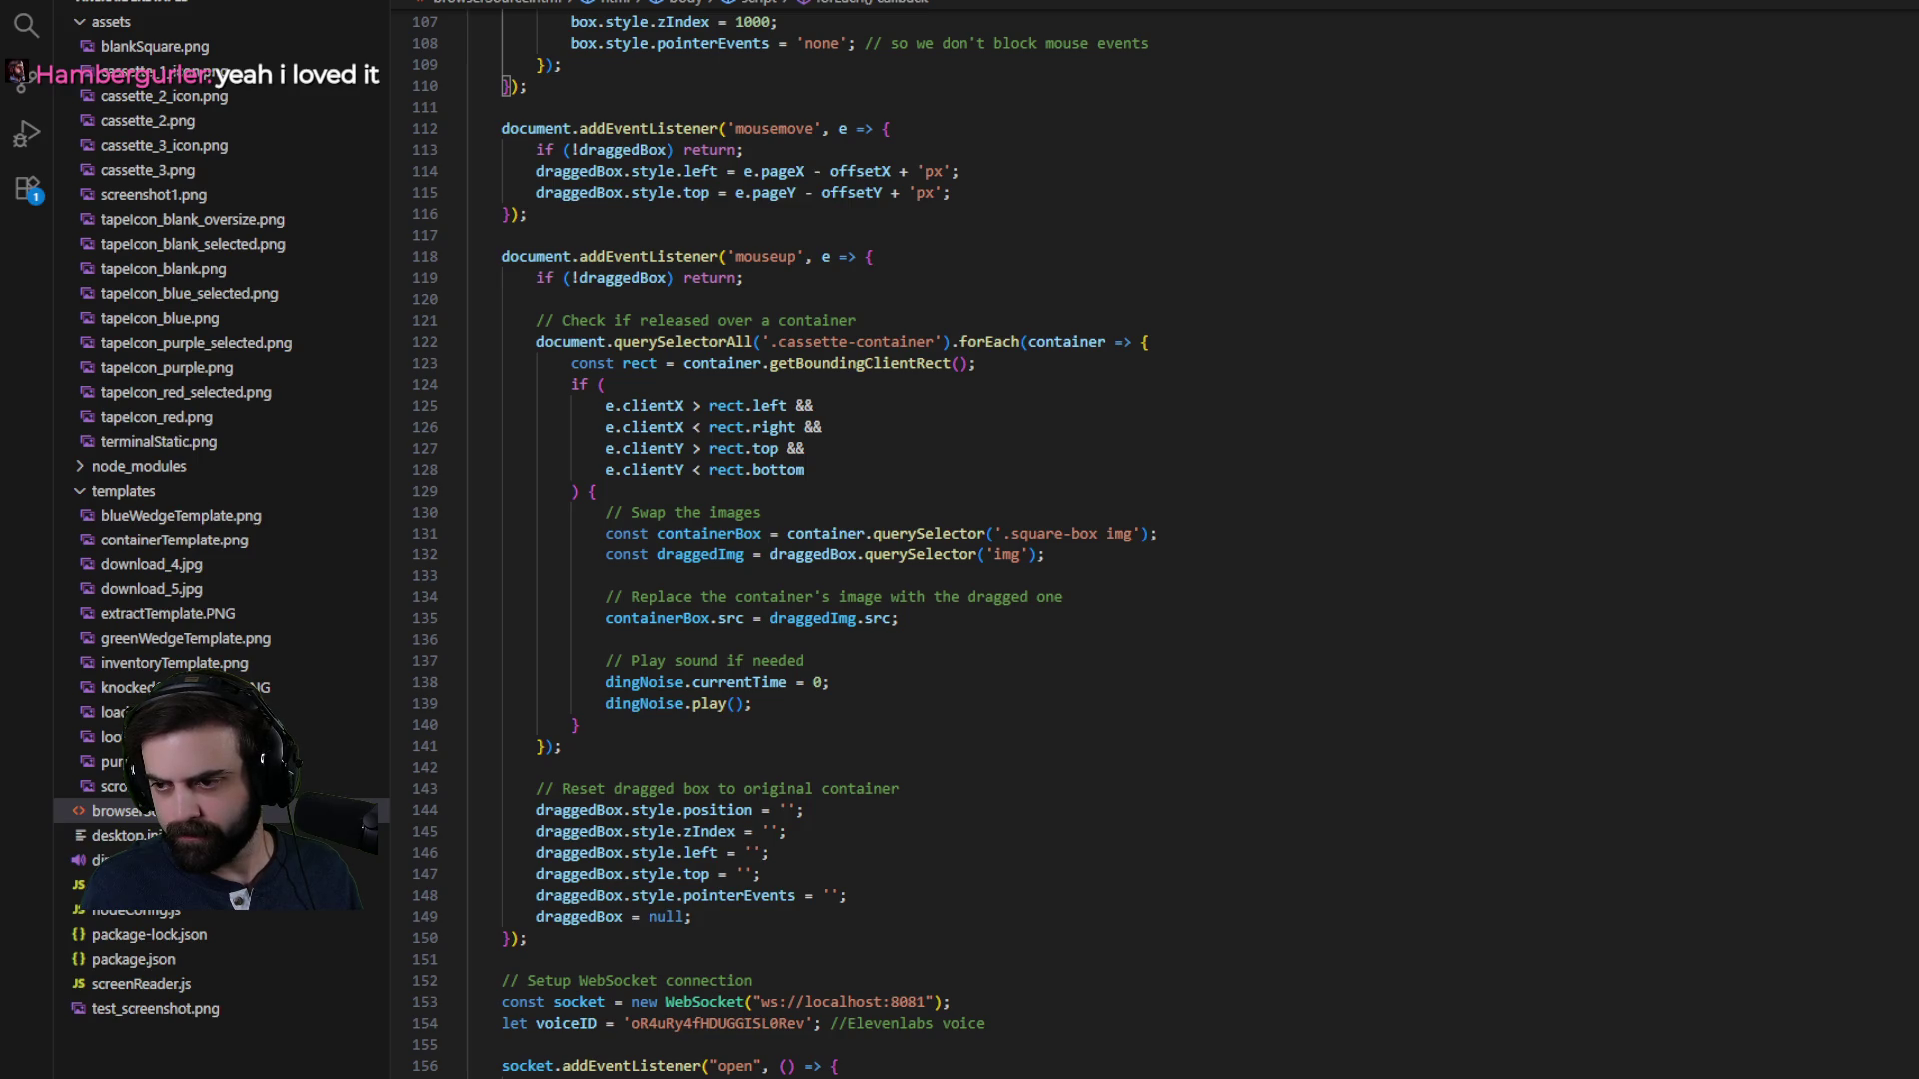
left_click(1116, 657)
scroll(1080, 754, "down", 5)
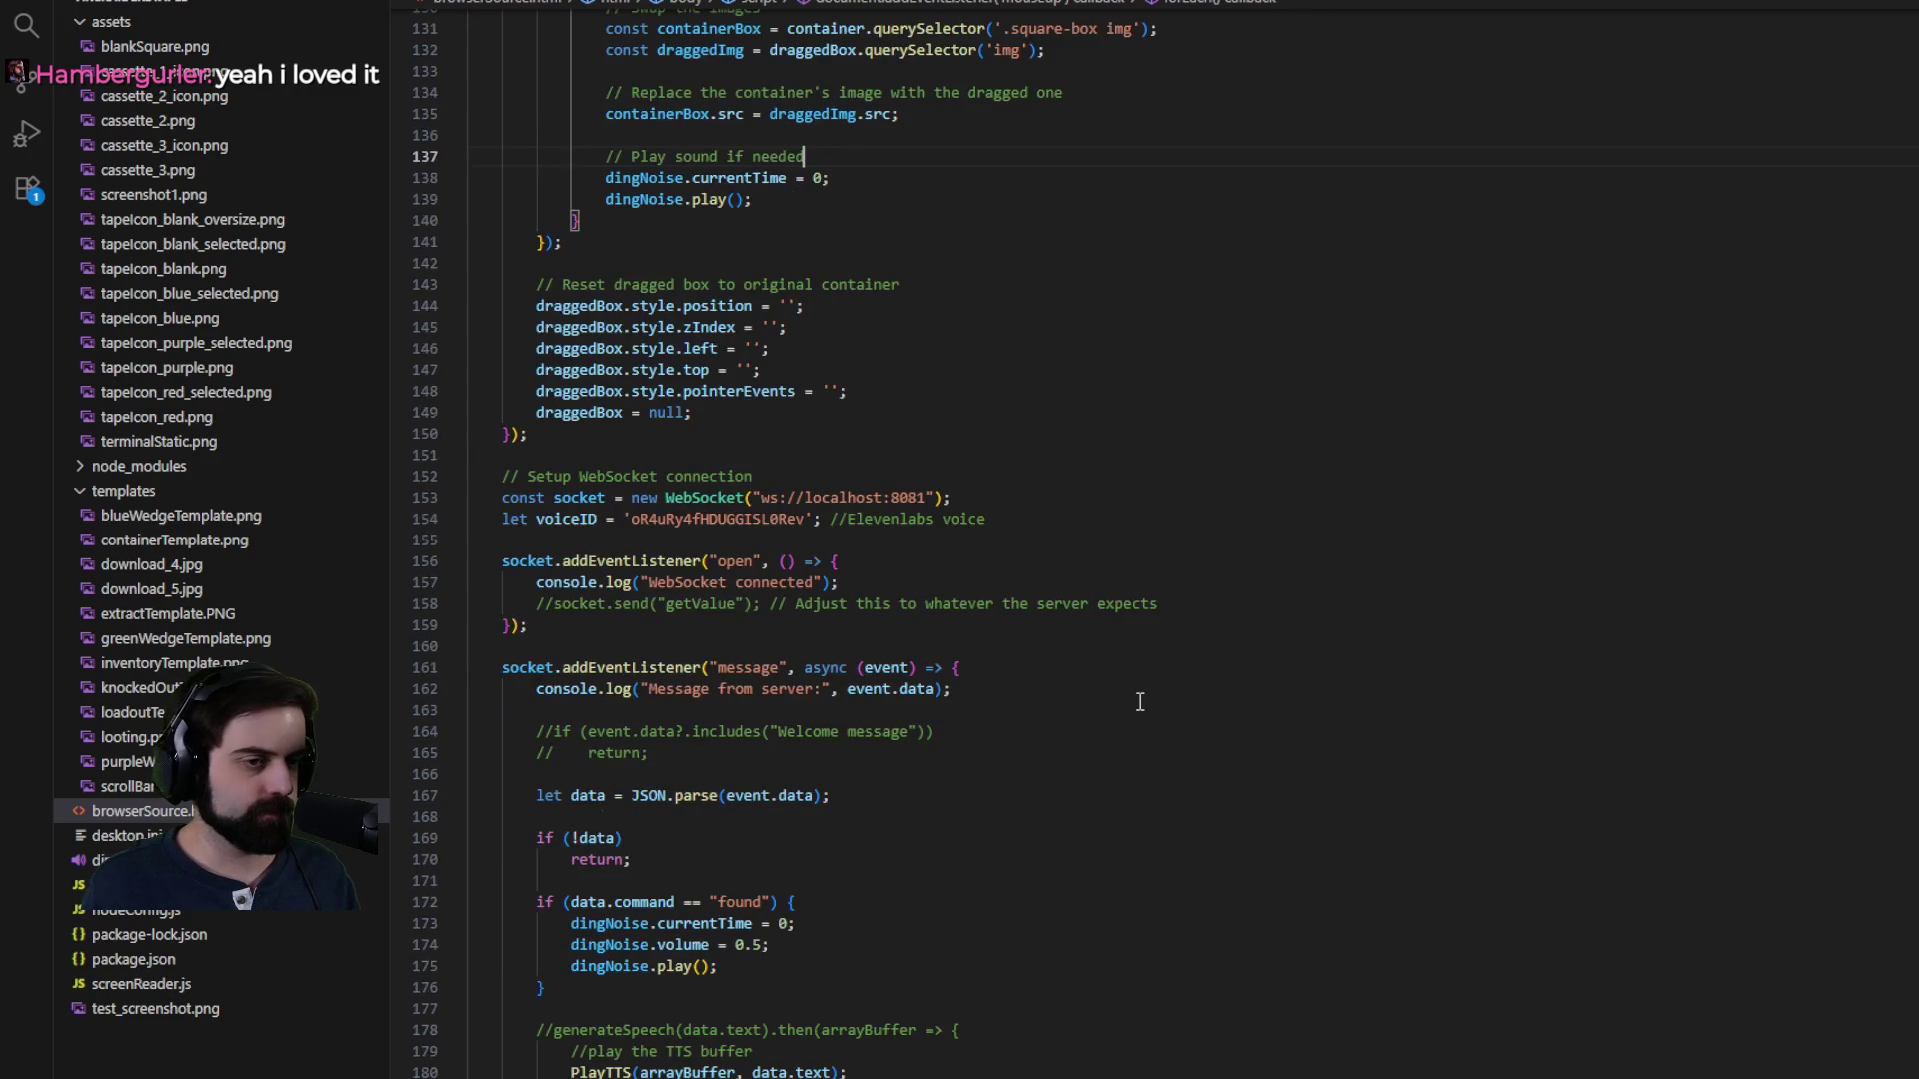
scroll(1066, 626, "up", 4)
scroll(1127, 694, "up", 3)
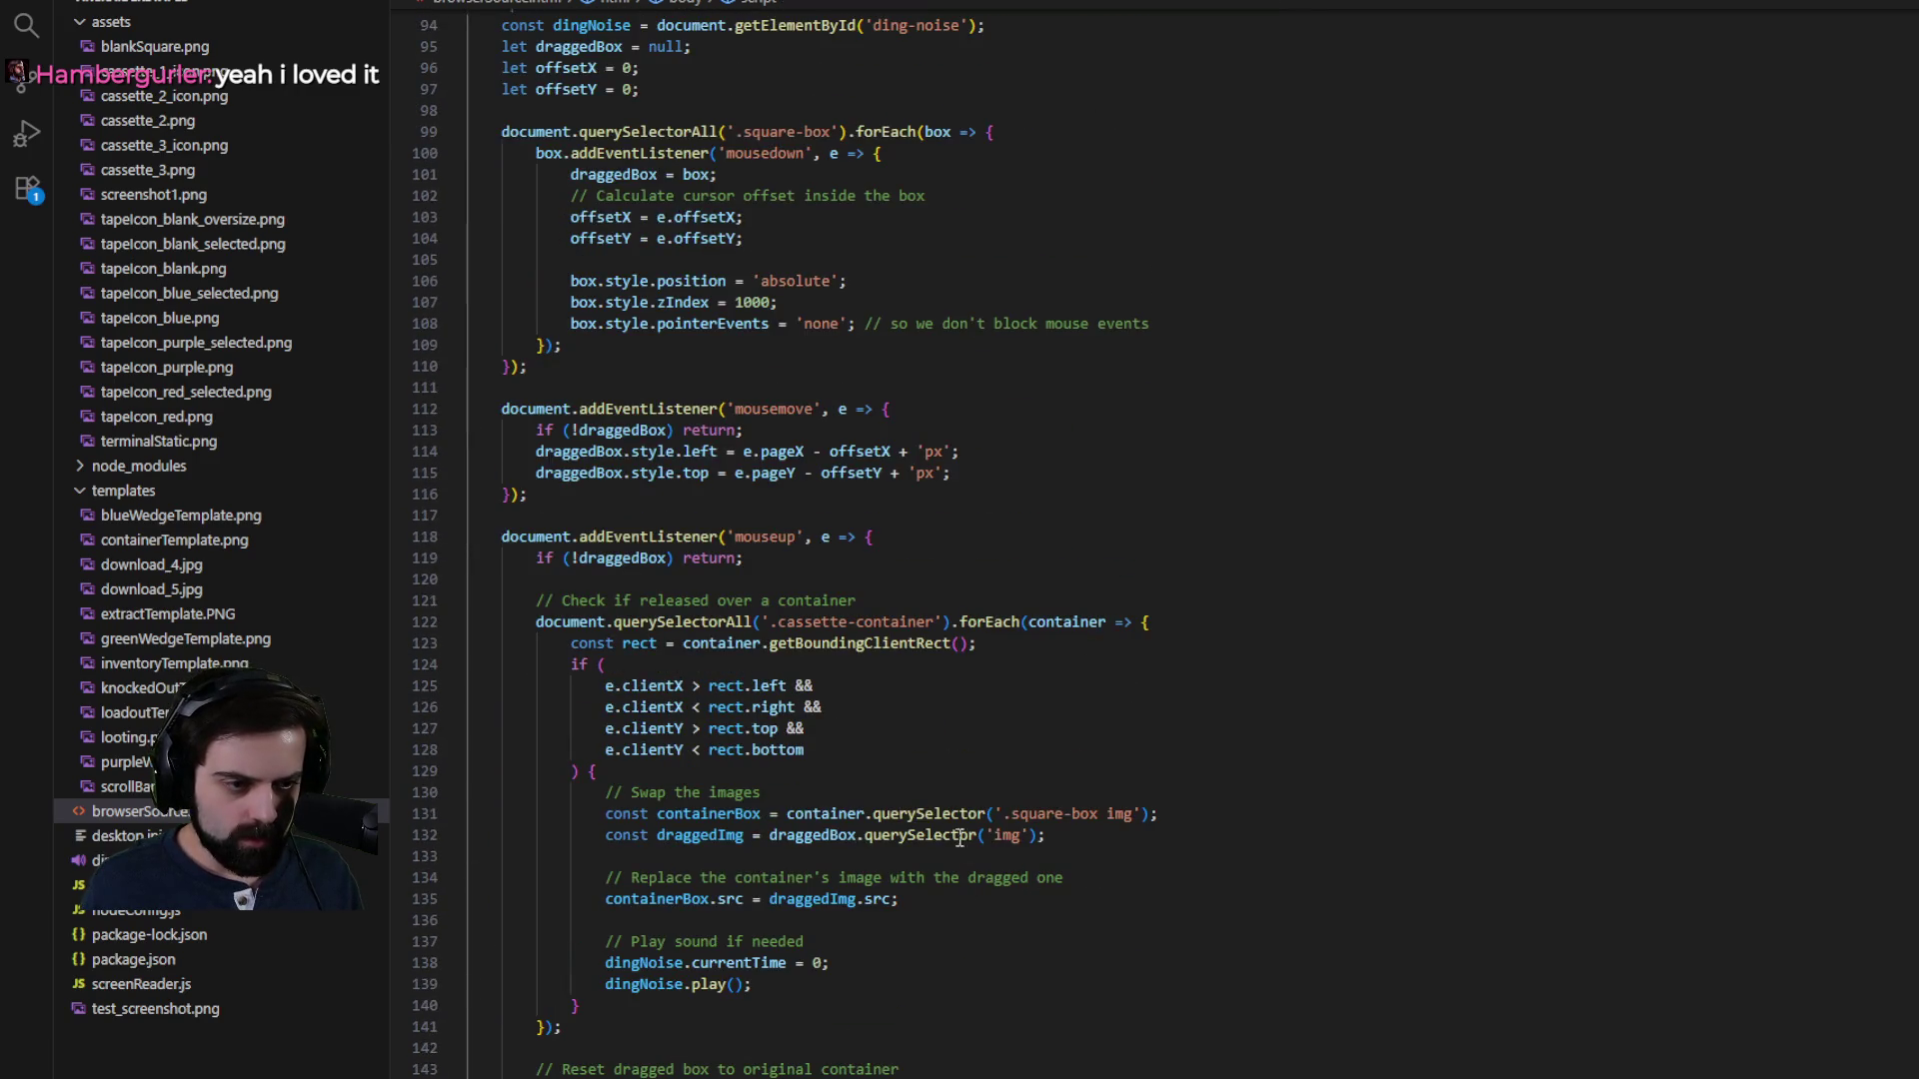
left_click(989, 805)
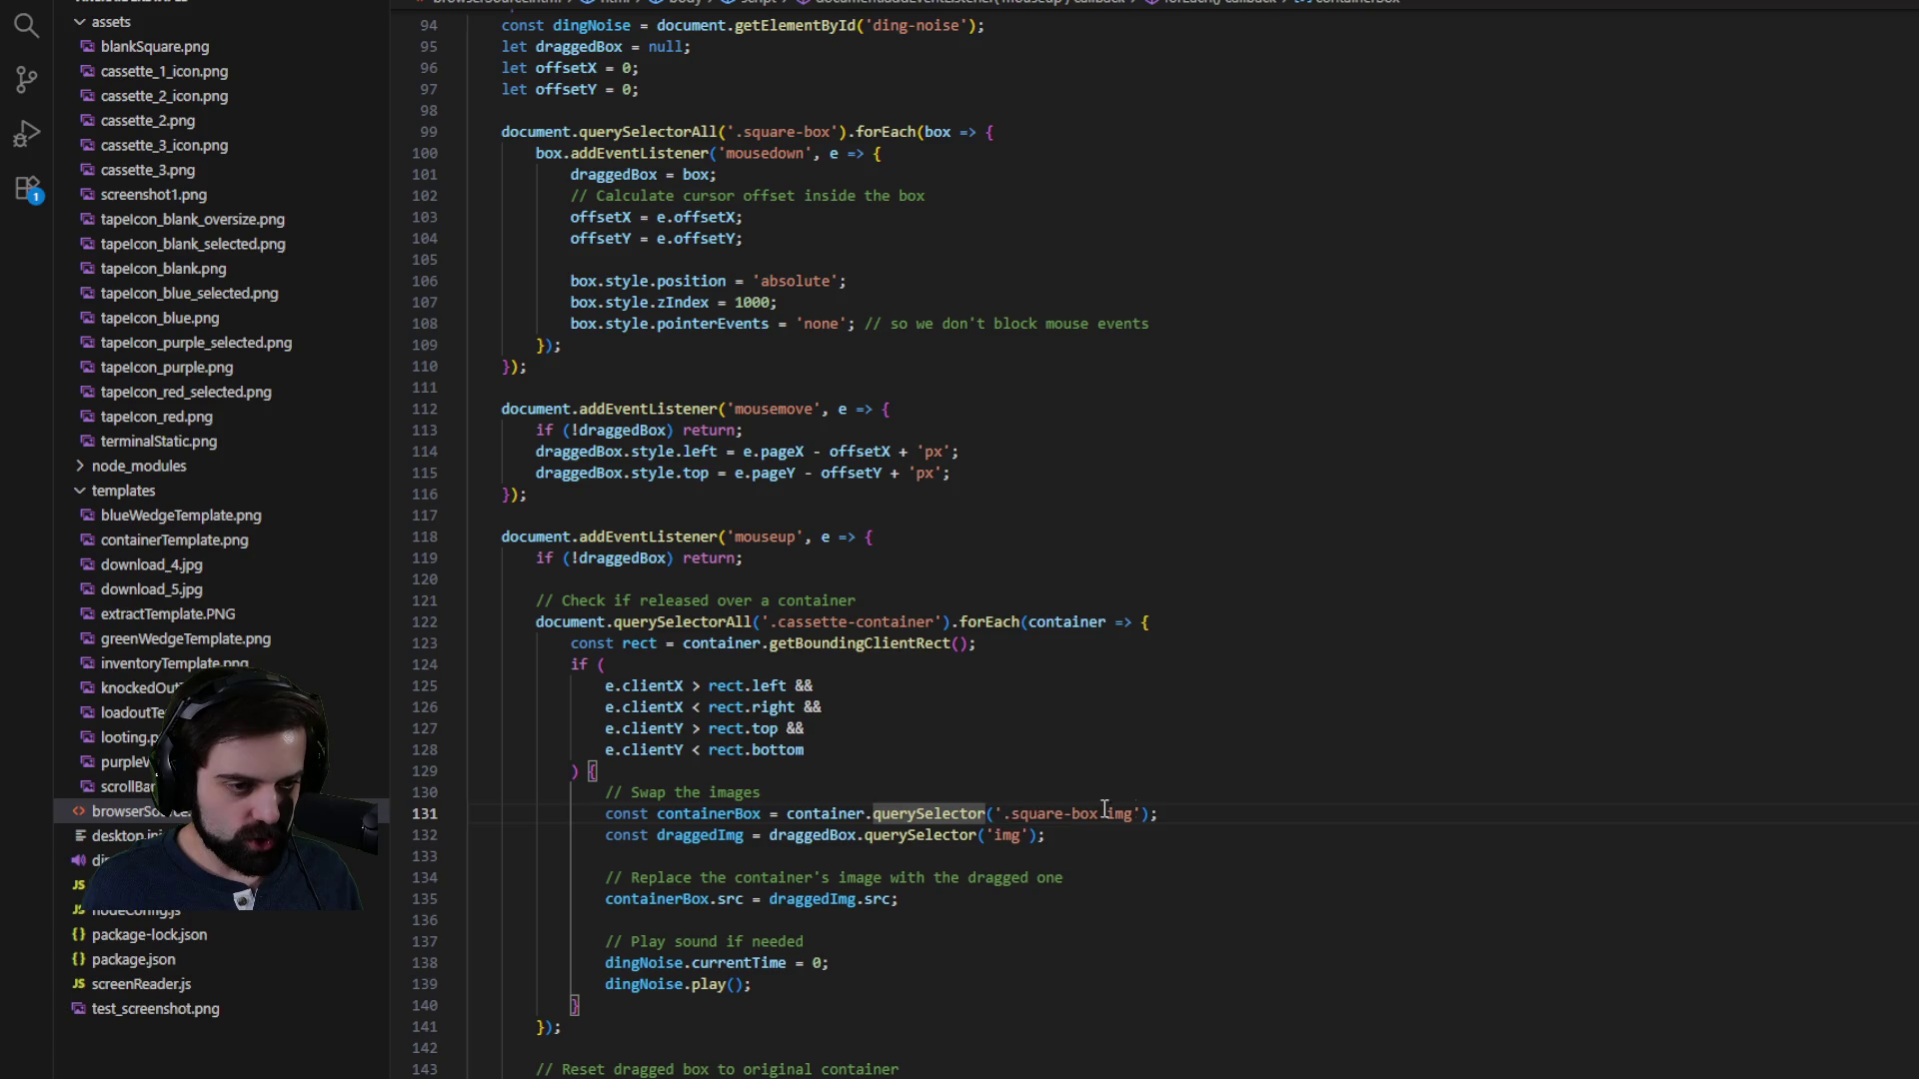
left_click(1182, 806)
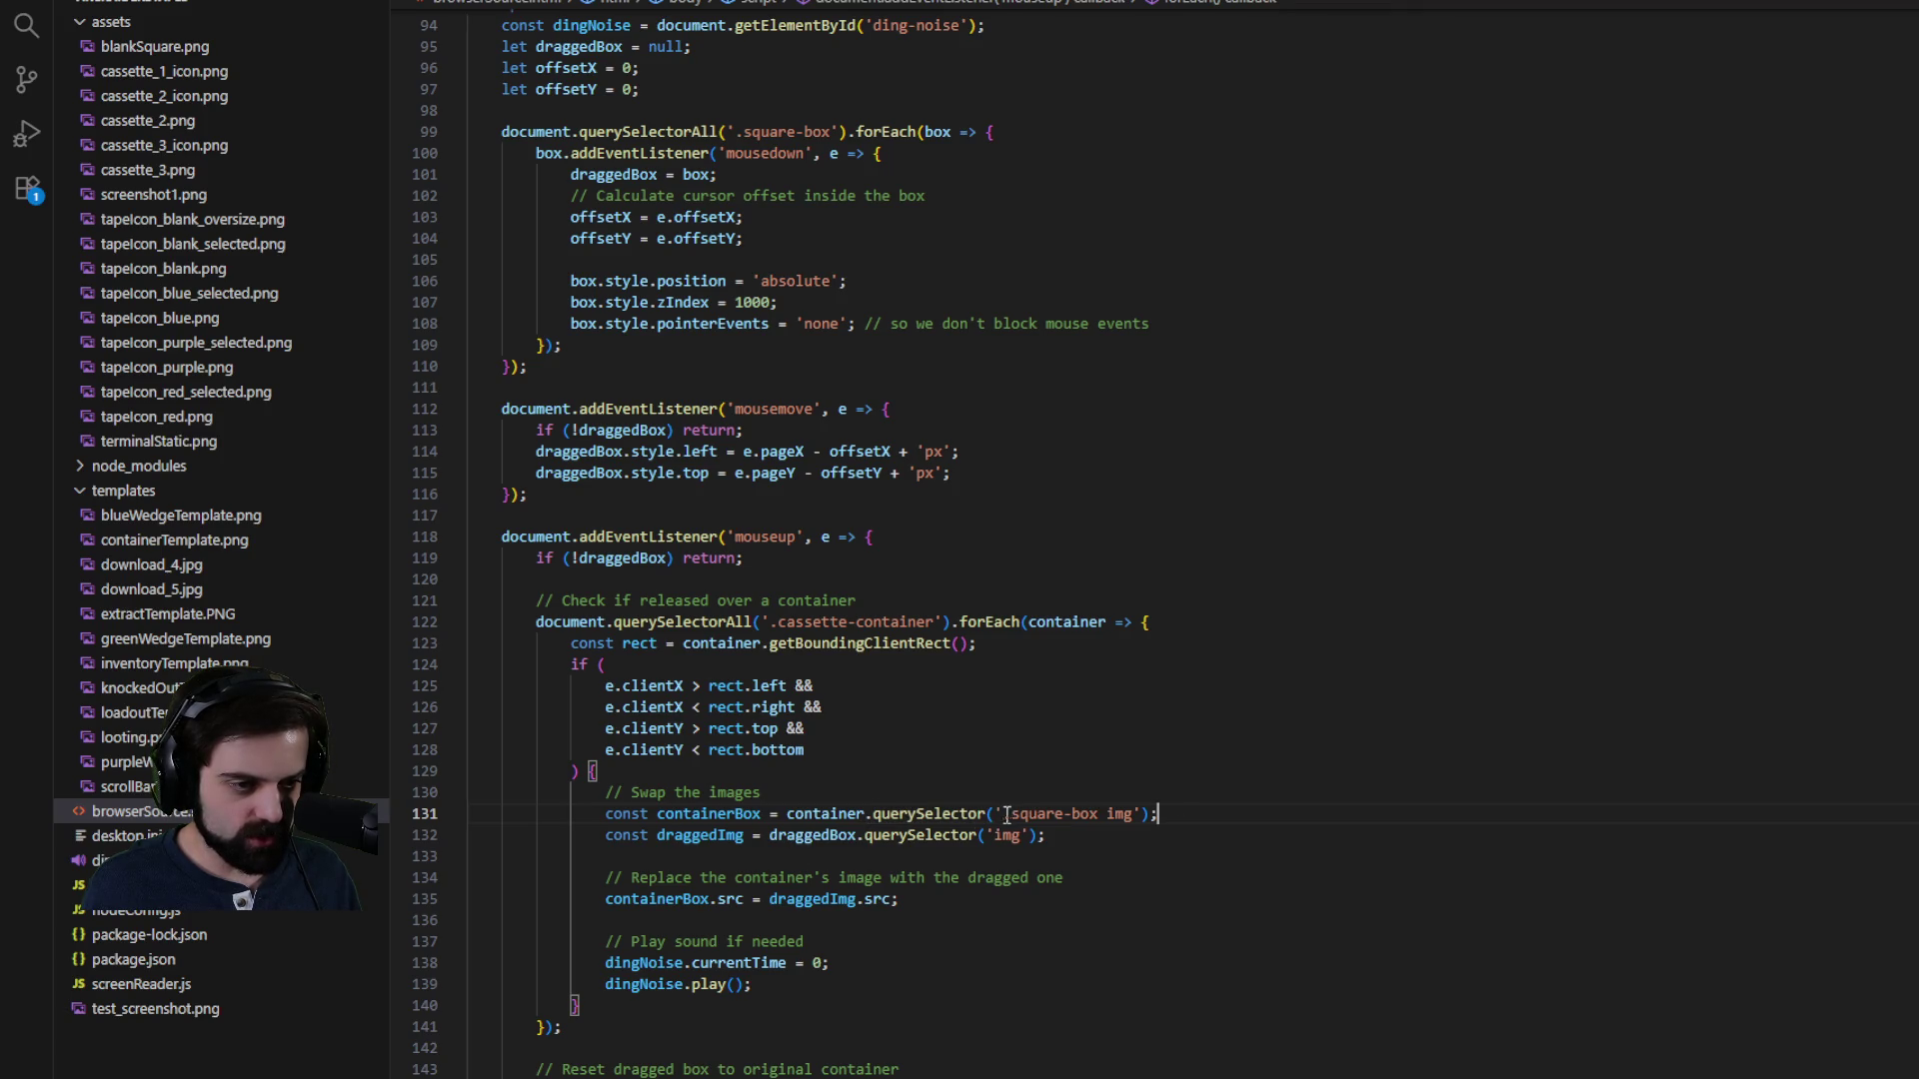
double_click(692, 836)
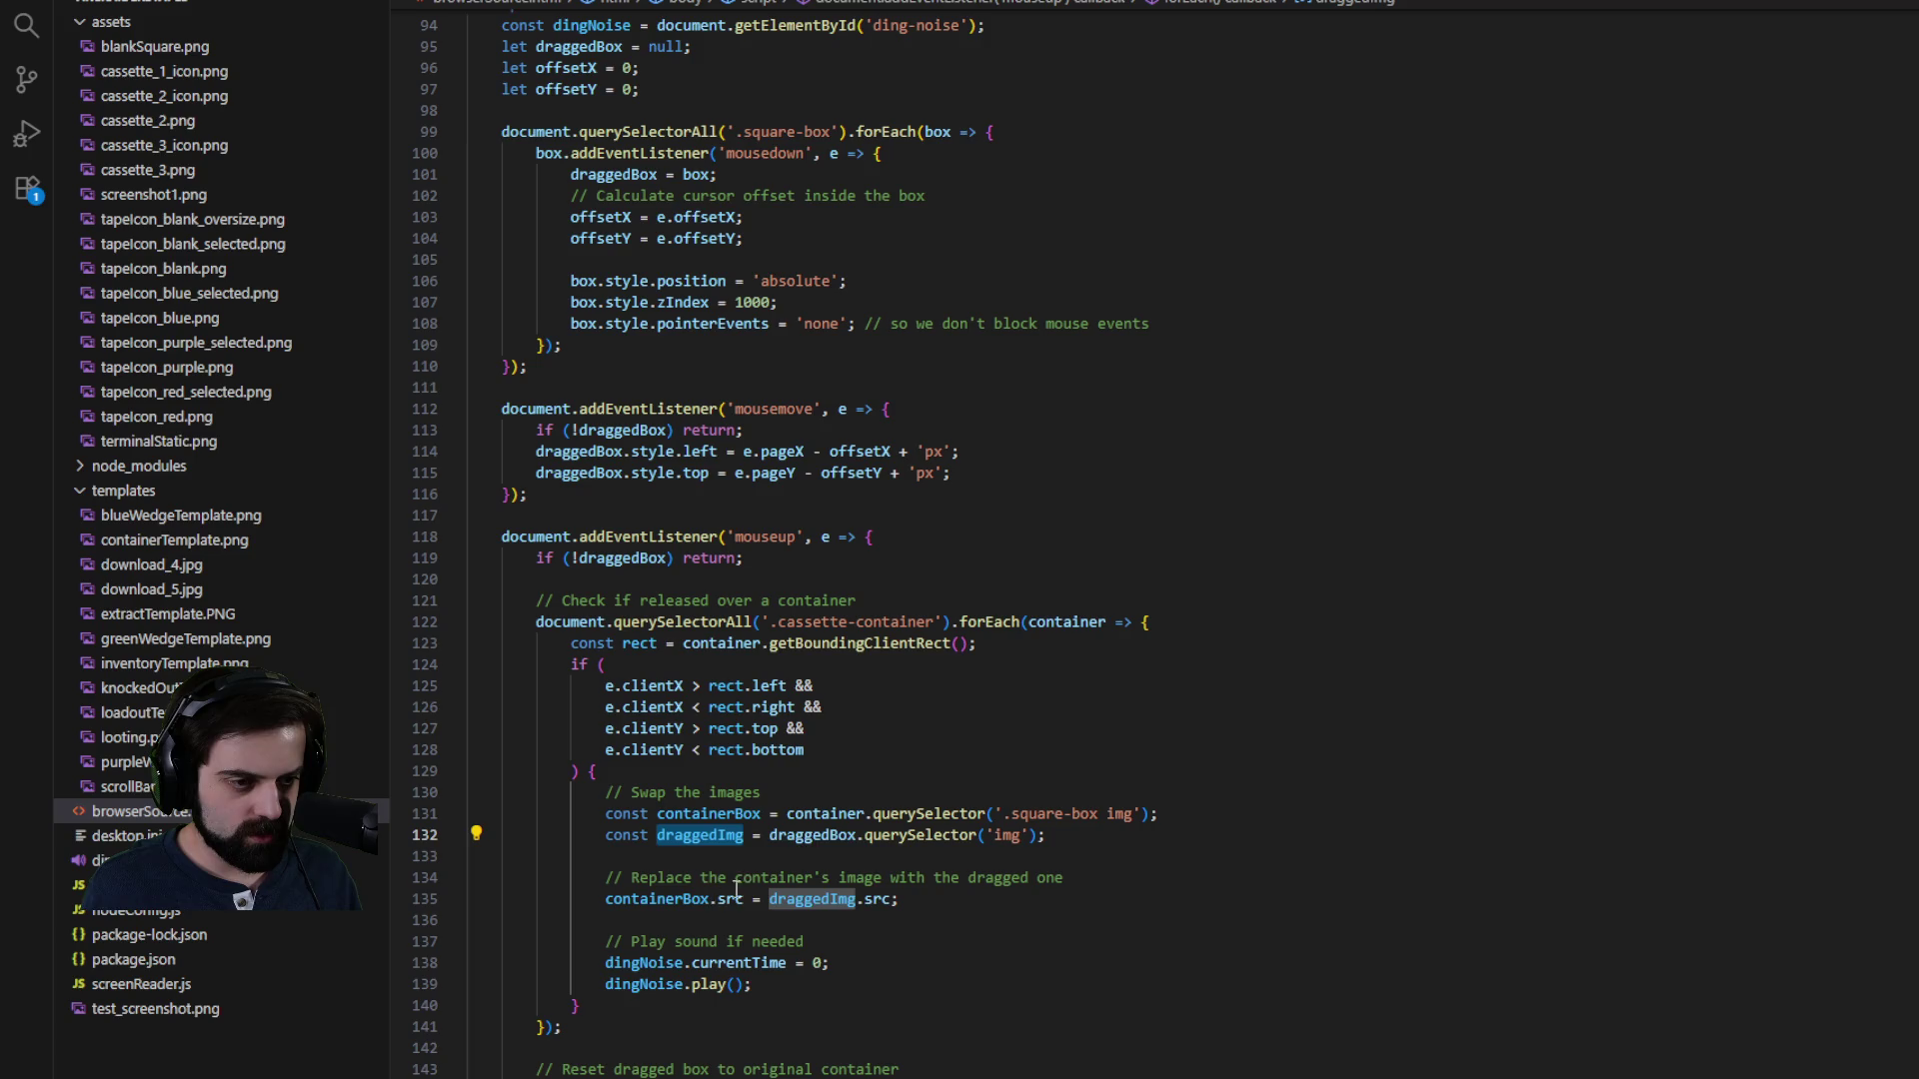
double_click(656, 900)
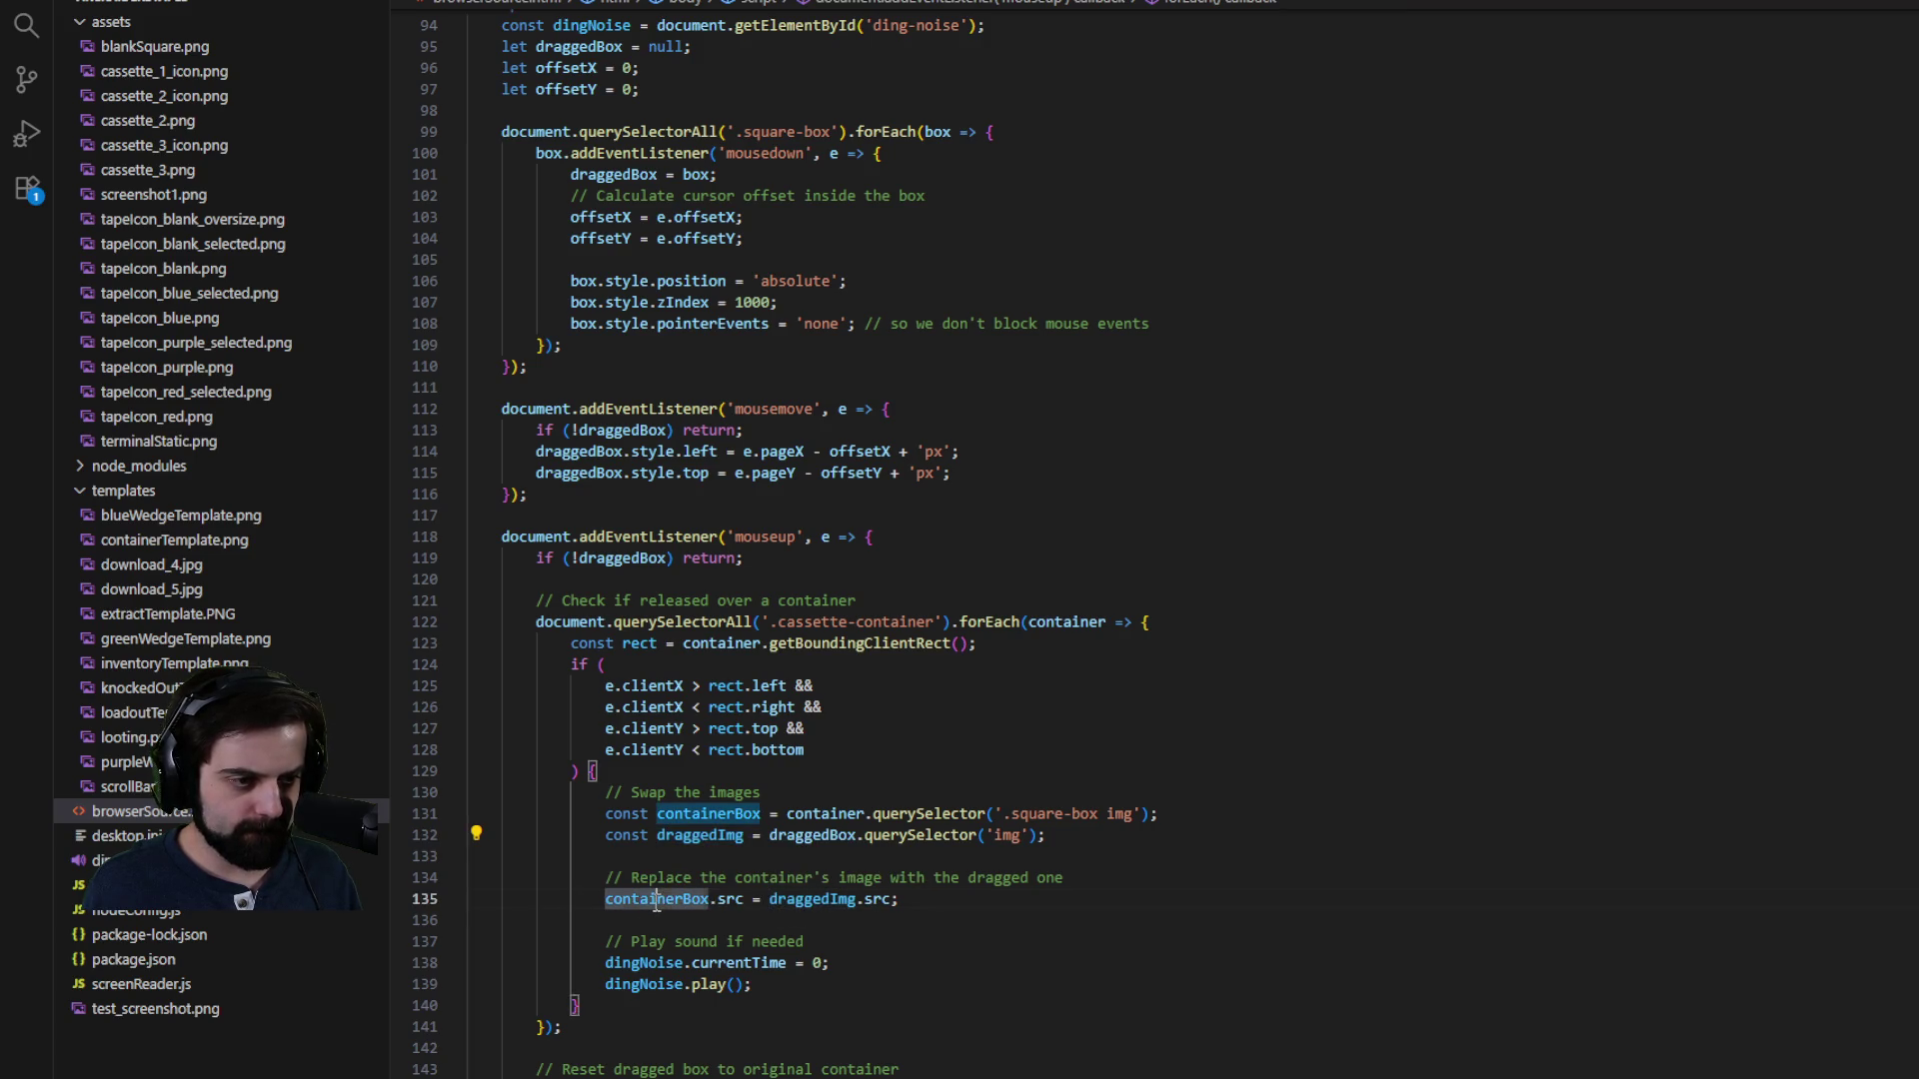
scroll(825, 817, "up", 7)
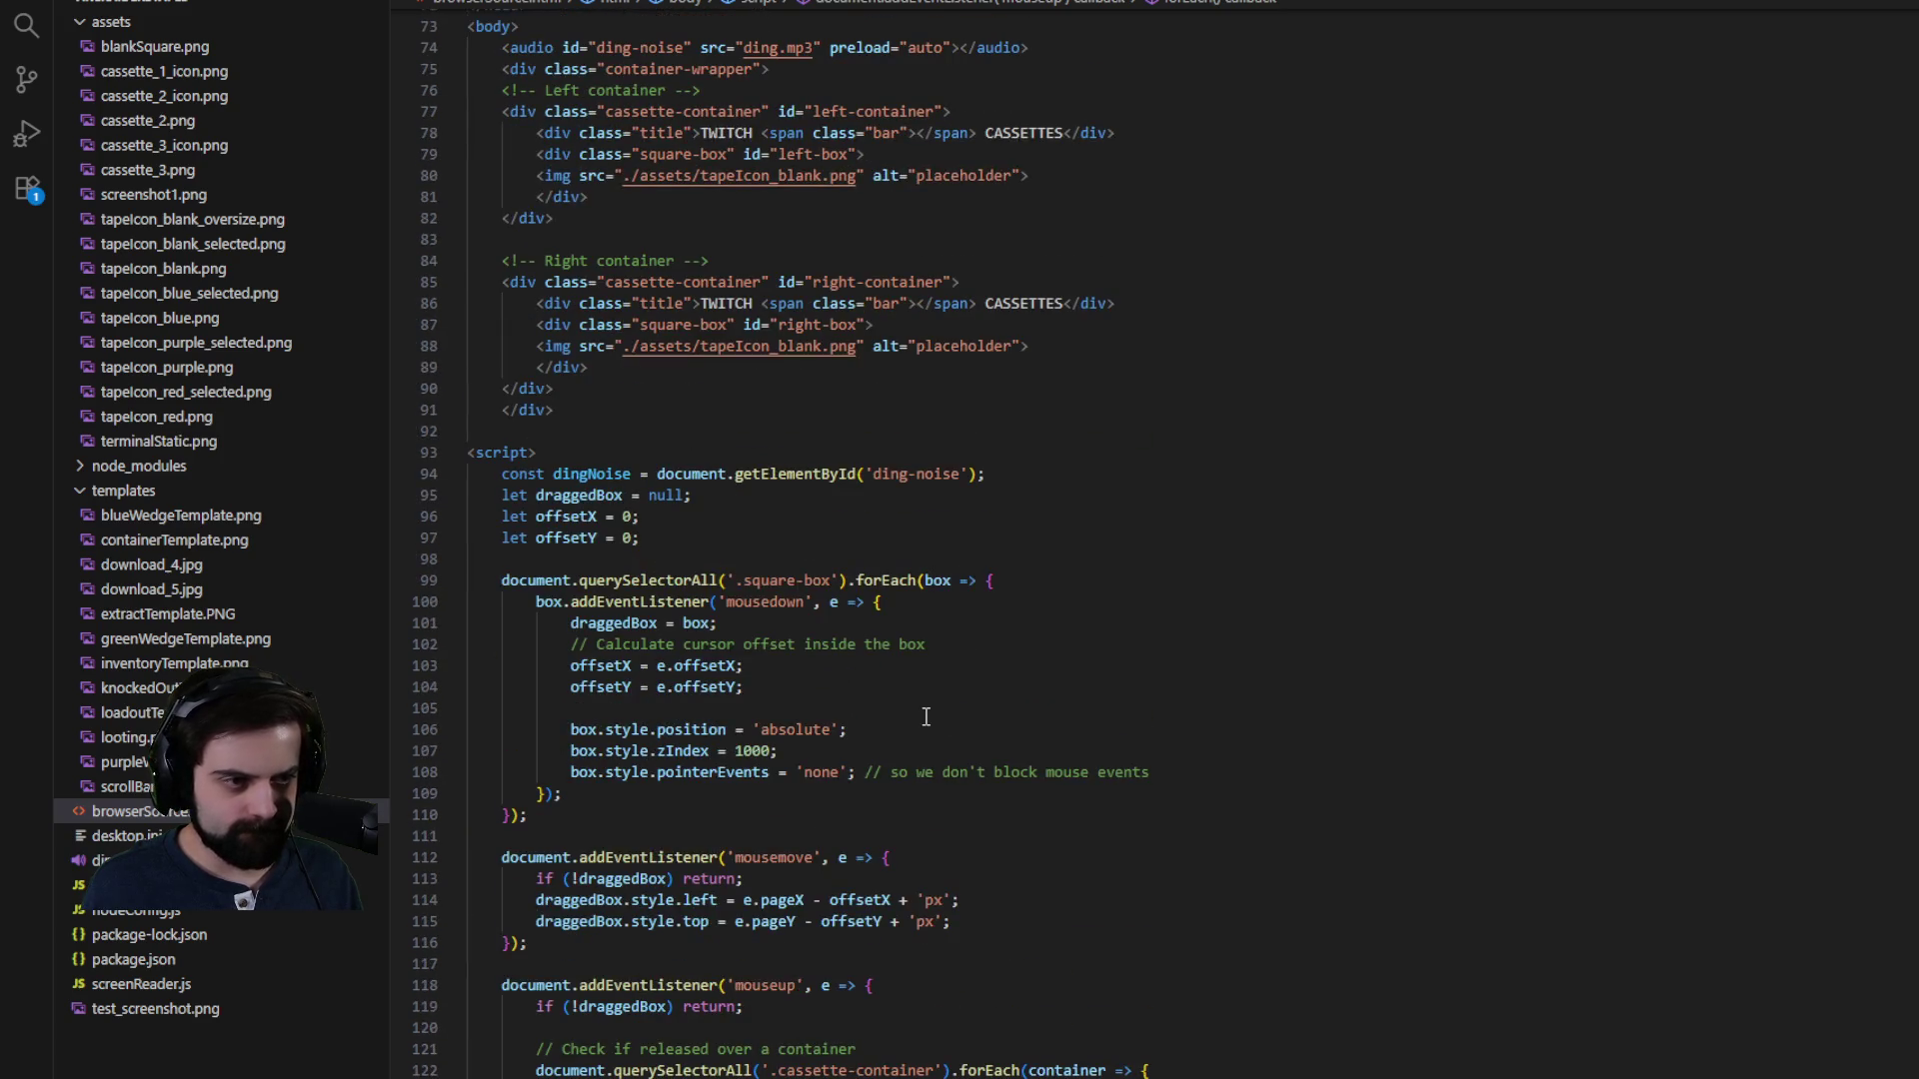
scroll(925, 718, "up", 5)
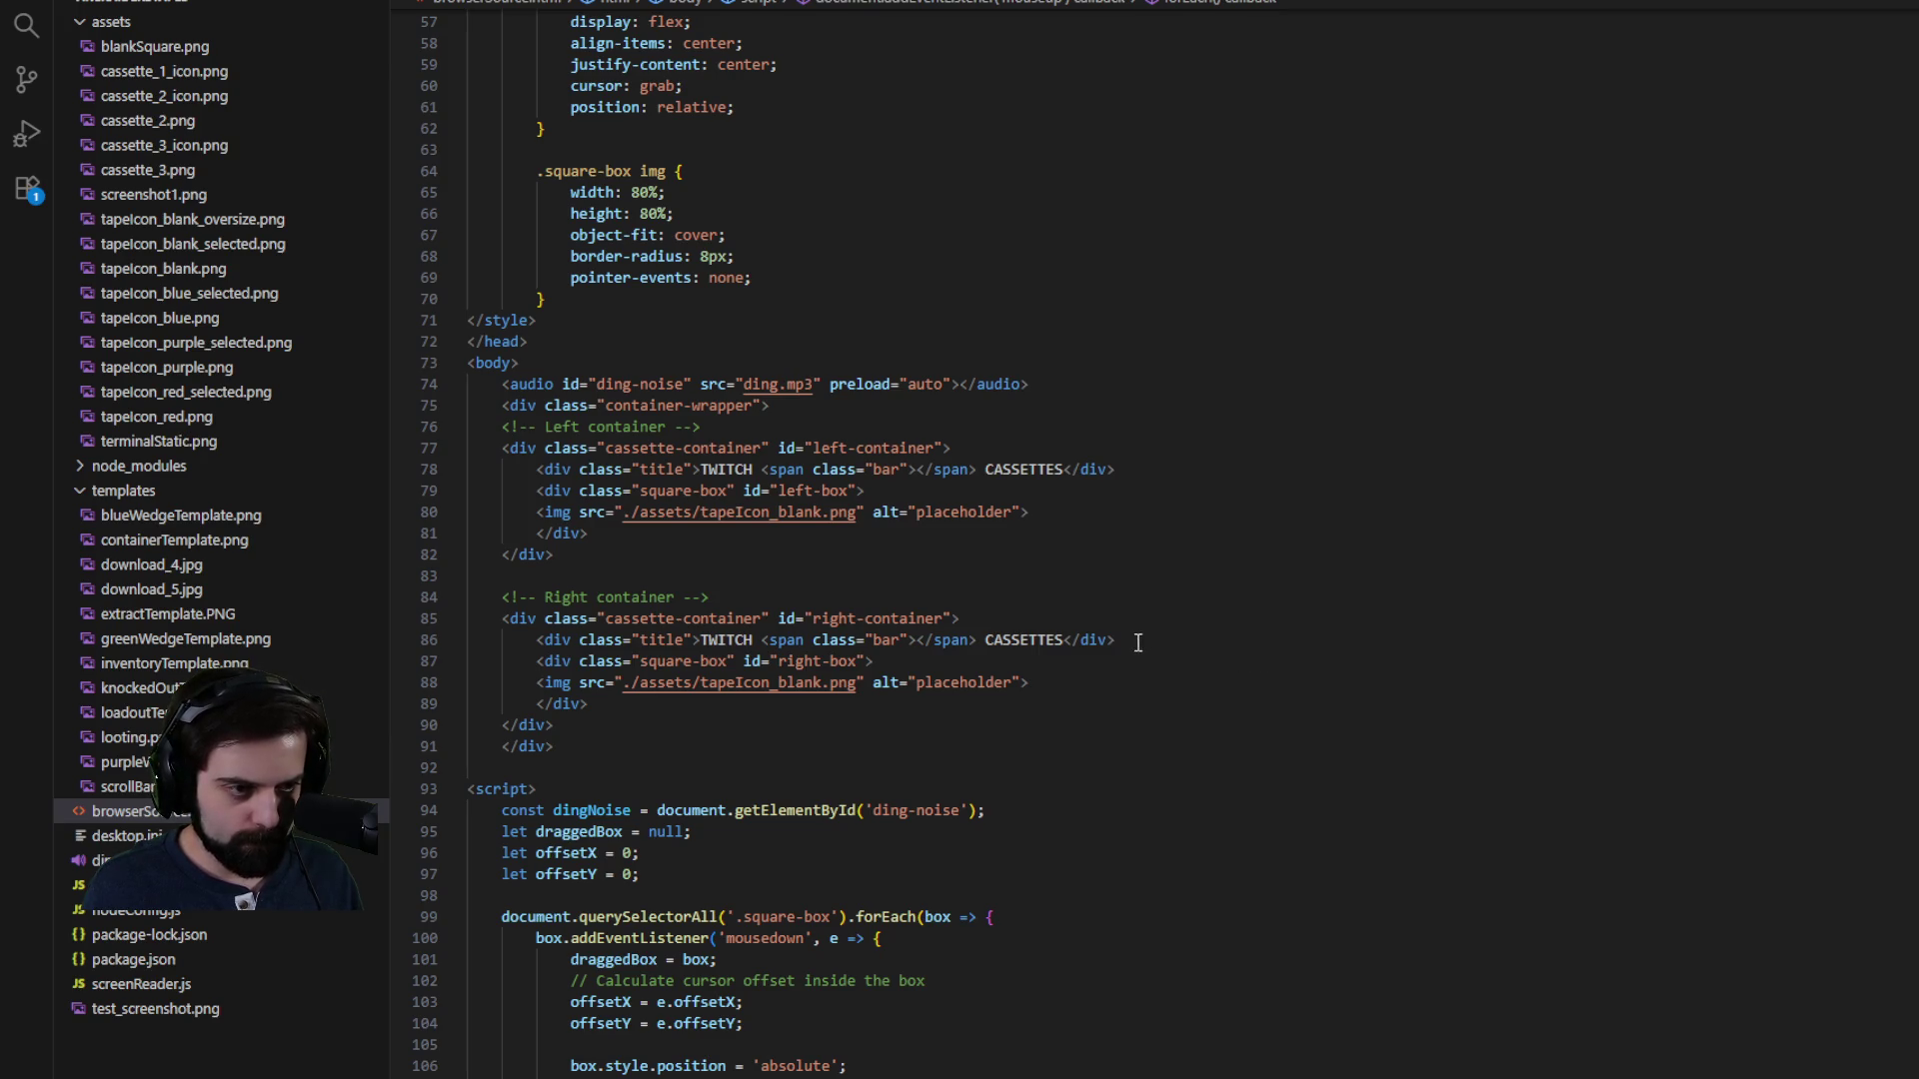
- Change the left slot's image on line 80 to tapeIcon_red.png
double_click(717, 511)
type("tape")
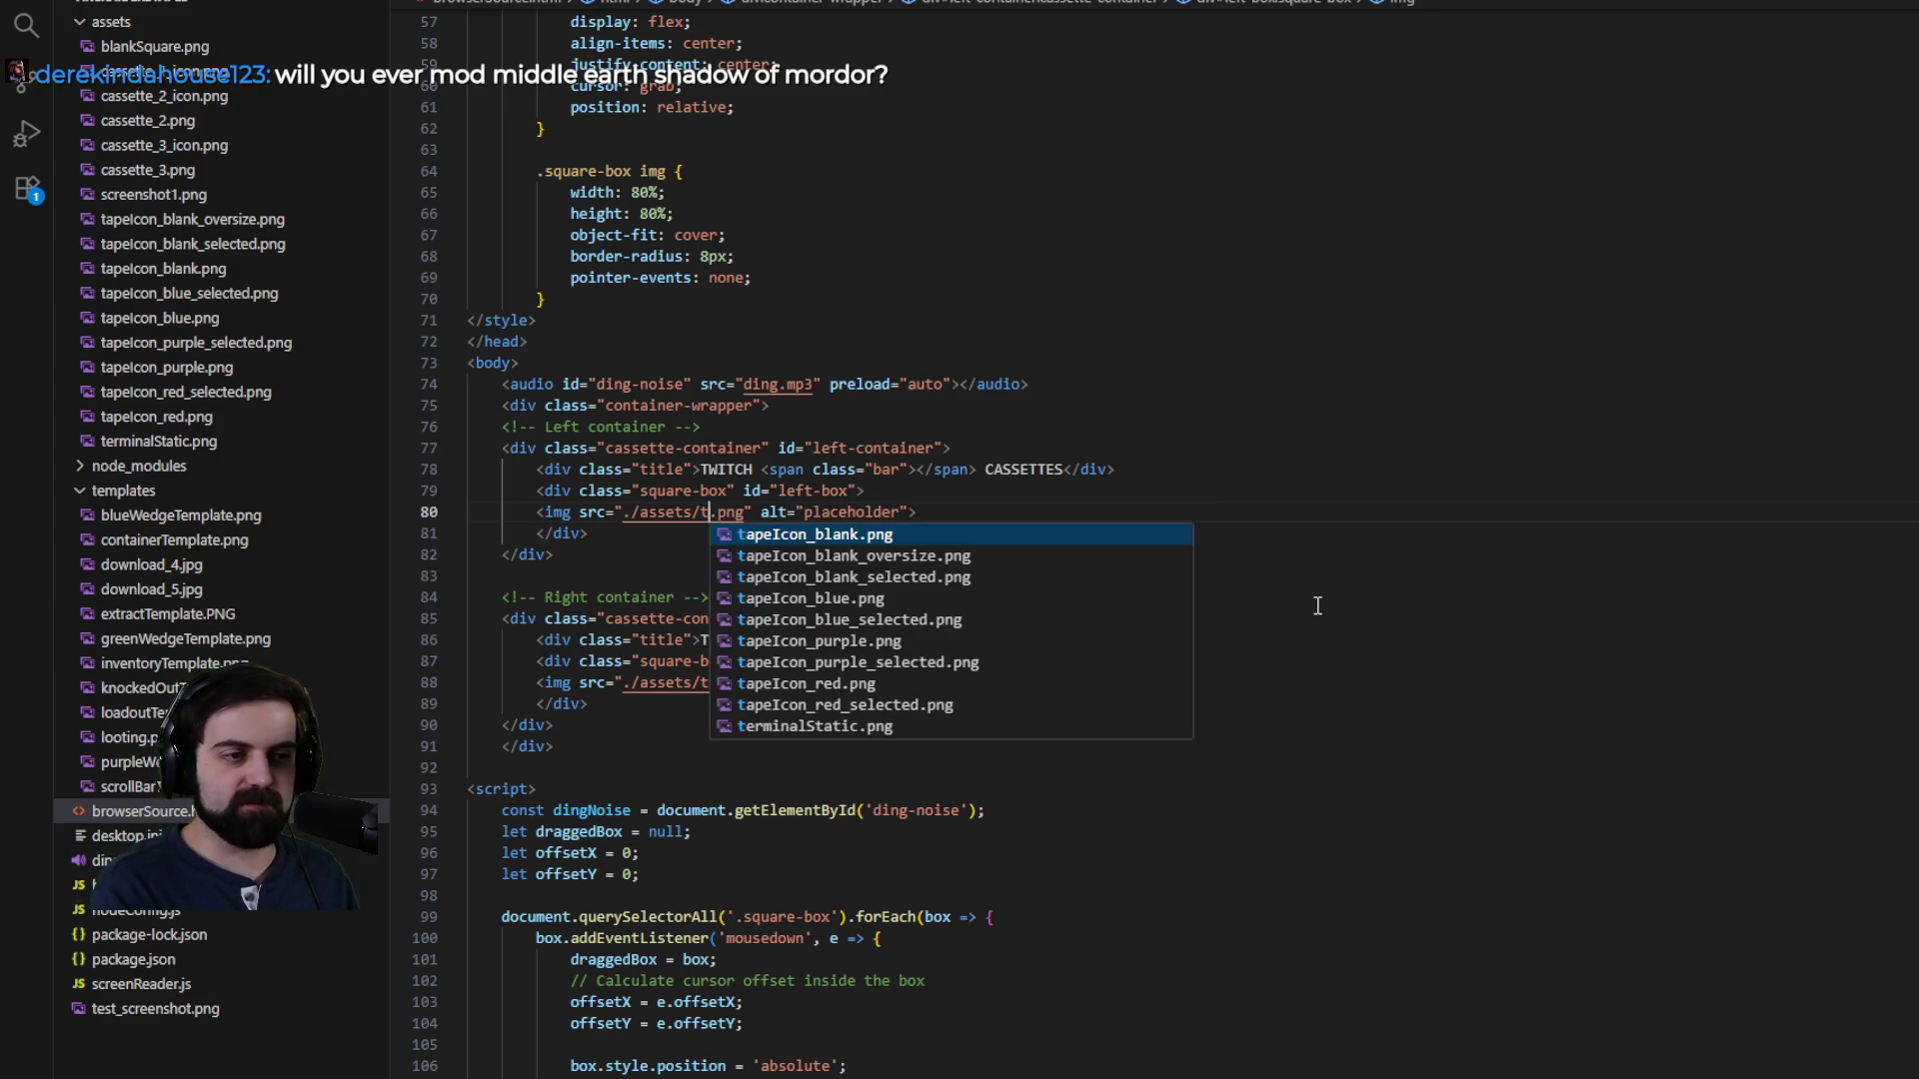
key("Down")
key("Down")
key("Down")
key("Down")
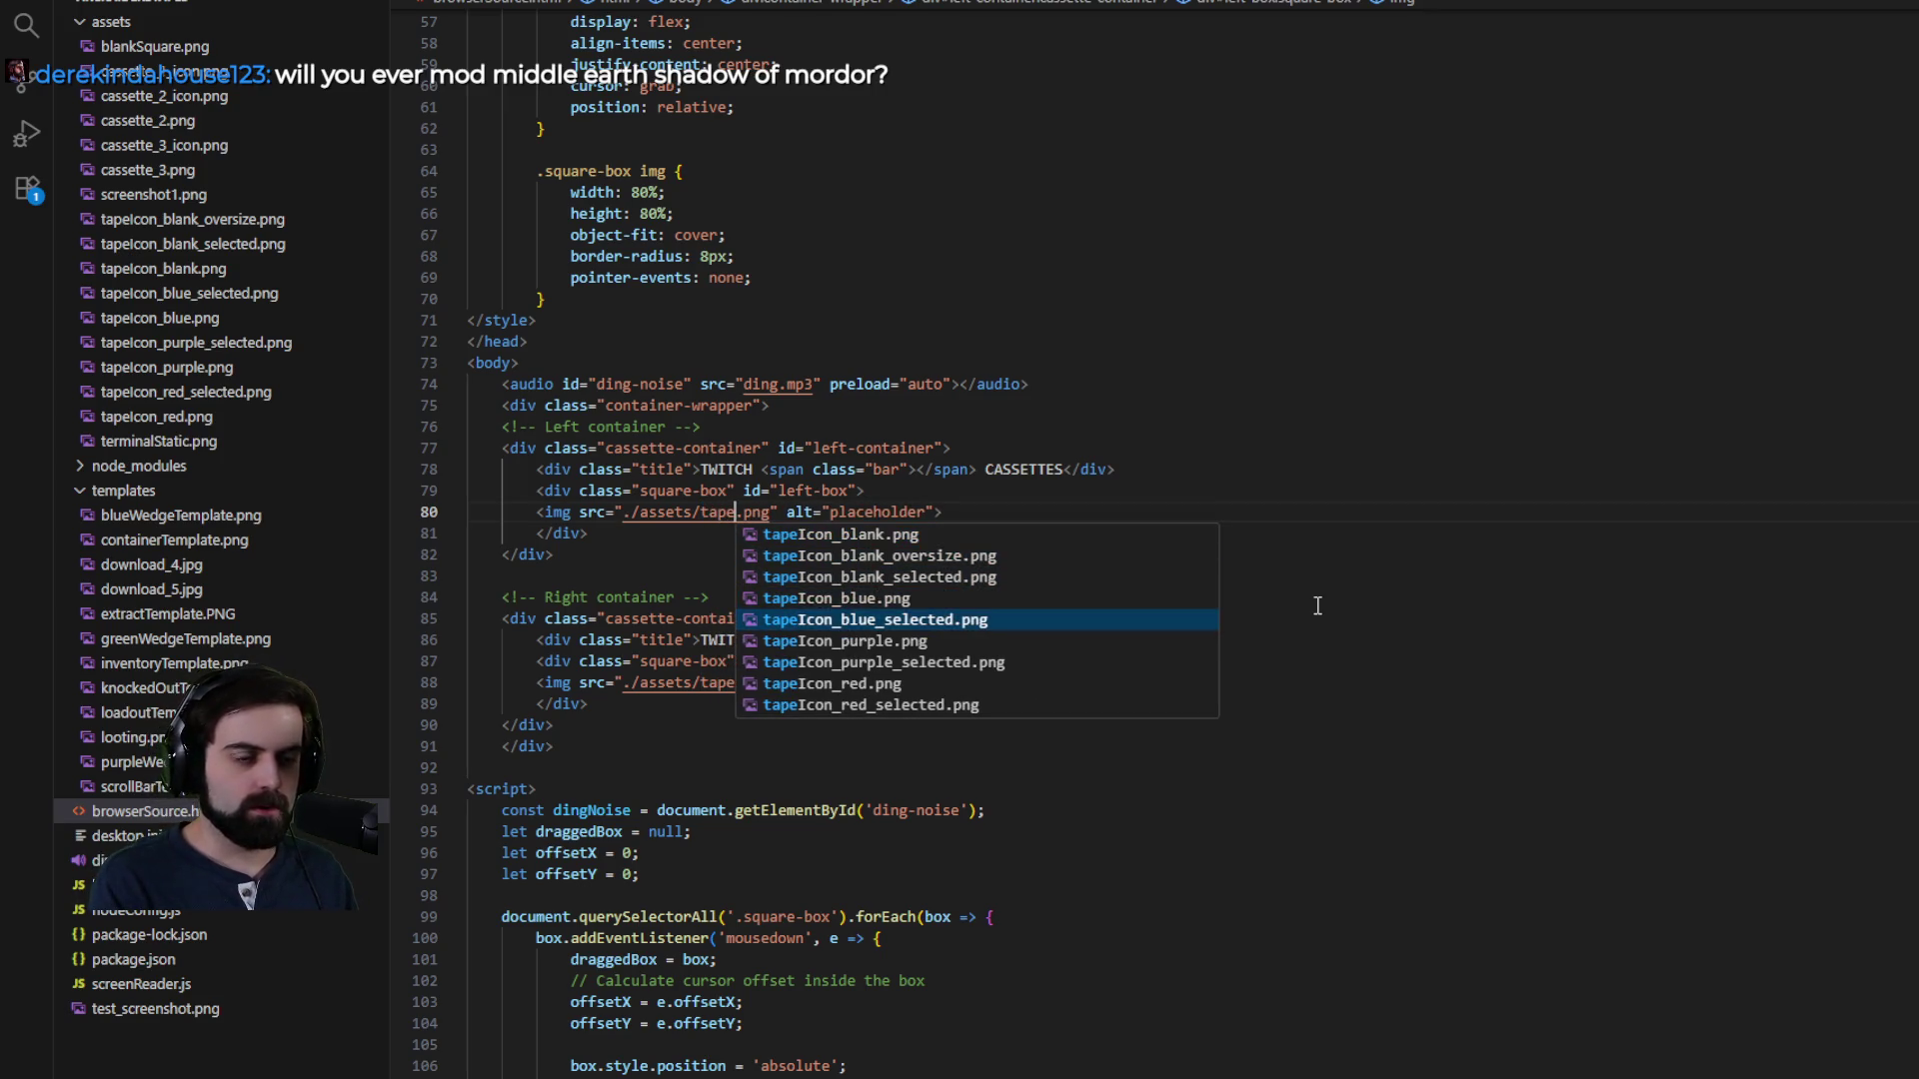
key("Up")
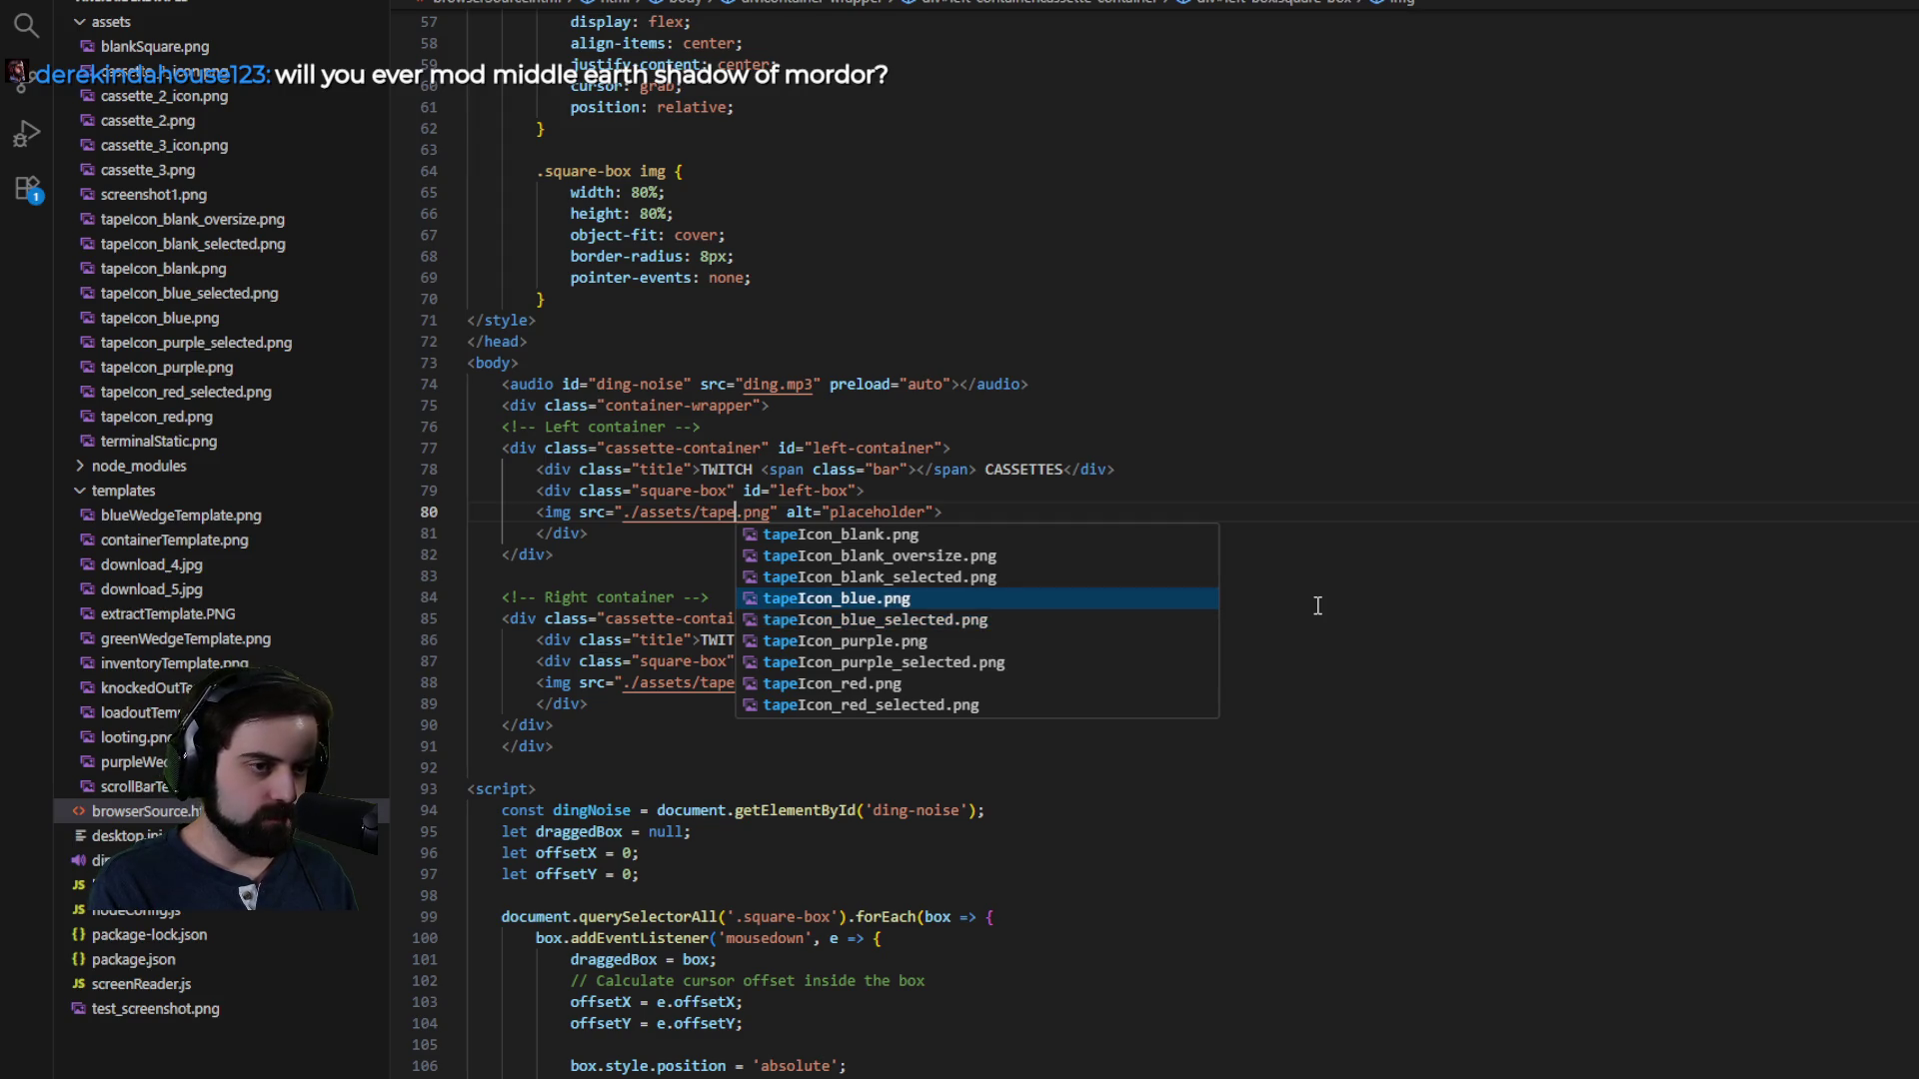
key("Down")
key("Down")
key("Down")
key("Down")
key("Return")
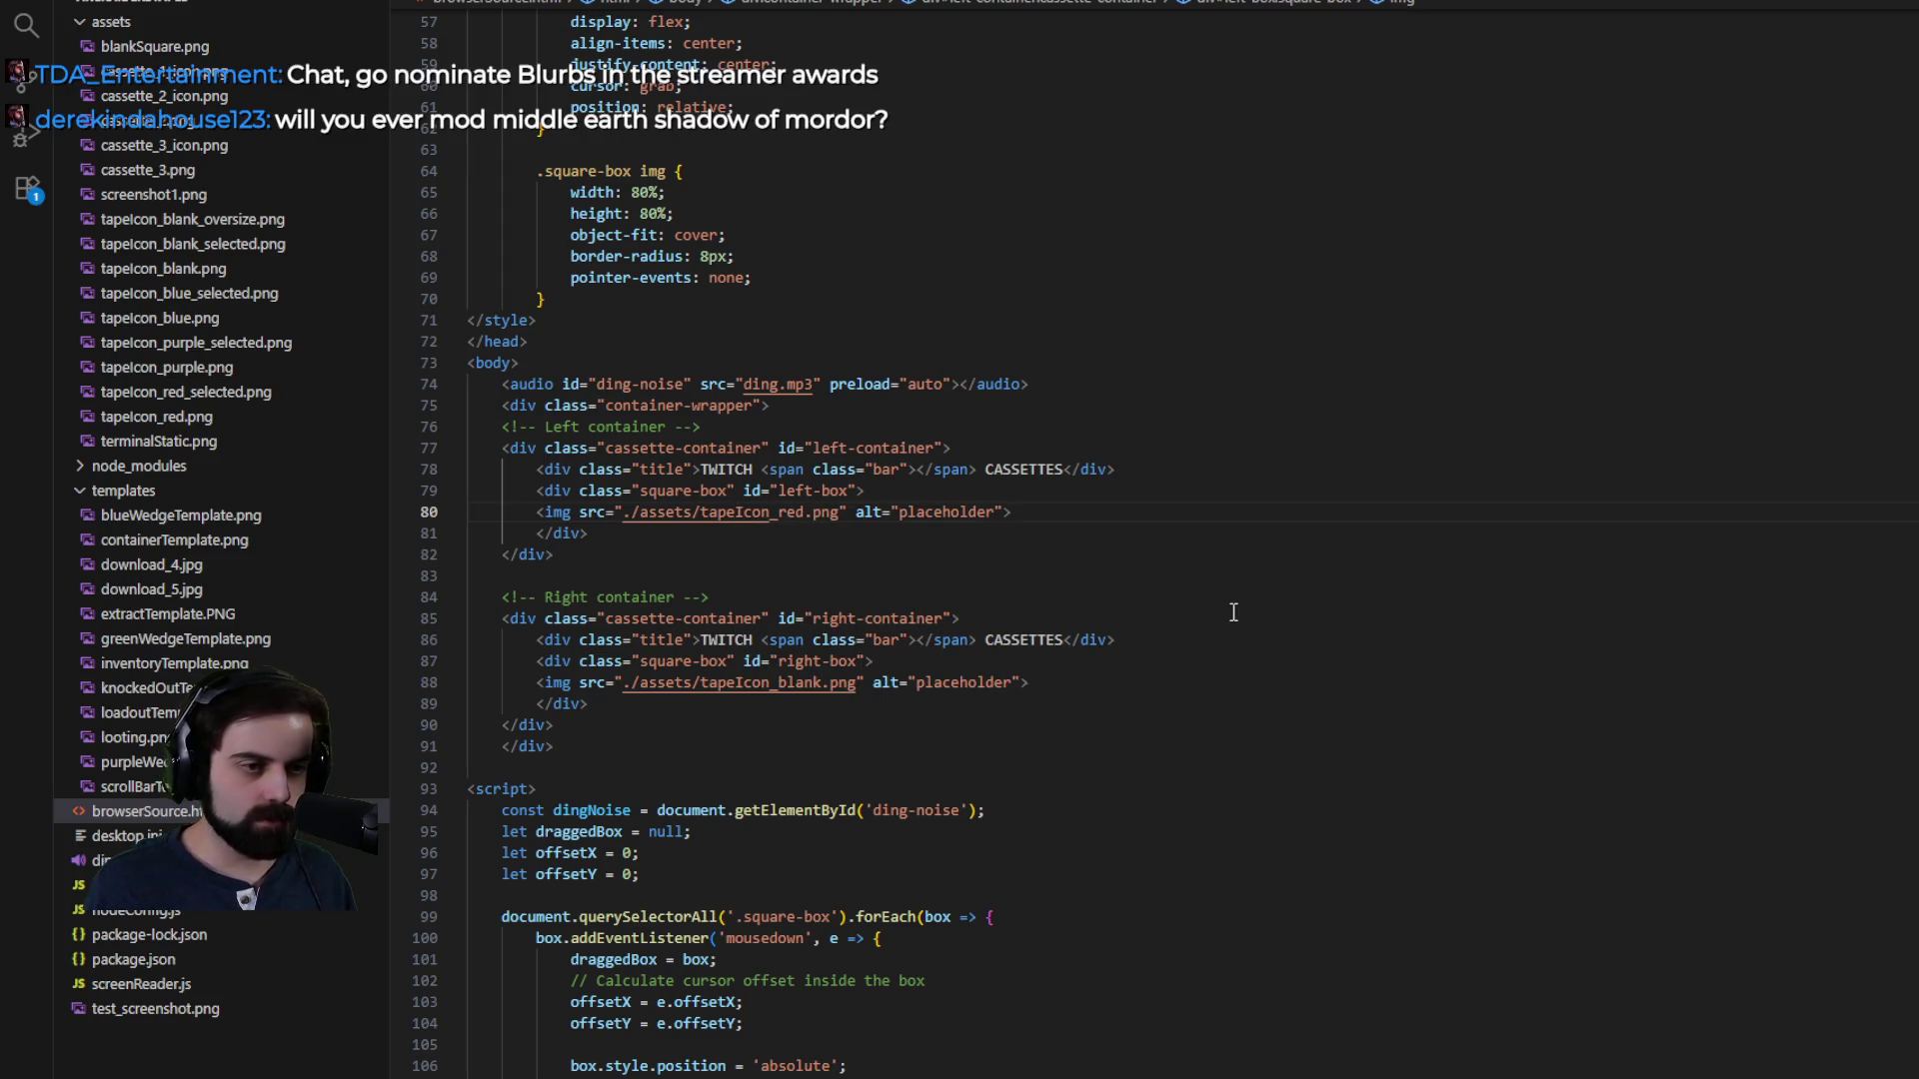
- Change the right slot's image on line 88 to blankSquare.png
double_click(742, 682)
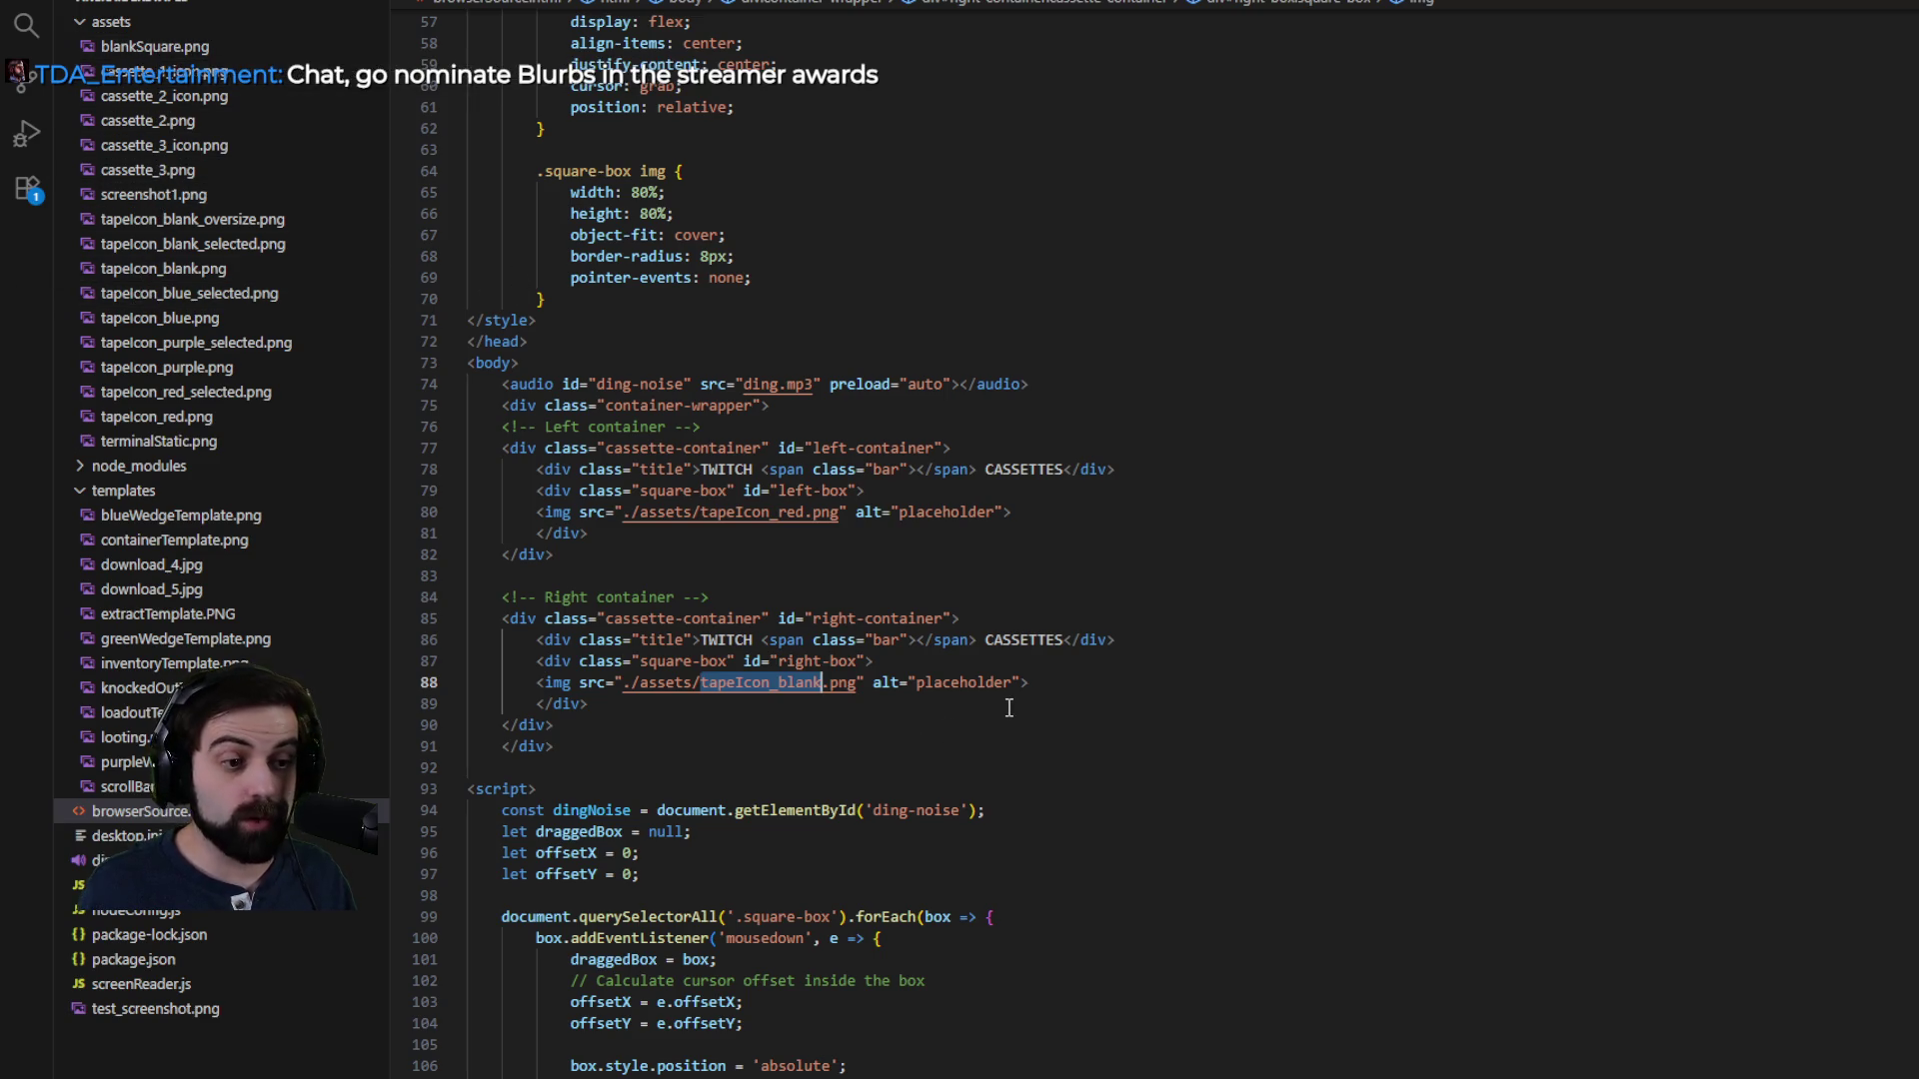
type("b")
key("Return")
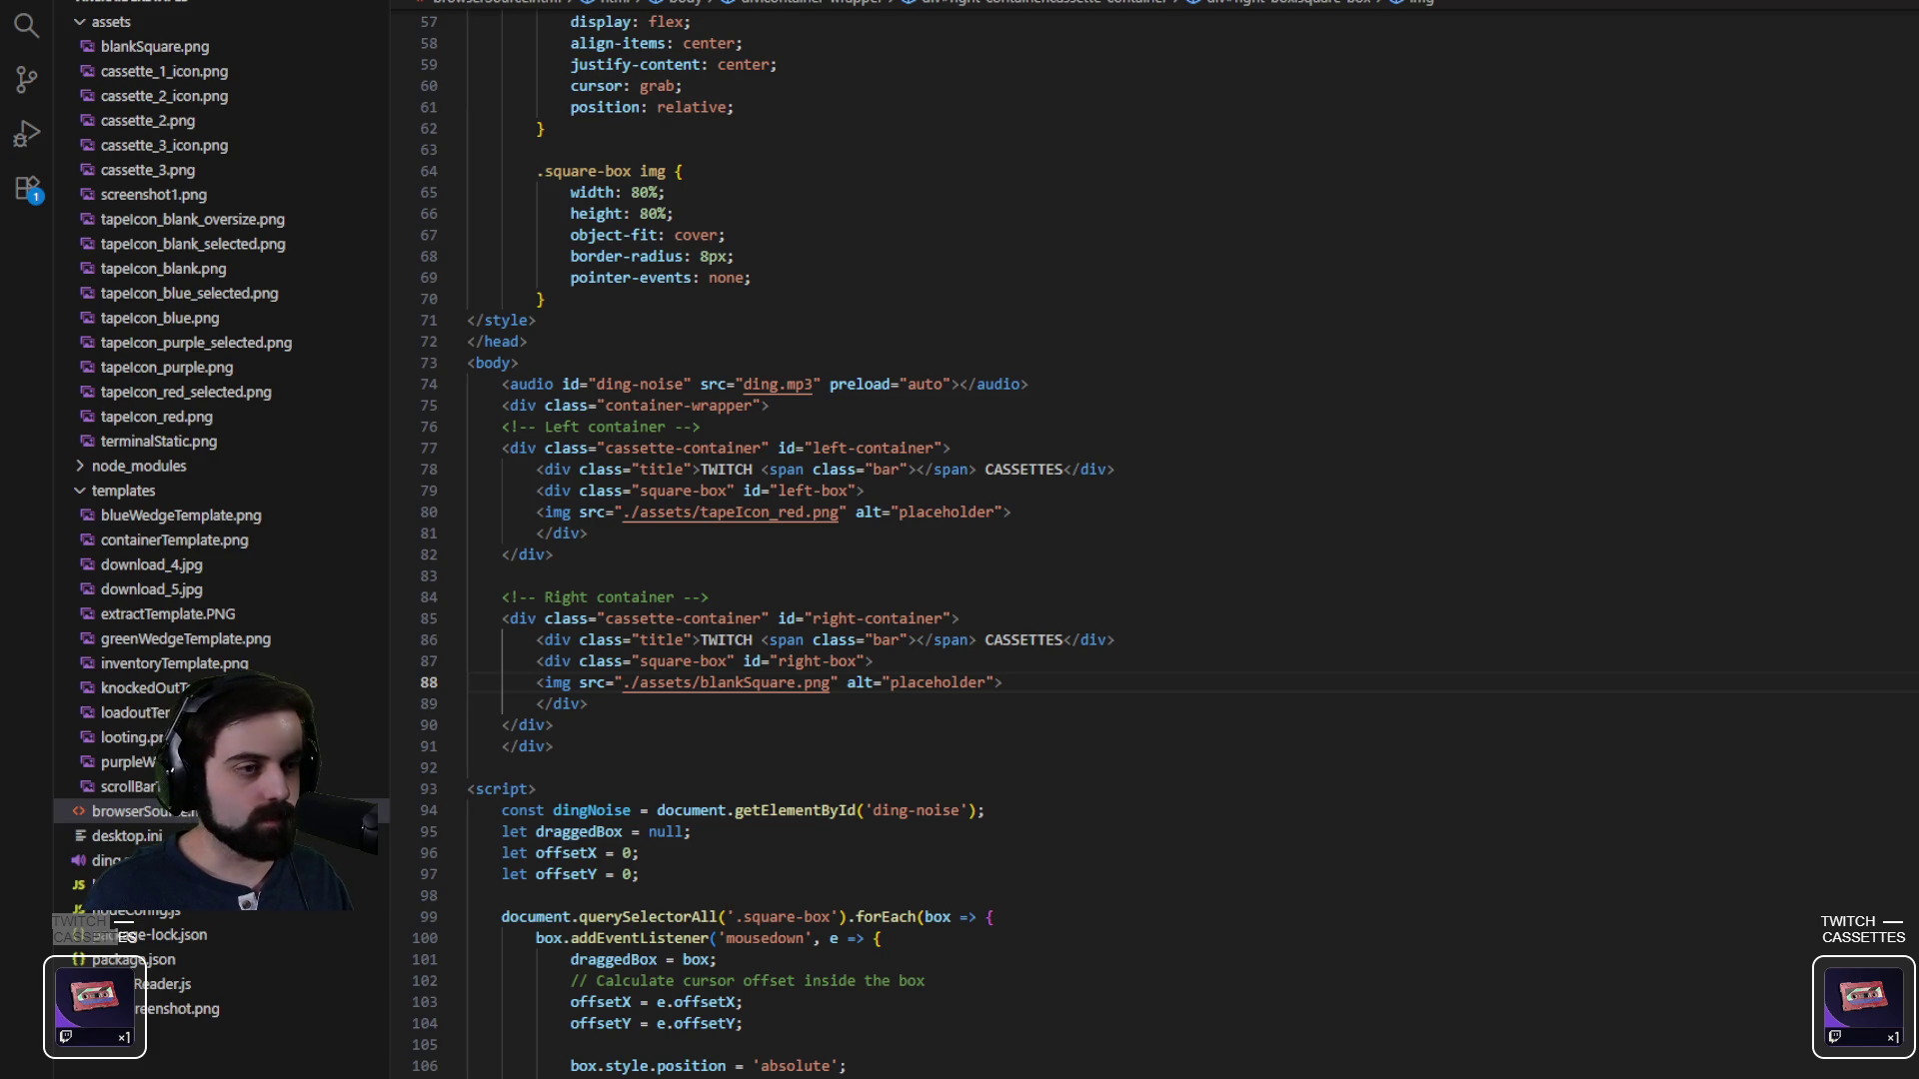
- Paste the new image-dragging code over lines 95–151, stopping before the WebSocket setup
scroll(1149, 540, "down", 5)
left_click_drag(470, 382, 777, 537)
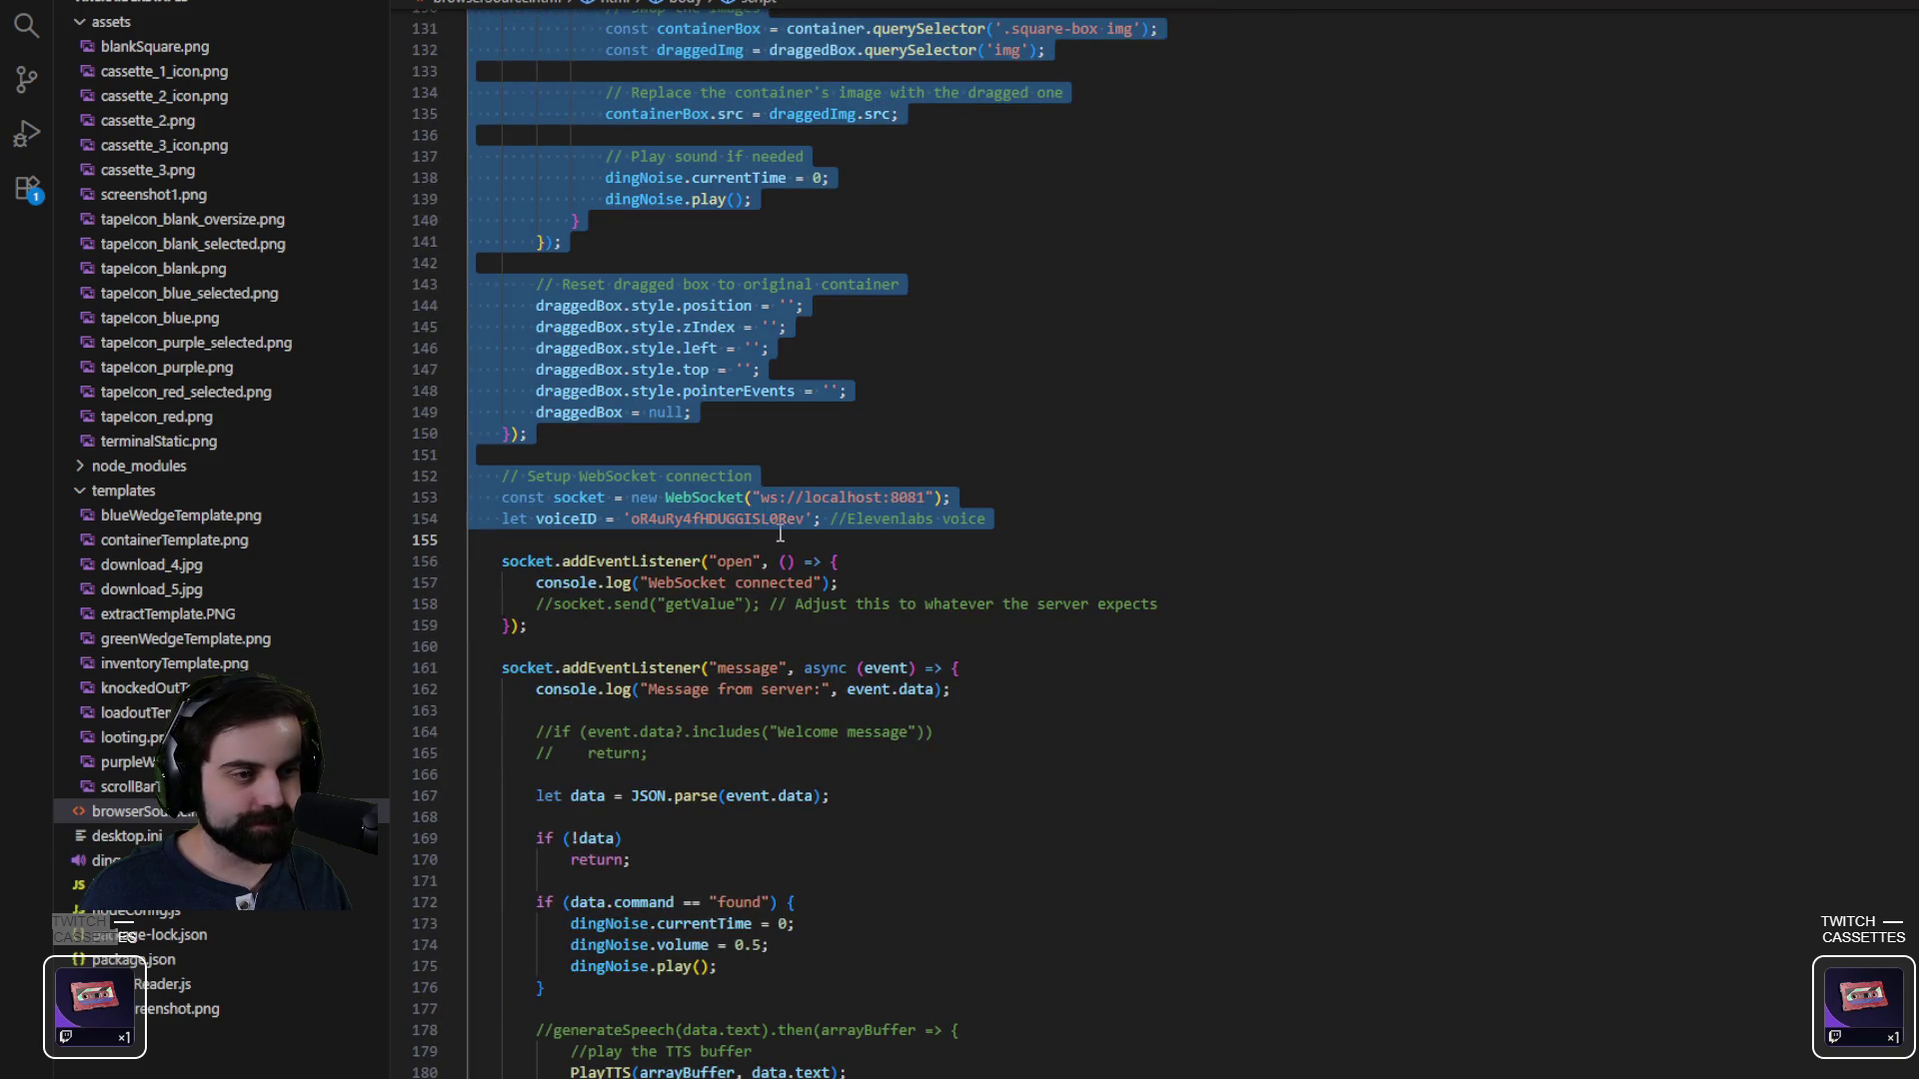
left_click_drag(778, 537, 856, 433)
key("ctrl+v")
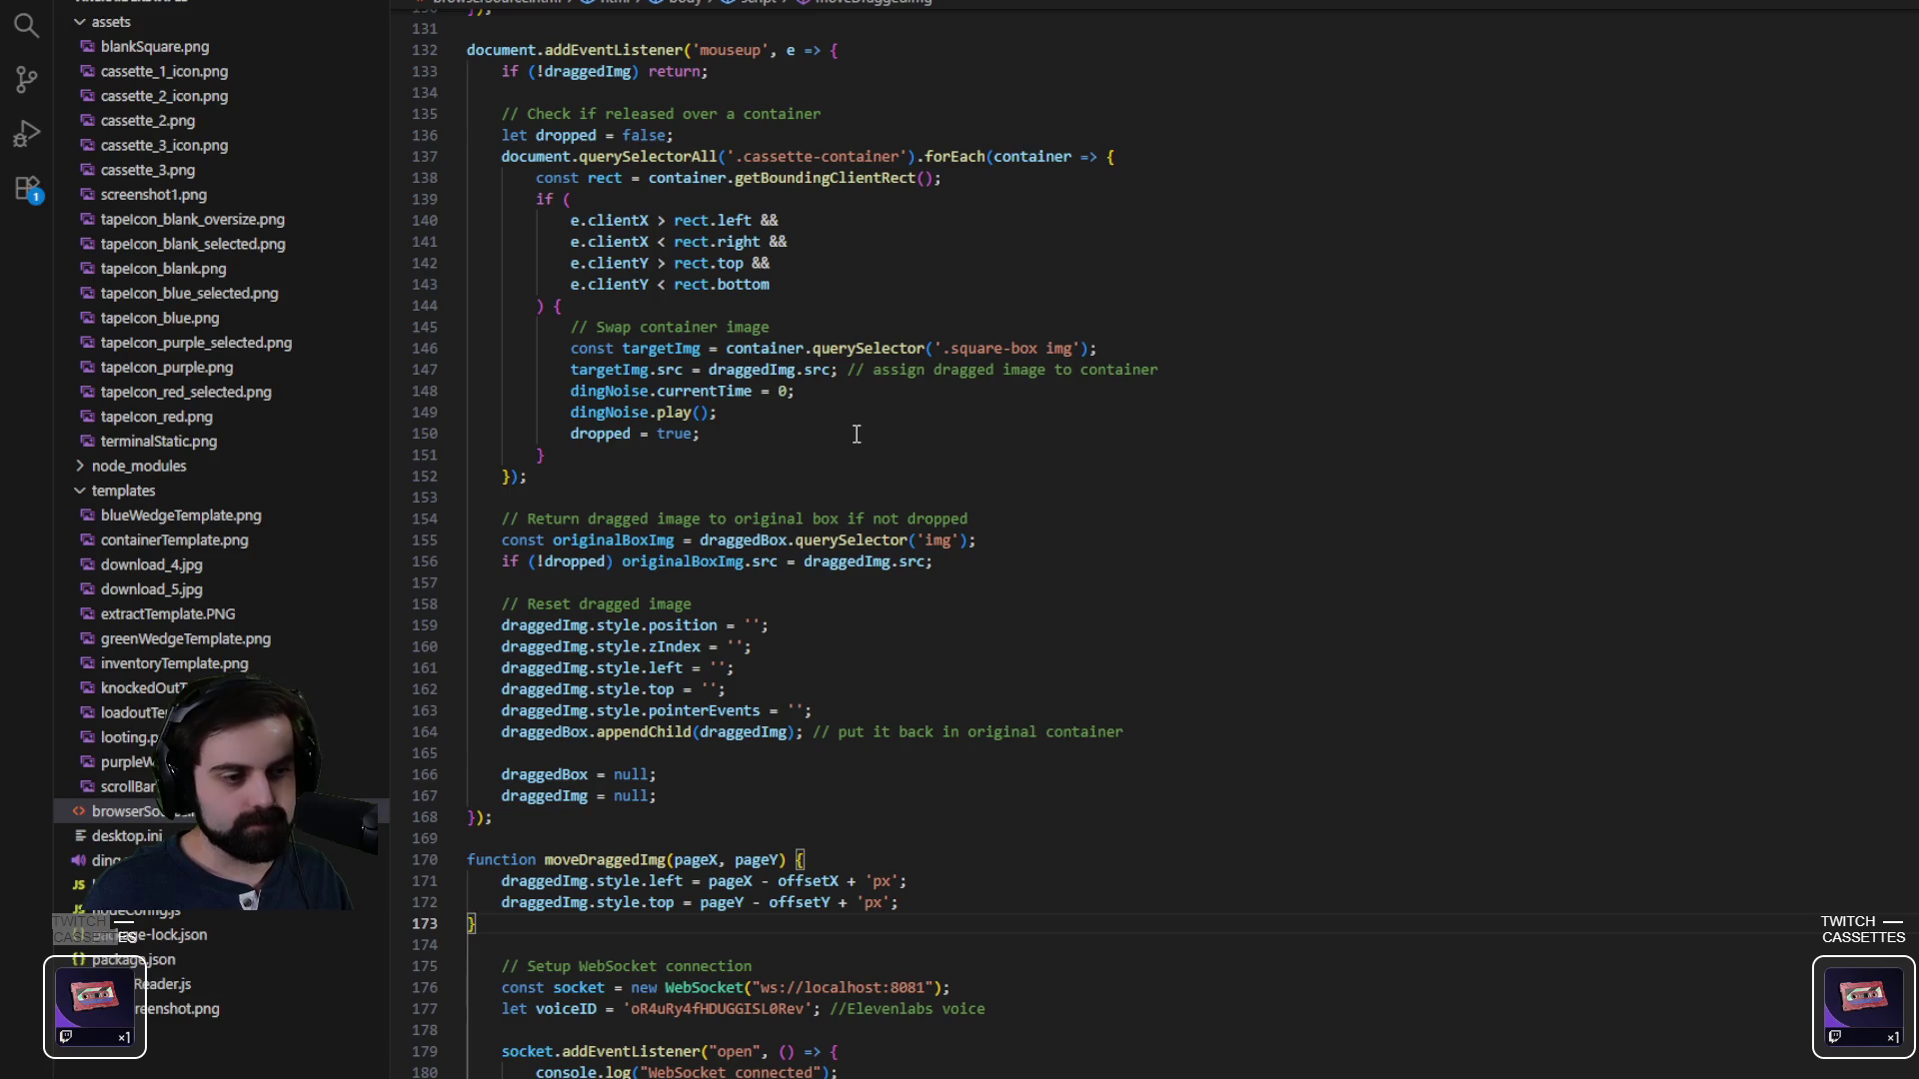
scroll(1645, 655, "up", 3)
scroll(1306, 776, "up", 8)
scroll(1062, 907, "up", 10)
scroll(1061, 906, "down", 5)
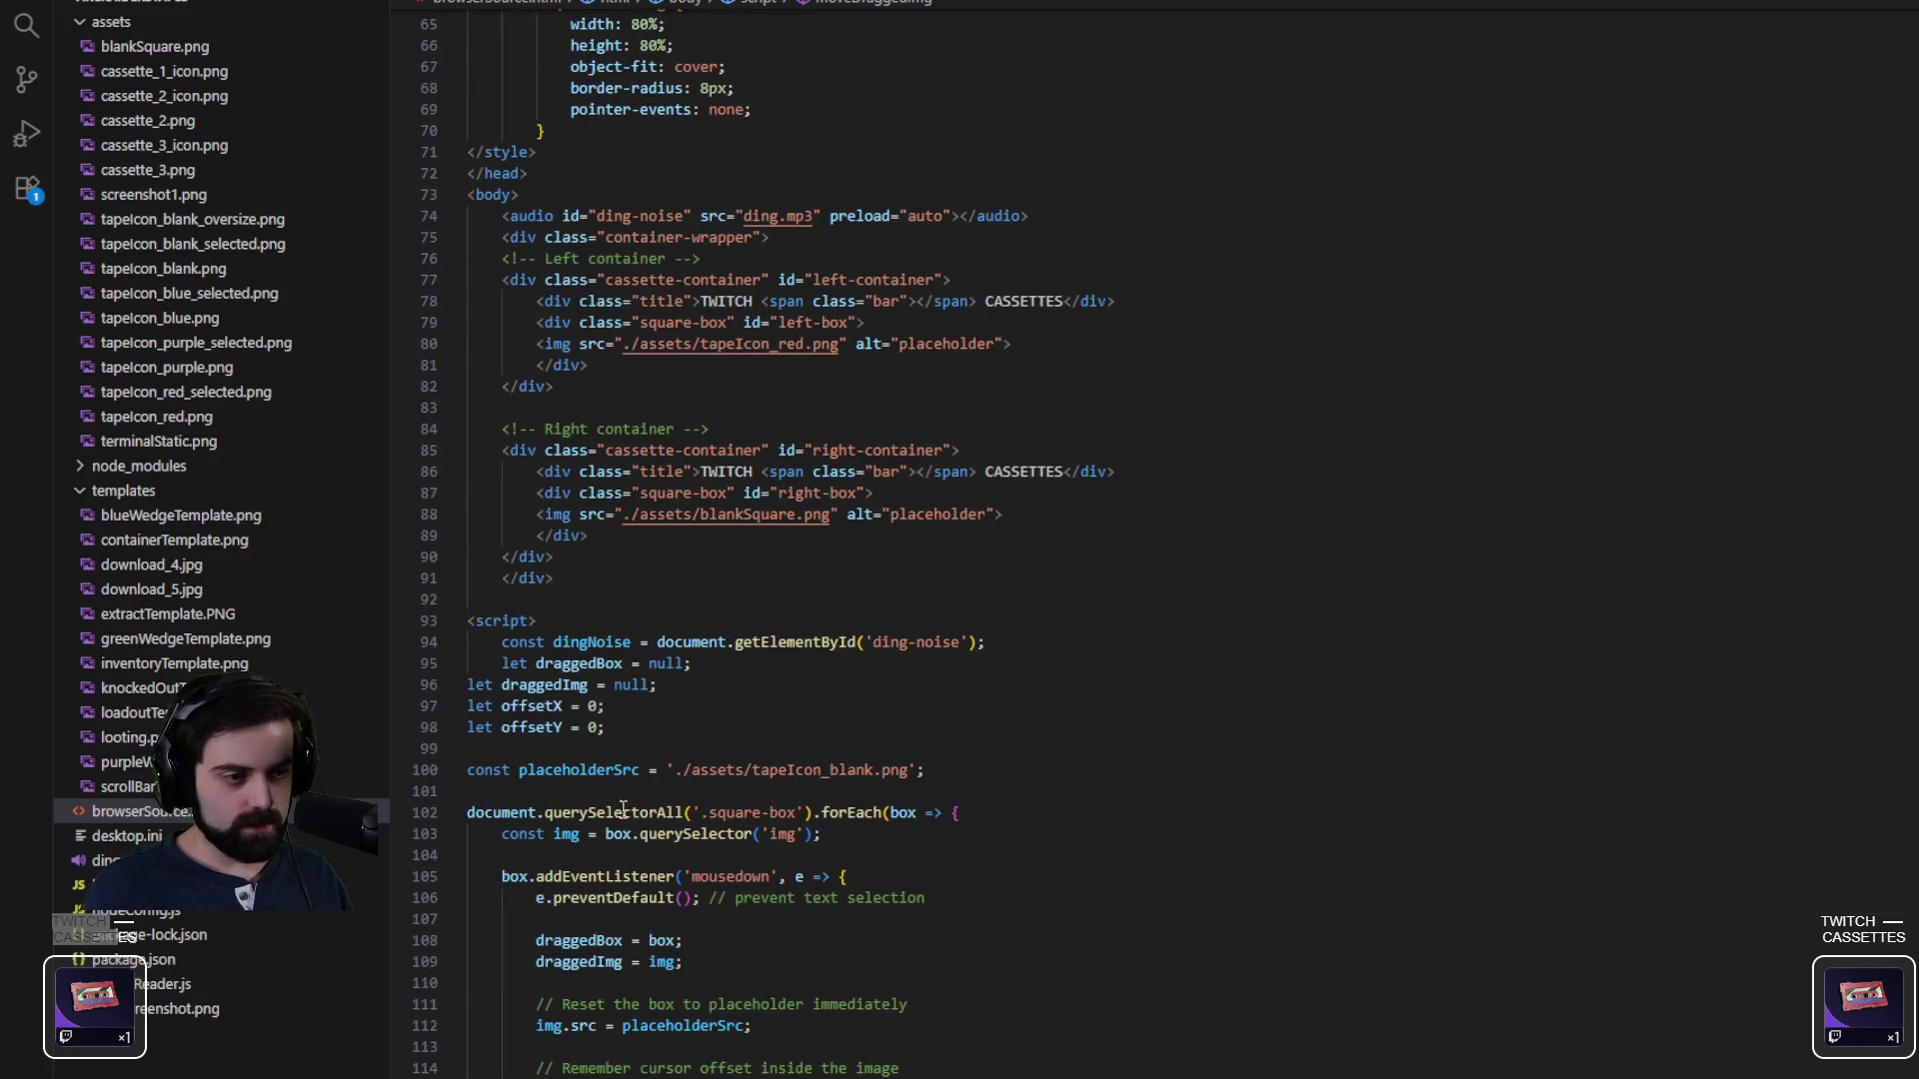
scroll(643, 724, "up", 1)
left_click_drag(581, 687, 350, 227)
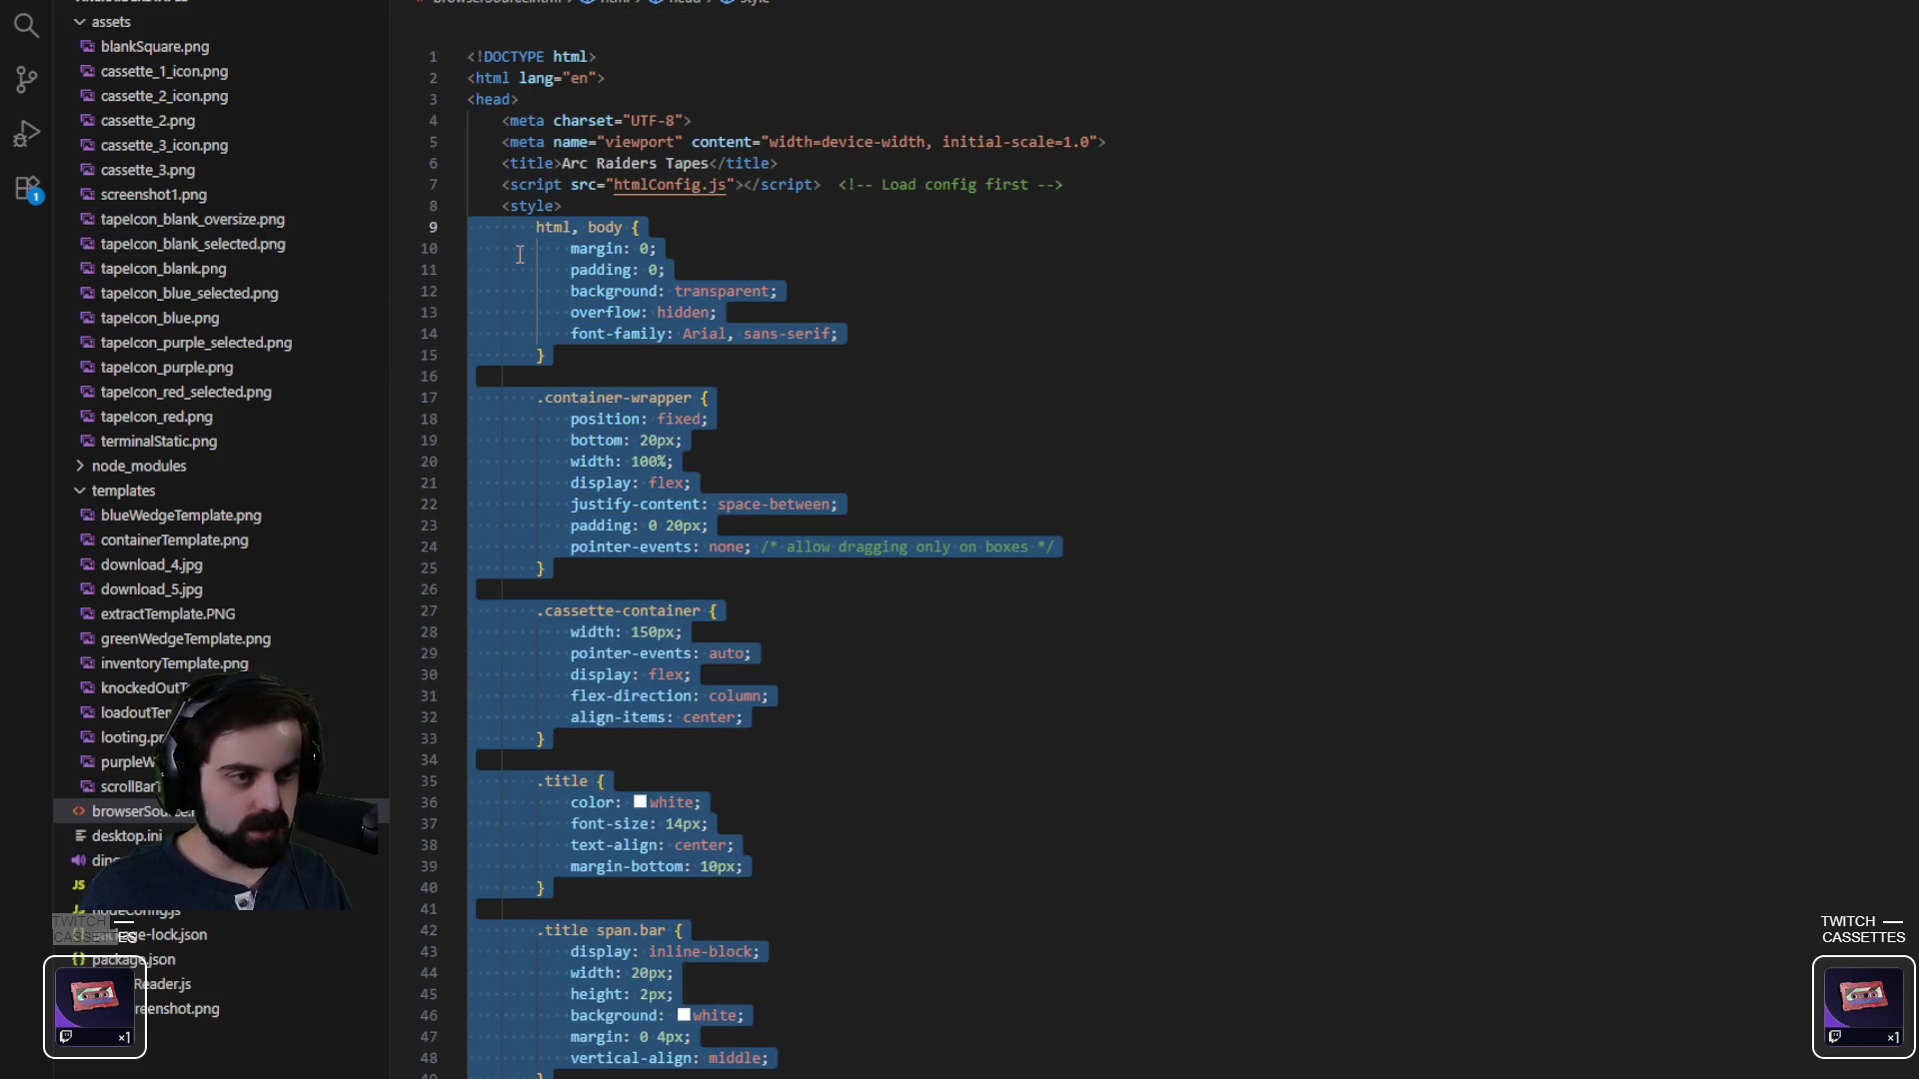
key("alt+Tab")
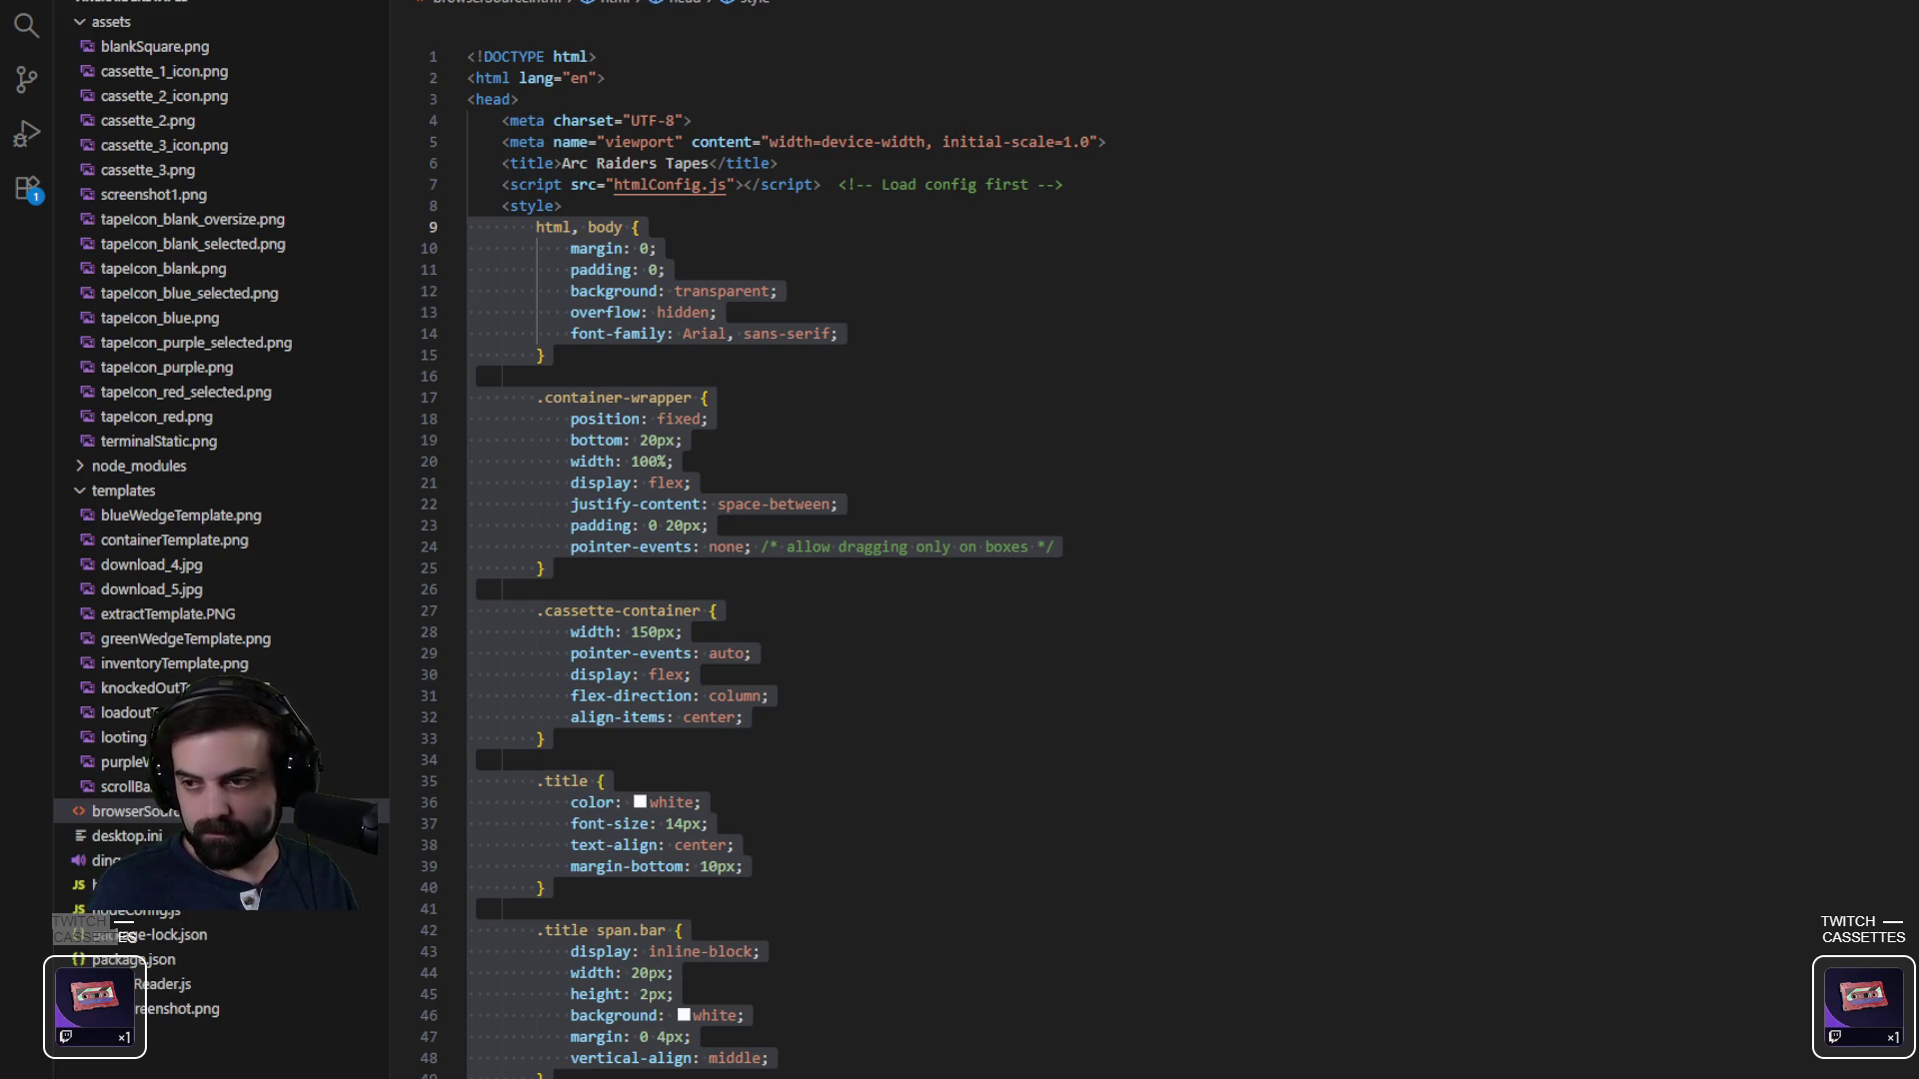
- Change placeholderSrc on line 100 to './assets/blankSquare.png'
left_click(1482, 684)
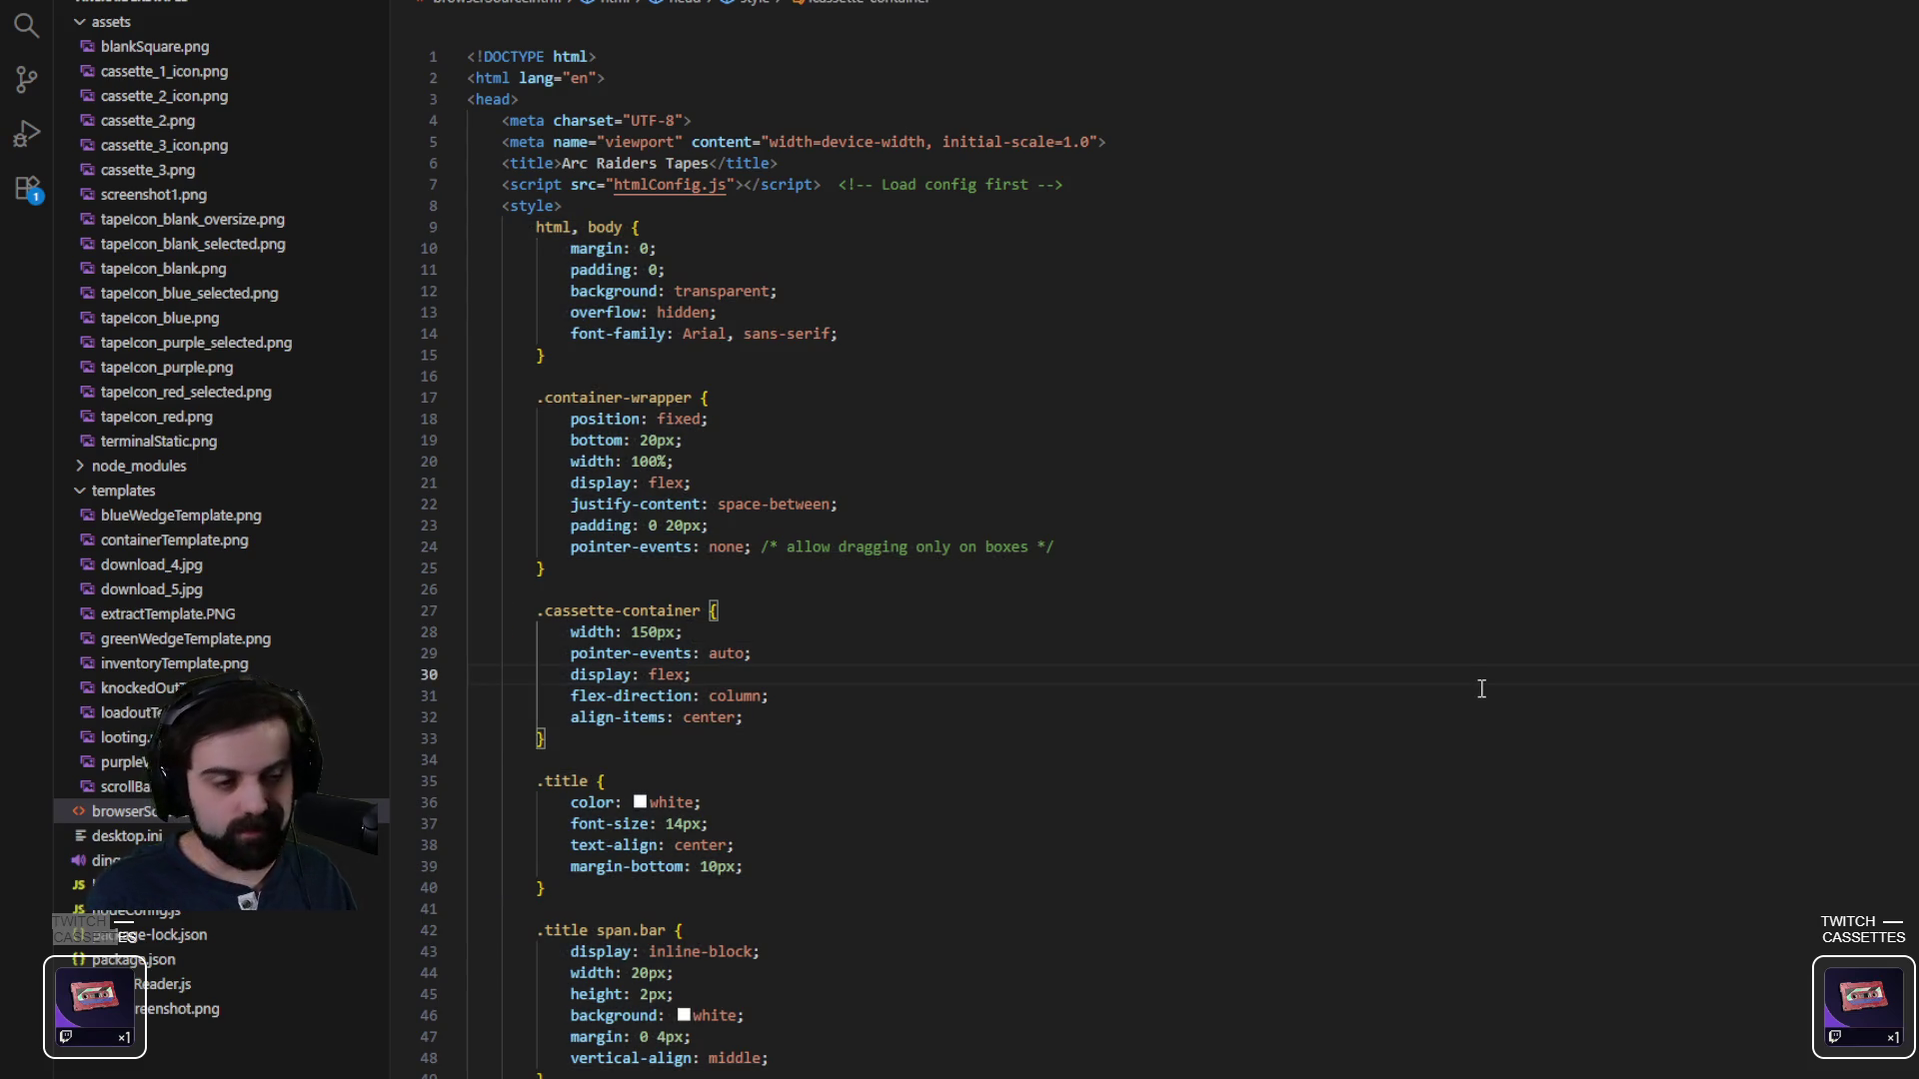
scroll(1482, 689, "down", 20)
left_click(1210, 589)
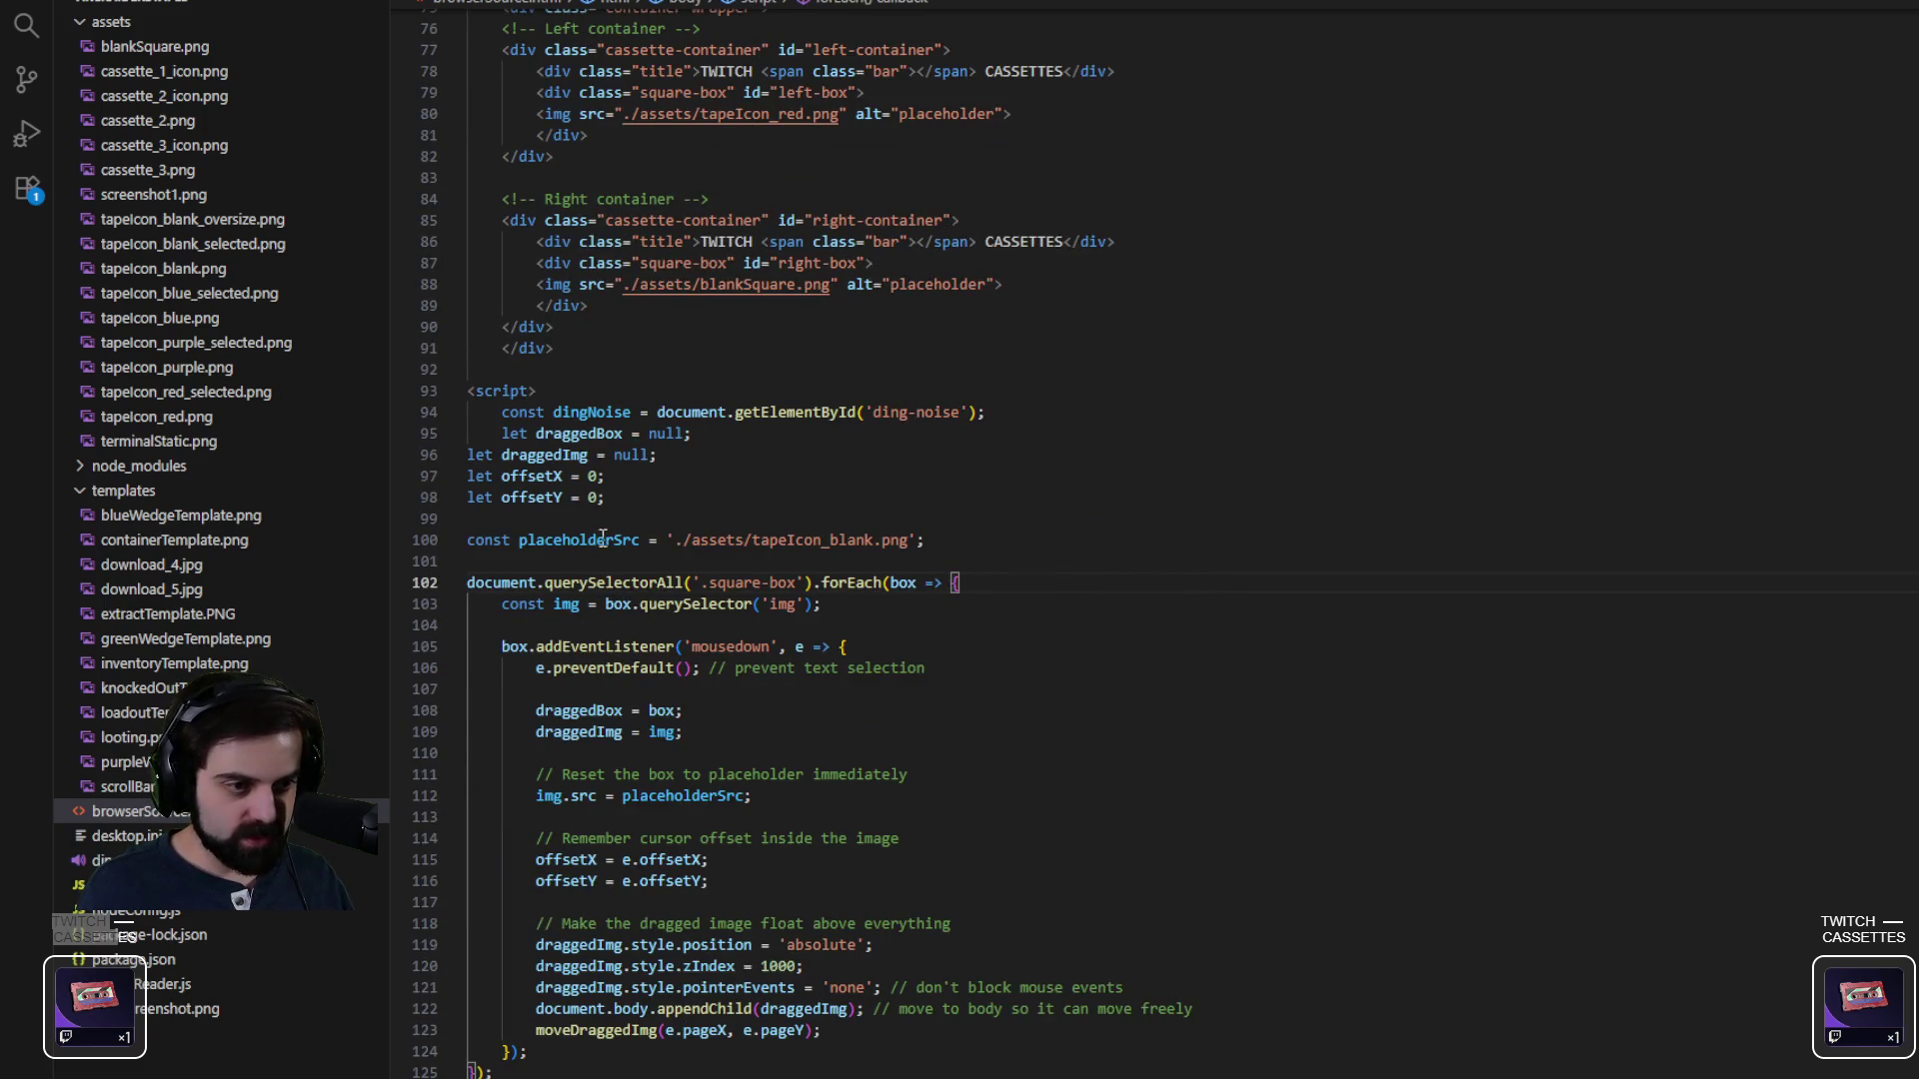
left_click_drag(676, 540, 908, 540)
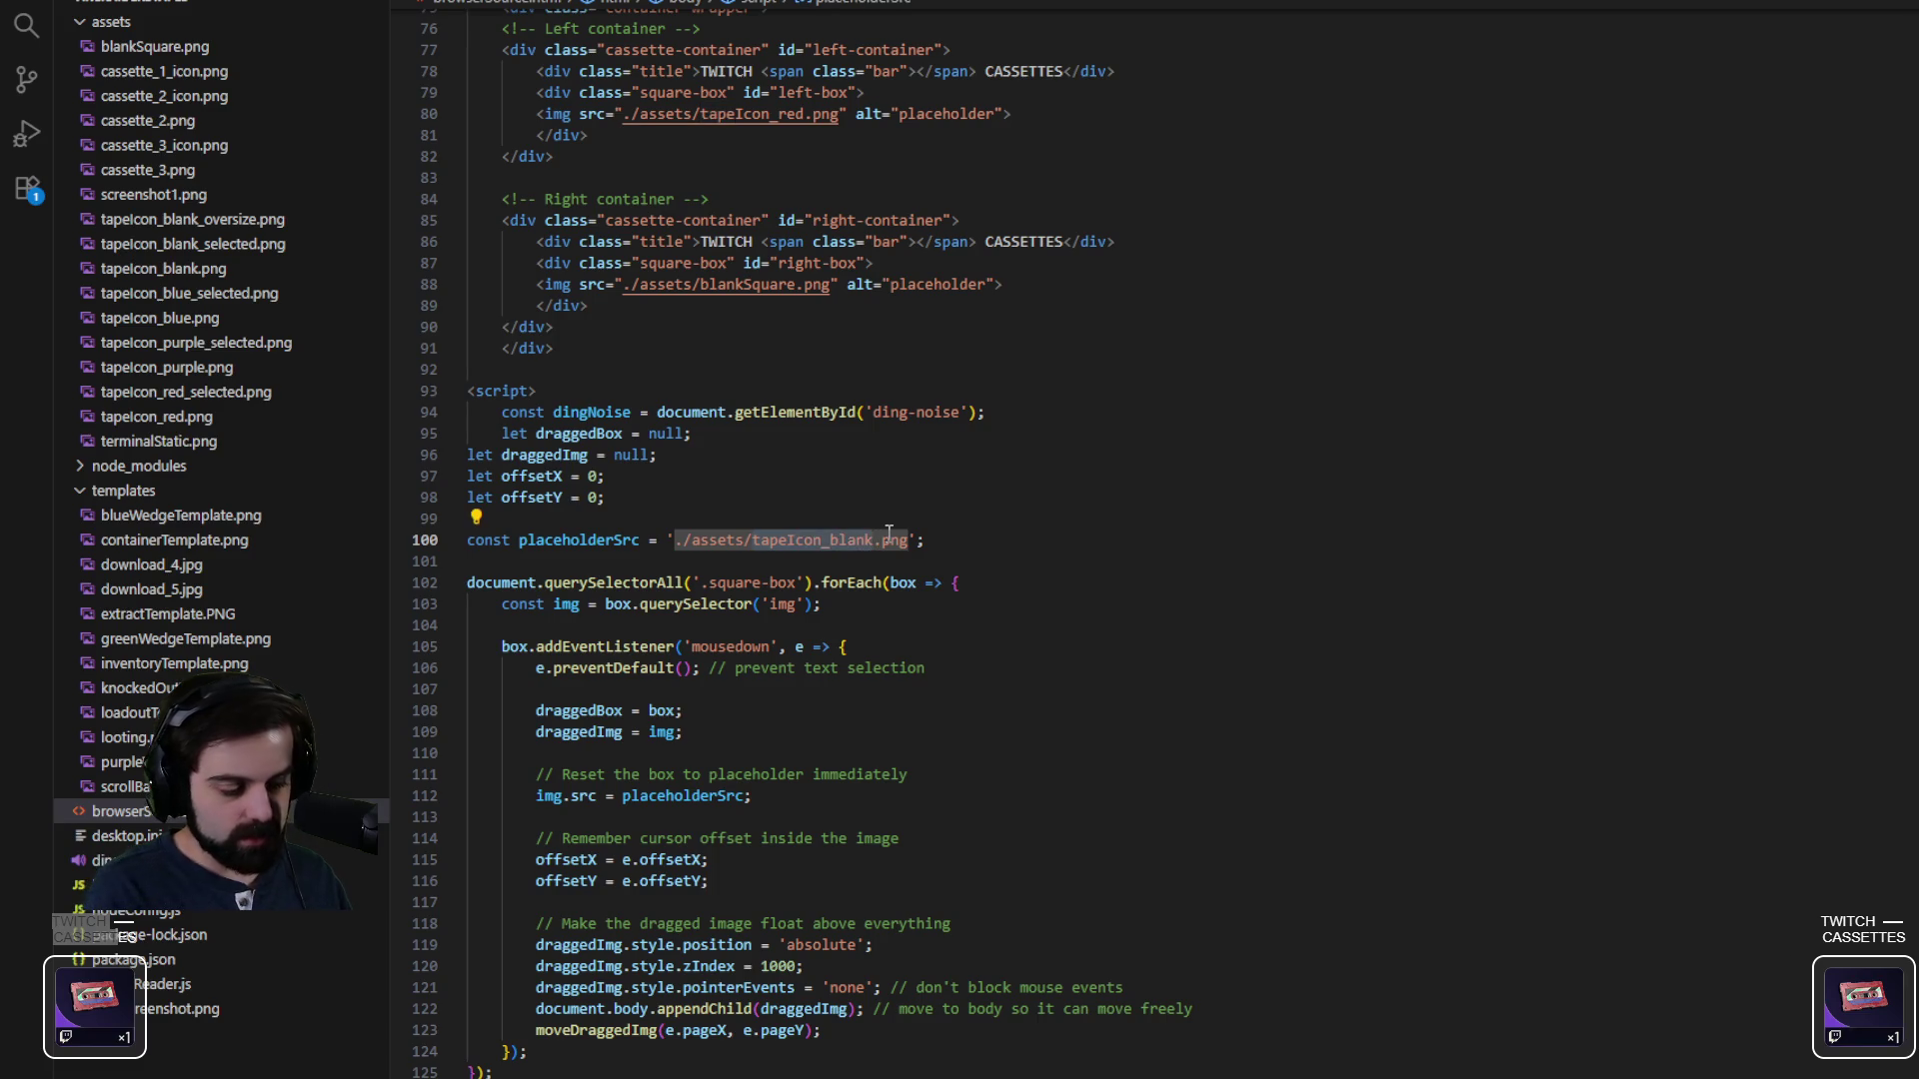
type("./assets/blankSquare")
left_click(986, 500)
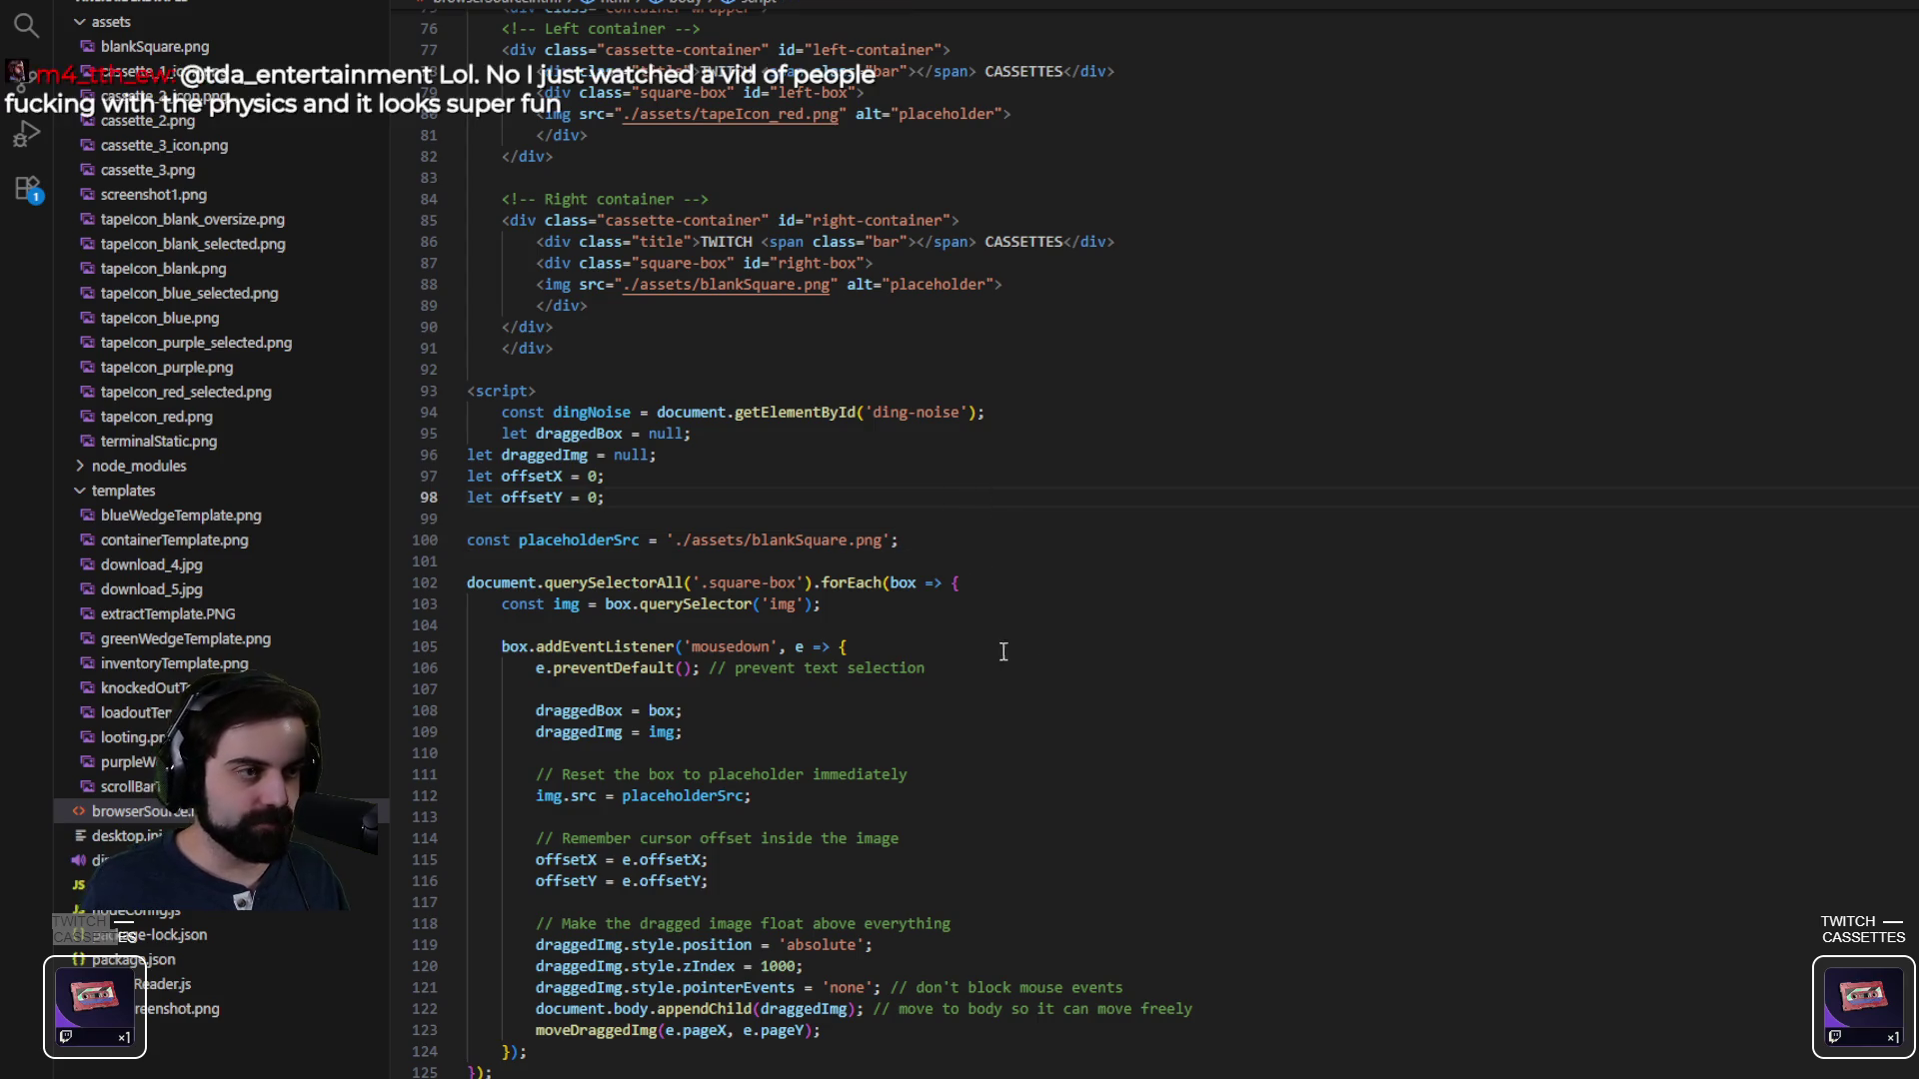
scroll(1239, 692, "down", 6)
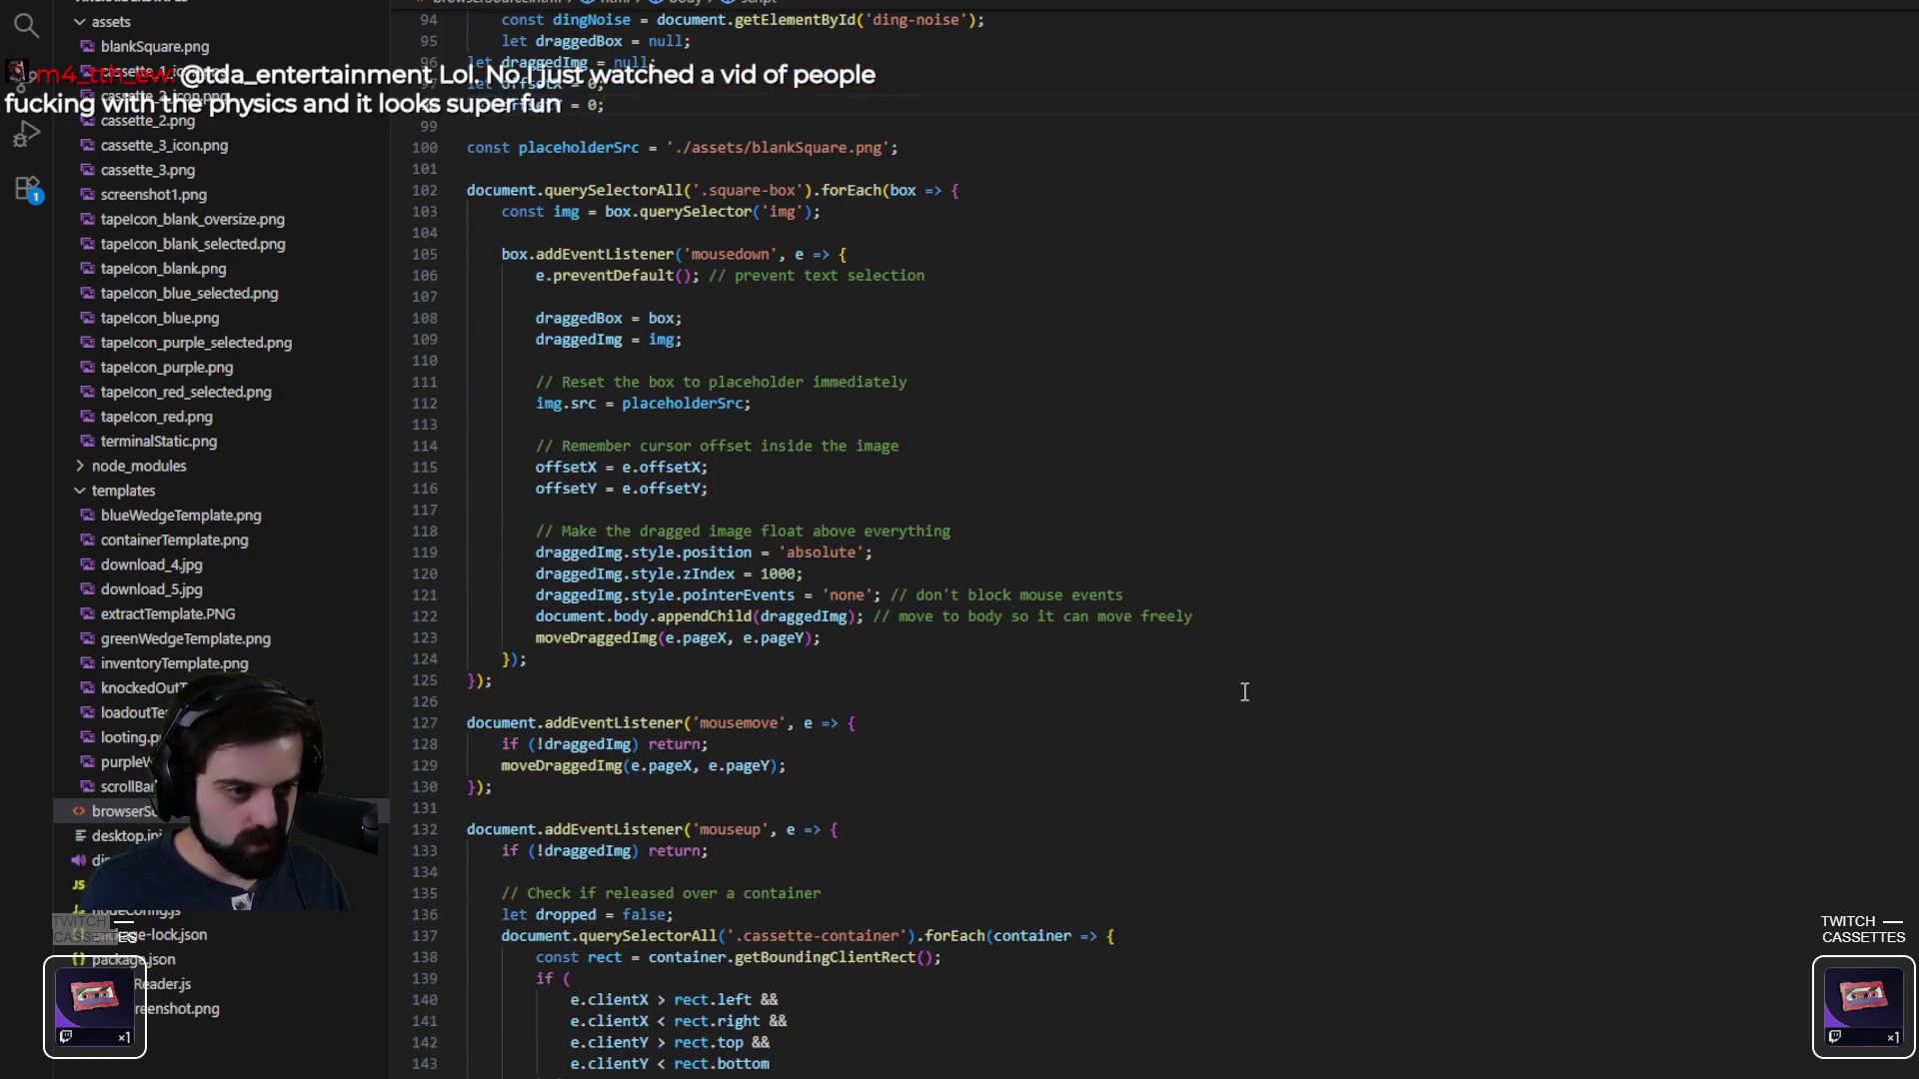
scroll(1244, 670, "down", 7)
scroll(1241, 650, "down", 7)
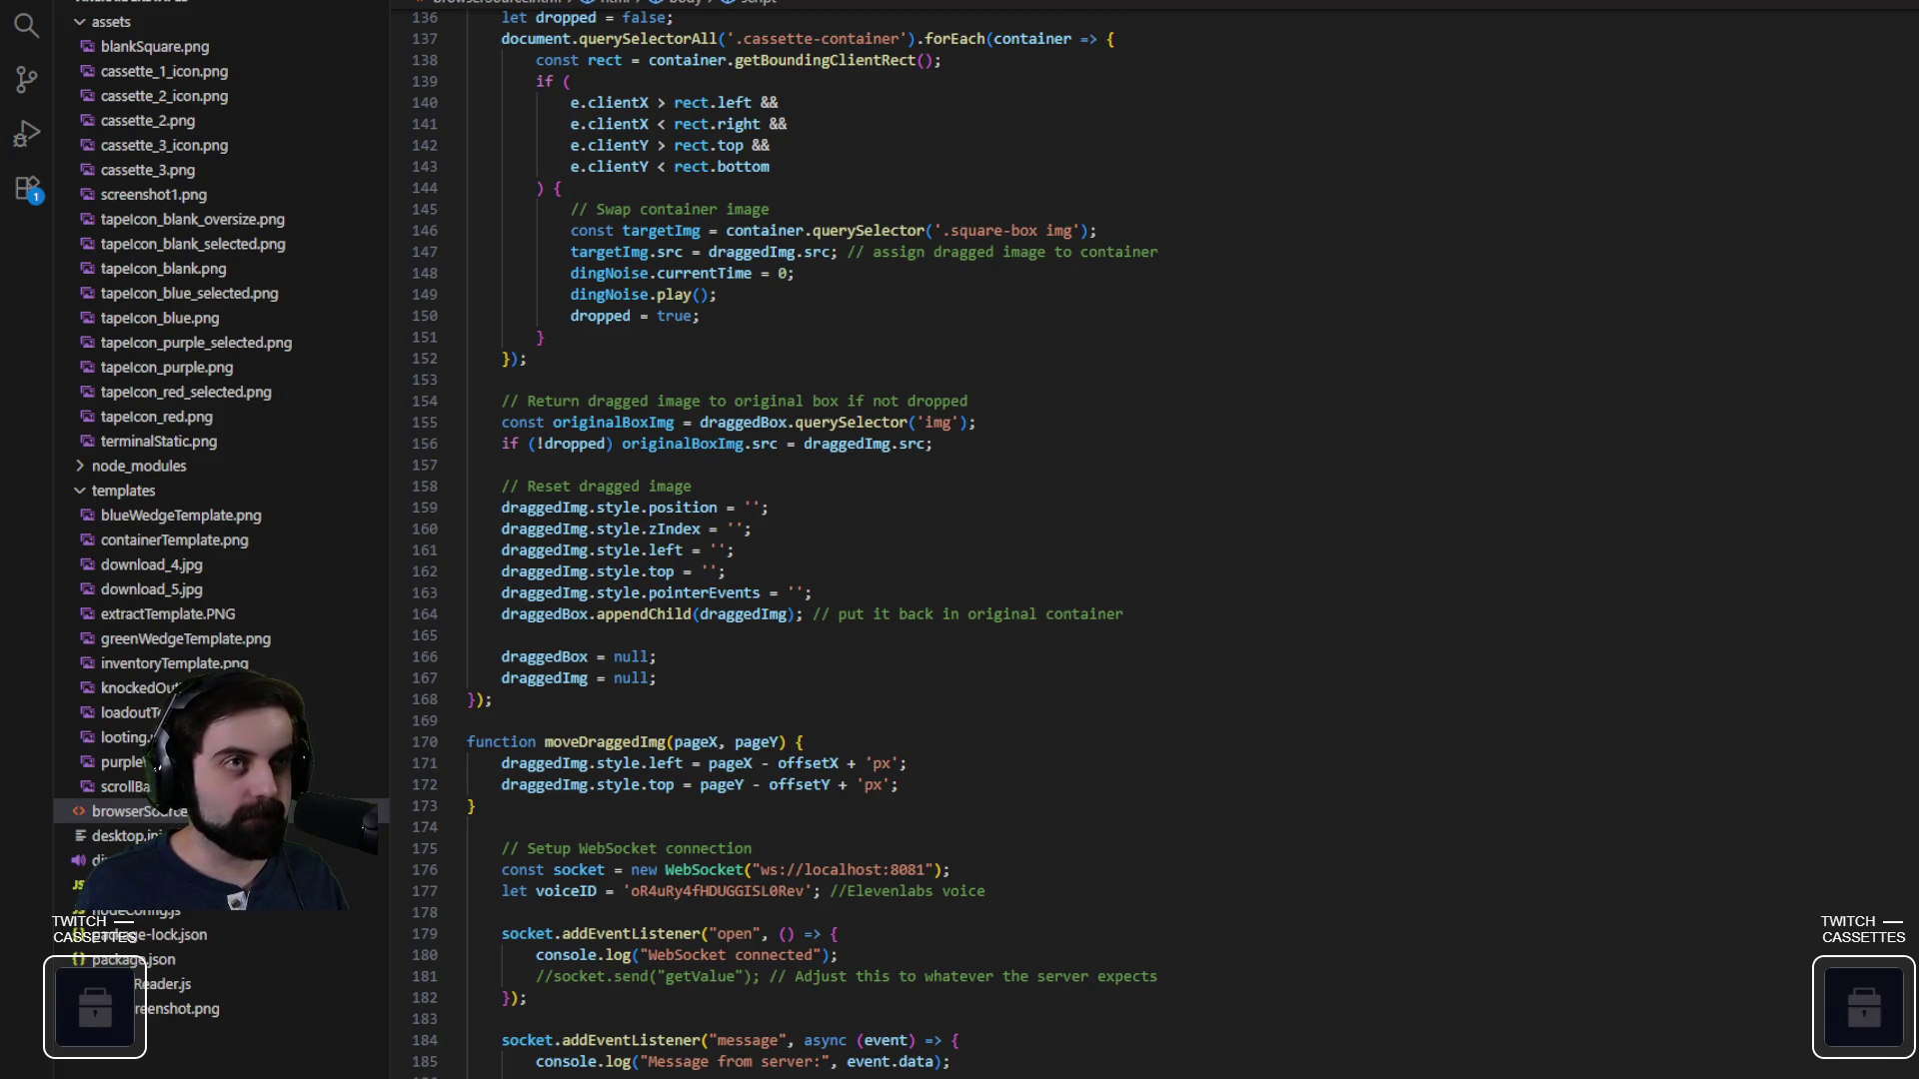
left_click(1166, 680)
scroll(1166, 686, "down", 4)
scroll(1165, 686, "down", 3)
scroll(1165, 677, "down", 2)
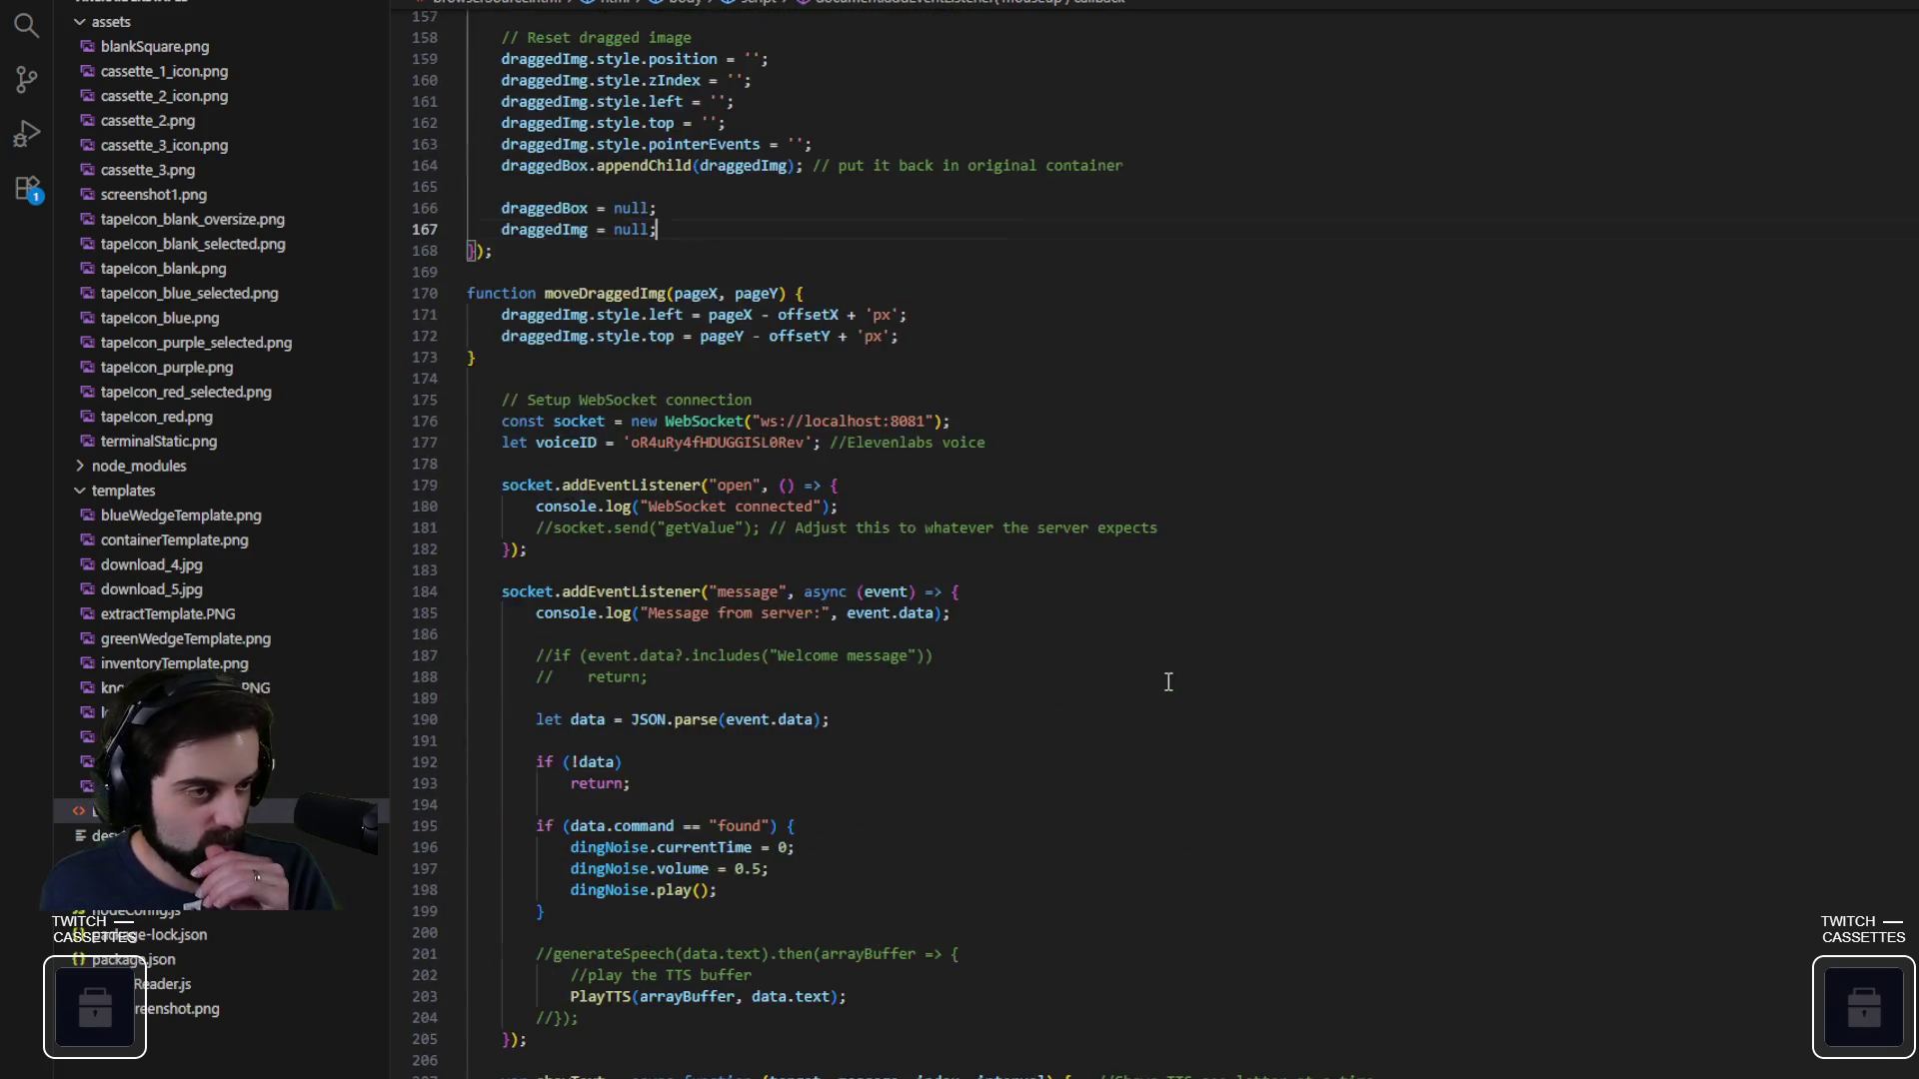
scroll(1195, 664, "up", 9)
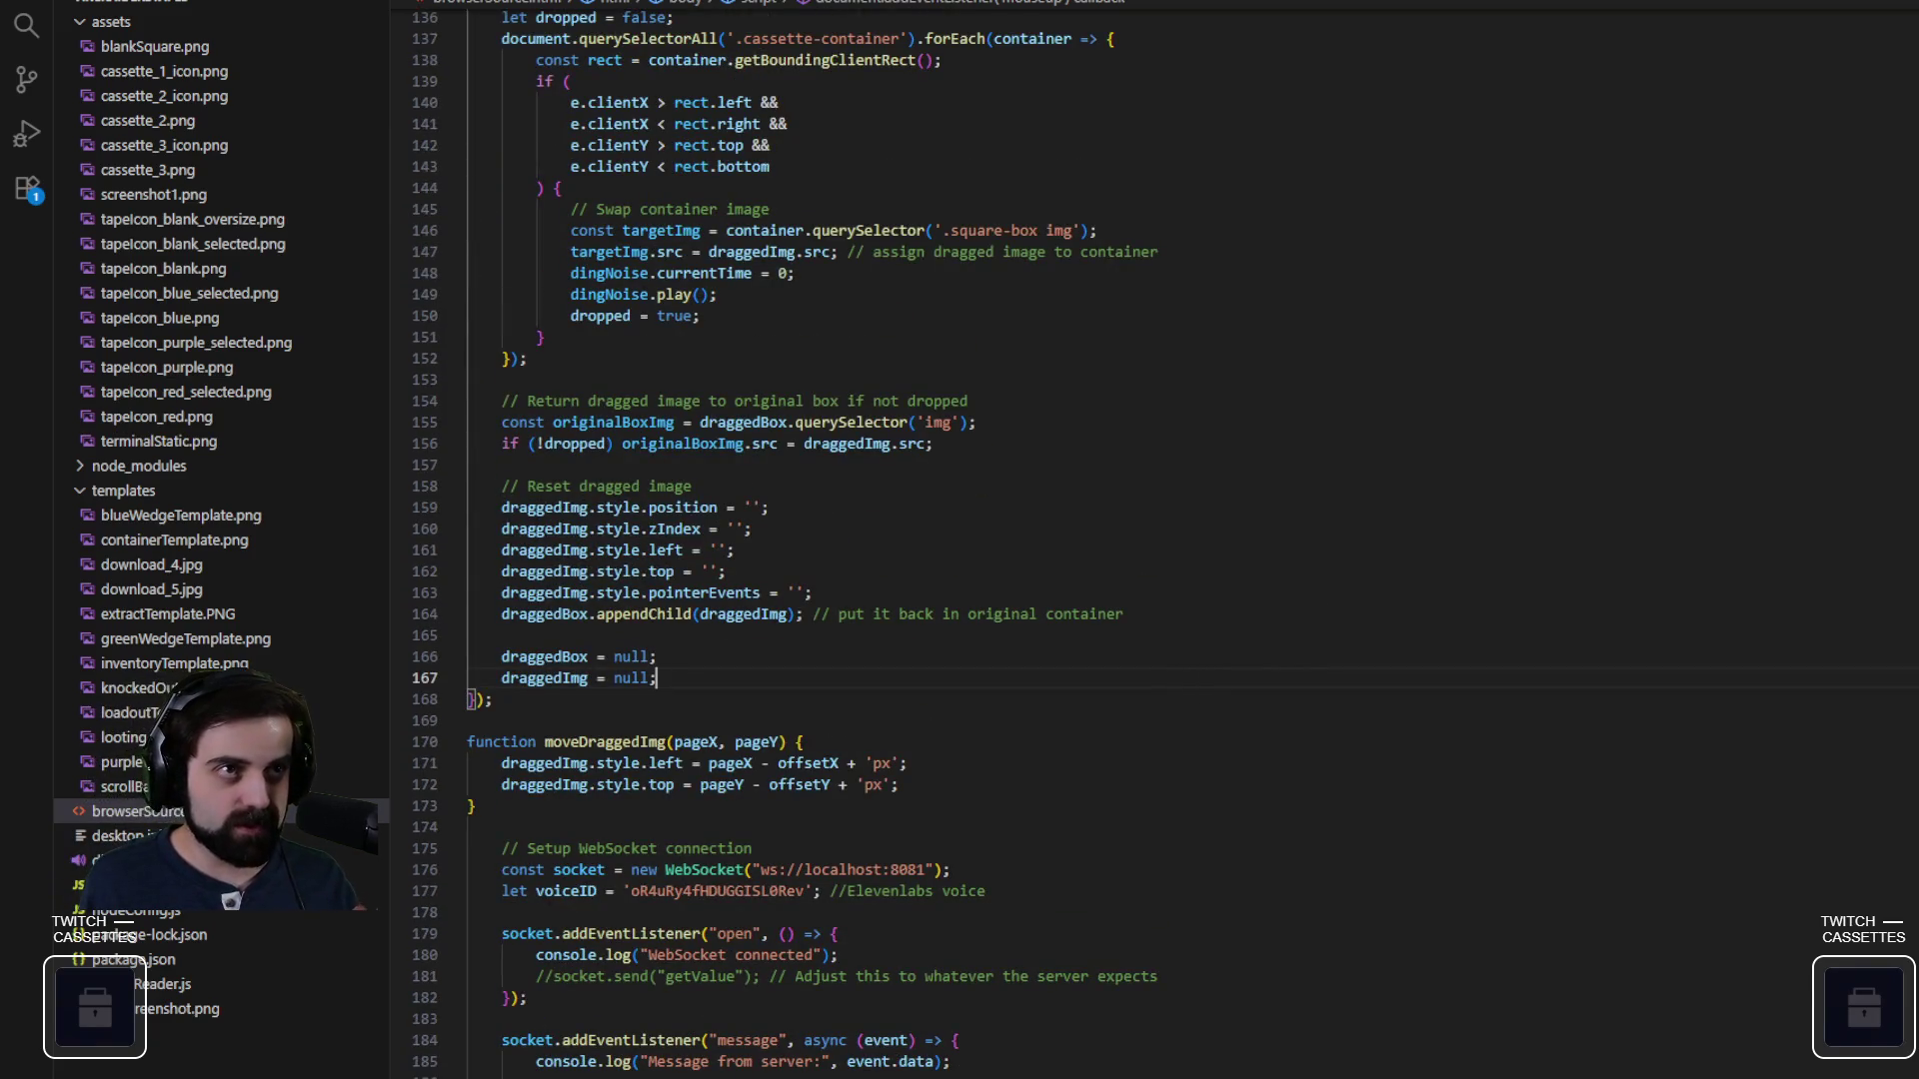
scroll(1150, 540, "down", 7)
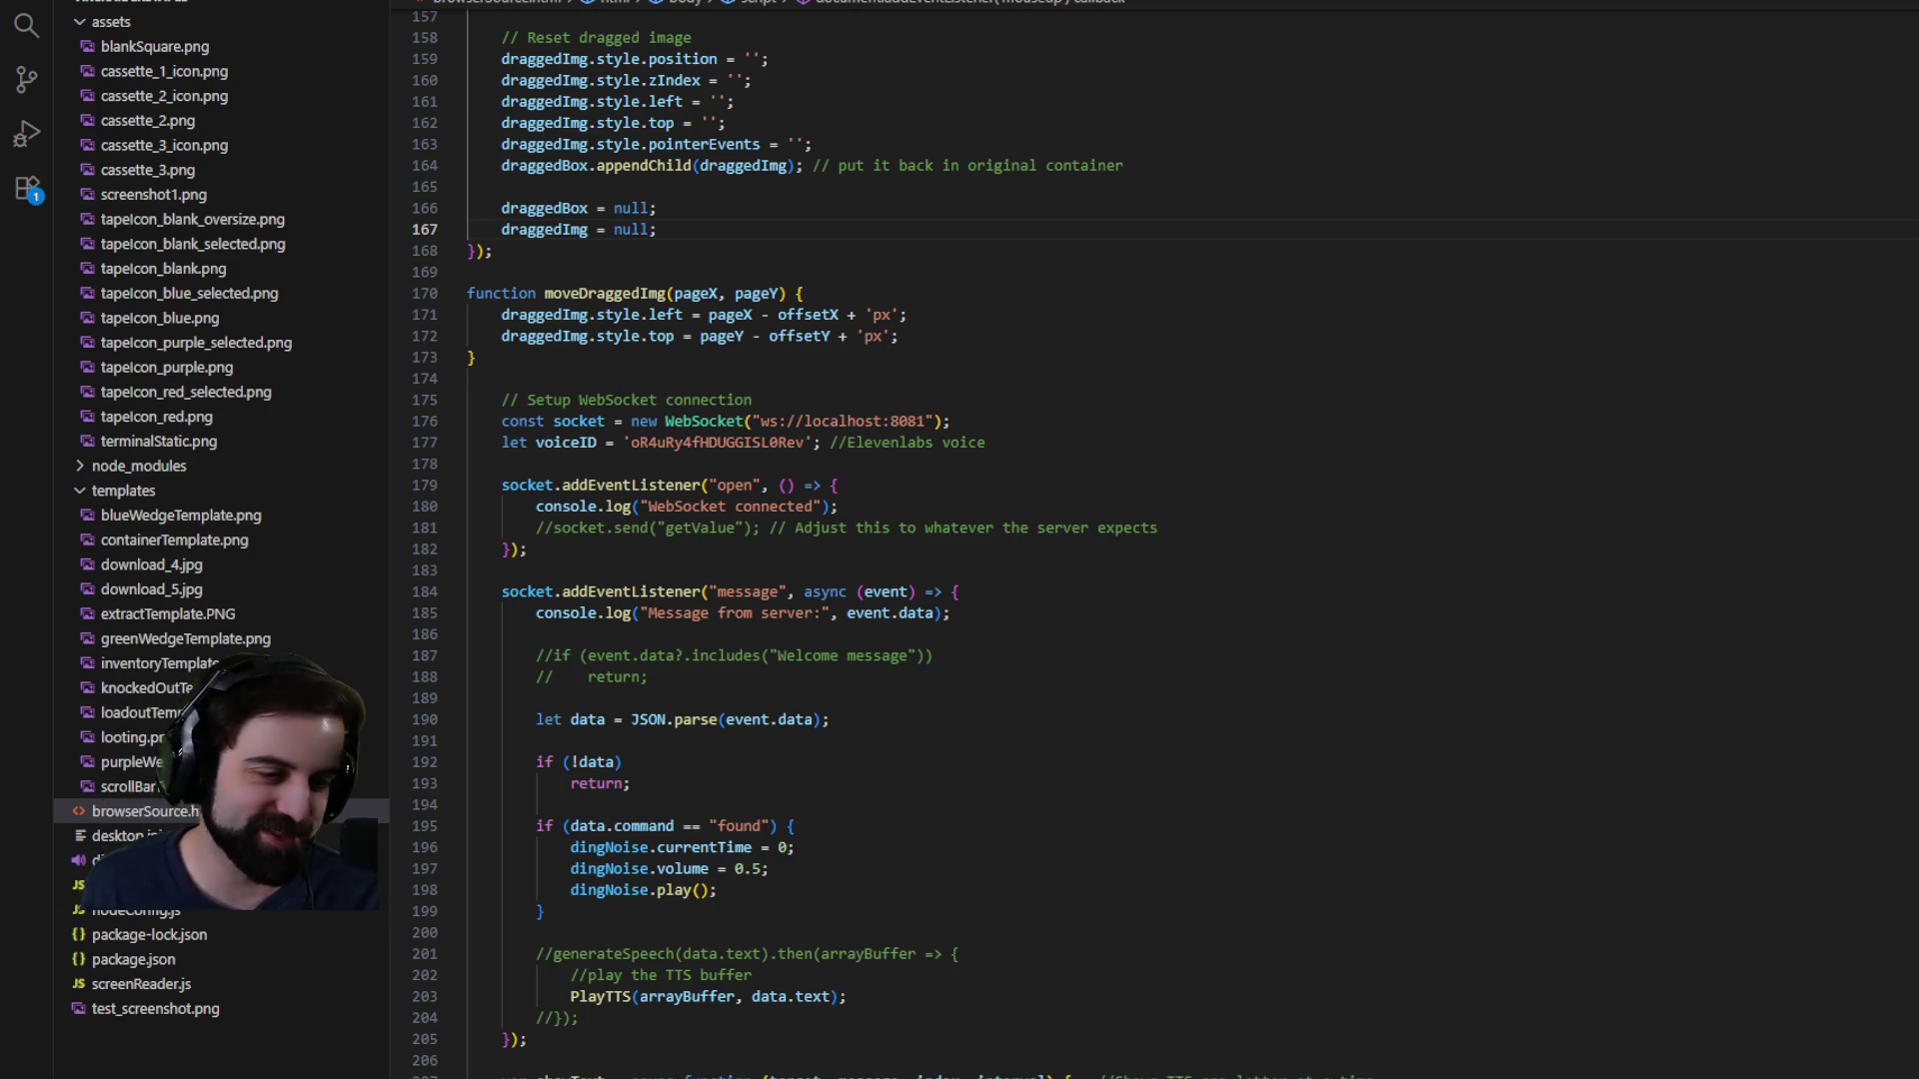
scroll(1150, 540, "up", 5)
scroll(1149, 540, "up", 5)
scroll(1149, 540, "up", 5)
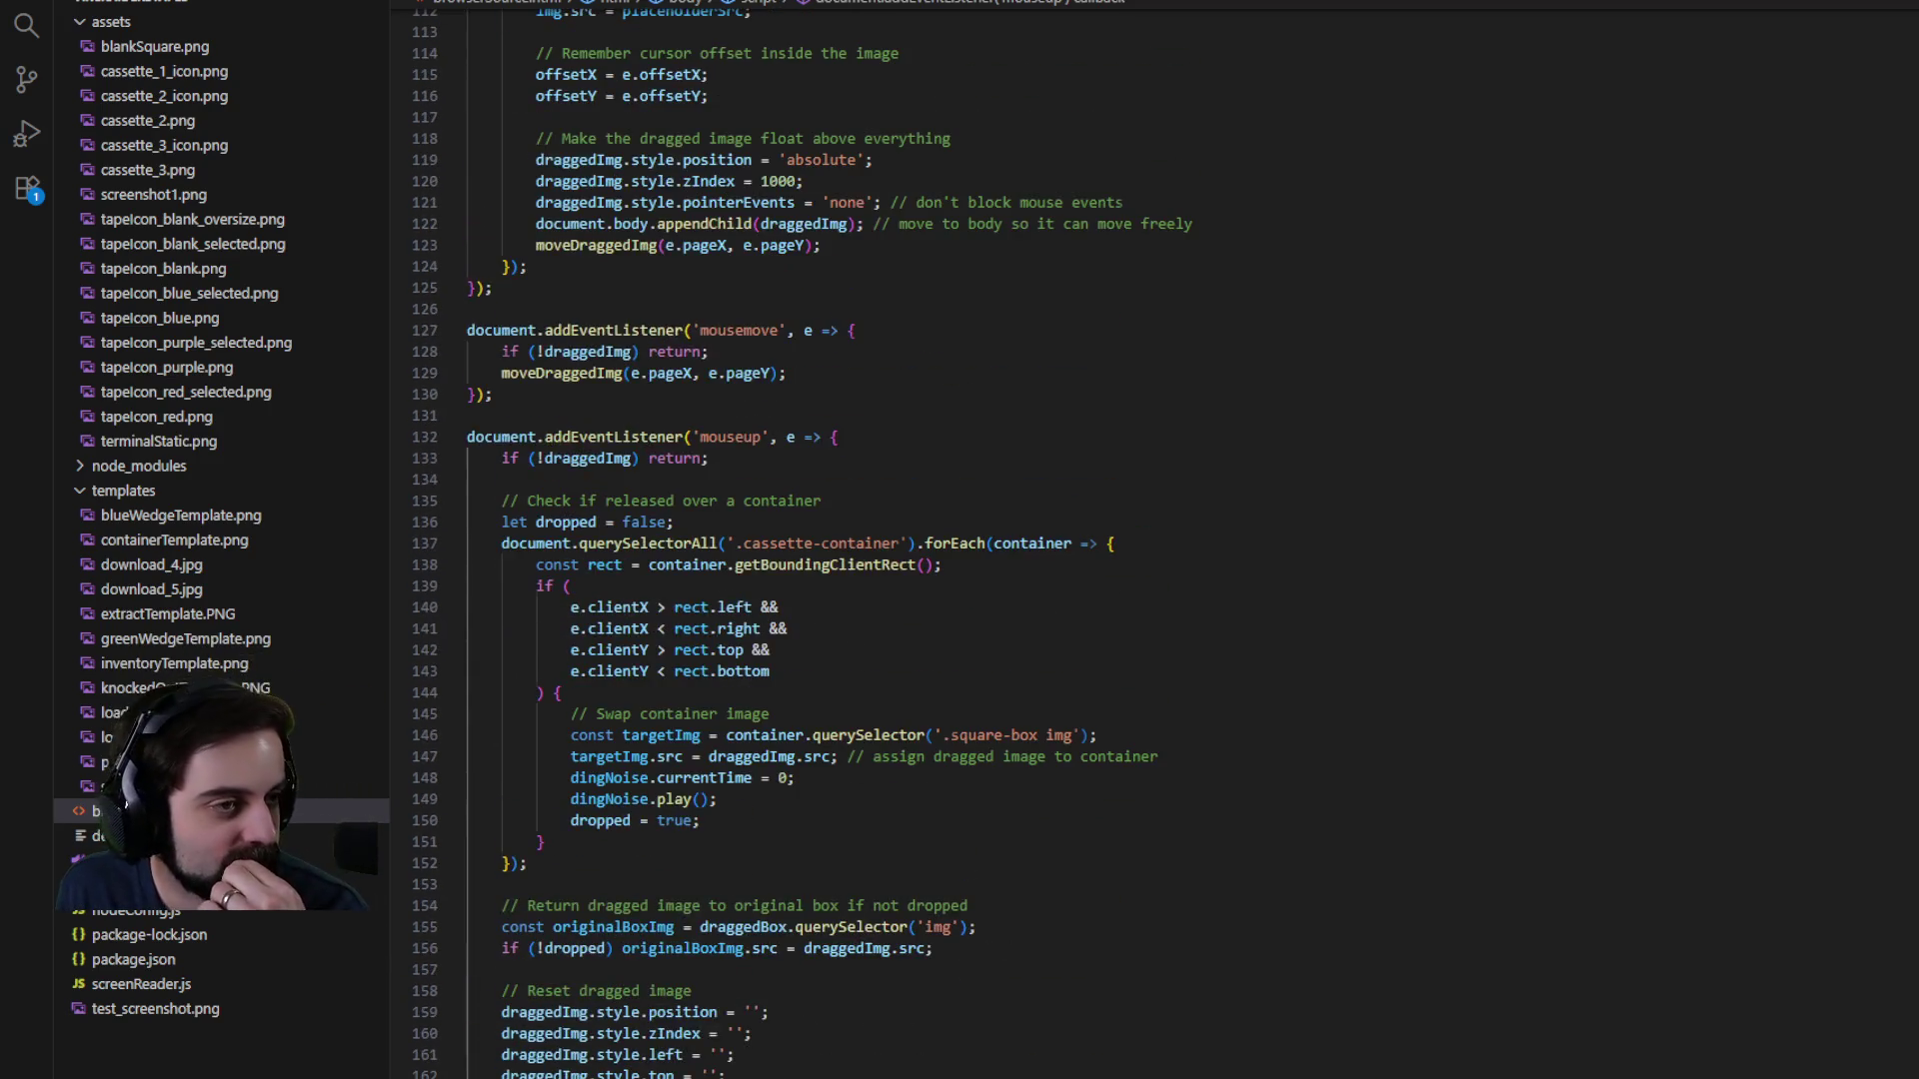
scroll(1150, 540, "up", 4)
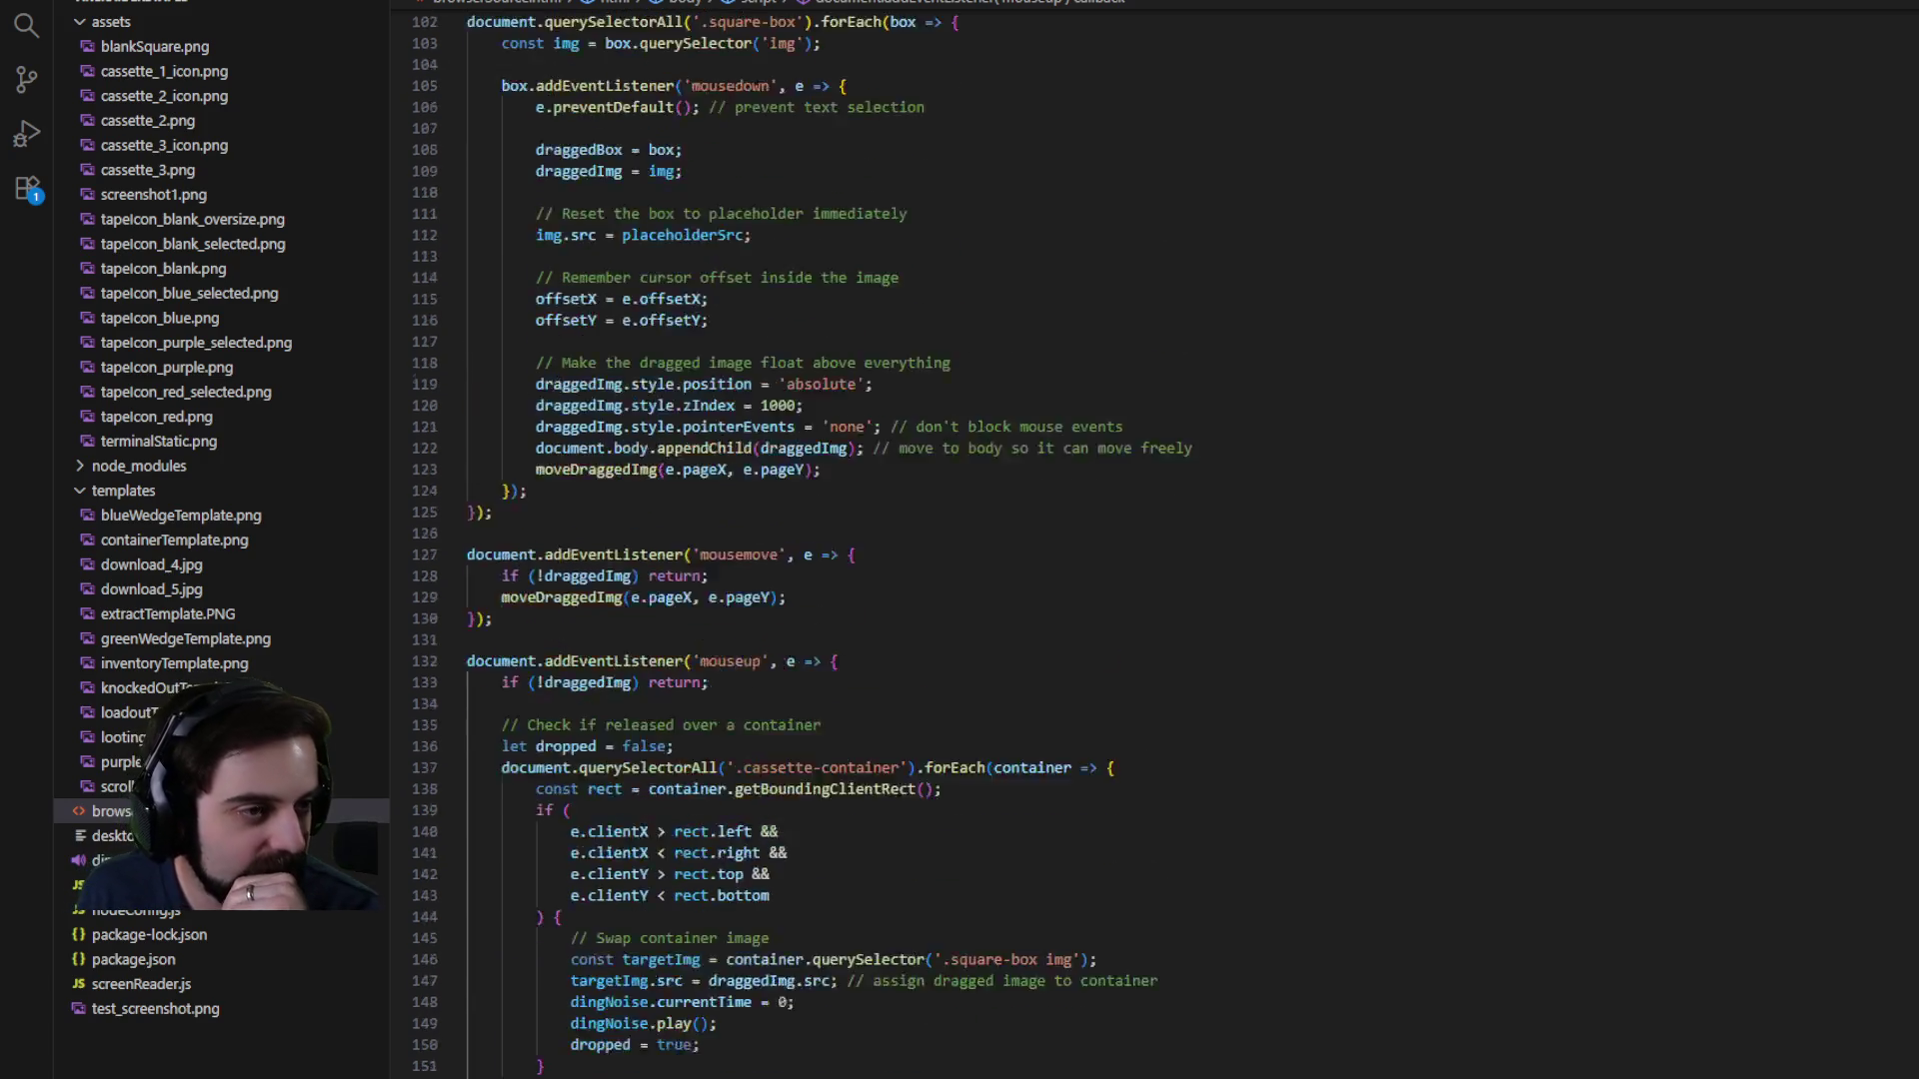
- Inspect where moveDraggedImg, draggedImg, img and box are used in the drag script
double_click(563, 654)
scroll(727, 751, "up", 5)
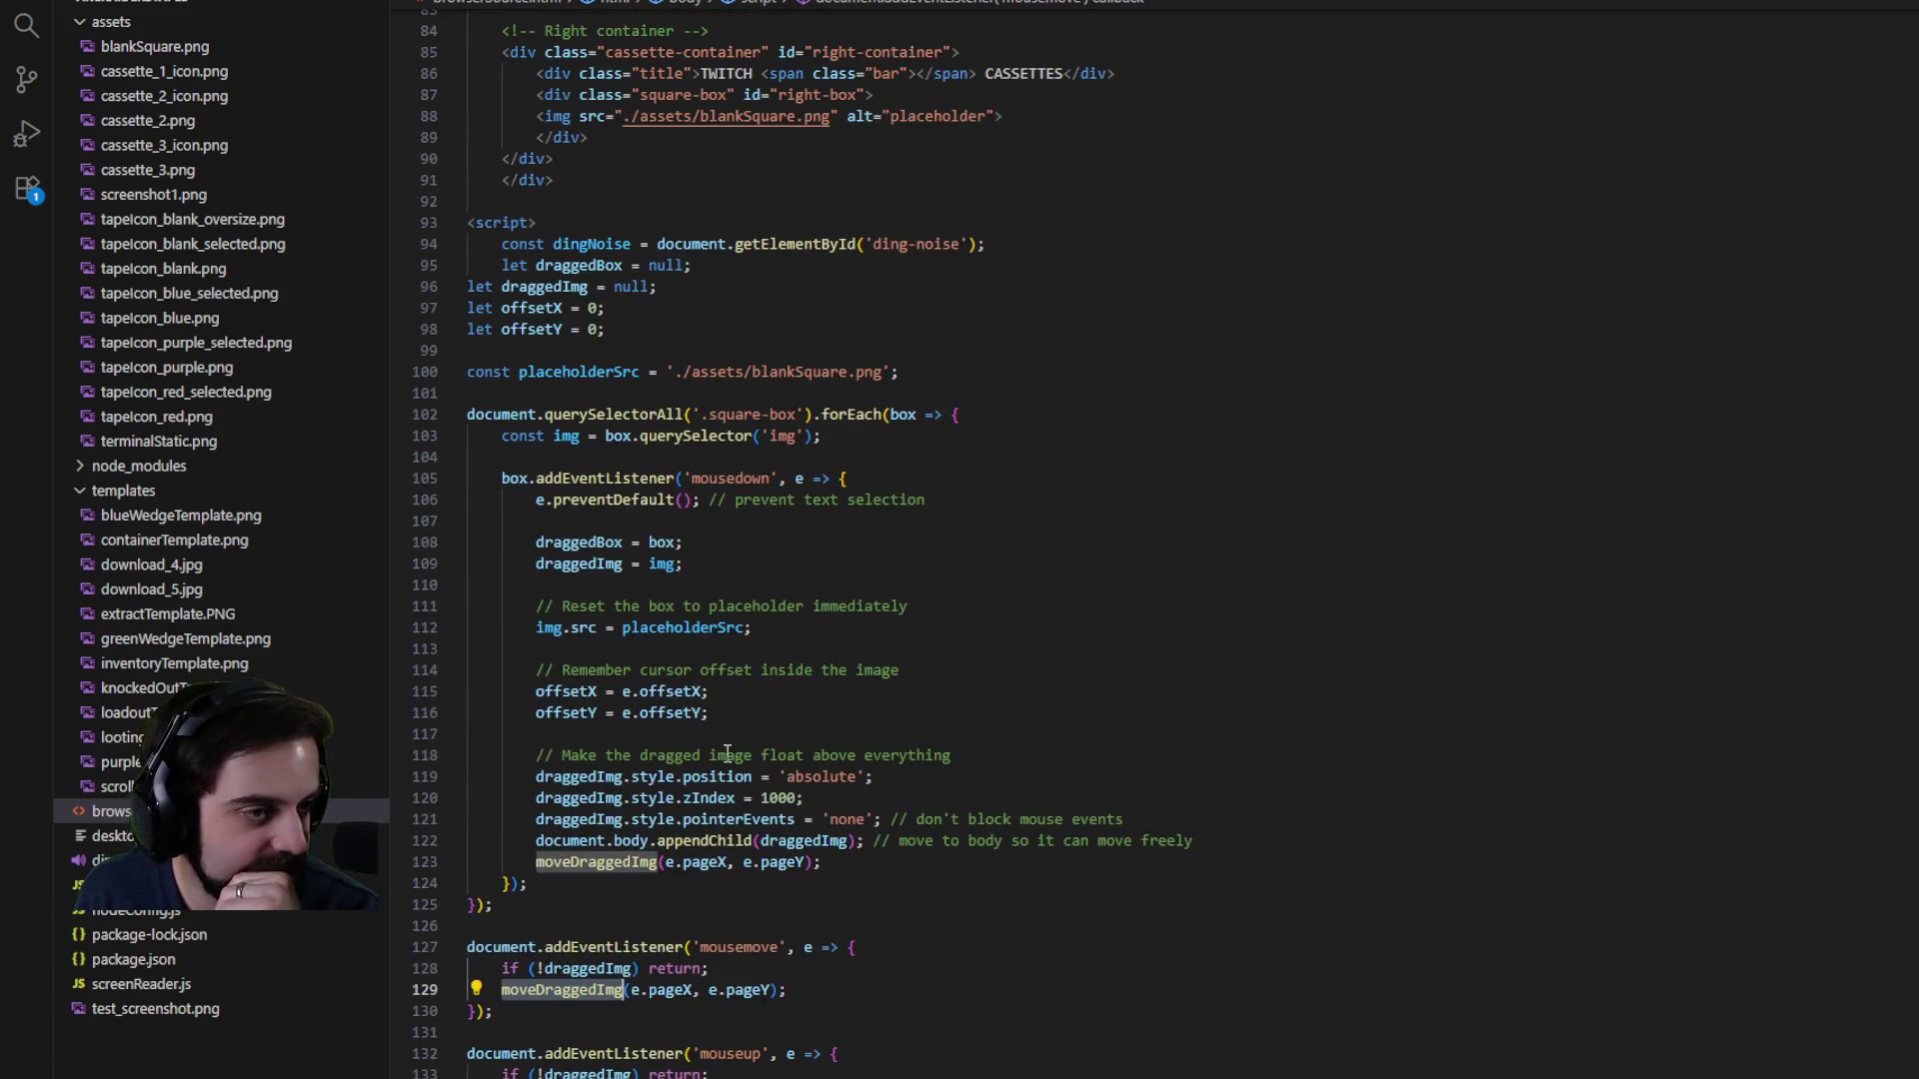
double_click(559, 564)
left_click(677, 565)
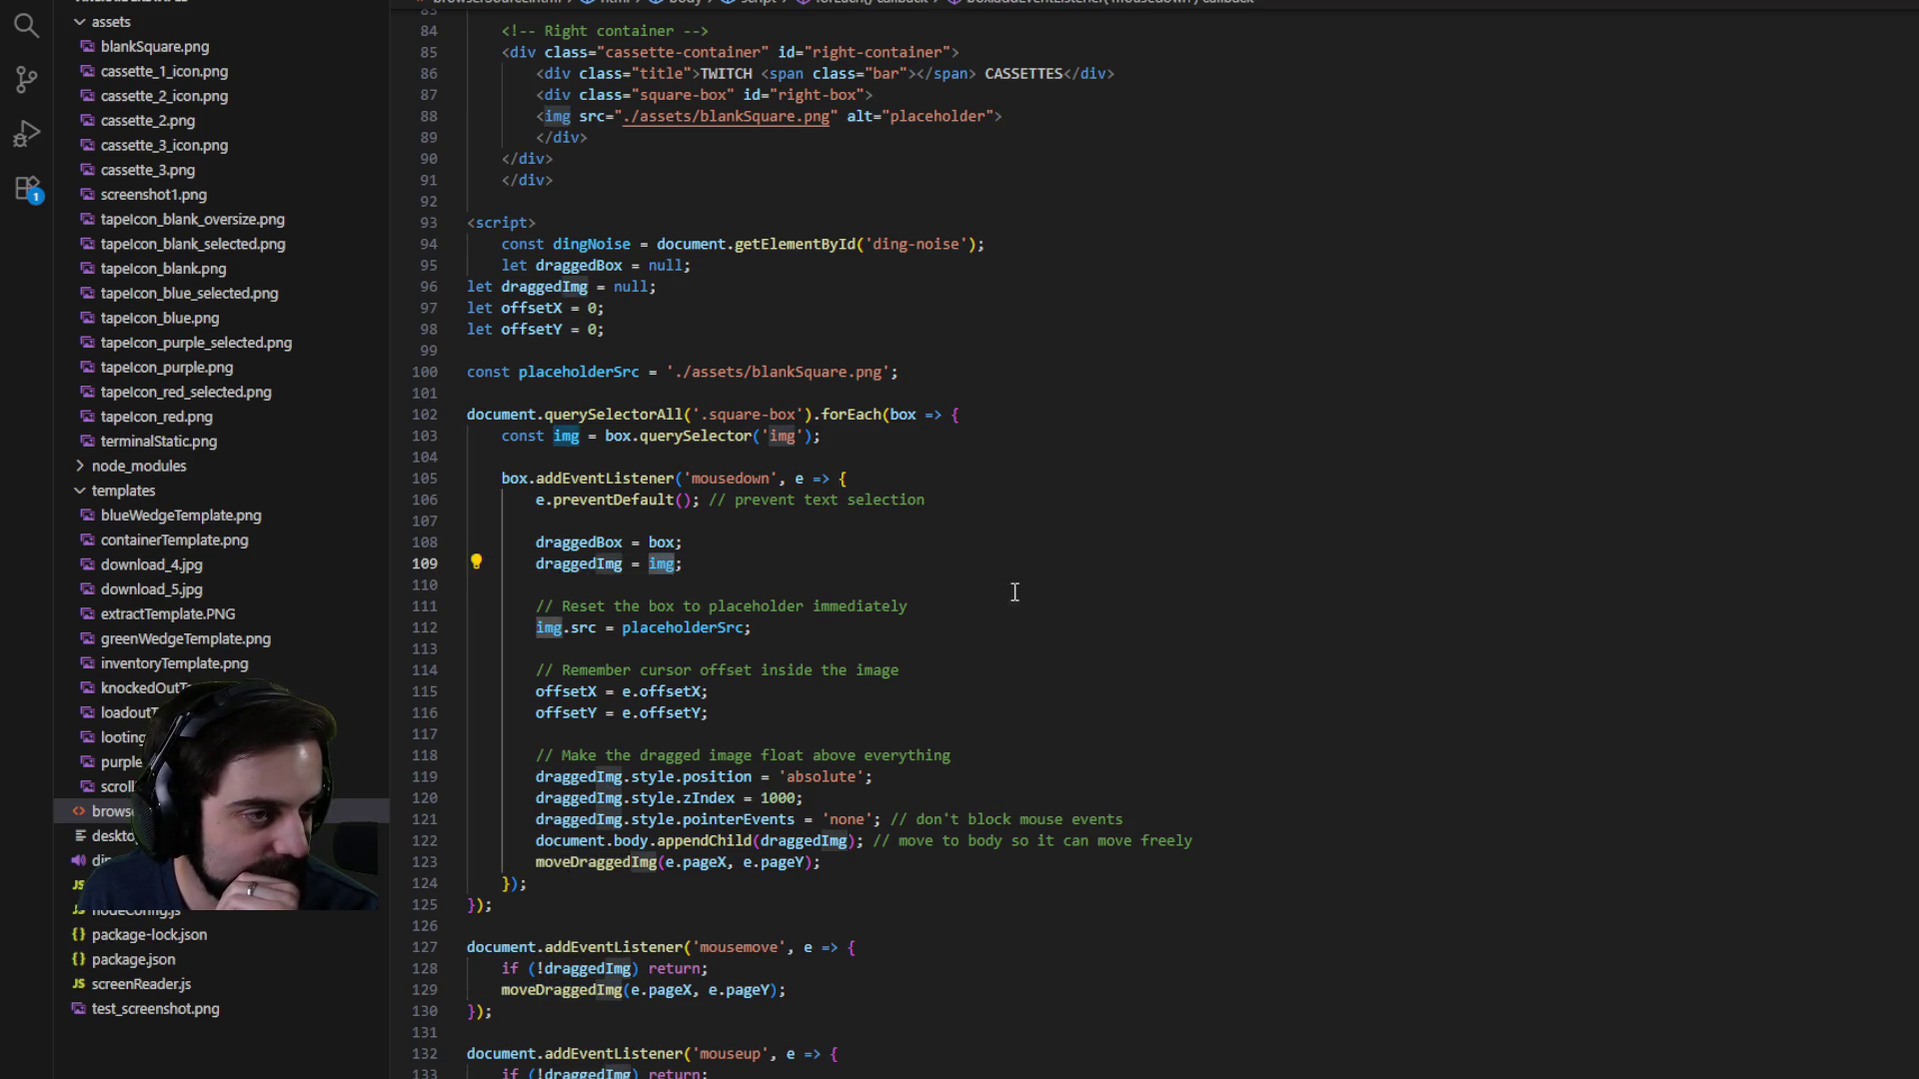
left_click(664, 437)
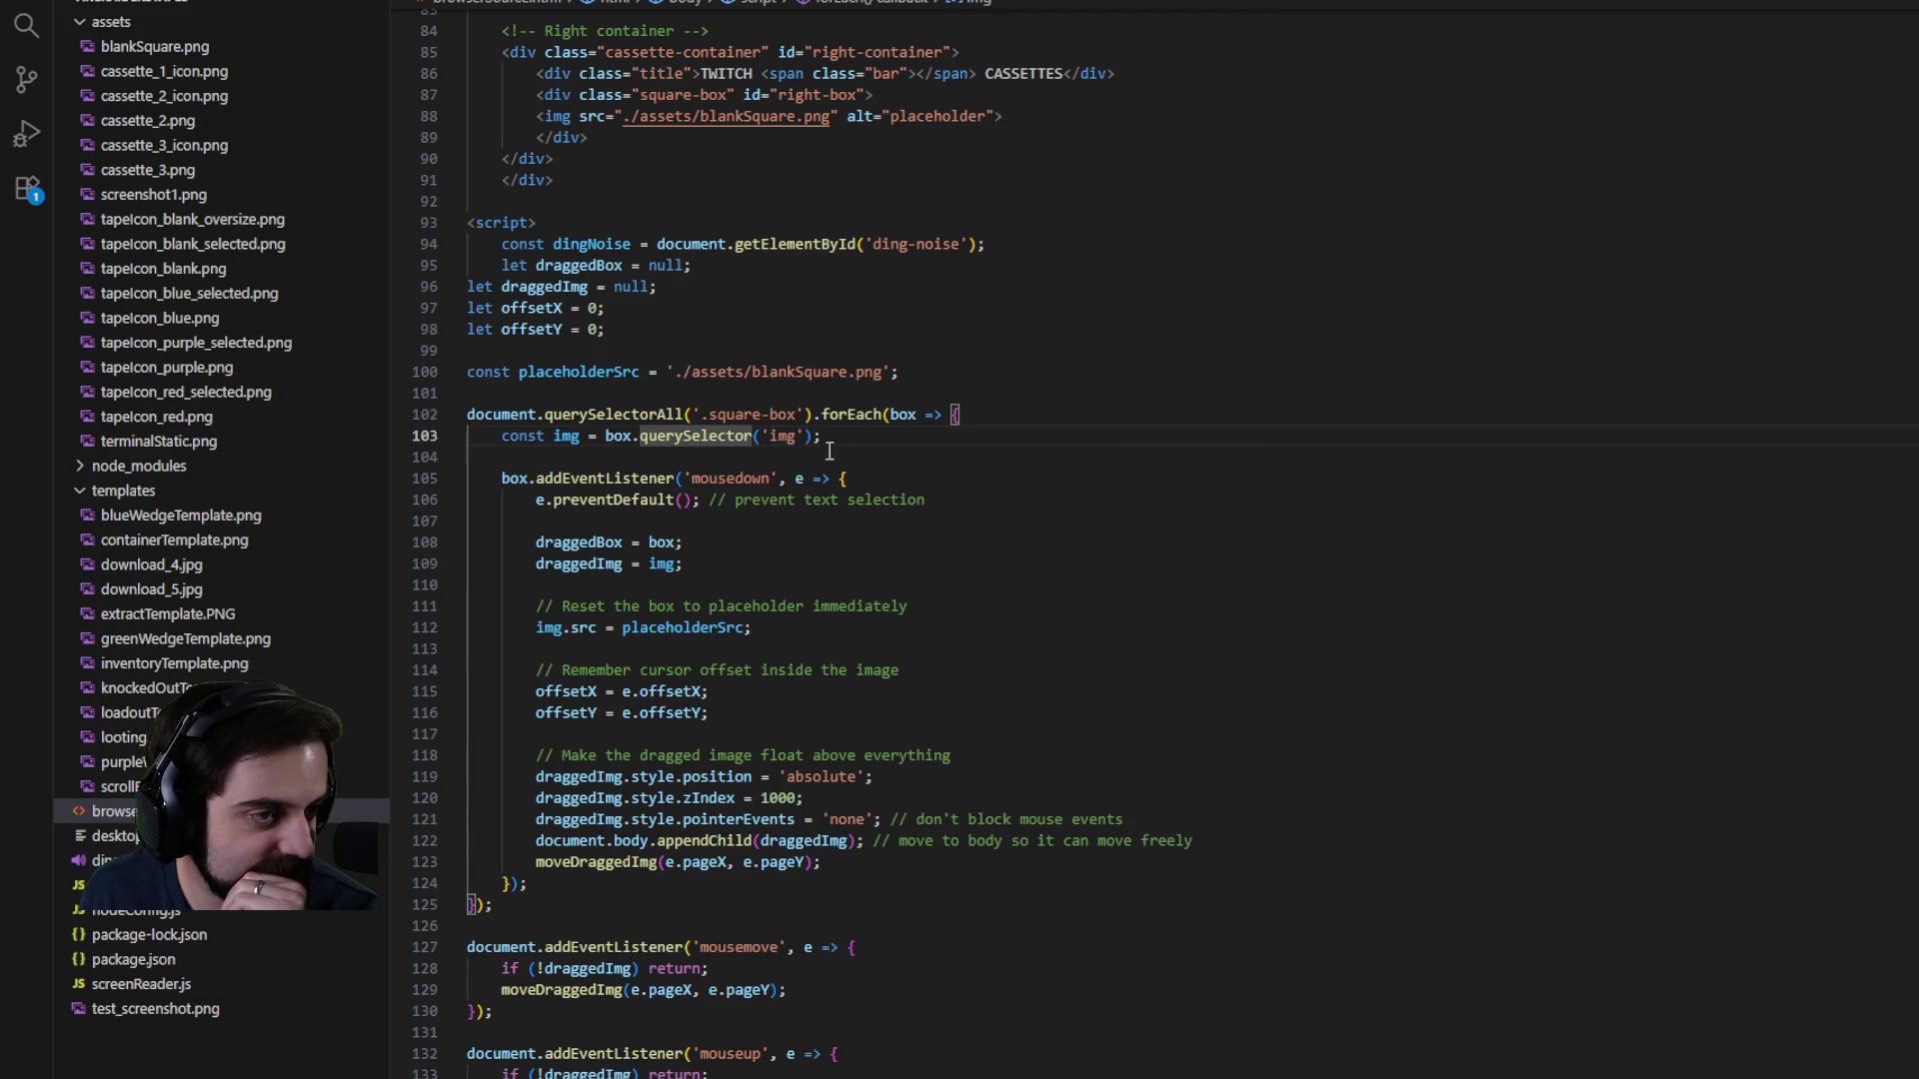
left_click(565, 436)
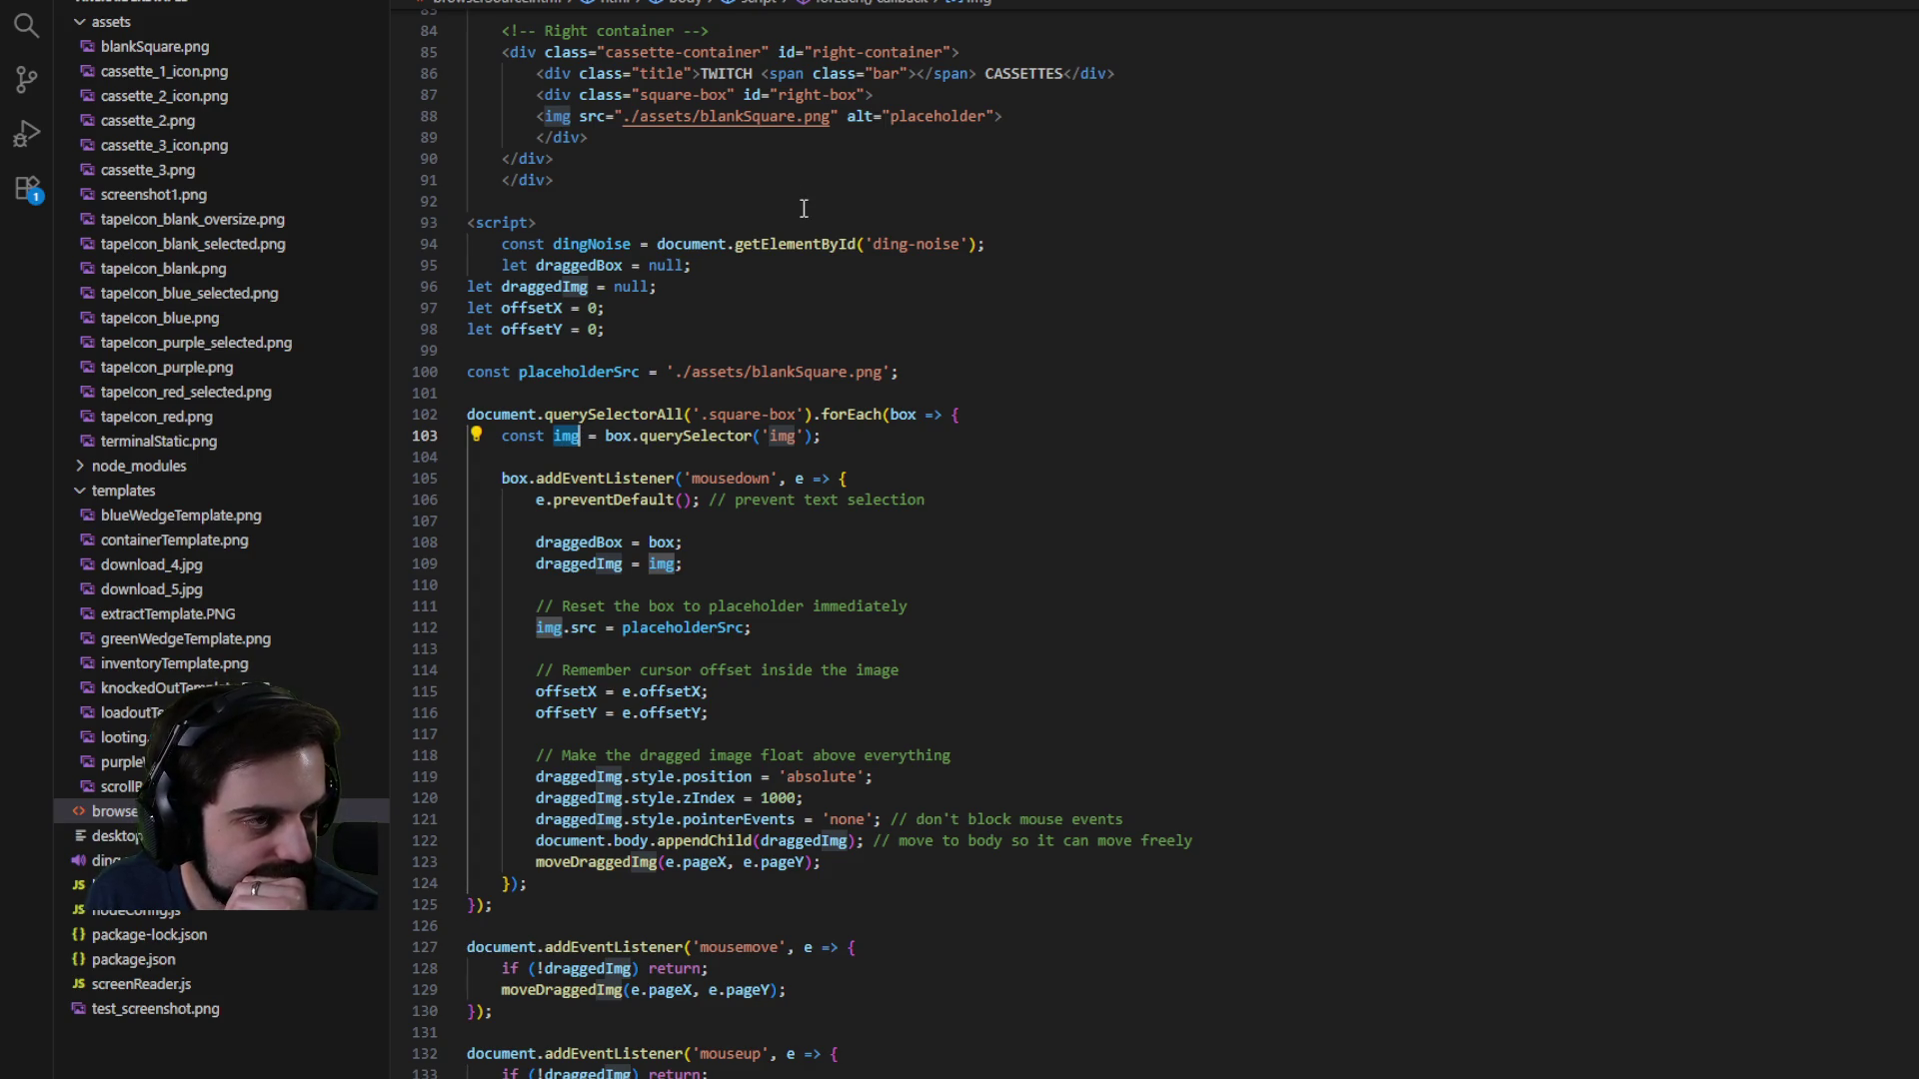
scroll(803, 208, "up", 3)
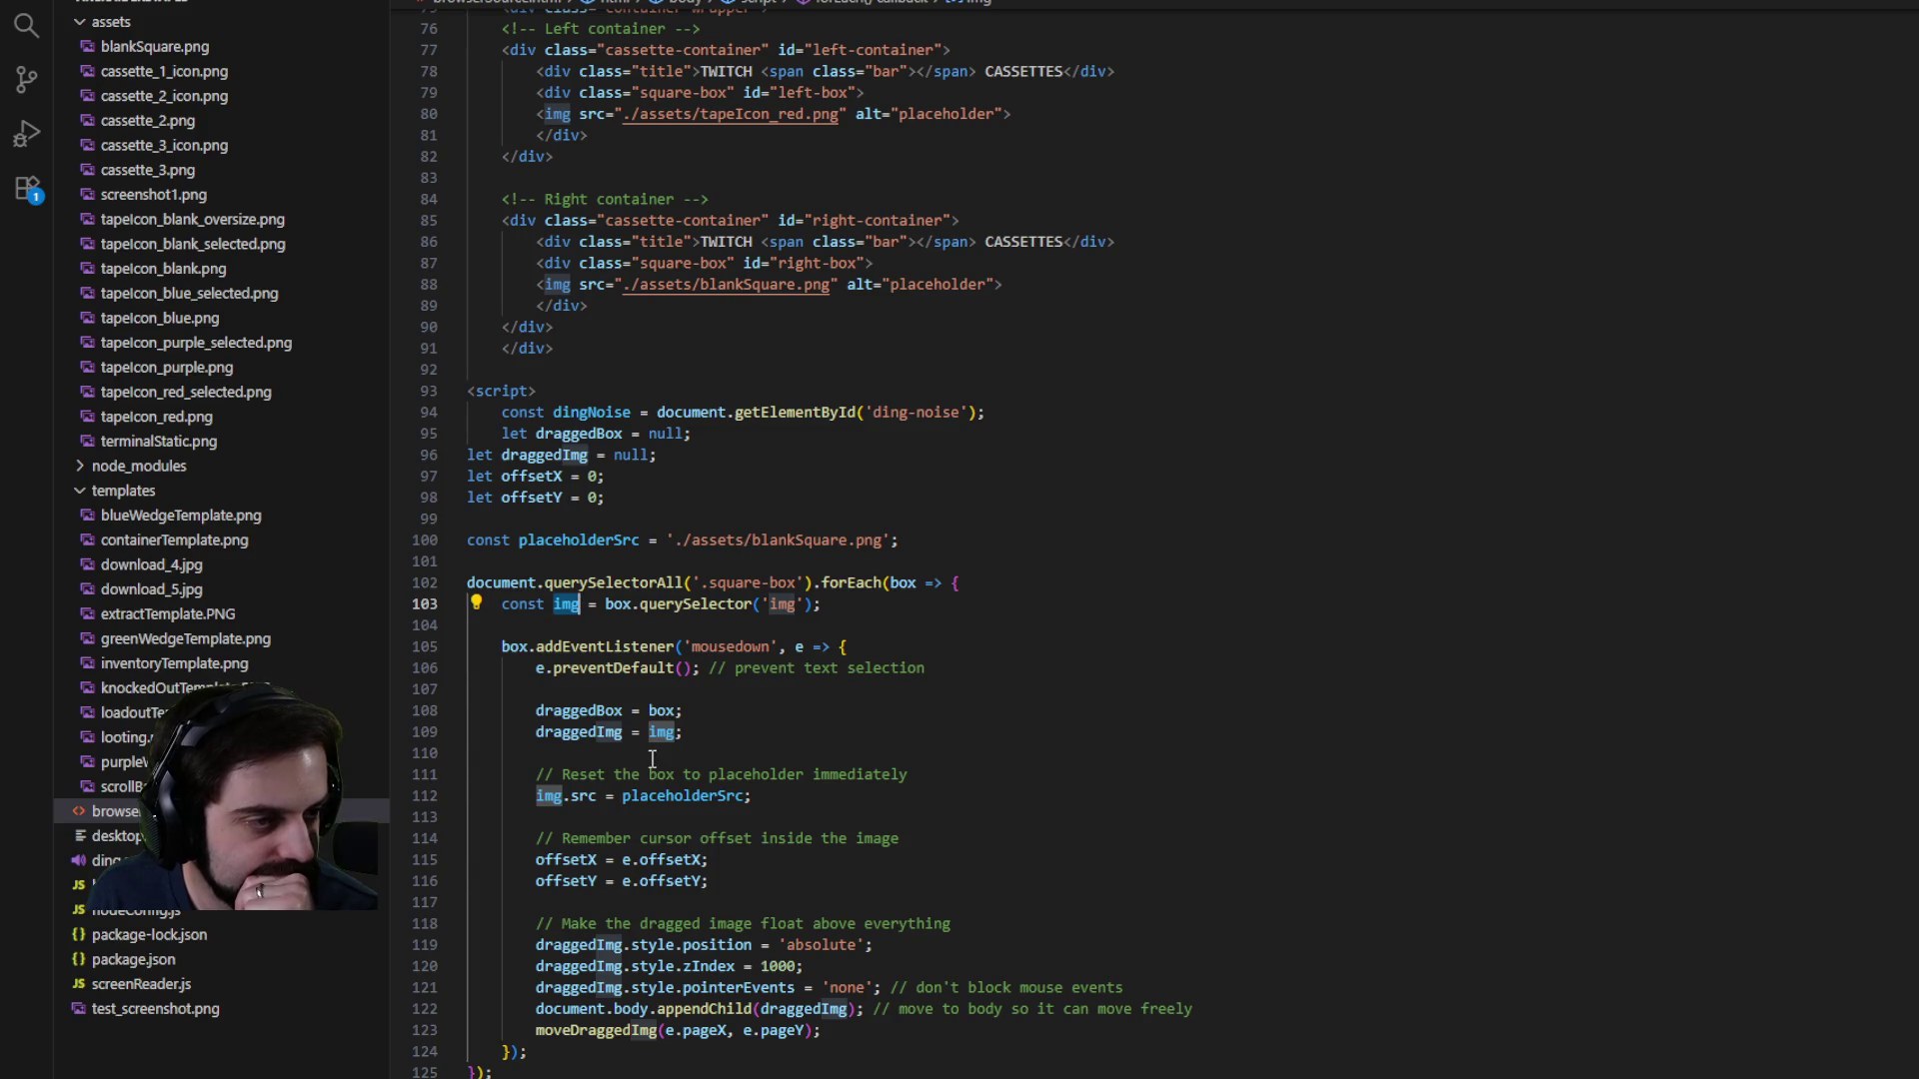
mouse_move(713, 598)
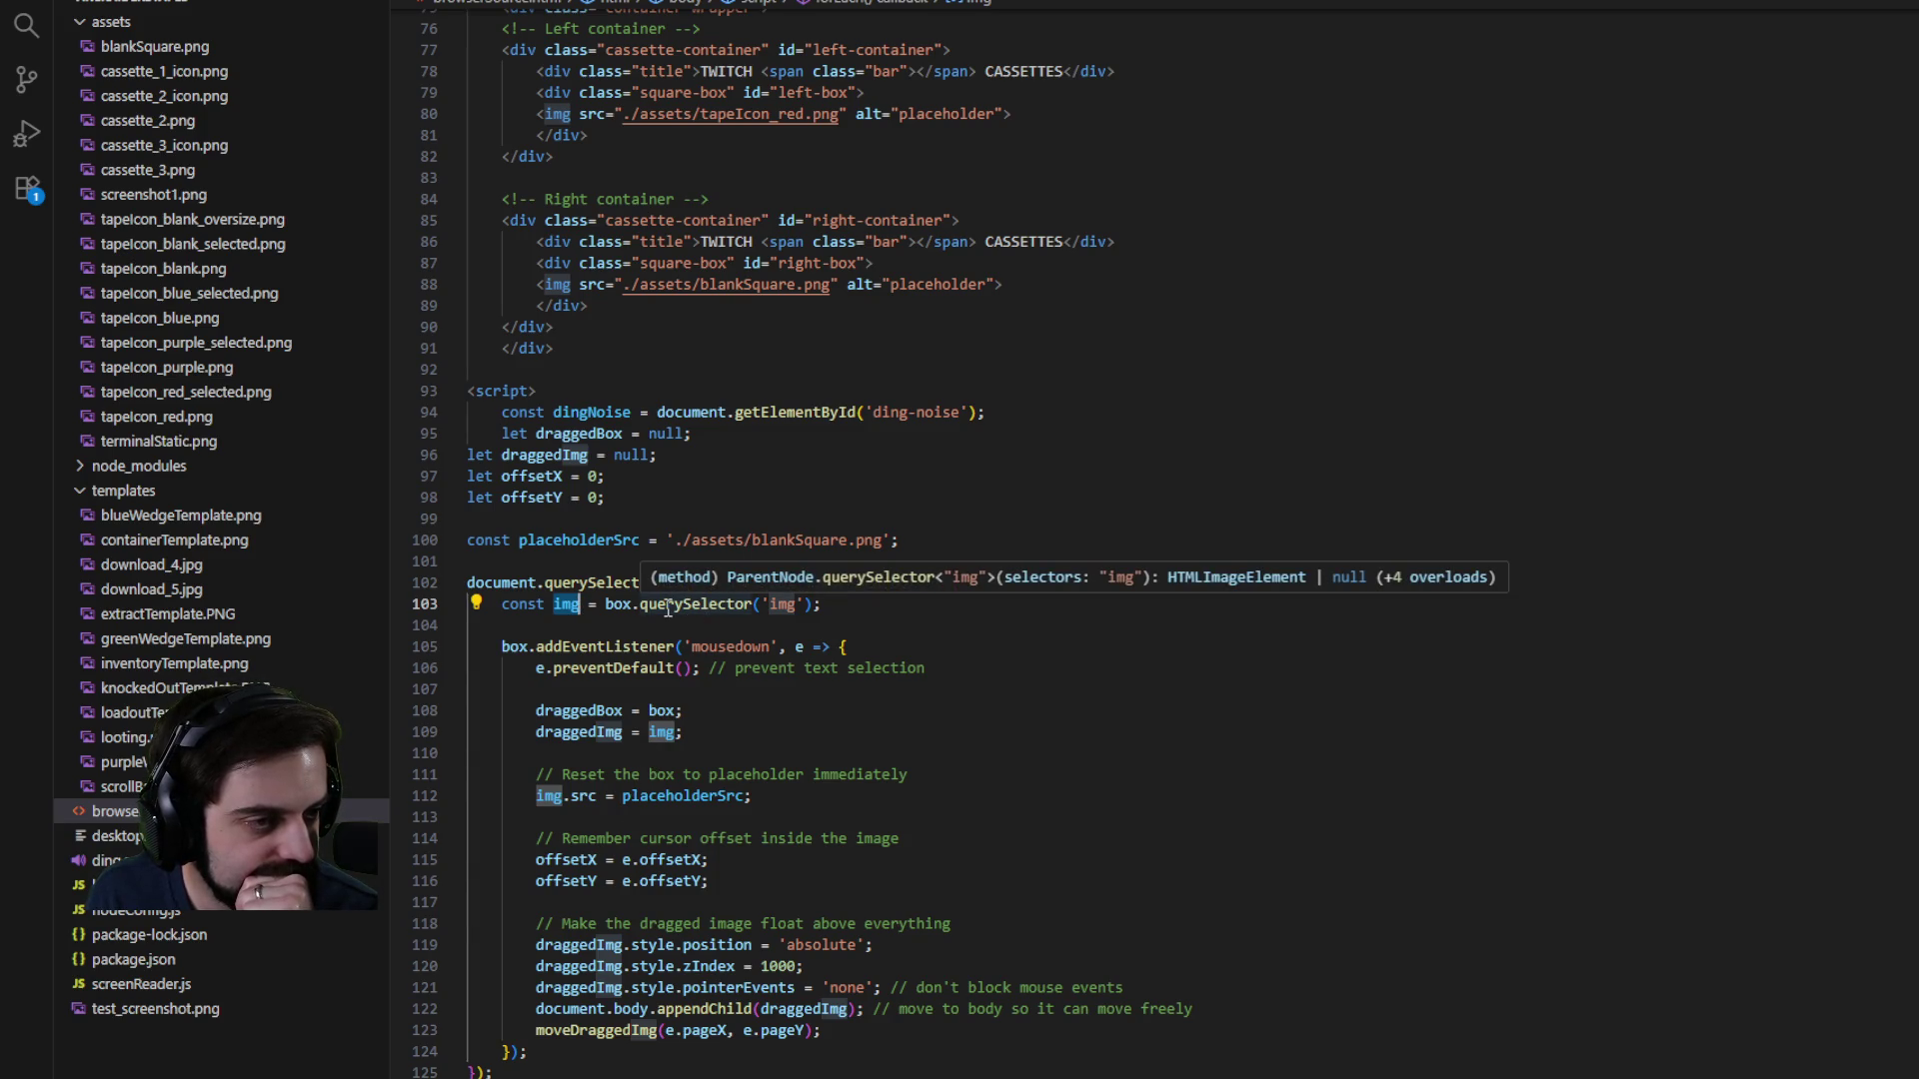
left_click(668, 603)
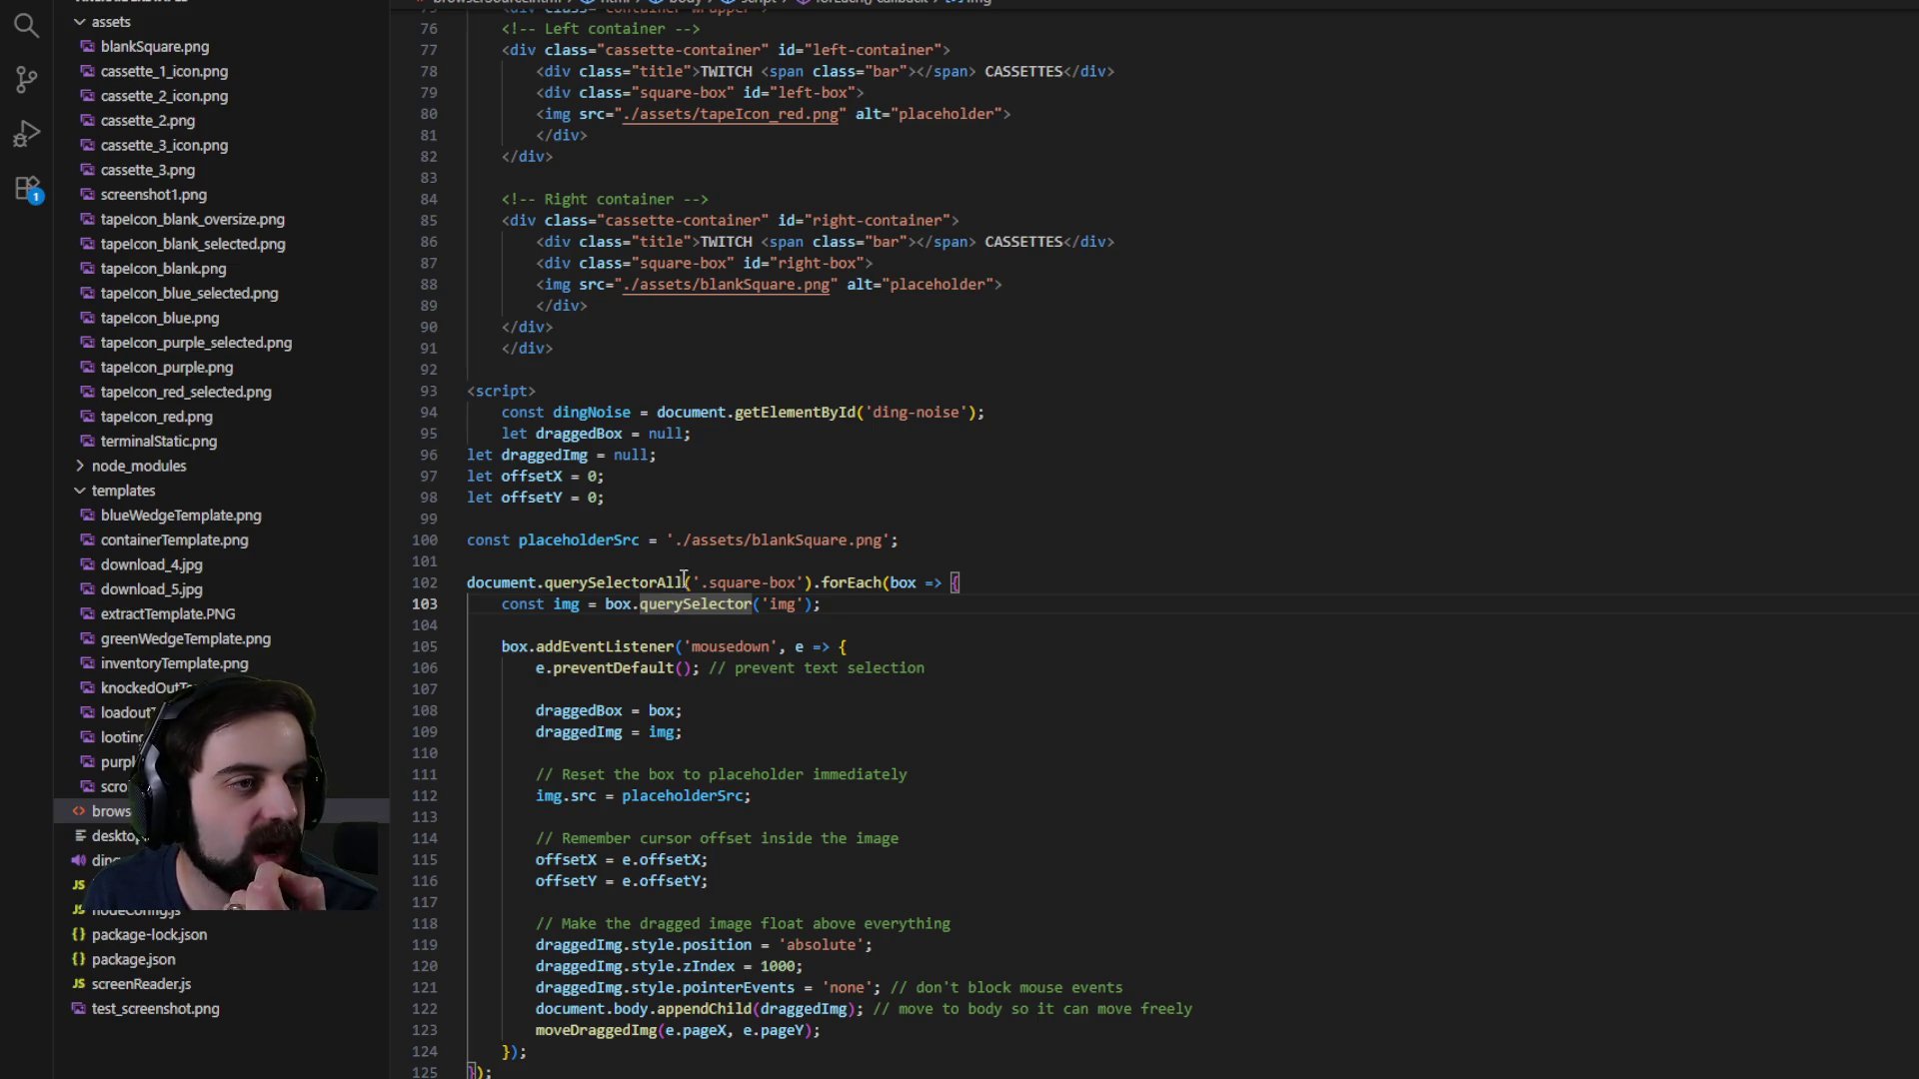
mouse_move(680, 584)
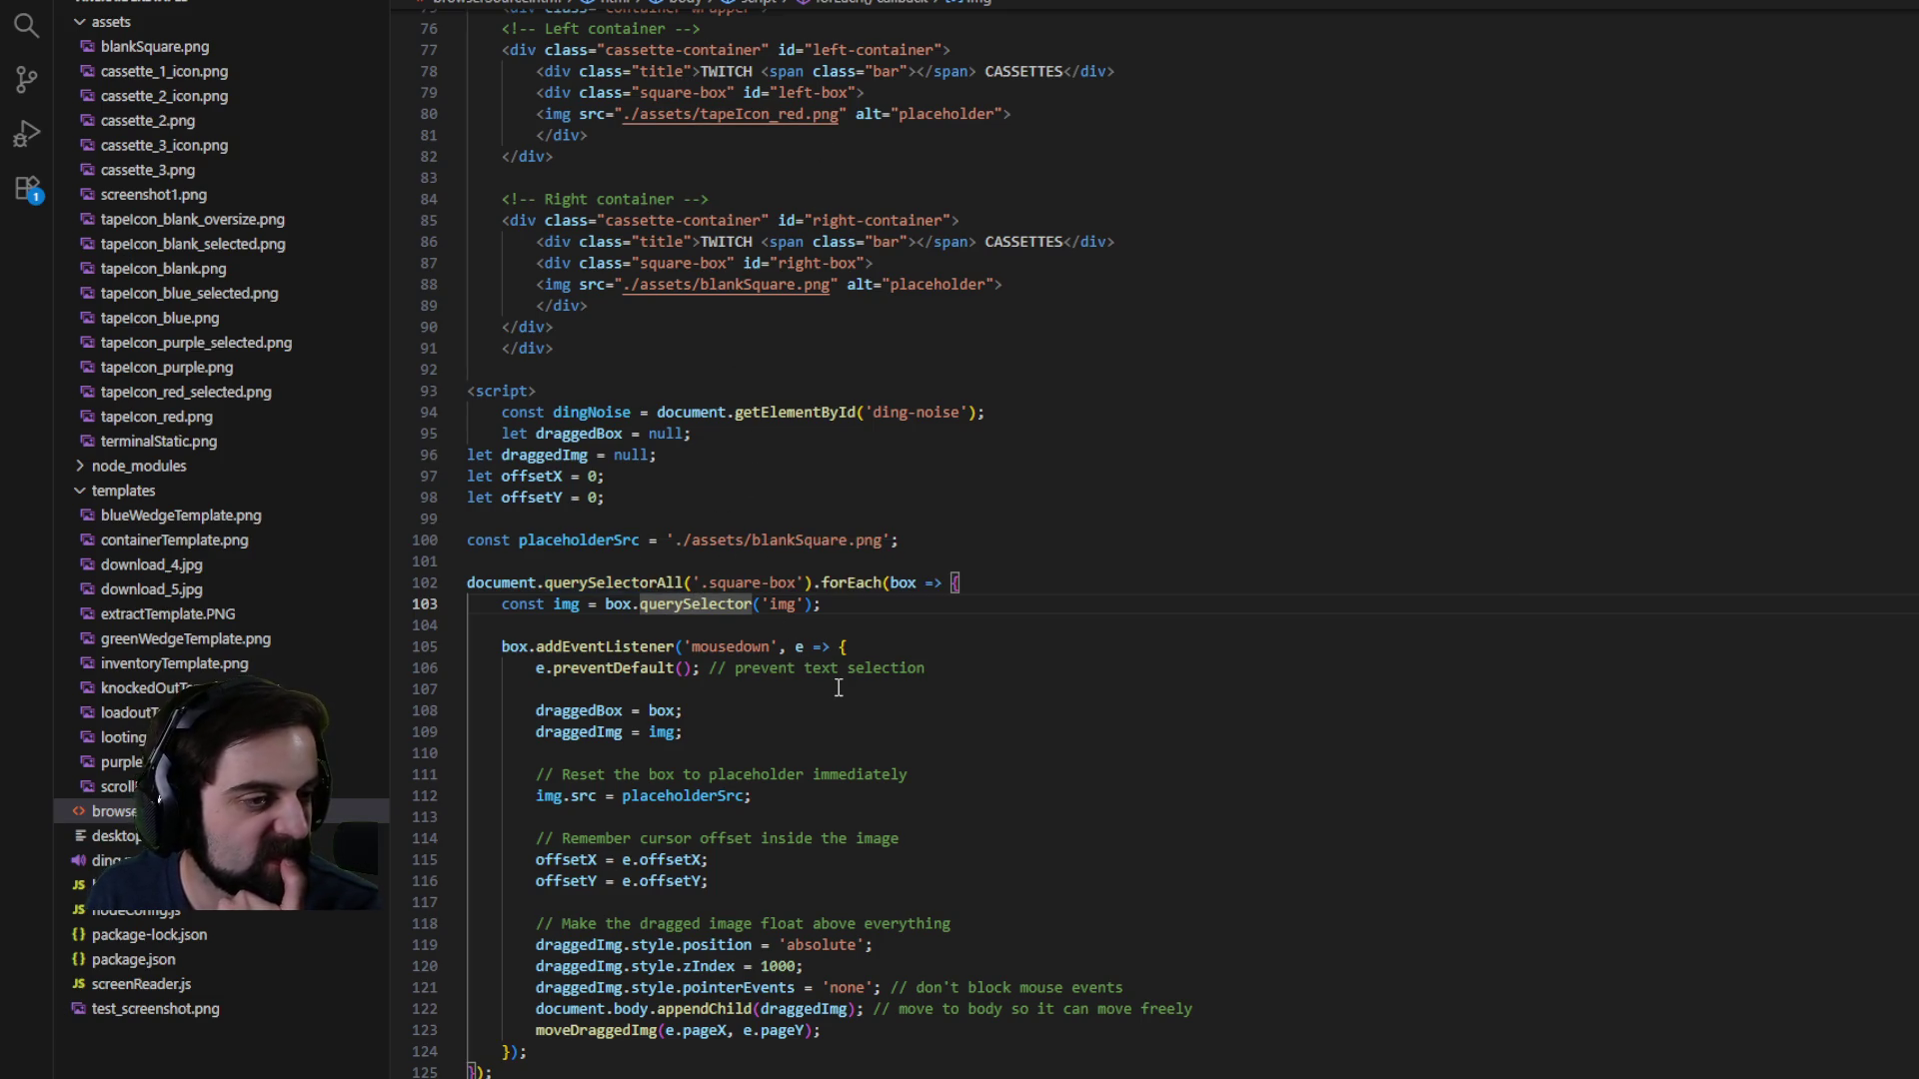
left_click(615, 604)
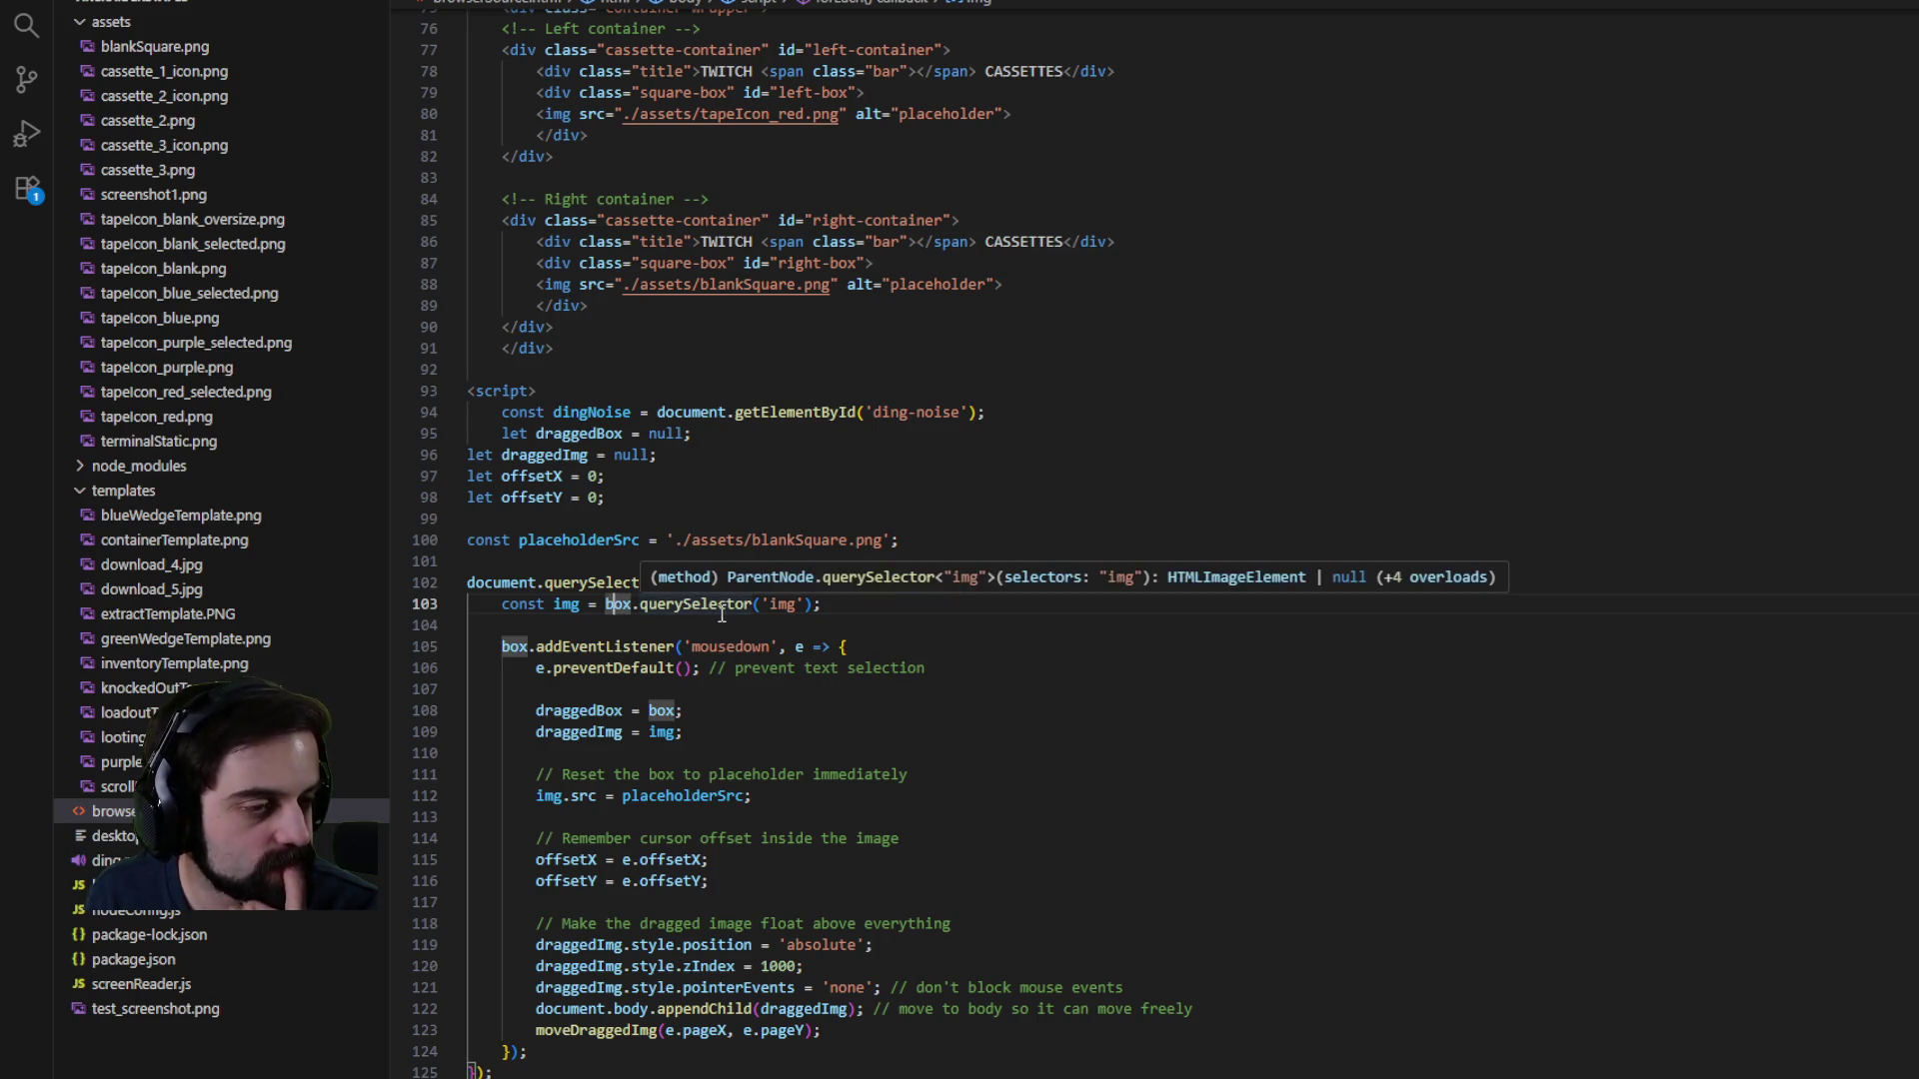
scroll(721, 612, "down", 1)
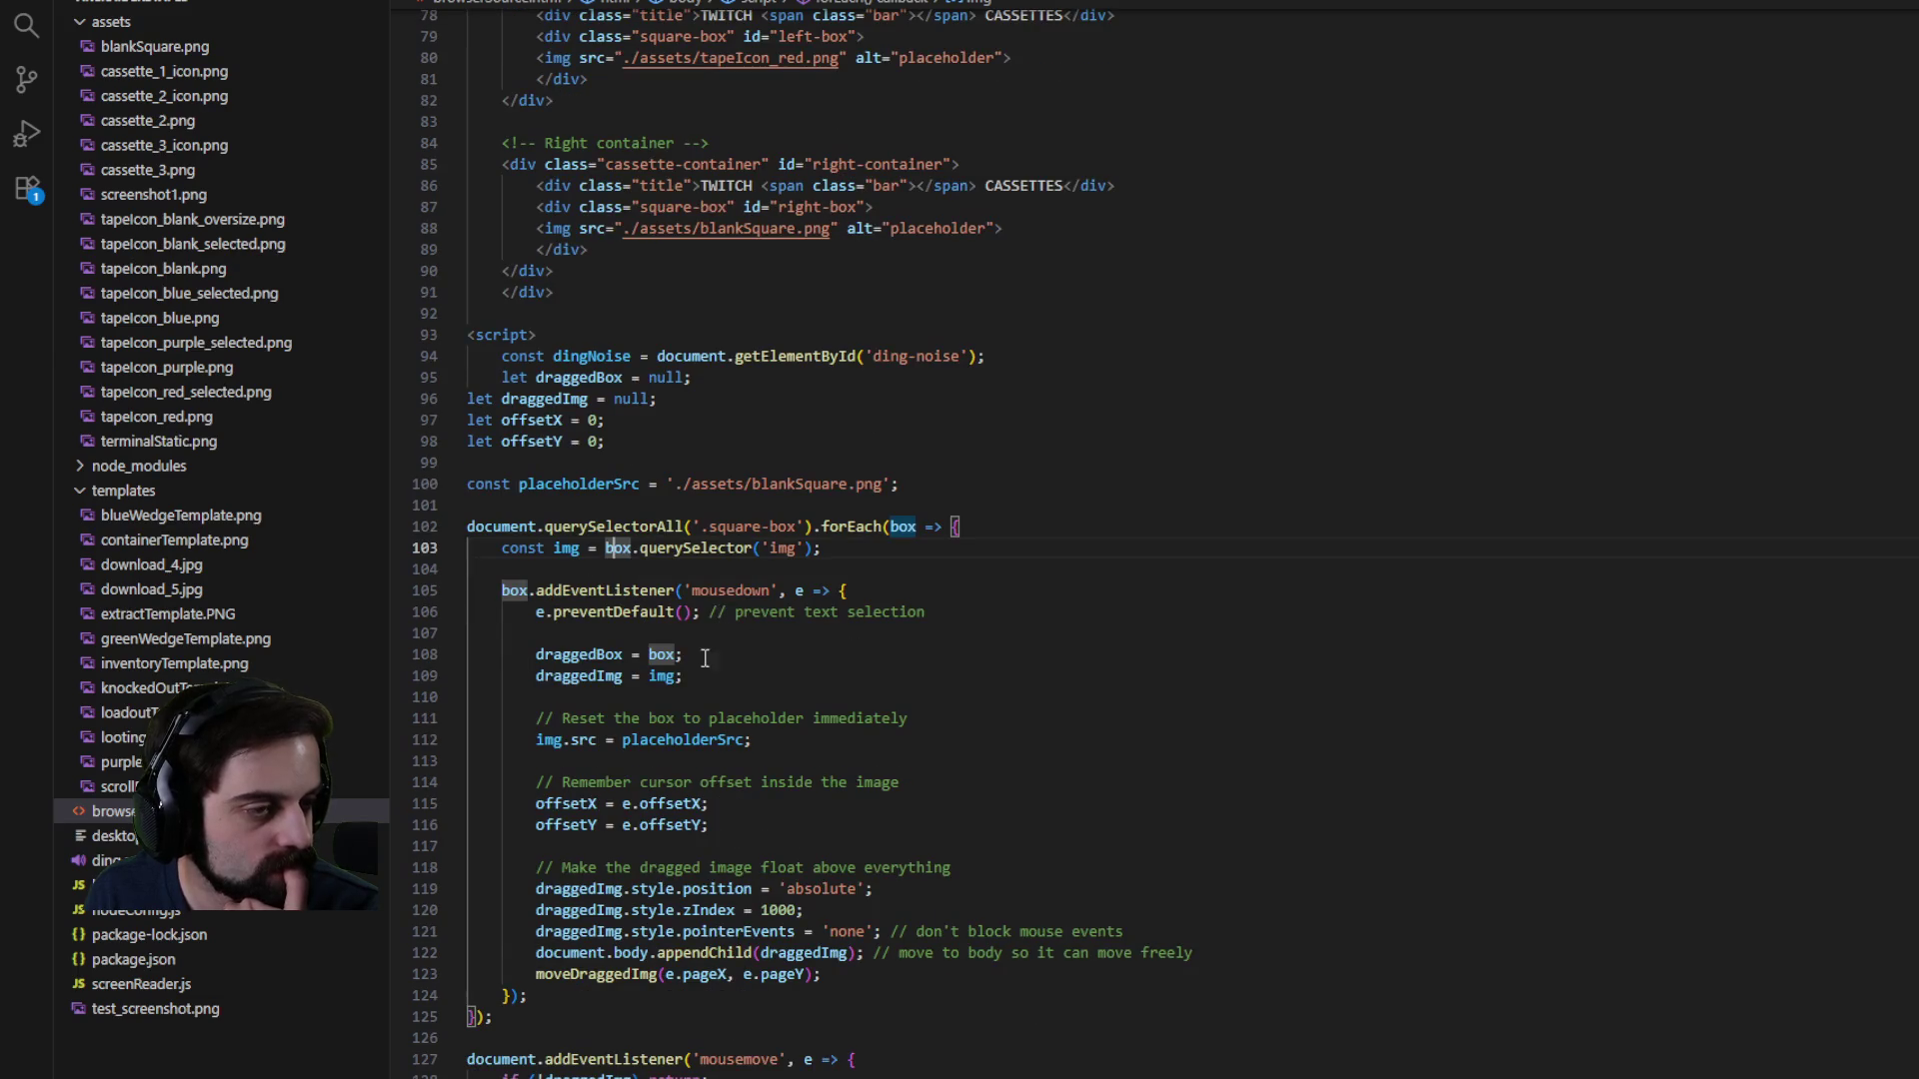
- Comment out img.src = placeholderSrc; on line 112 with //
left_click(555, 742)
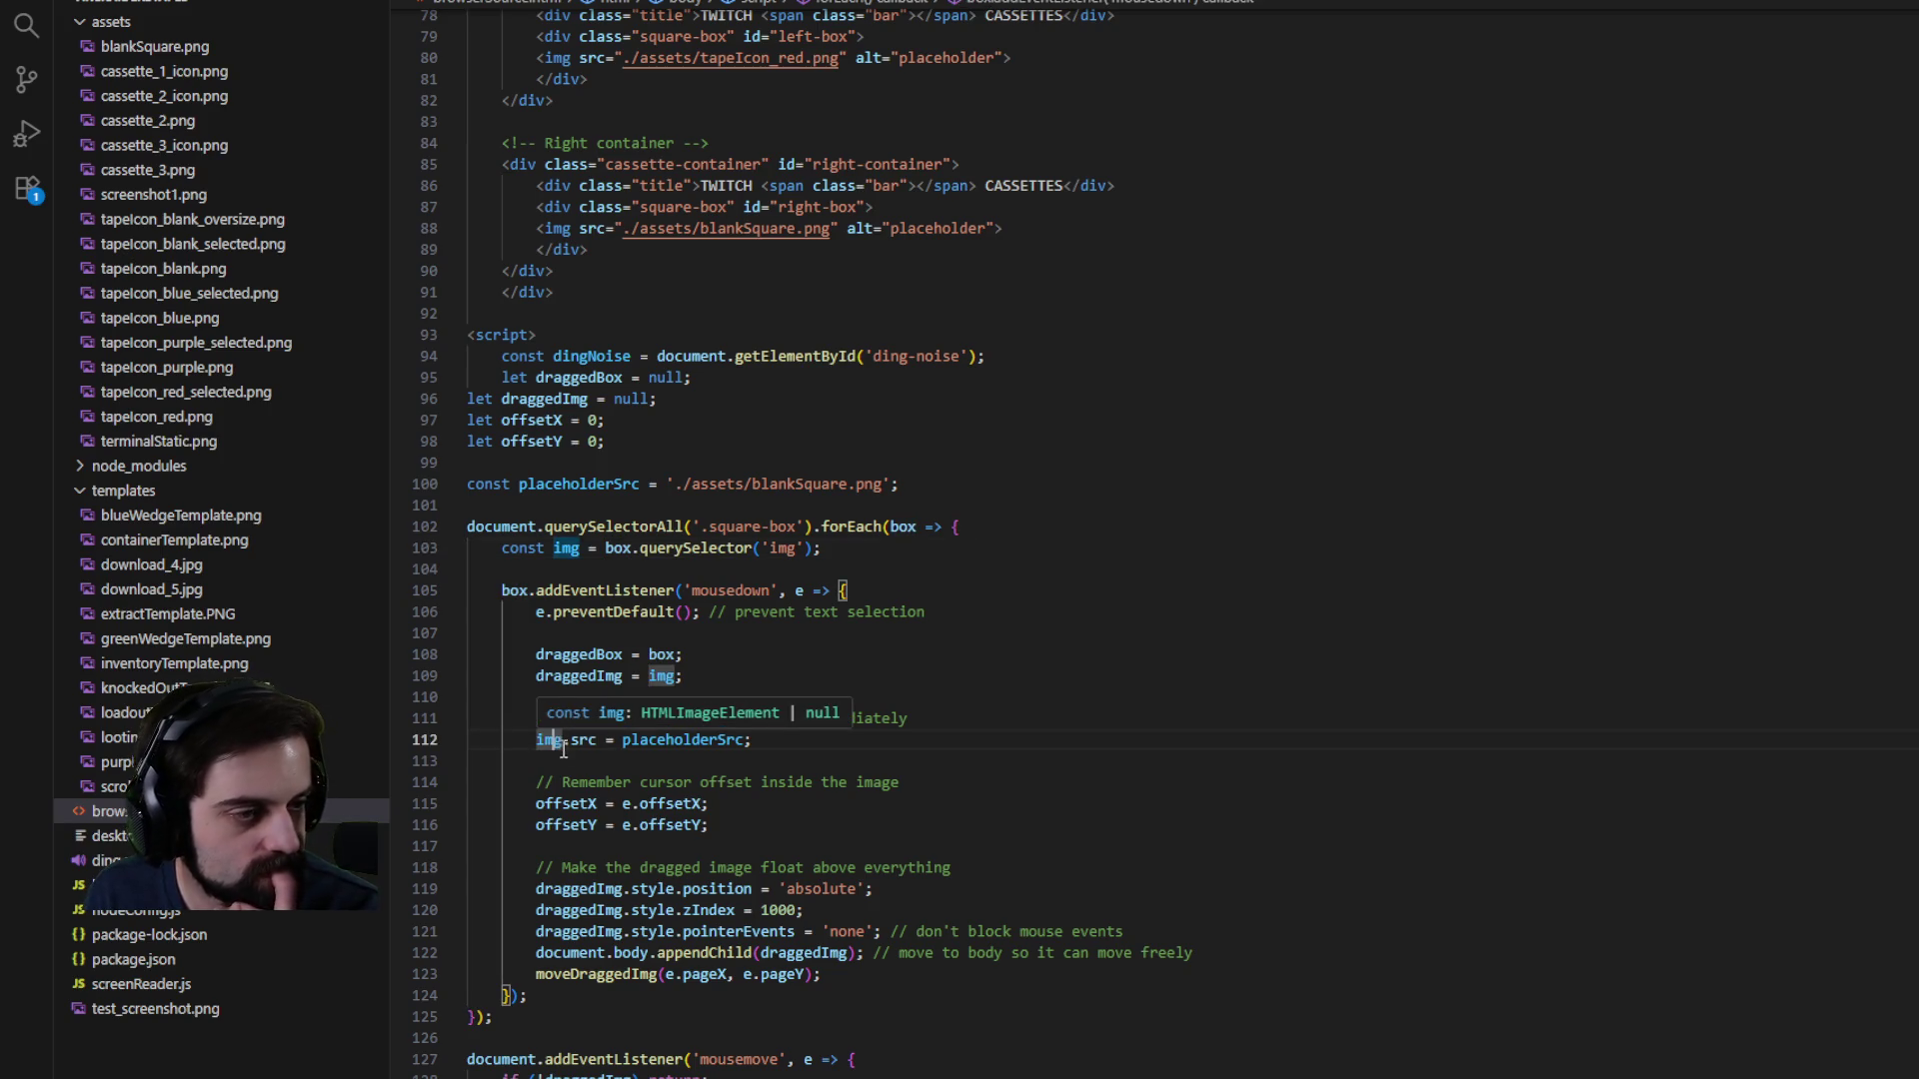
left_click(590, 677)
mouse_move(591, 677)
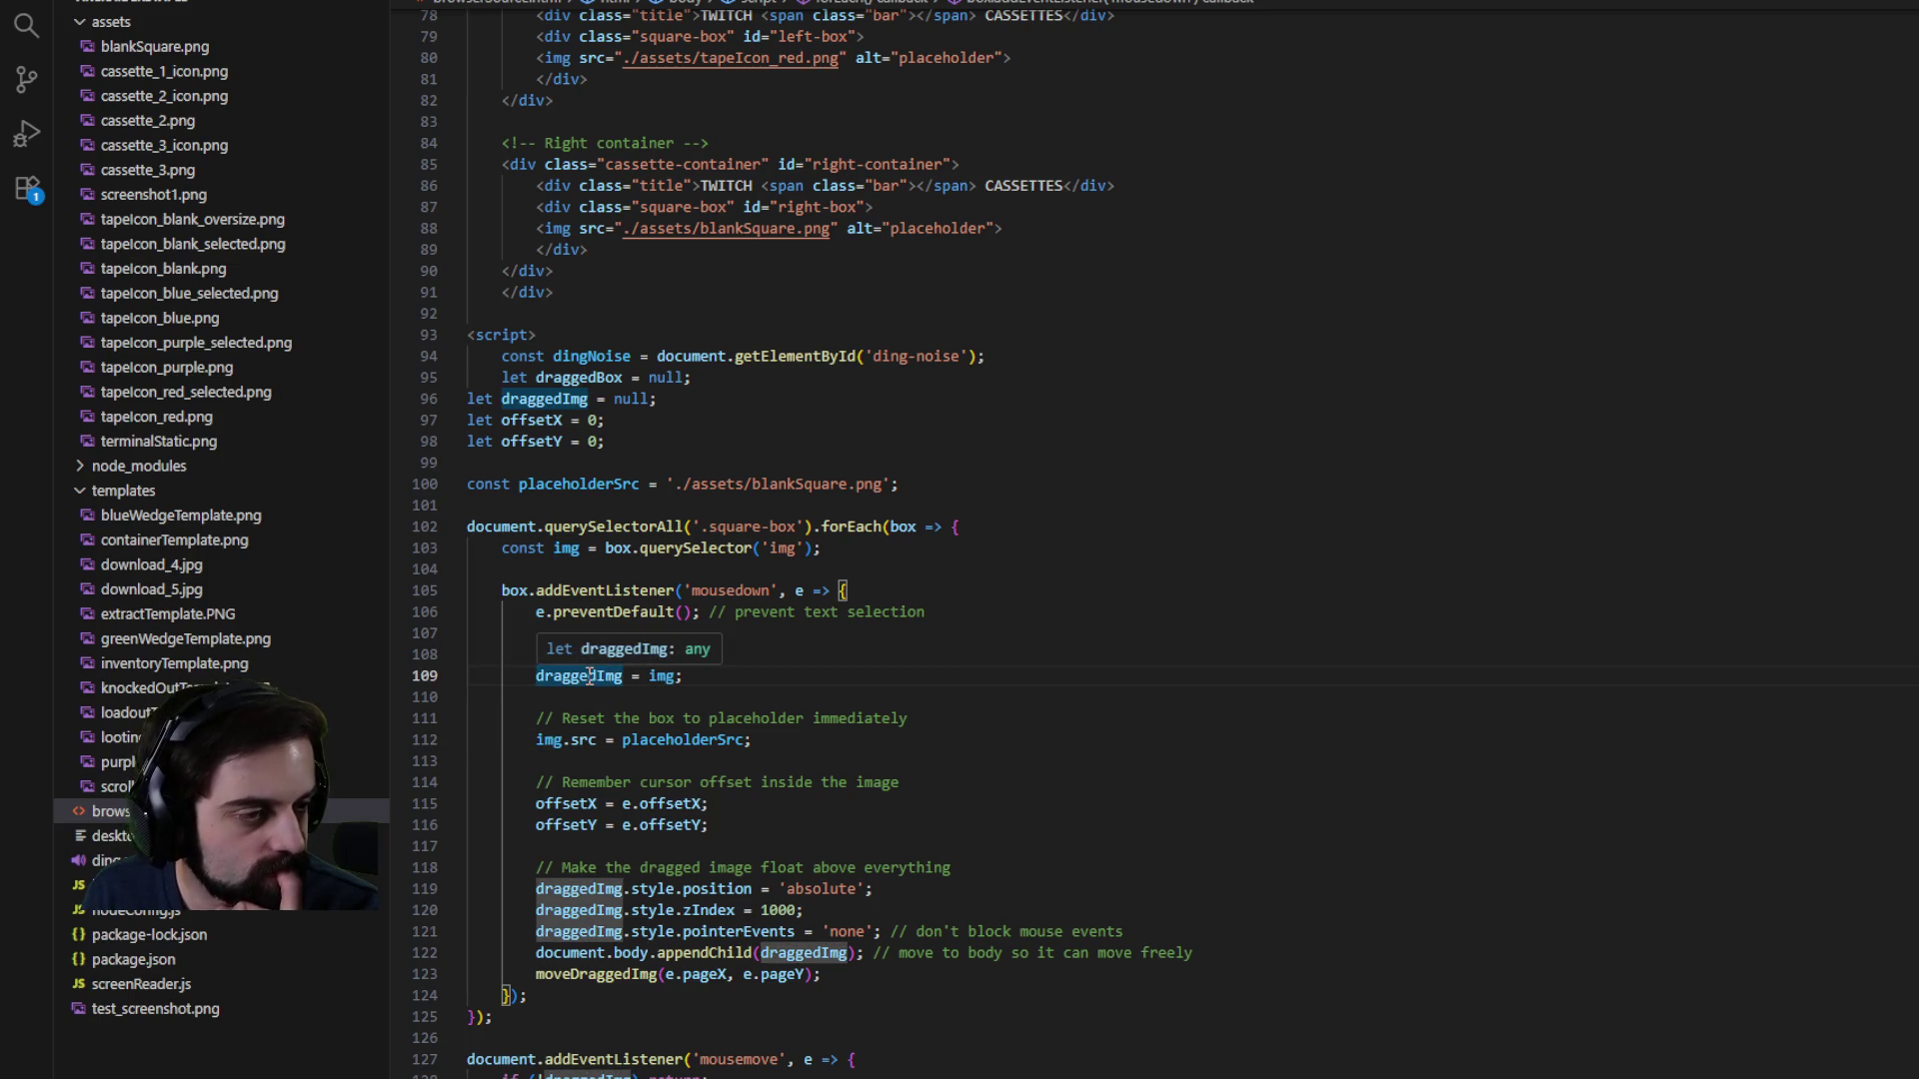
left_click(536, 742)
type("//")
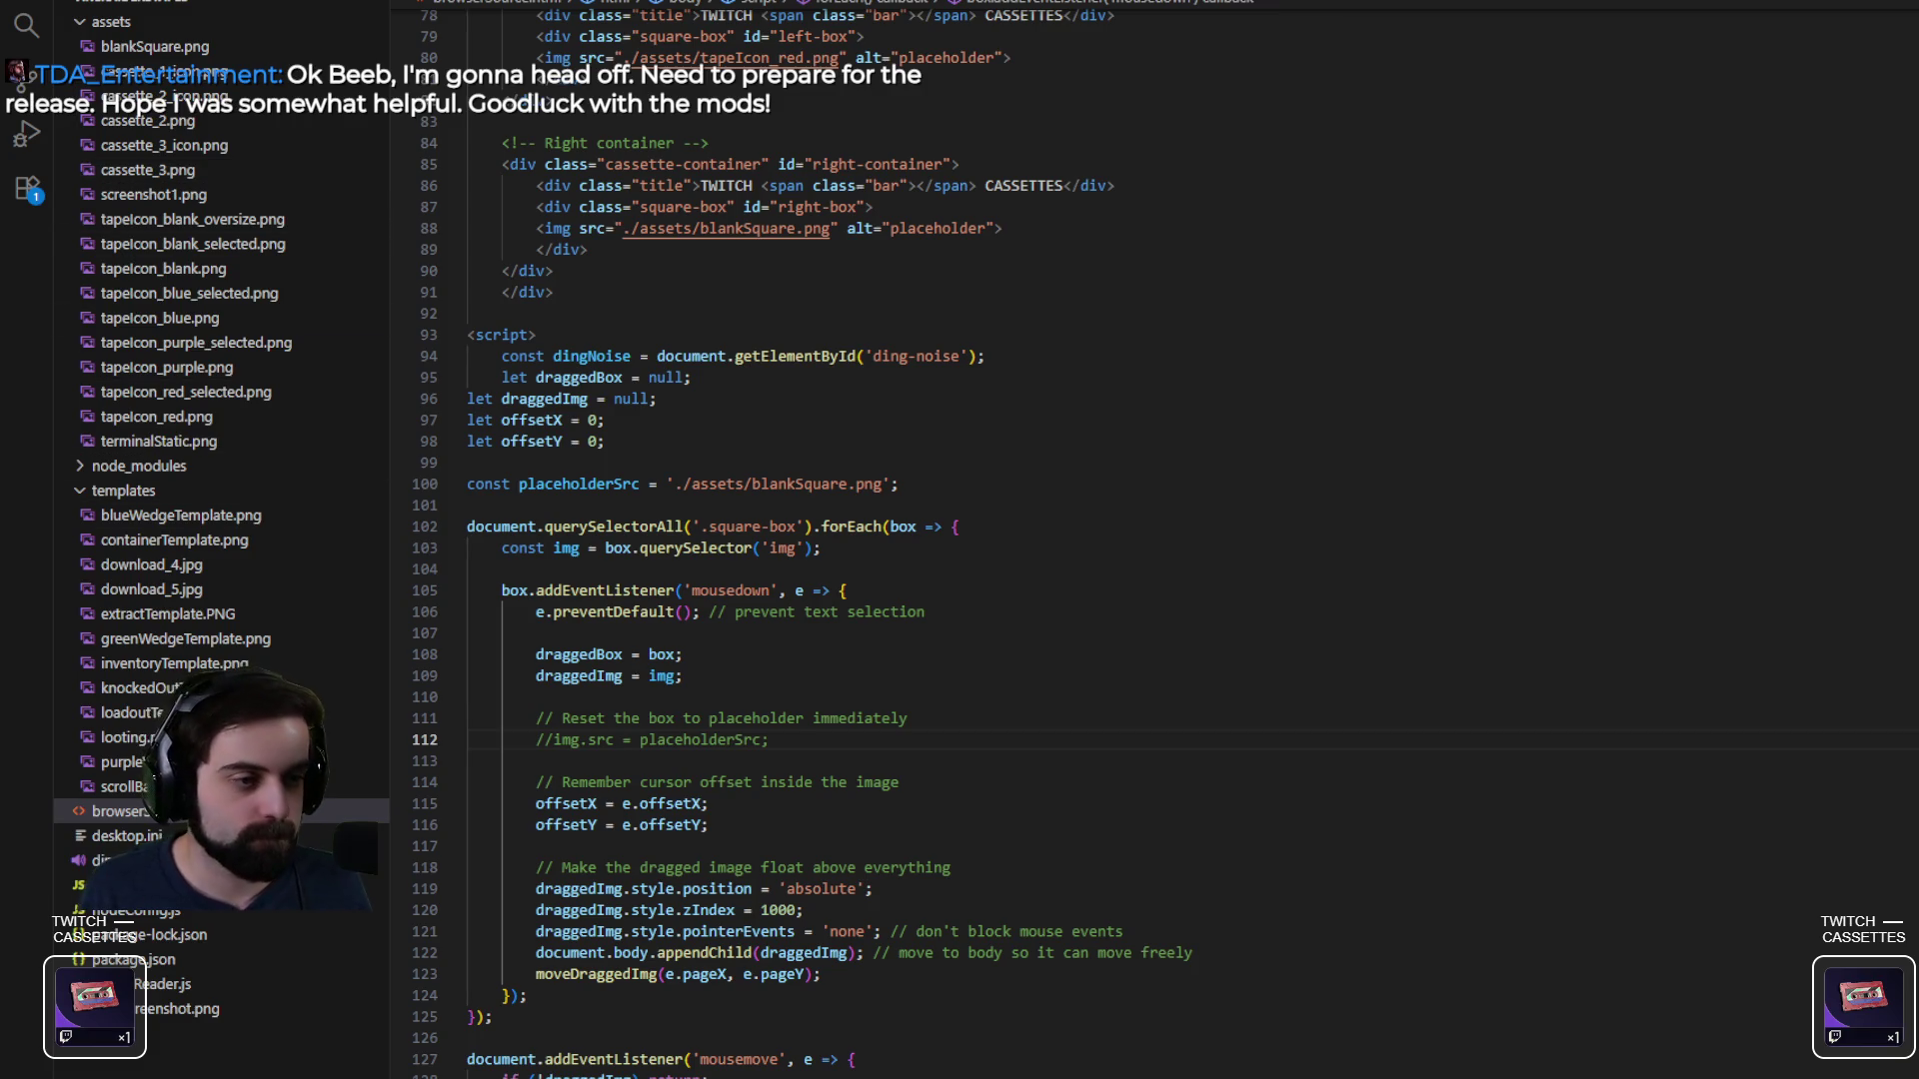
- Uncomment line 112's img.src = placeholderSrc; with Ctrl+/
key("ctrl+slash")
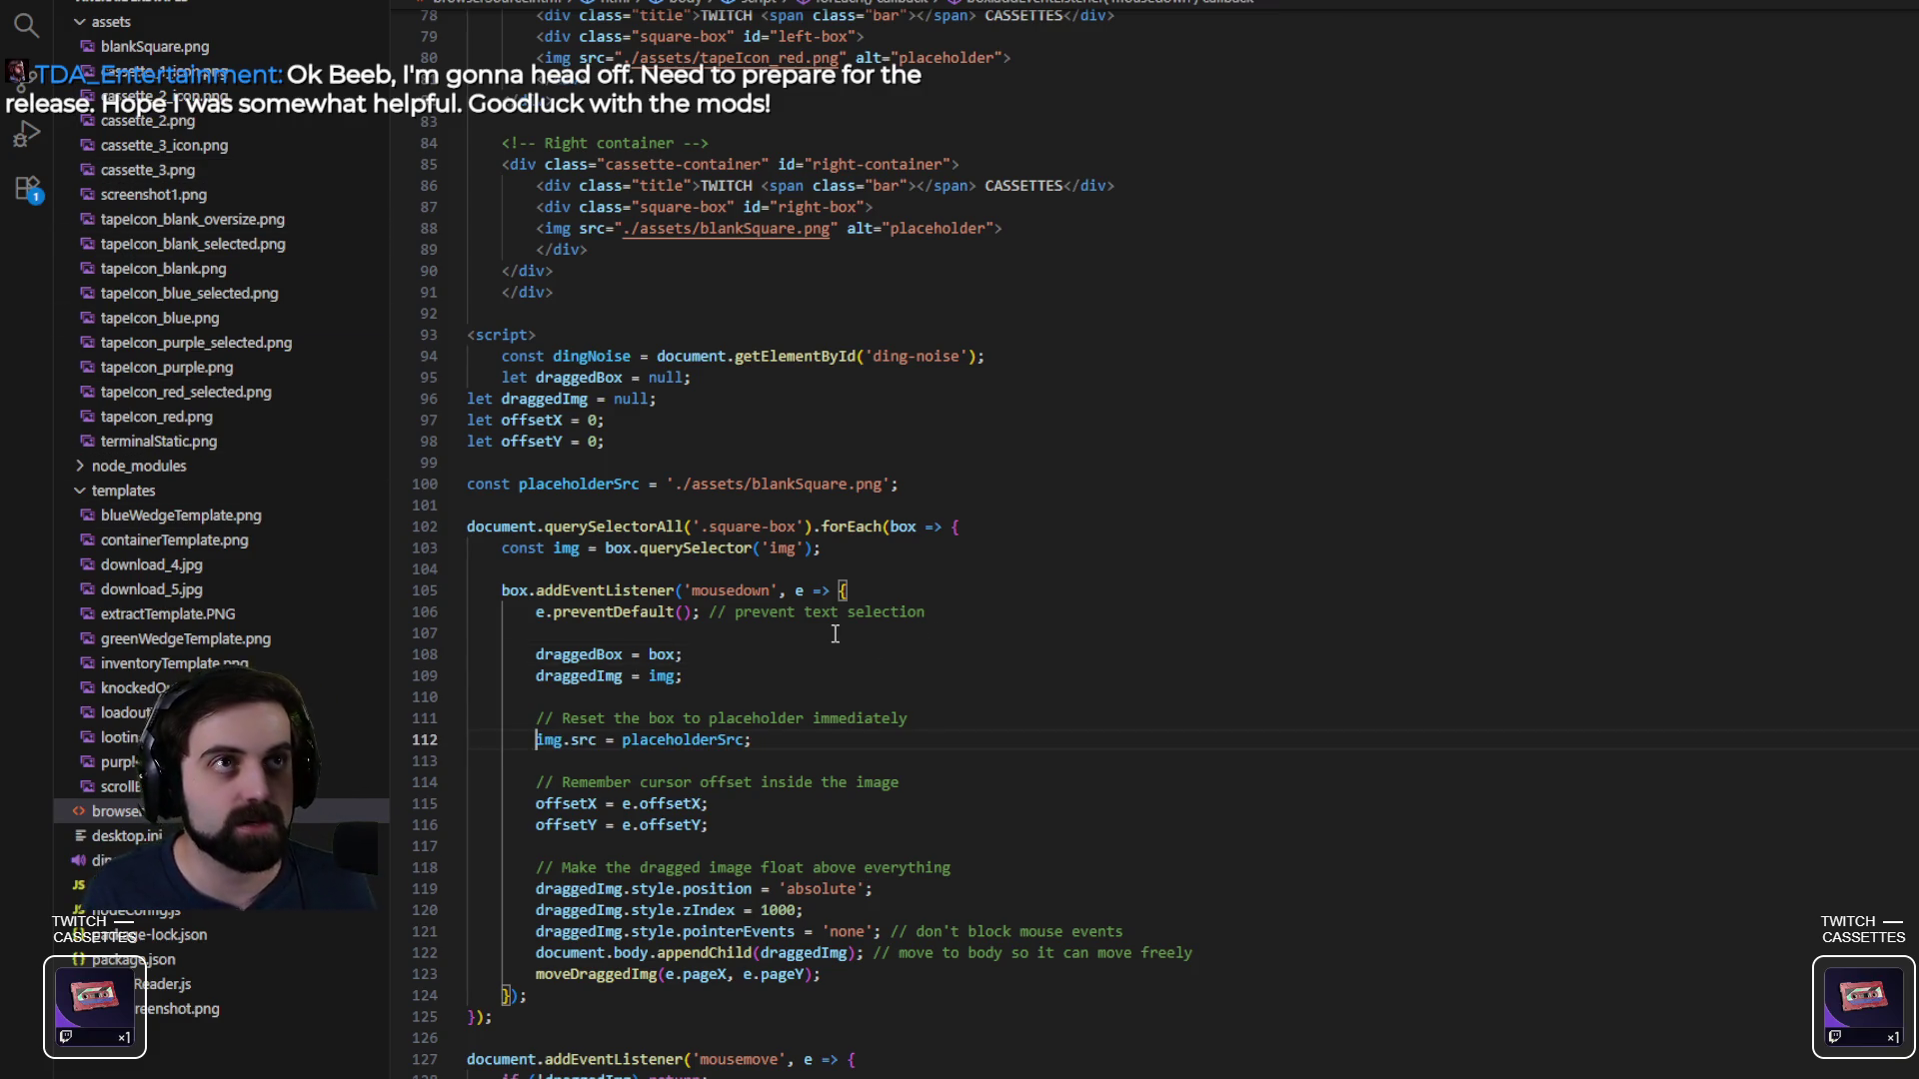
mouse_move(676, 749)
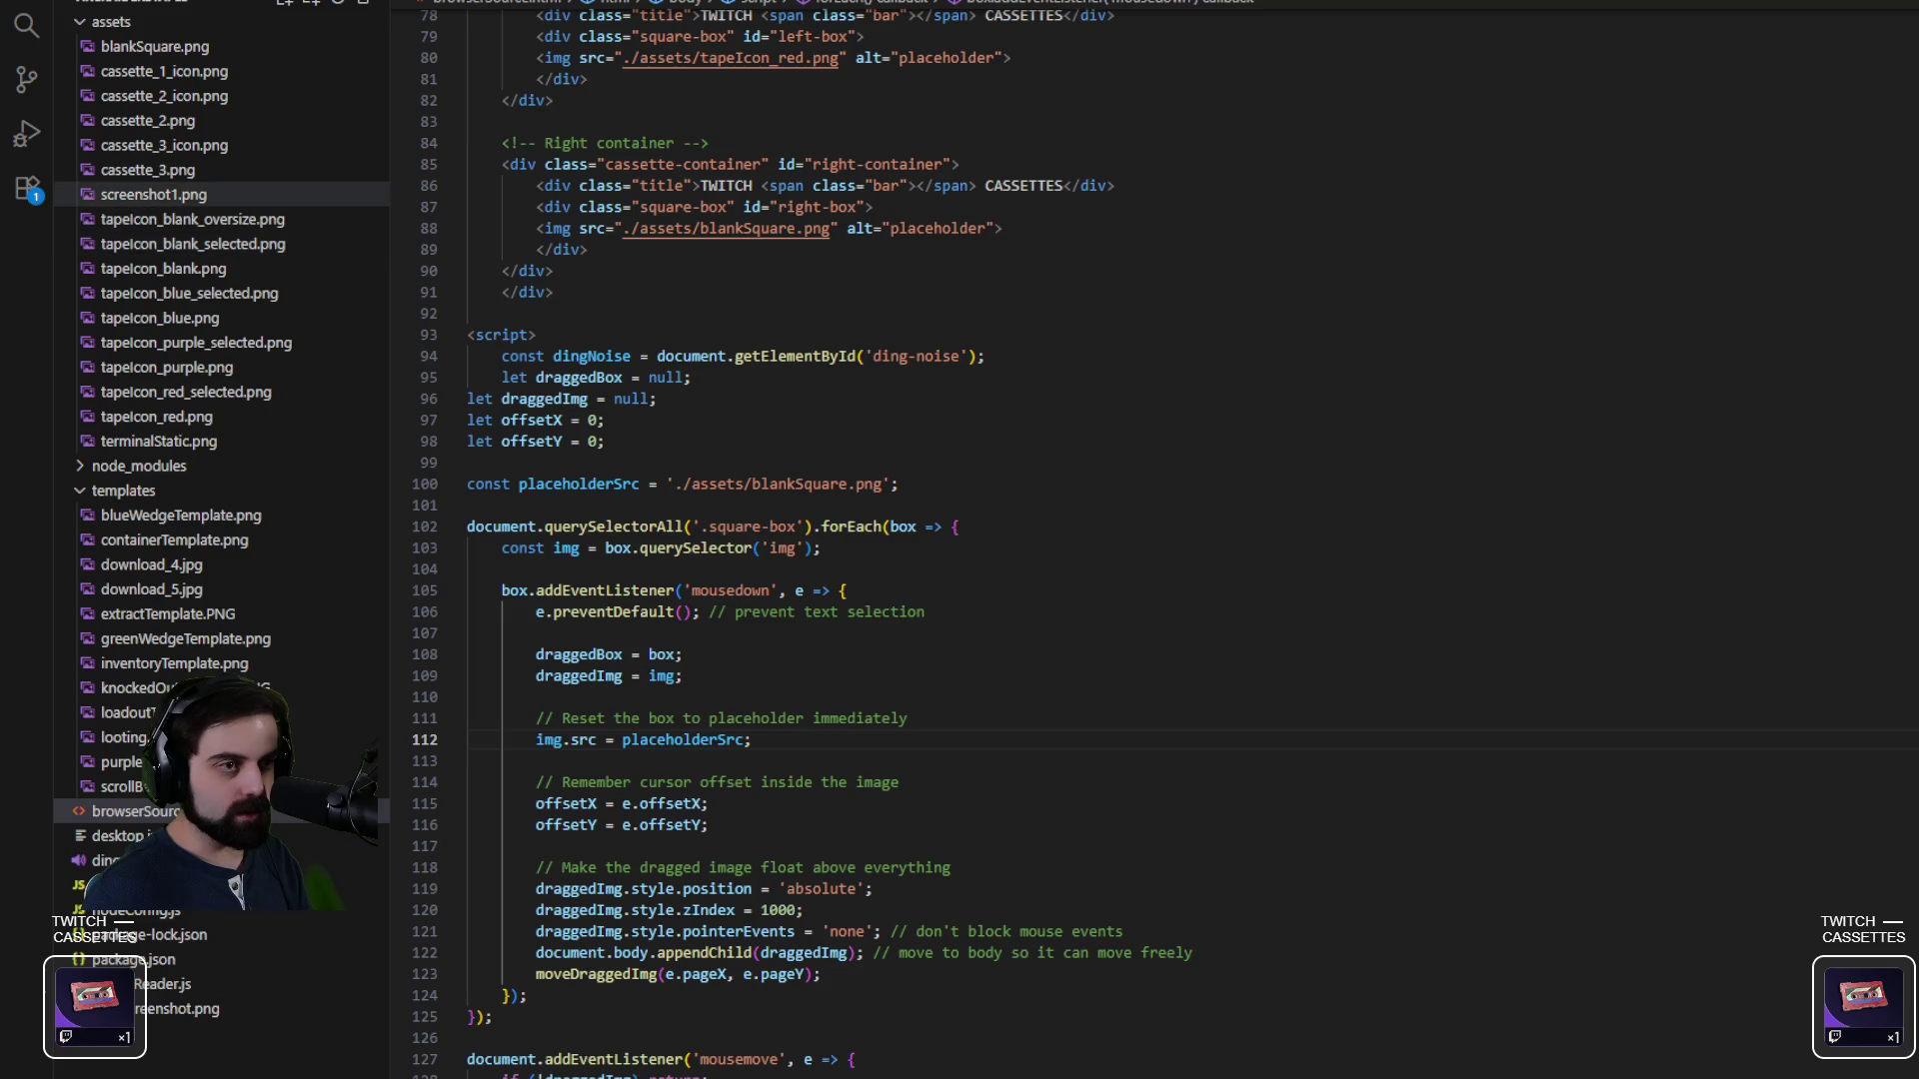
- Preview screenshot1.png, then open templates/looting.png for reference
left_click(155, 198)
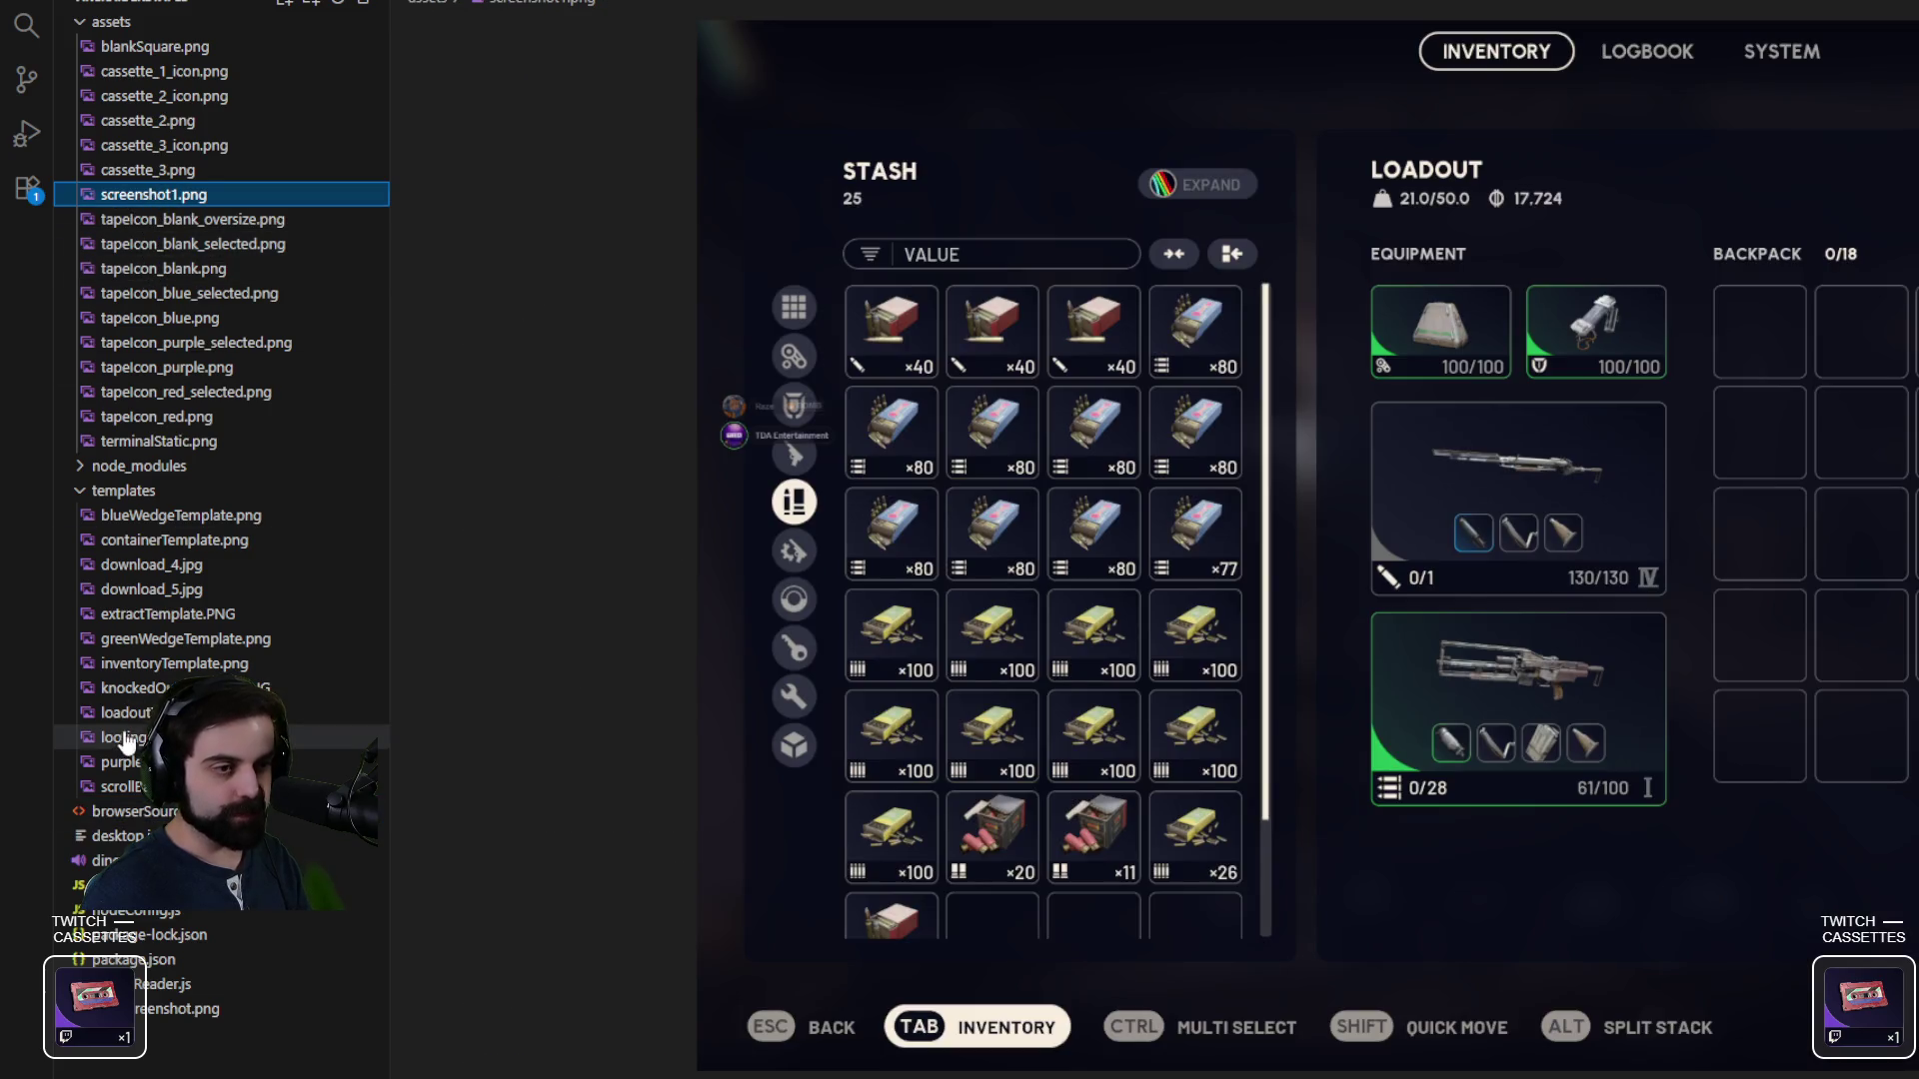
left_click(125, 737)
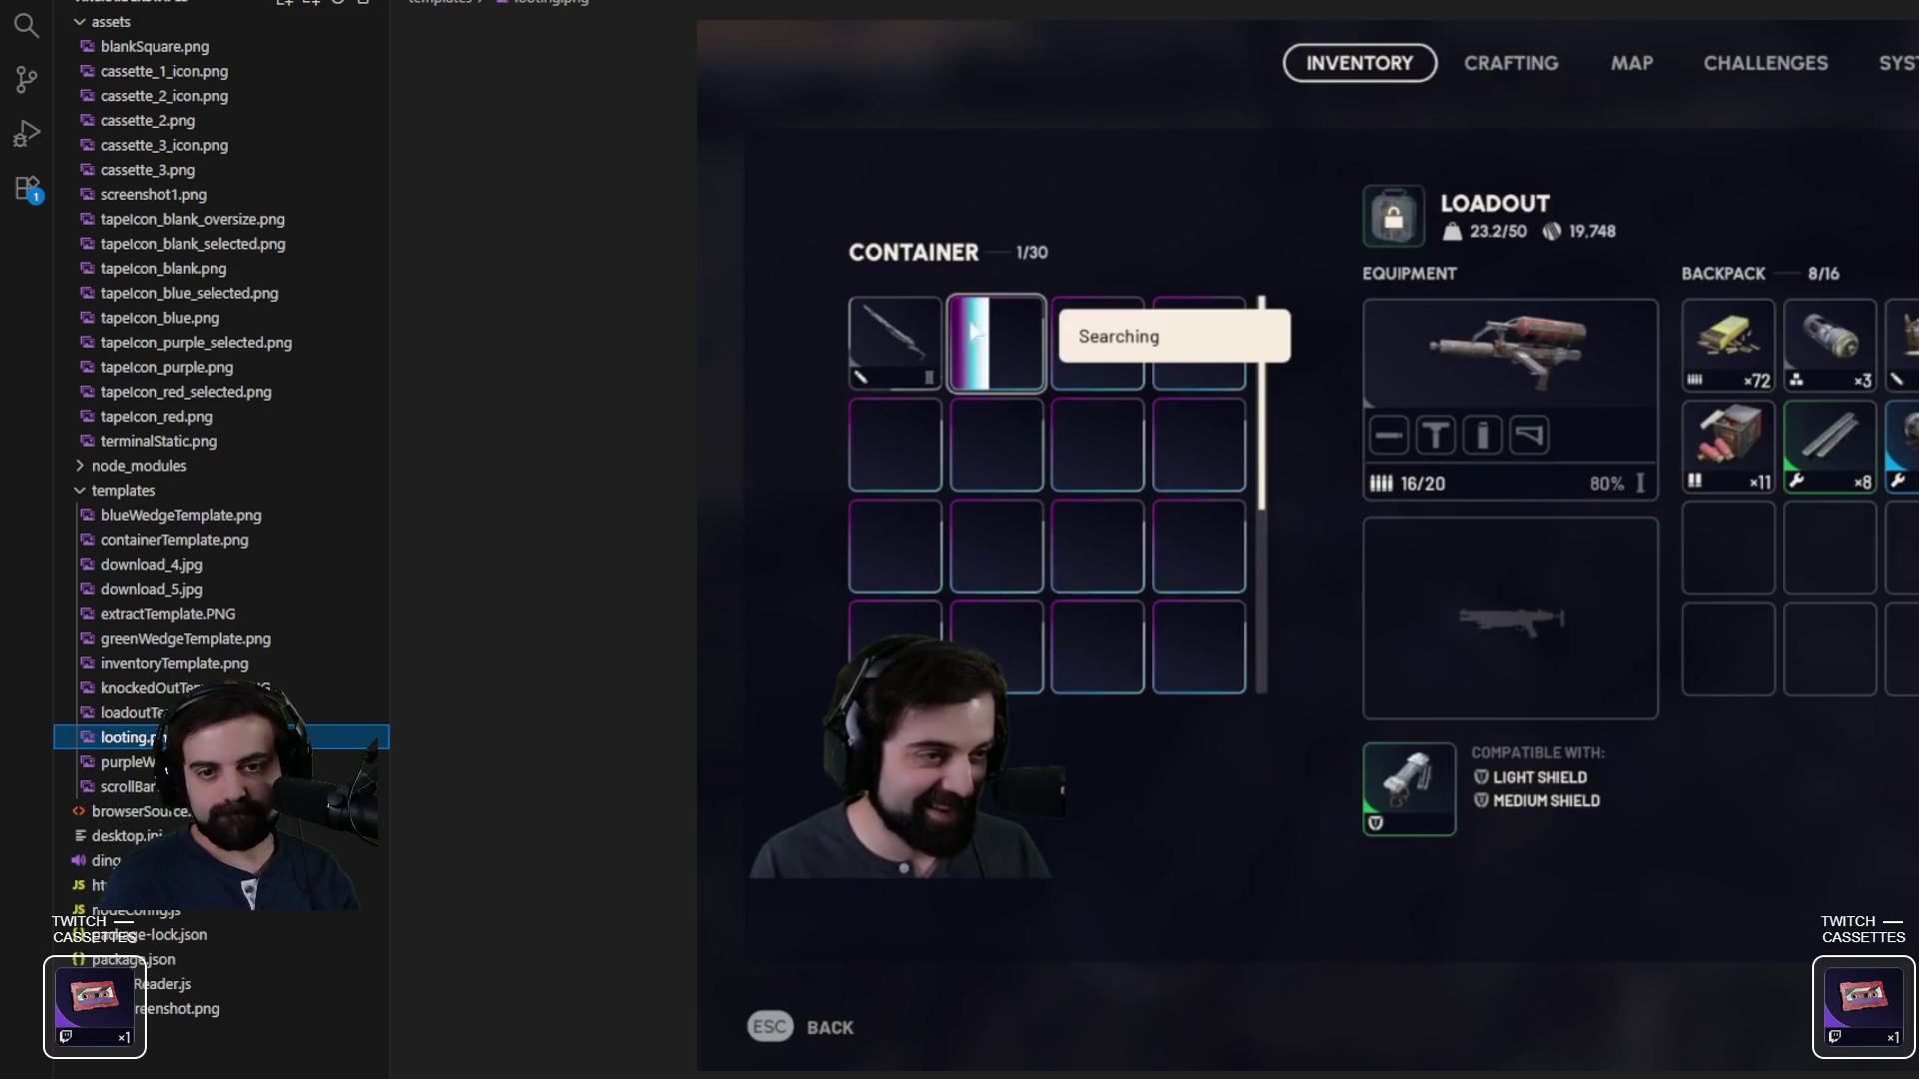
- Zoom and pan the looting screenshot in to the TWITCH CASSETTES card beside the Safe Pocket
left_click(1630, 551)
left_click(1629, 552)
left_click(1606, 508, "alt")
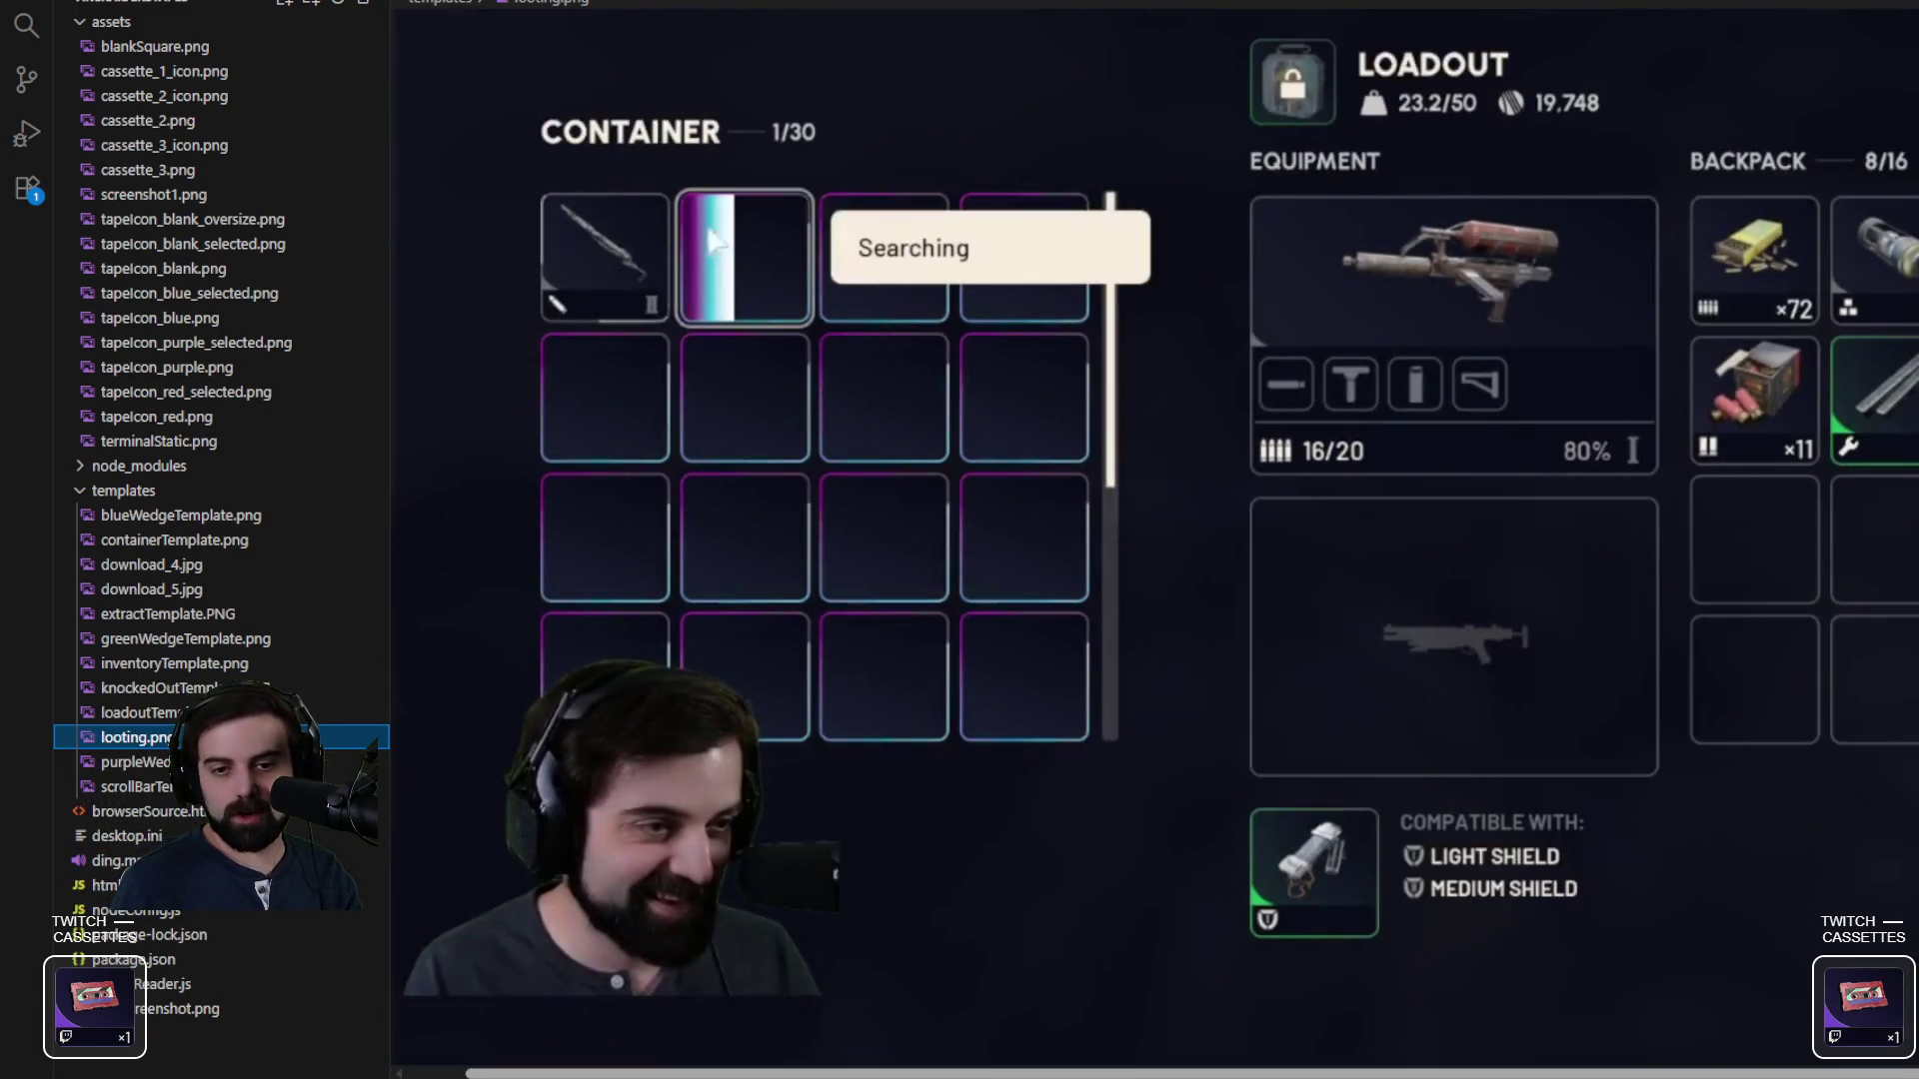
scroll(1606, 508, "right", 1)
left_click(1625, 504)
left_click(1614, 530)
scroll(1614, 530, "down", 8)
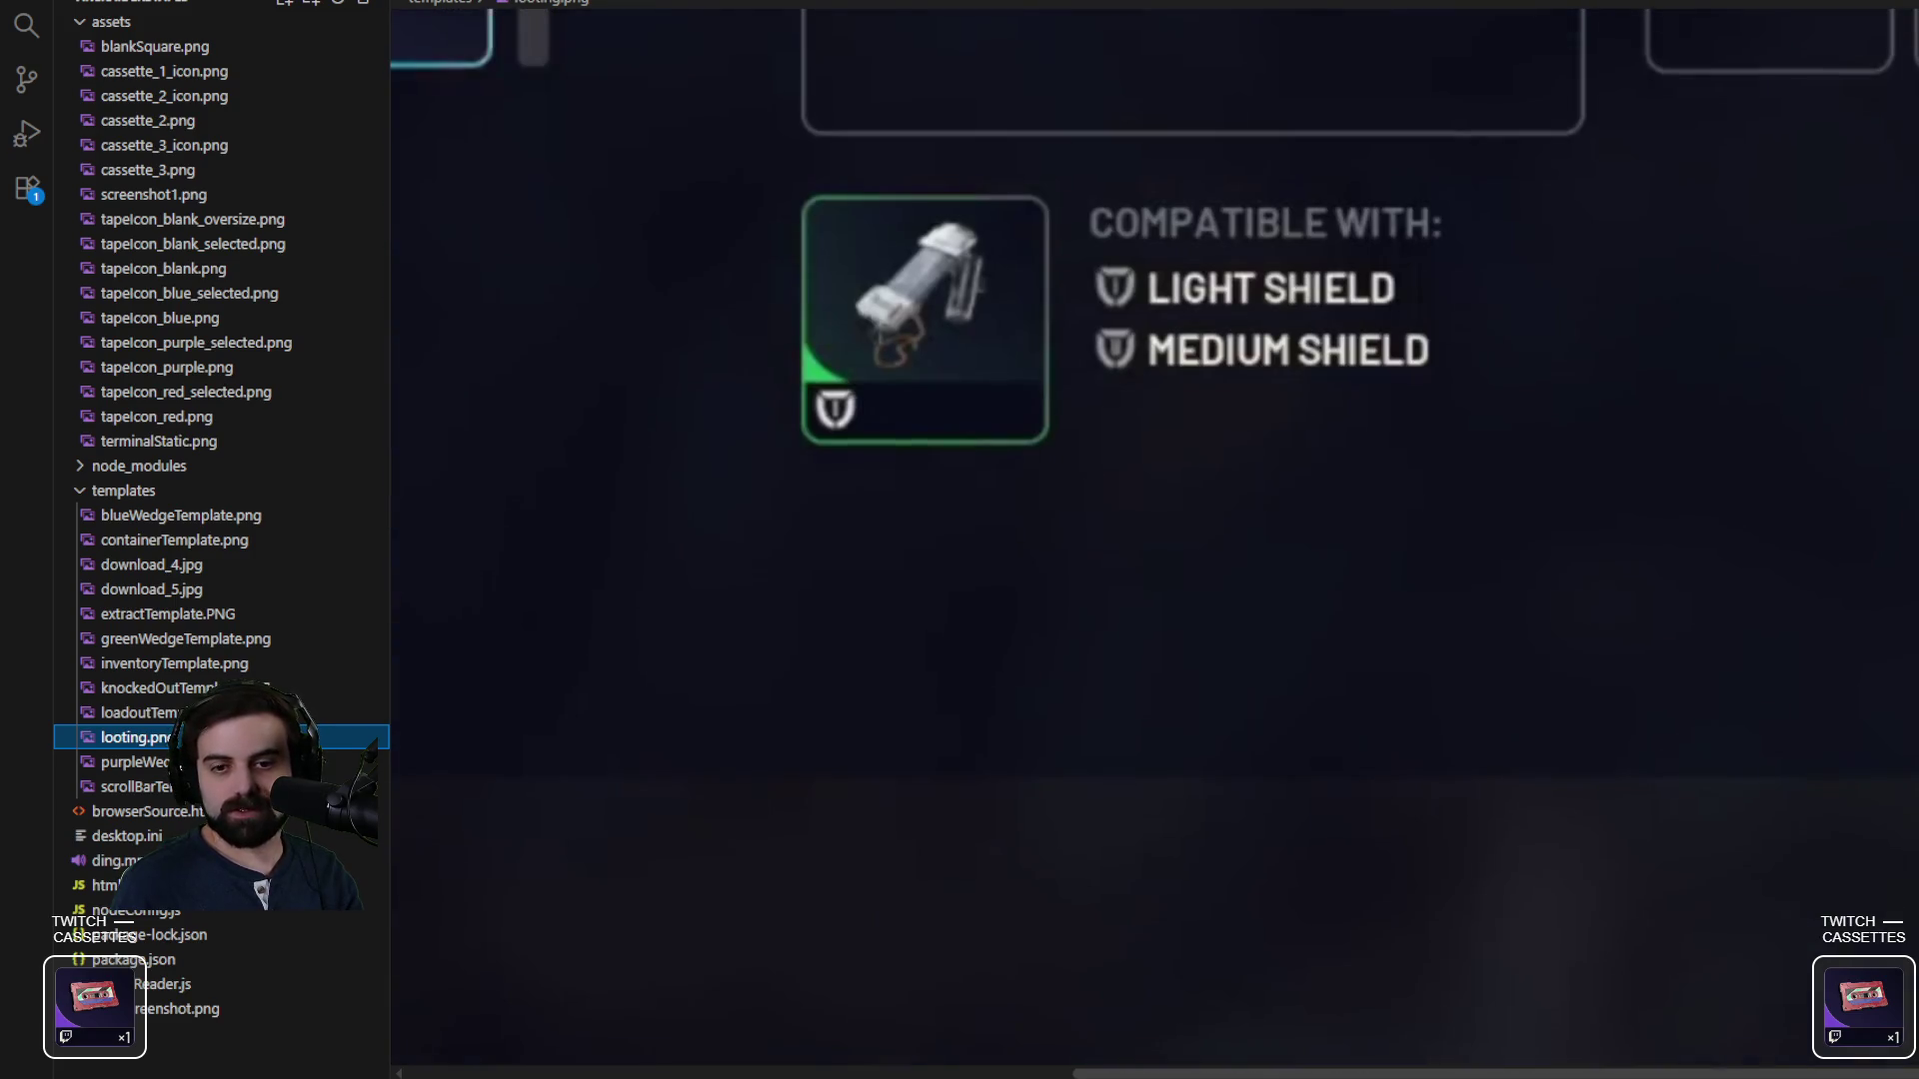
scroll(1614, 529, "up", 5)
scroll(1615, 530, "down", 2)
scroll(1623, 513, "up", 3)
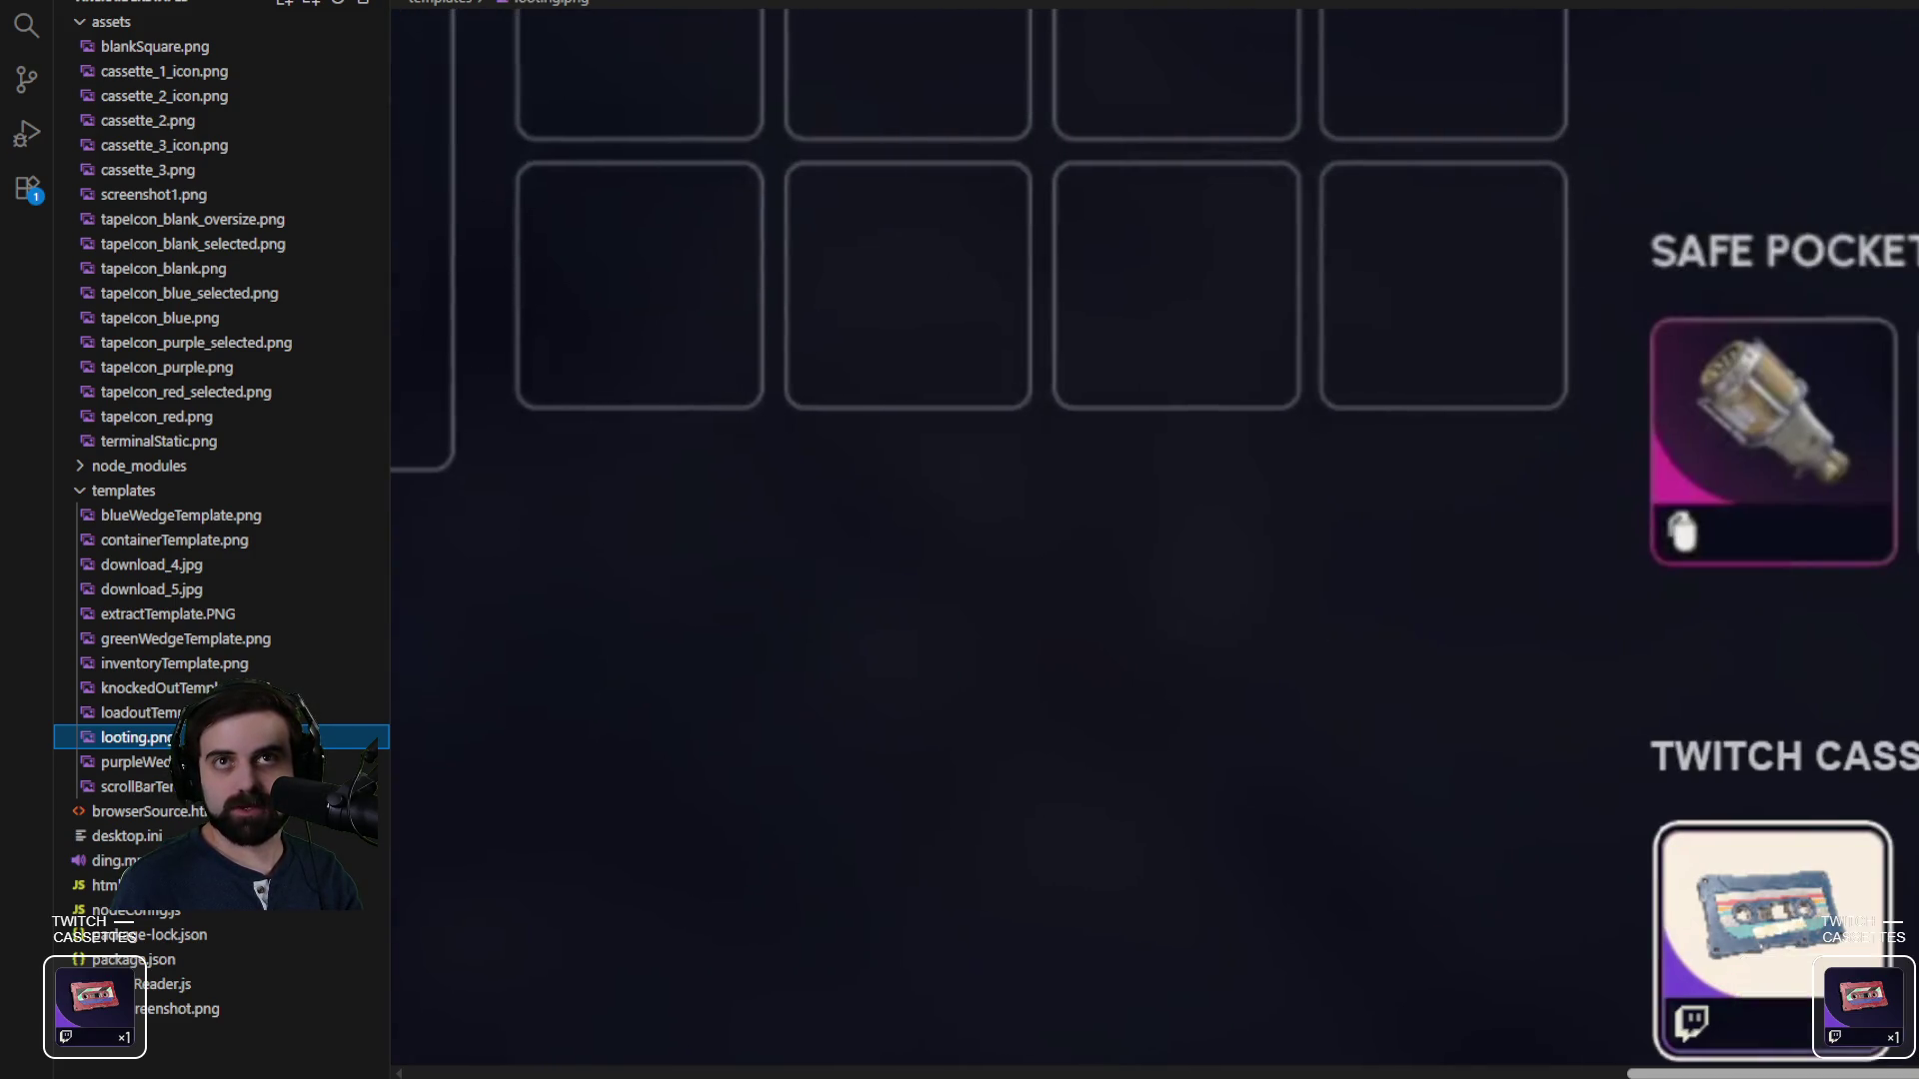
left_click(1623, 512)
left_click(1623, 513)
scroll(1699, 969, "down", 8)
scroll(1705, 975, "up", 2)
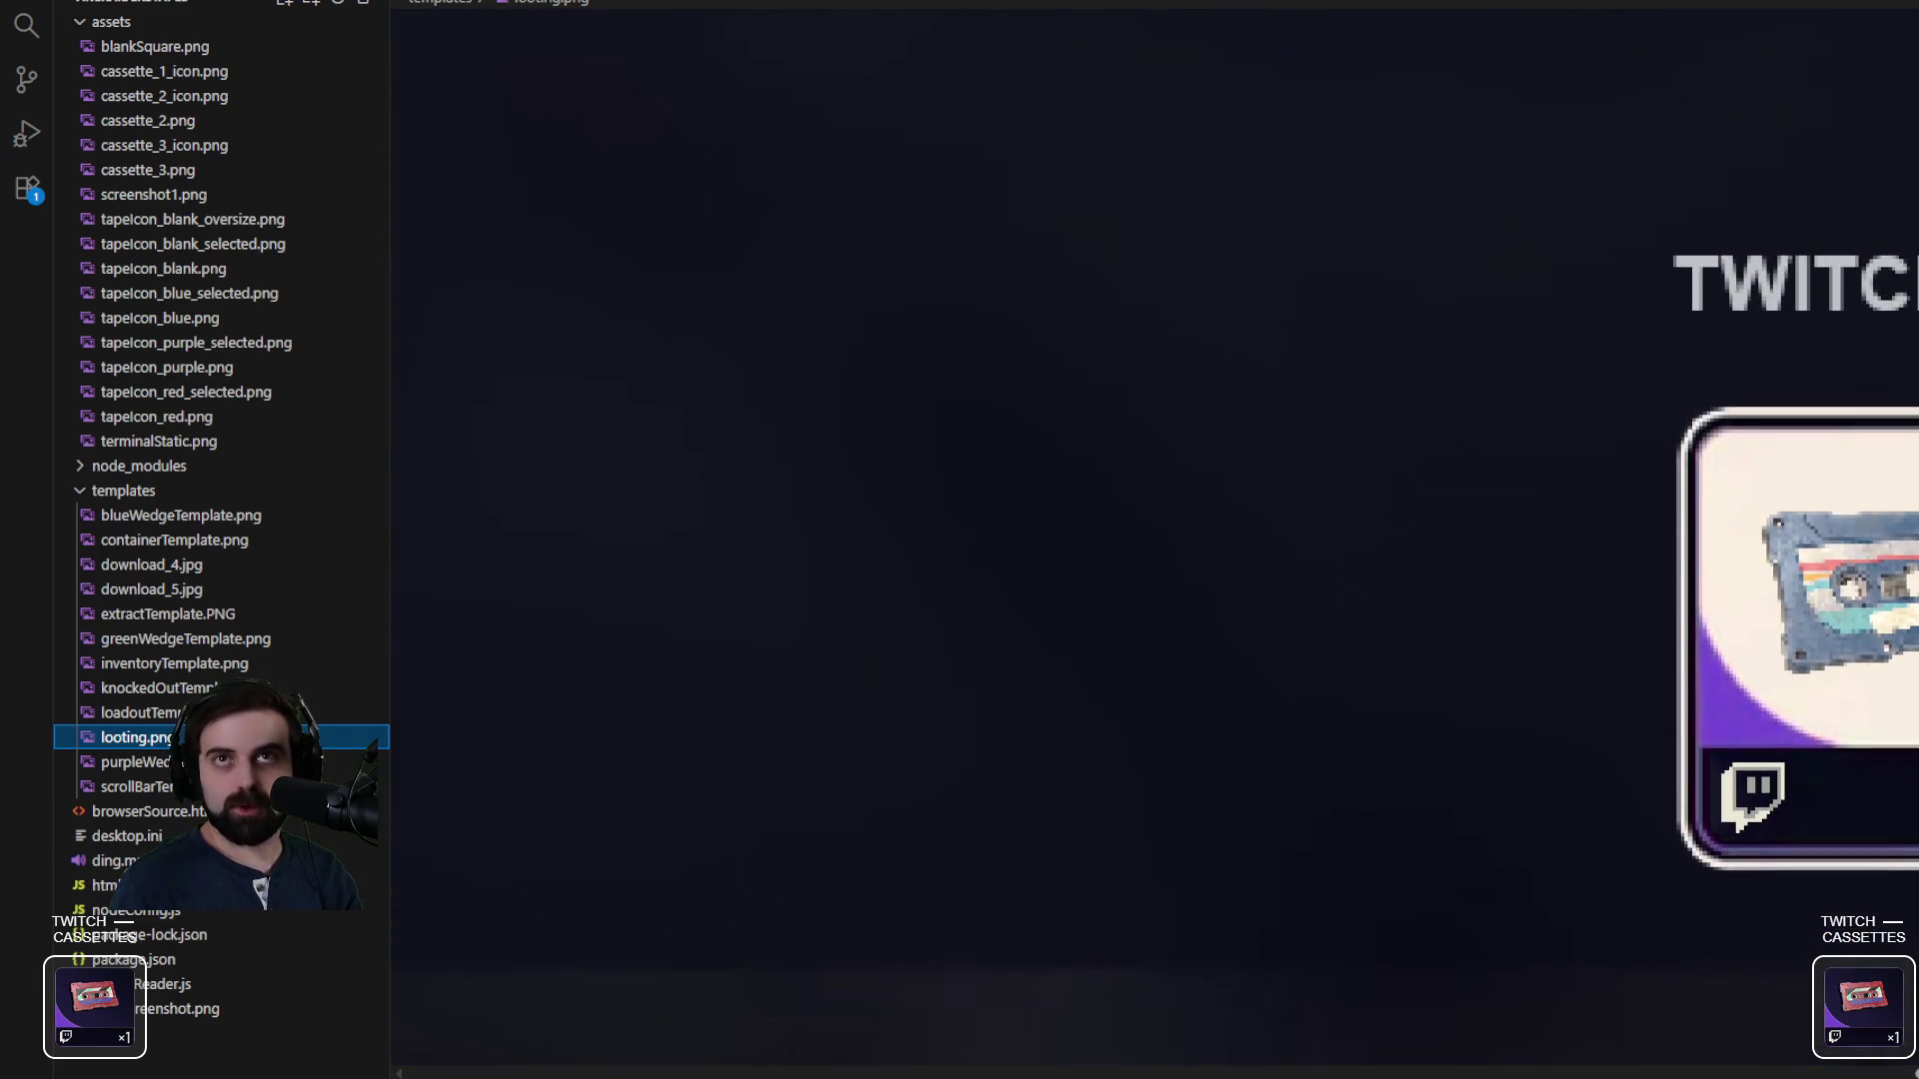
scroll(1155, 540, "right", 10)
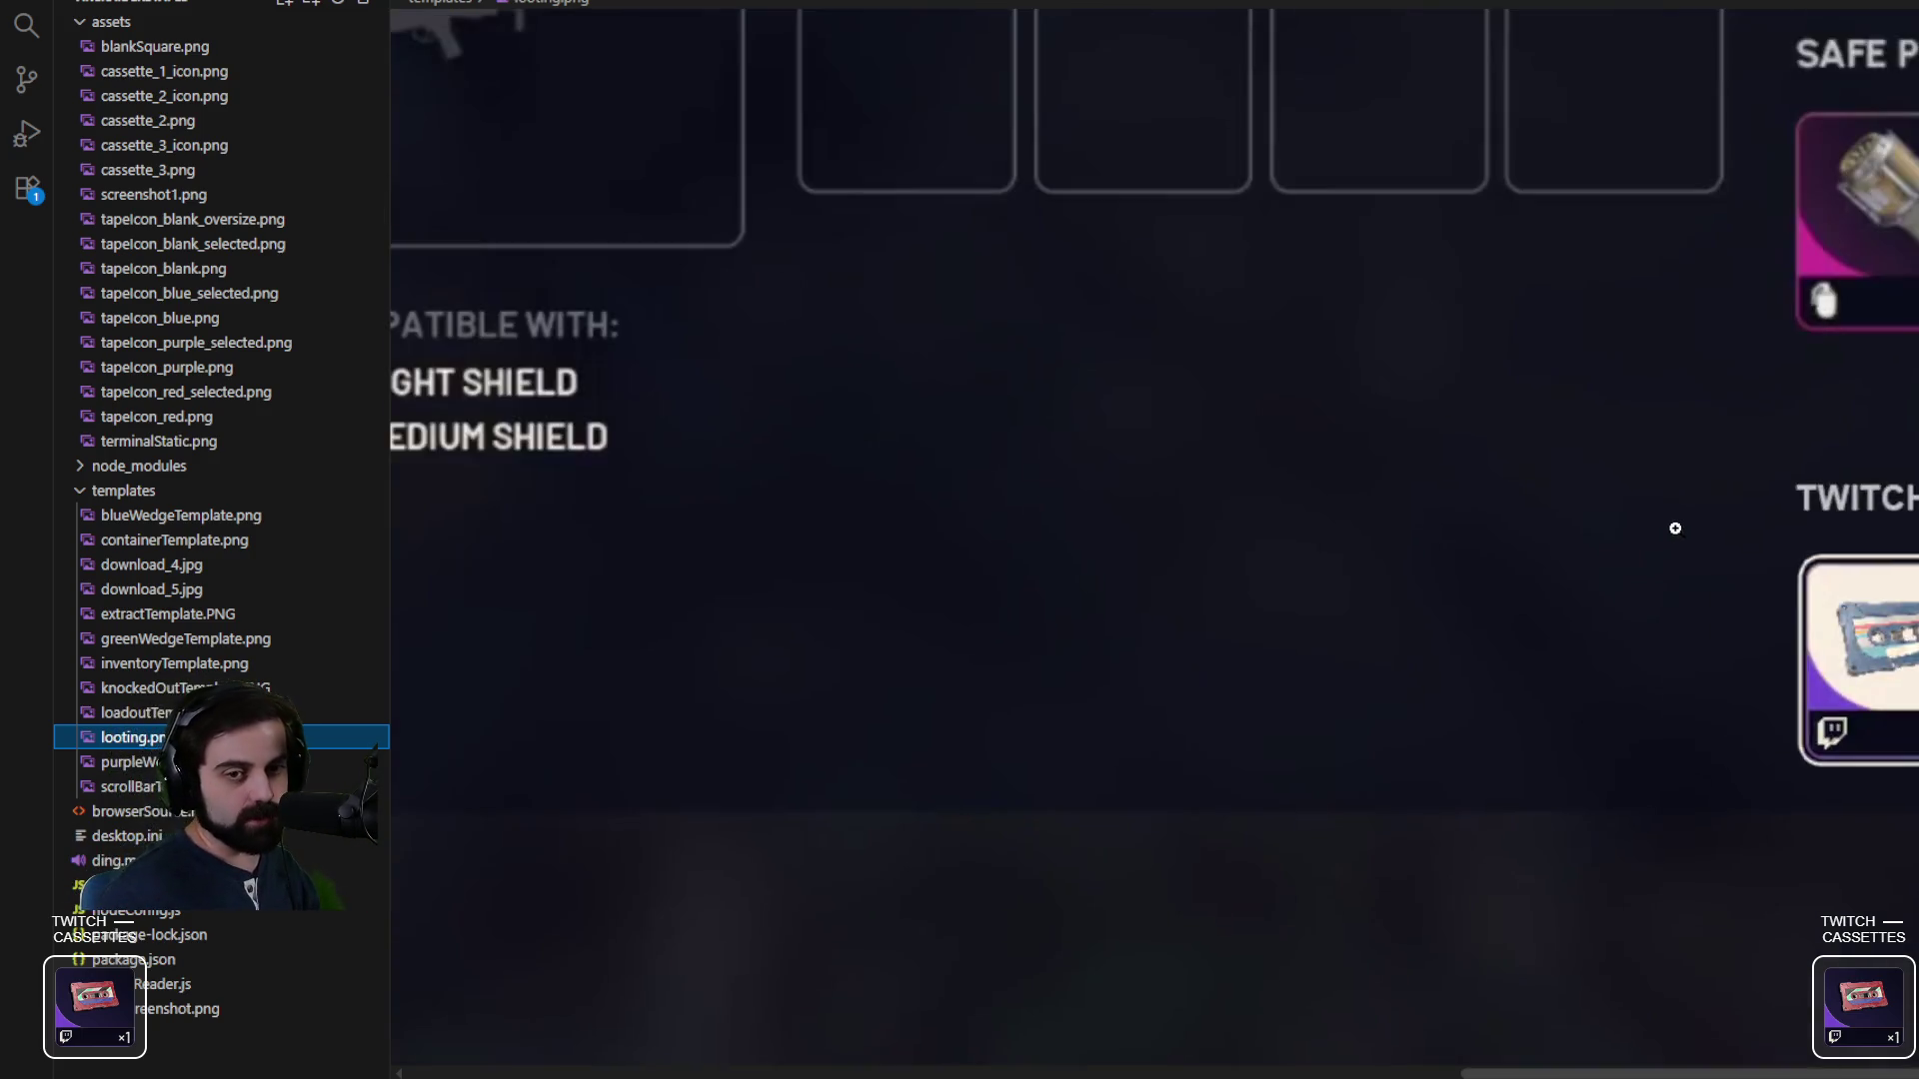
- Zoom back out to the full looting screenshot, then switch to the Chrome tab showing 5.jpg
scroll(1682, 531, "down", 2)
scroll(1682, 531, "down", 2)
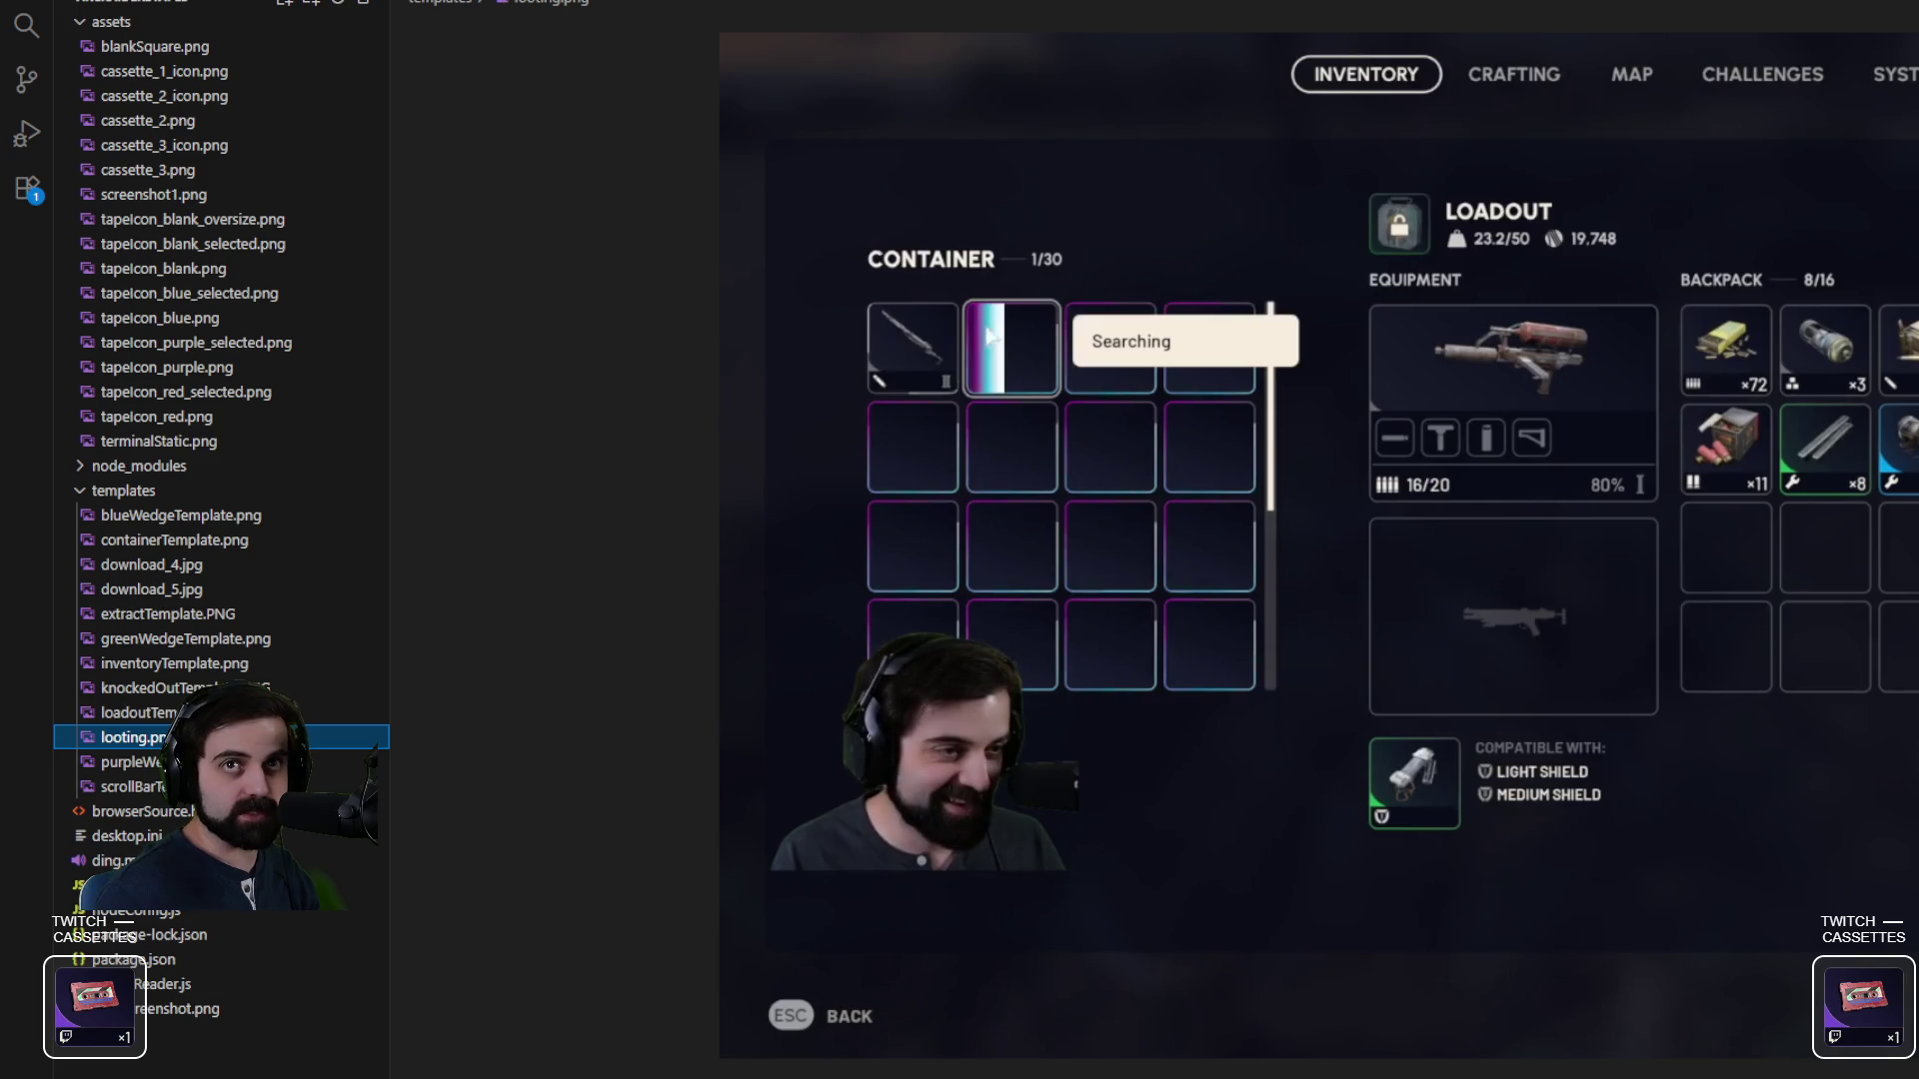
scroll(1906, 688, "up", 1)
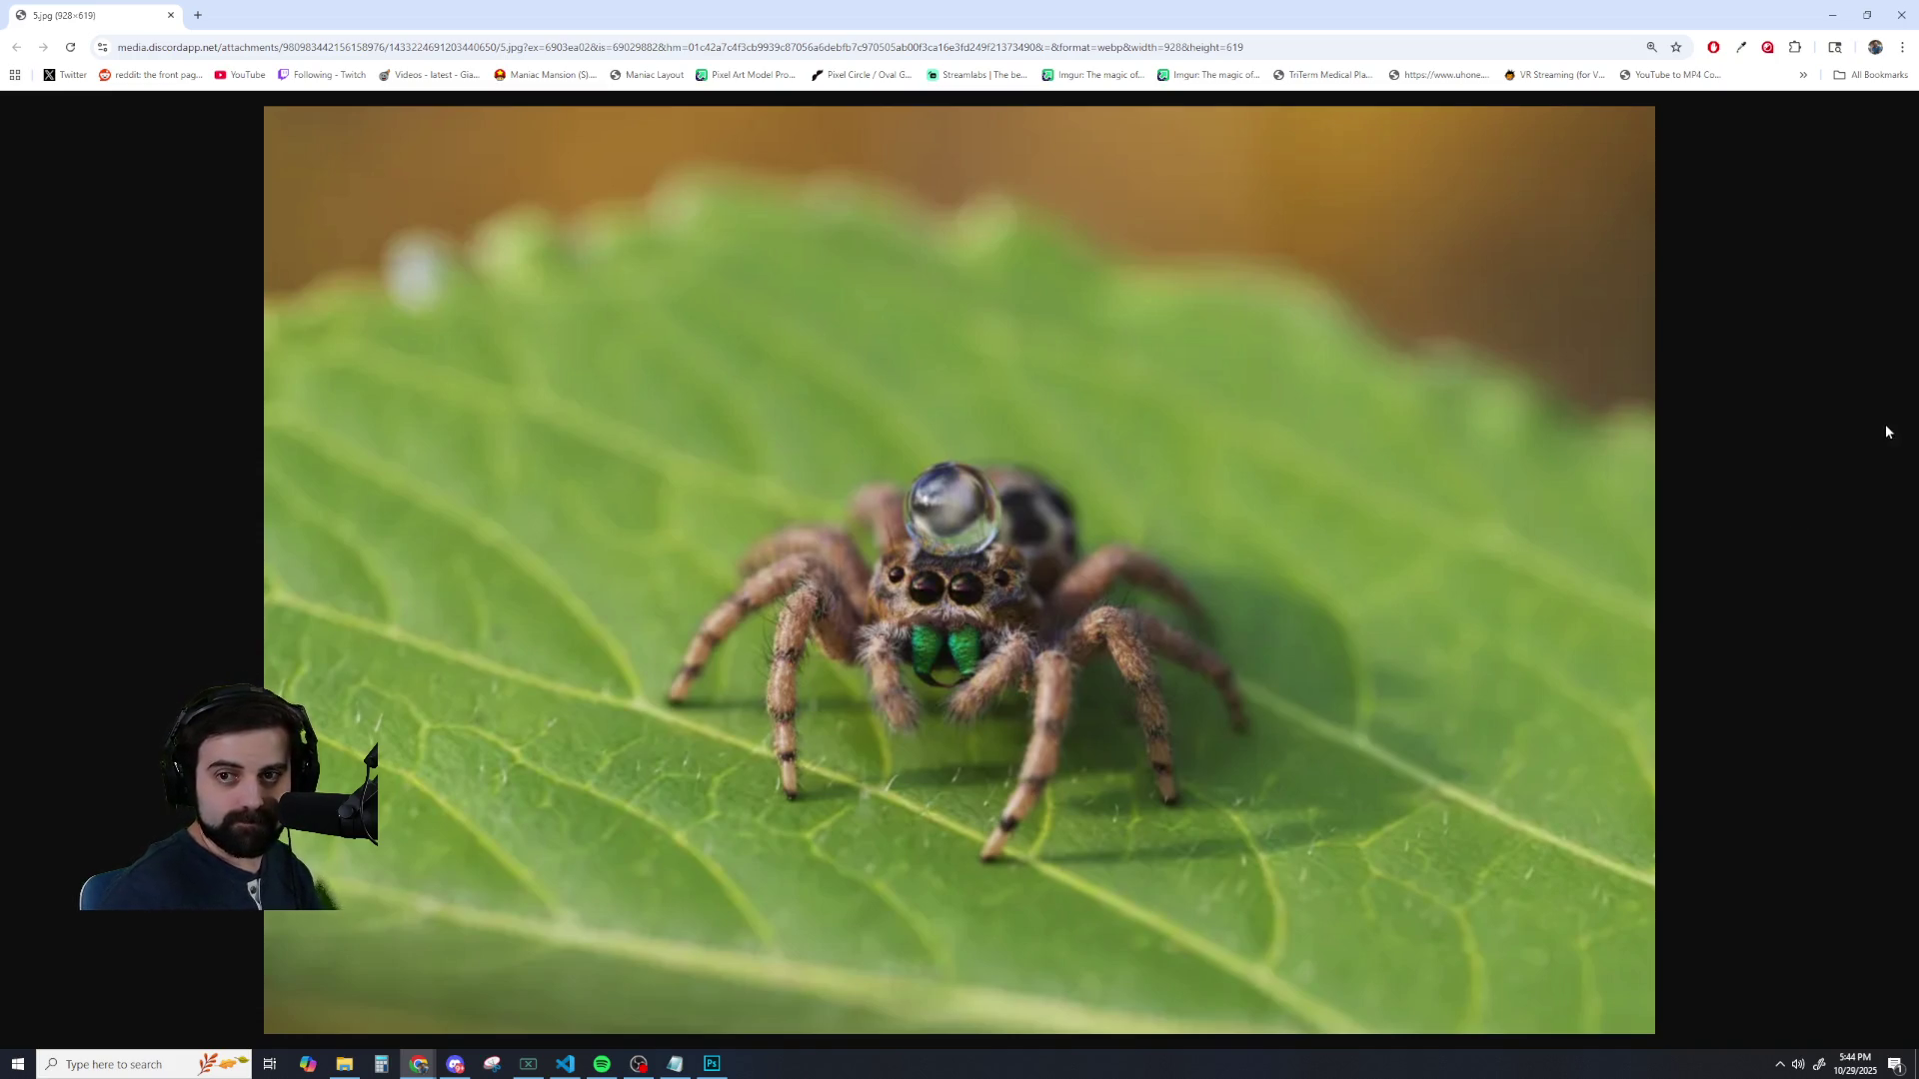
key("alt+Tab")
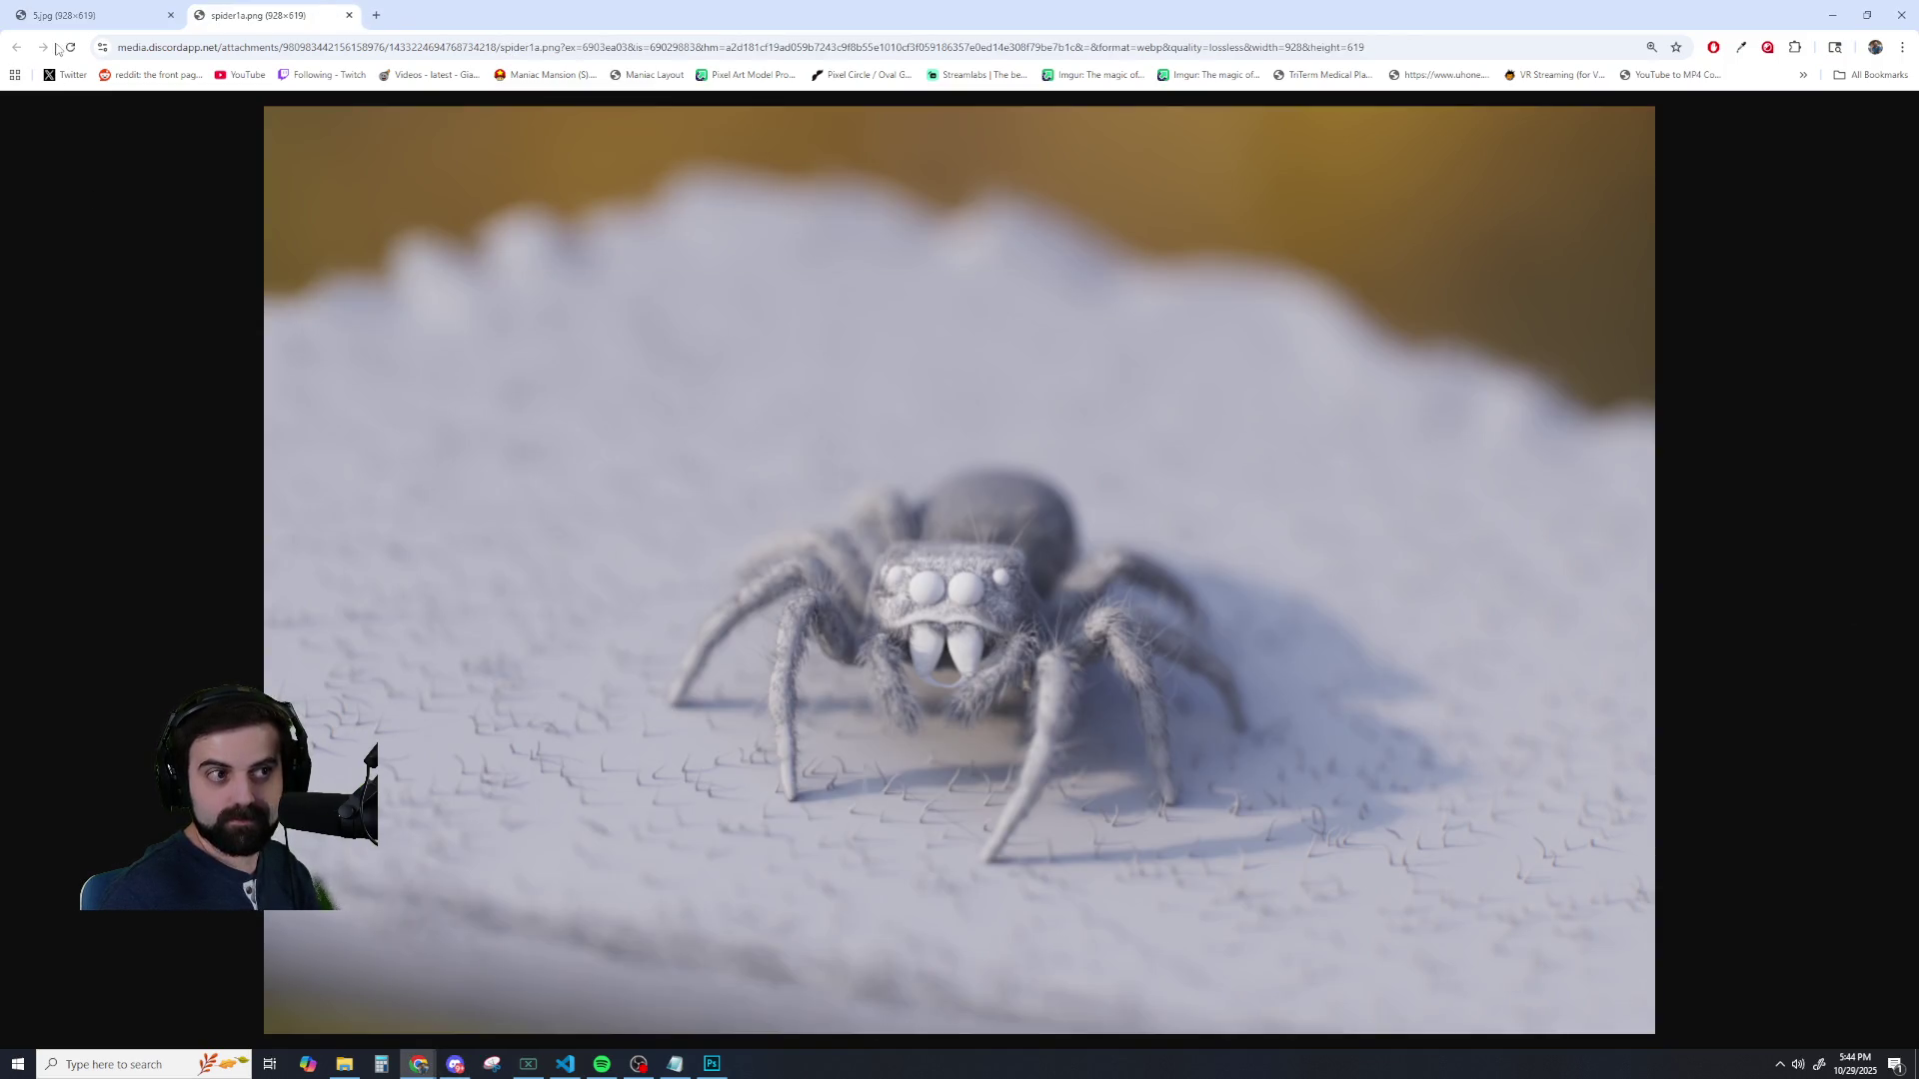
- Open the grey spider1a.png render in a new tab and compare it against the green 5.jpg spider photo
left_click(64, 22)
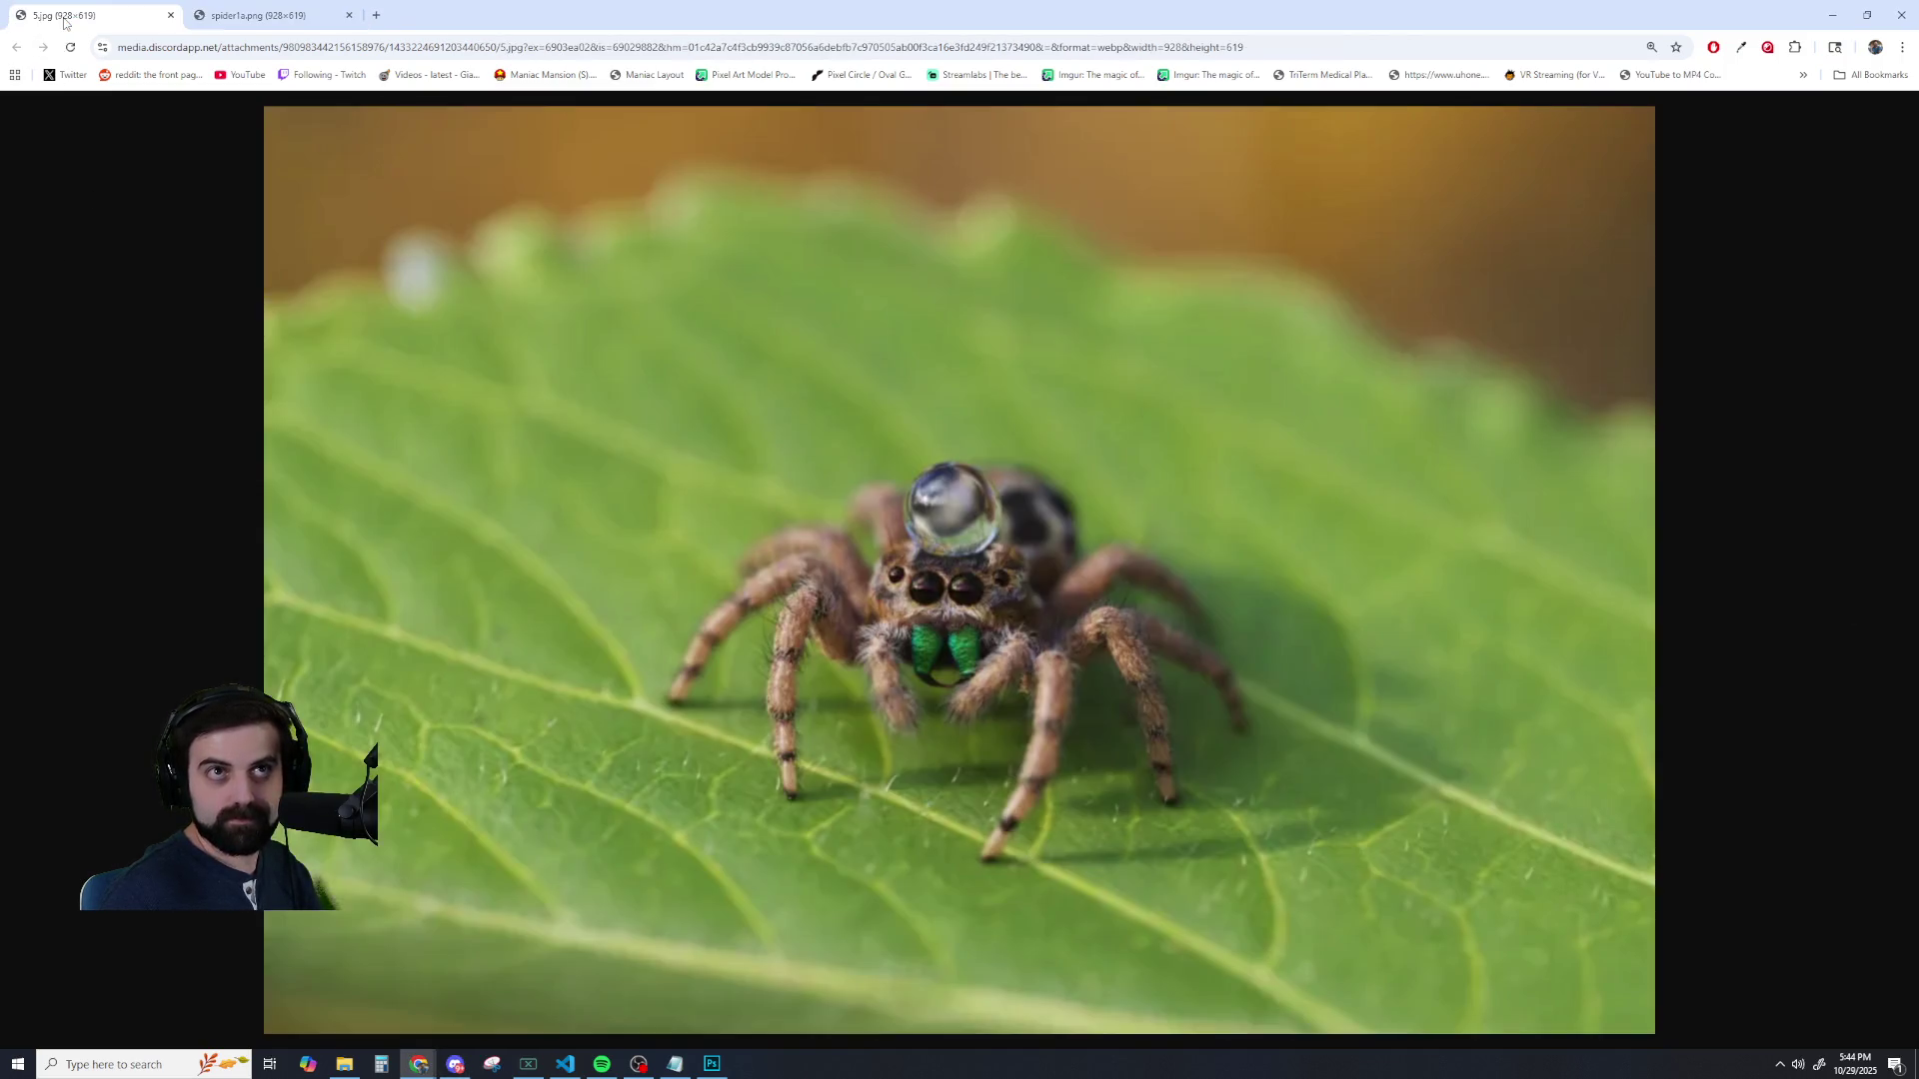
left_click(258, 15)
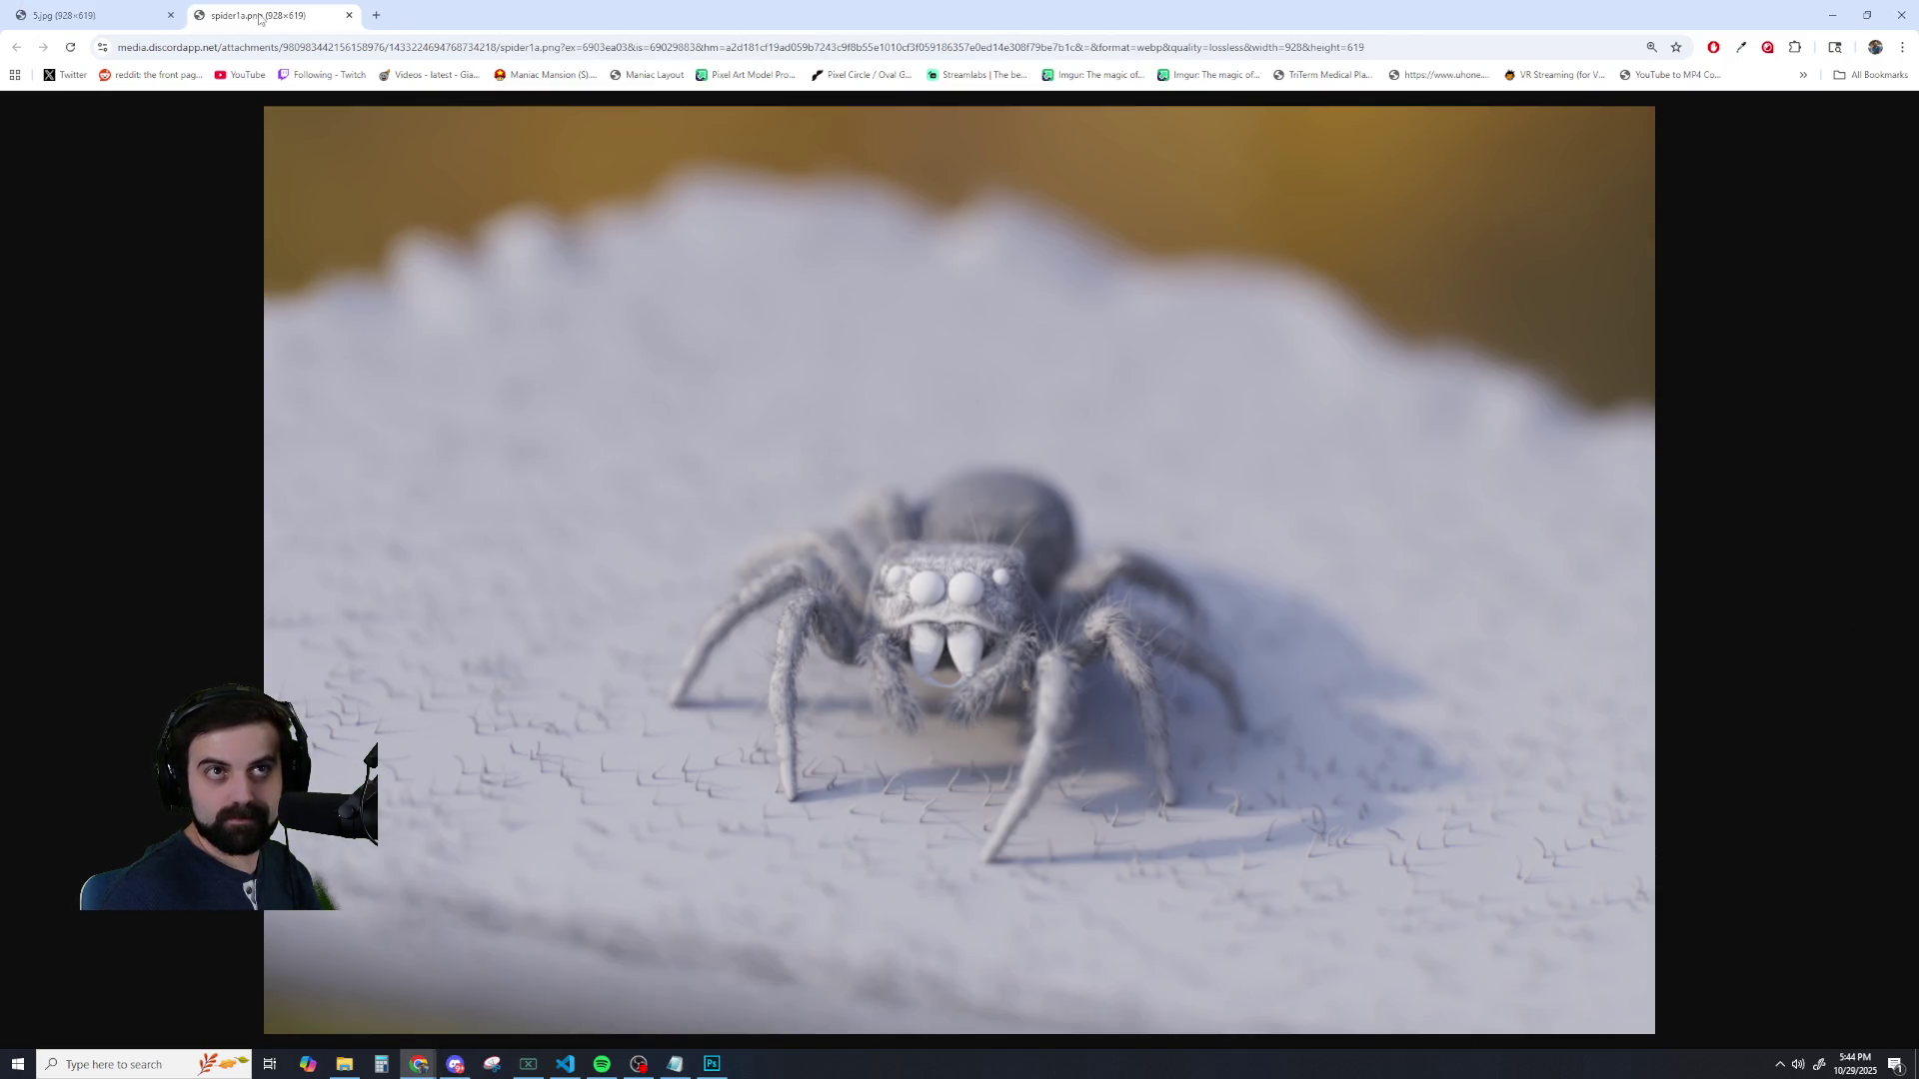
left_click(40, 16)
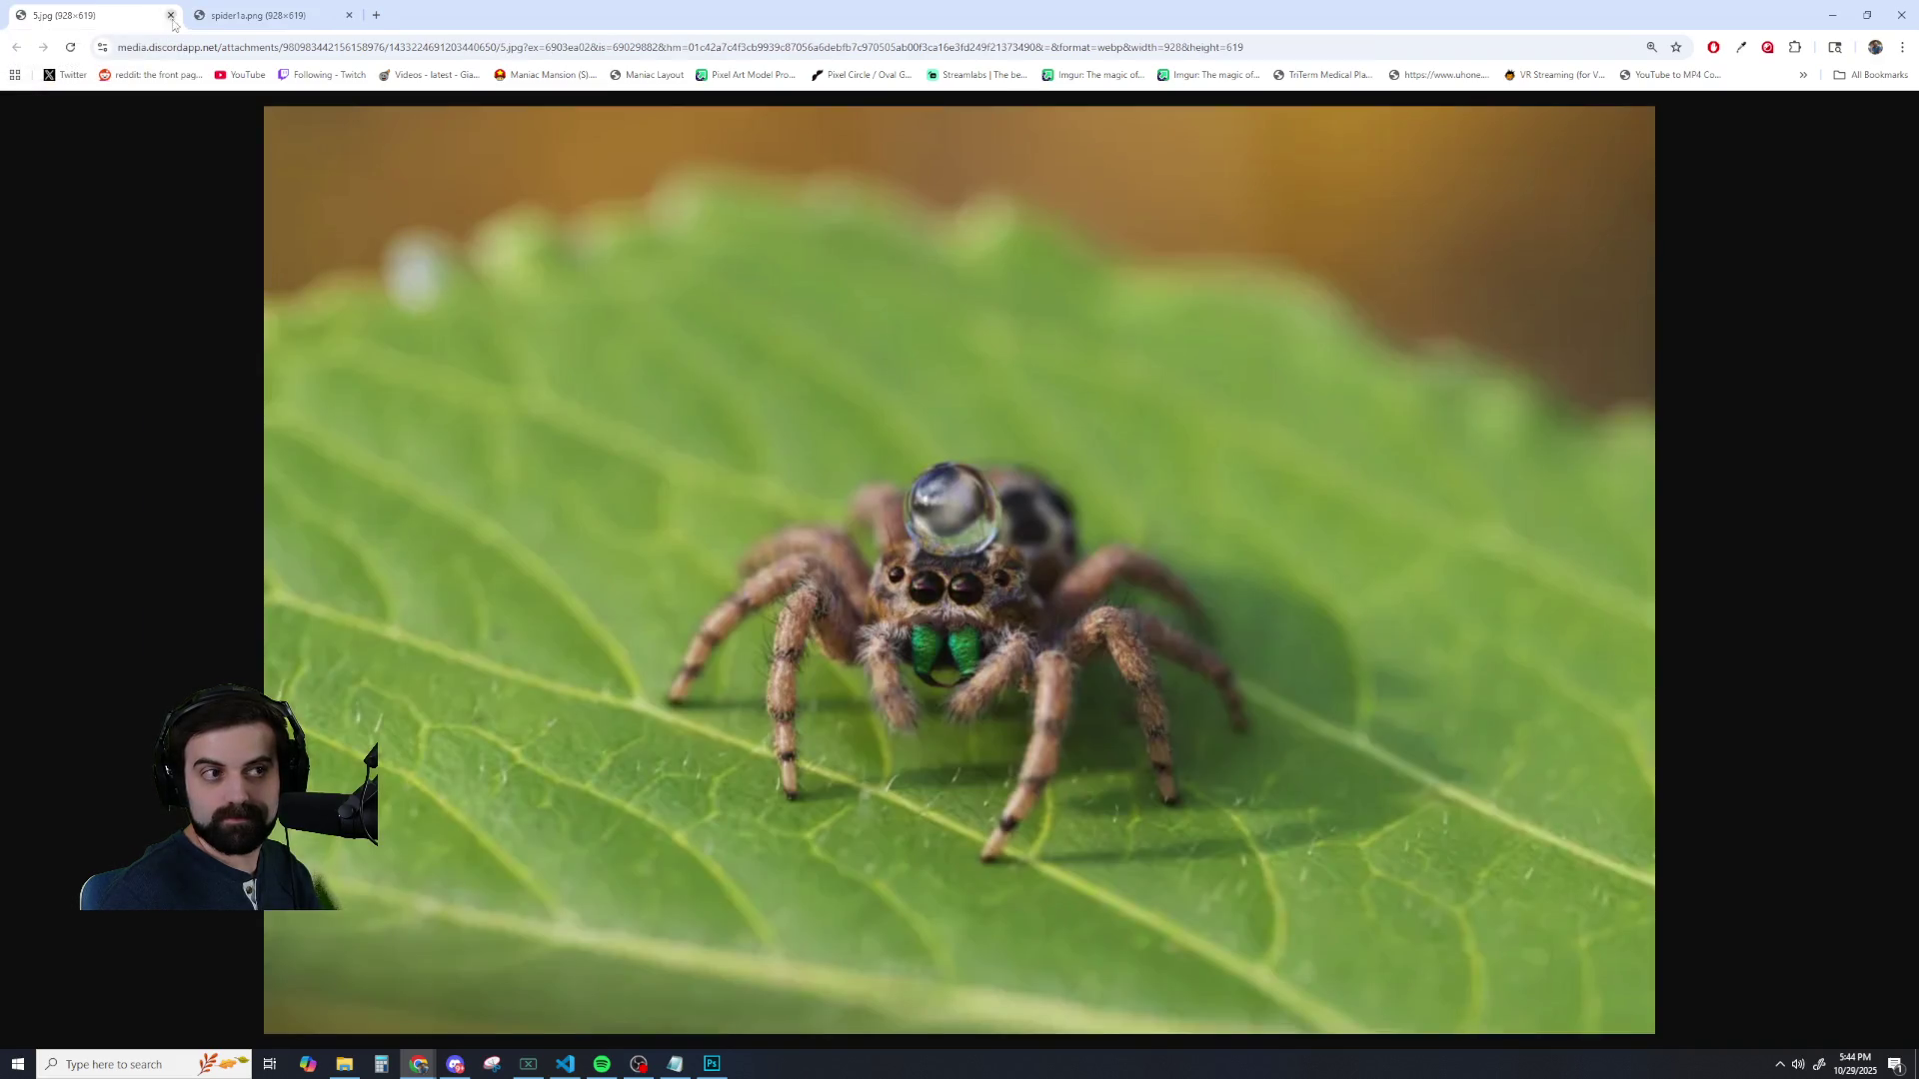
left_click(209, 22)
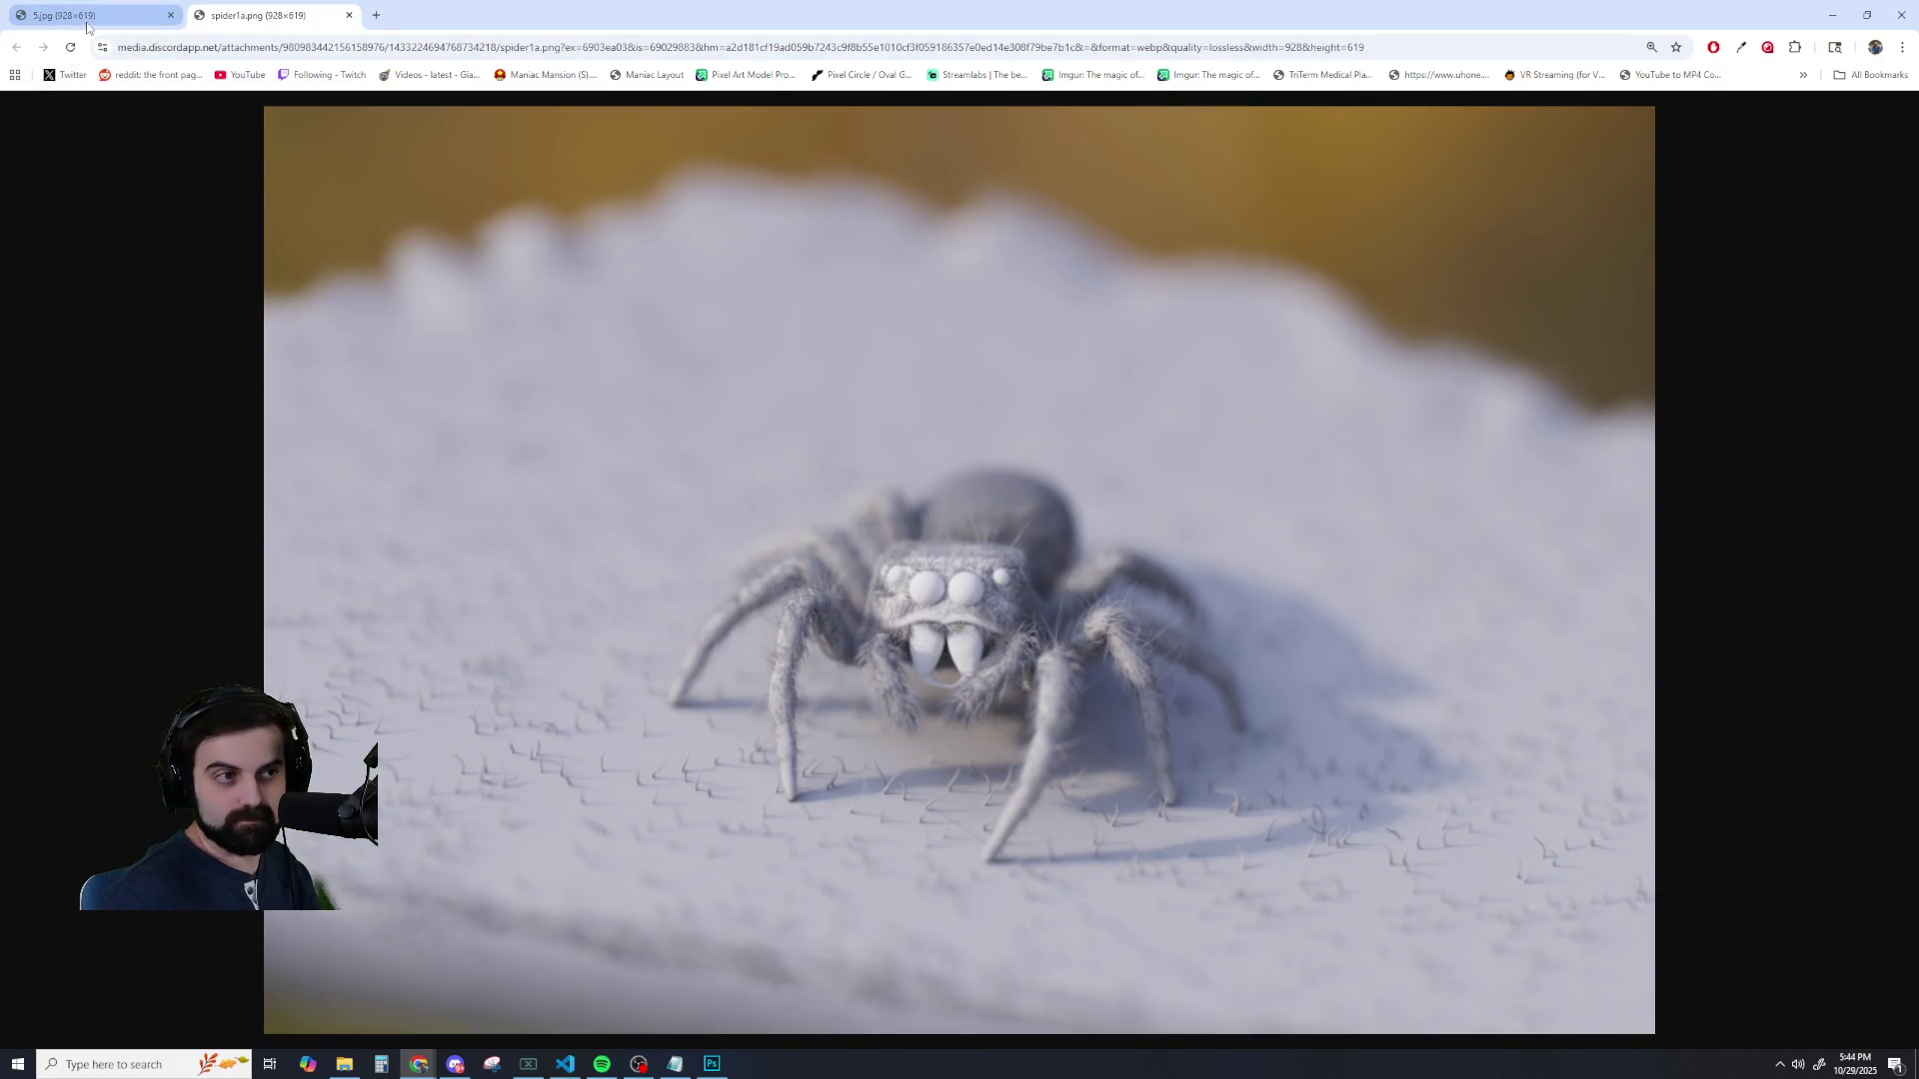
left_click(92, 15)
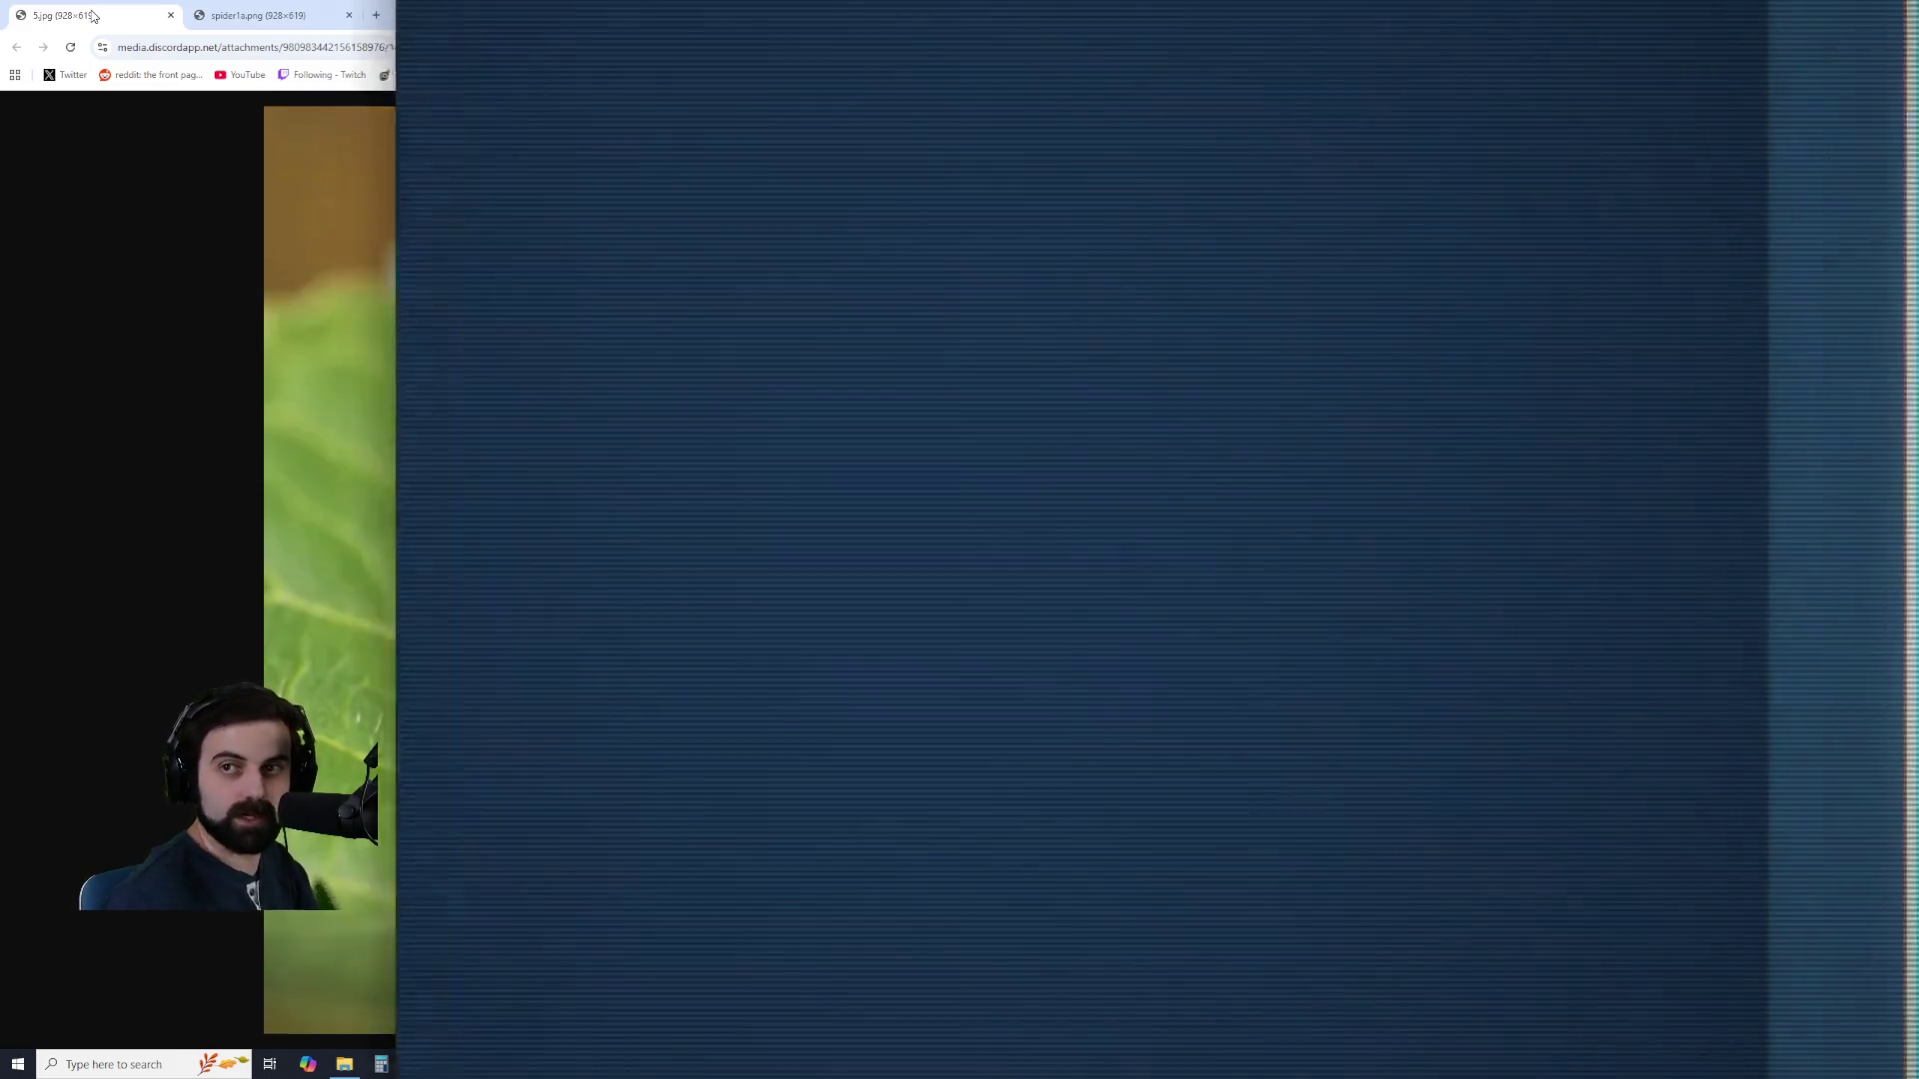